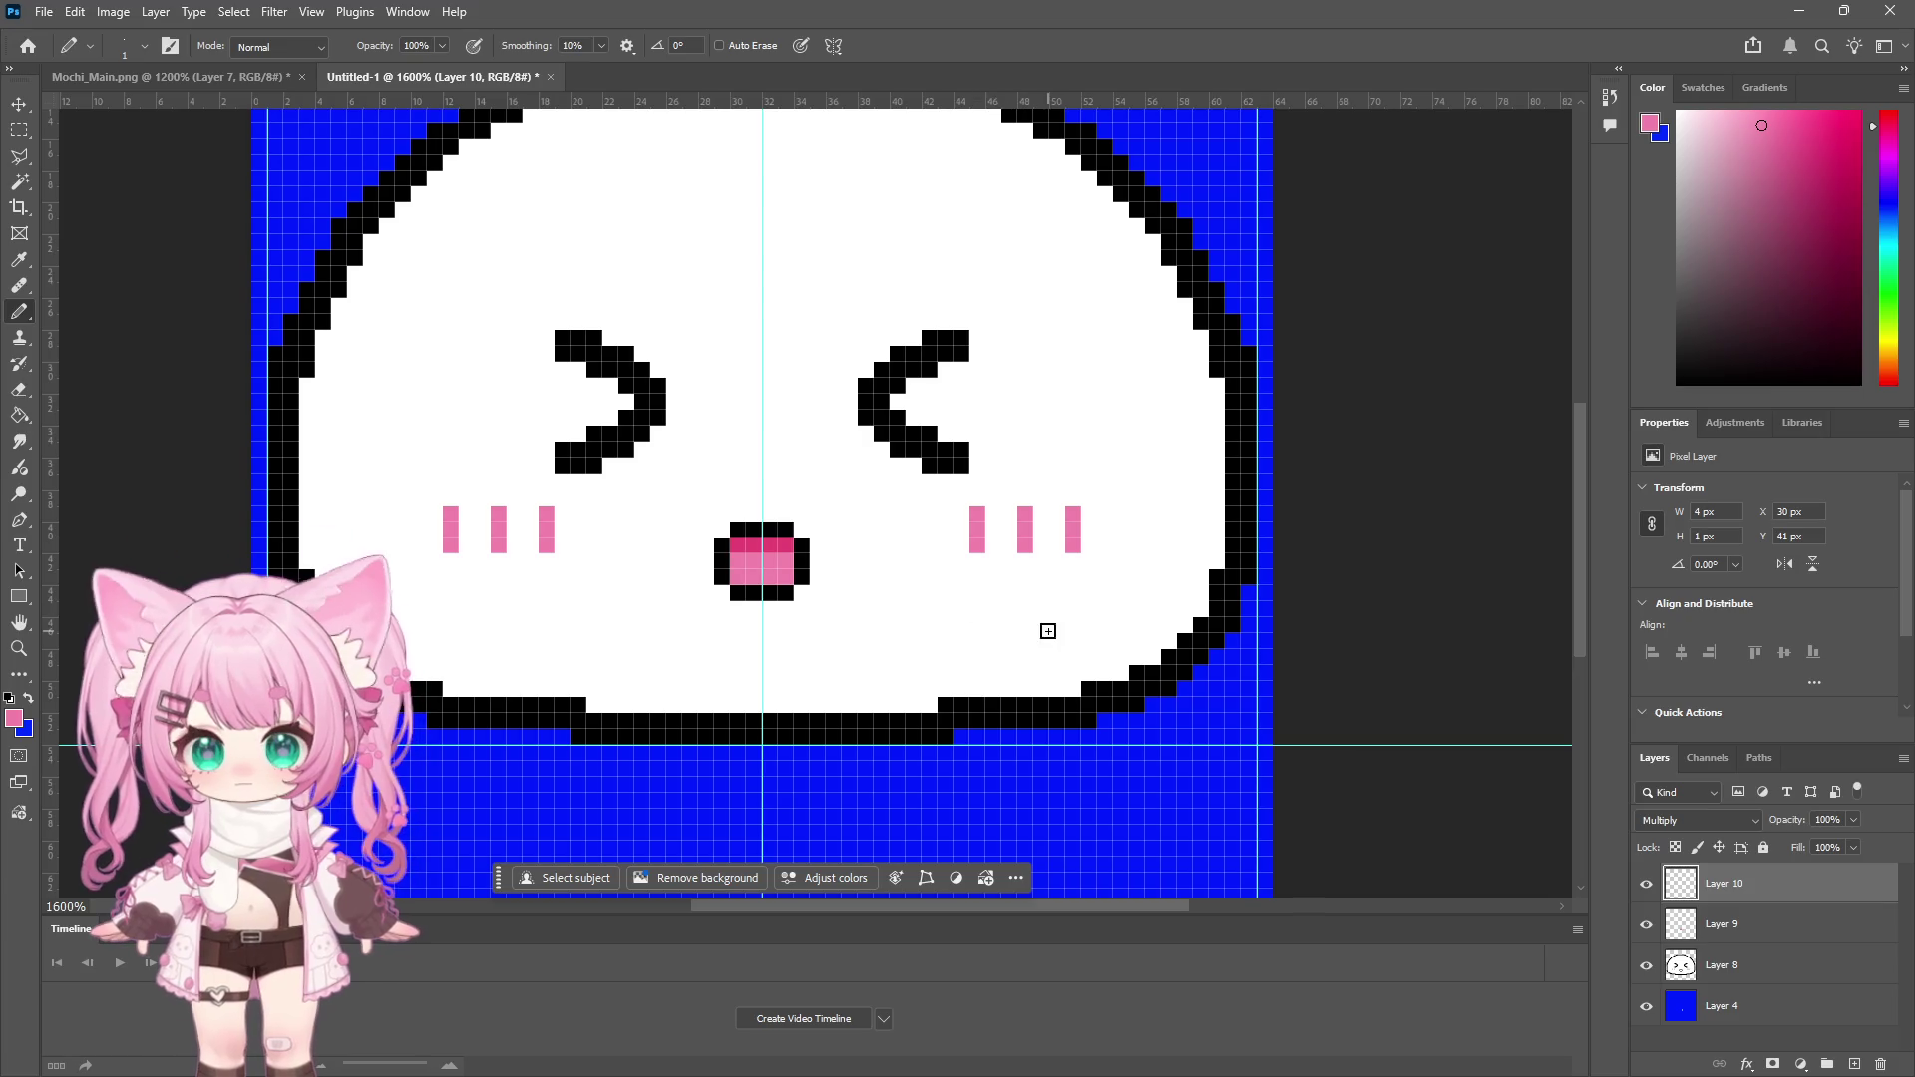
Try an extra mouth pixel, undo it, and zoom out to see the whole mochi
left_click(762, 561)
key("ctrl+z")
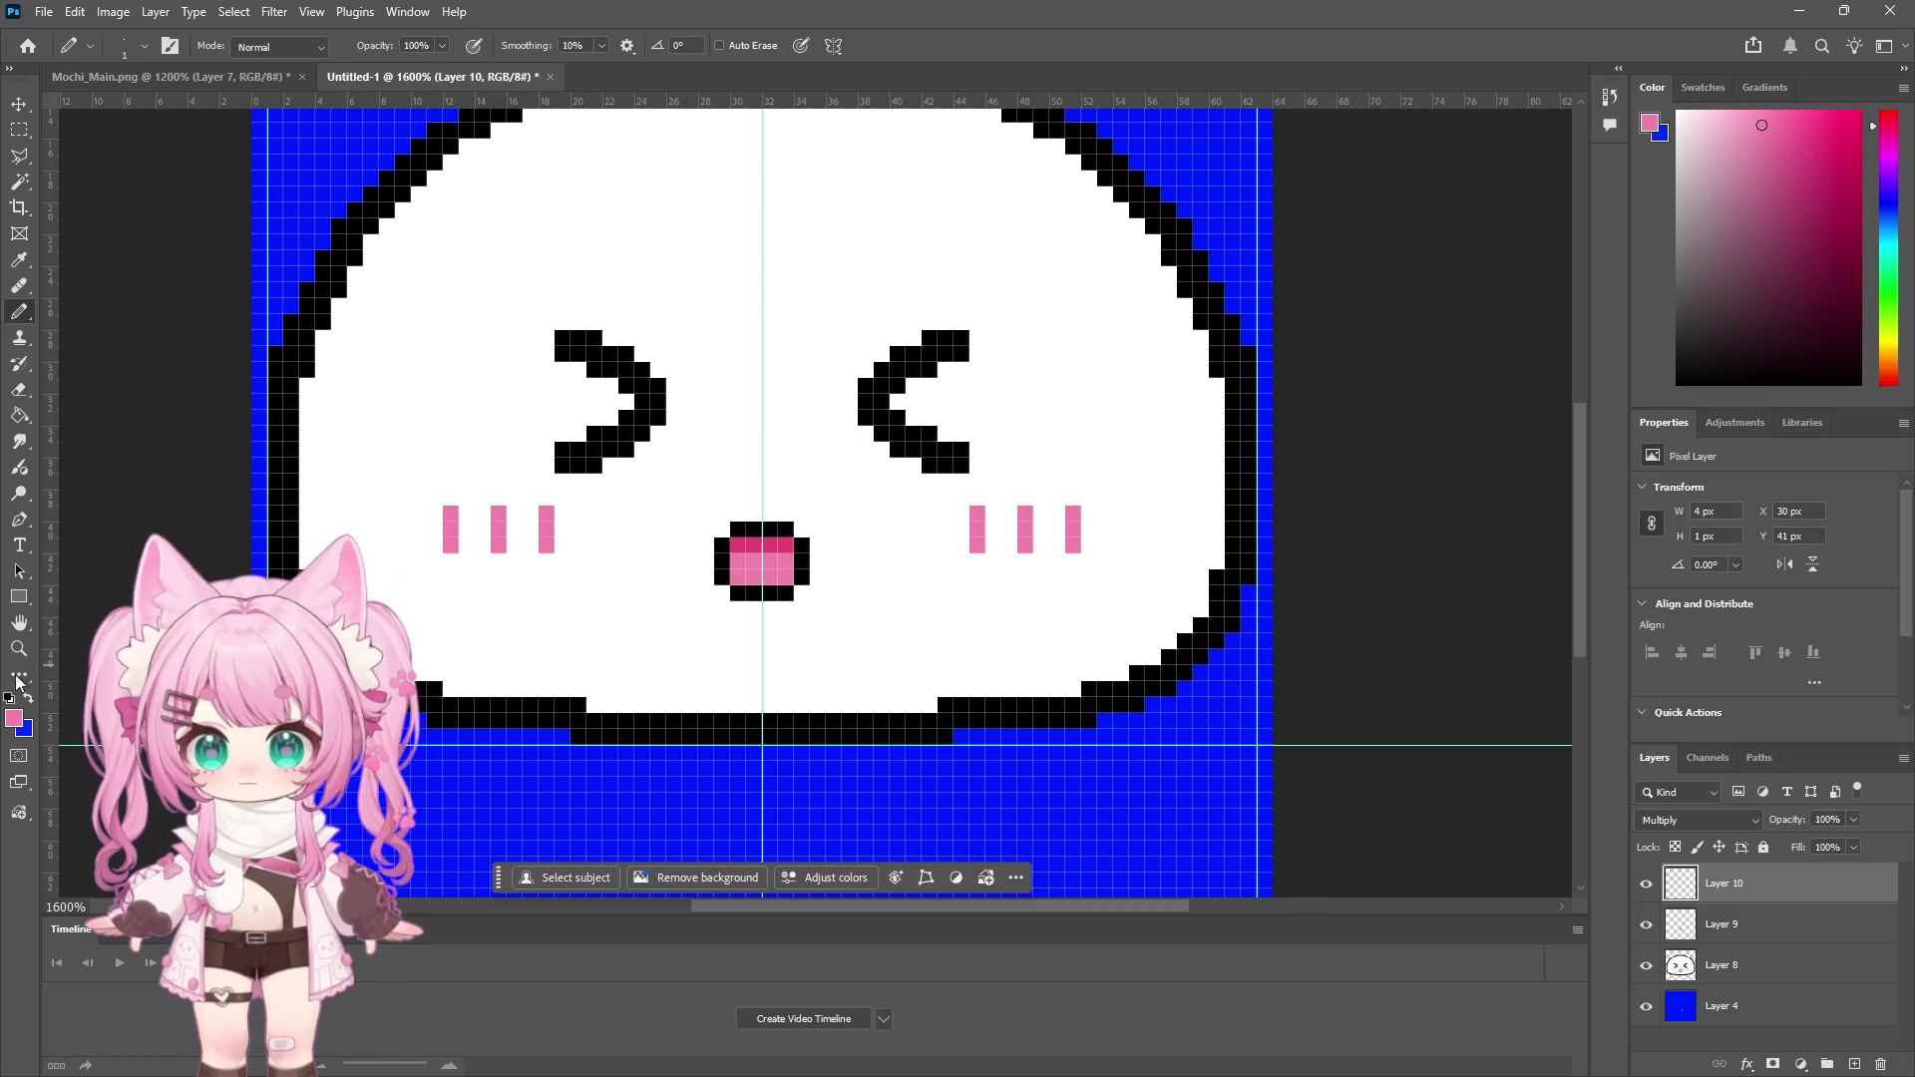
left_click(18, 649)
left_click(151, 47)
left_click(715, 372)
left_click(802, 399)
Hide the blue background layer, leaving the mochi face on a transparent canvas
scroll(855, 452, "up", 3)
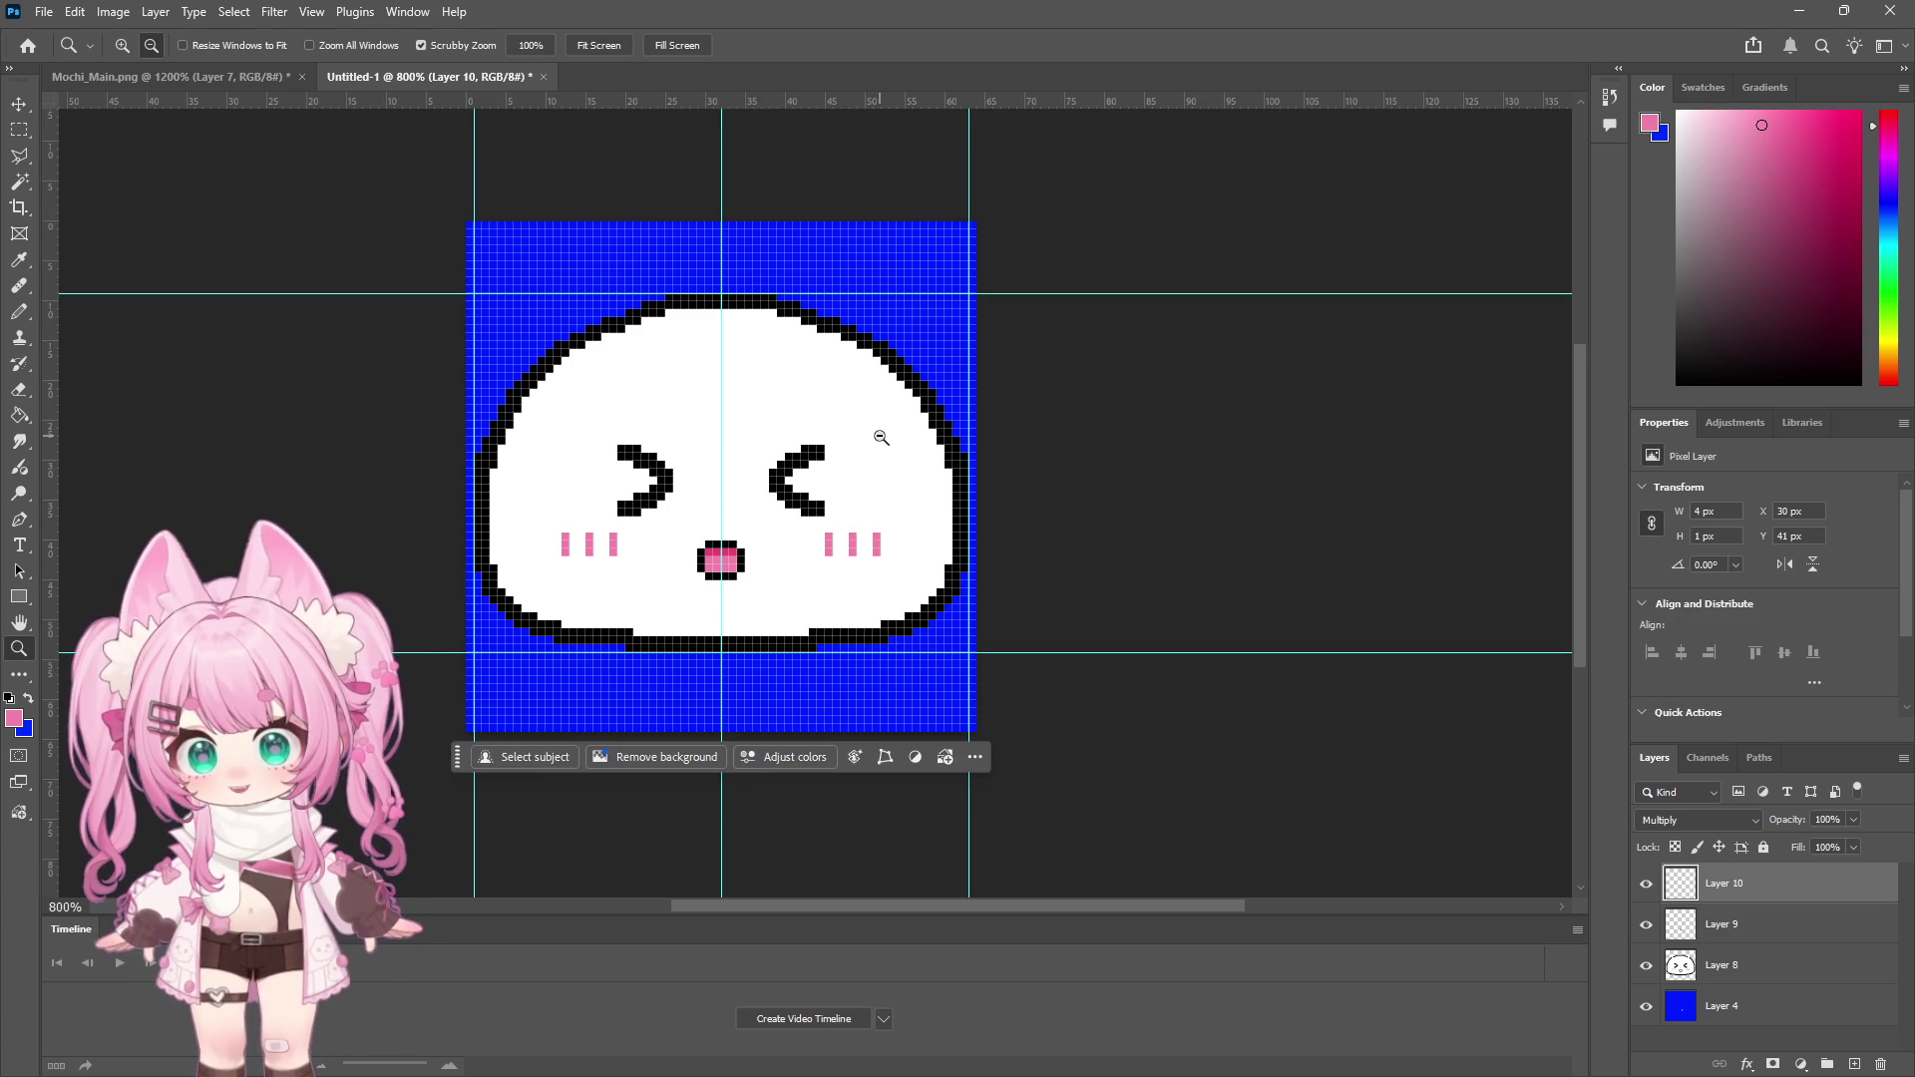
left_click(1647, 1007)
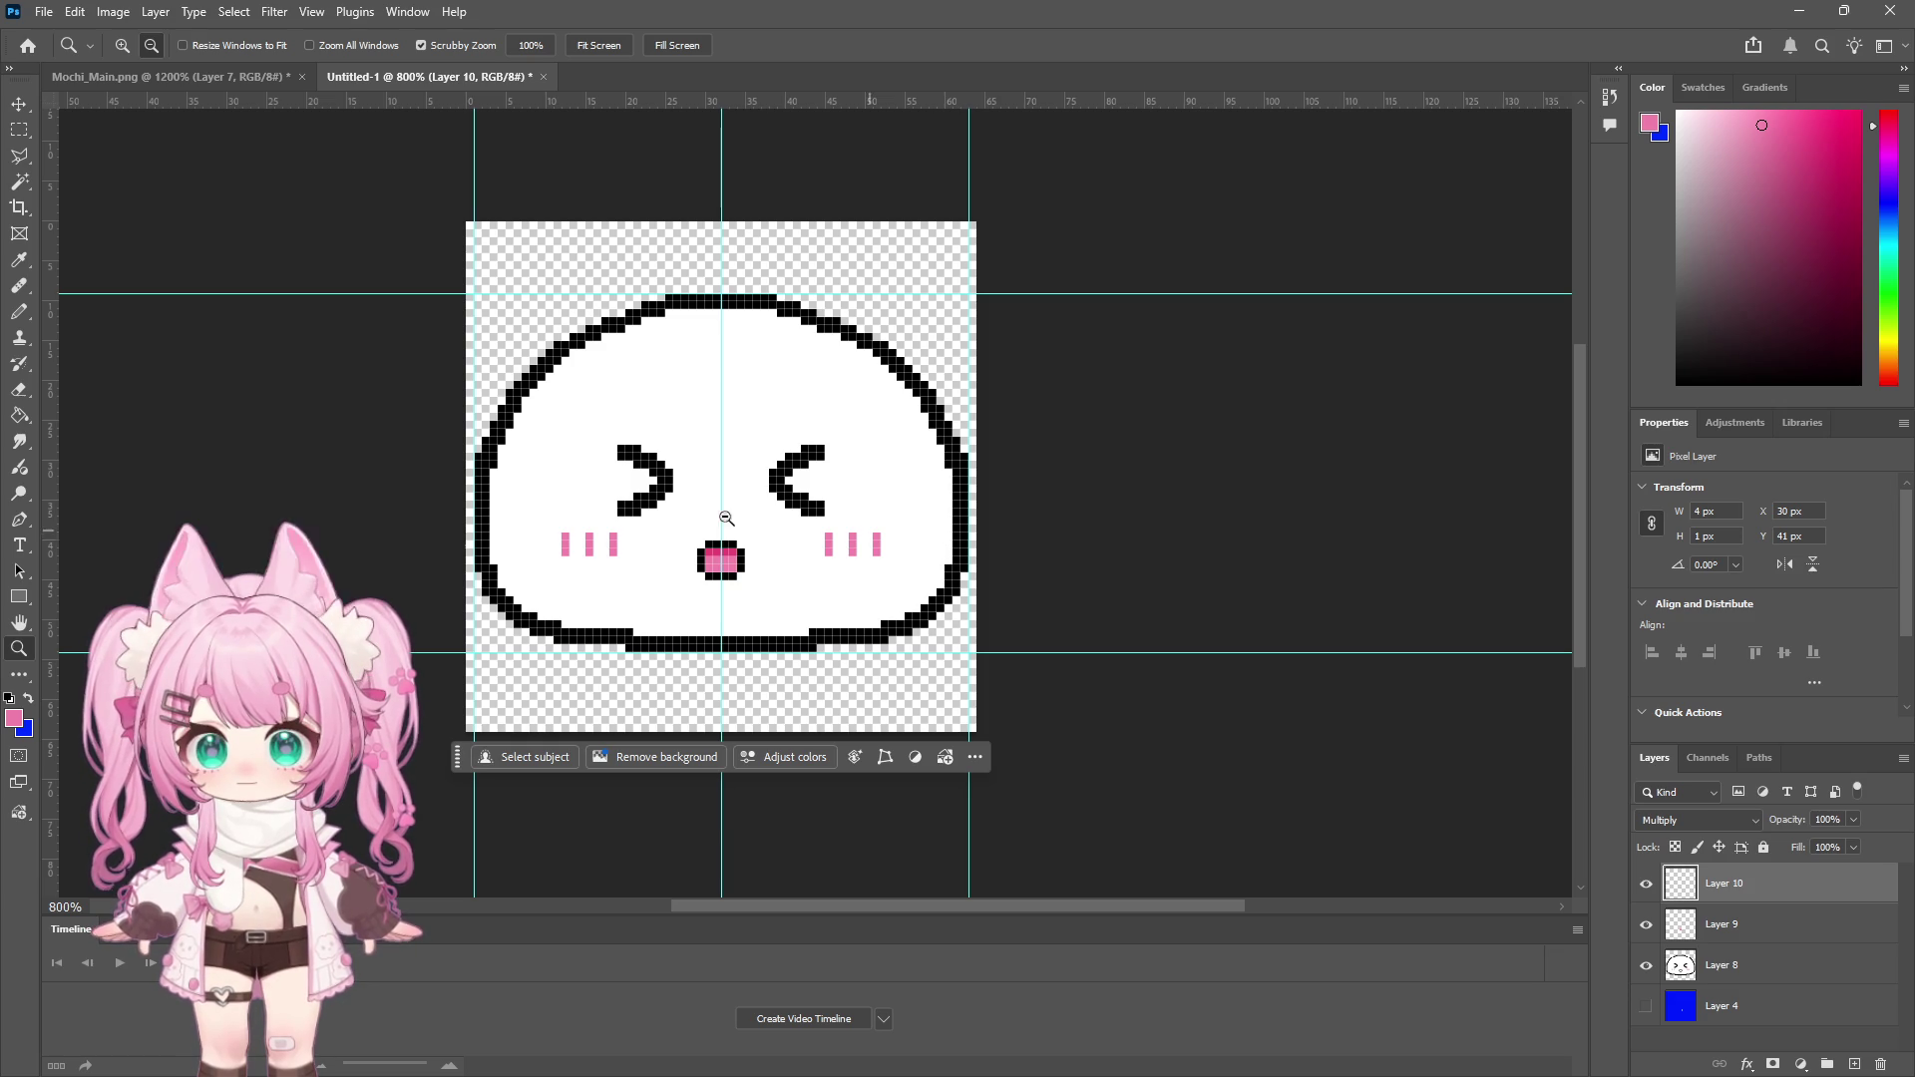
left_click(20, 132)
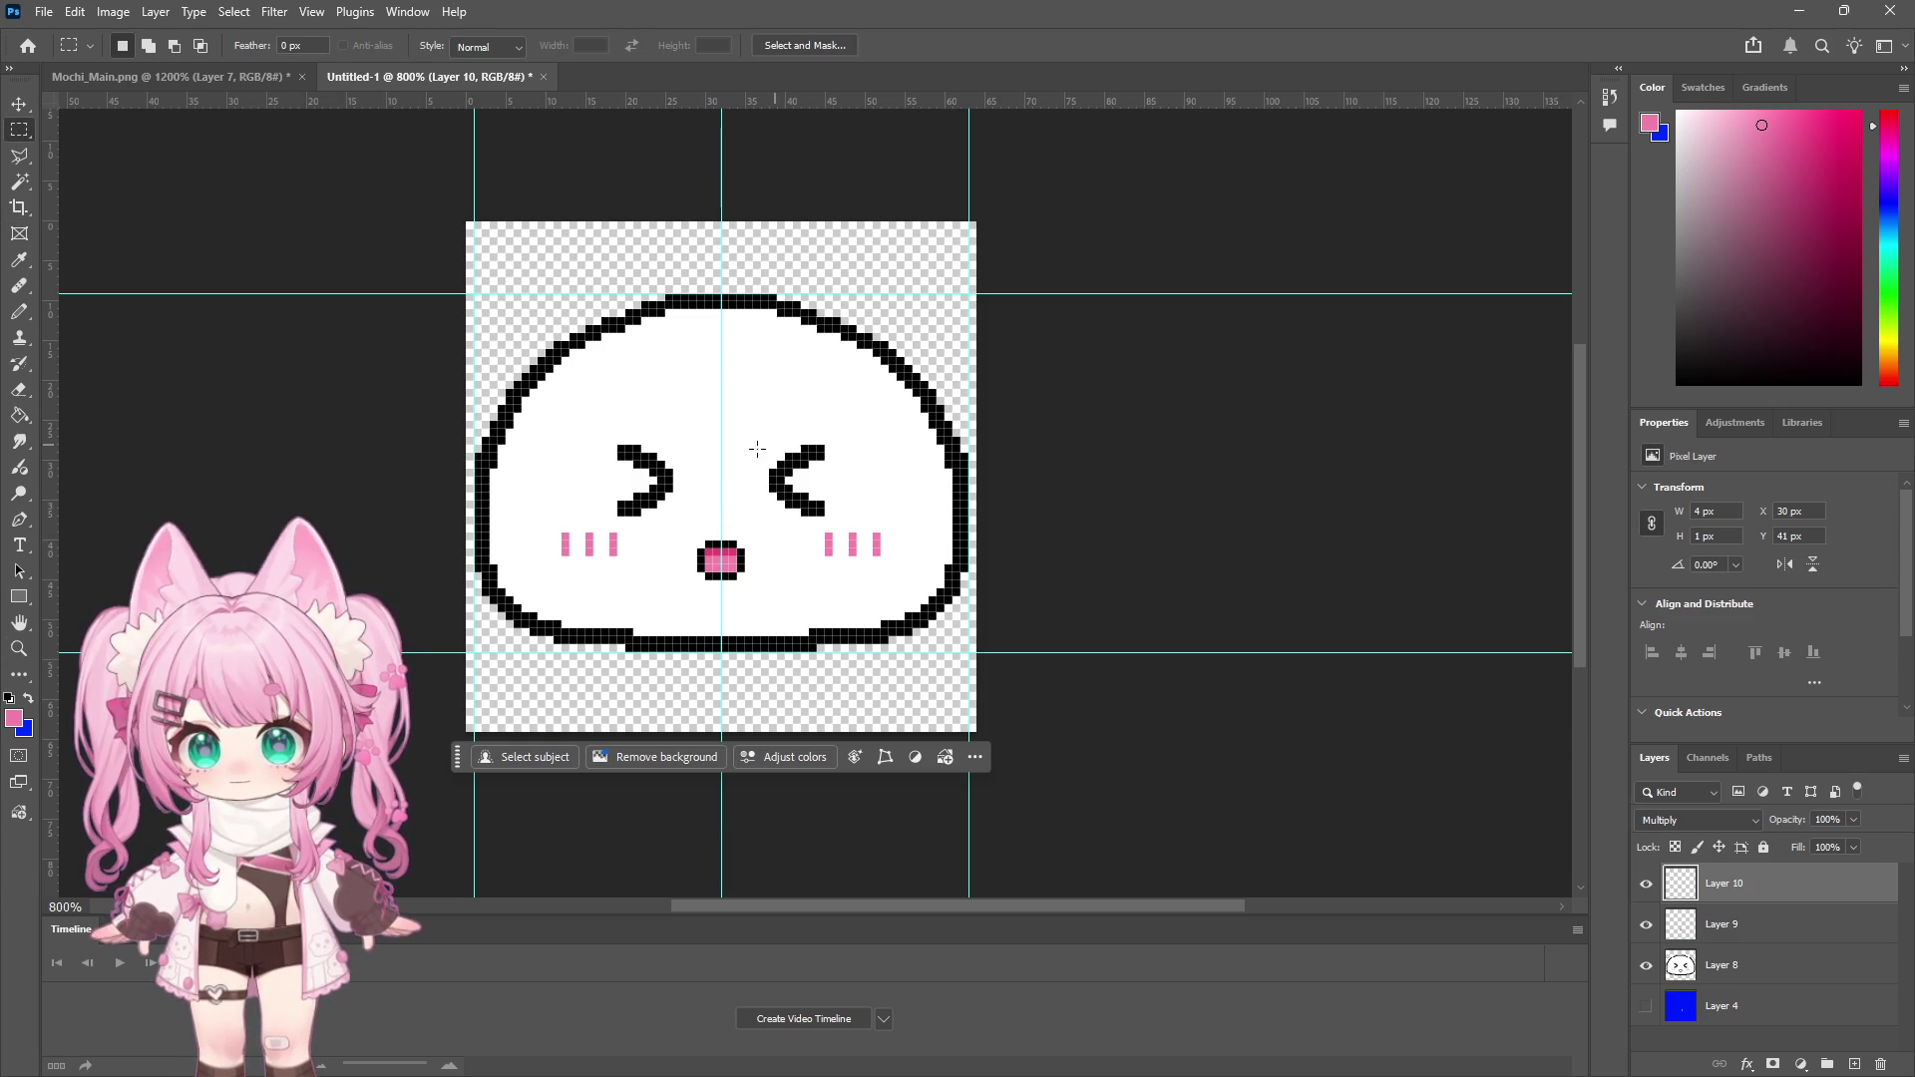
mouse_move(678, 426)
left_mouse_down()
mouse_move(598, 469)
mouse_move(600, 509)
left_mouse_up()
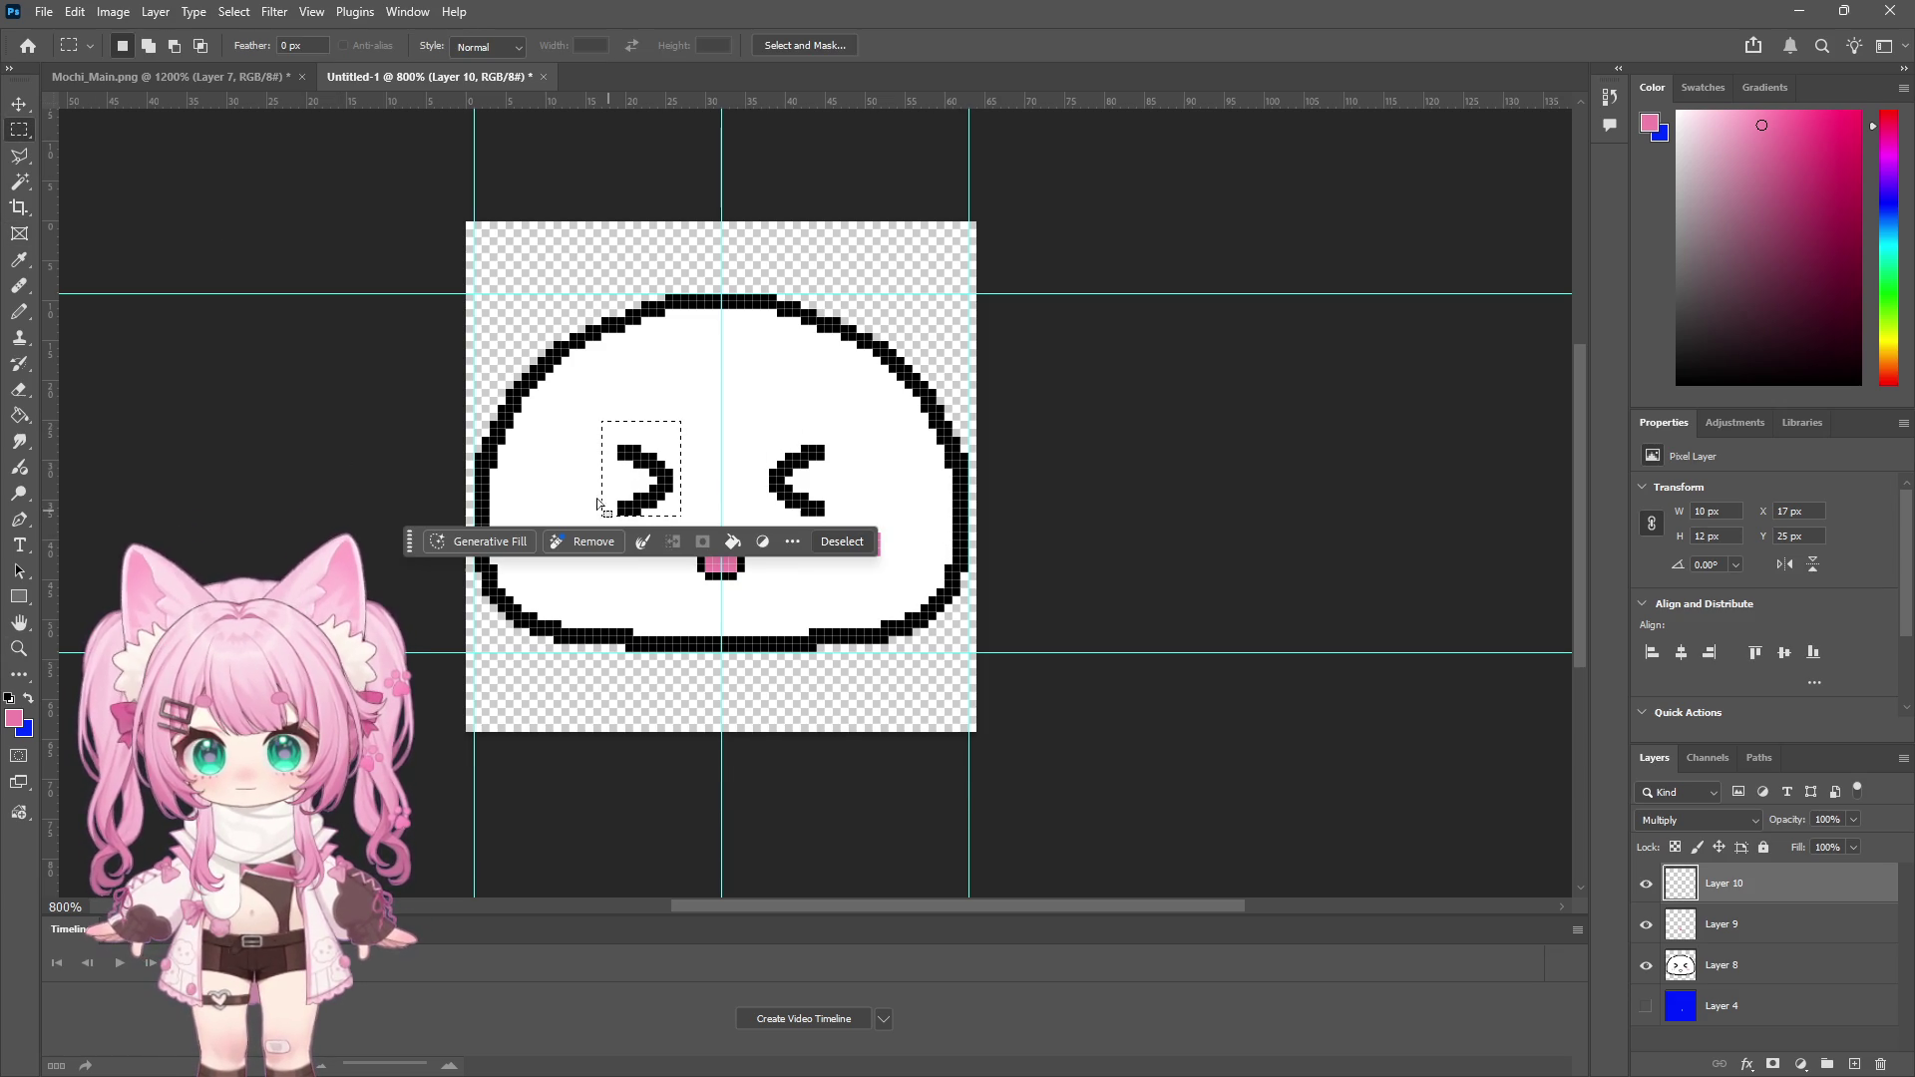
left_click(20, 101)
left_click(1774, 960)
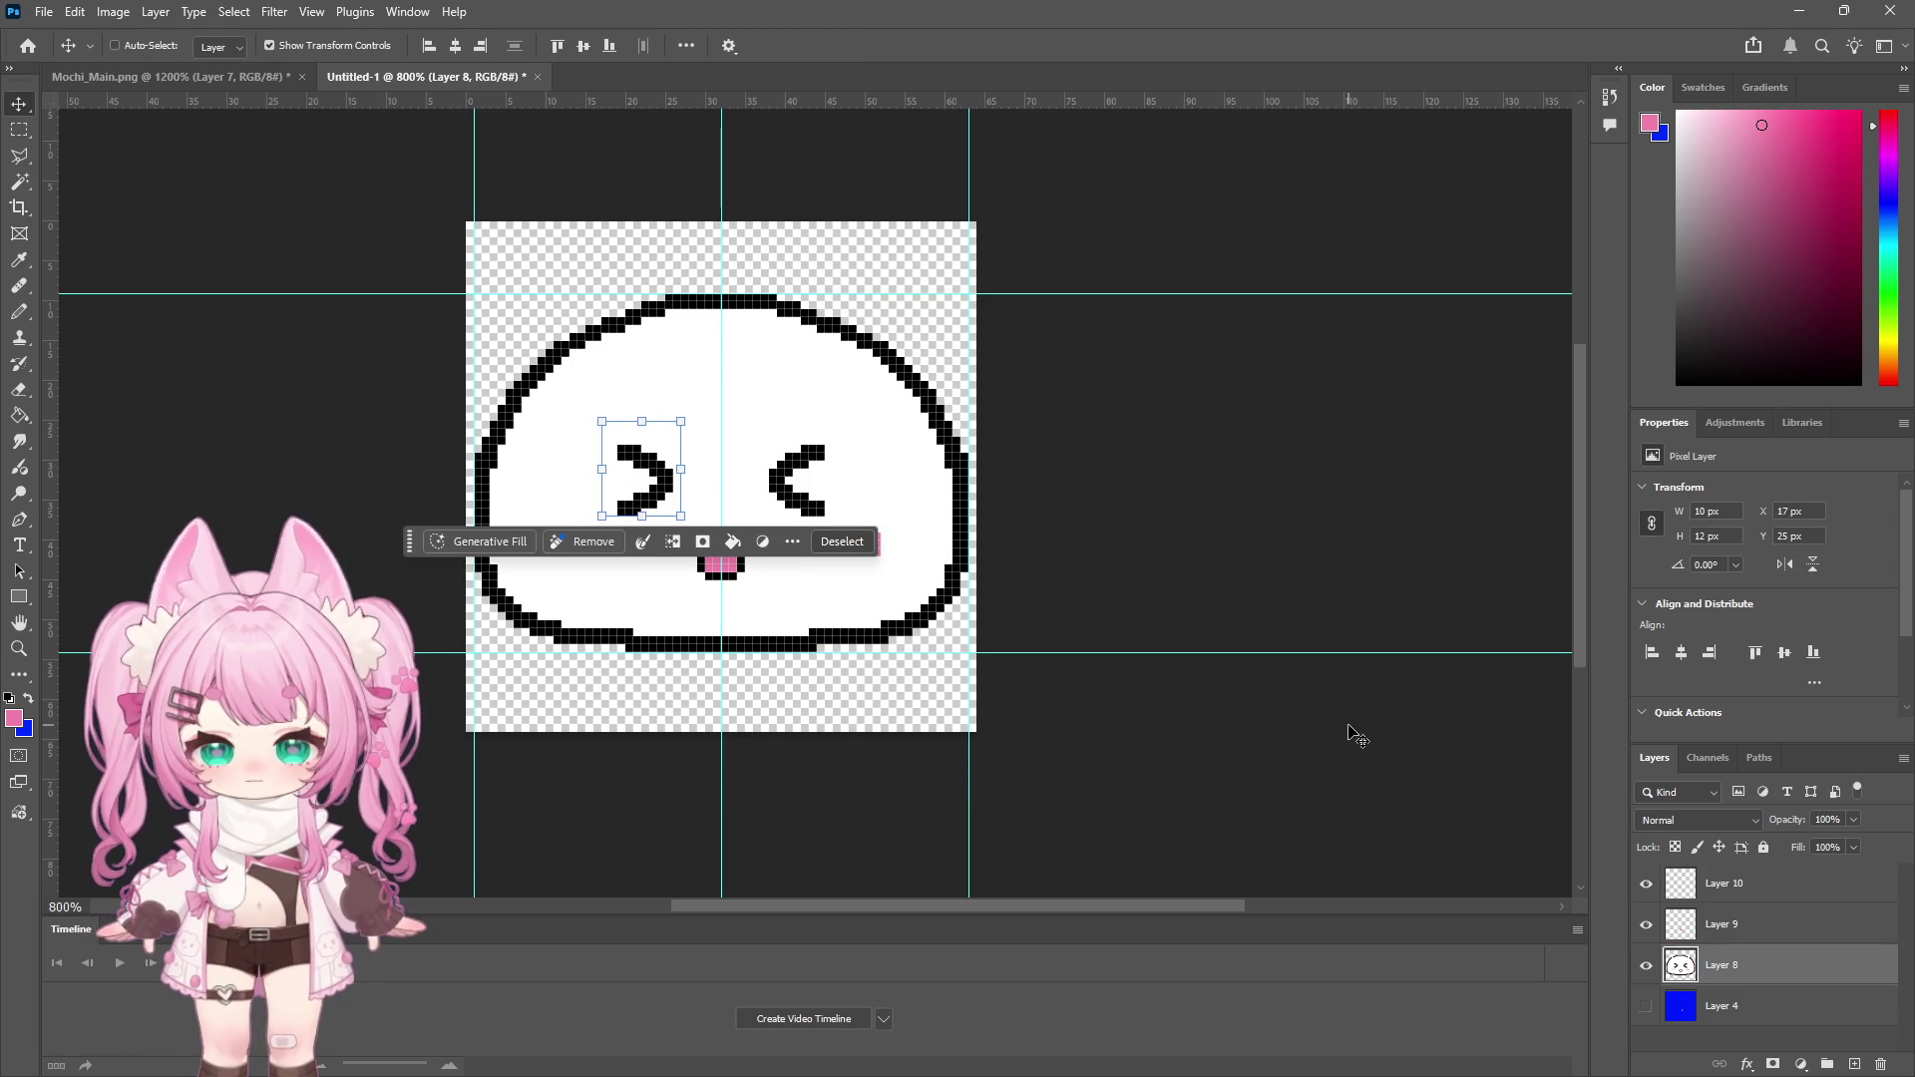
key("Left")
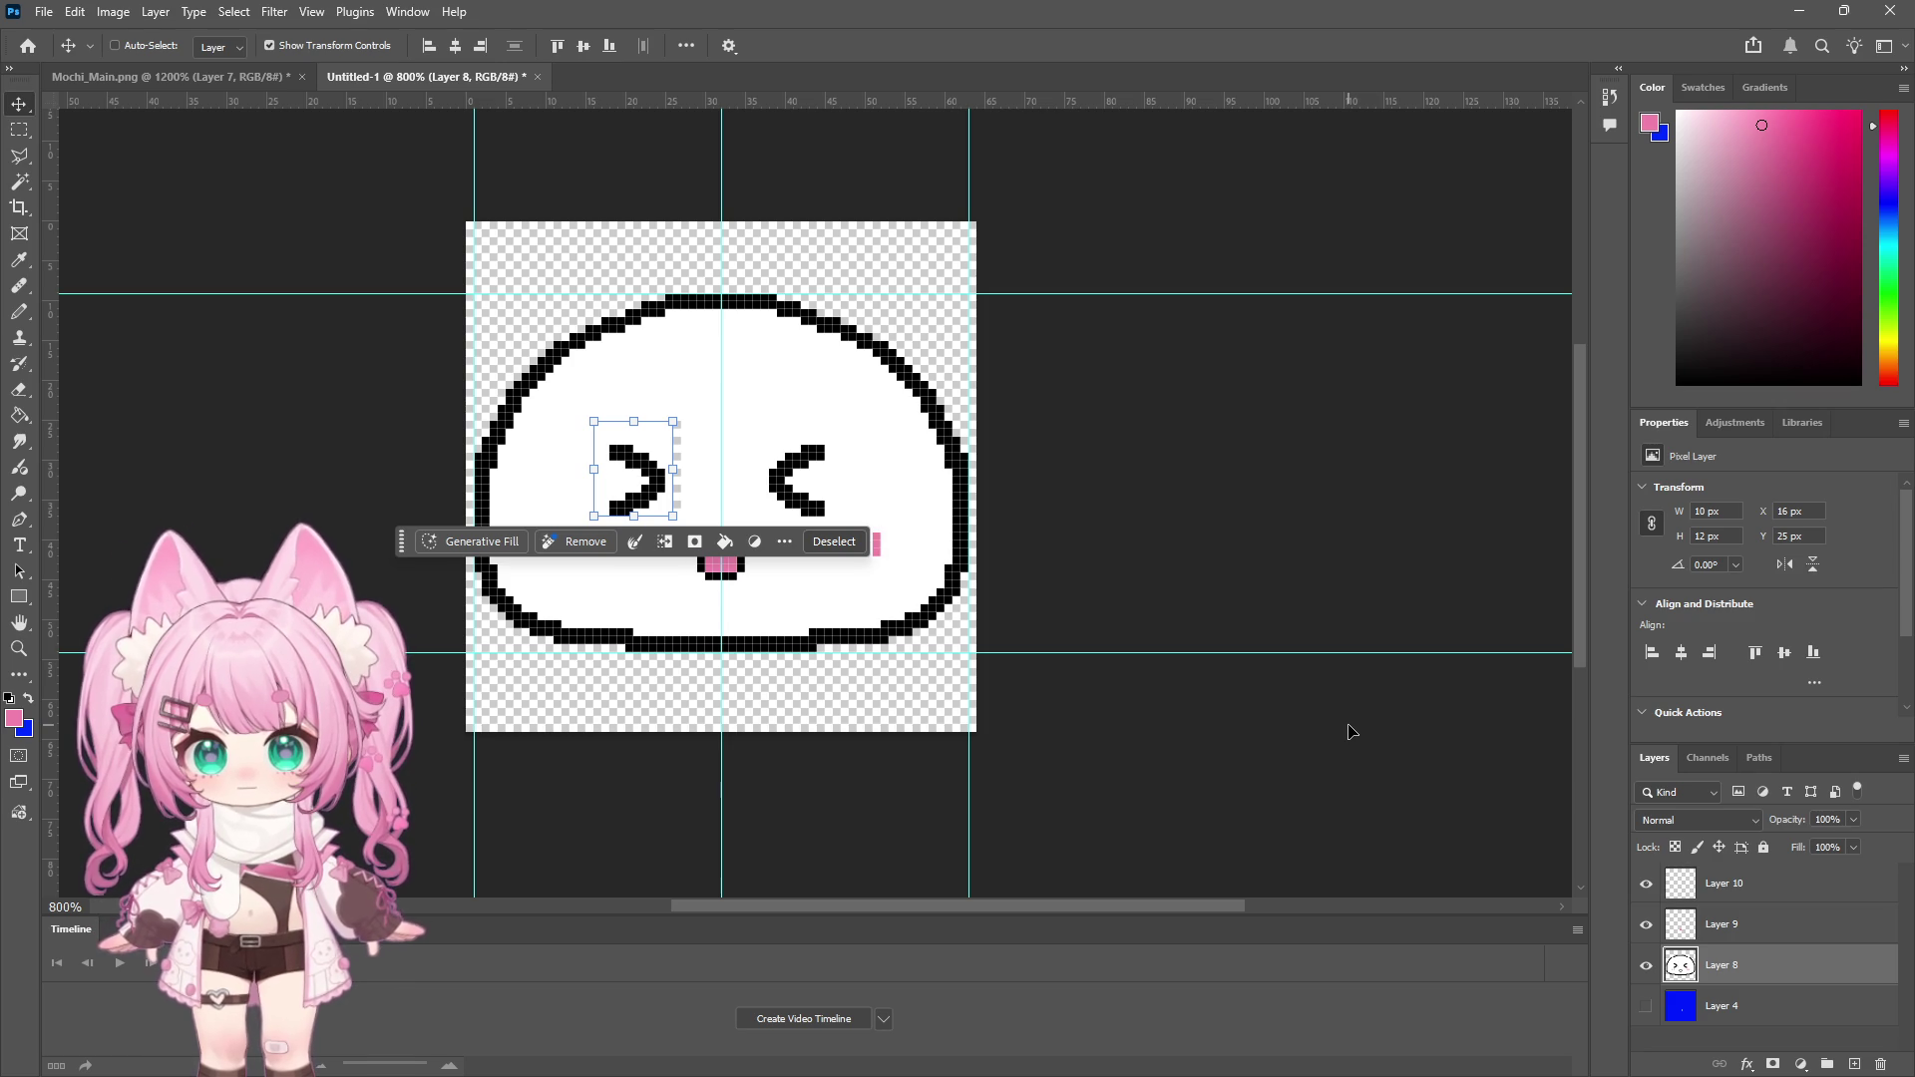
left_click(19, 129)
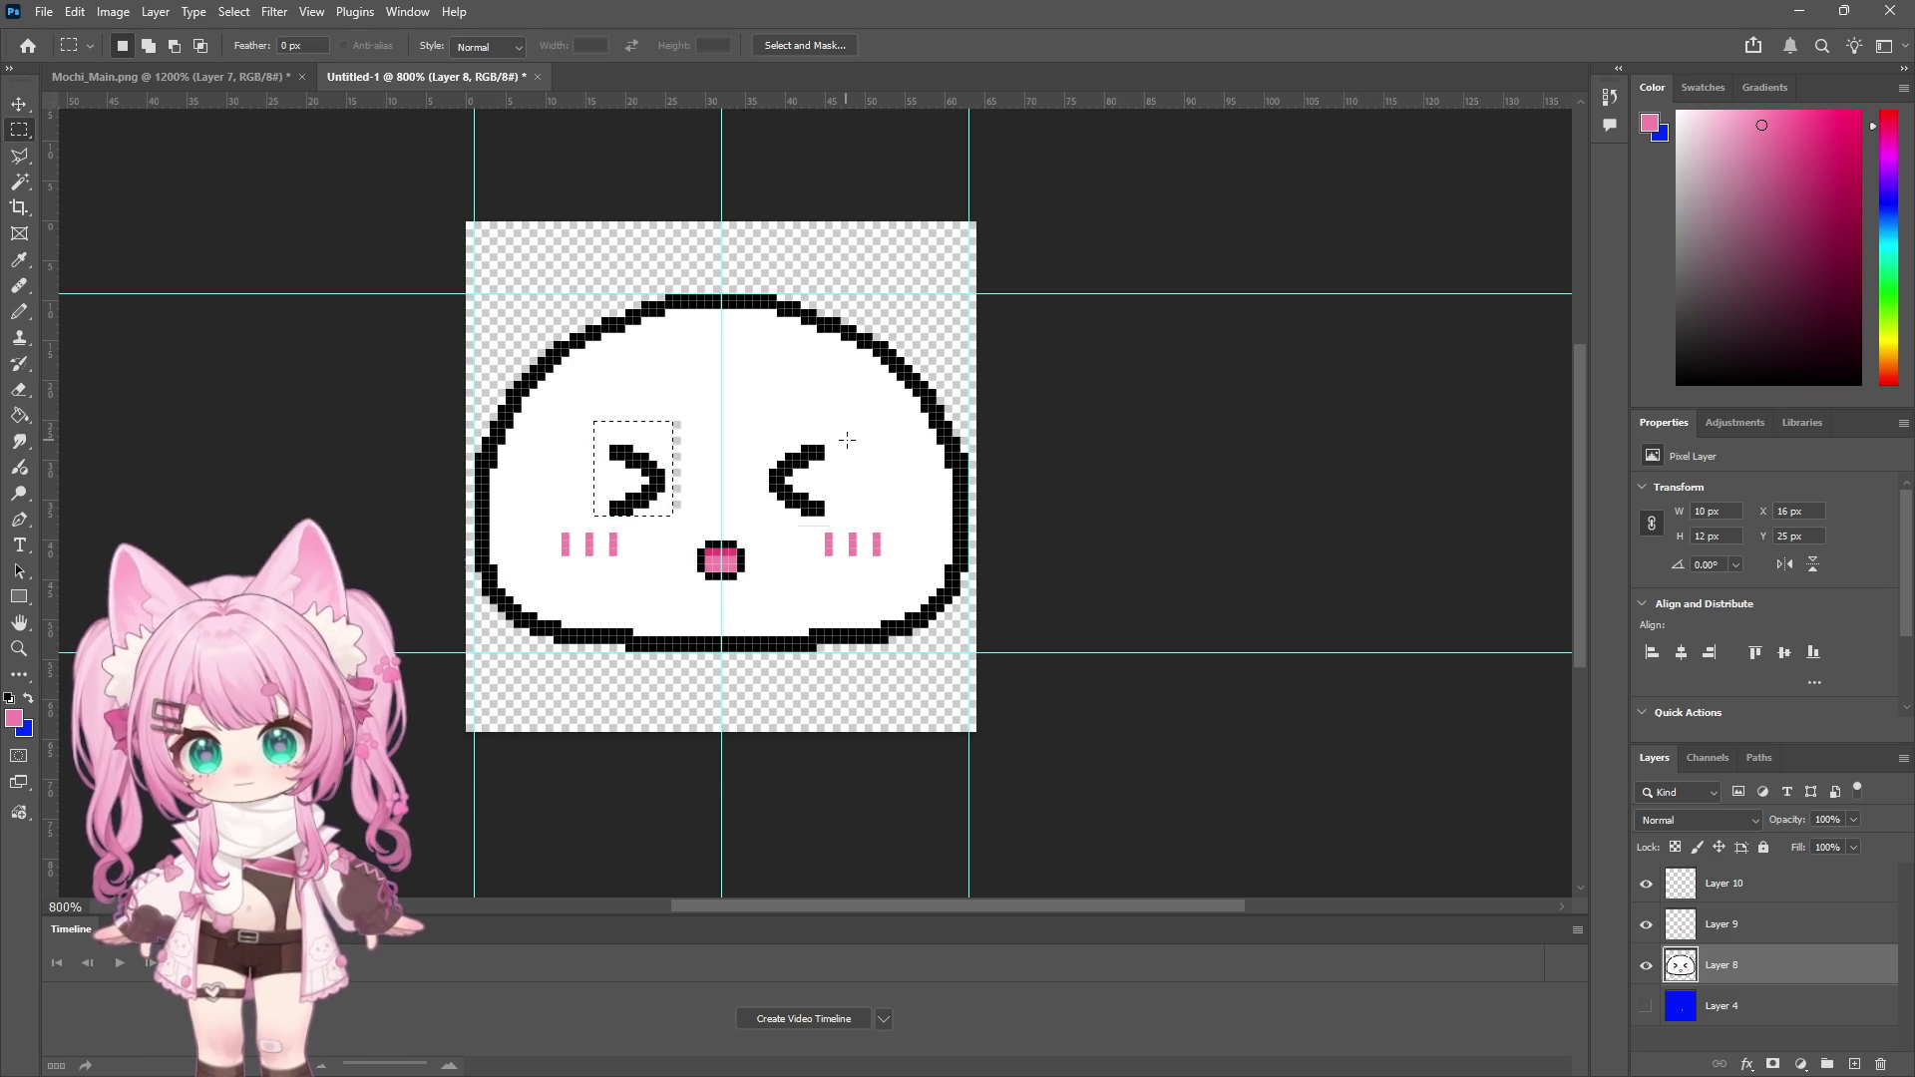
left_click_drag(873, 422, 764, 515)
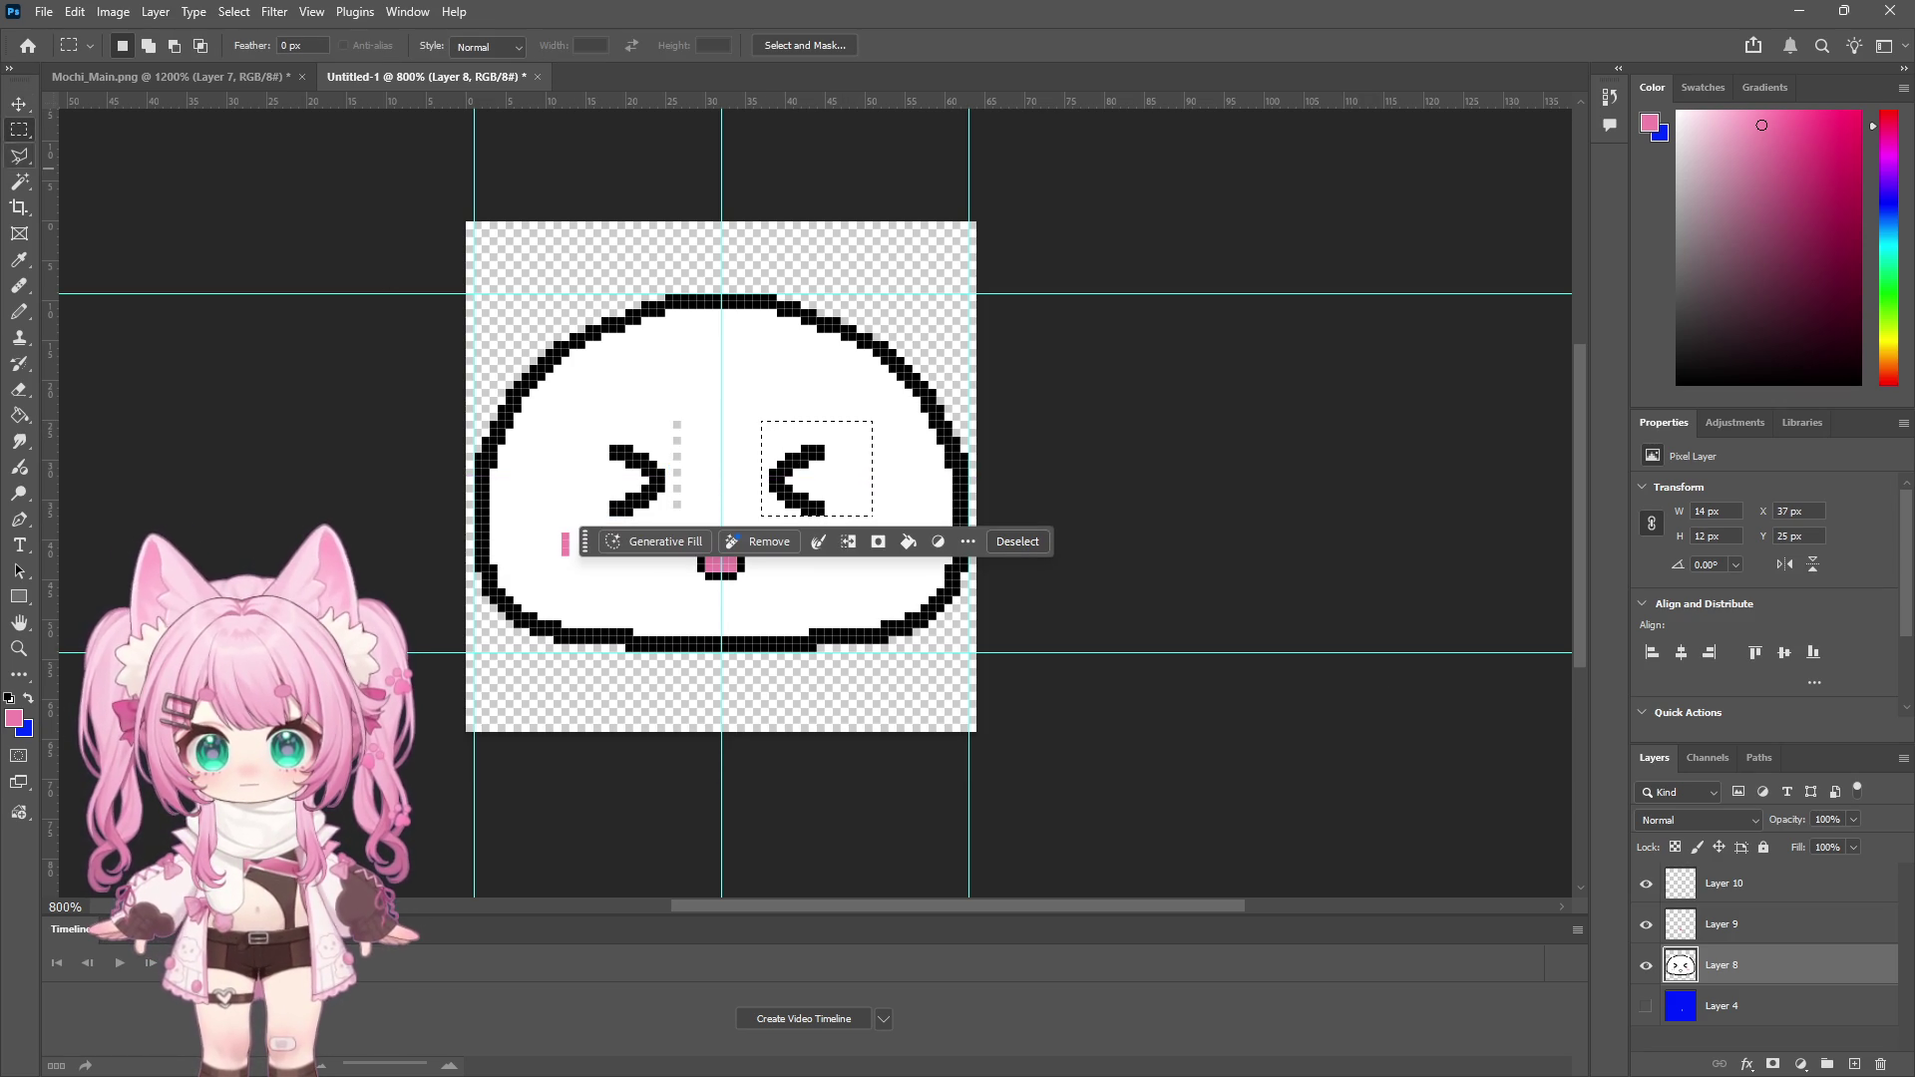
left_click(20, 105)
key("Right")
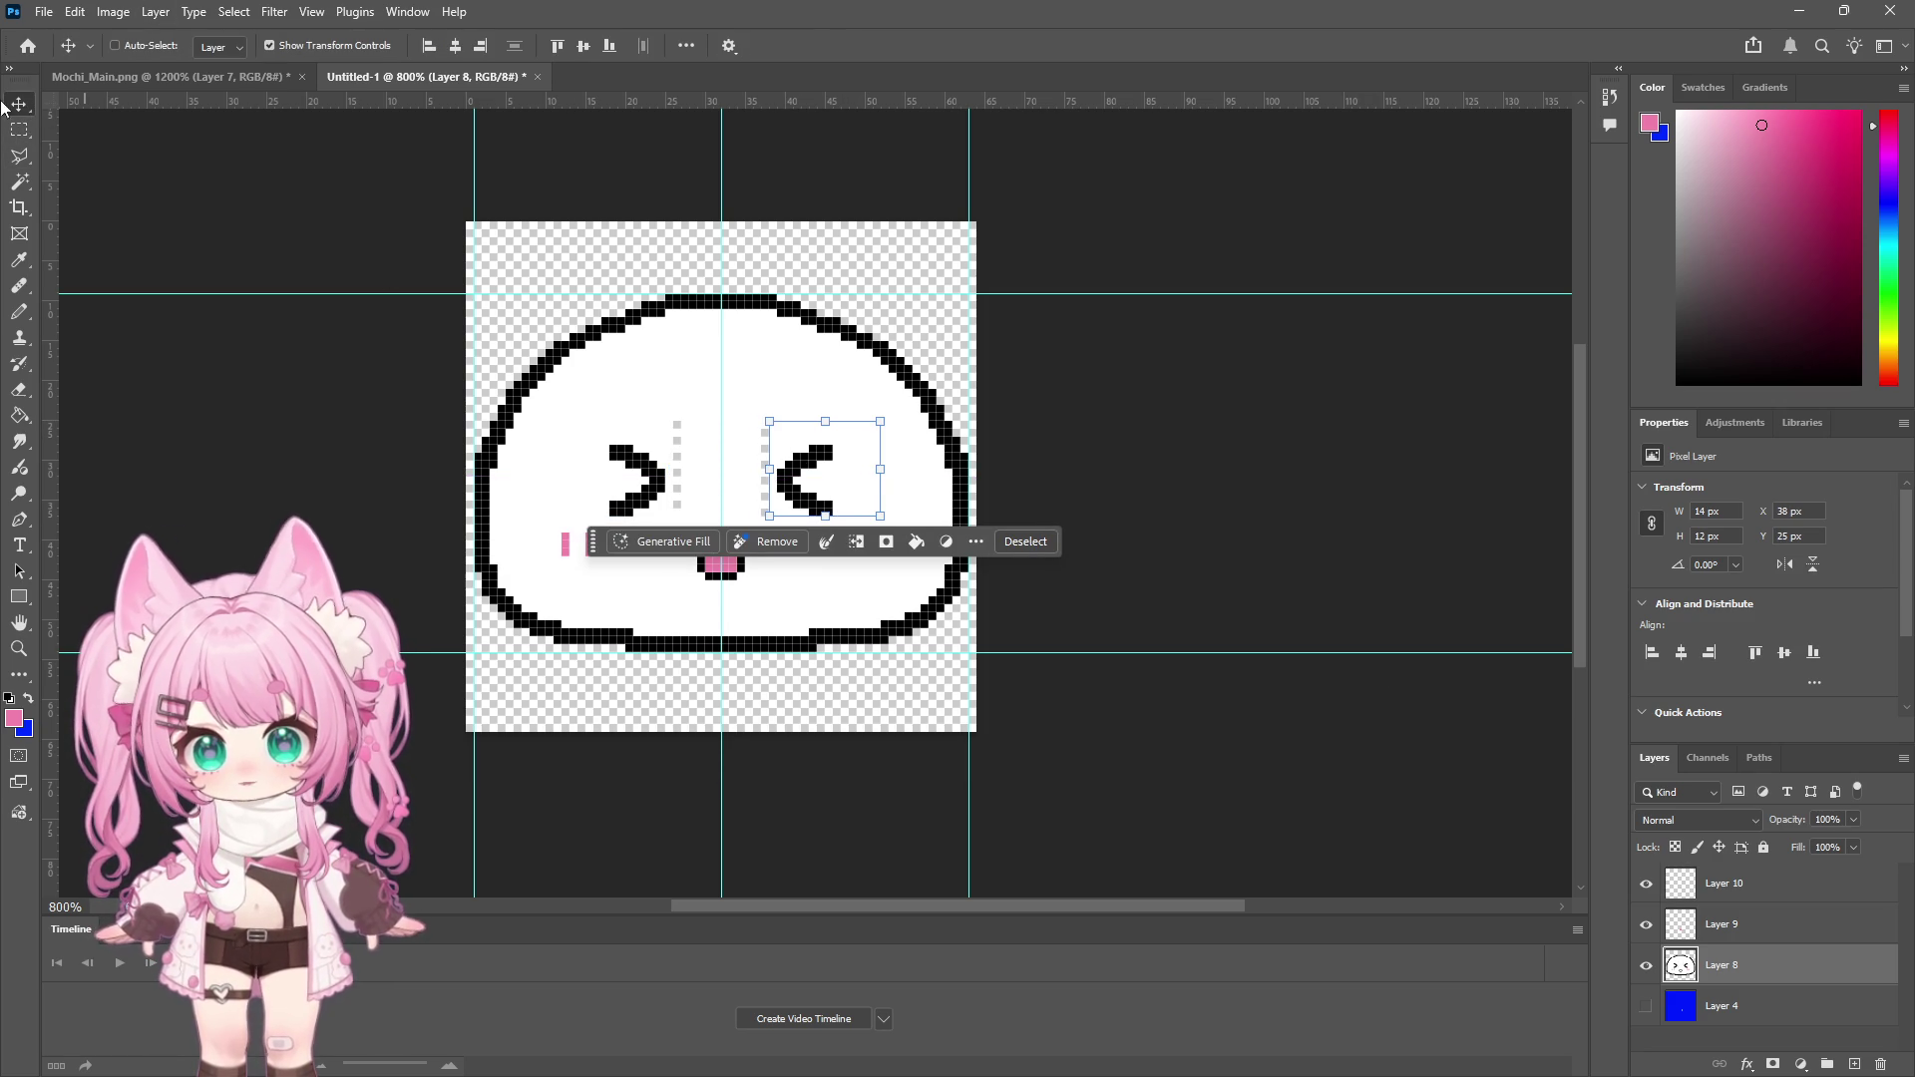
left_click(21, 129)
left_click(876, 338)
left_click_drag(666, 397, 774, 524)
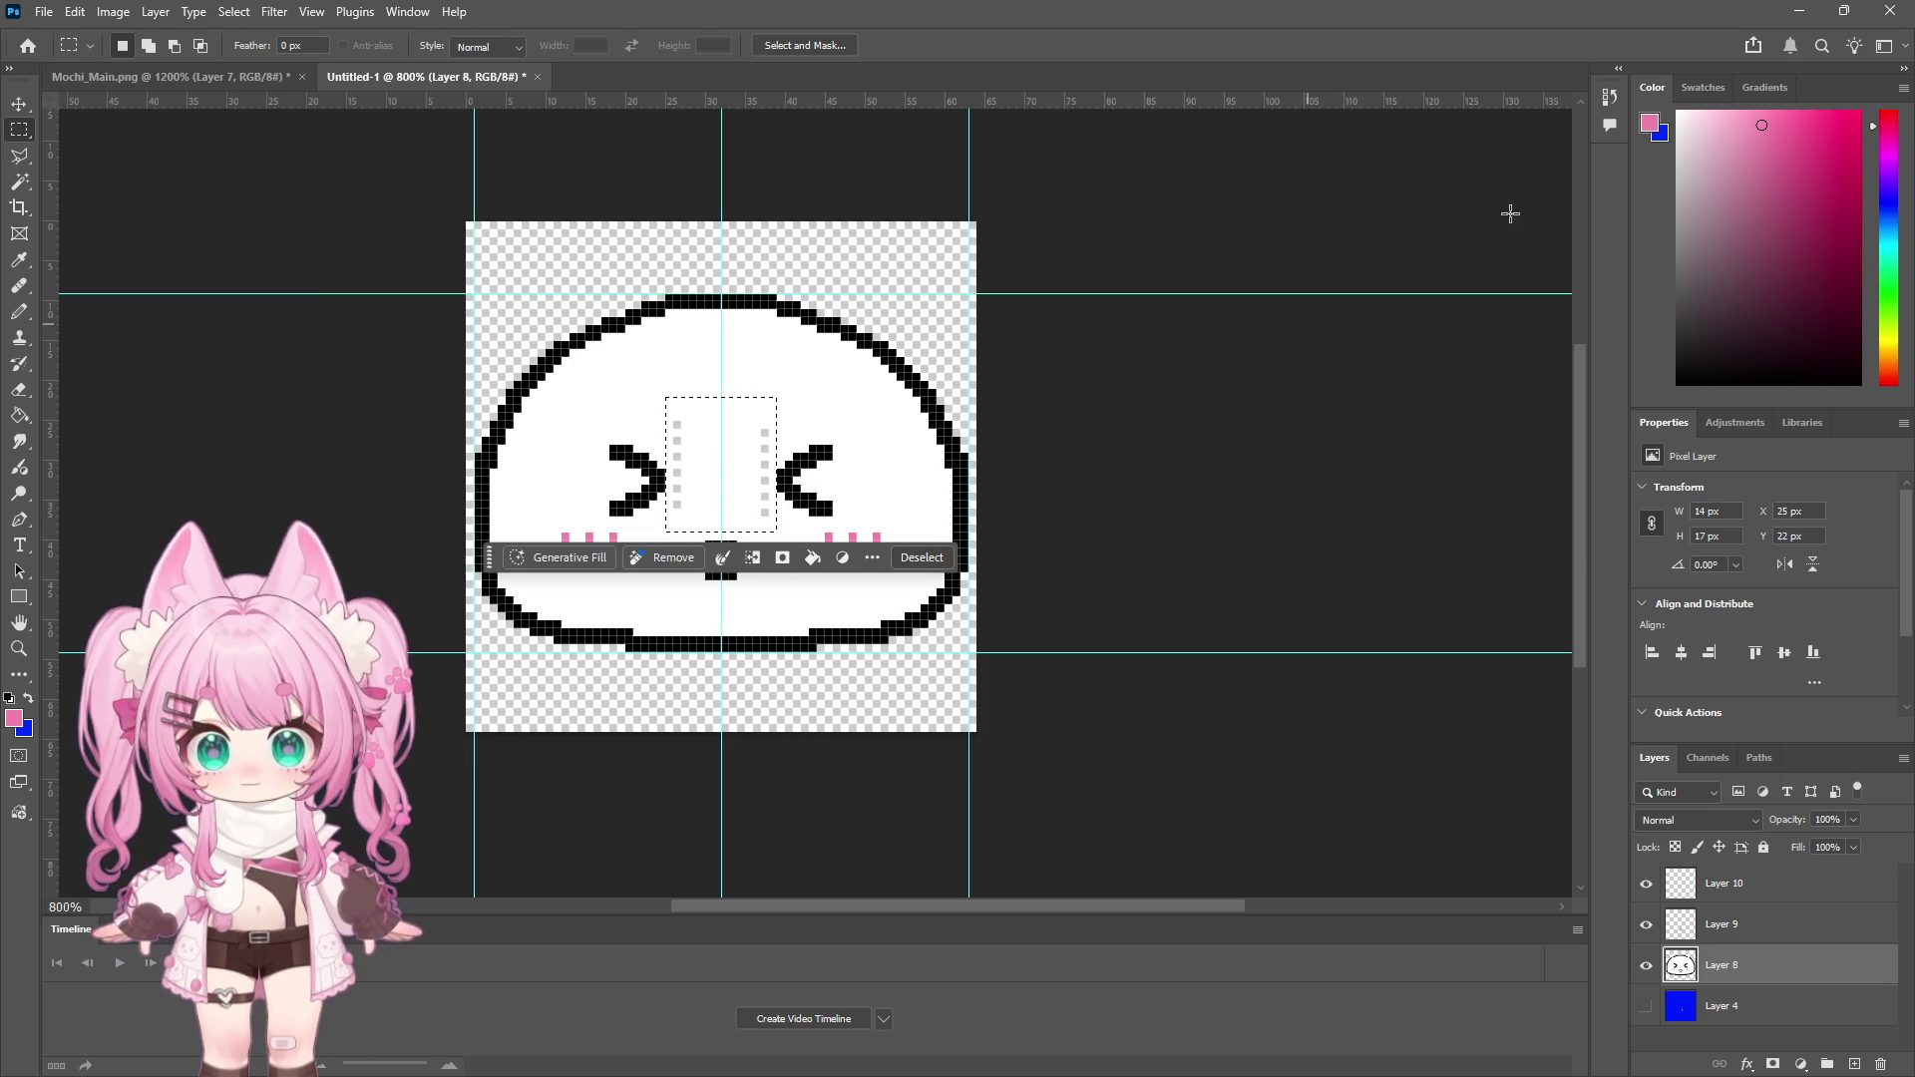
key("b")
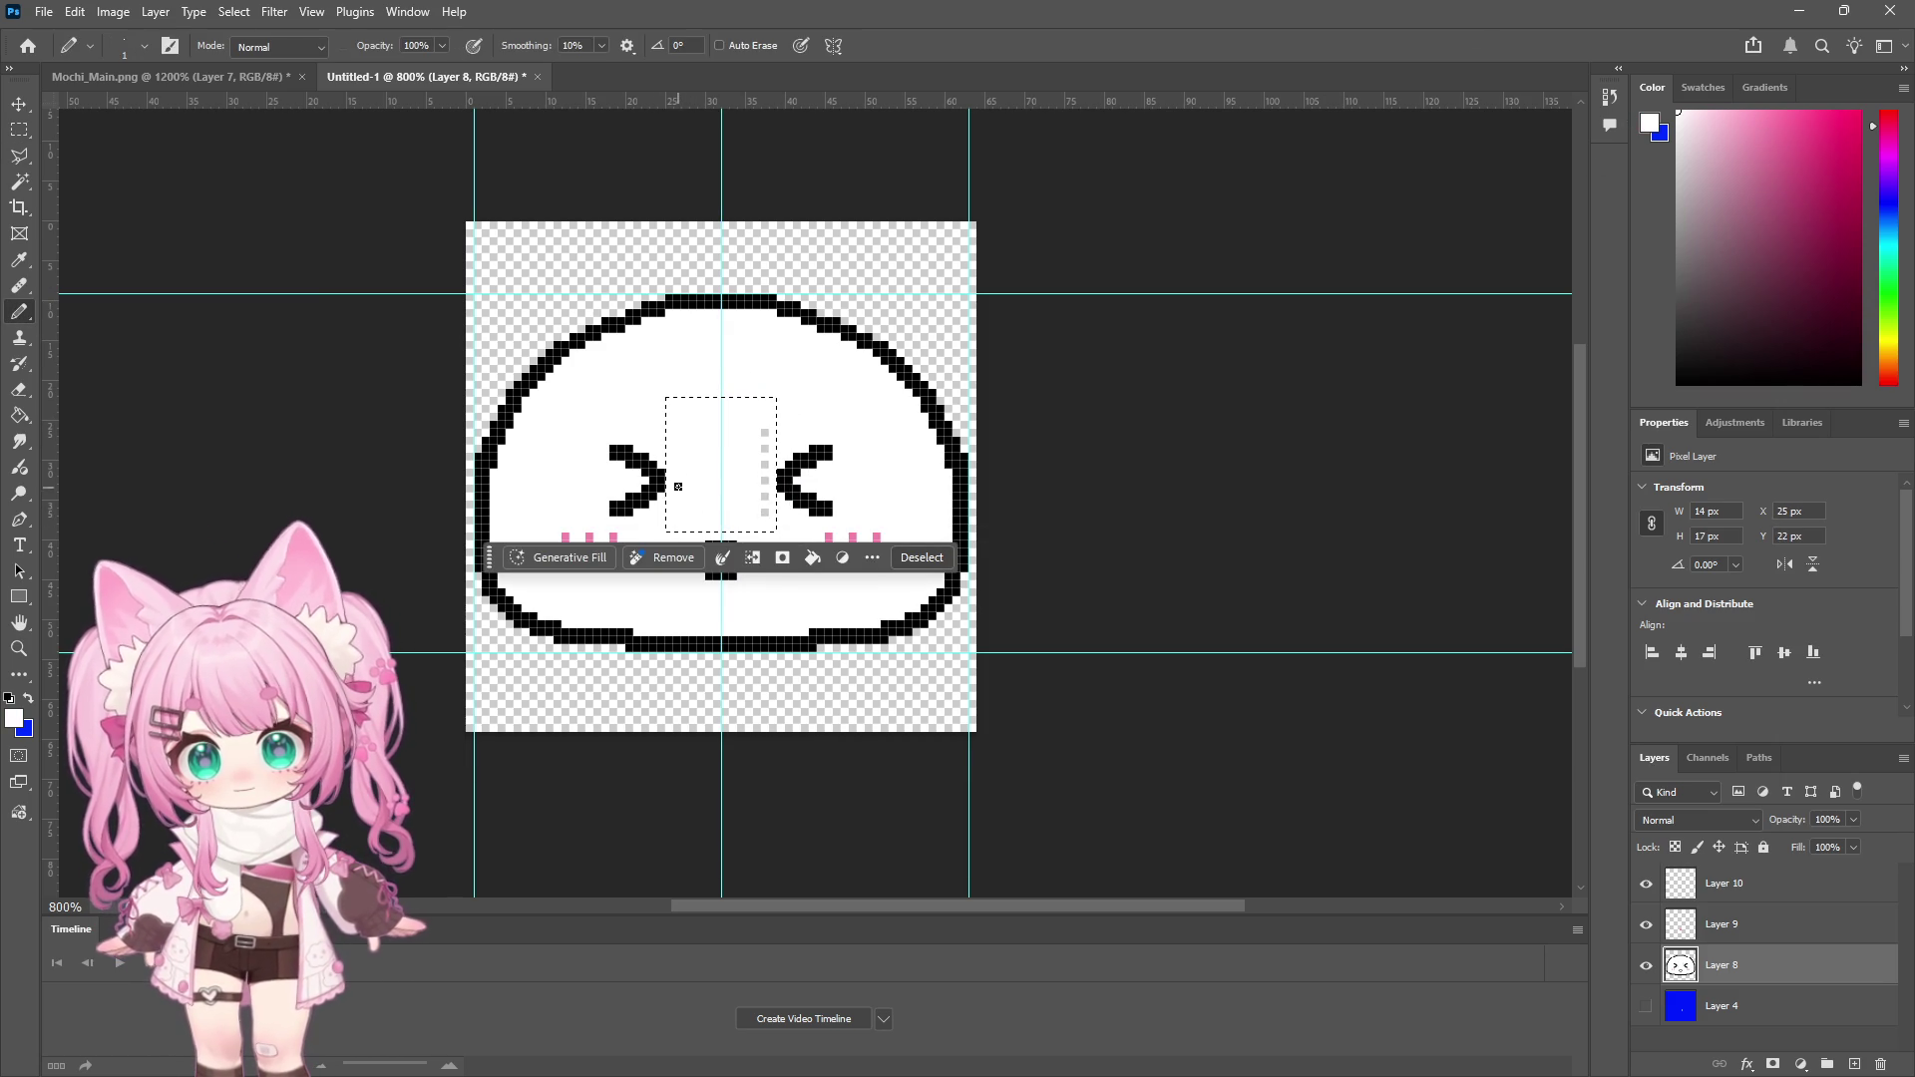
left_click_drag(765, 431, 765, 517)
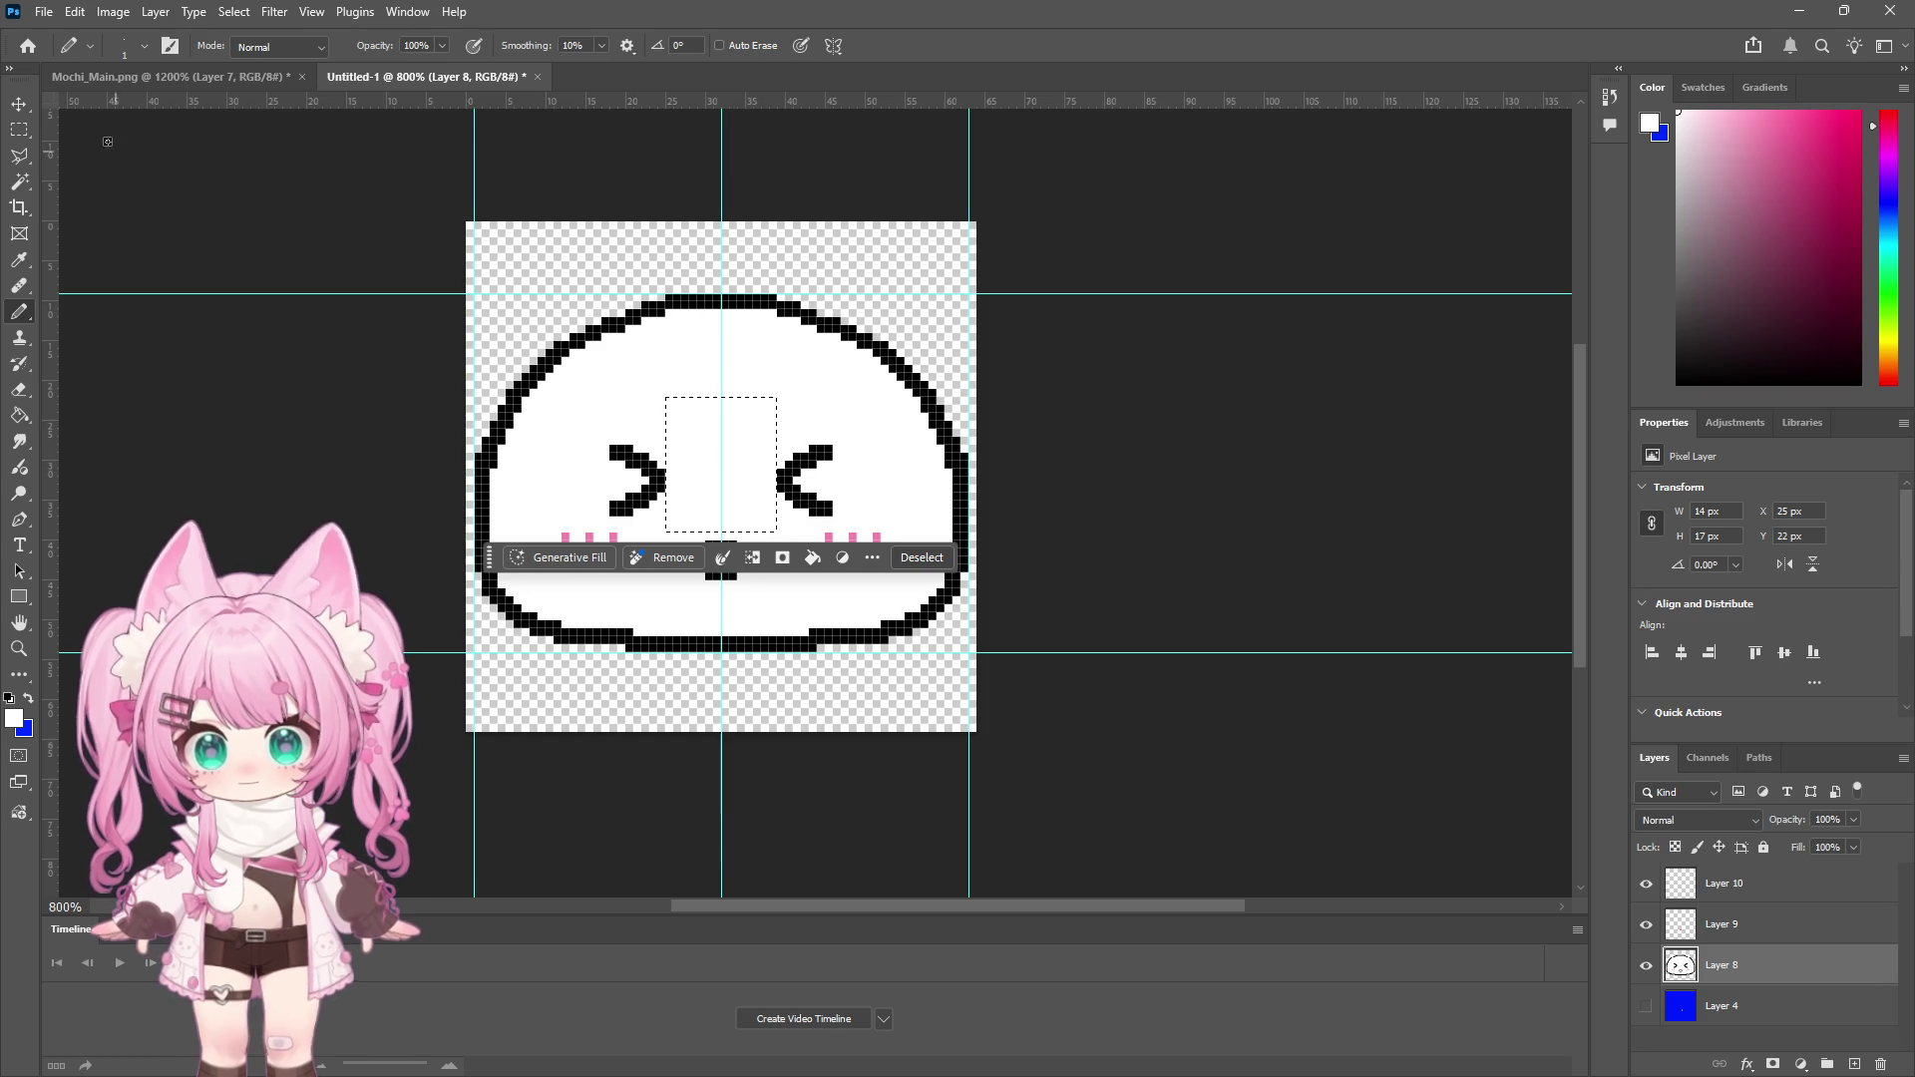
key("m")
key("ctrl+d")
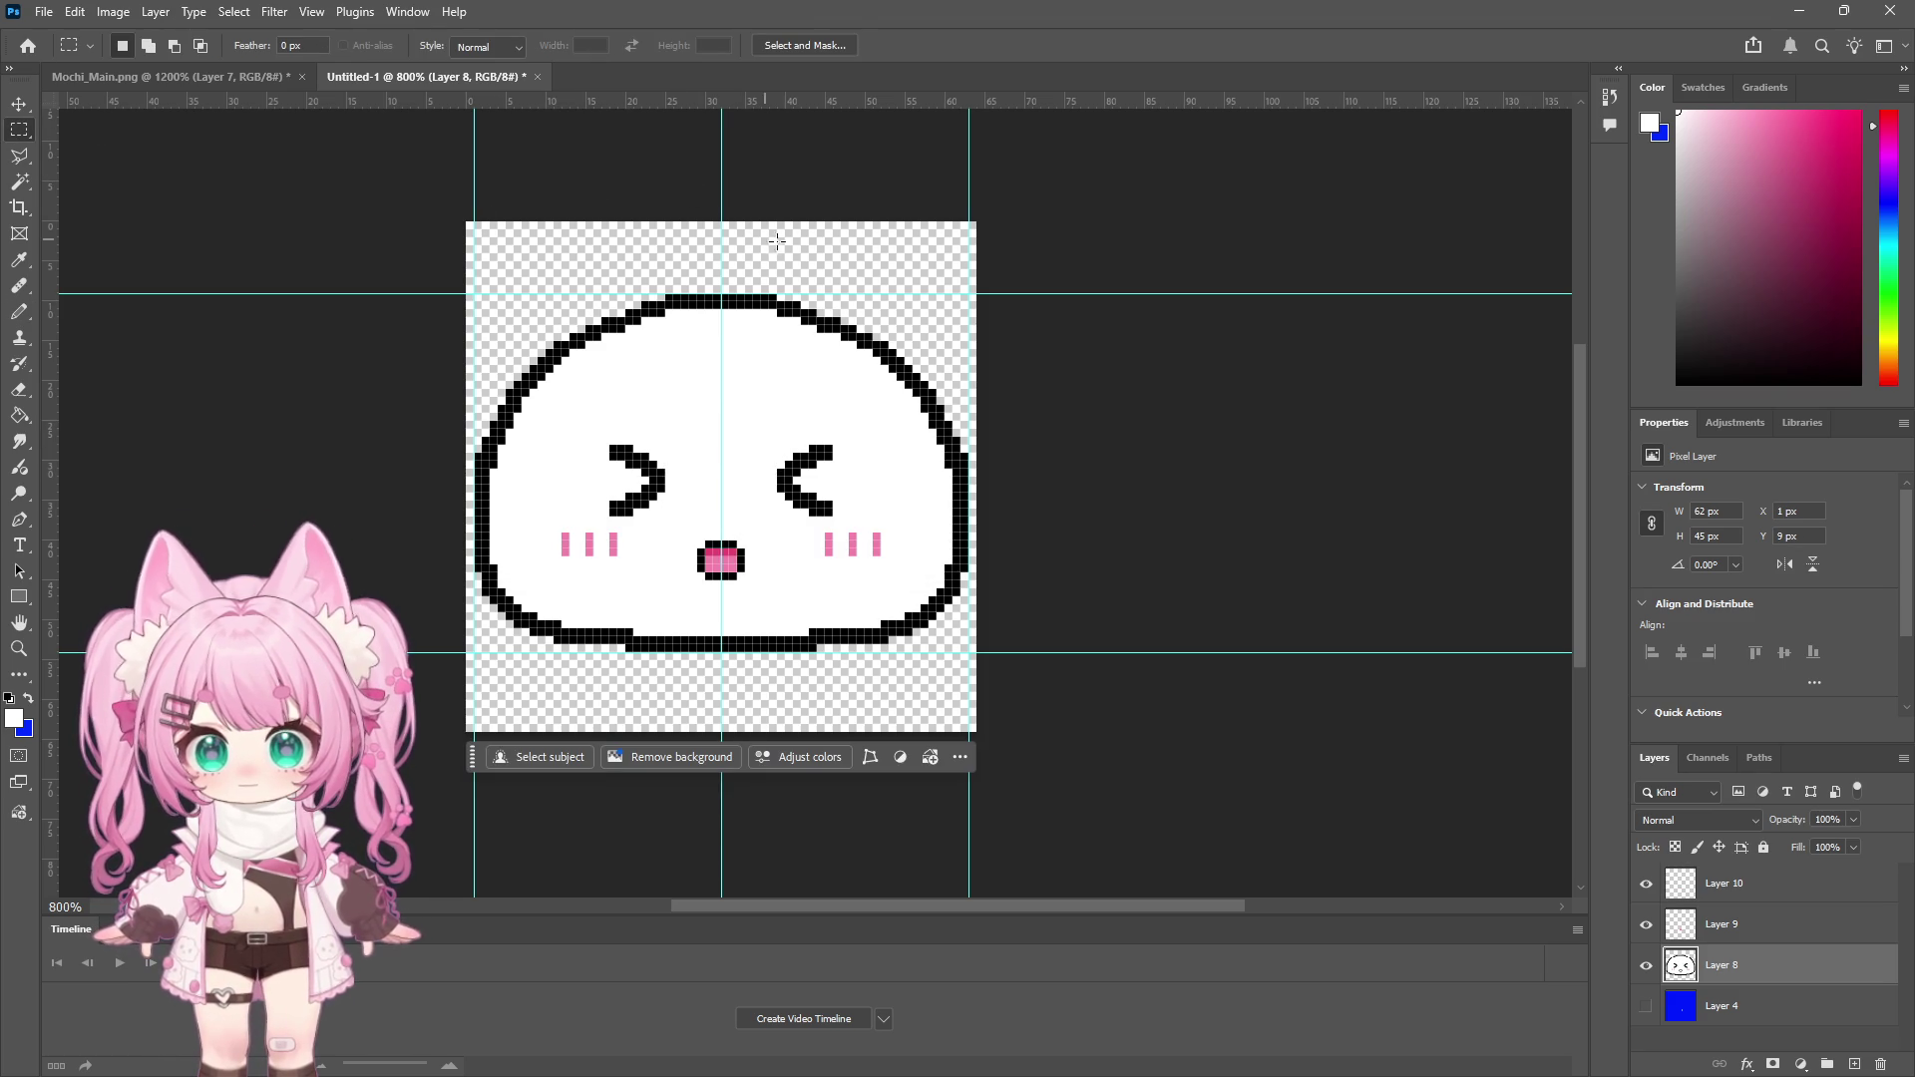
key("ctrl+shift+d")
key("ctrl+z")
key("ctrl+z")
key("ctrl+z")
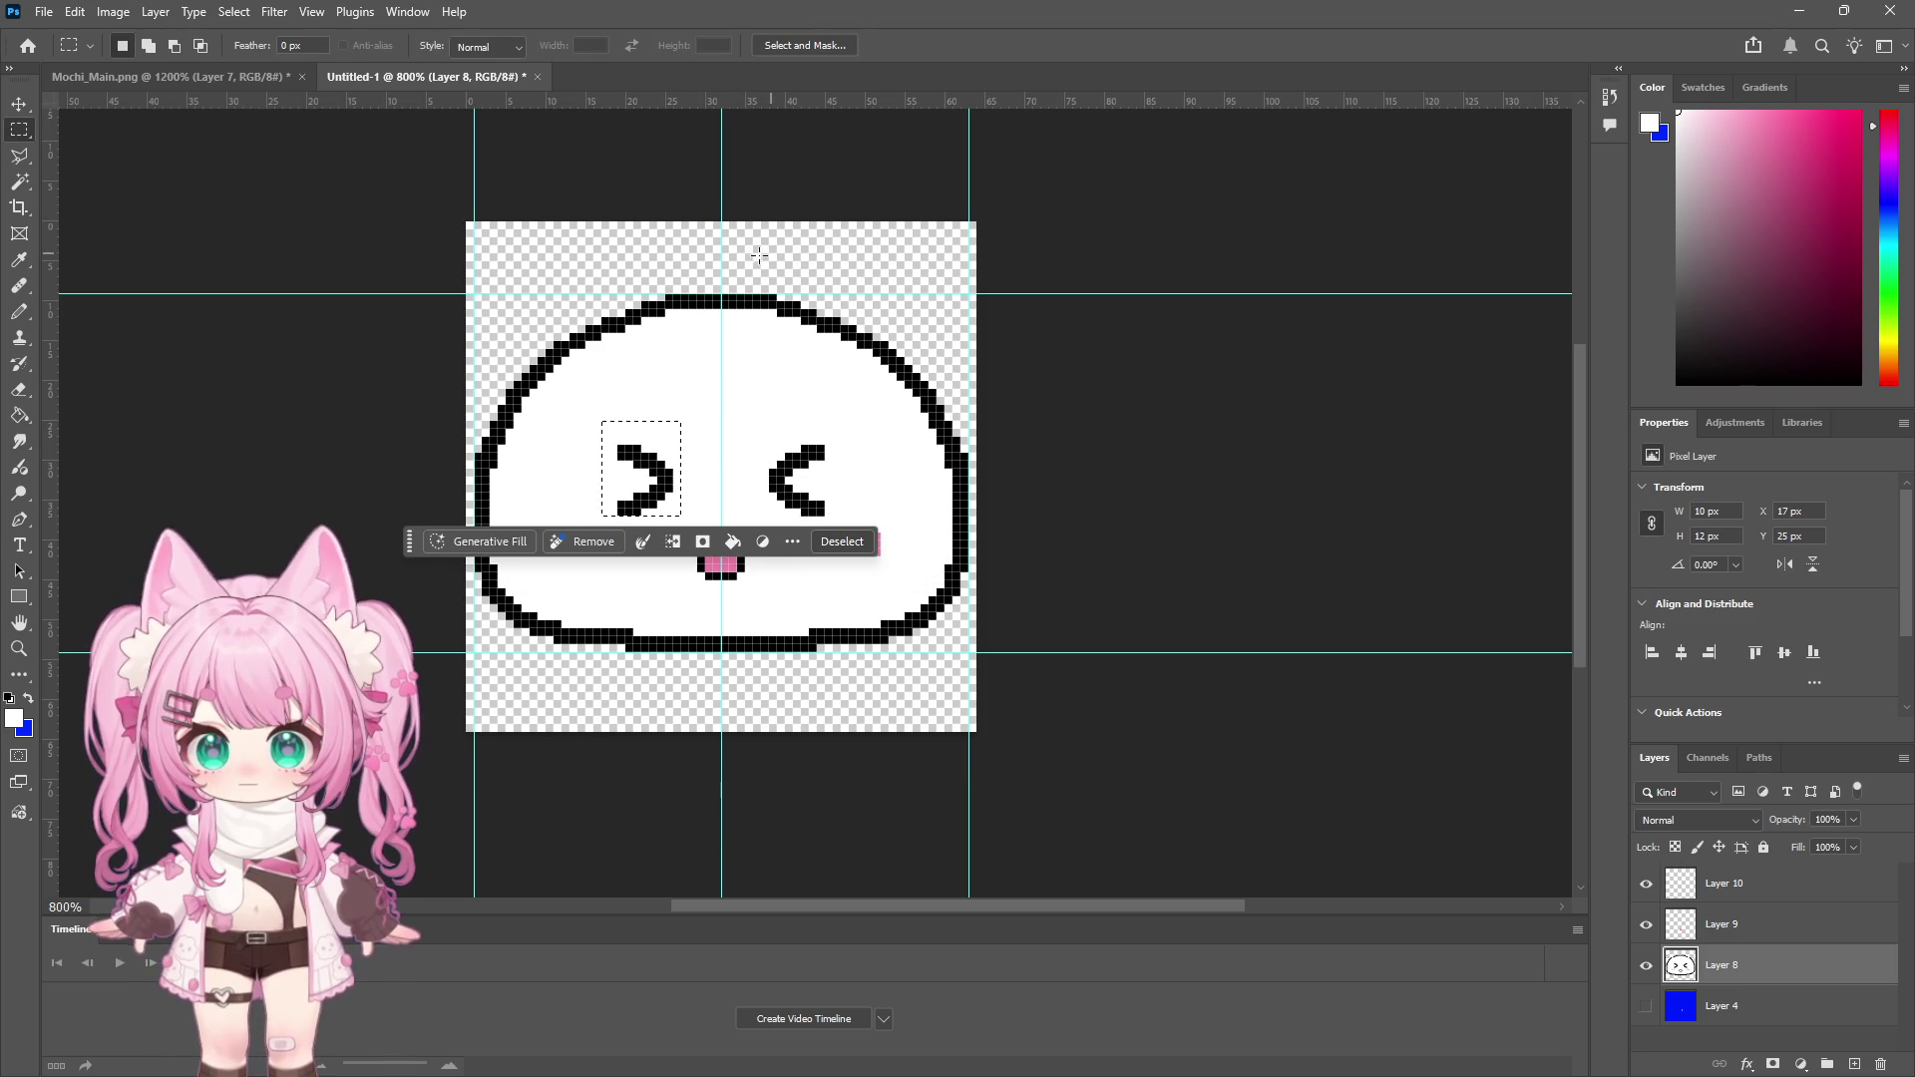
key("ctrl+shift+z")
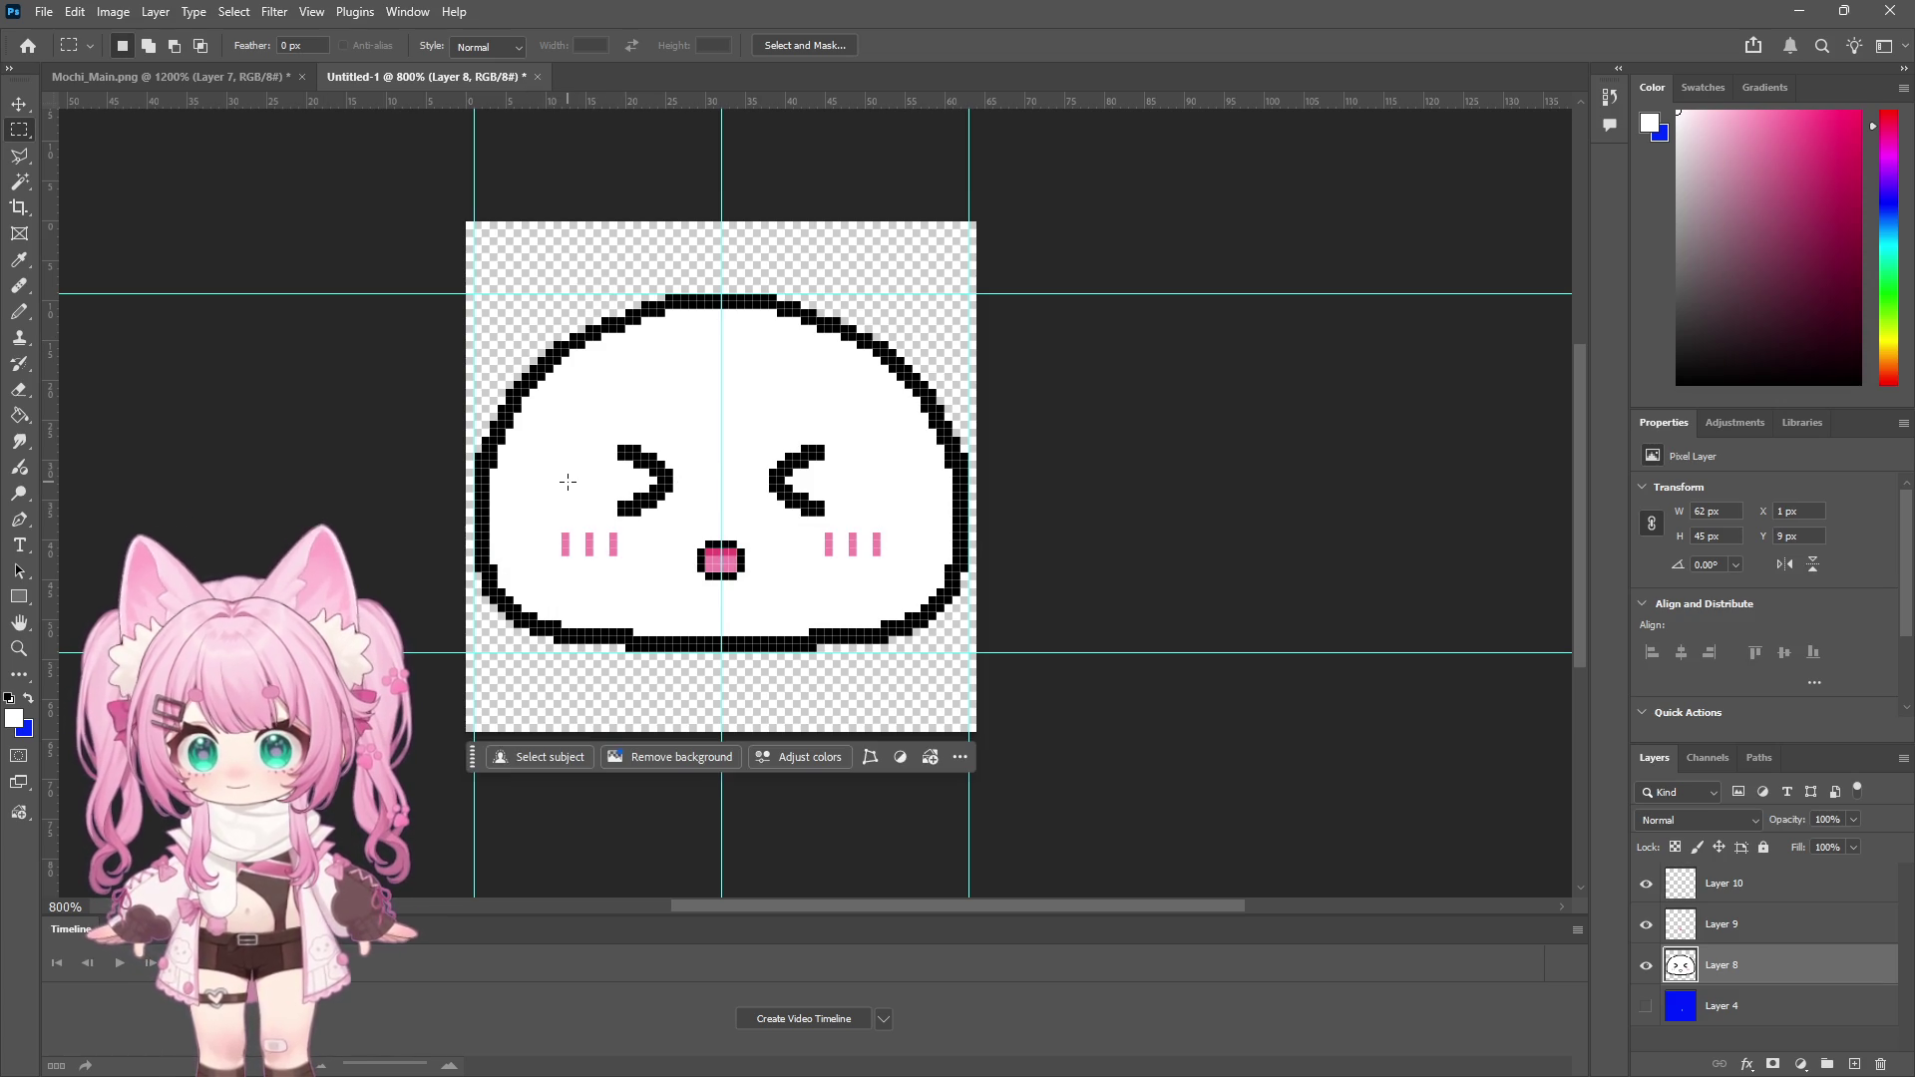
left_click(18, 650)
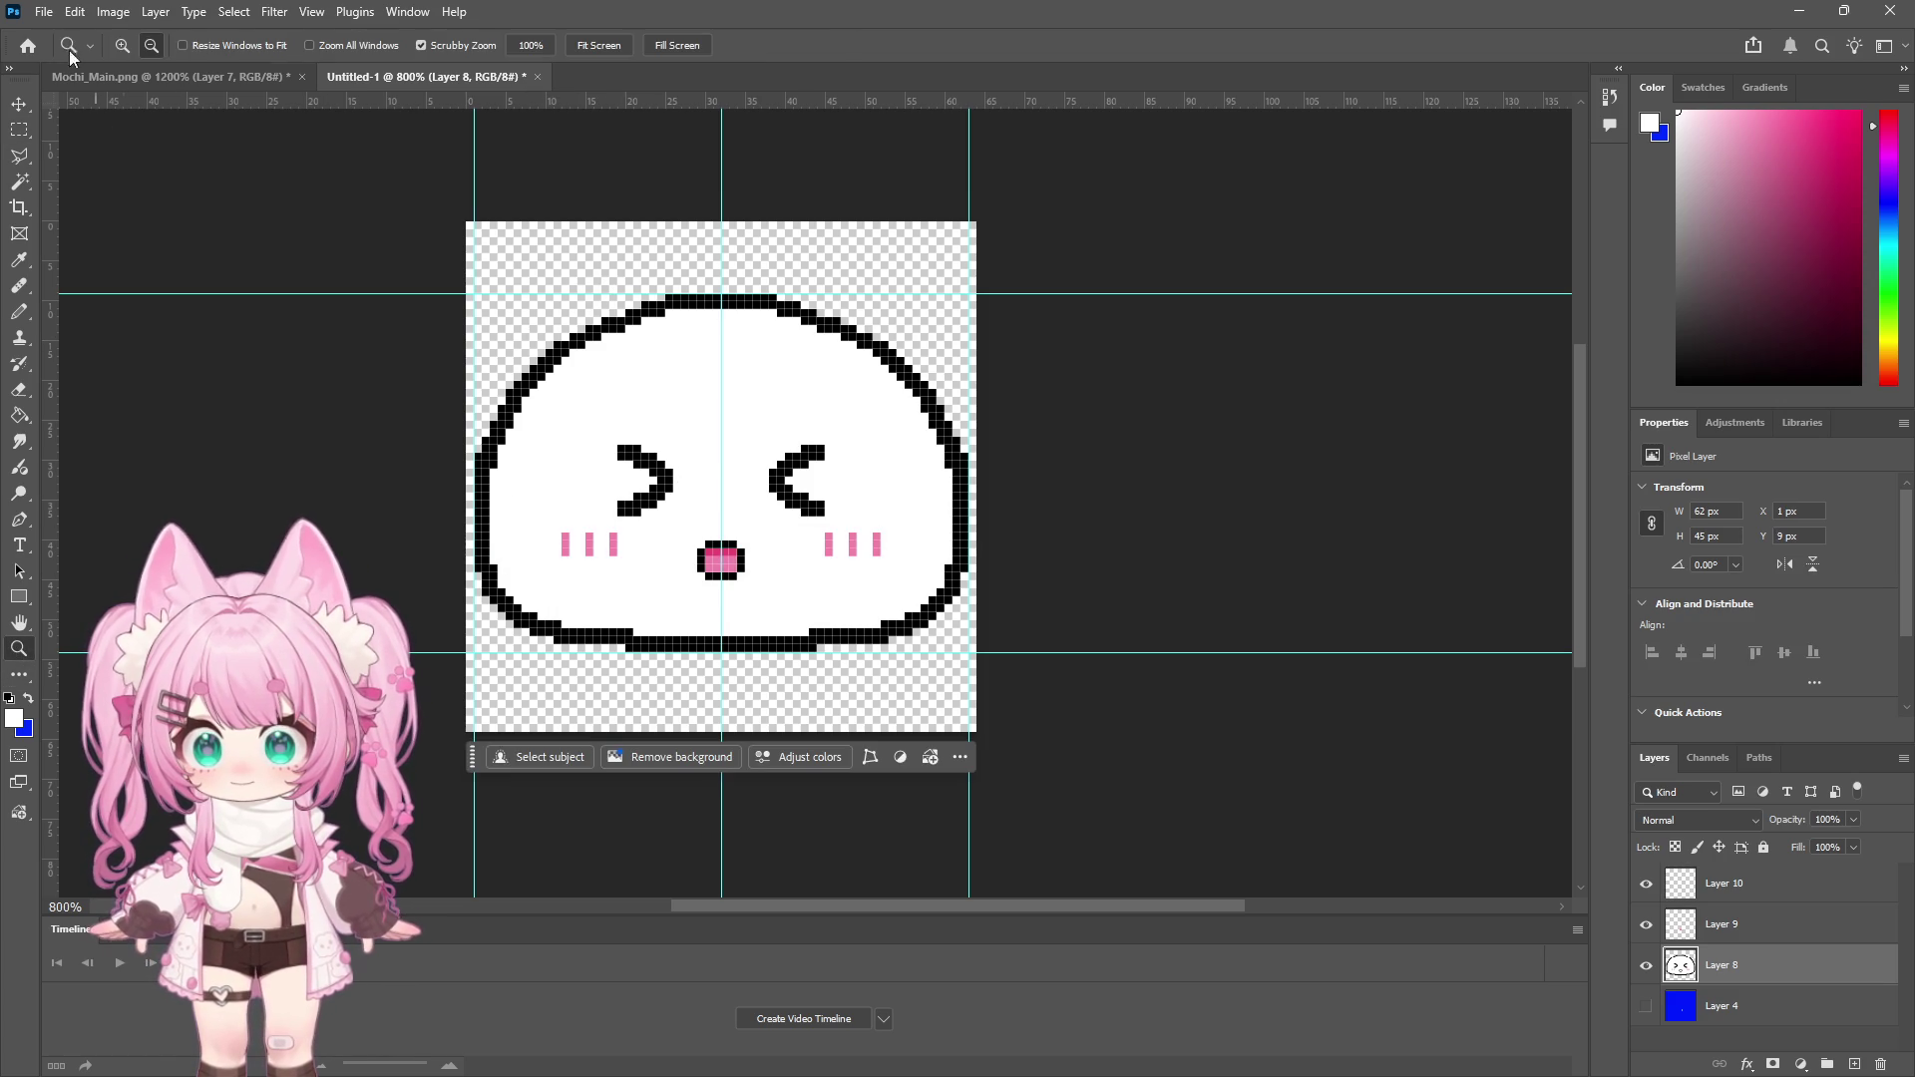
At 1600% zoom, paint over both eye strokes in white with the Pencil, then set the colour back to black
left_click(564, 415)
left_click(646, 428)
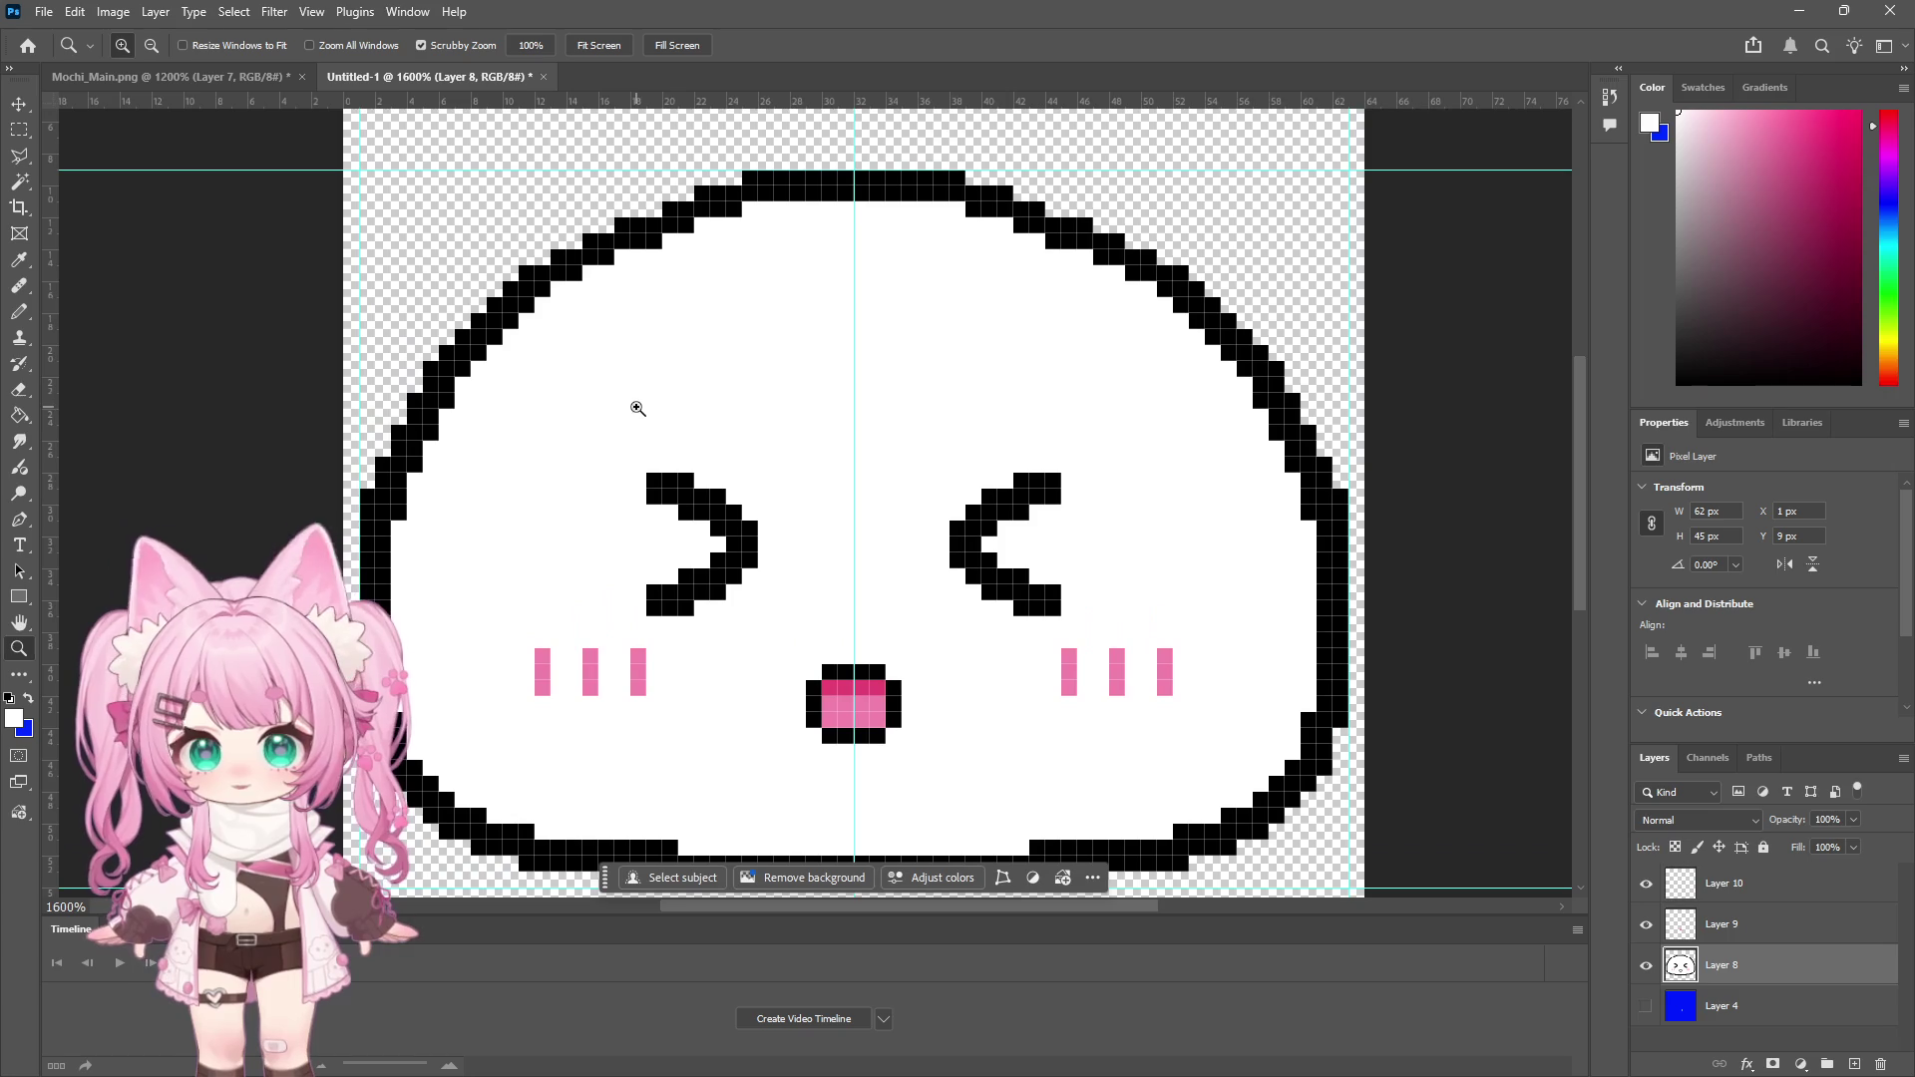
left_click(18, 313)
mouse_move(1021, 481)
left_mouse_down()
mouse_move(1038, 481)
mouse_move(963, 539)
mouse_move(1030, 526)
left_mouse_up()
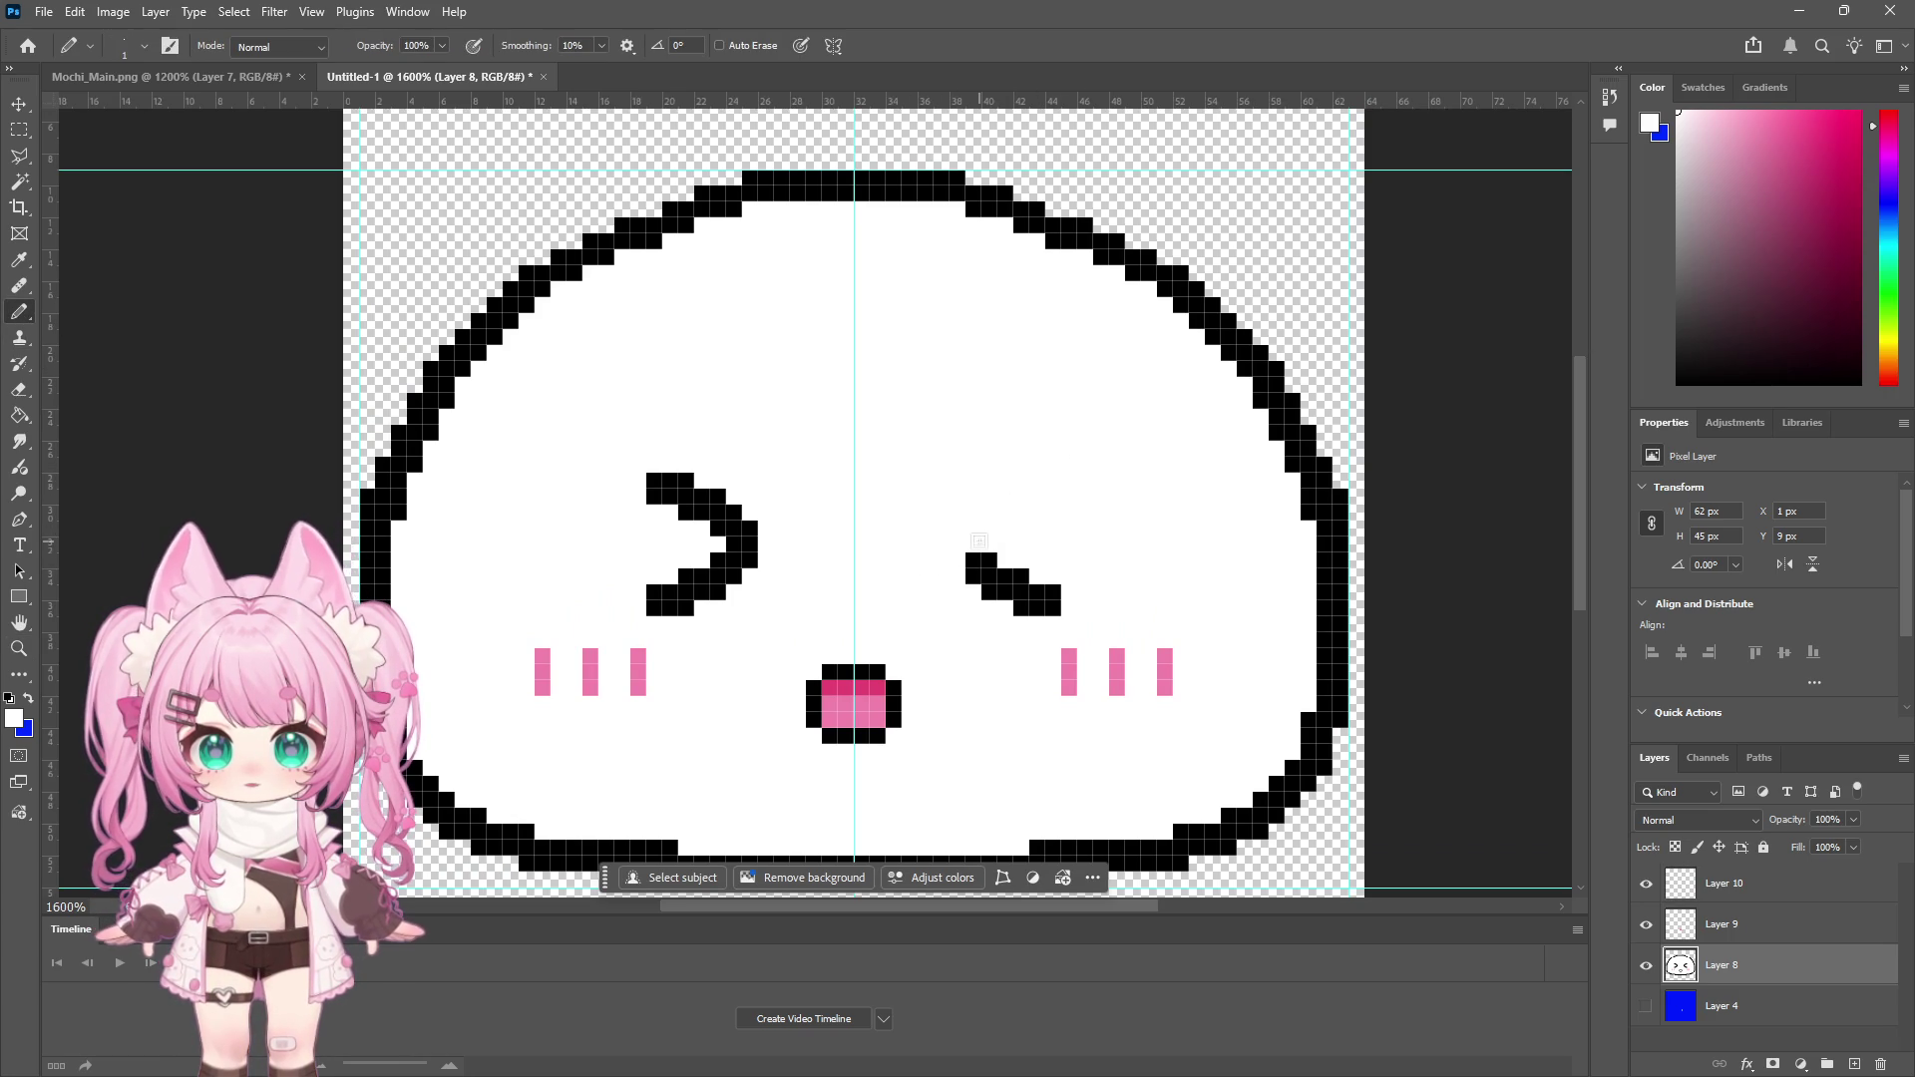
key("ctrl+z")
key("ctrl+z")
key("ctrl+z")
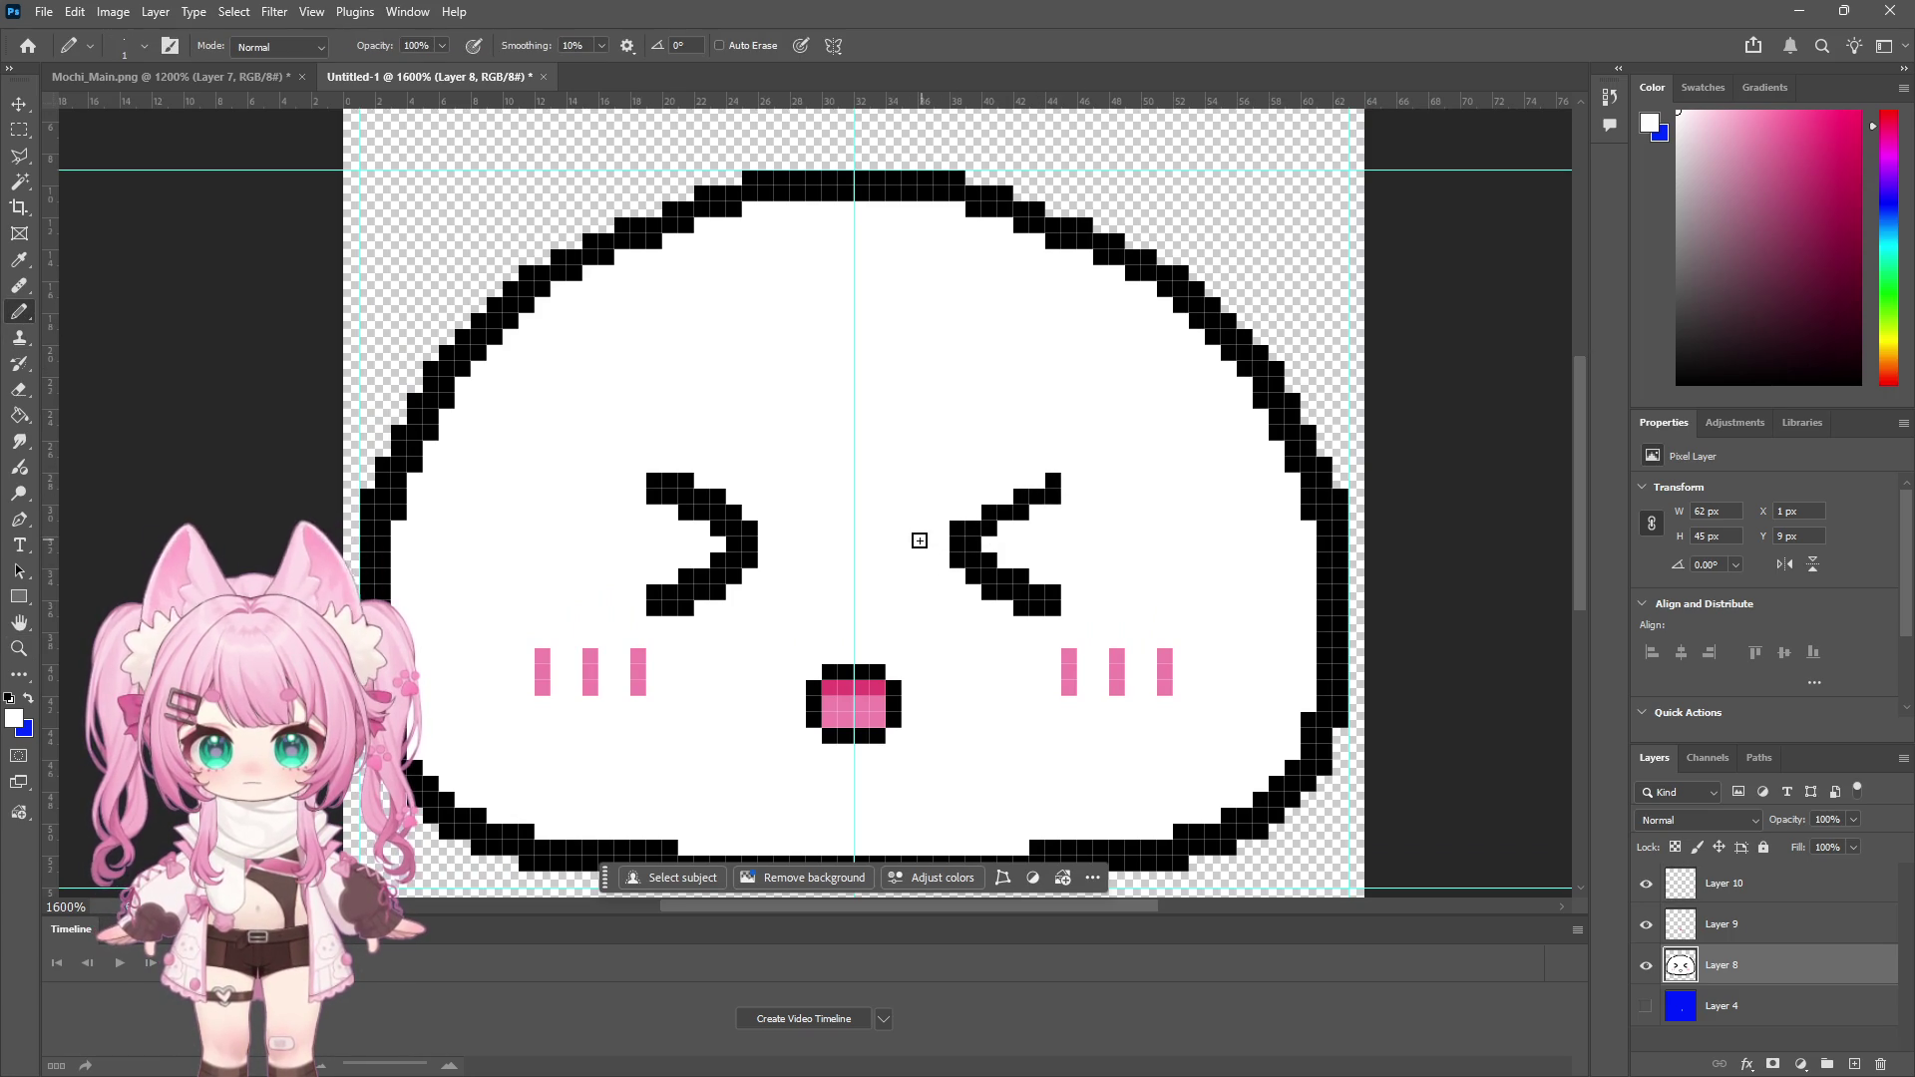
mouse_move(1058, 478)
left_mouse_down()
mouse_move(970, 567)
mouse_move(1057, 611)
left_mouse_up()
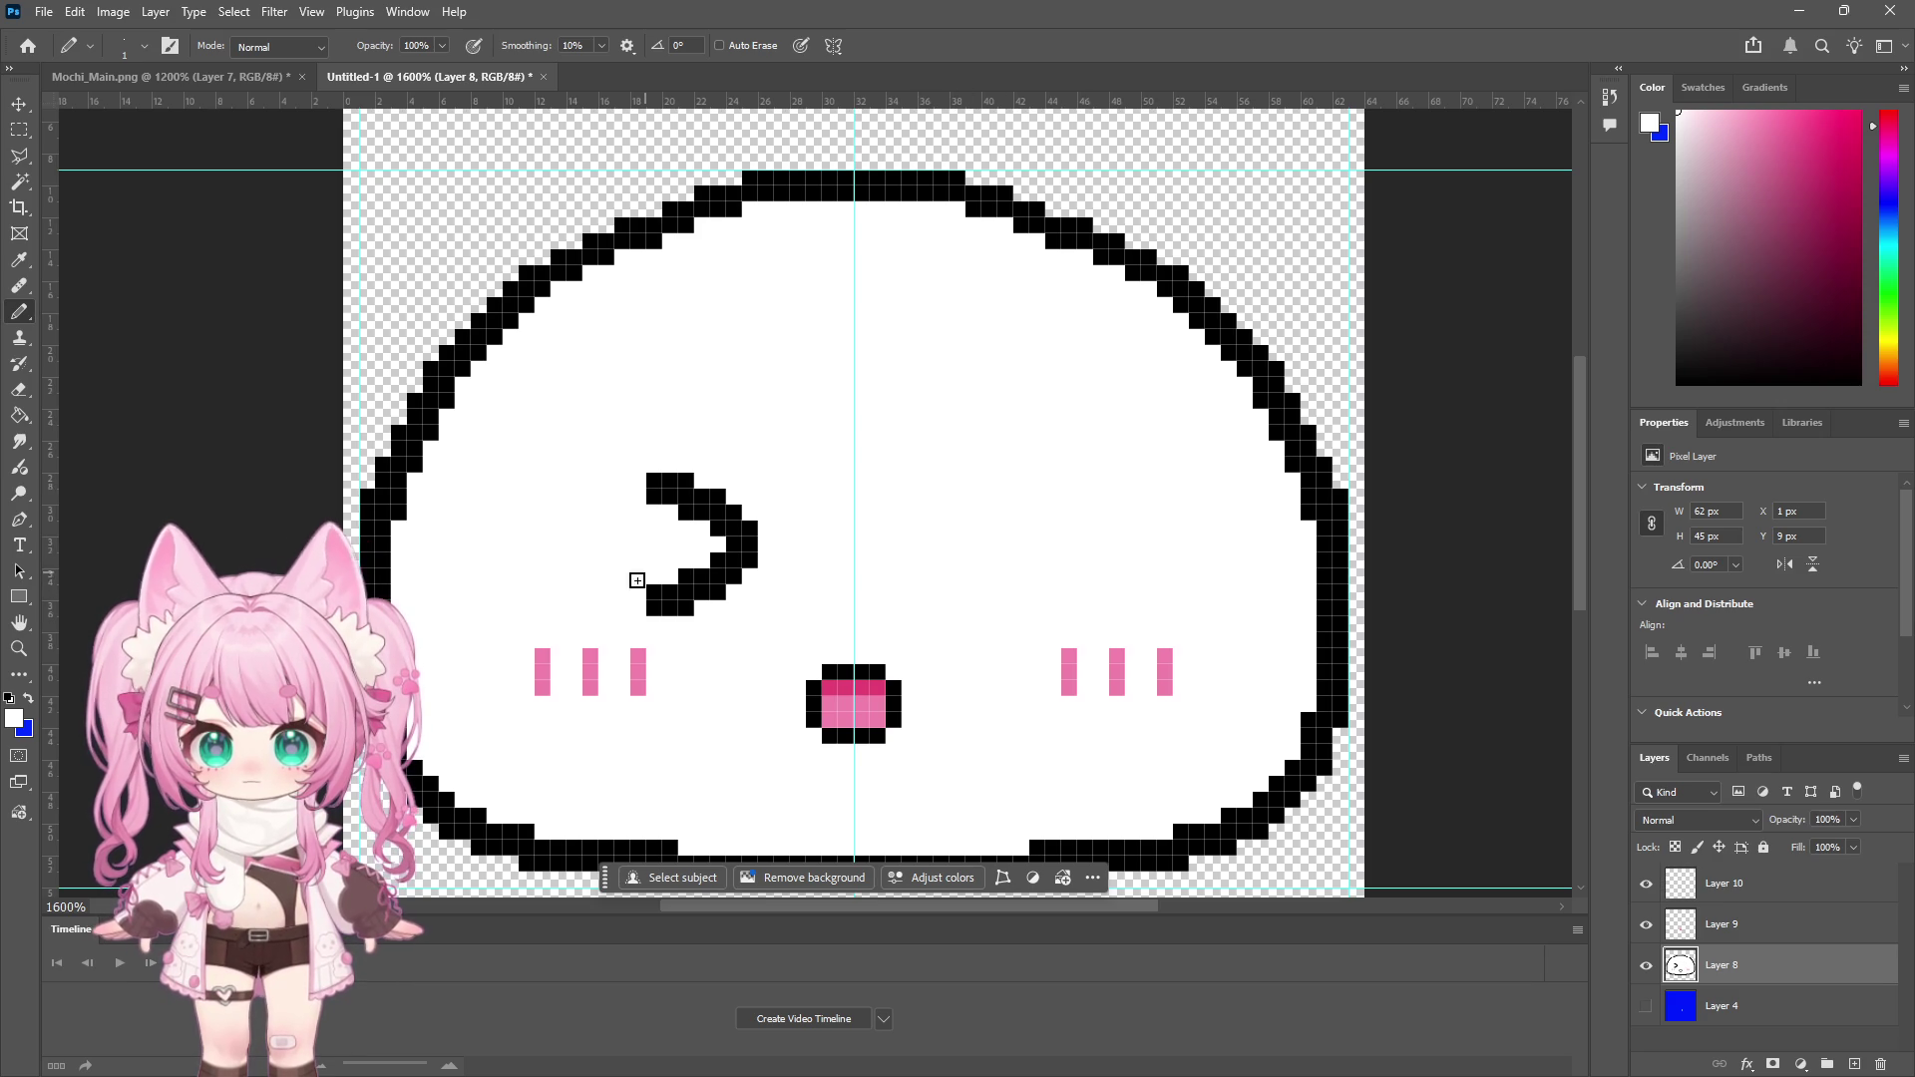
left_click_drag(655, 606, 745, 588)
left_click_drag(705, 520, 606, 469)
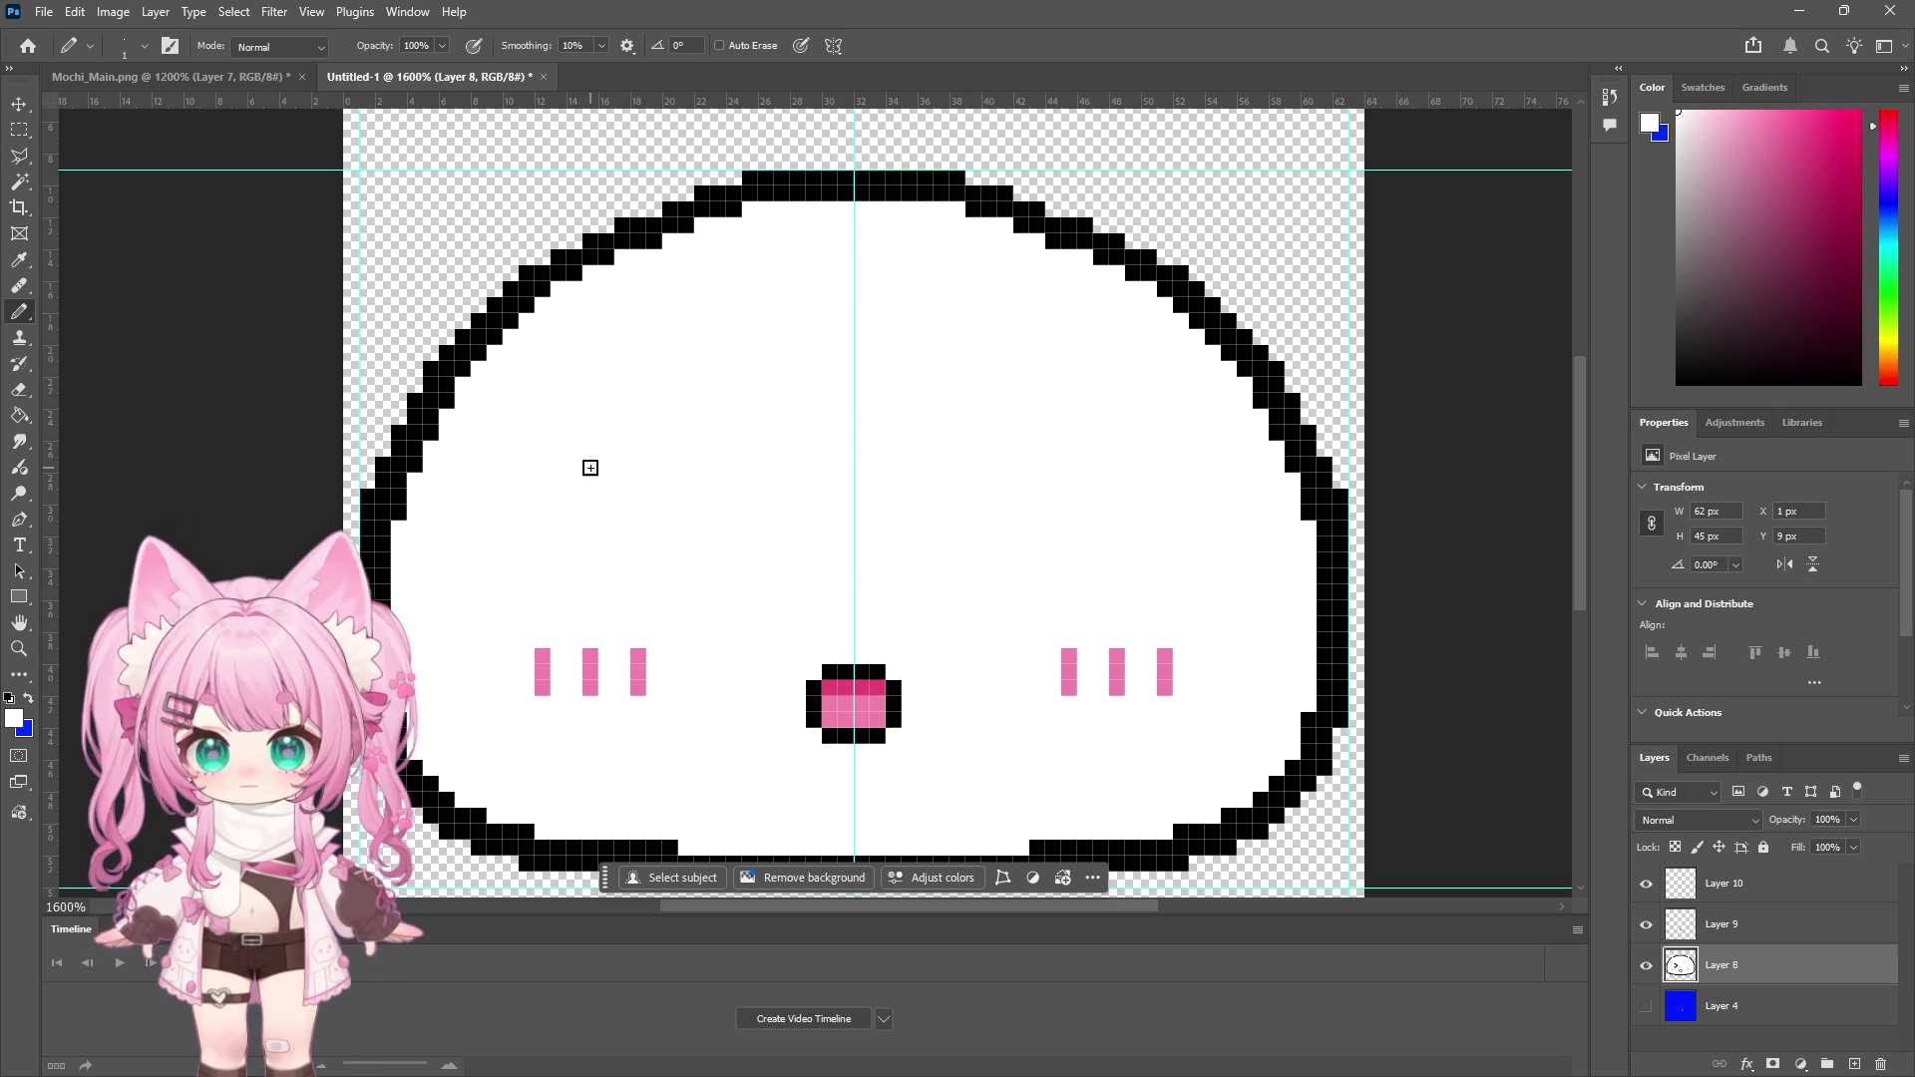
left_click(1332, 464, "alt")
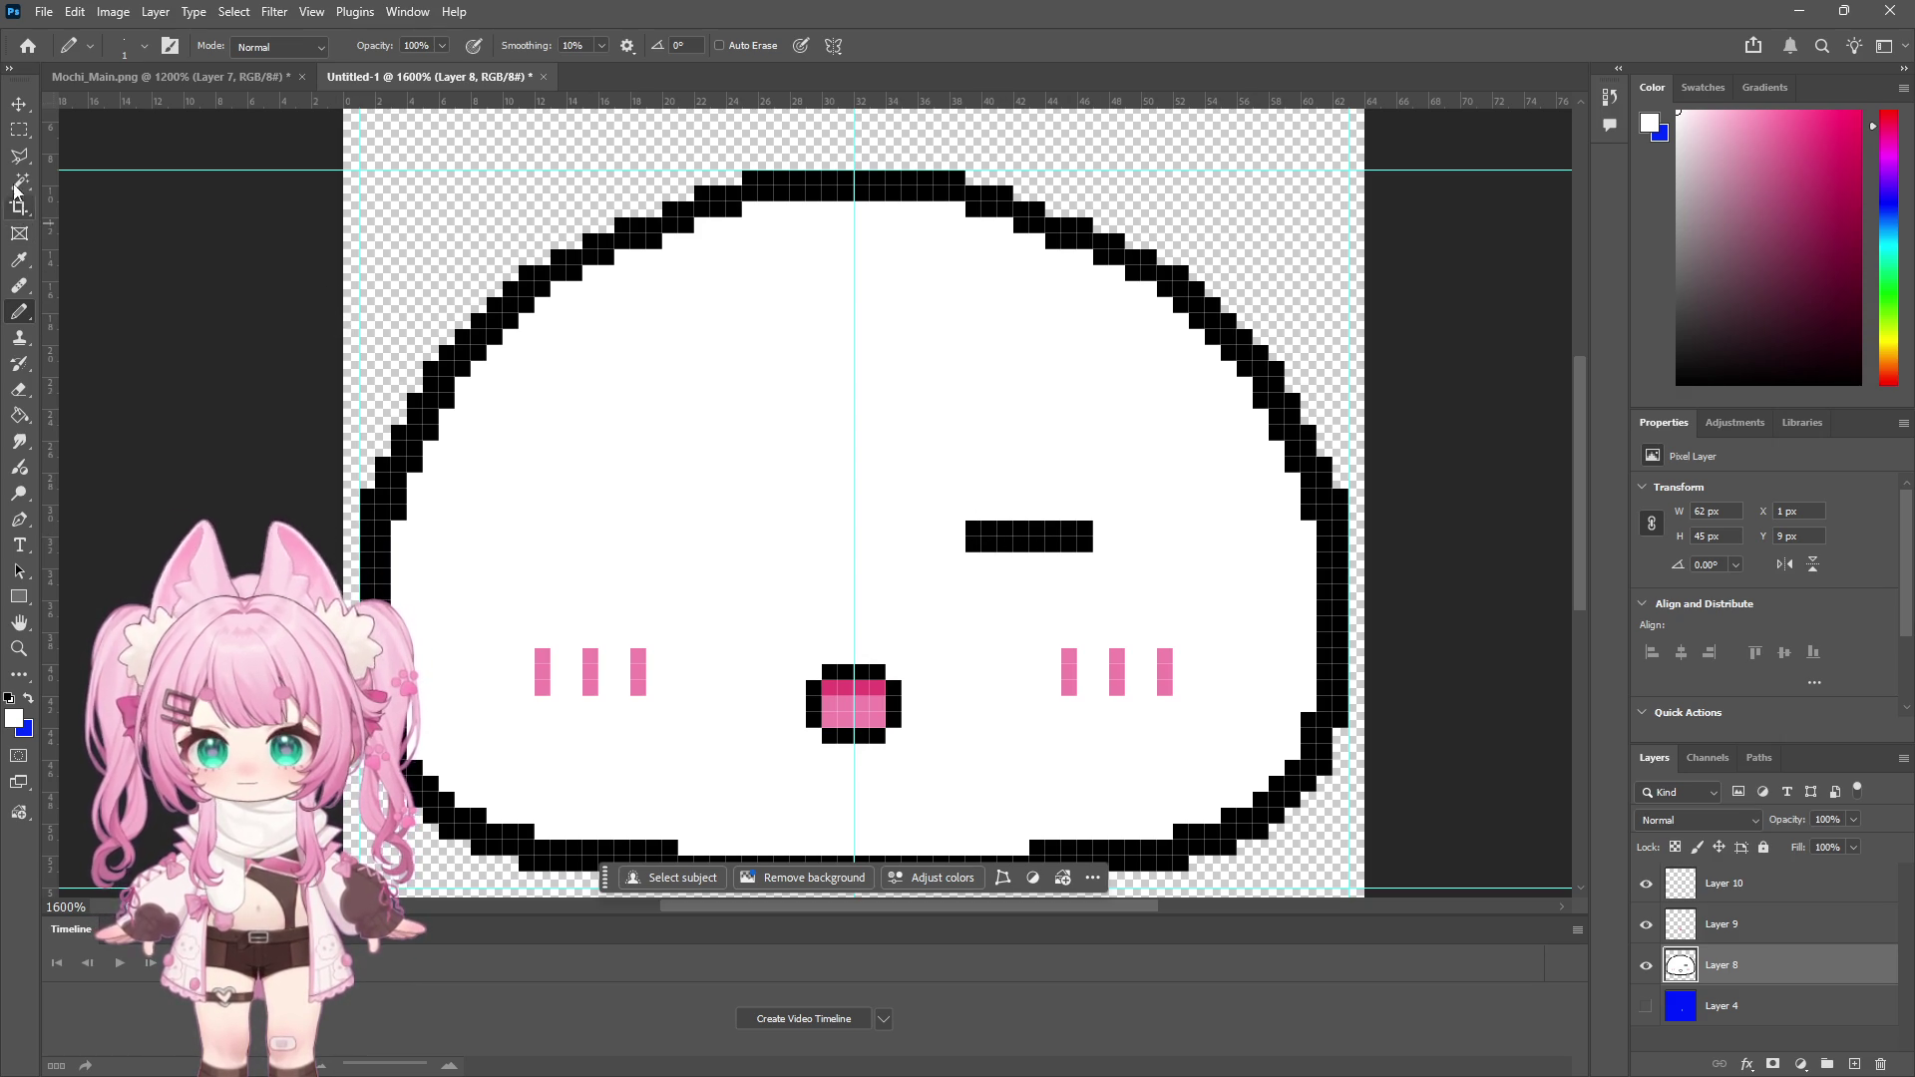
left_click(20, 131)
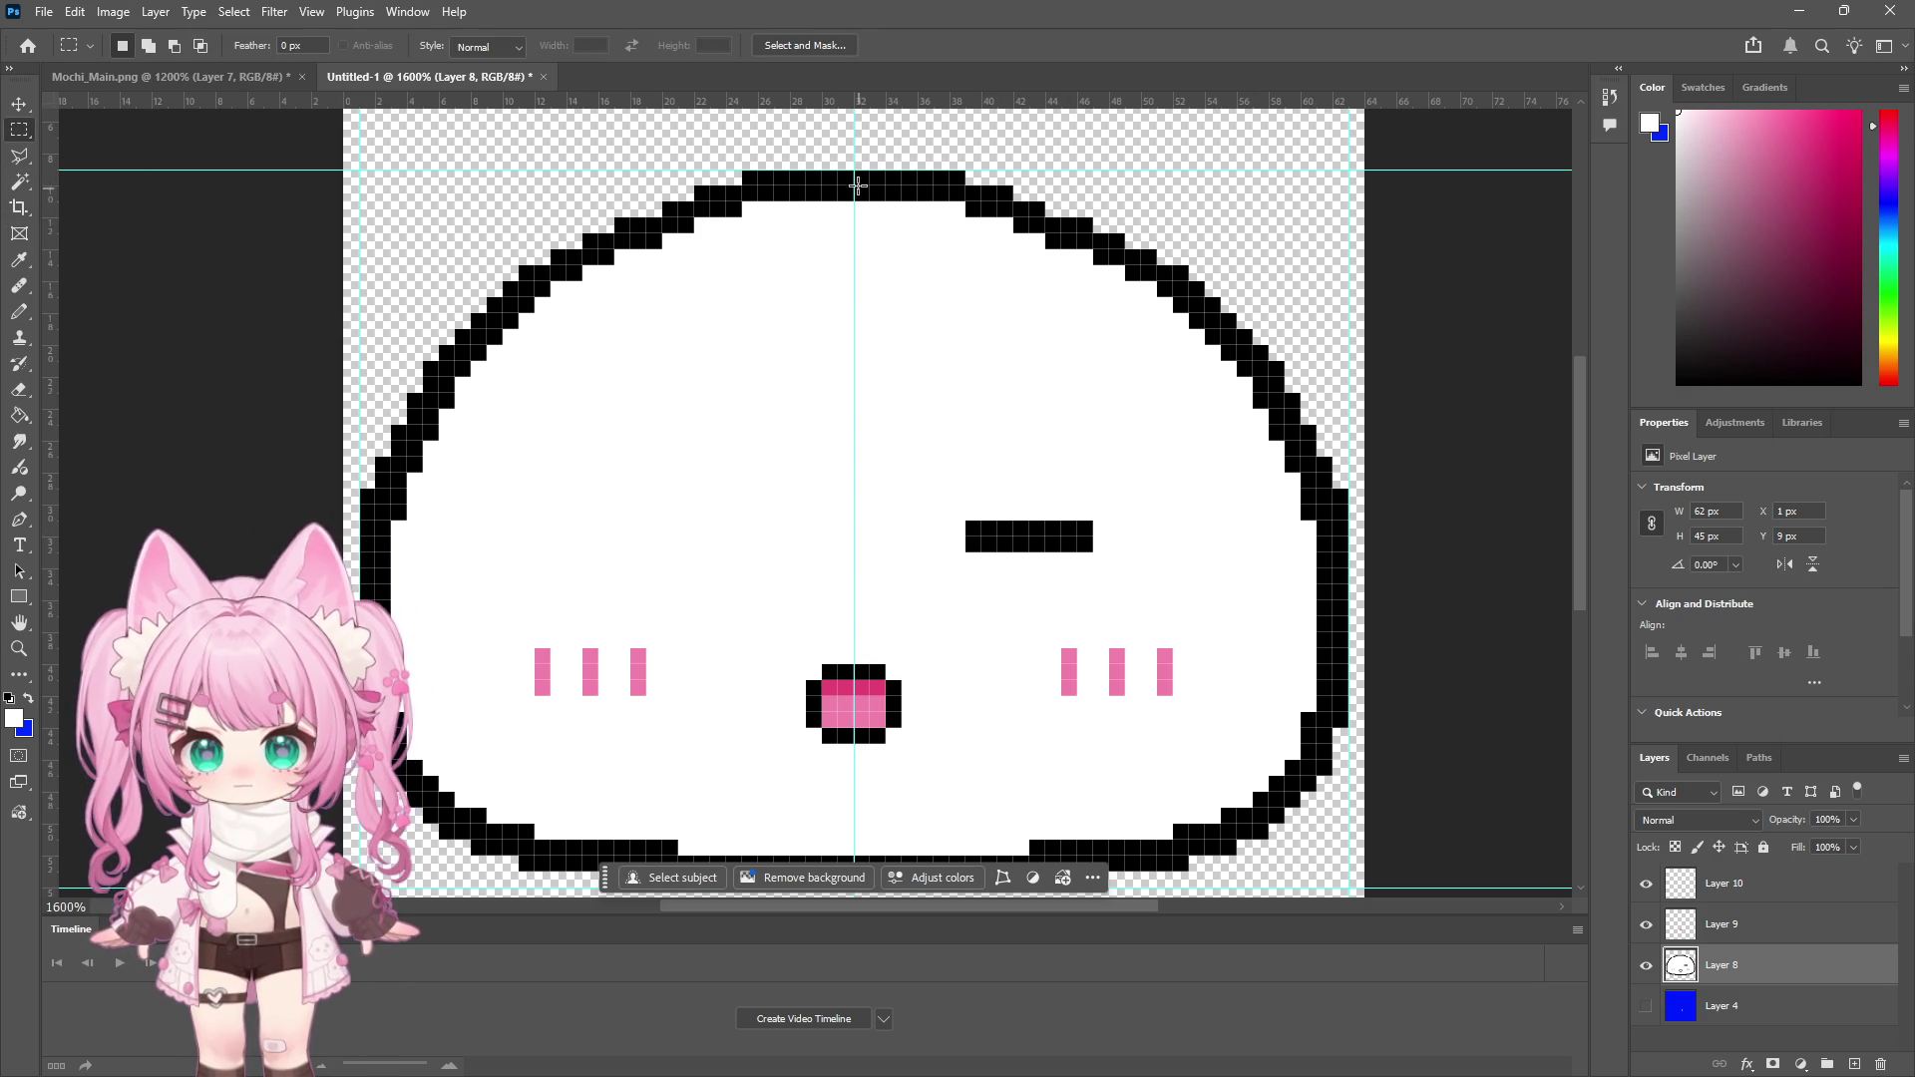
Copy the flat eye line onto a new layer and move it to the left side, level with the other eye
scroll(897, 458, "down", 1)
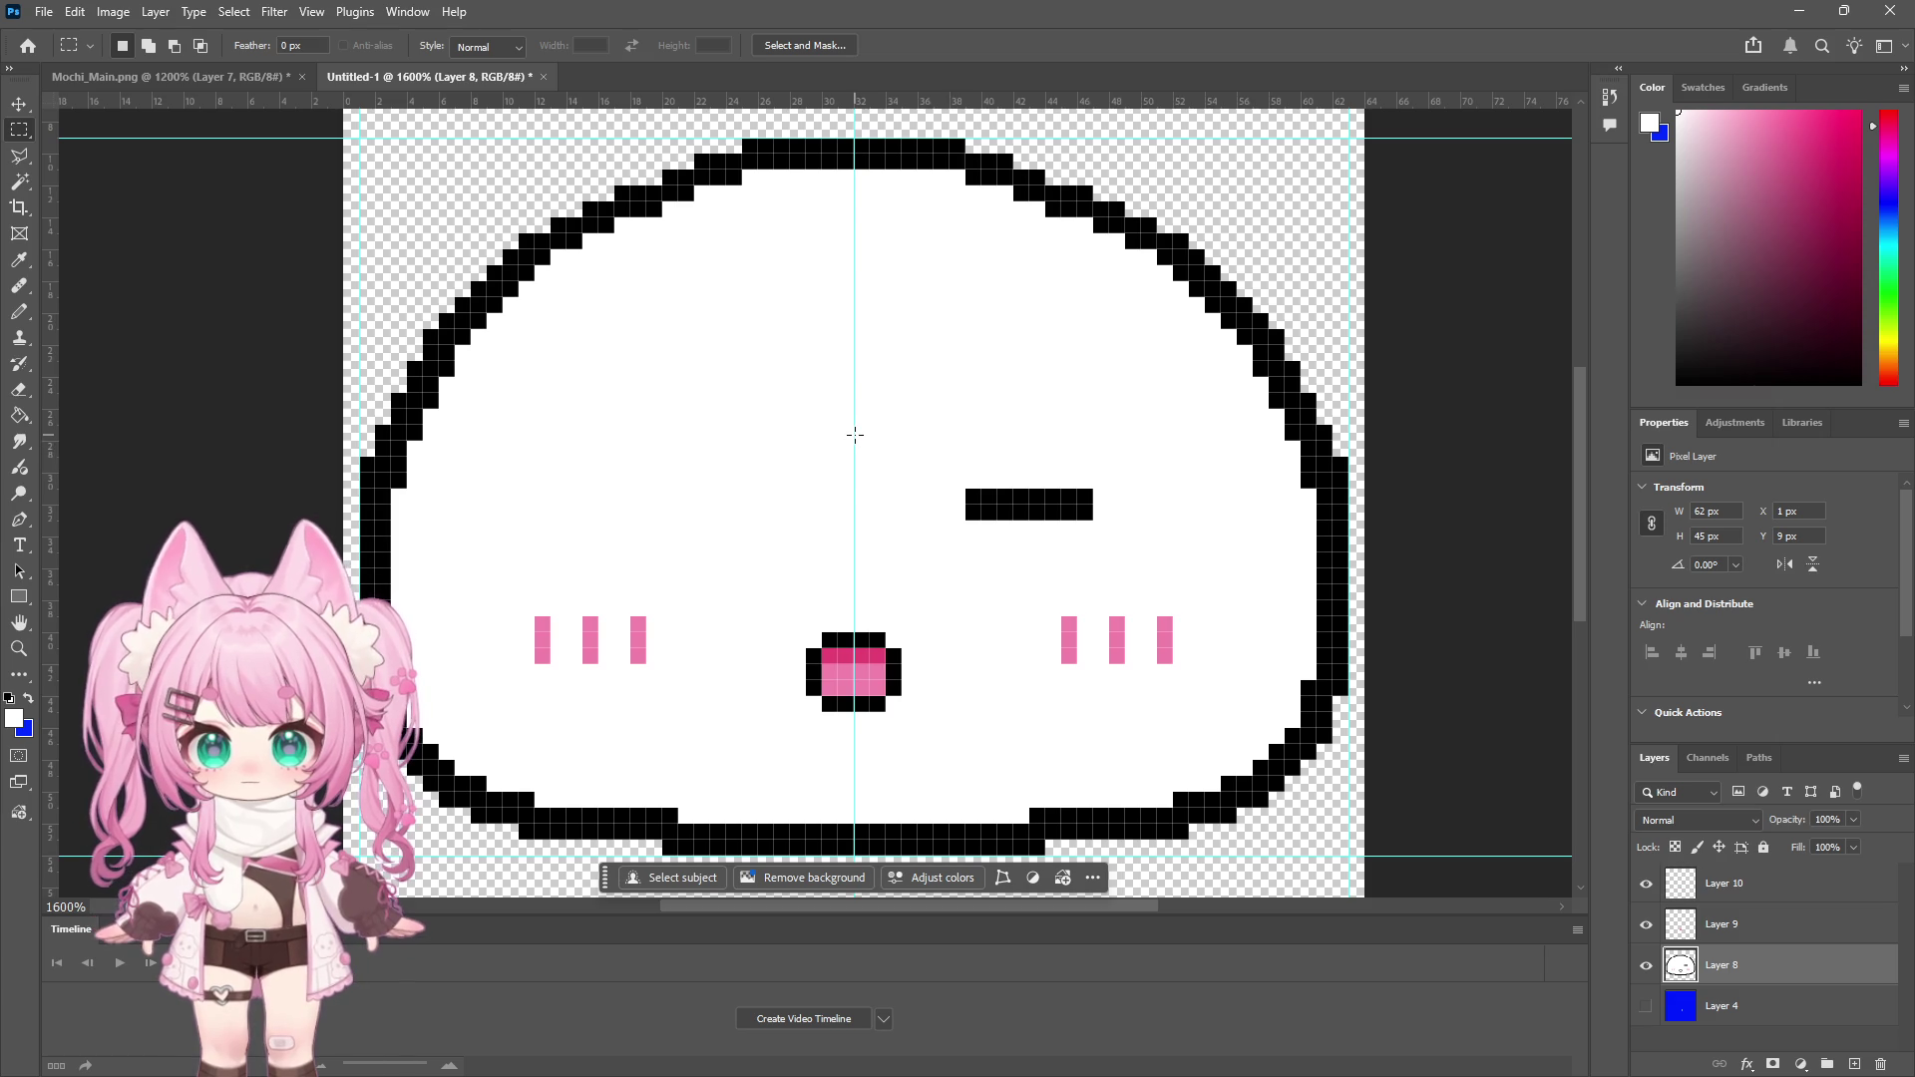
left_click_drag(855, 426, 1125, 568)
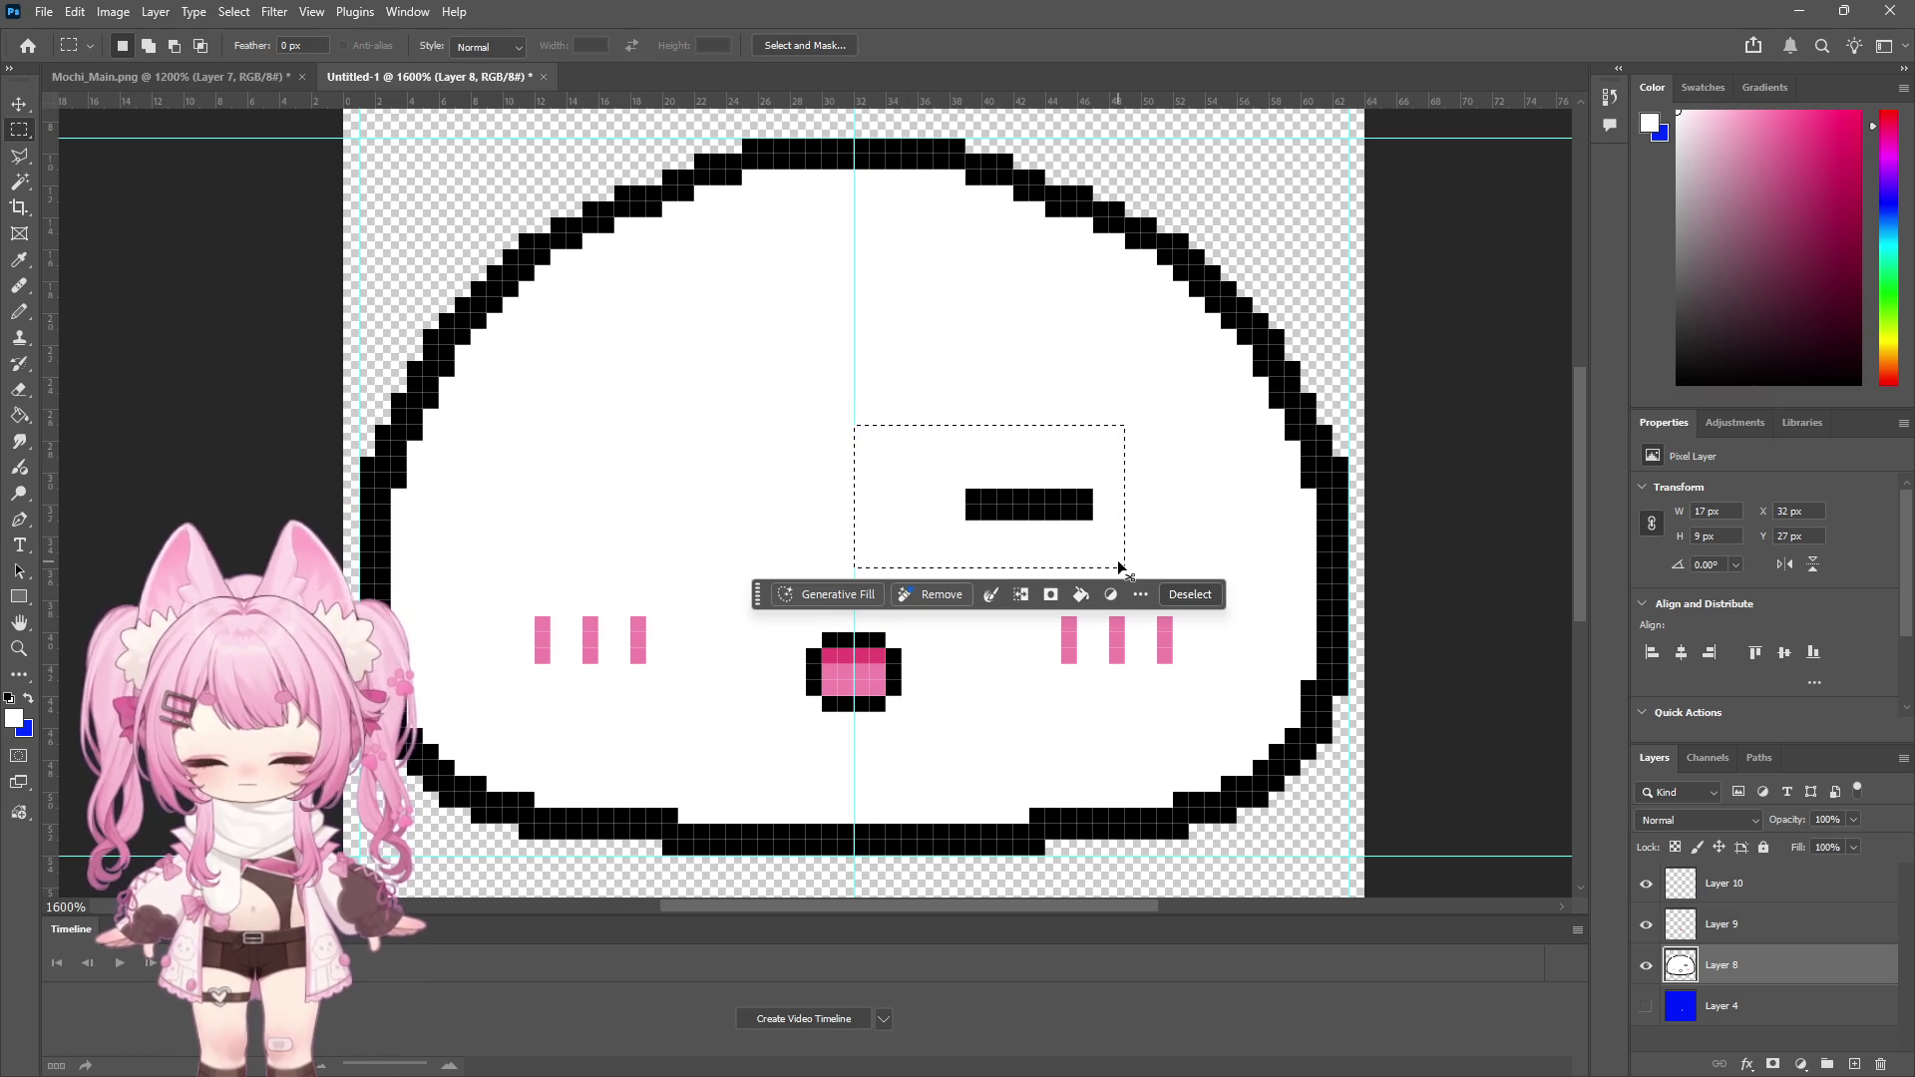
key("ctrl+j")
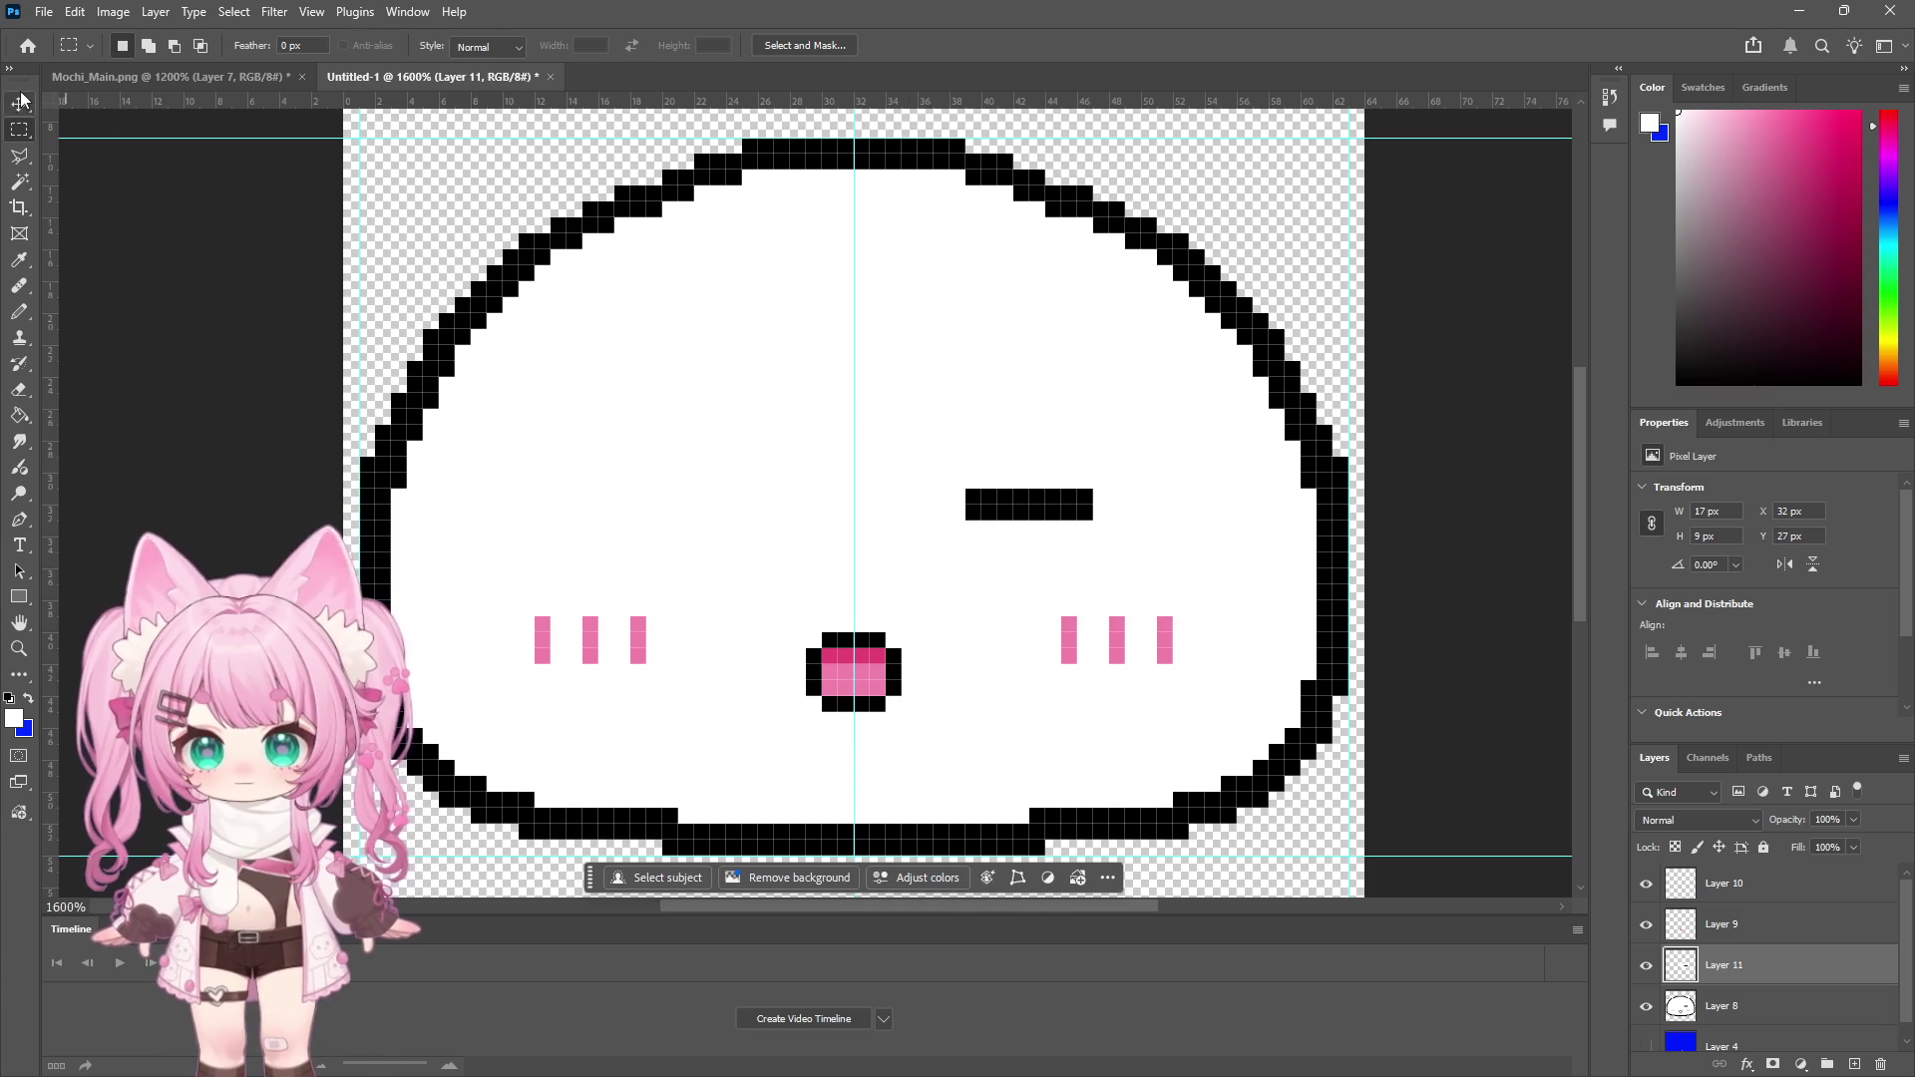
left_click(22, 100)
left_click_drag(988, 507, 629, 514)
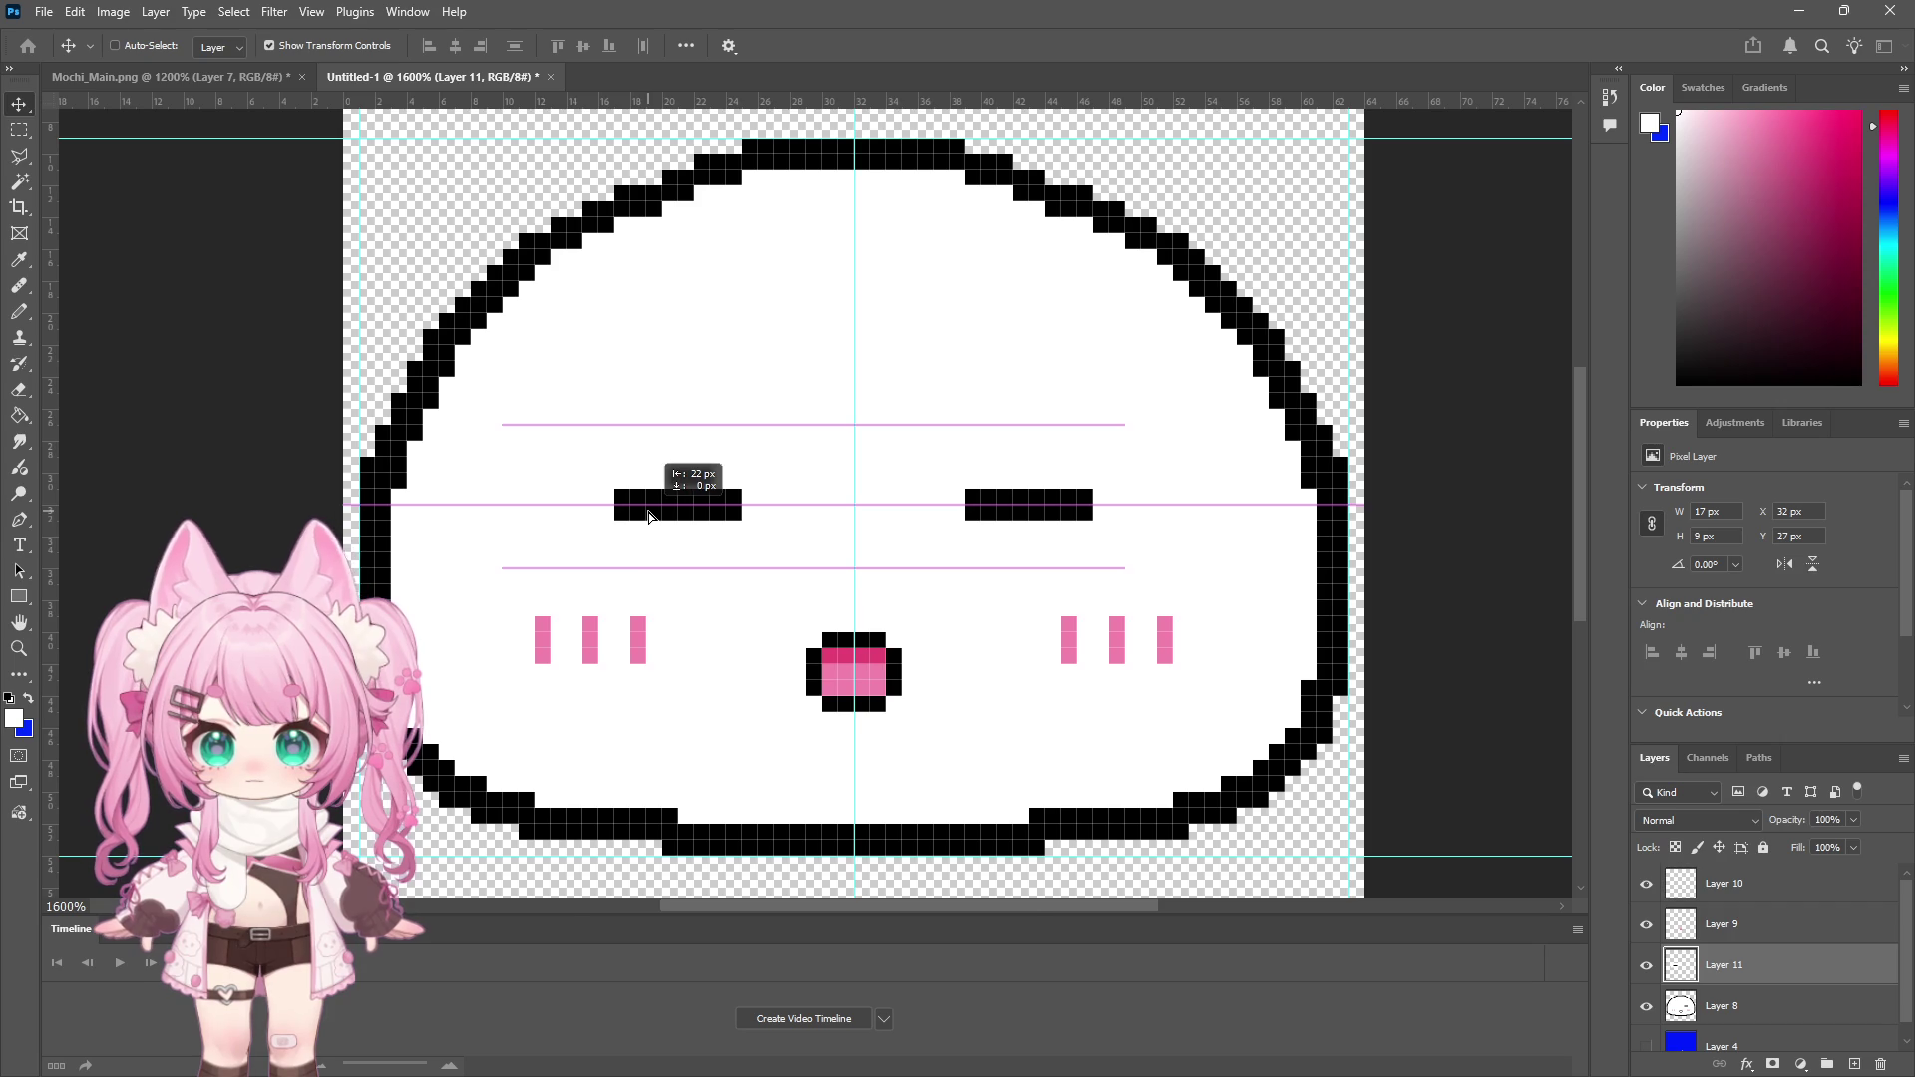
left_click_drag(649, 516, 648, 516)
key("m")
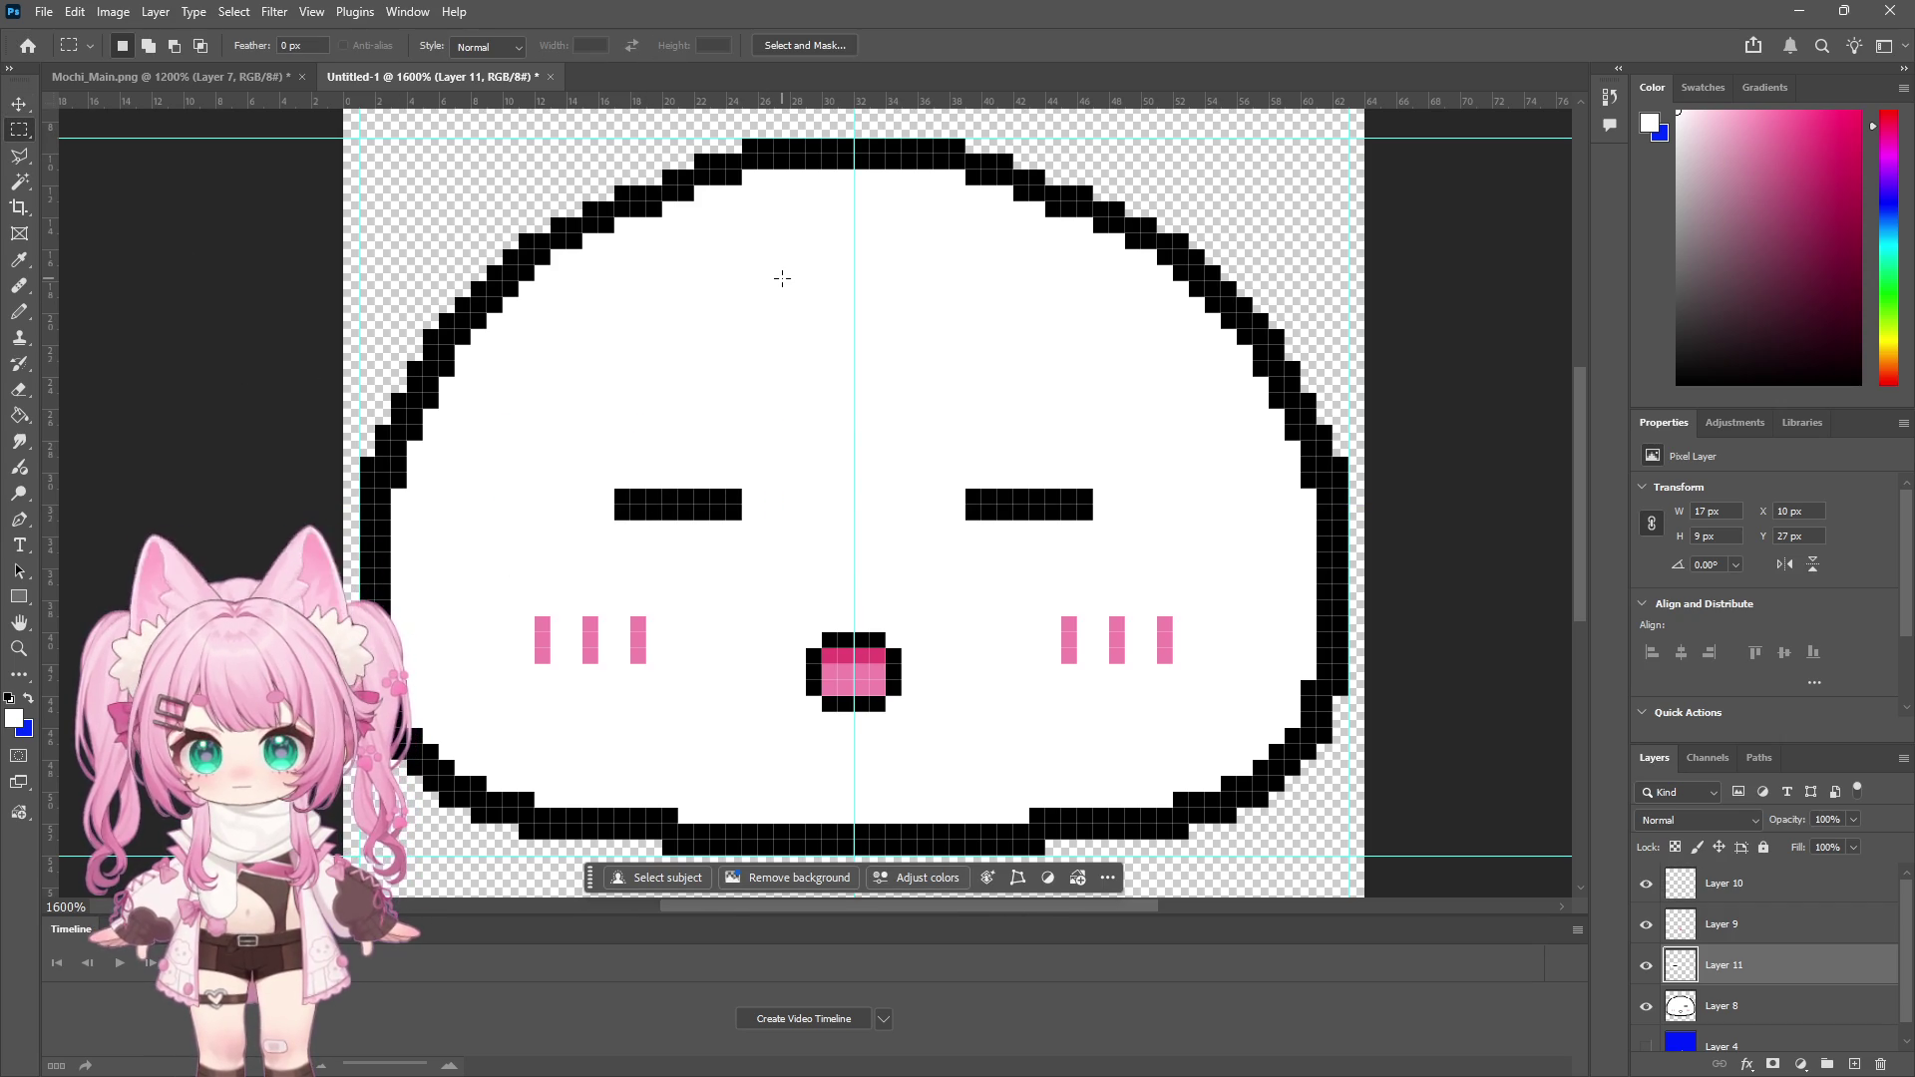
Draw a pink-red test stroke on a new layer, shift it left, then delete that layer
left_click(1858, 113)
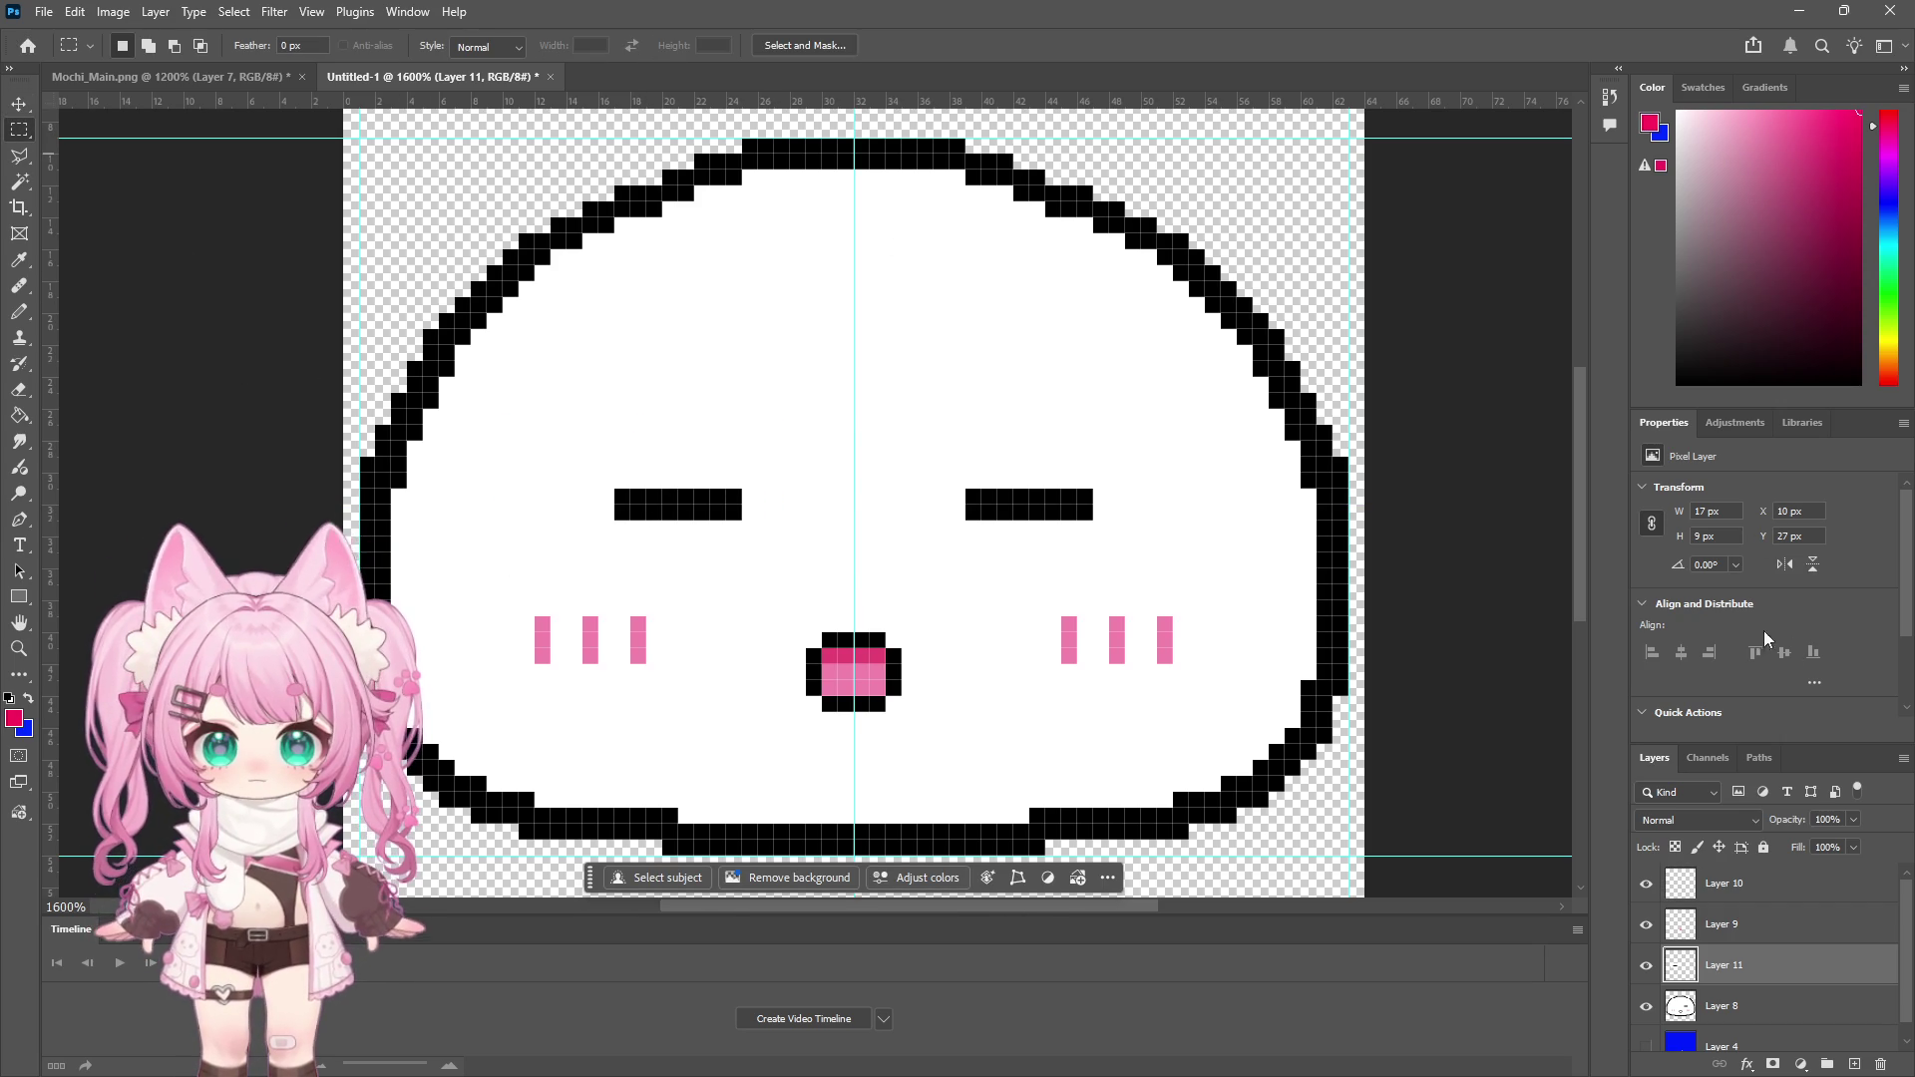
left_click(1836, 883)
left_click(1855, 1066)
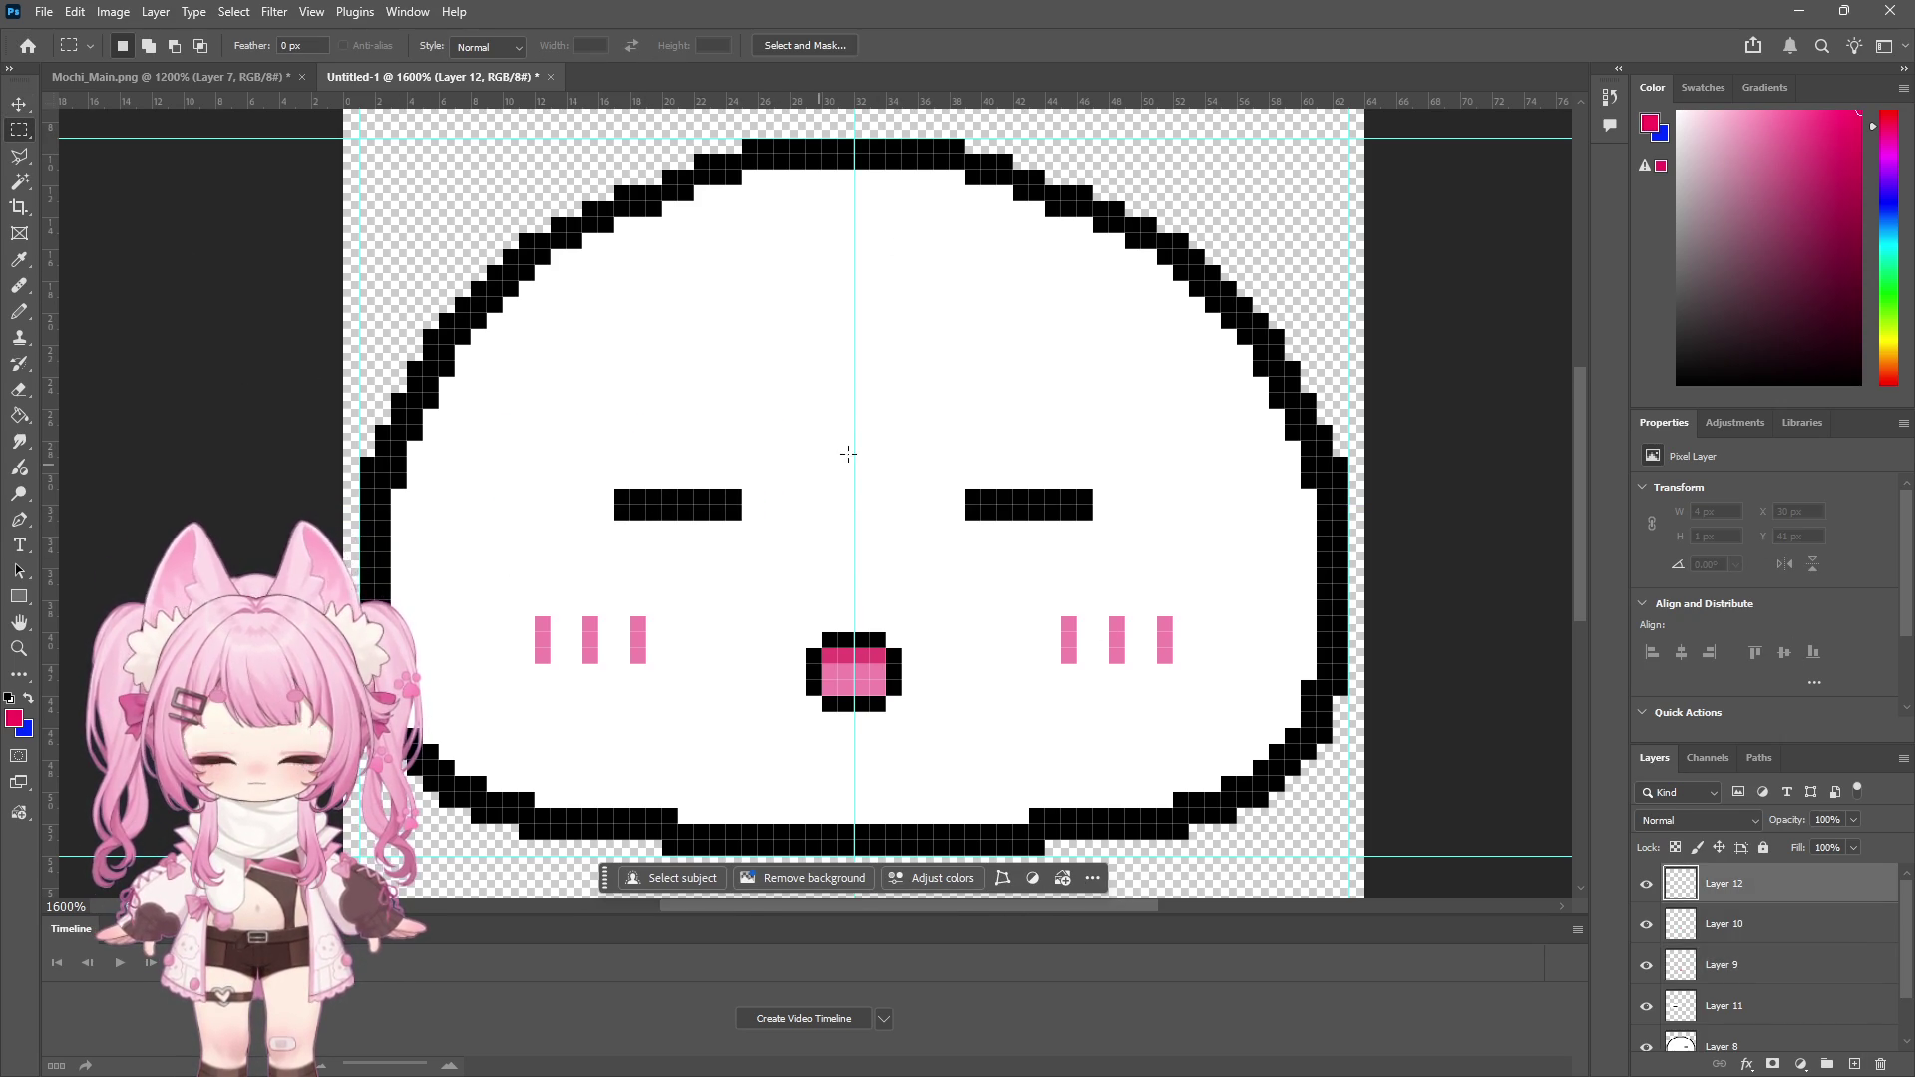
key("b")
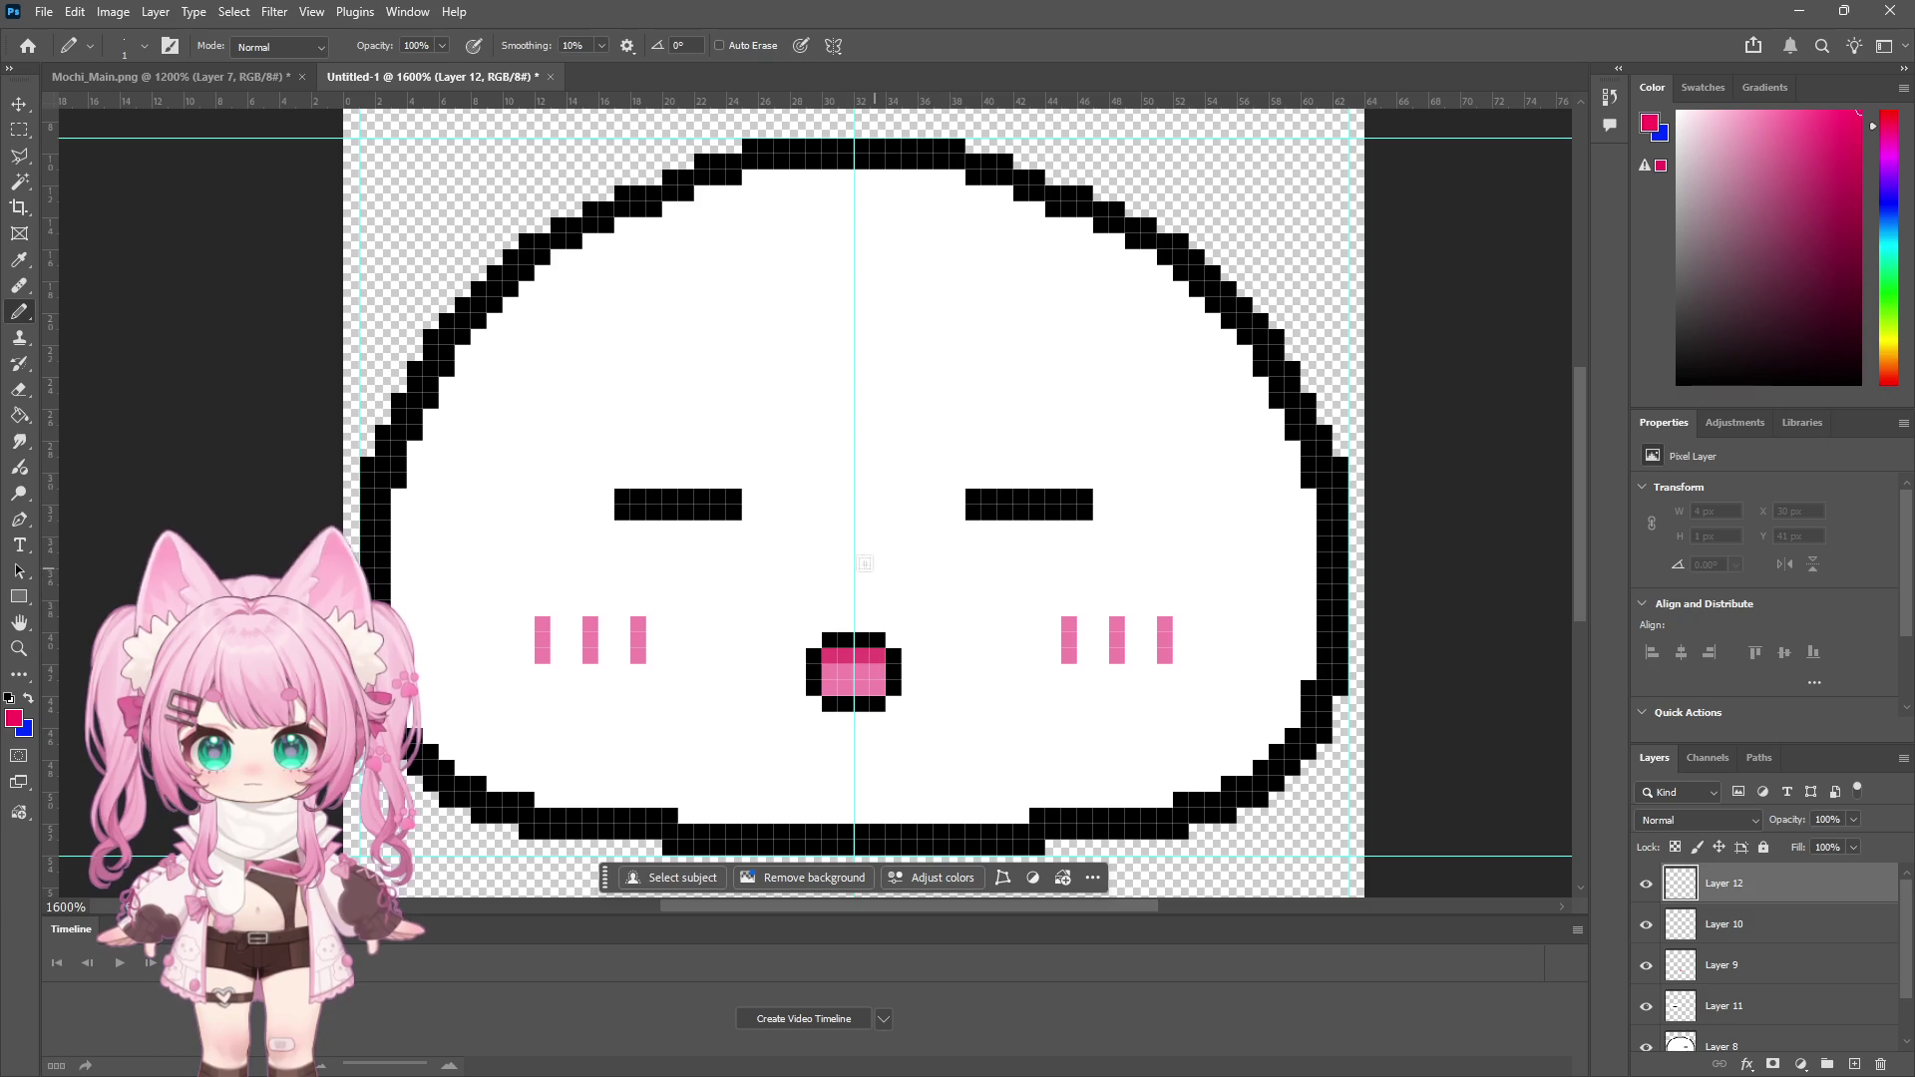
left_click_drag(947, 495, 840, 492)
left_click(19, 105)
key("Delete")
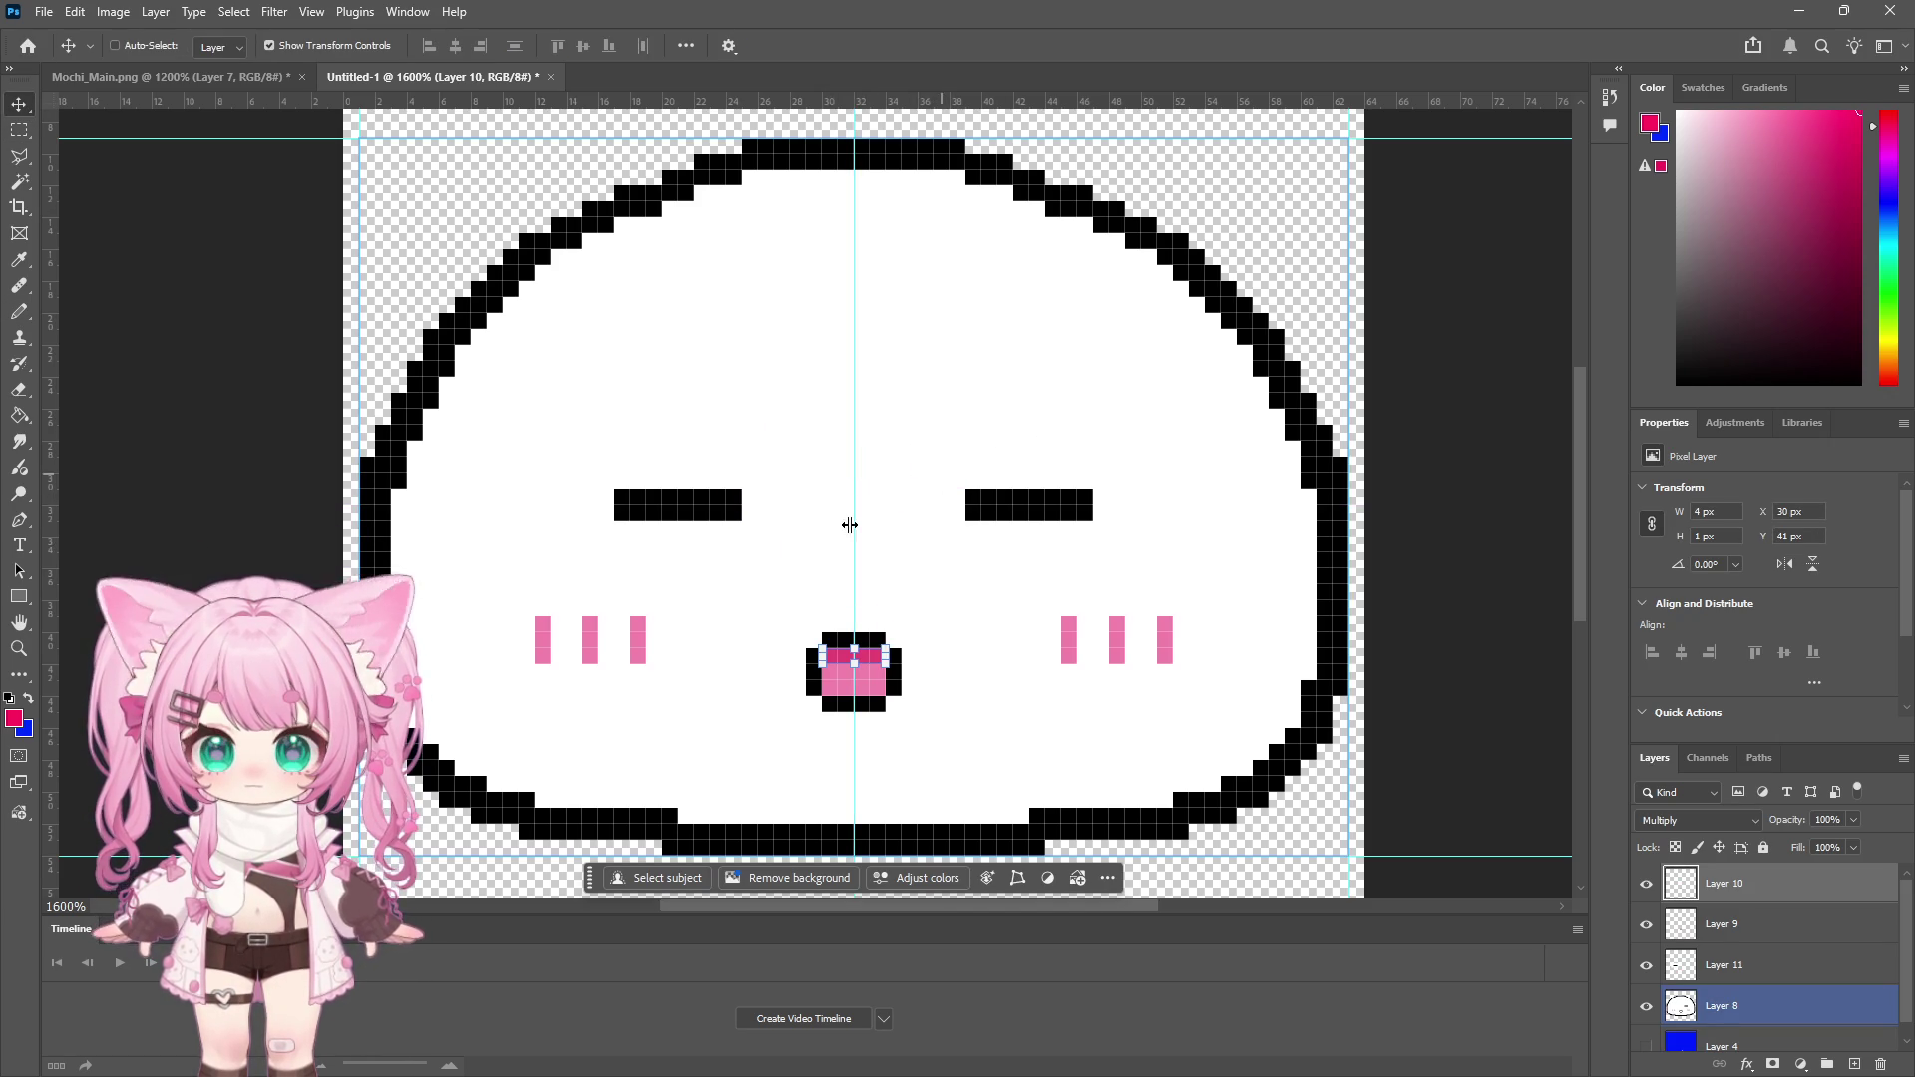
Zoom to 1600%, sample black, and extend each eye bar by one pixel toward the centre
key("z")
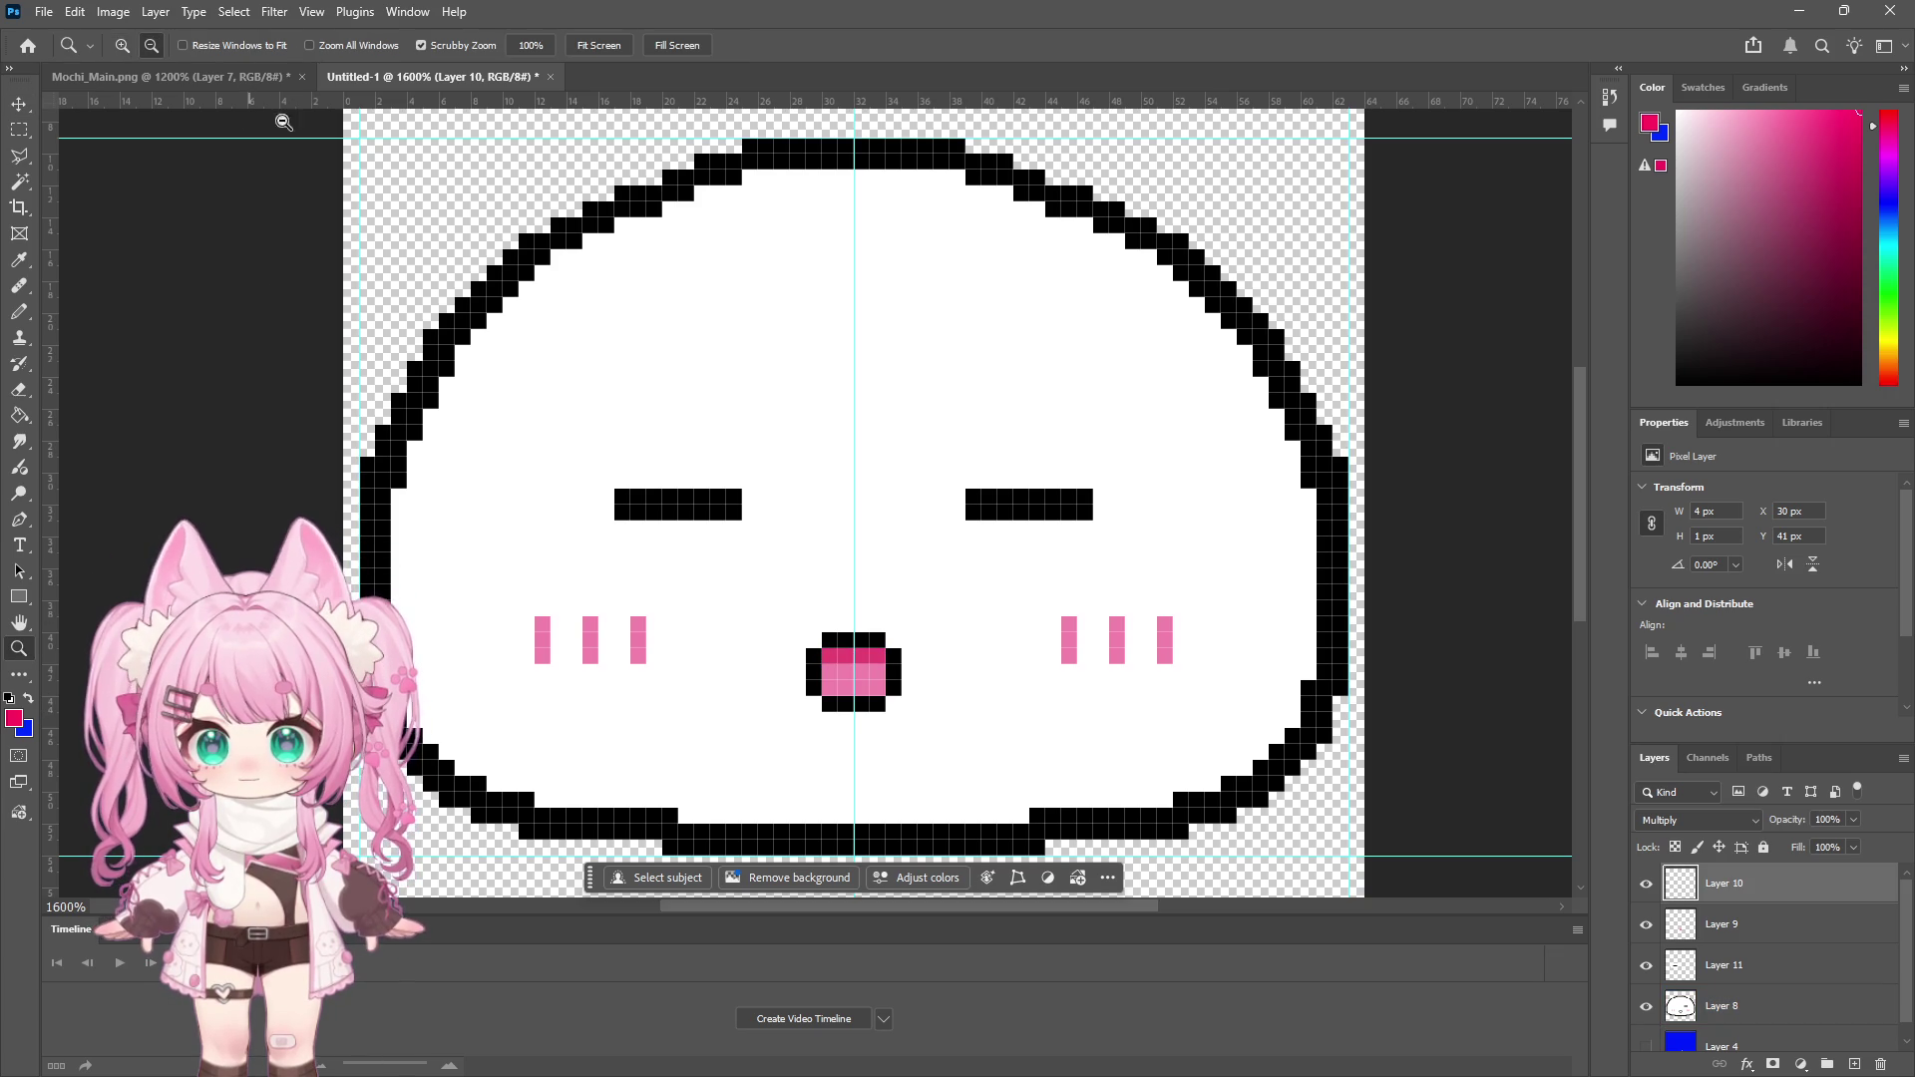
left_click(776, 463, "alt")
left_click(776, 463, "alt")
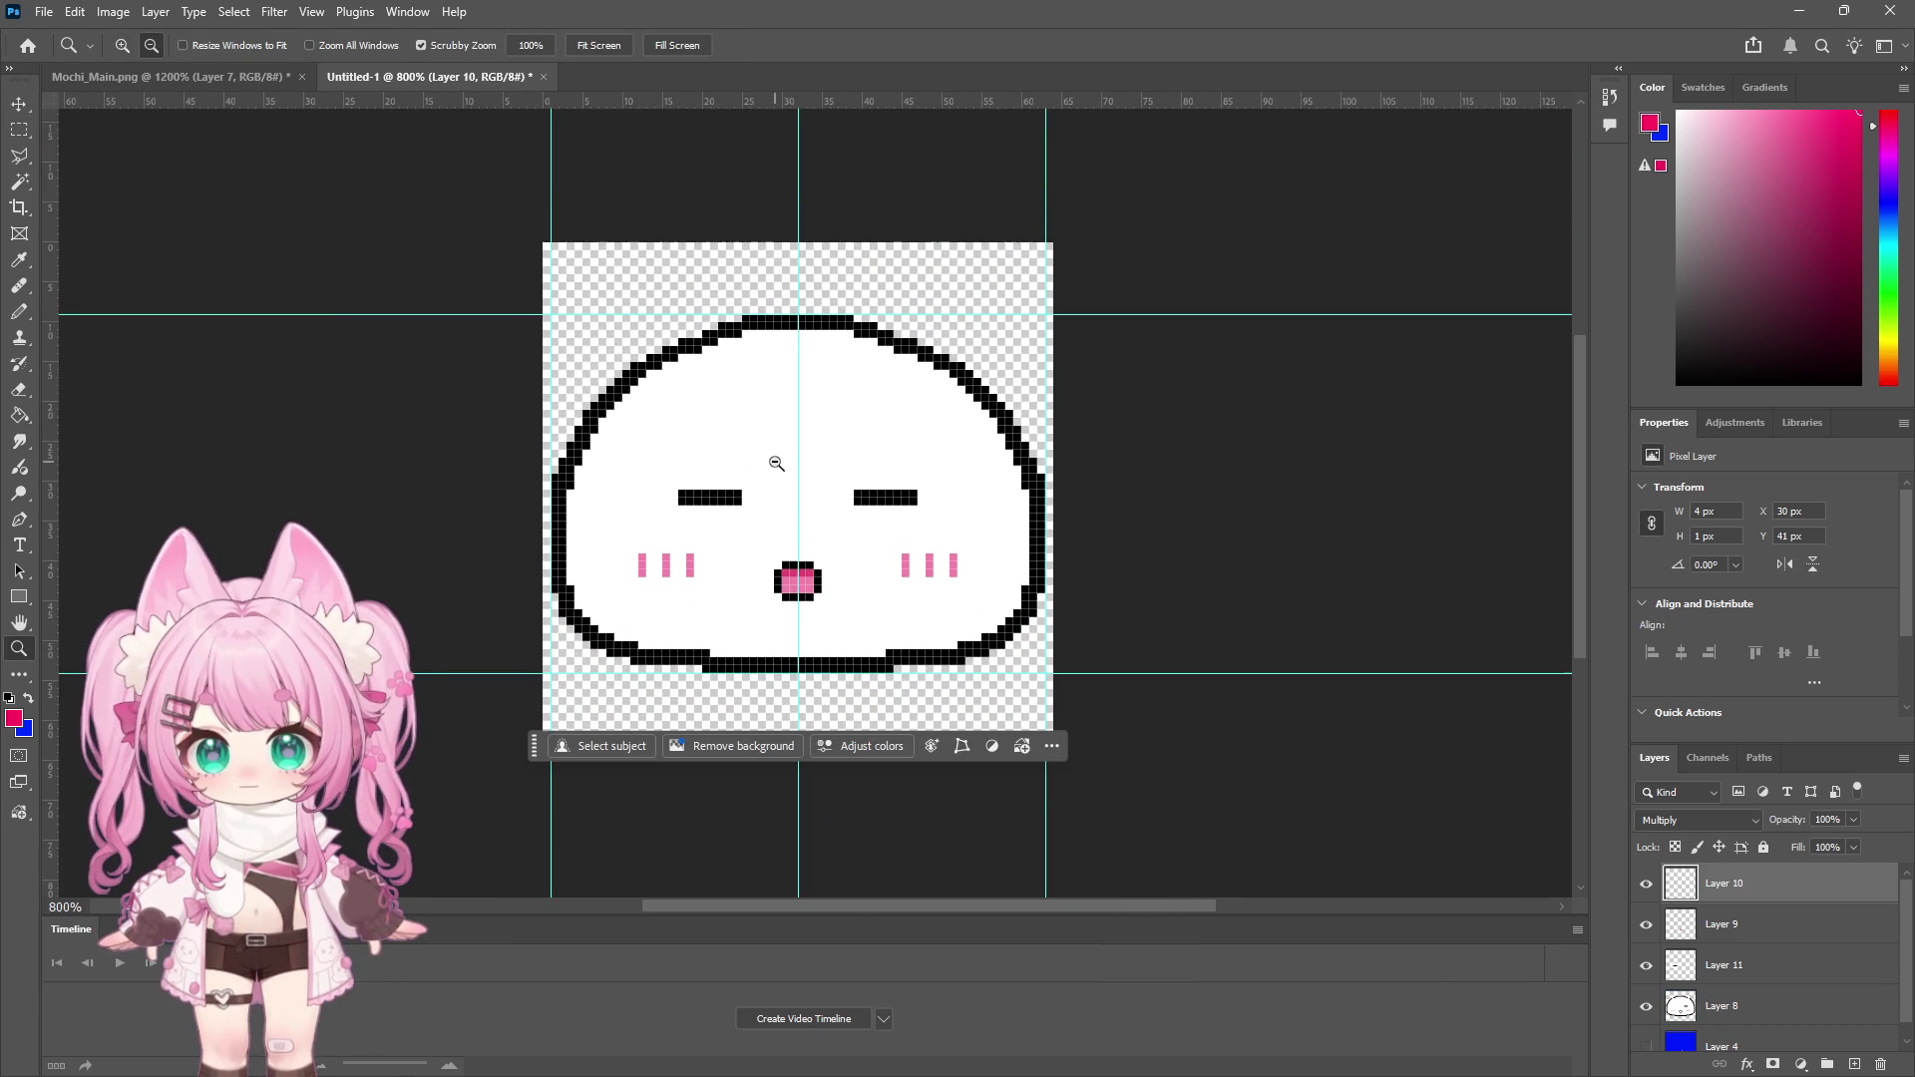
left_click(124, 45)
left_click(812, 449)
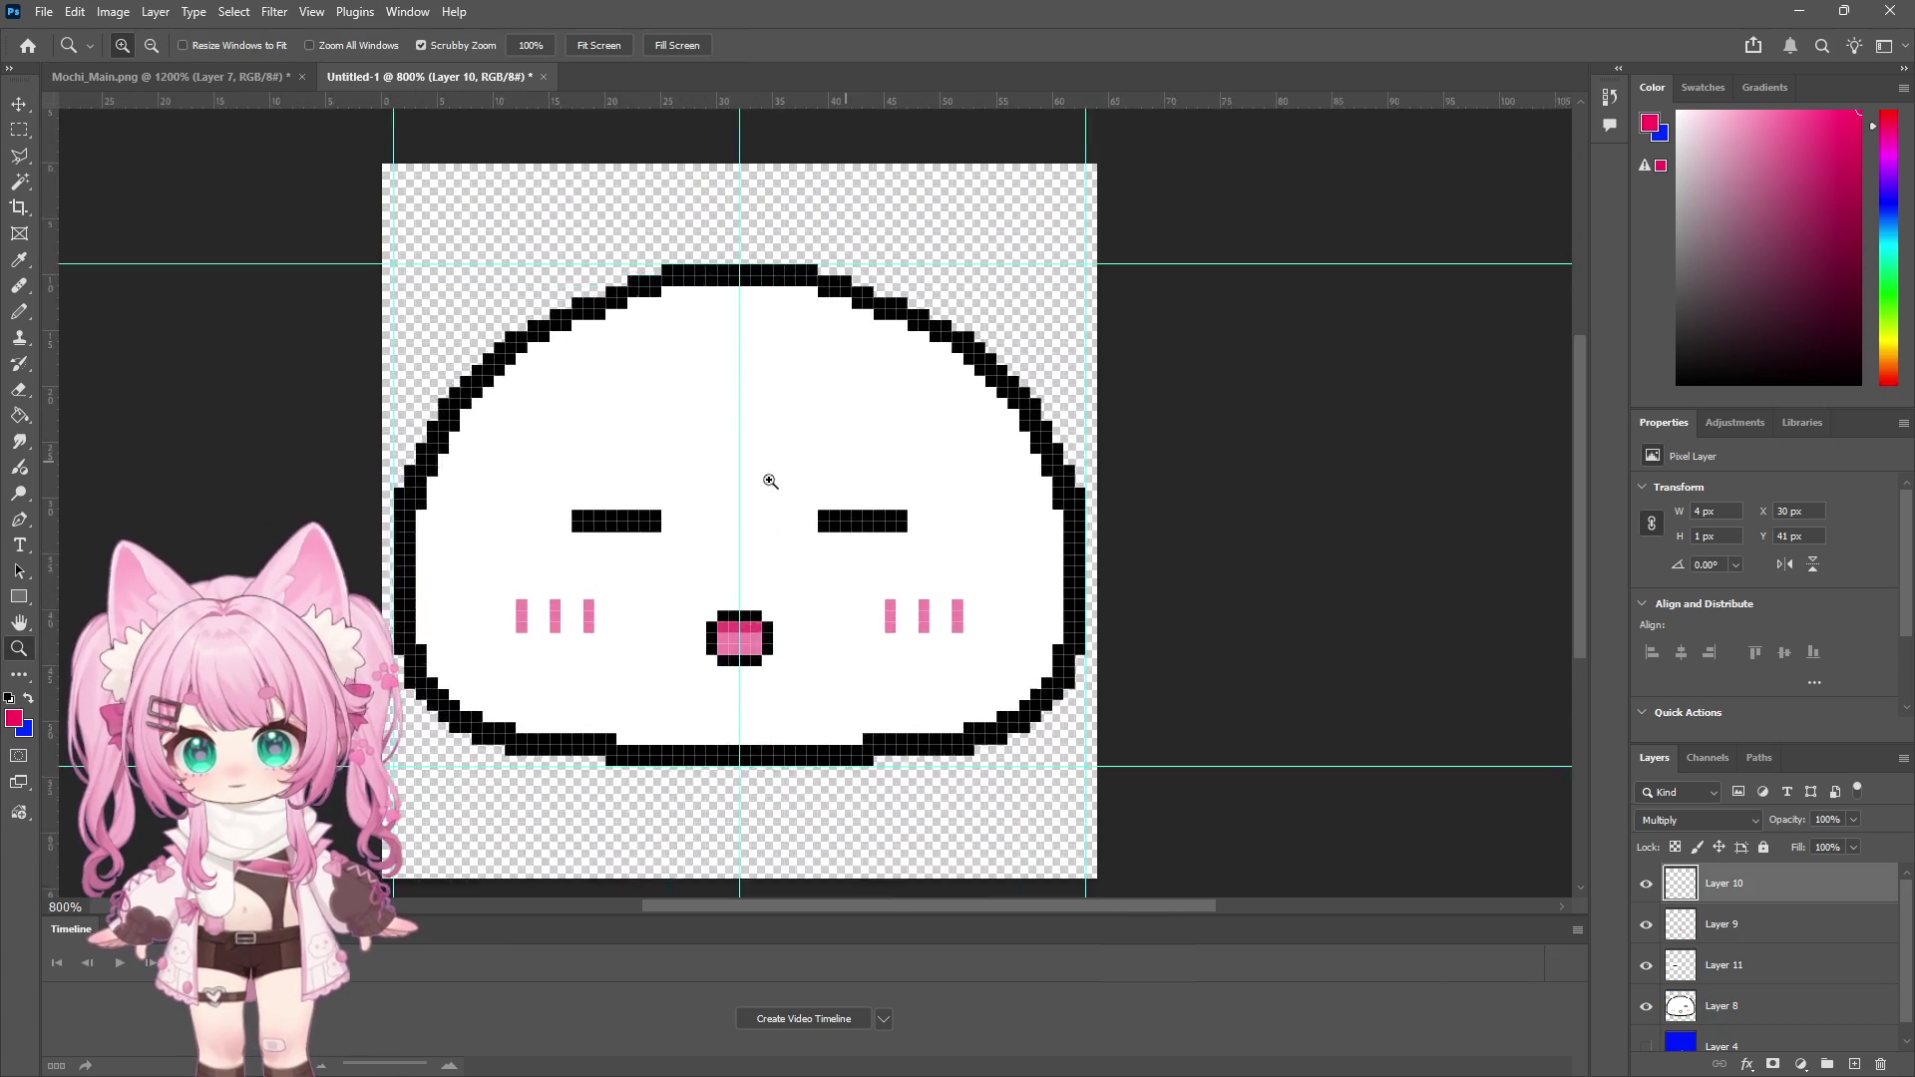
left_click(19, 311)
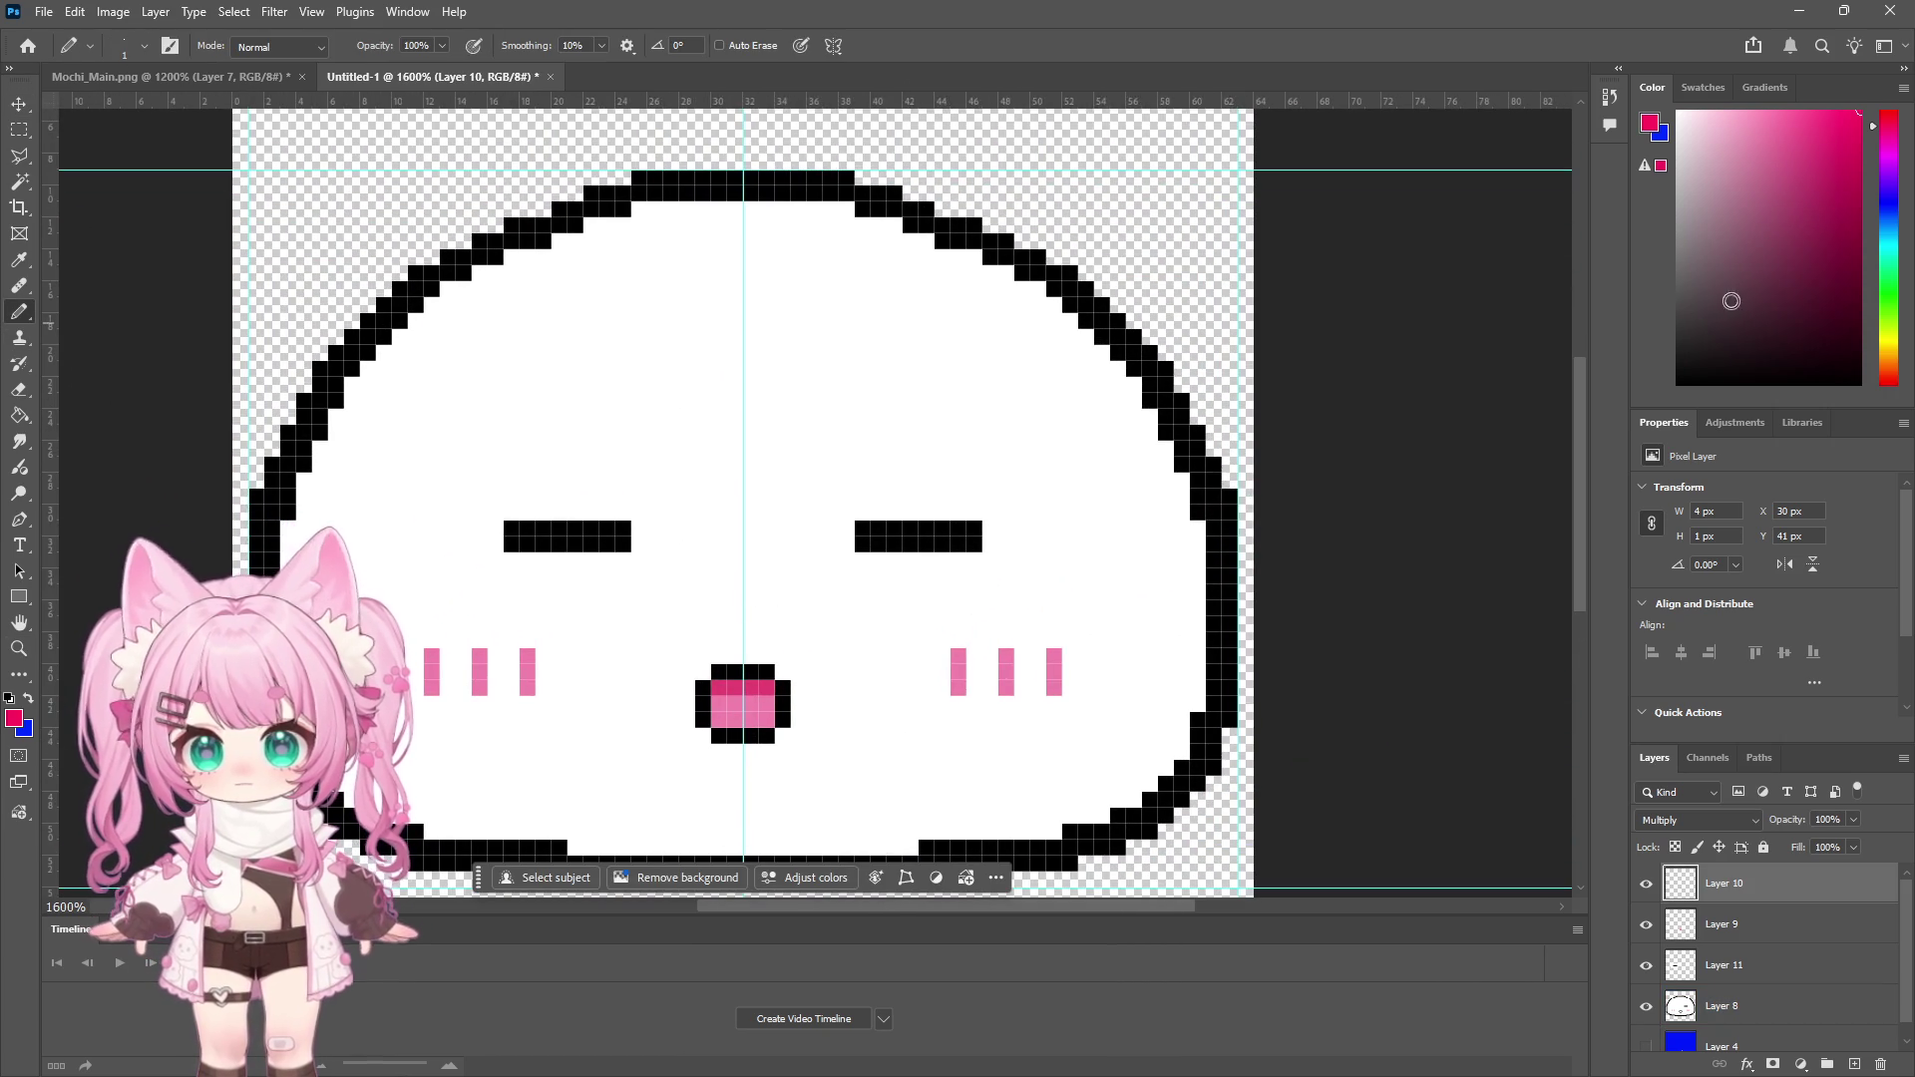
left_click(868, 535, "alt")
left_click(847, 535)
left_click(639, 536)
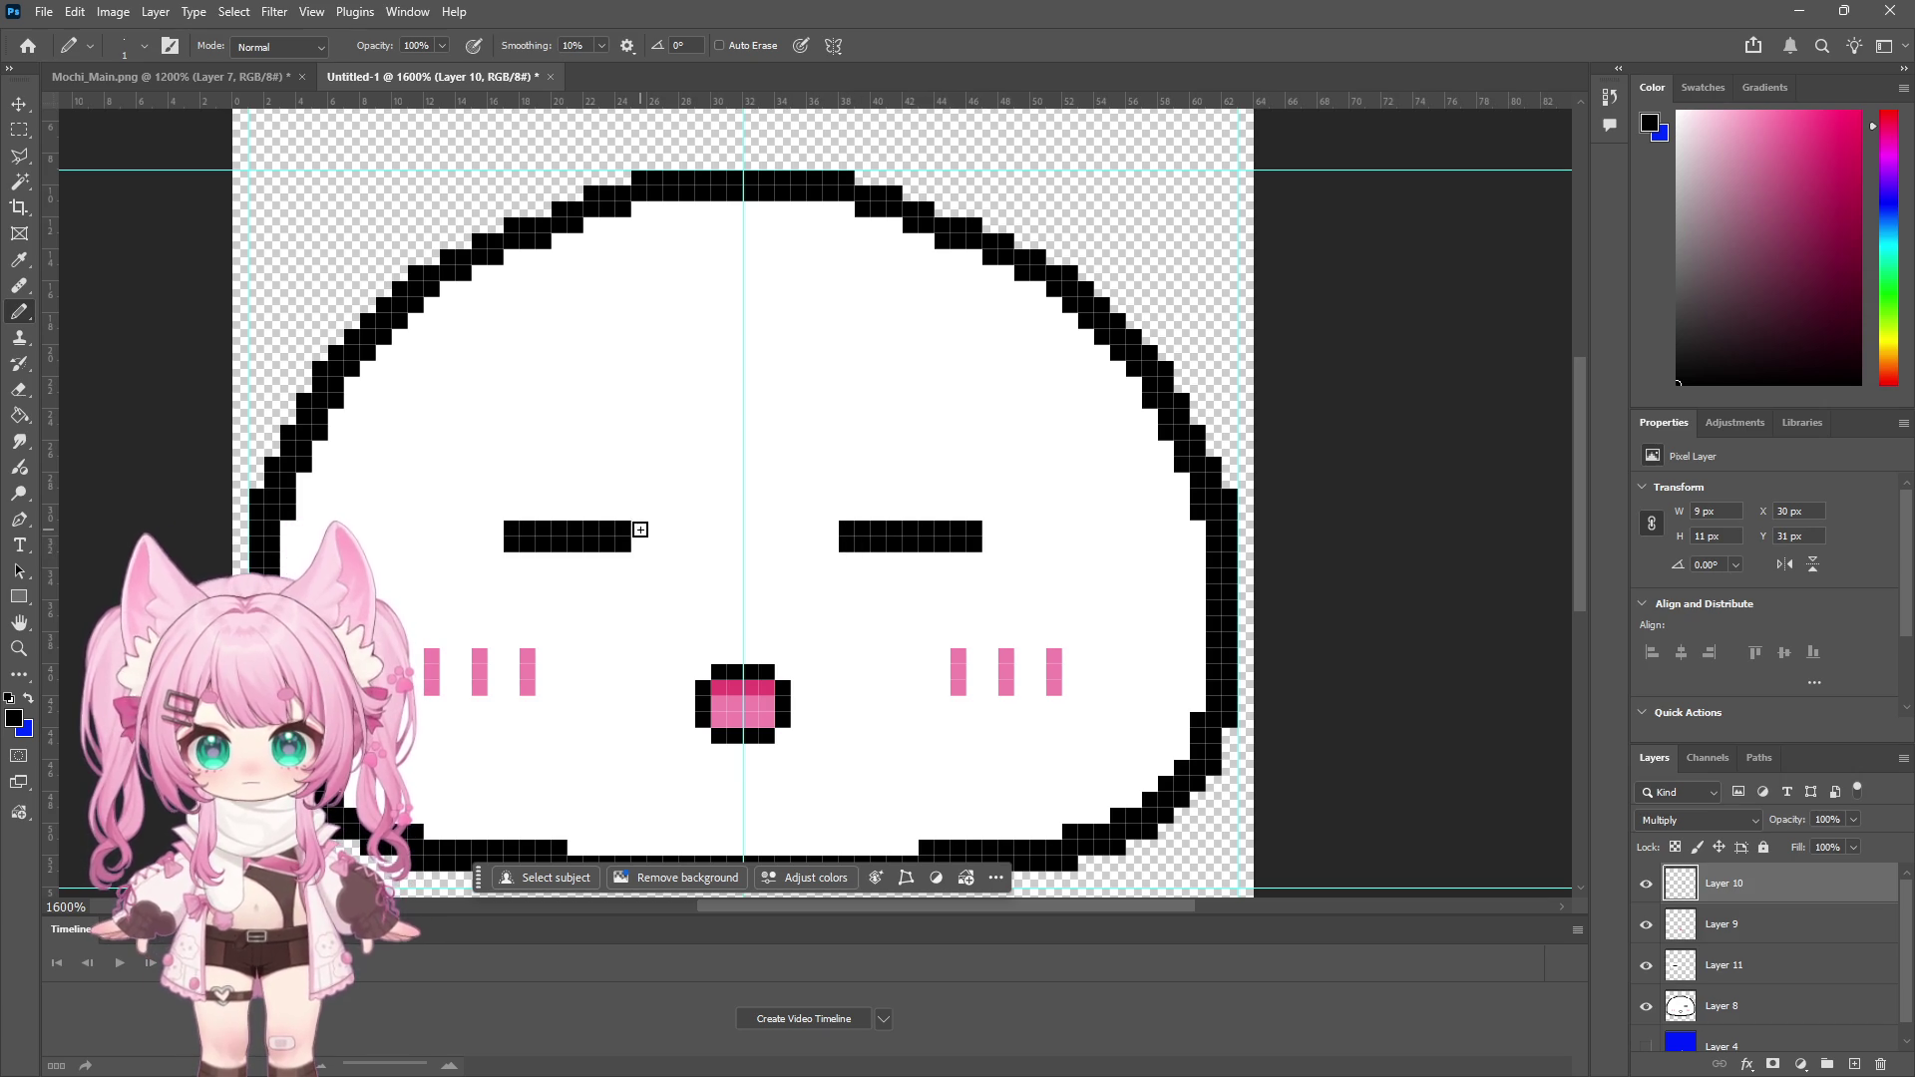
Review the face at 700–1200% zoom and undo the first brow marks above the eyes
scroll(1110, 565, "down", 2)
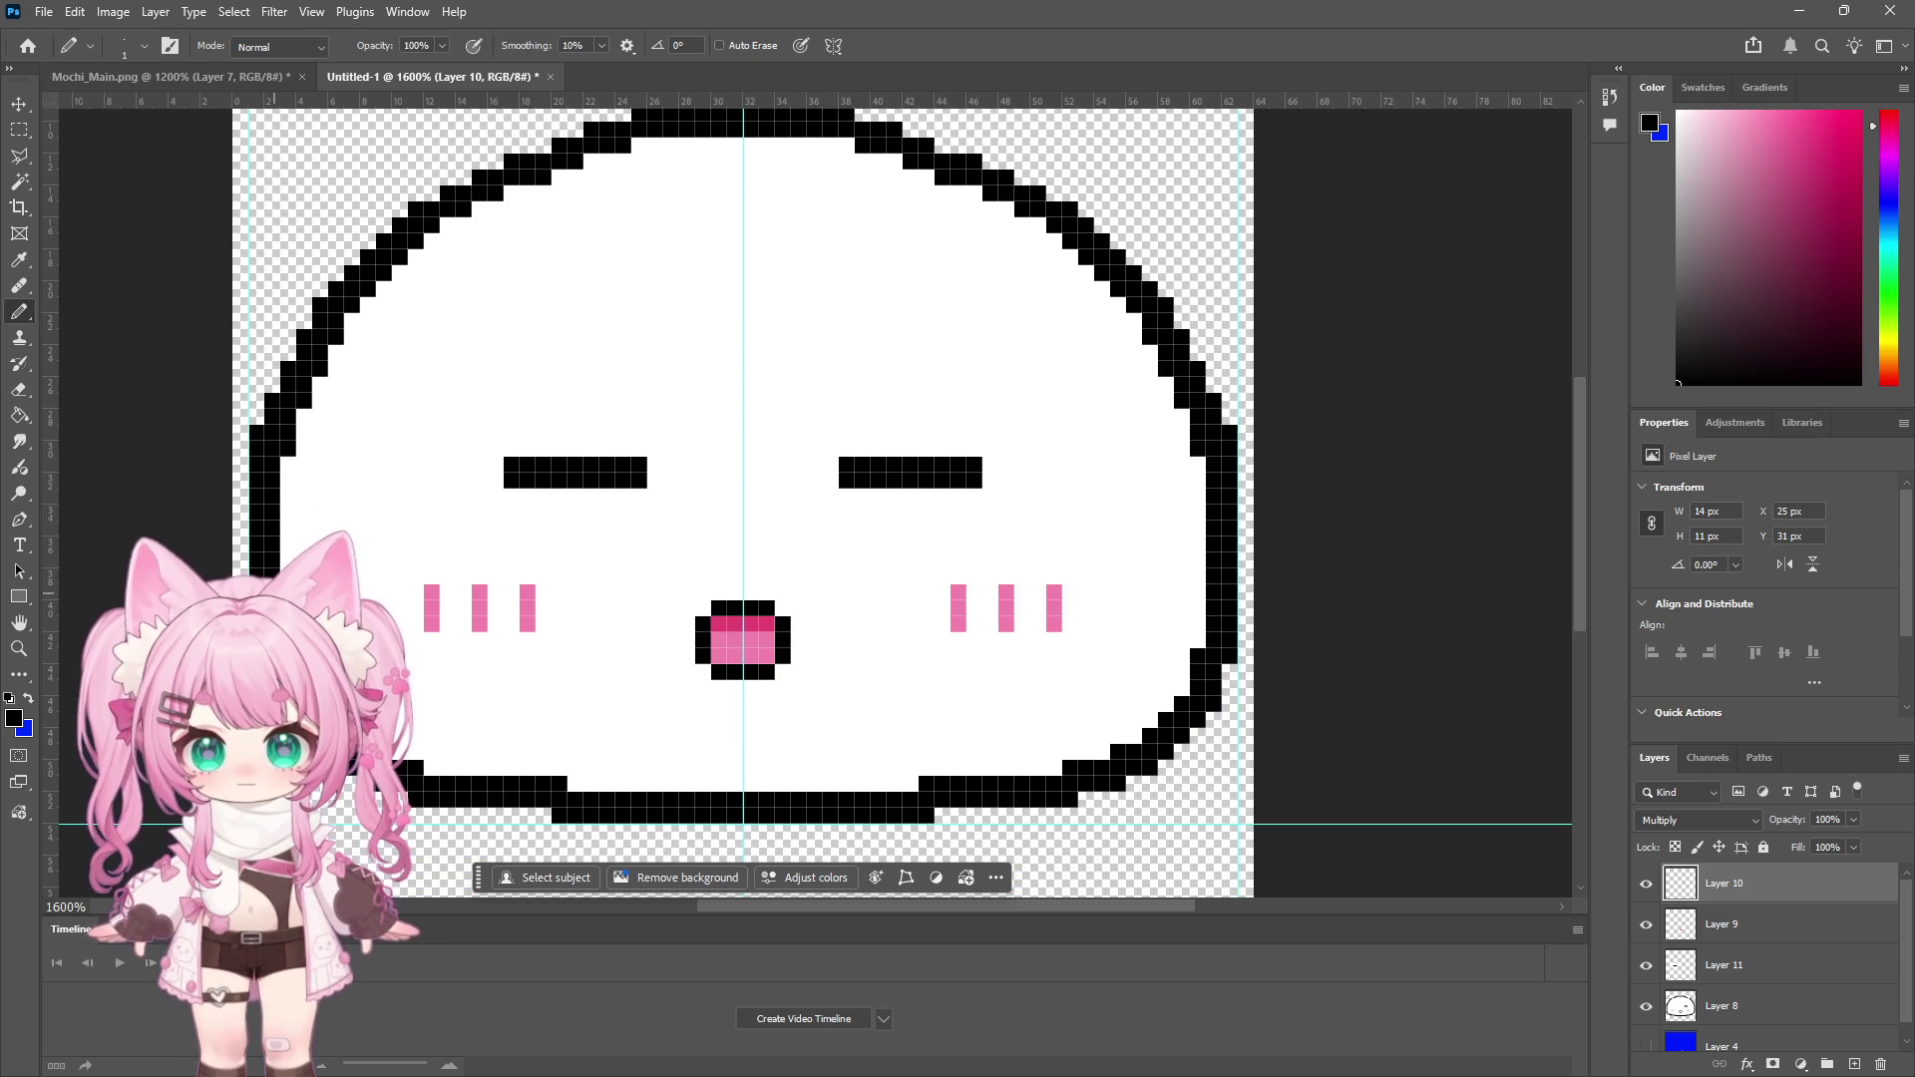
key("z")
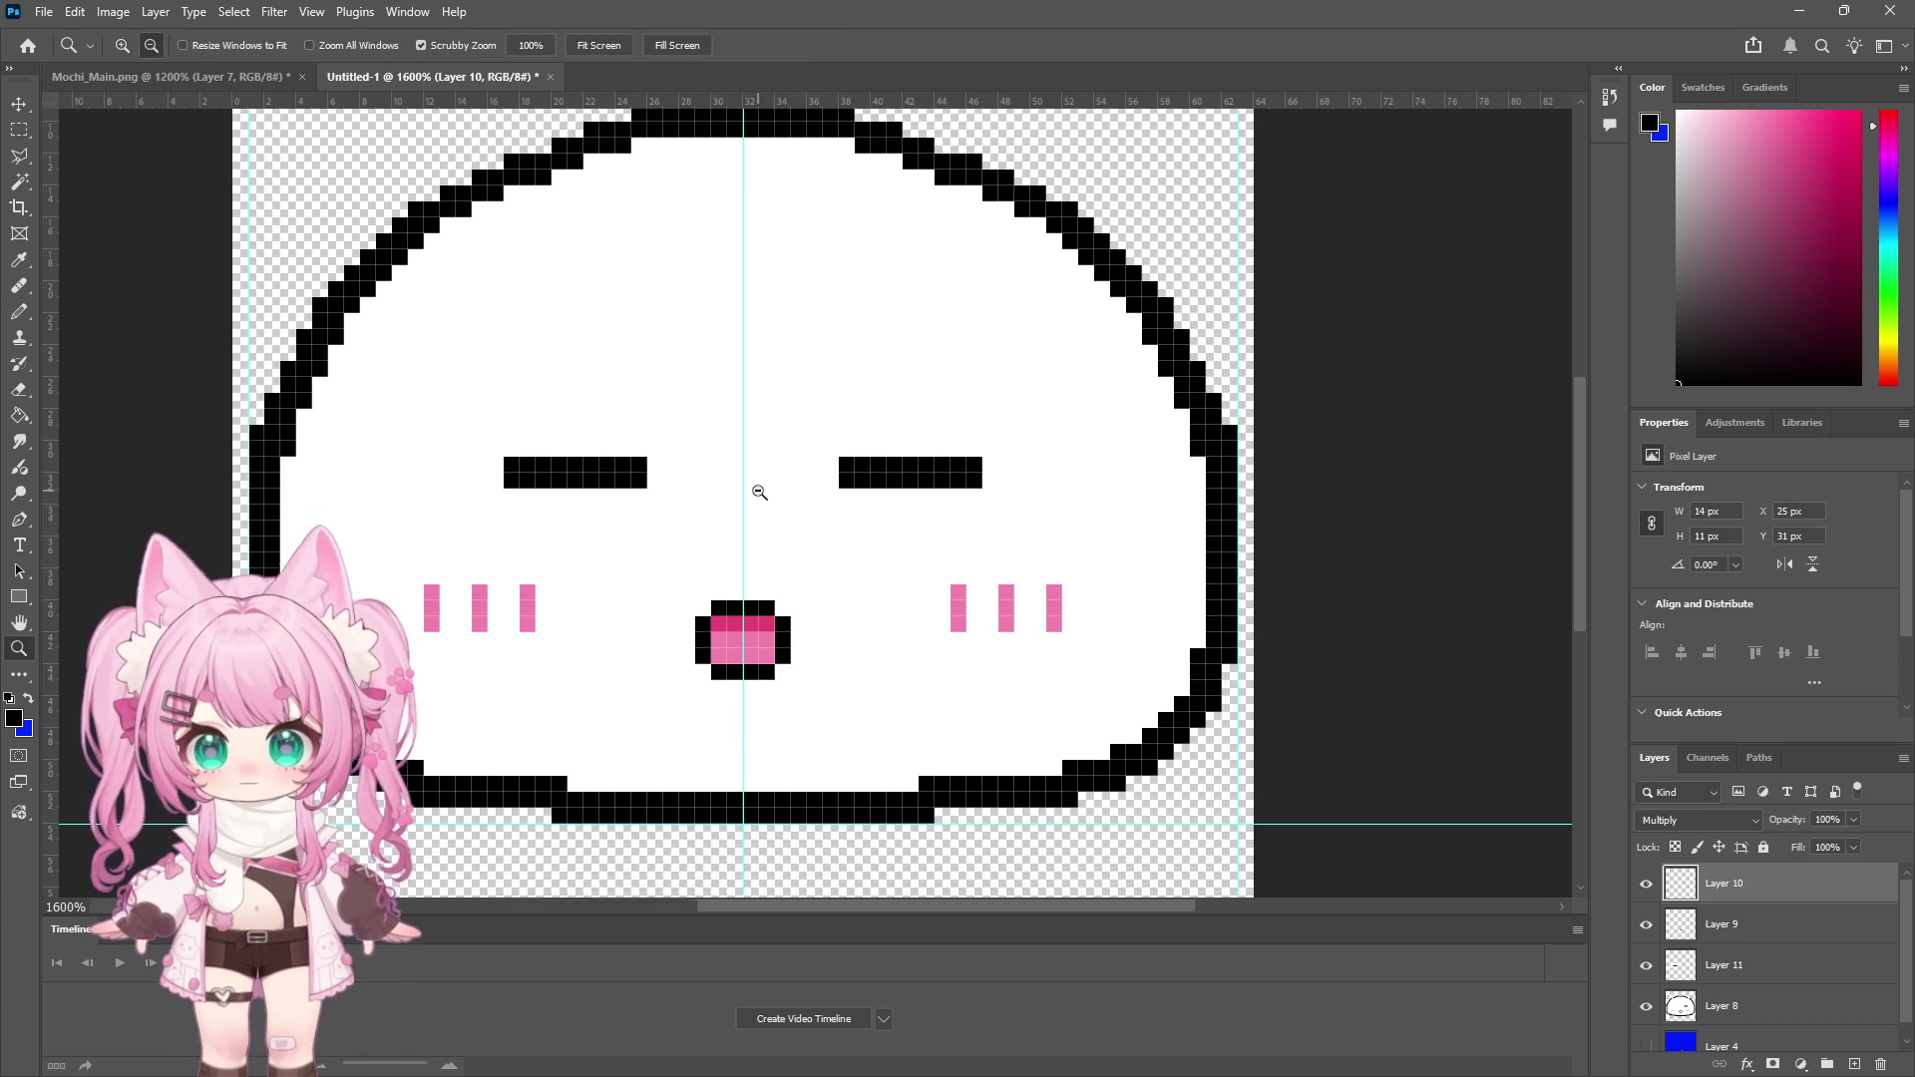
left_click(762, 492, "alt")
scroll(868, 498, "up", 1)
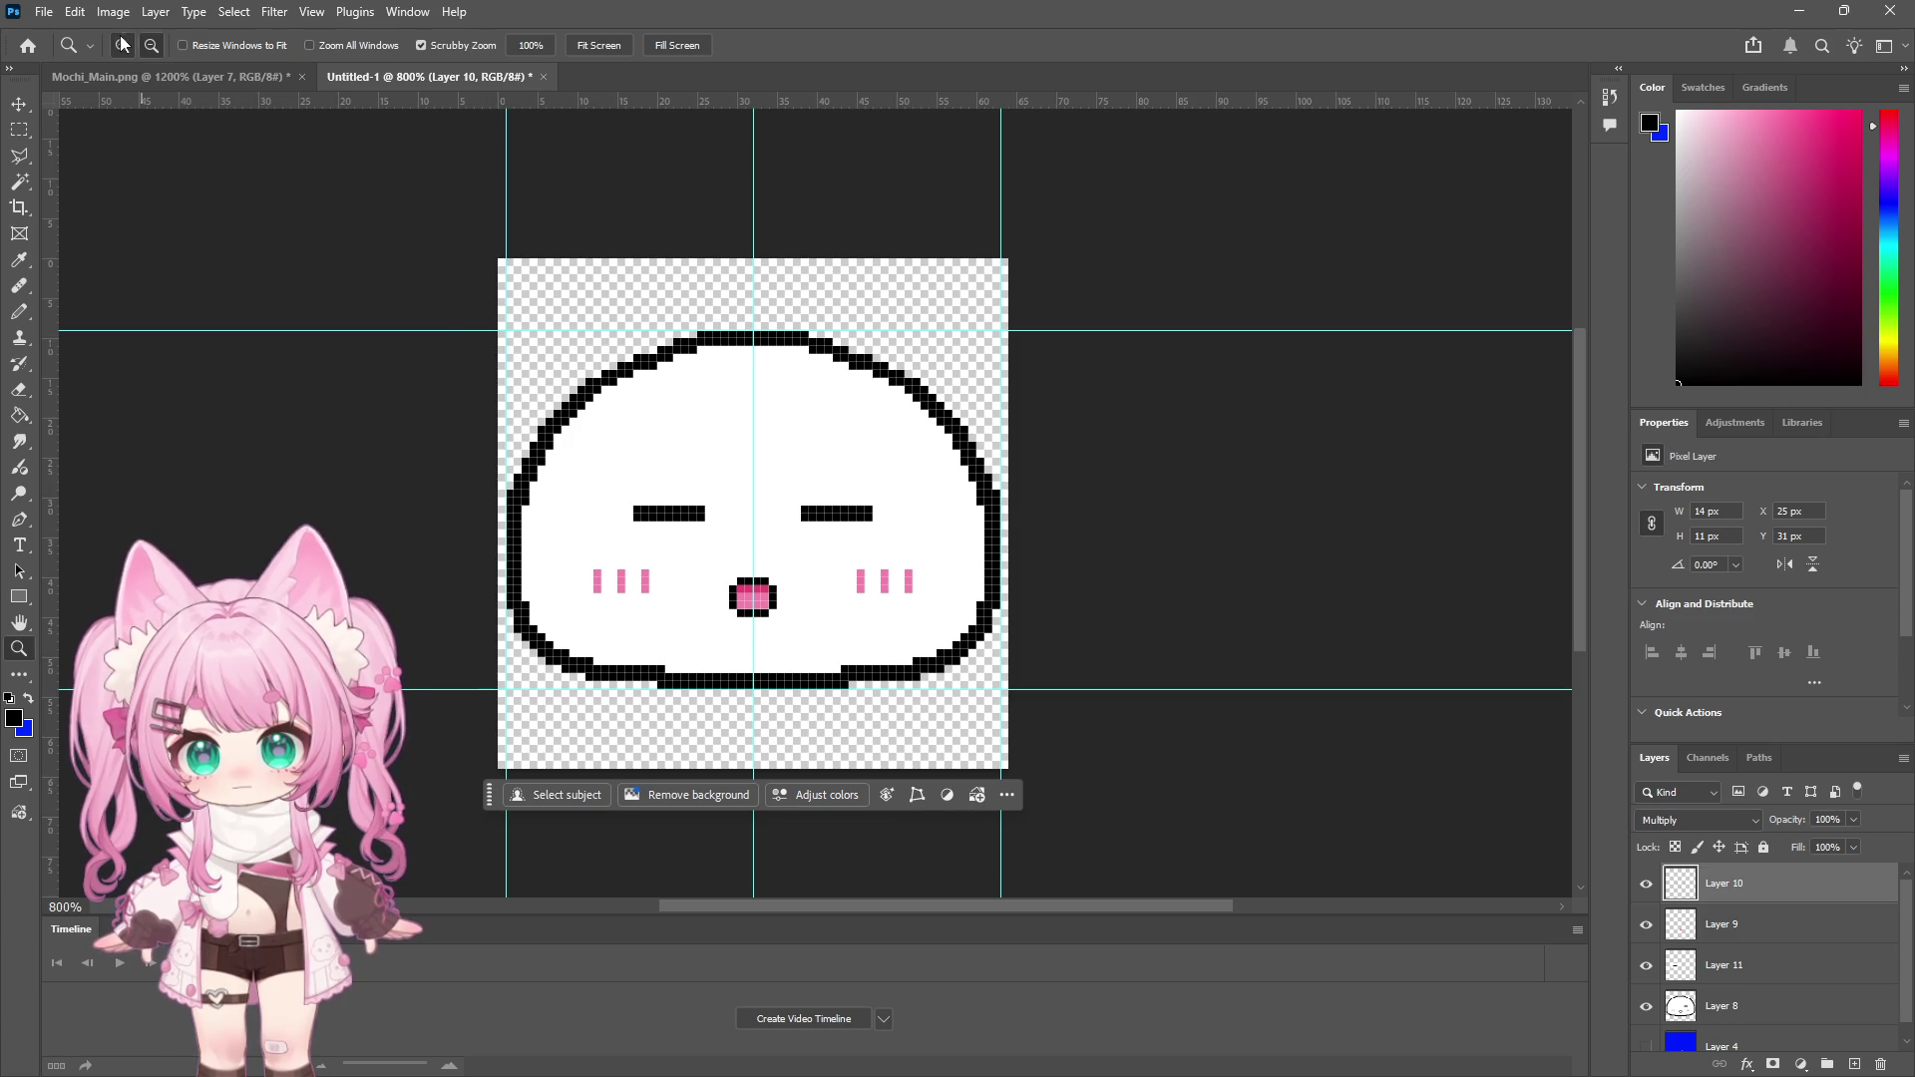
left_click(567, 495)
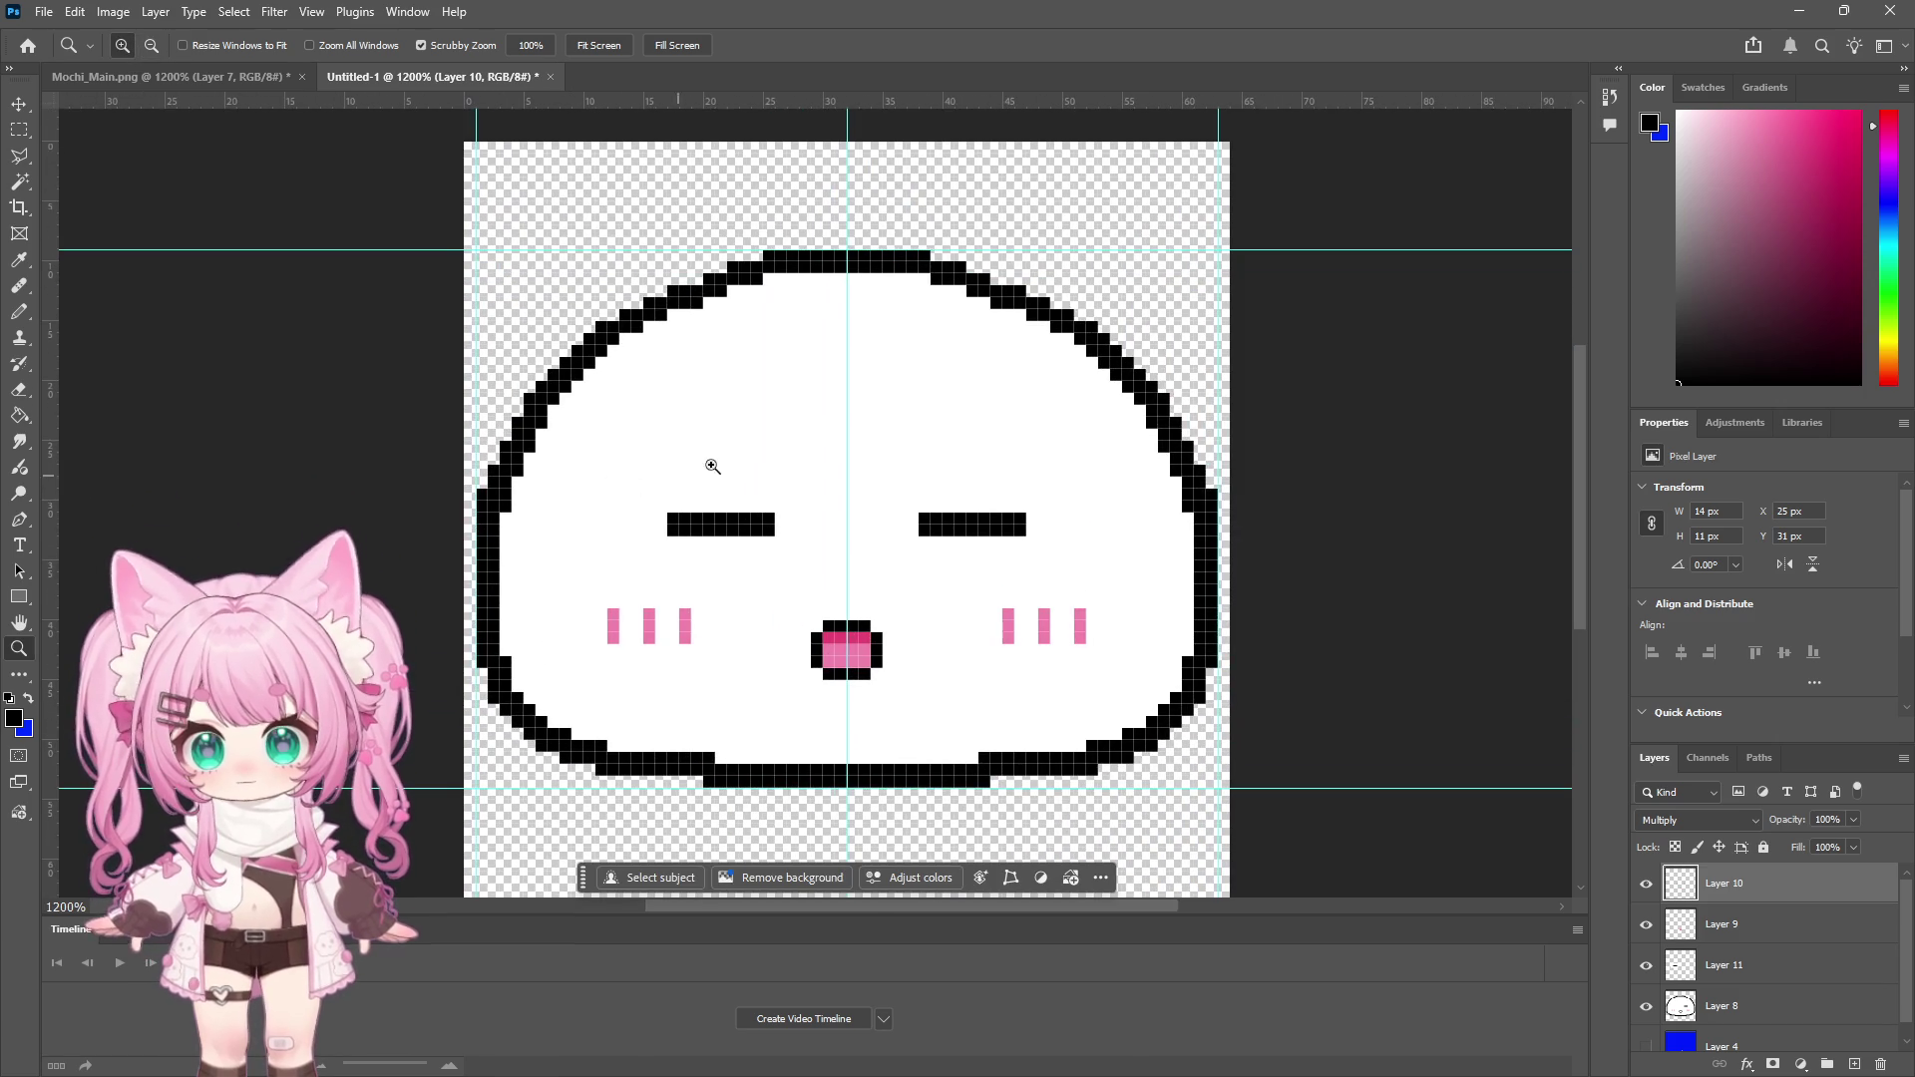
left_click(19, 313)
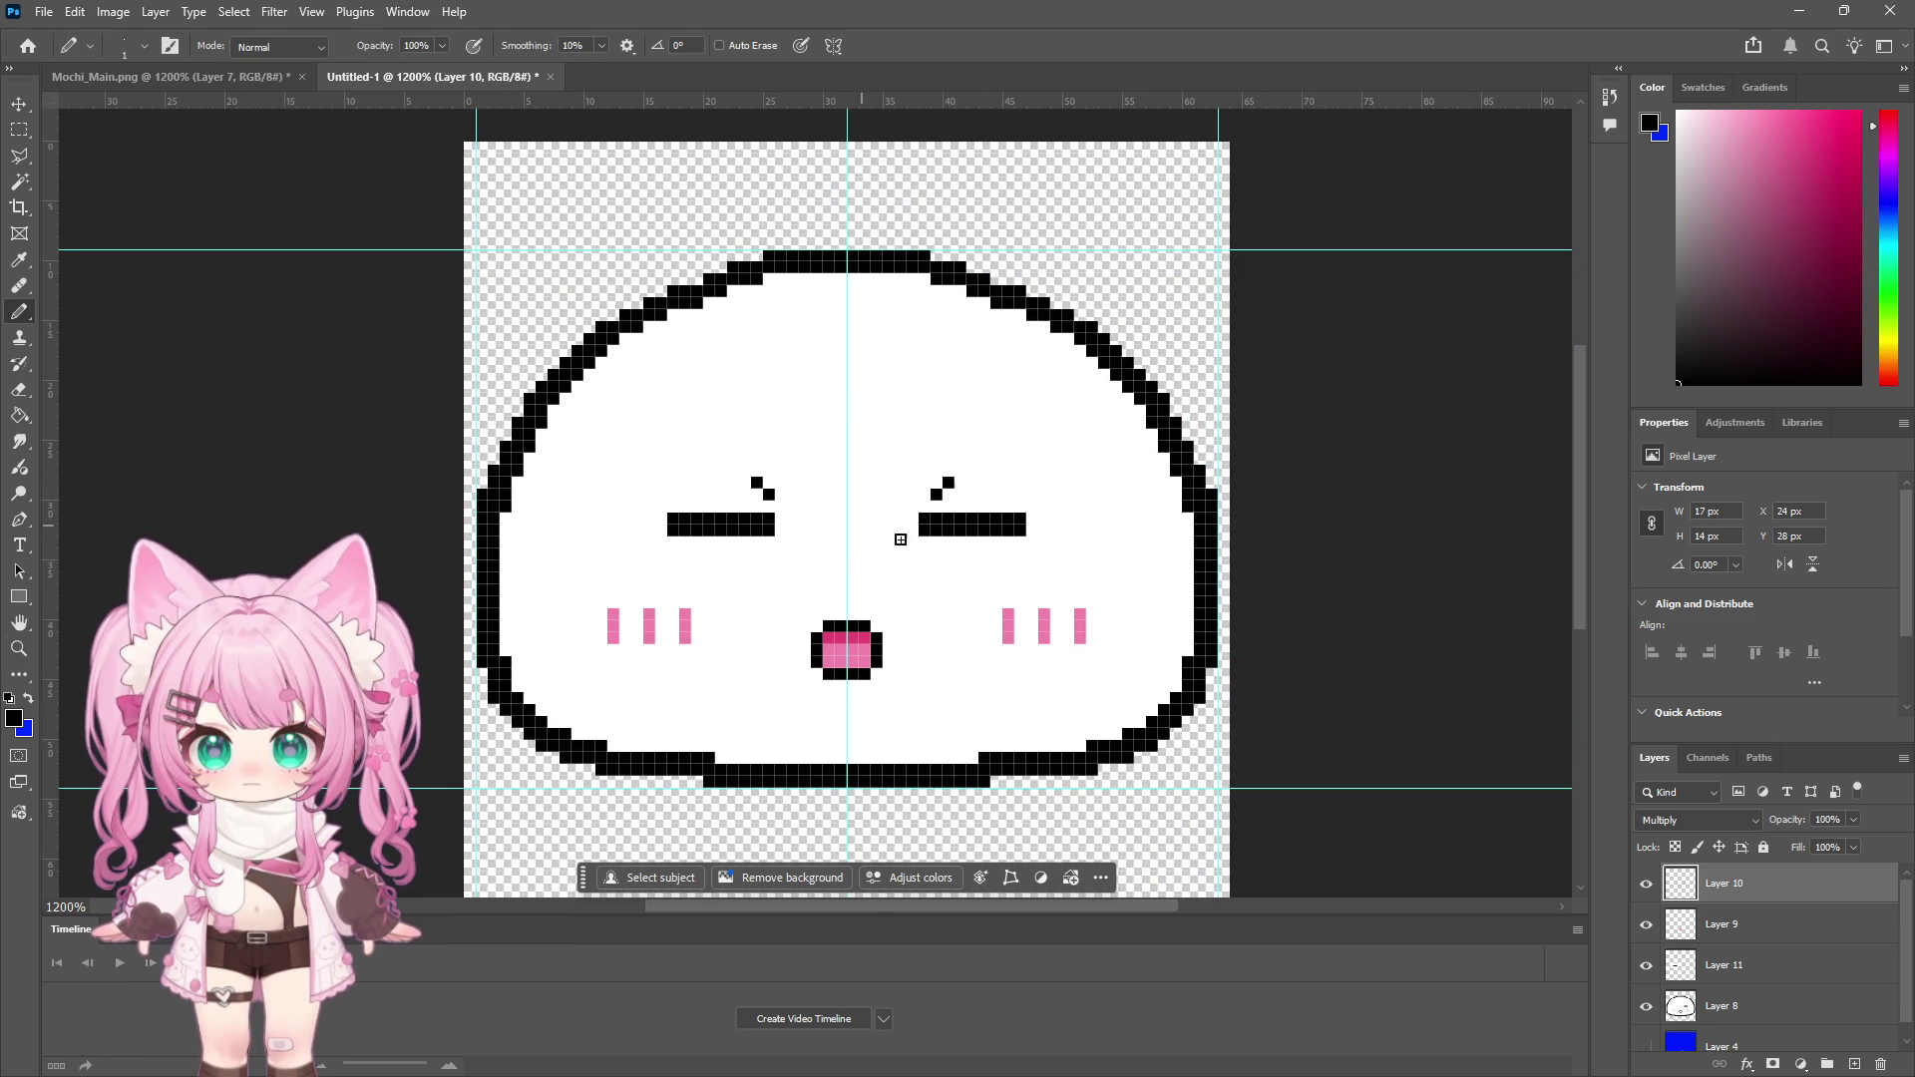
left_click(19, 648)
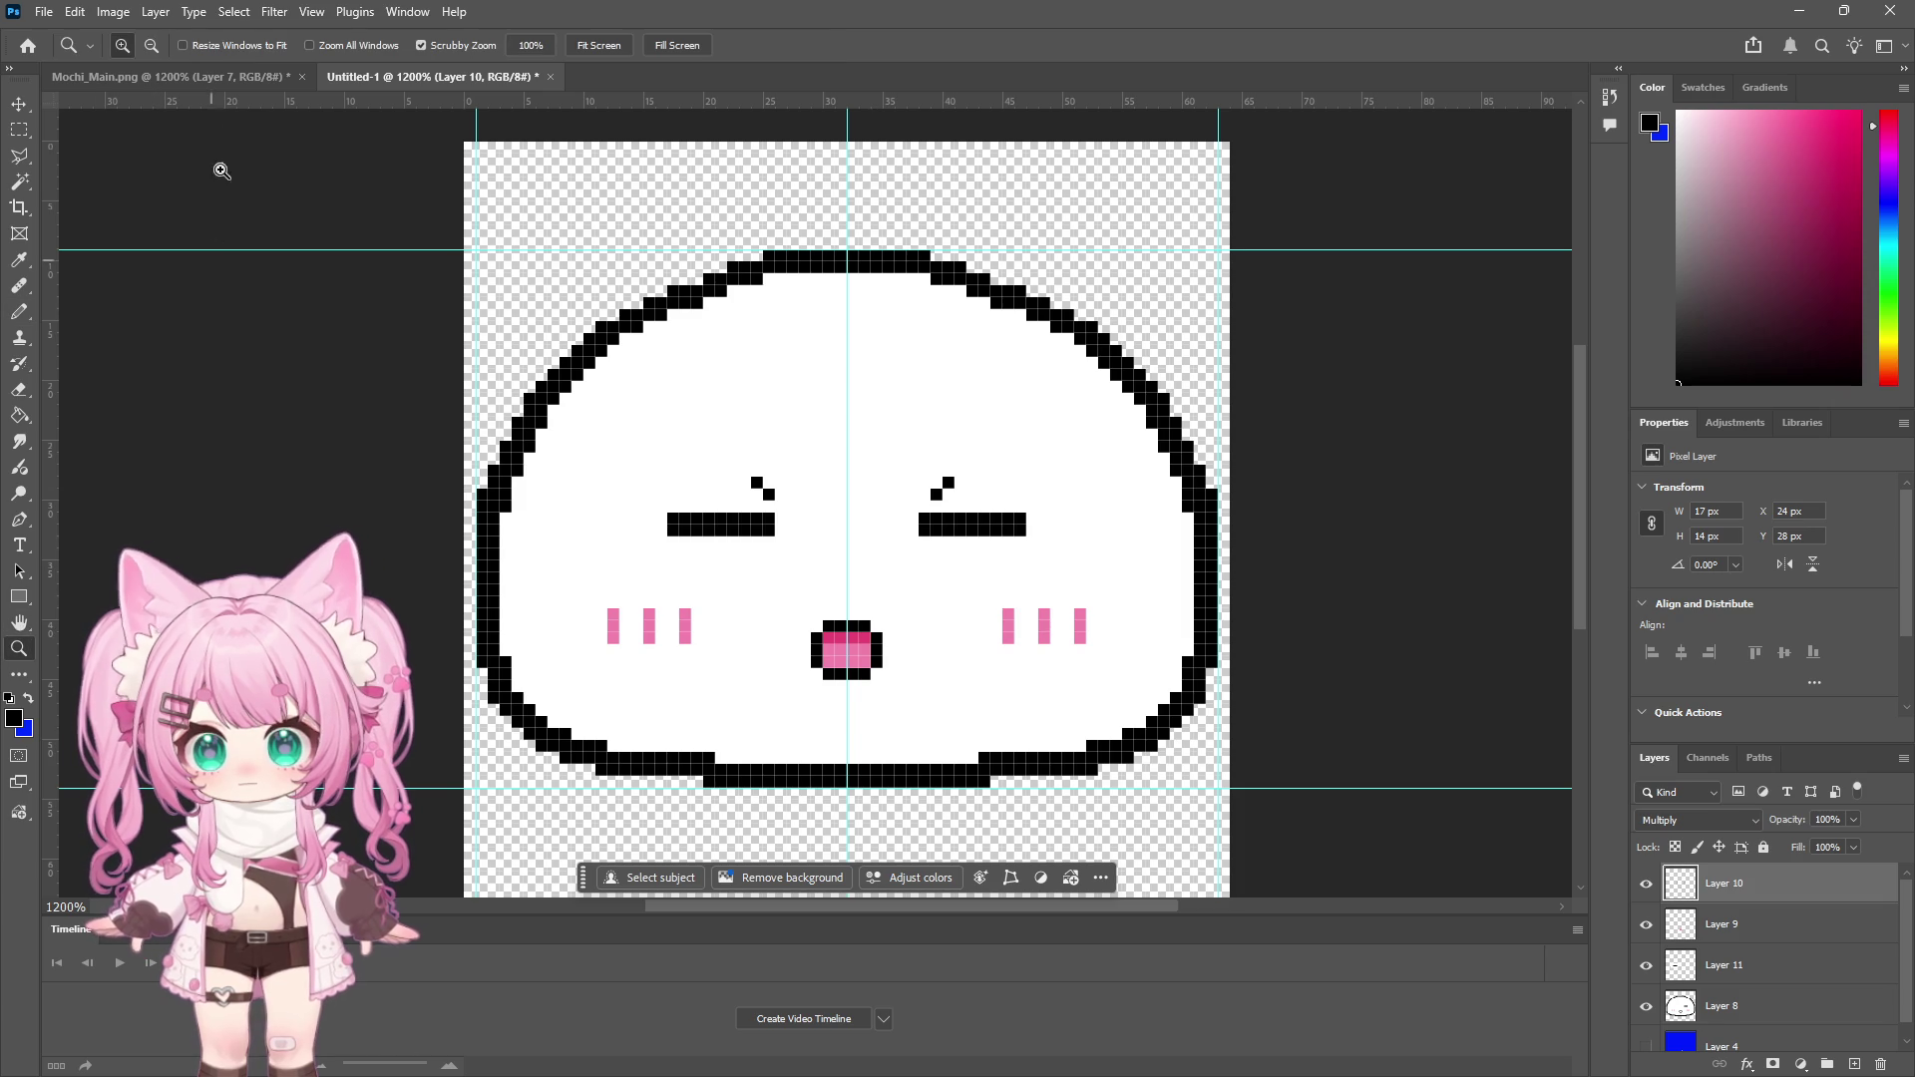
left_click(838, 537, "alt")
left_click(838, 536, "alt")
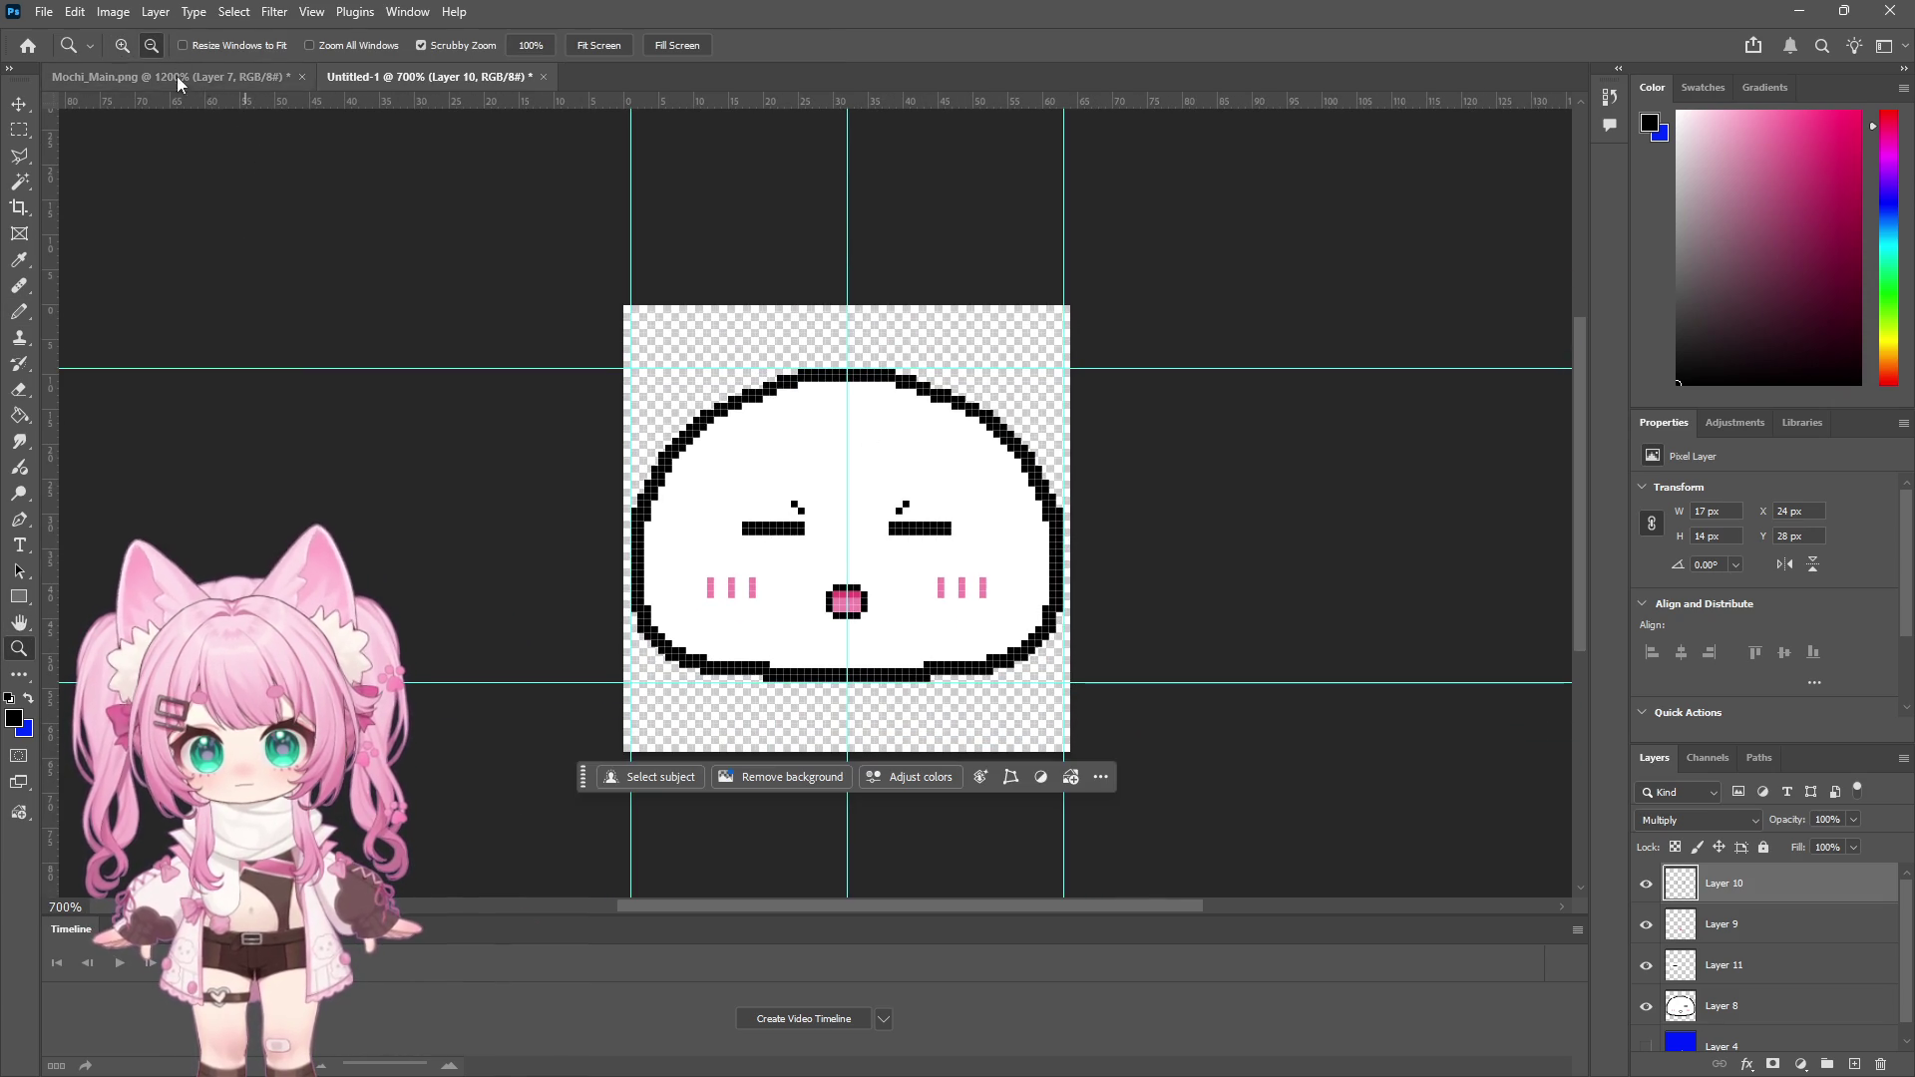
left_click(843, 428)
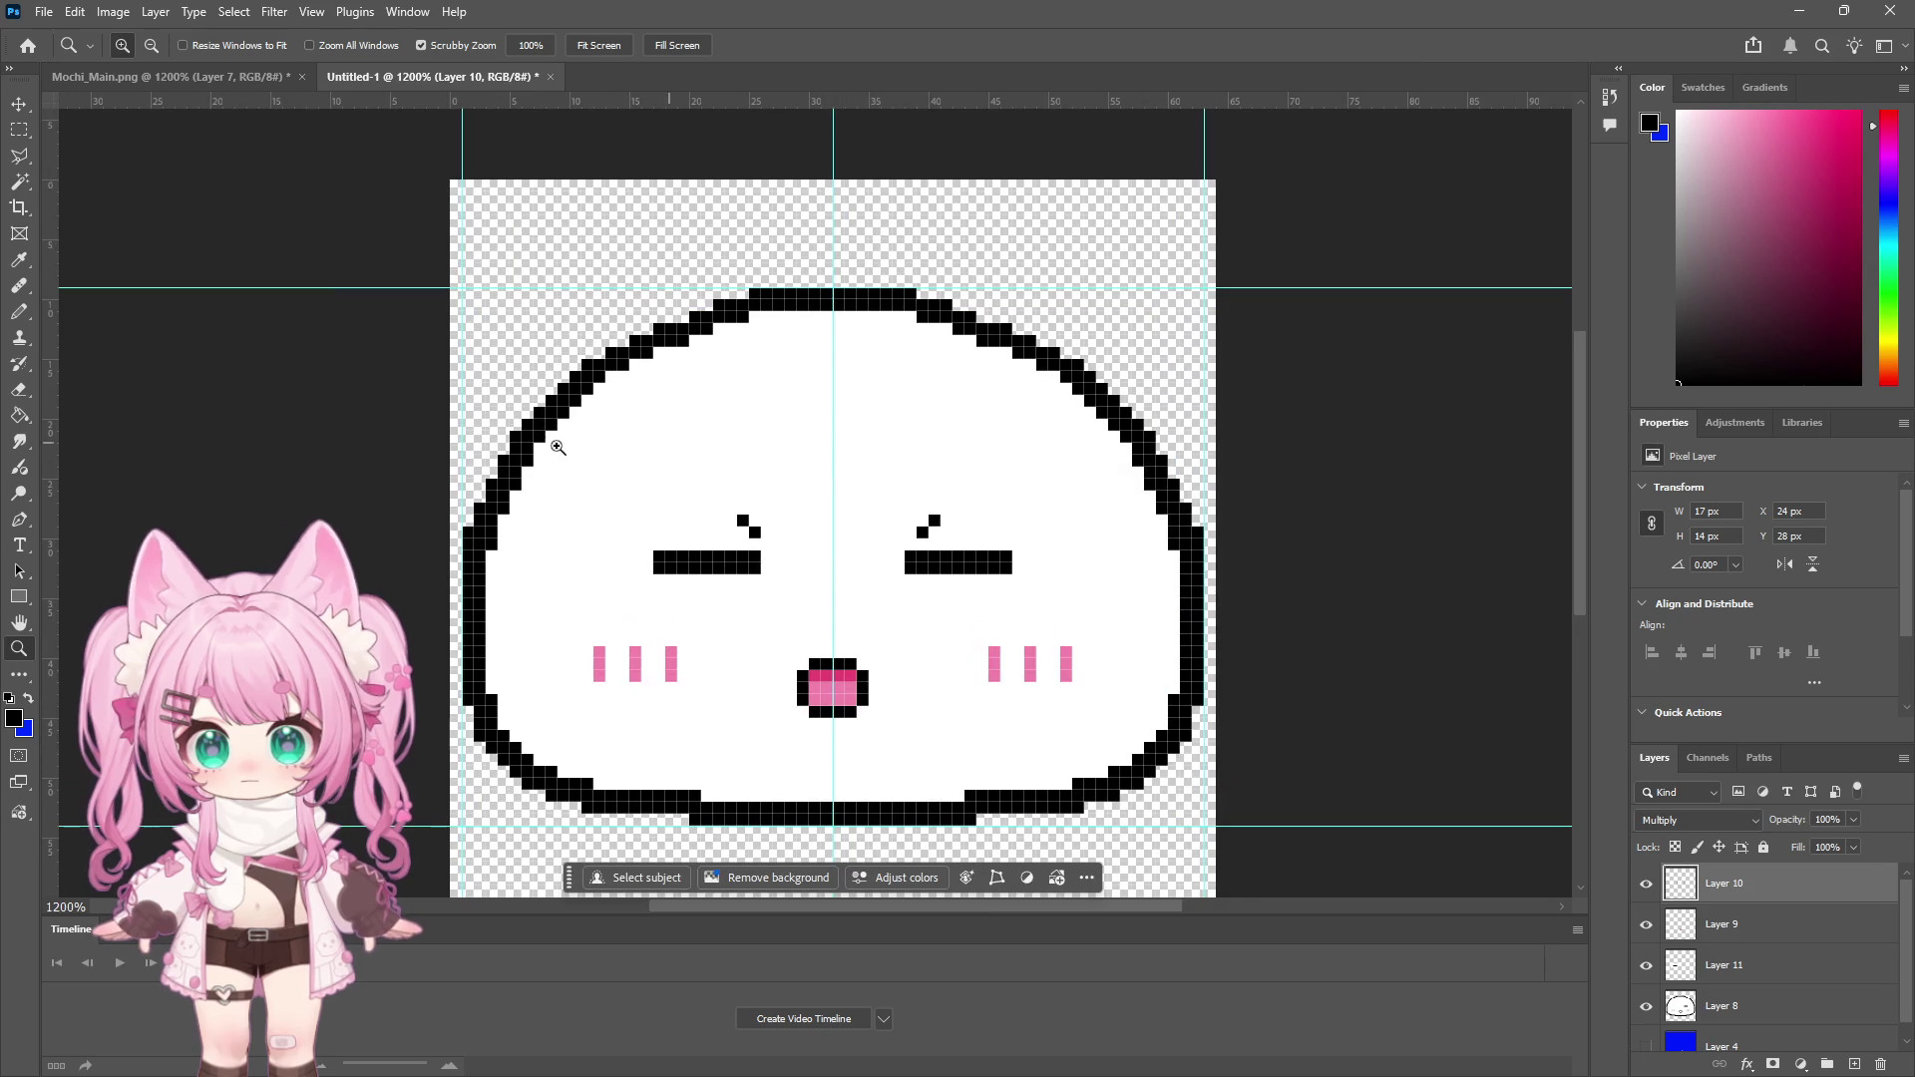
key("ctrl+z")
key("ctrl+z")
key("ctrl+z")
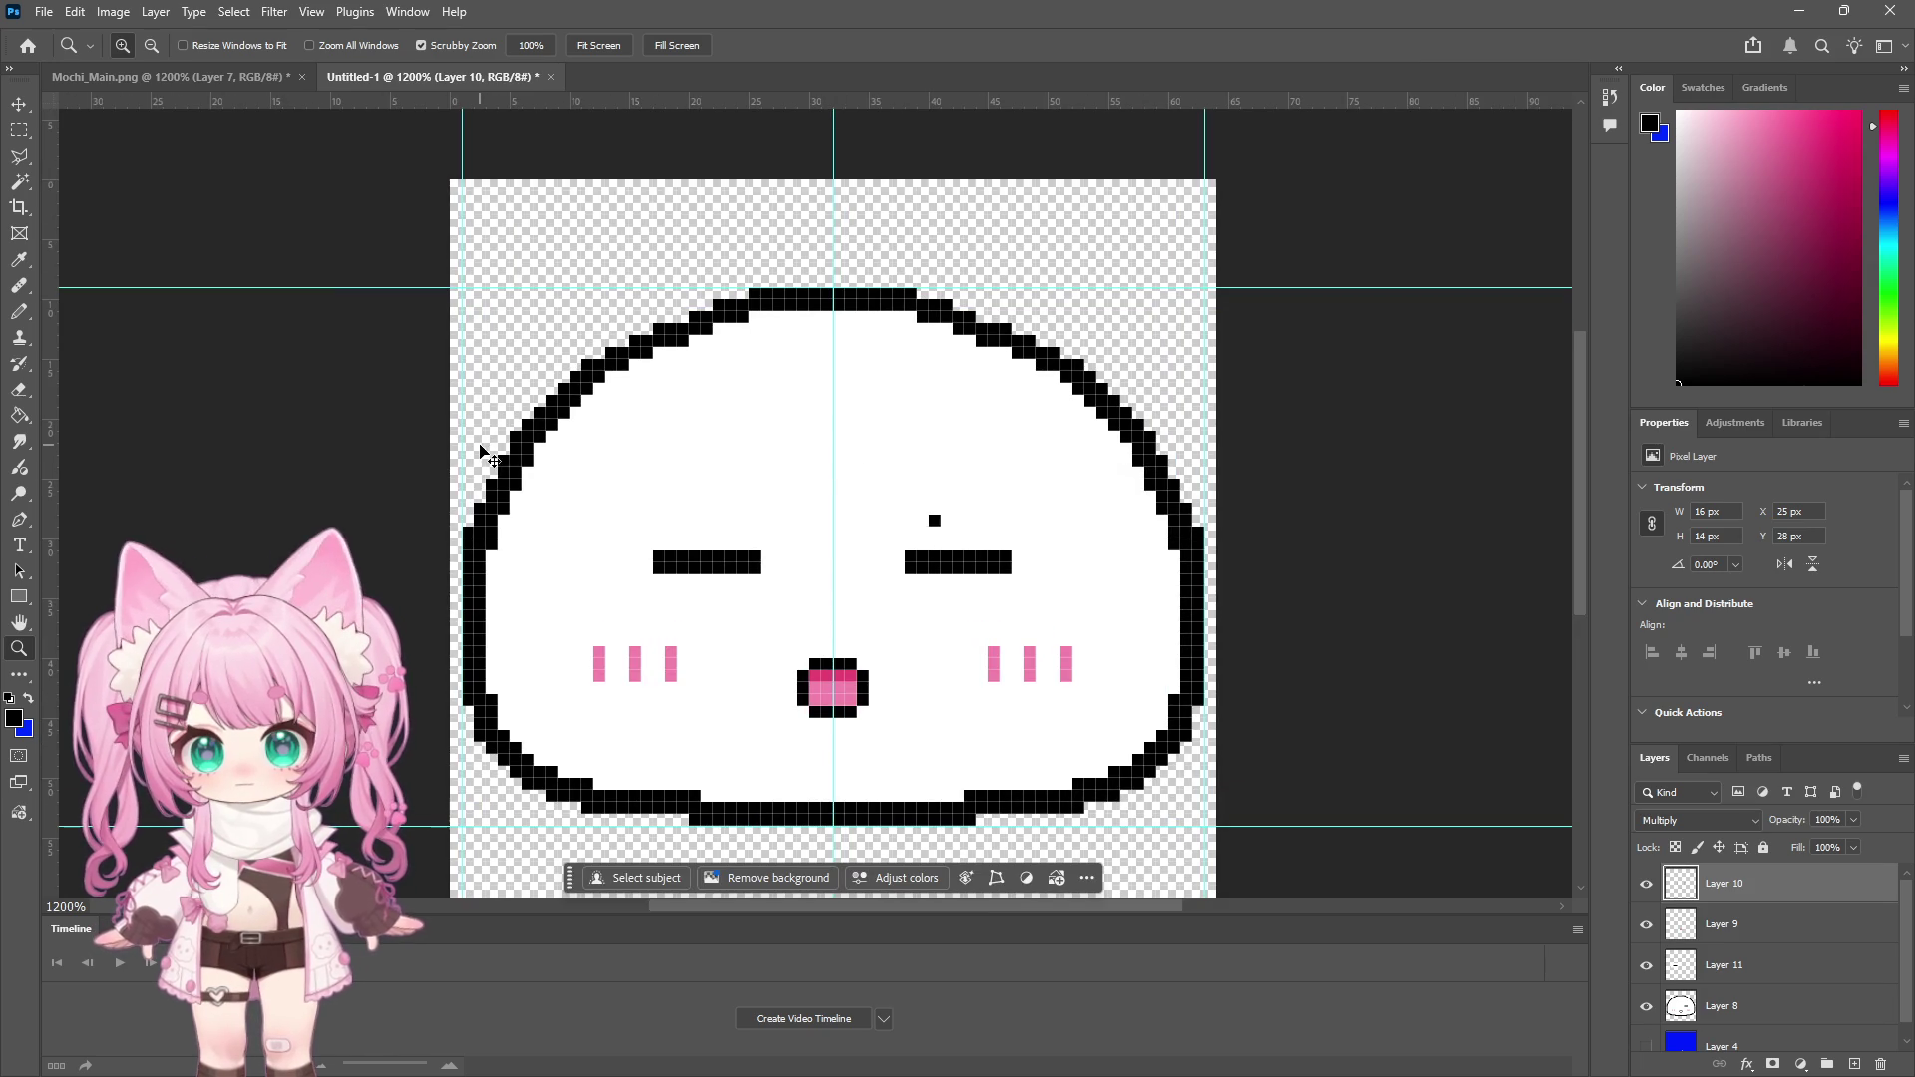
Pencil small slanted black brow marks above the right and left eyes
left_click(20, 311)
left_click(910, 532)
left_click(923, 521)
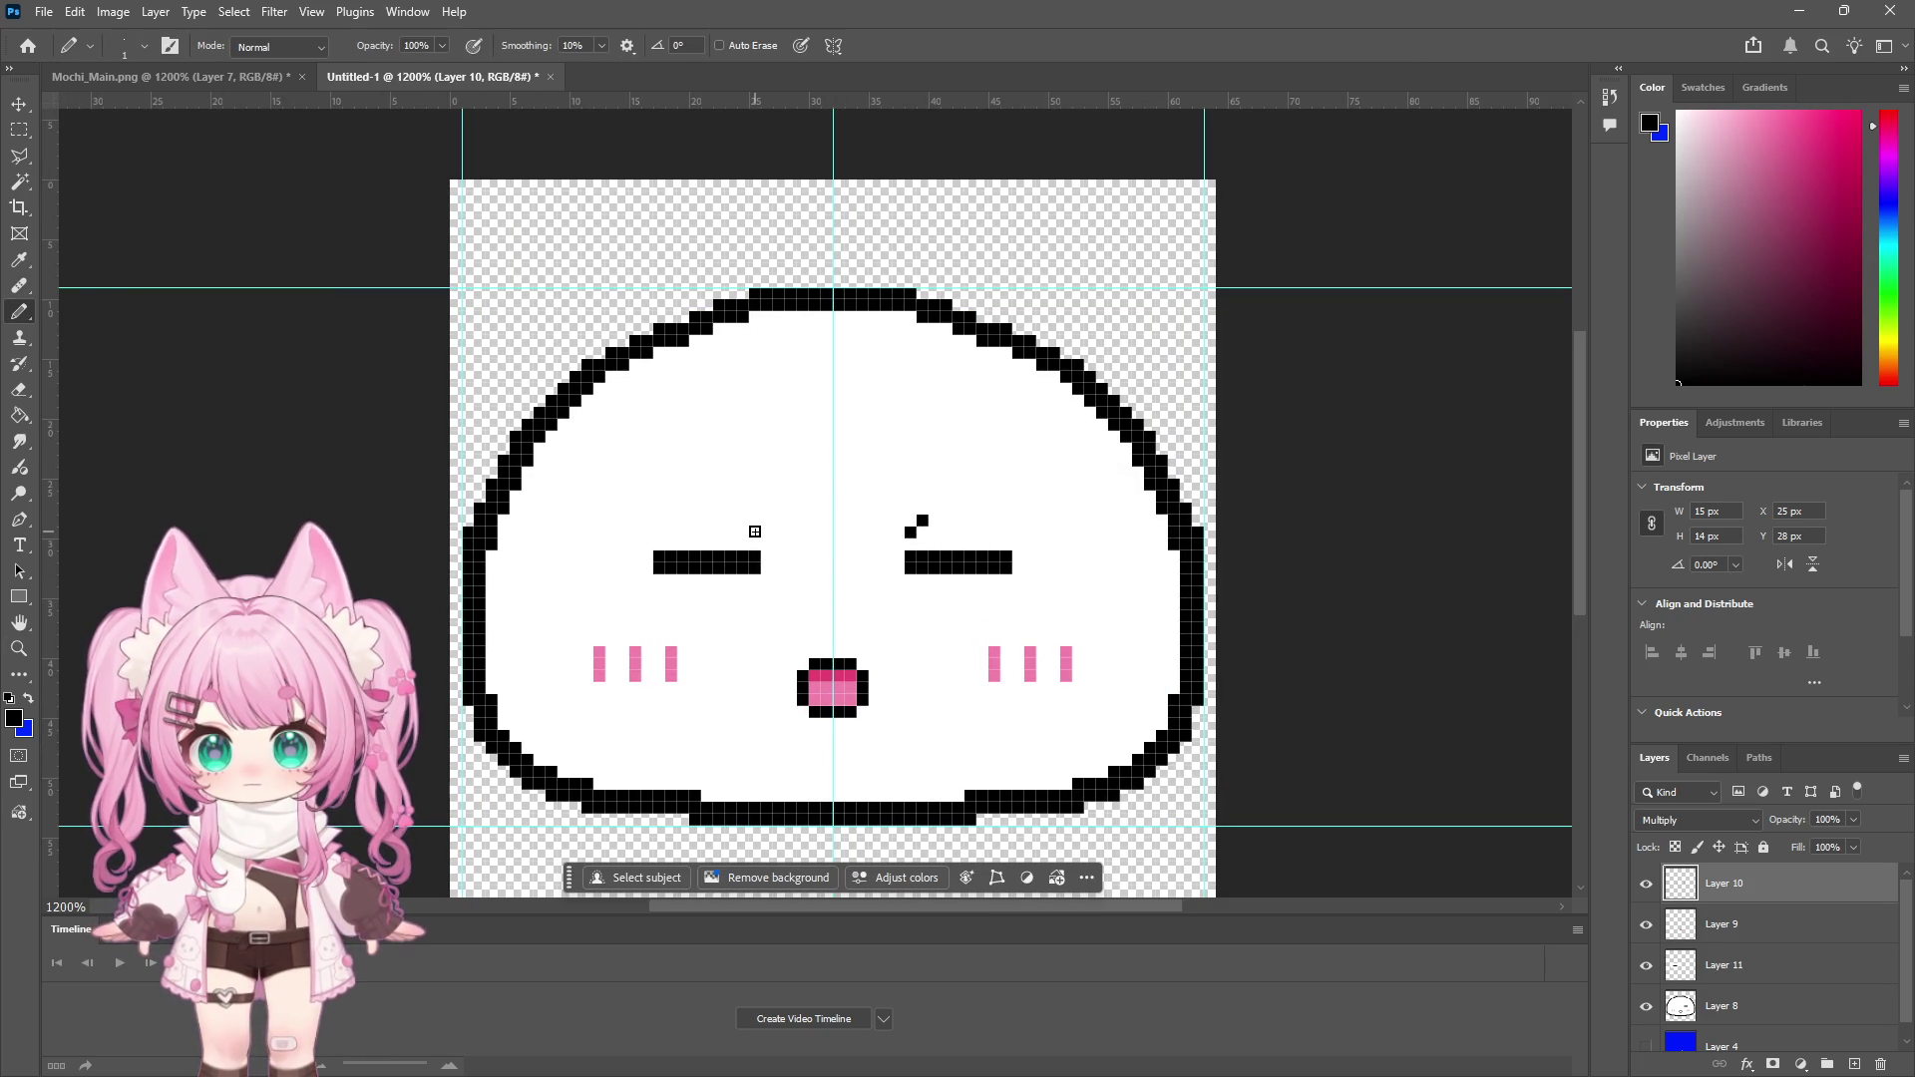
left_click(744, 522)
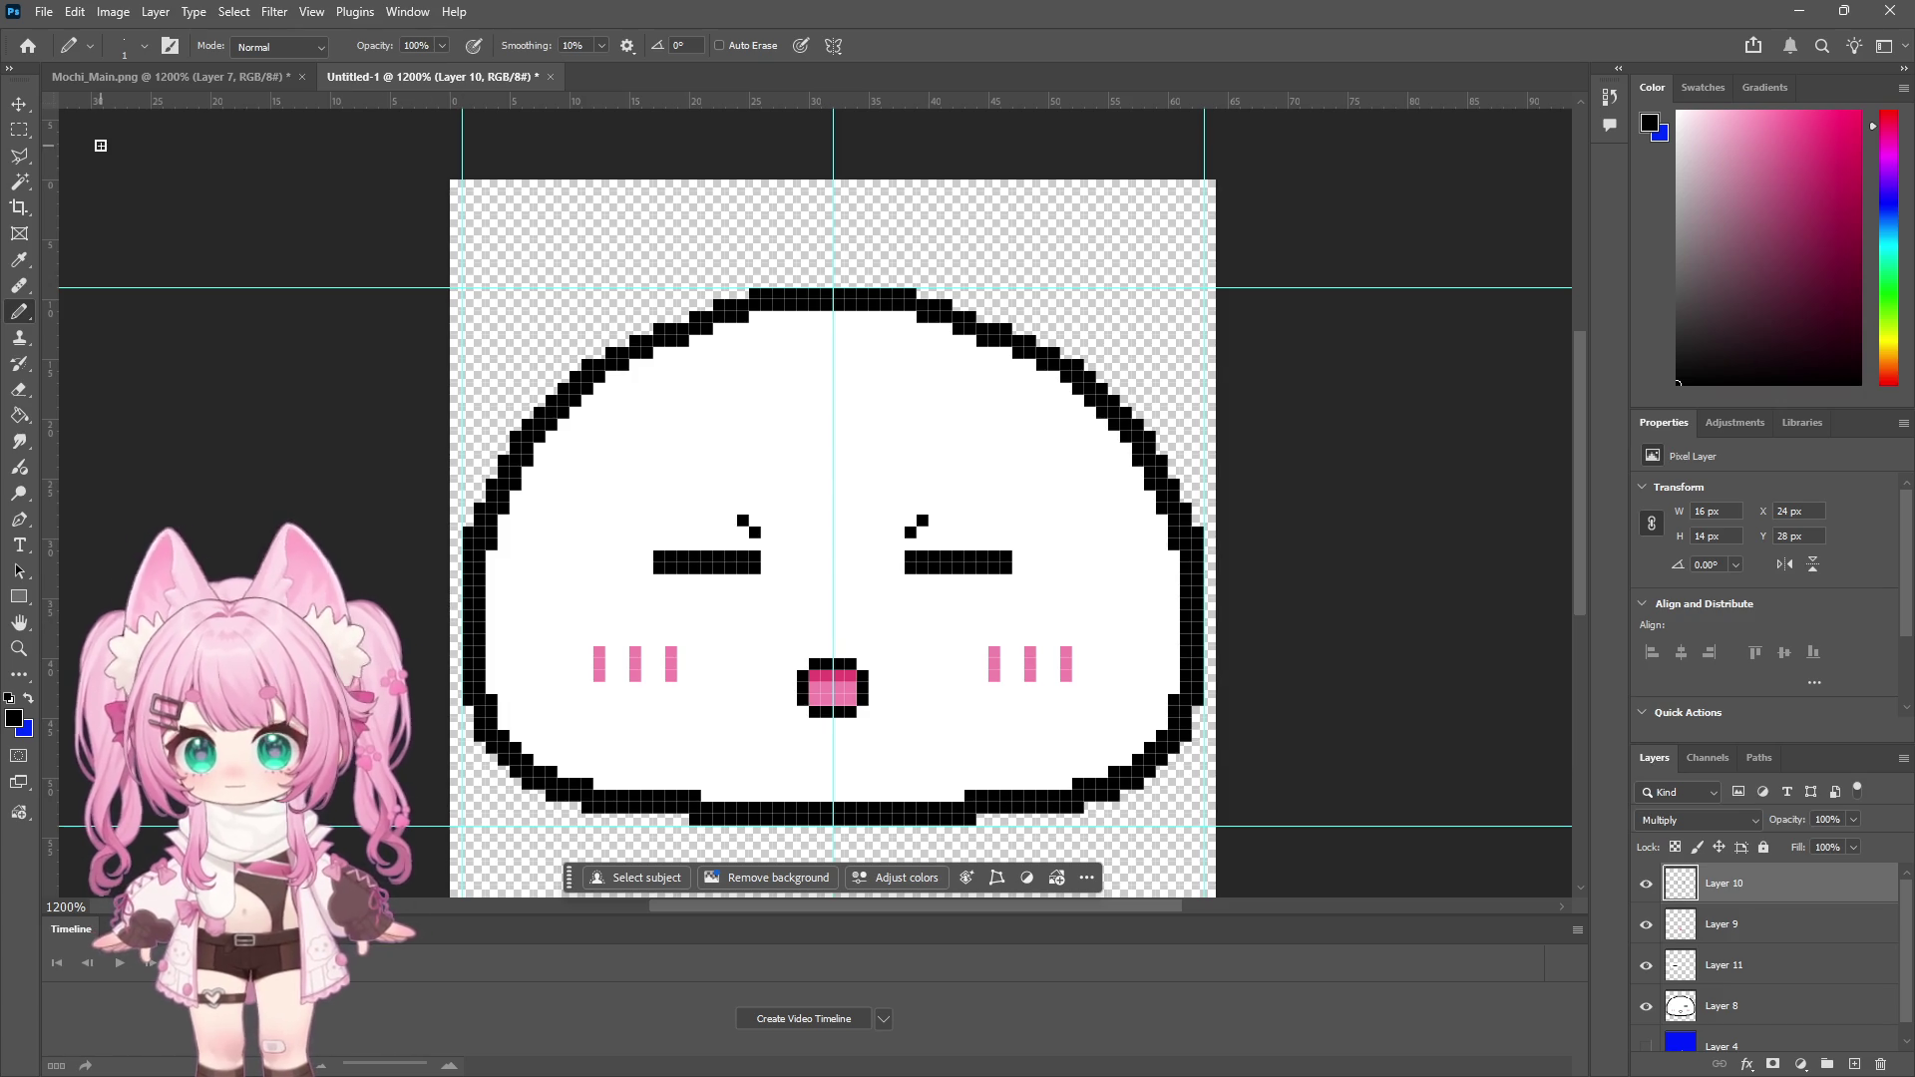
left_click(45, 14)
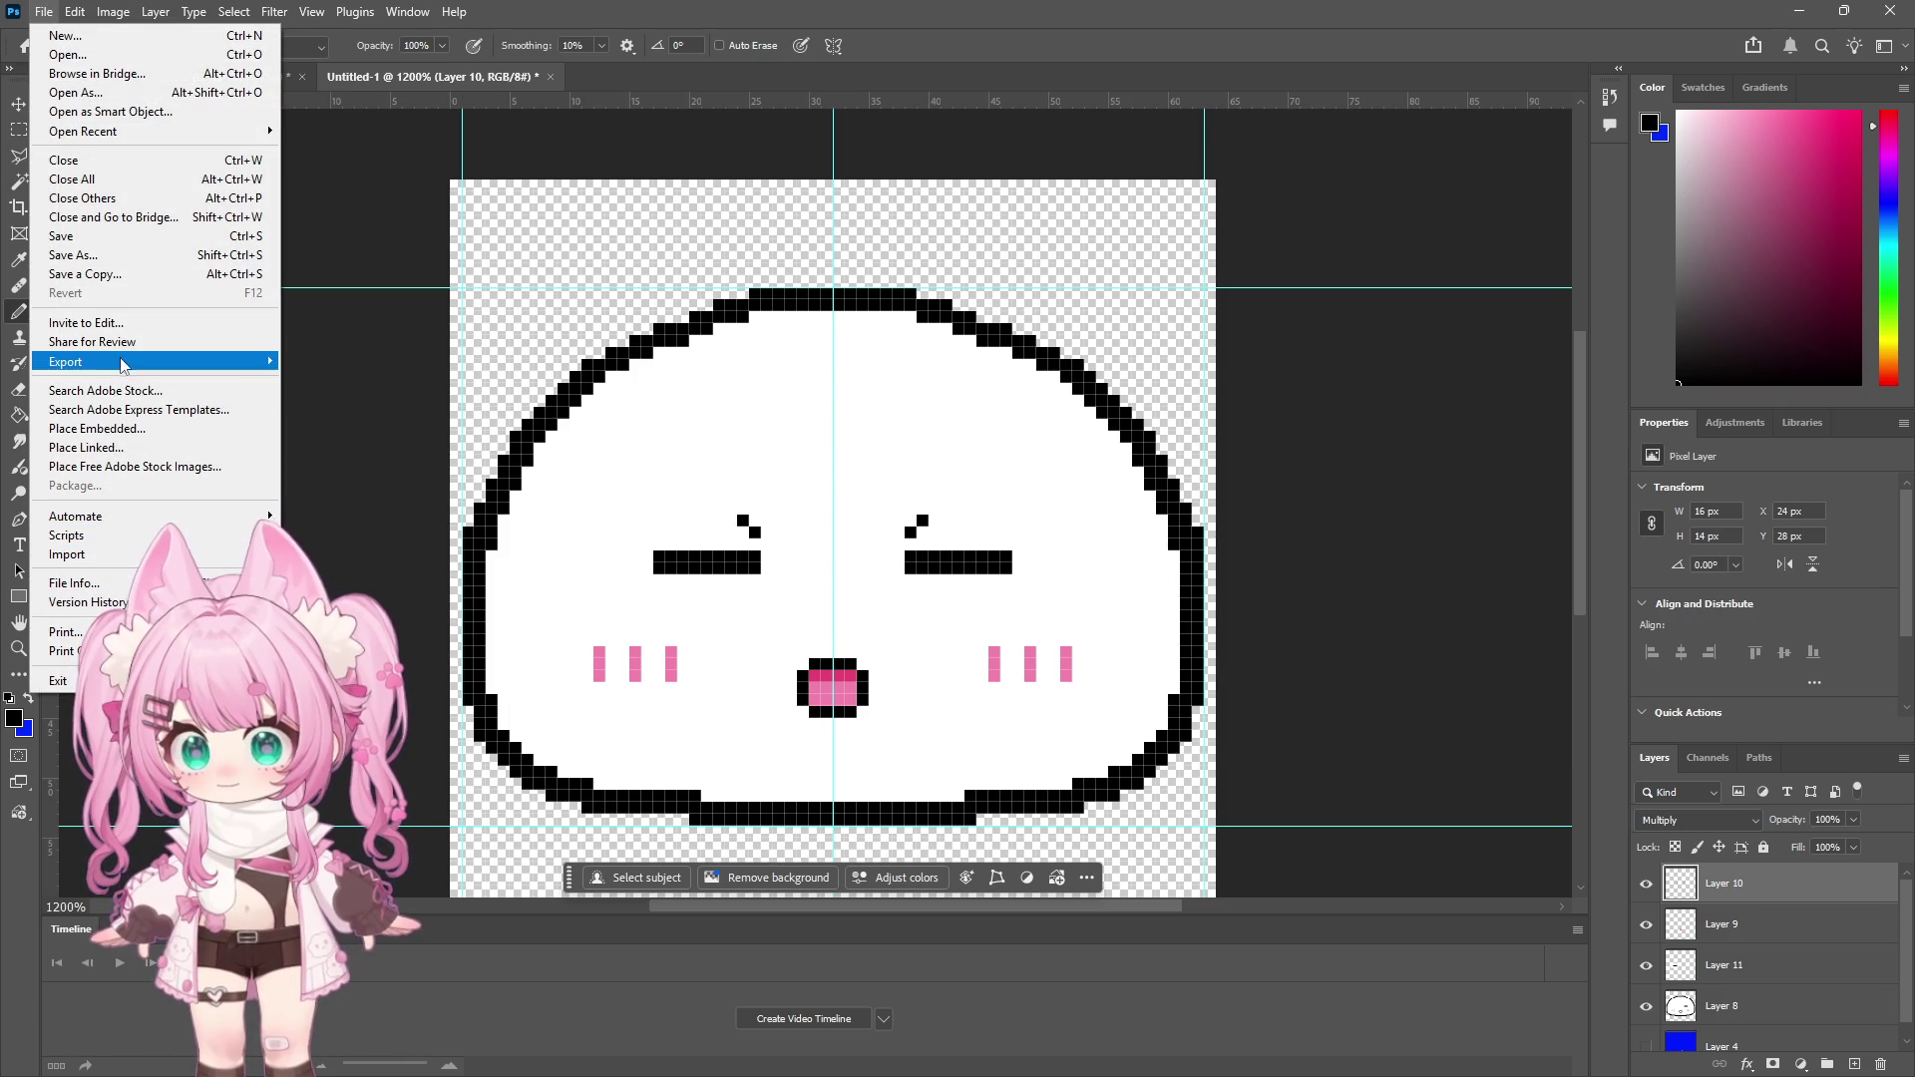
Save a copy of the mochi face as a PNG, accepting the PNG format options
left_click(94, 252)
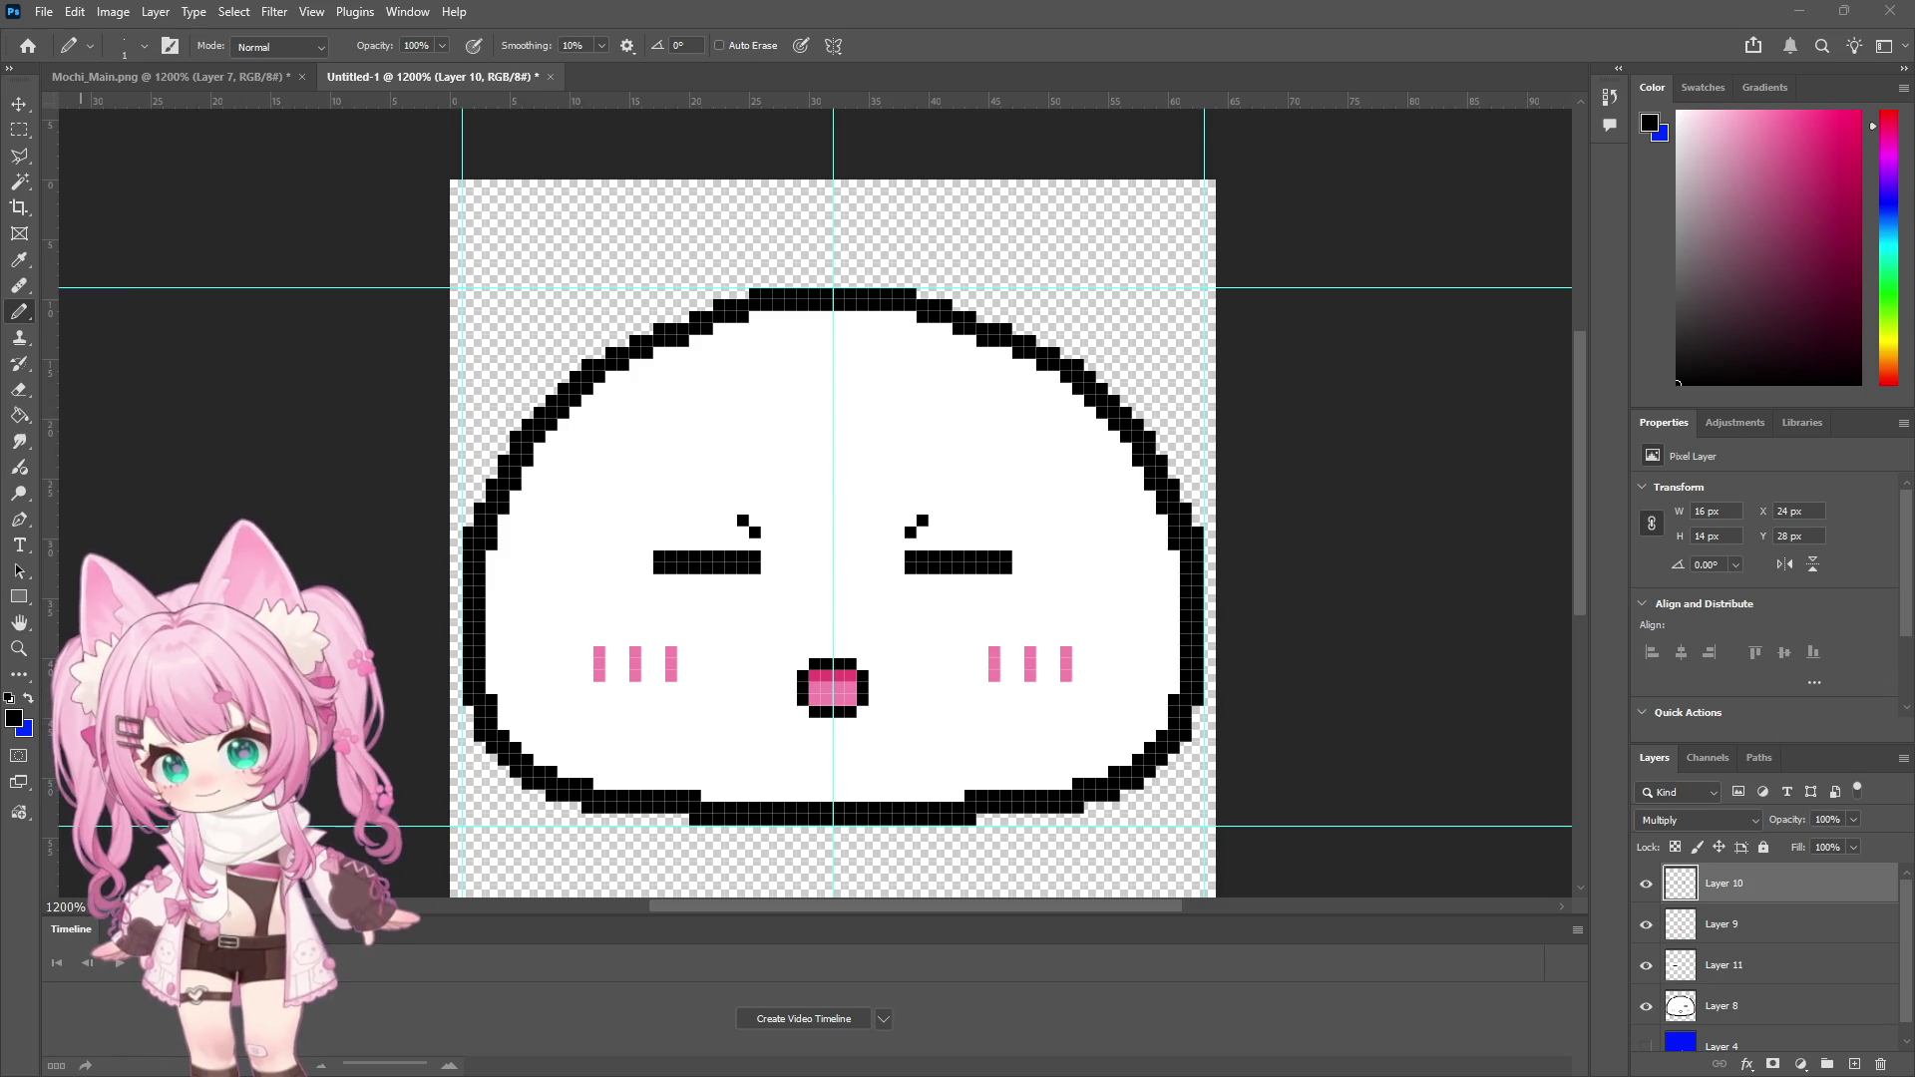
key("Return")
left_click(1151, 423)
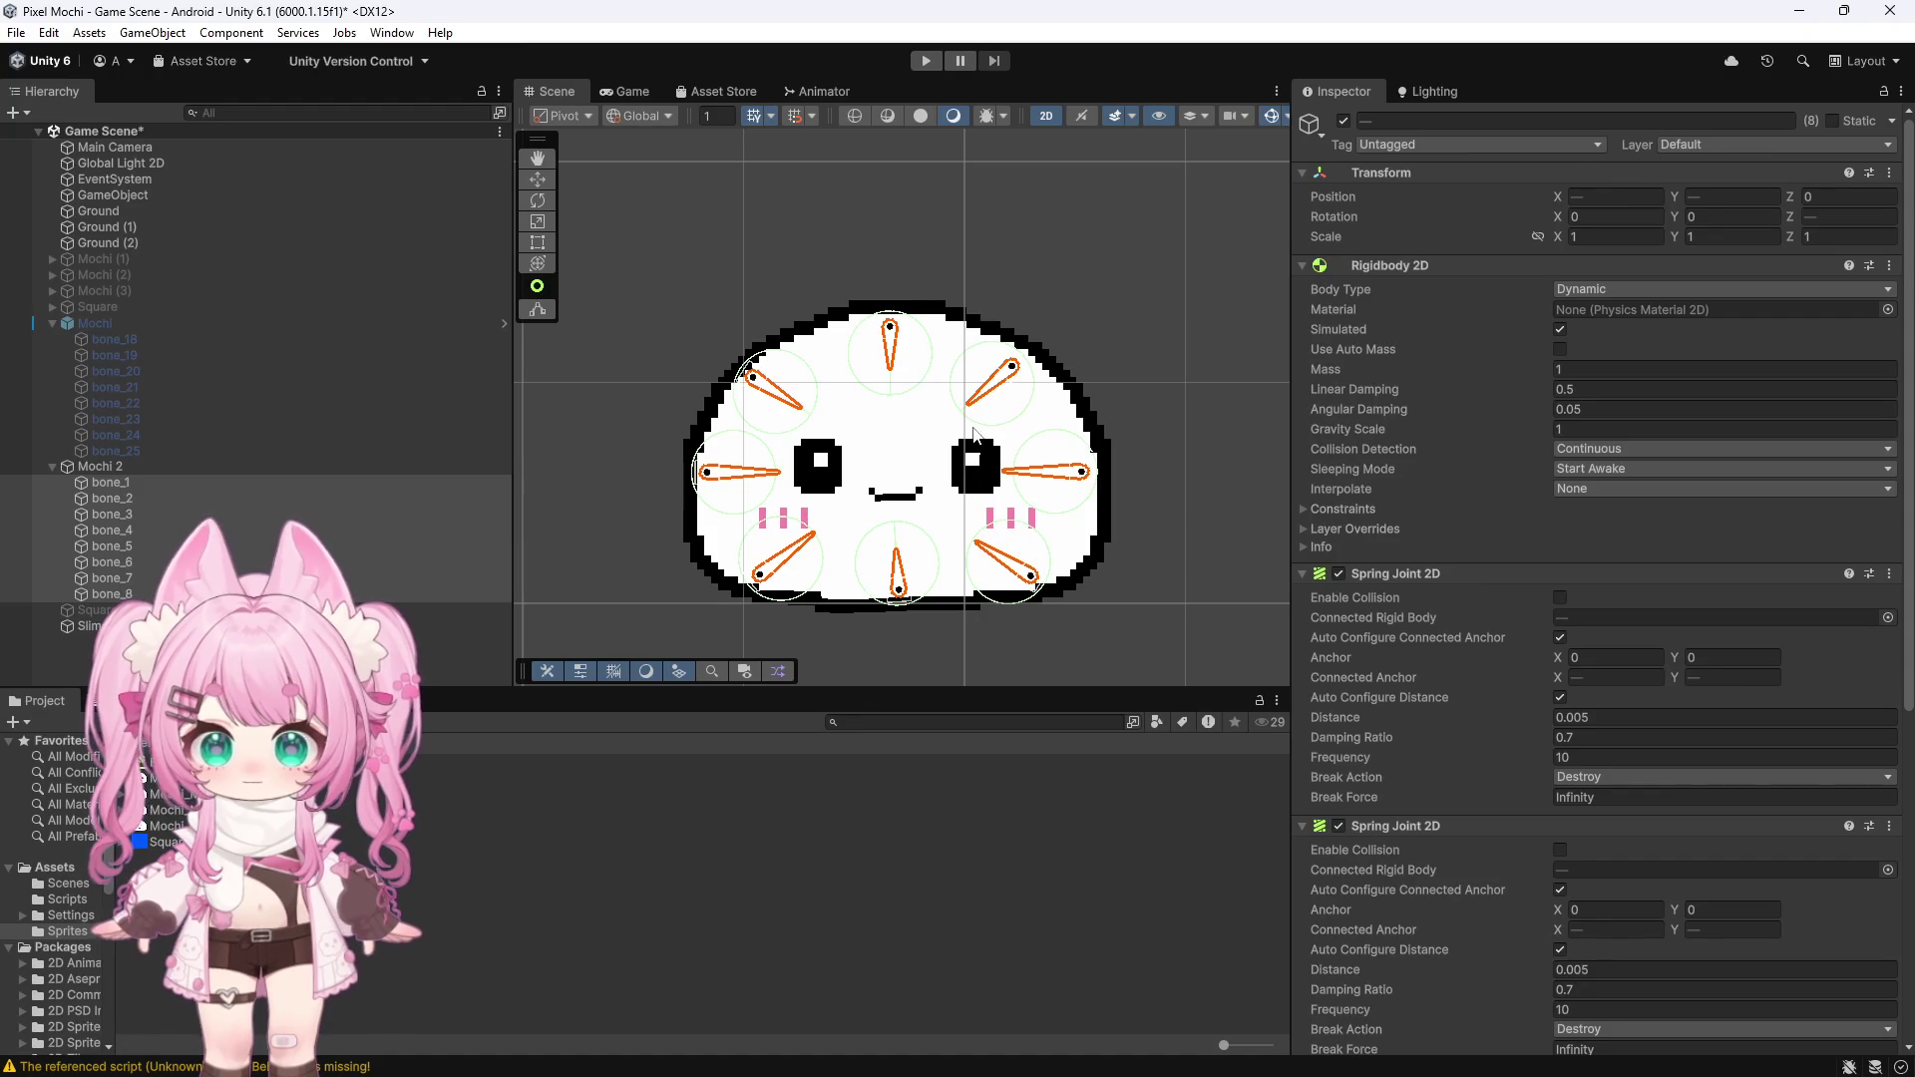
Select Mochi 2 and add an Animator component by searching 'anima' in Add Component
scroll(881, 414, "down", 2)
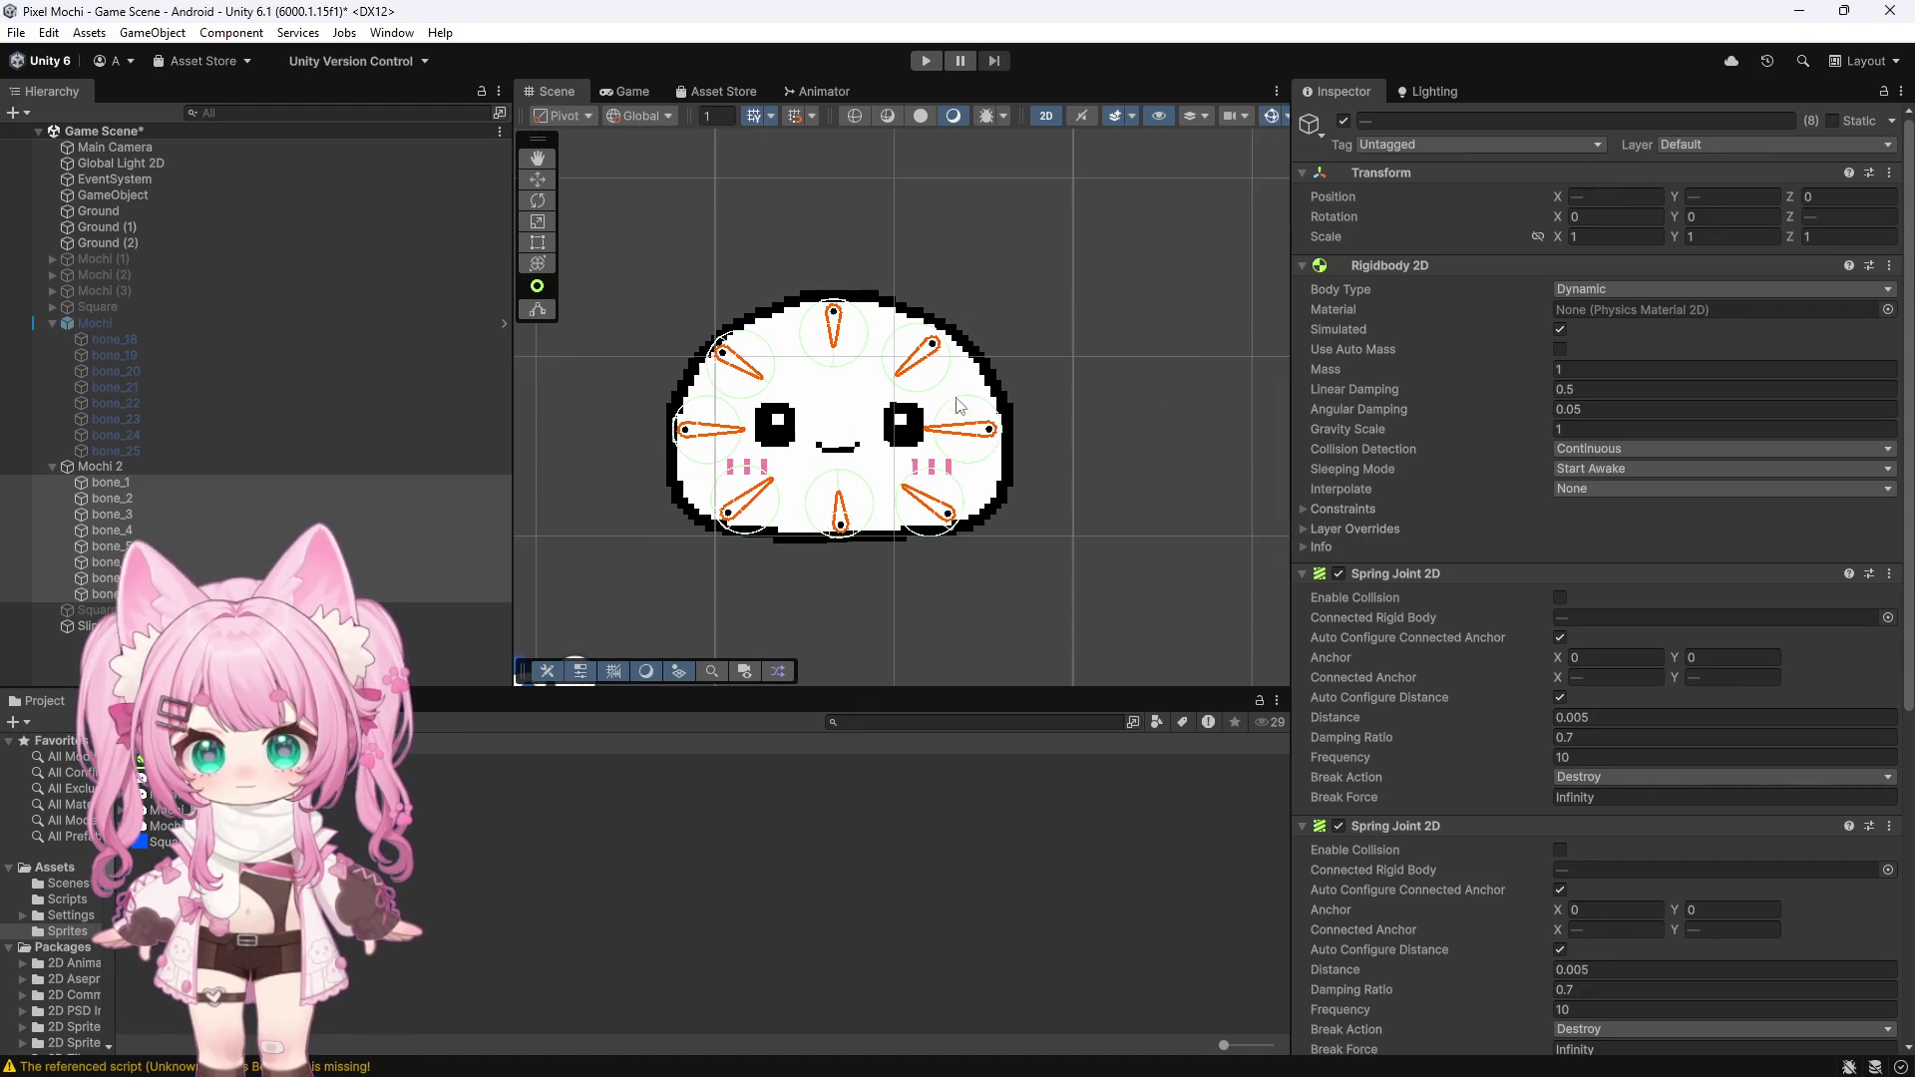
left_click(1085, 329)
scroll(1081, 329, "down", 3)
scroll(1078, 359, "up", 2)
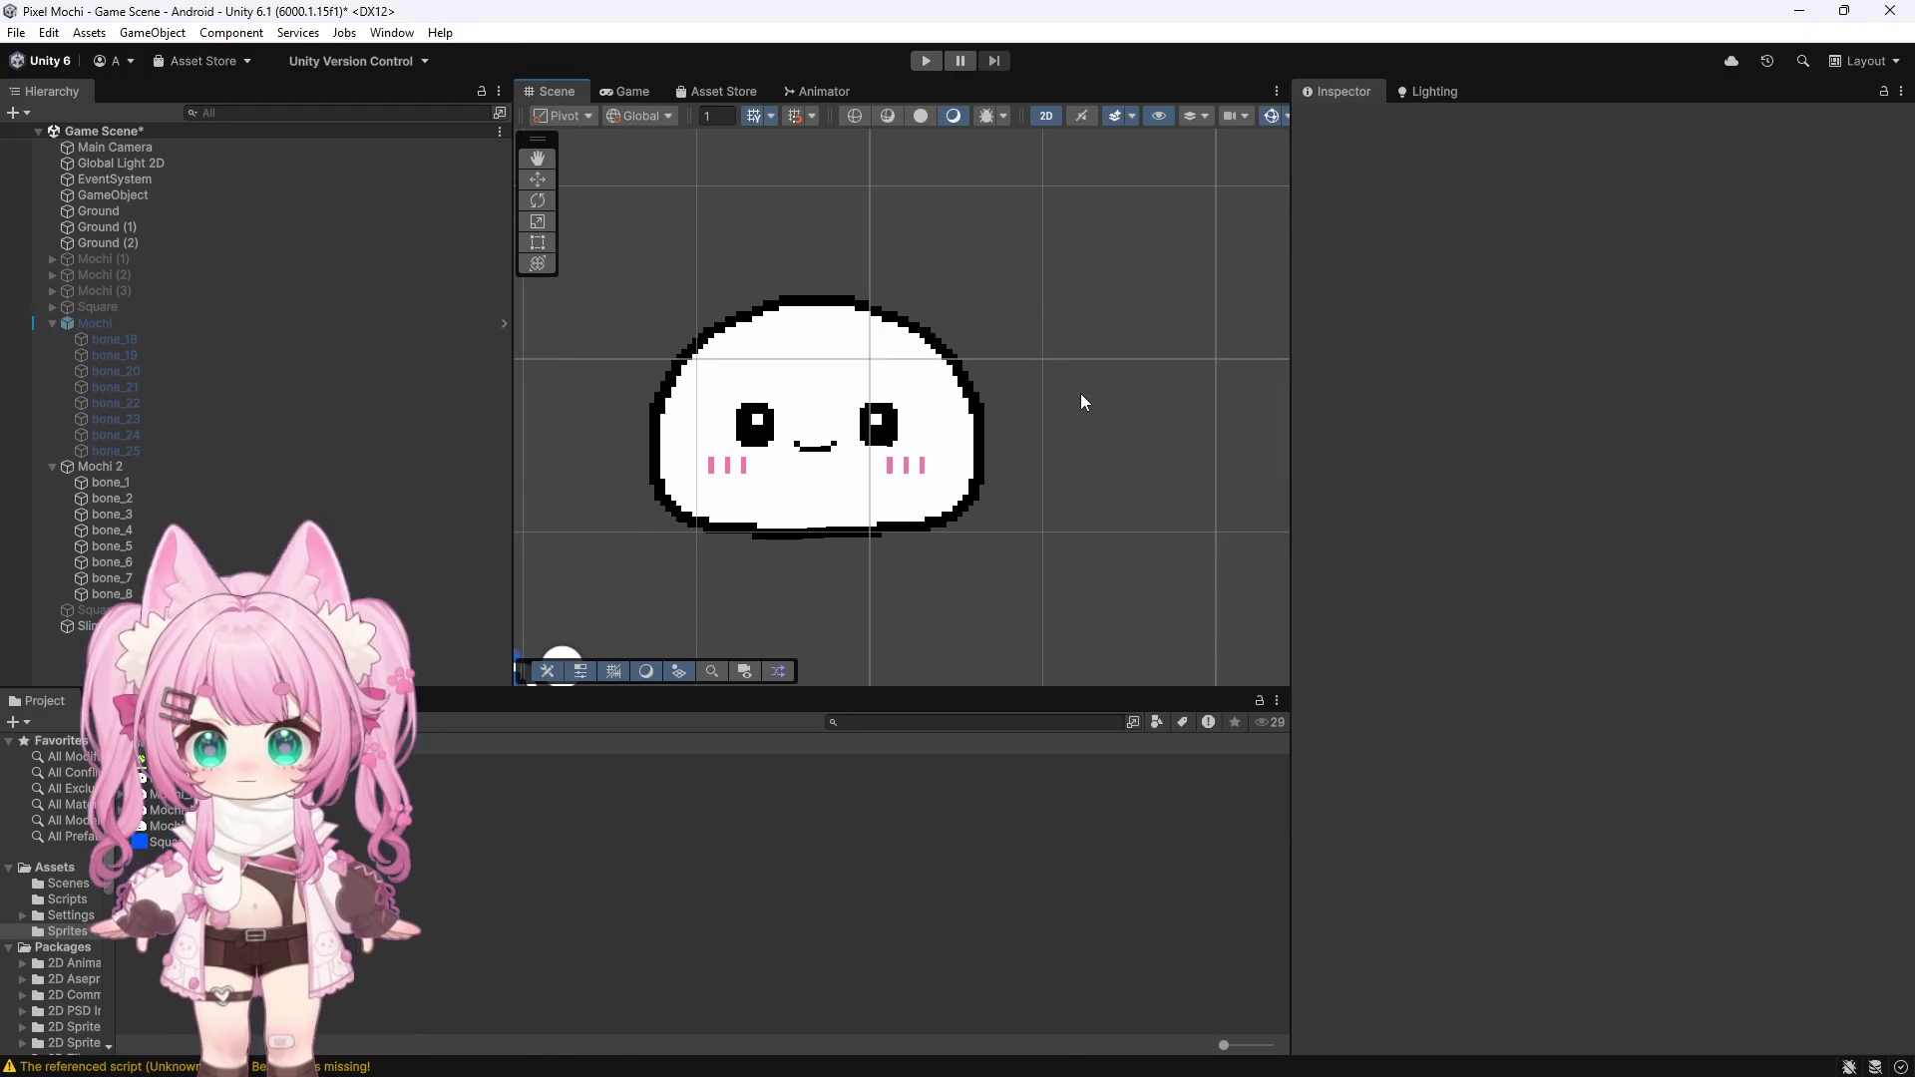
left_click(117, 465)
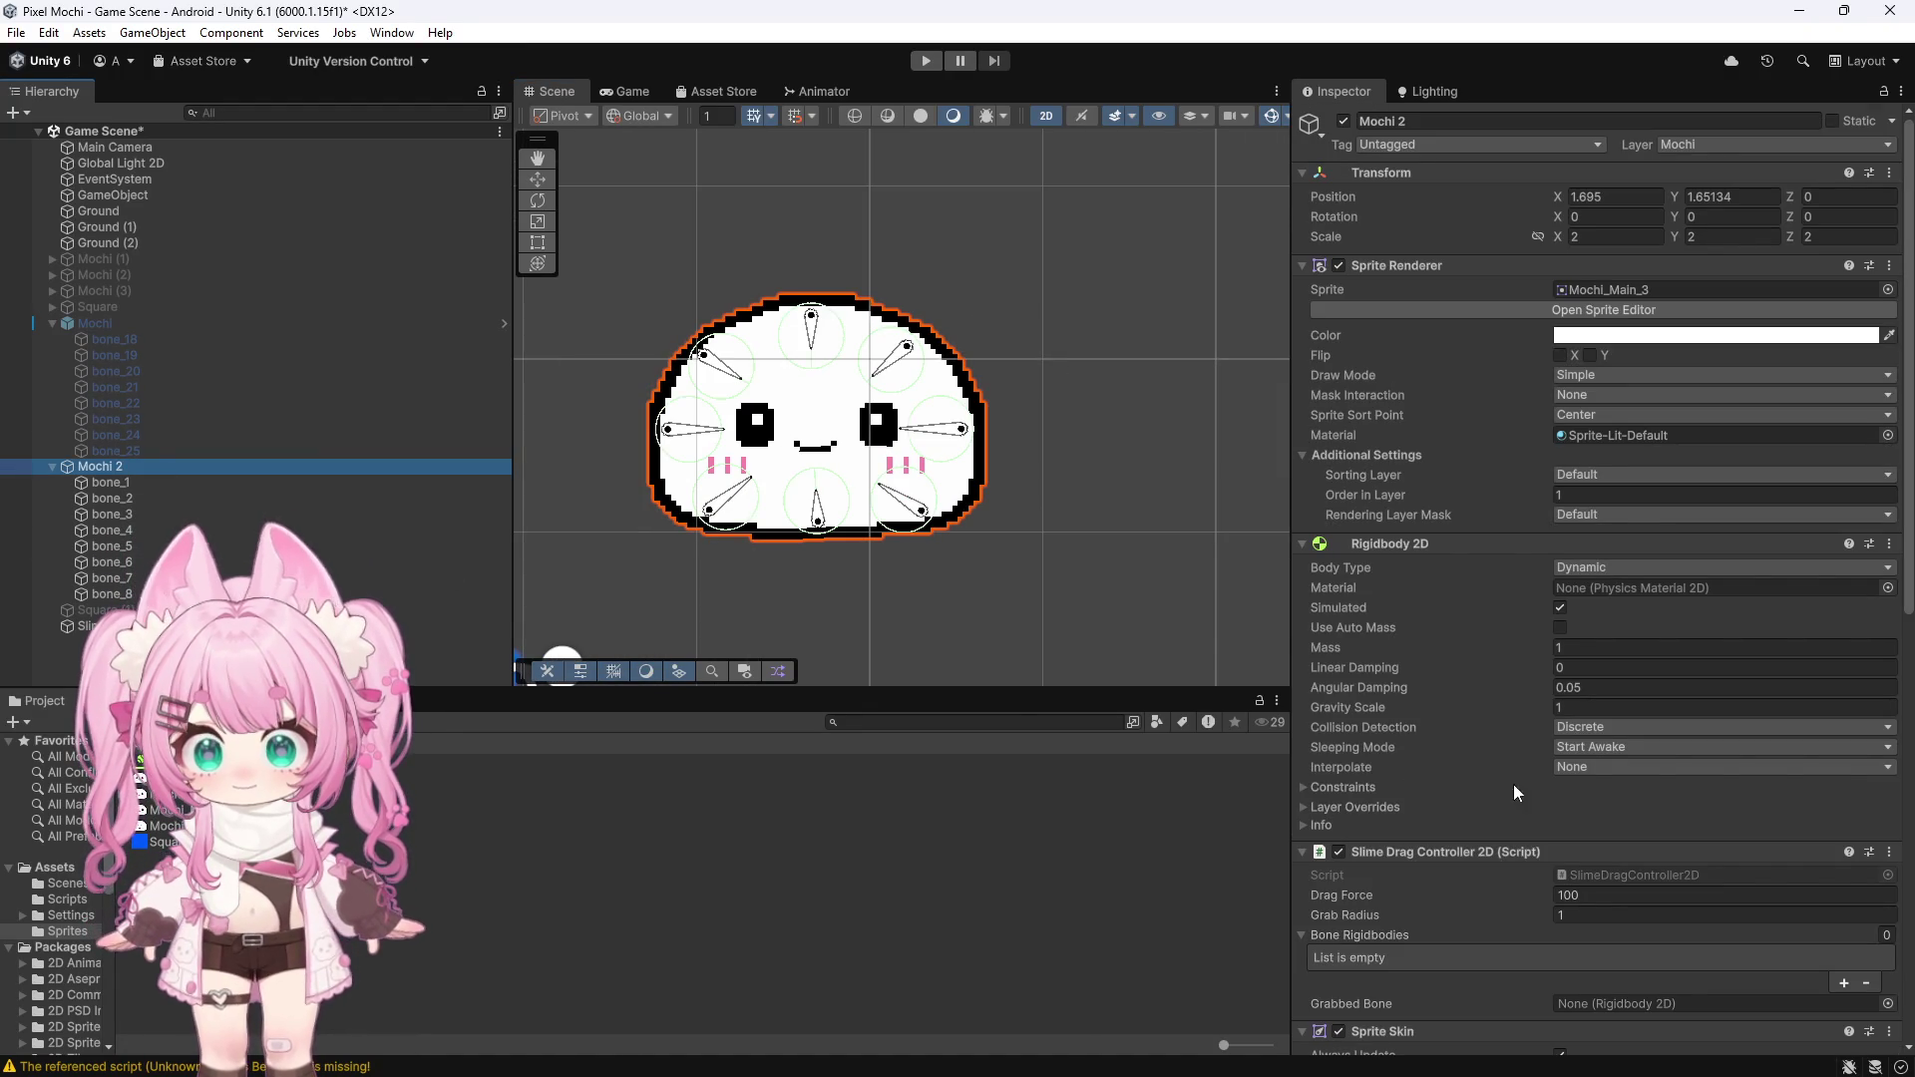
scroll(1463, 728, "down", 10)
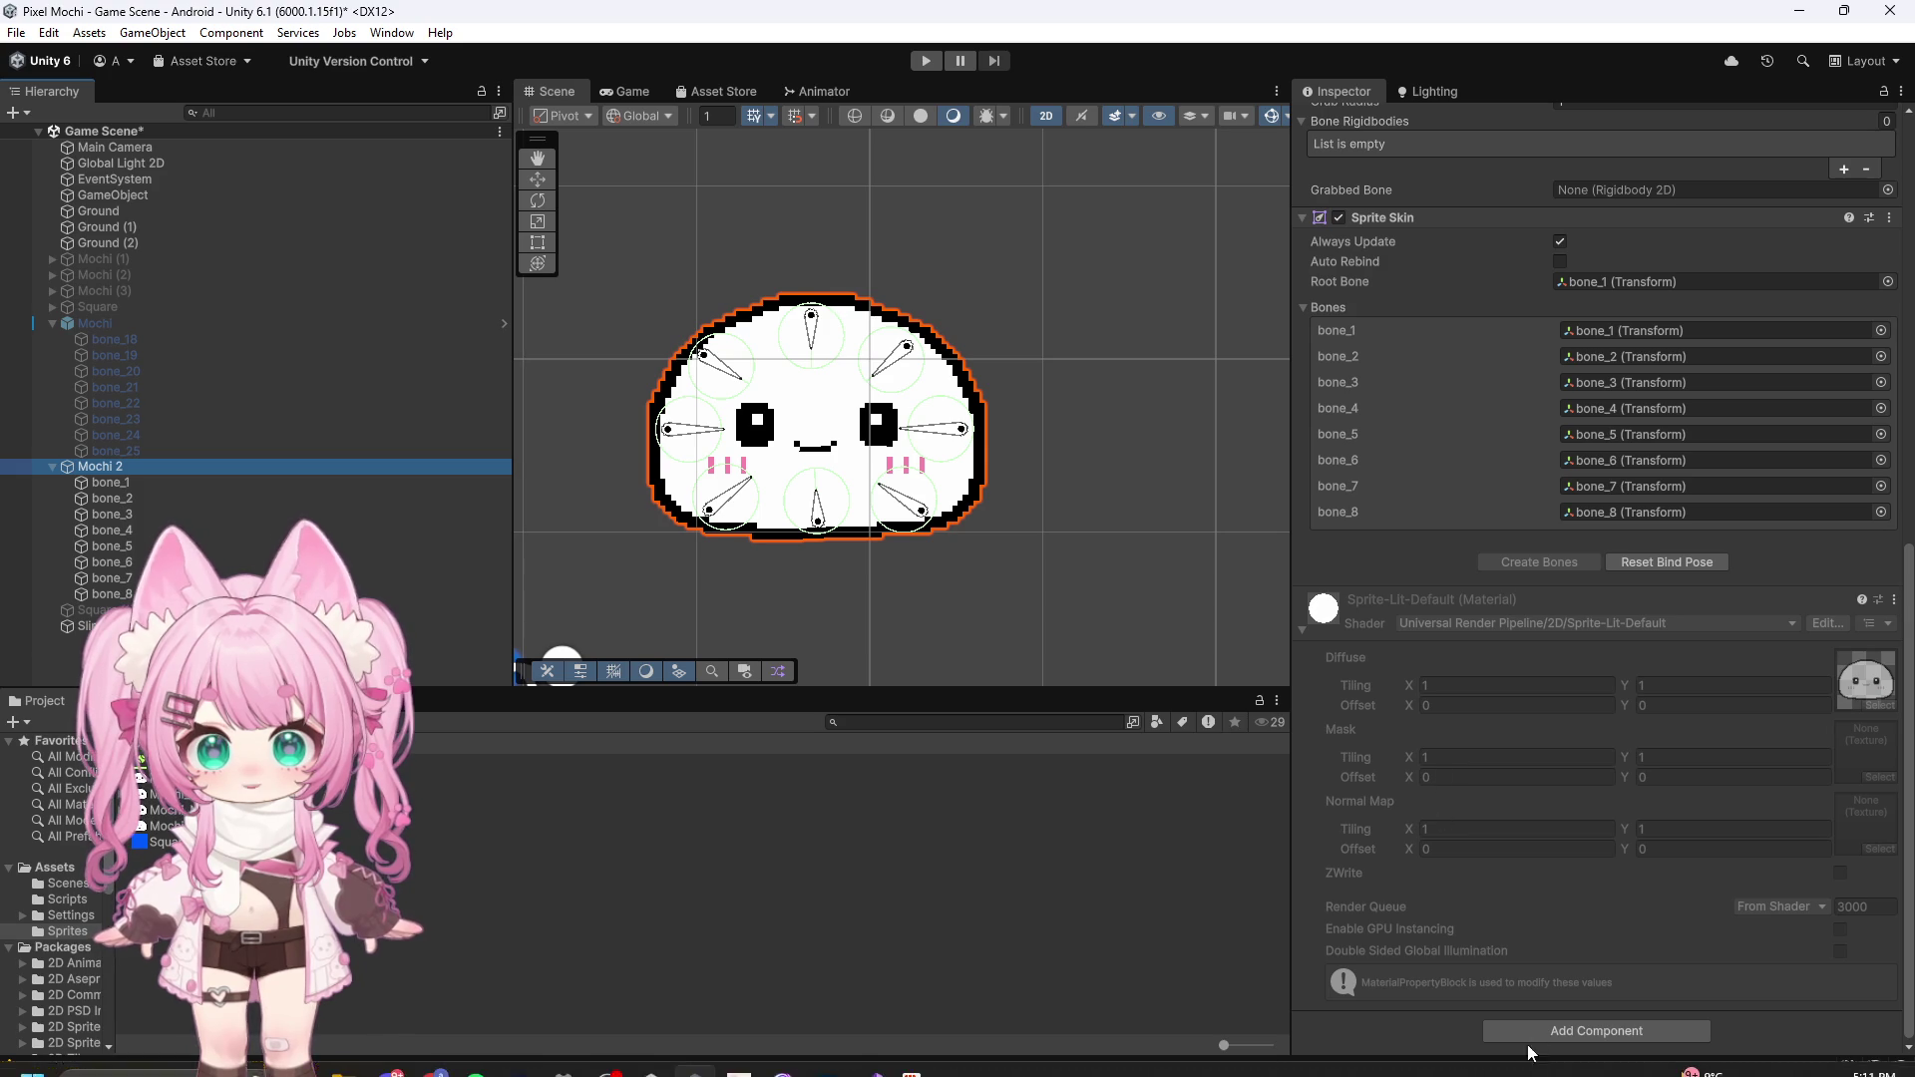
left_click(1534, 1015)
type("anima")
left_click(1559, 840)
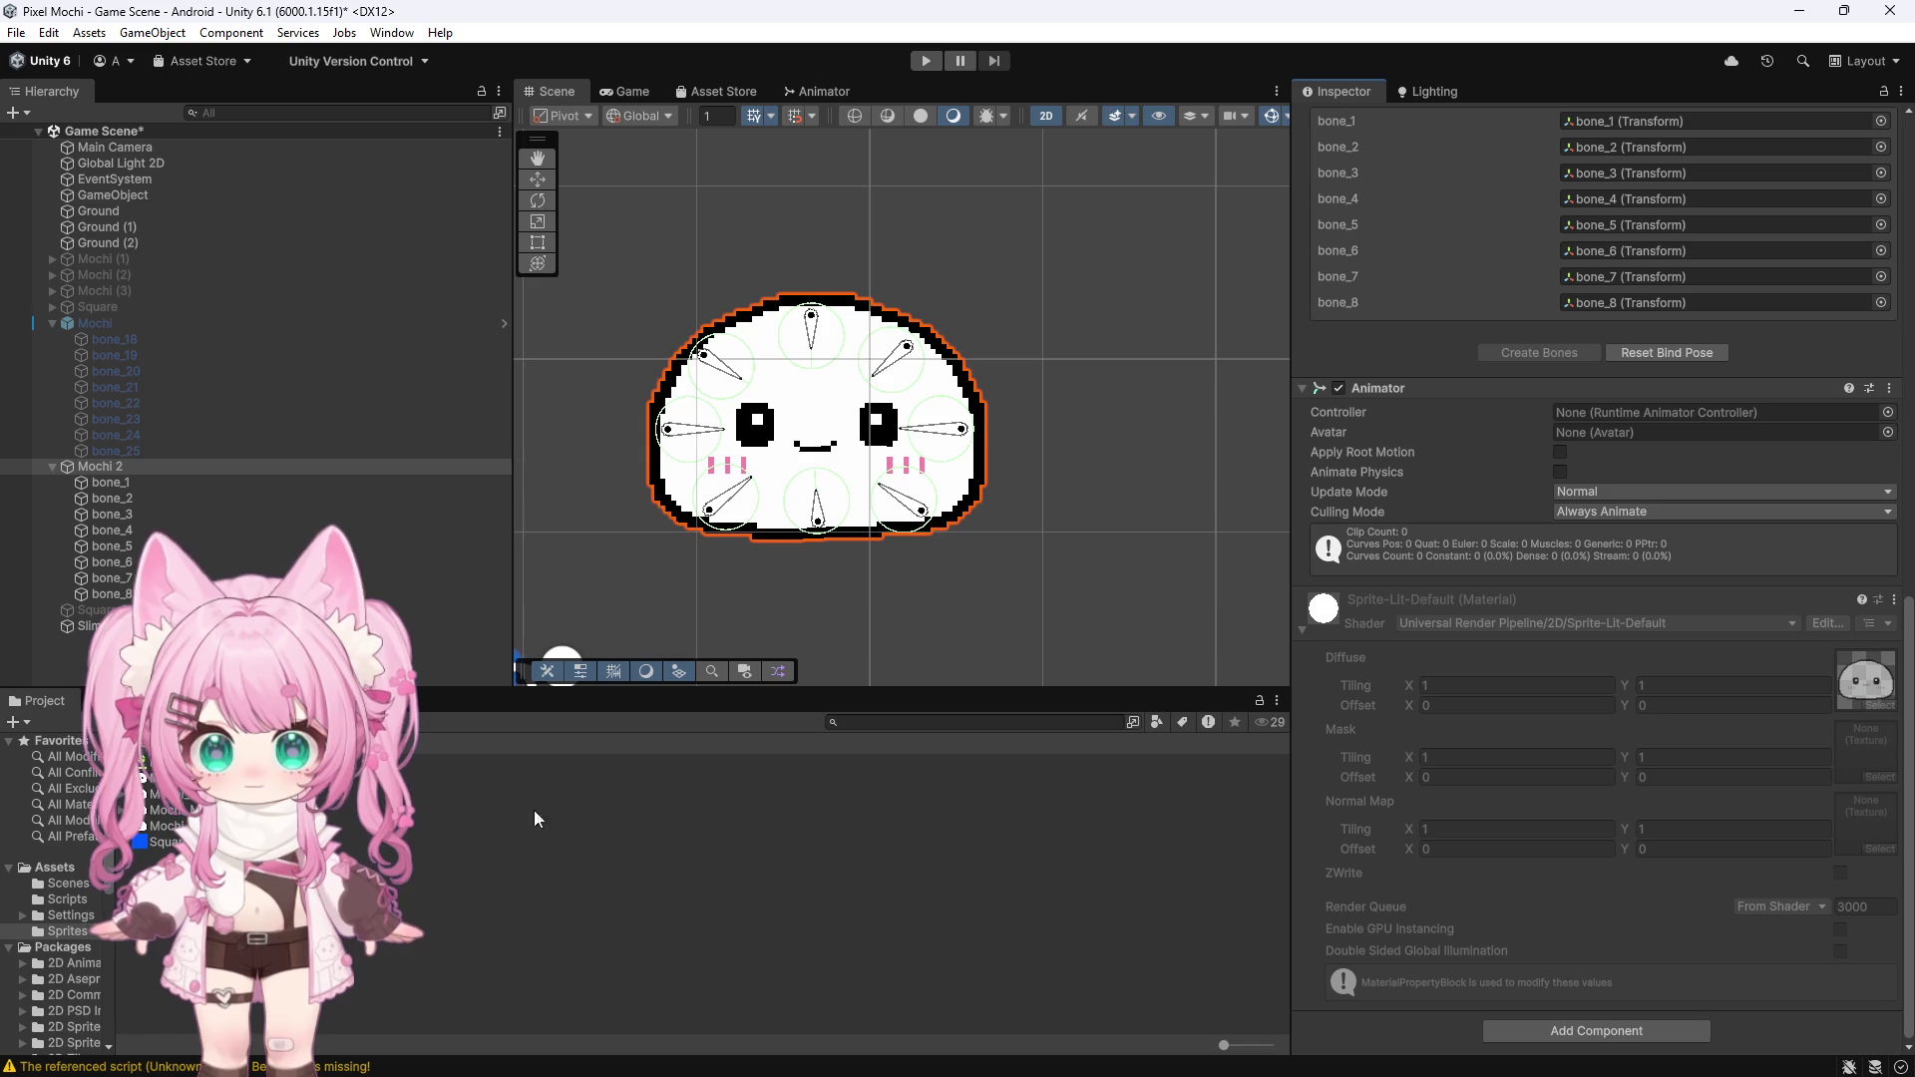
right_click(166, 943)
Create a new folder named Animation in Assets and open it
mouse_move(216, 411)
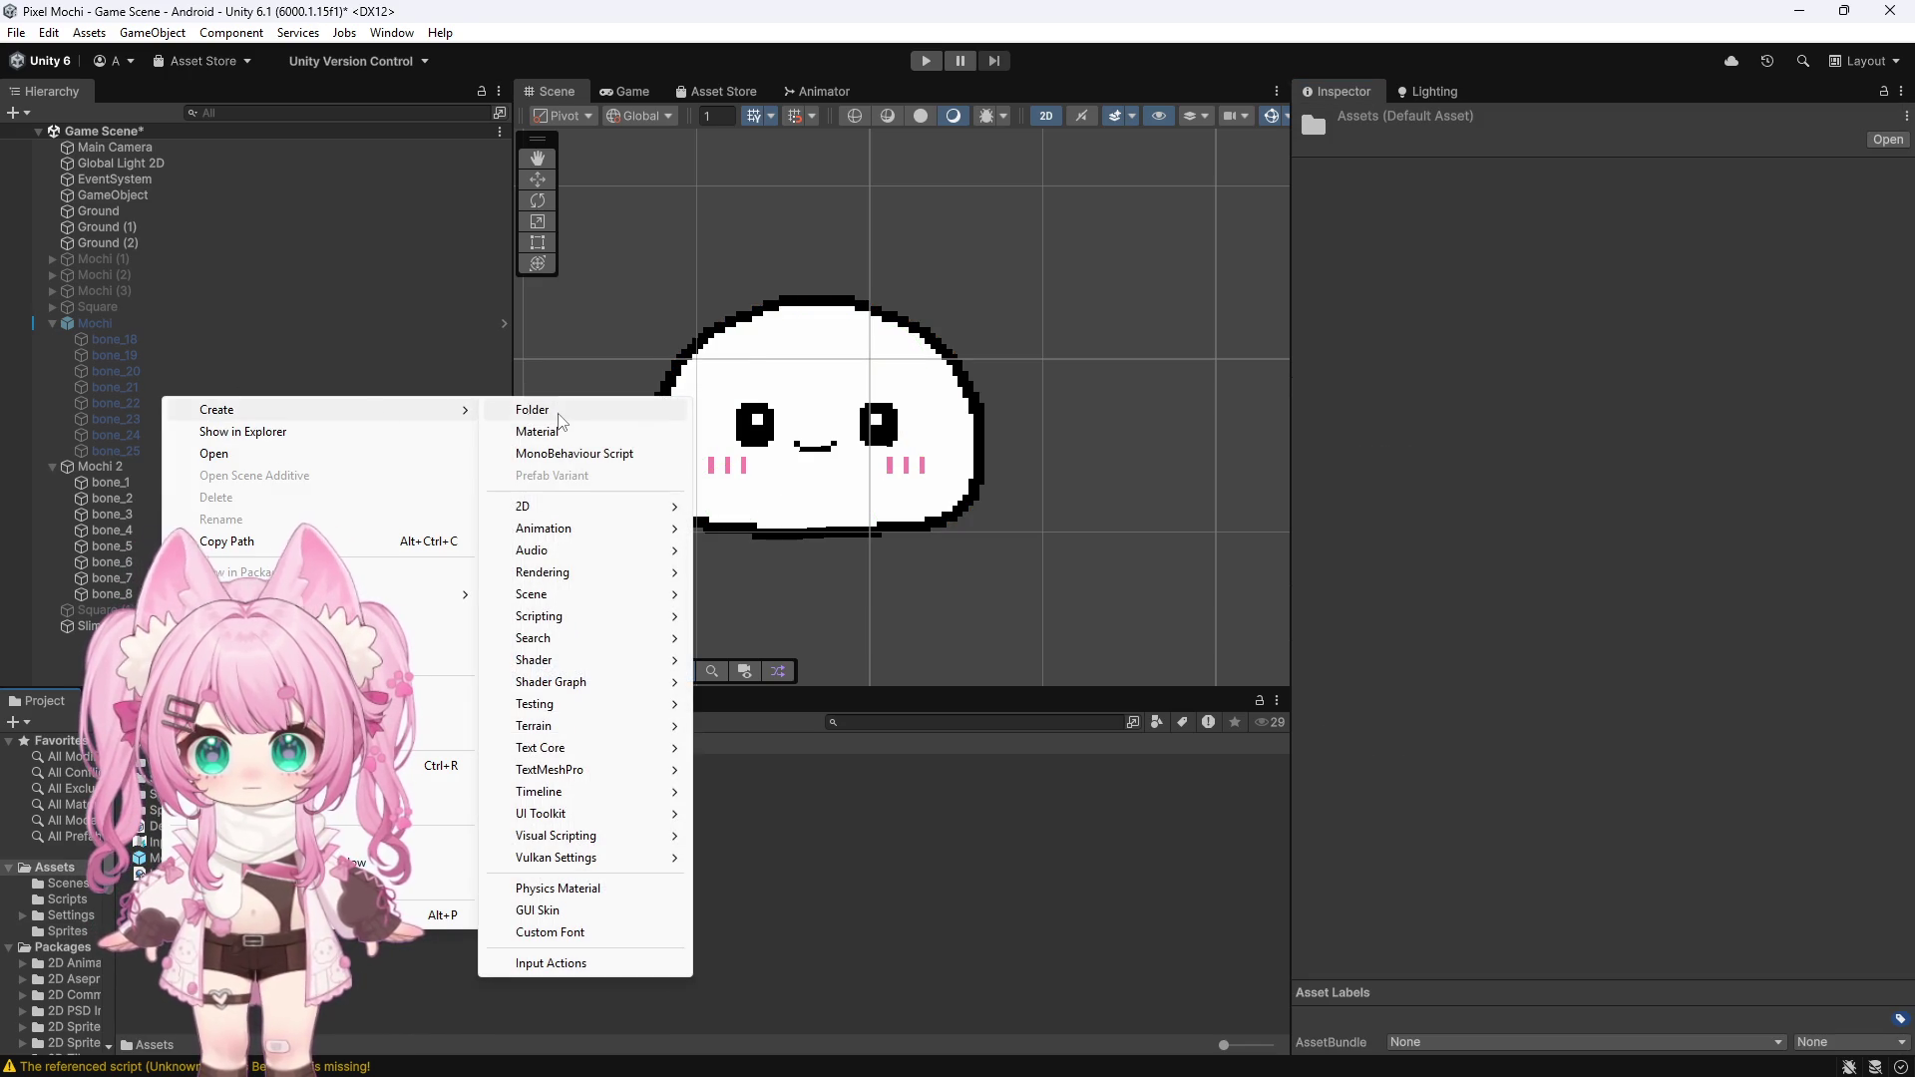
left_click(569, 419)
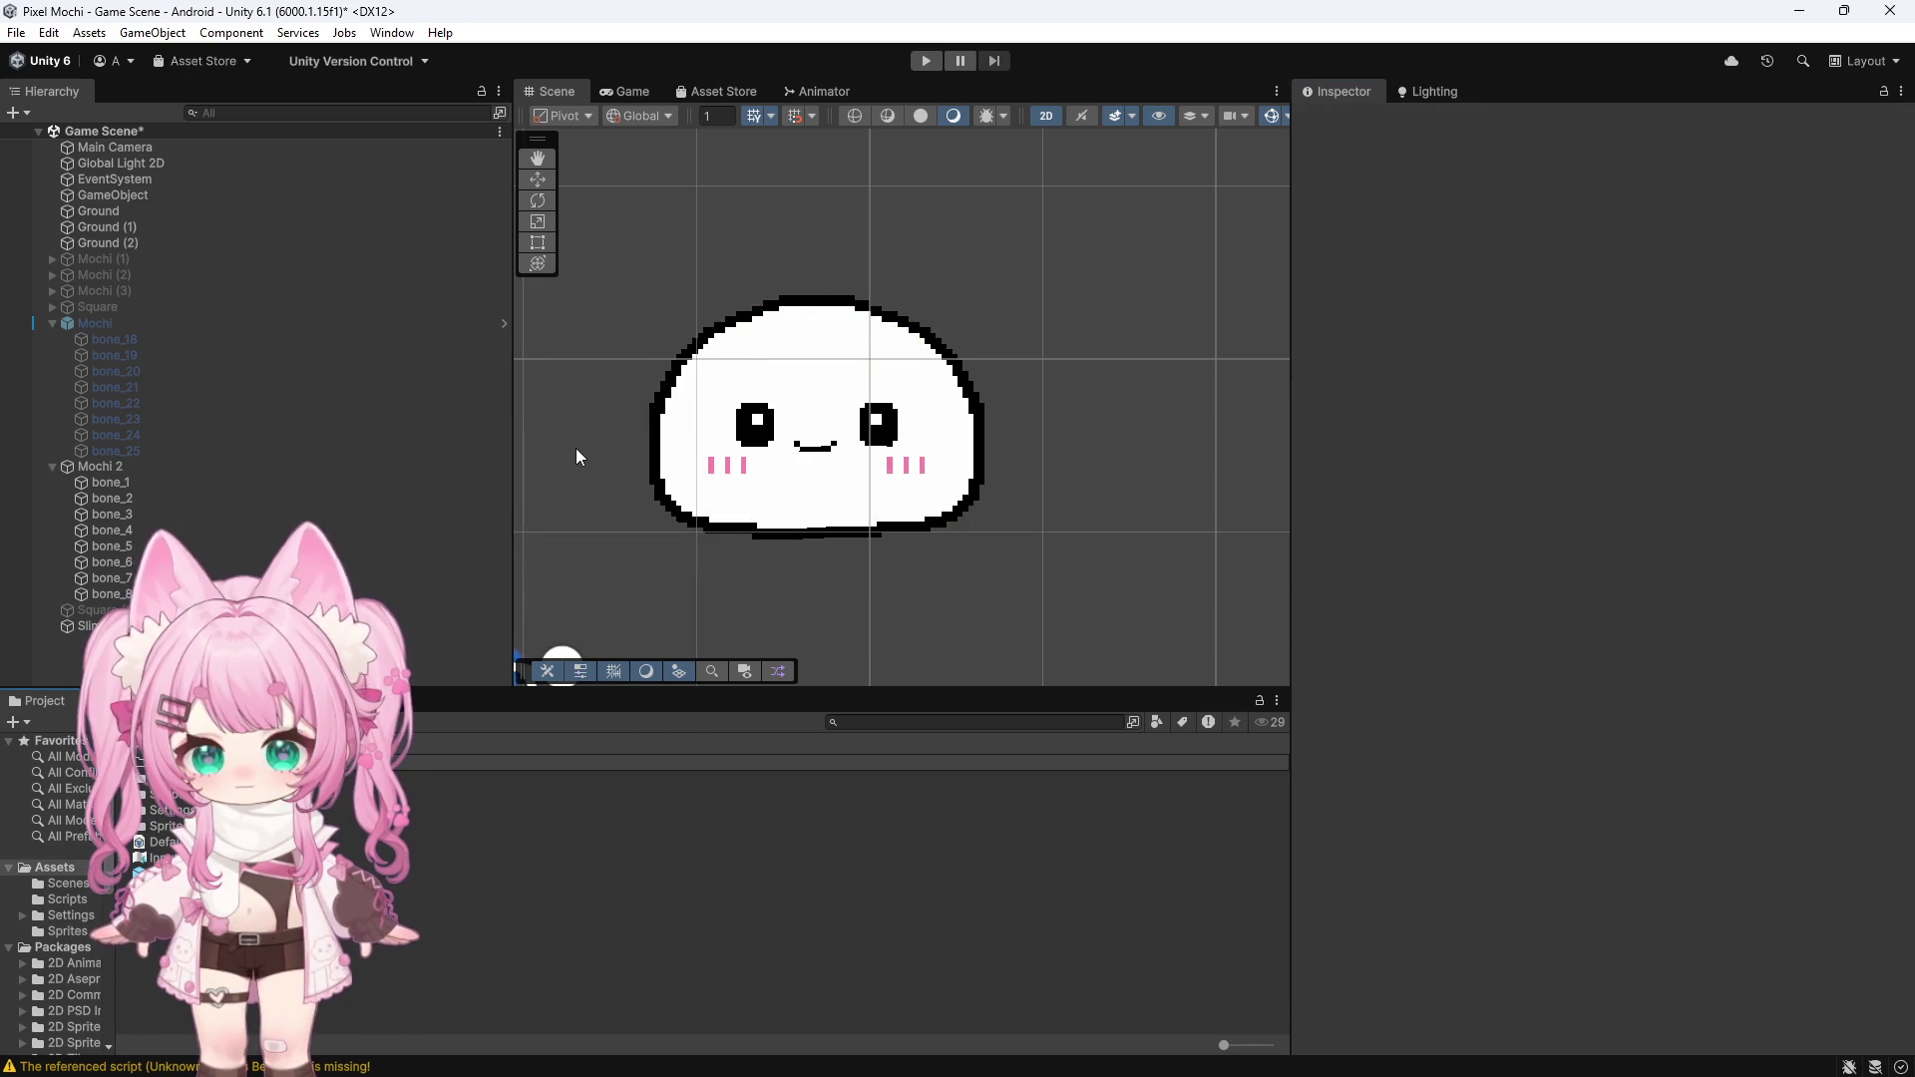
type("Animation")
key("Return")
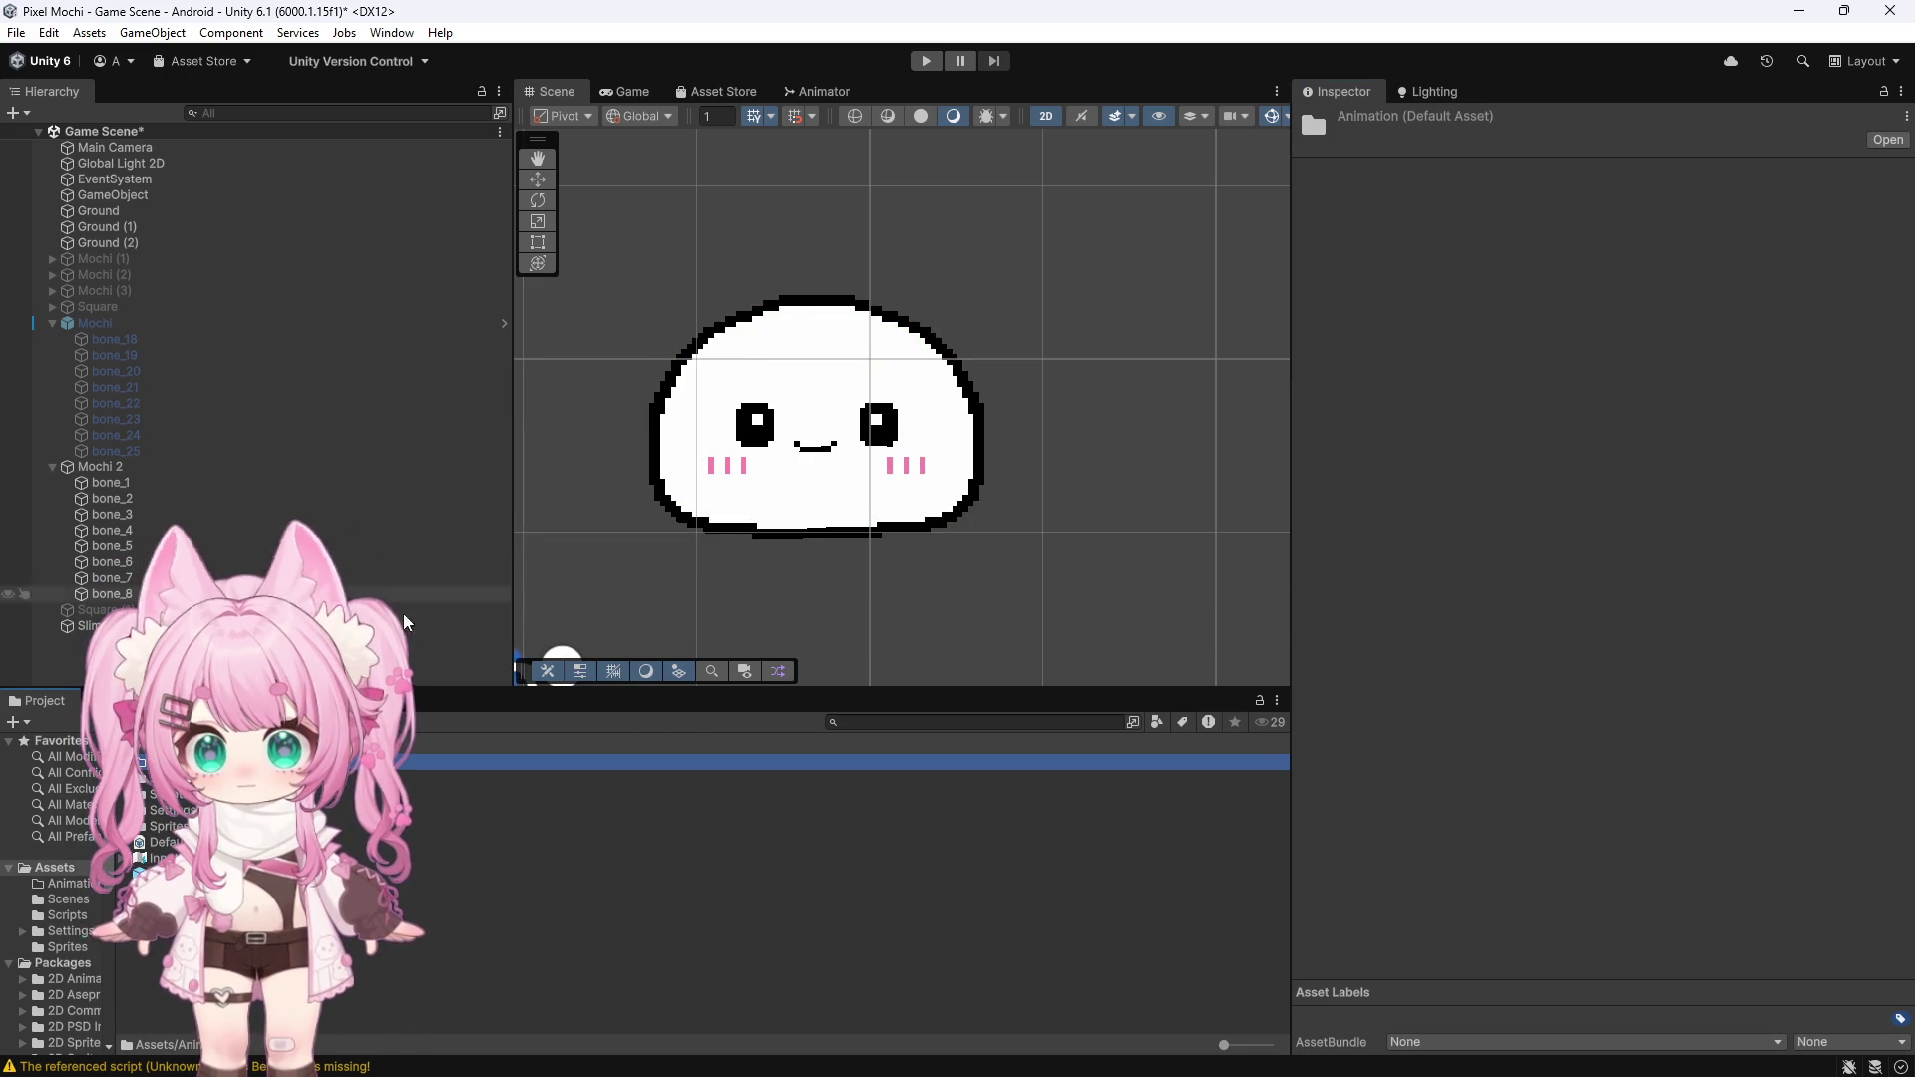
double_click(199, 762)
Create an Animator Controller named 'Mochi controller' inside the Animation folder
right_click(211, 817)
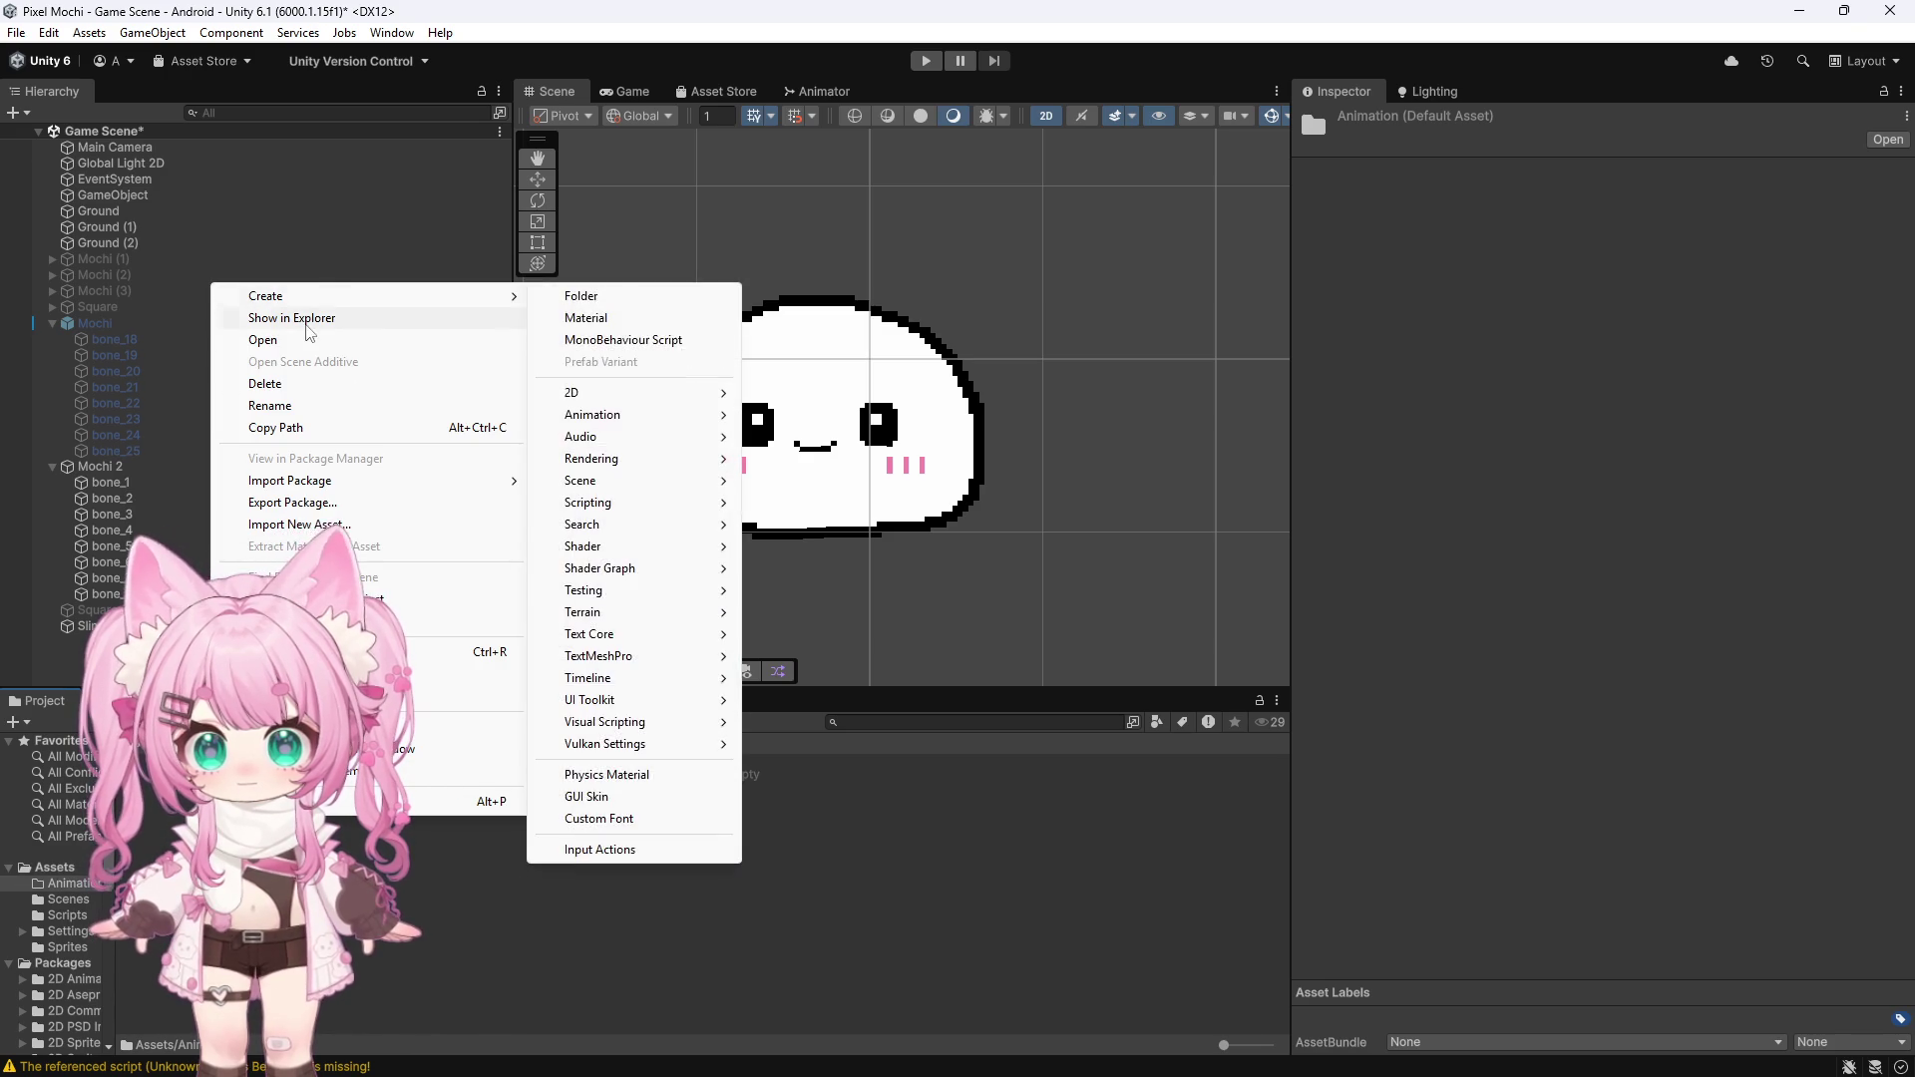
mouse_move(478, 296)
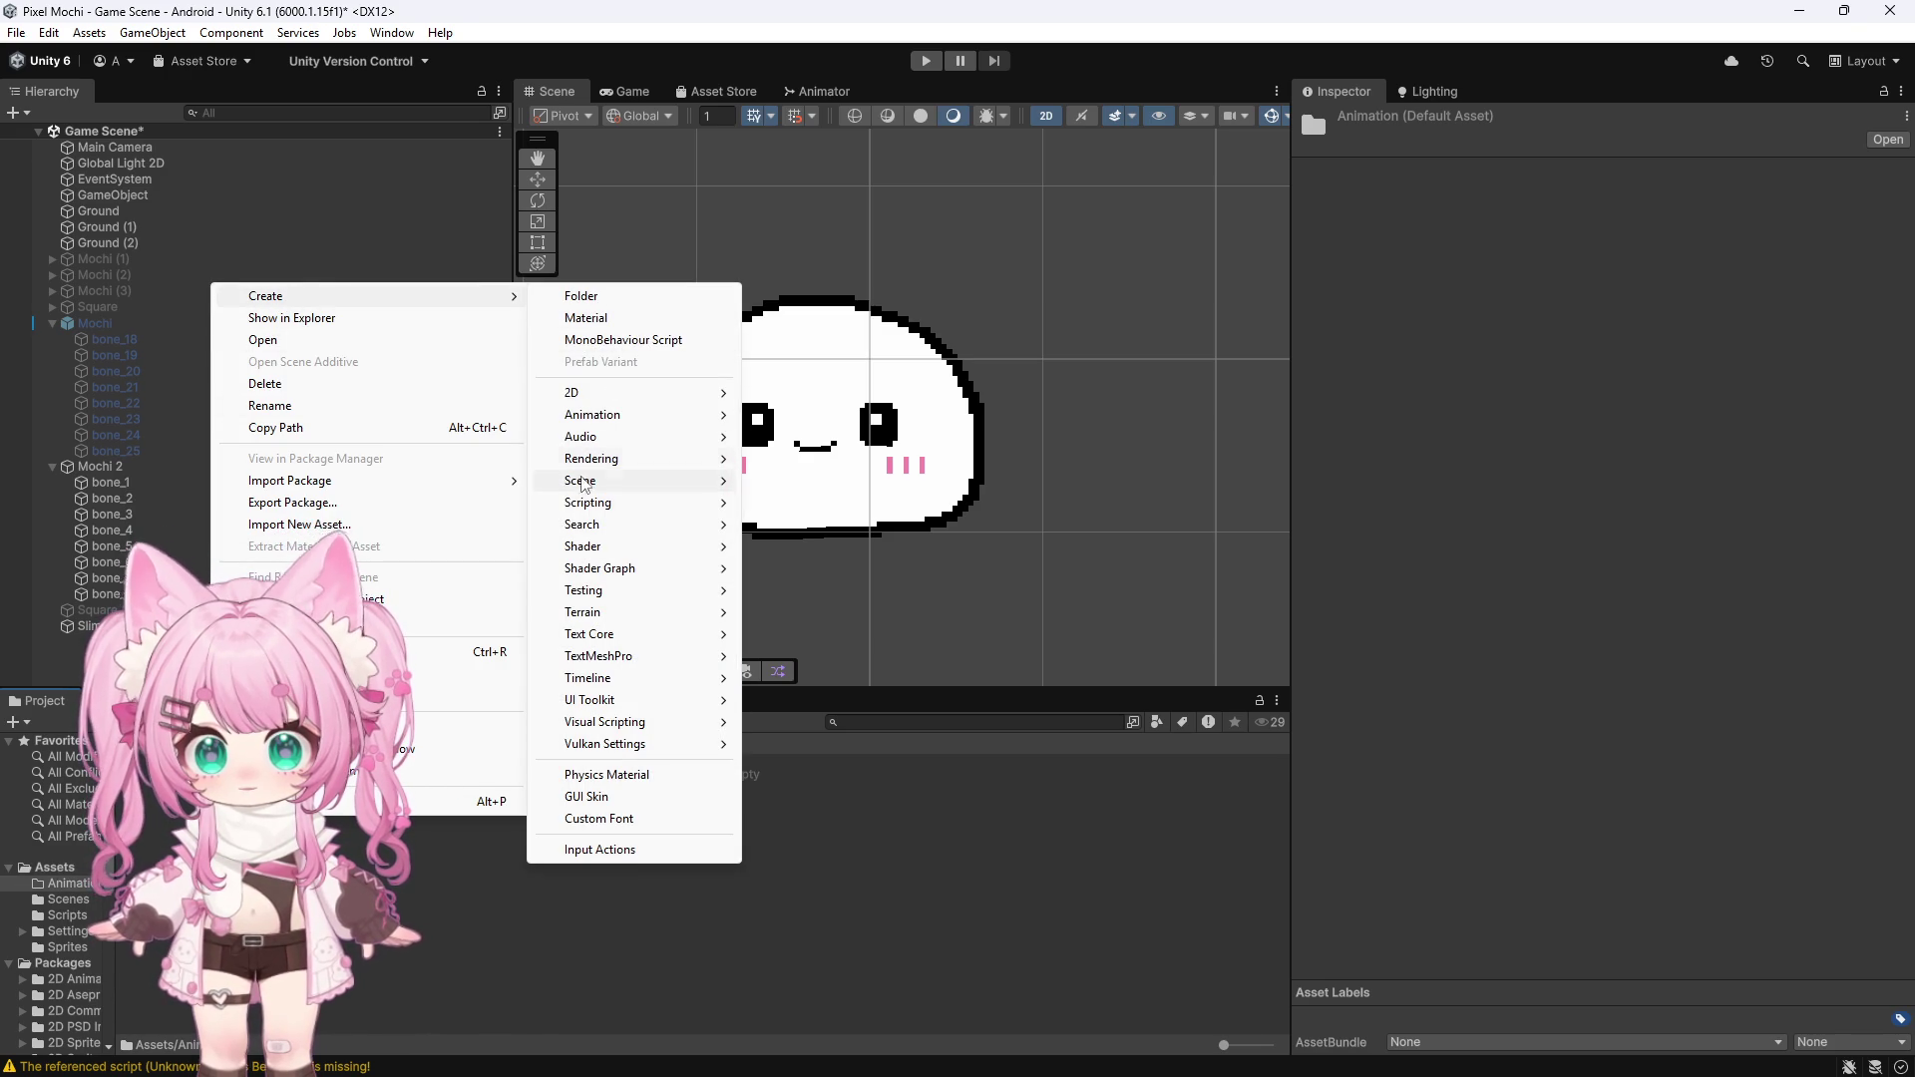
mouse_move(618, 415)
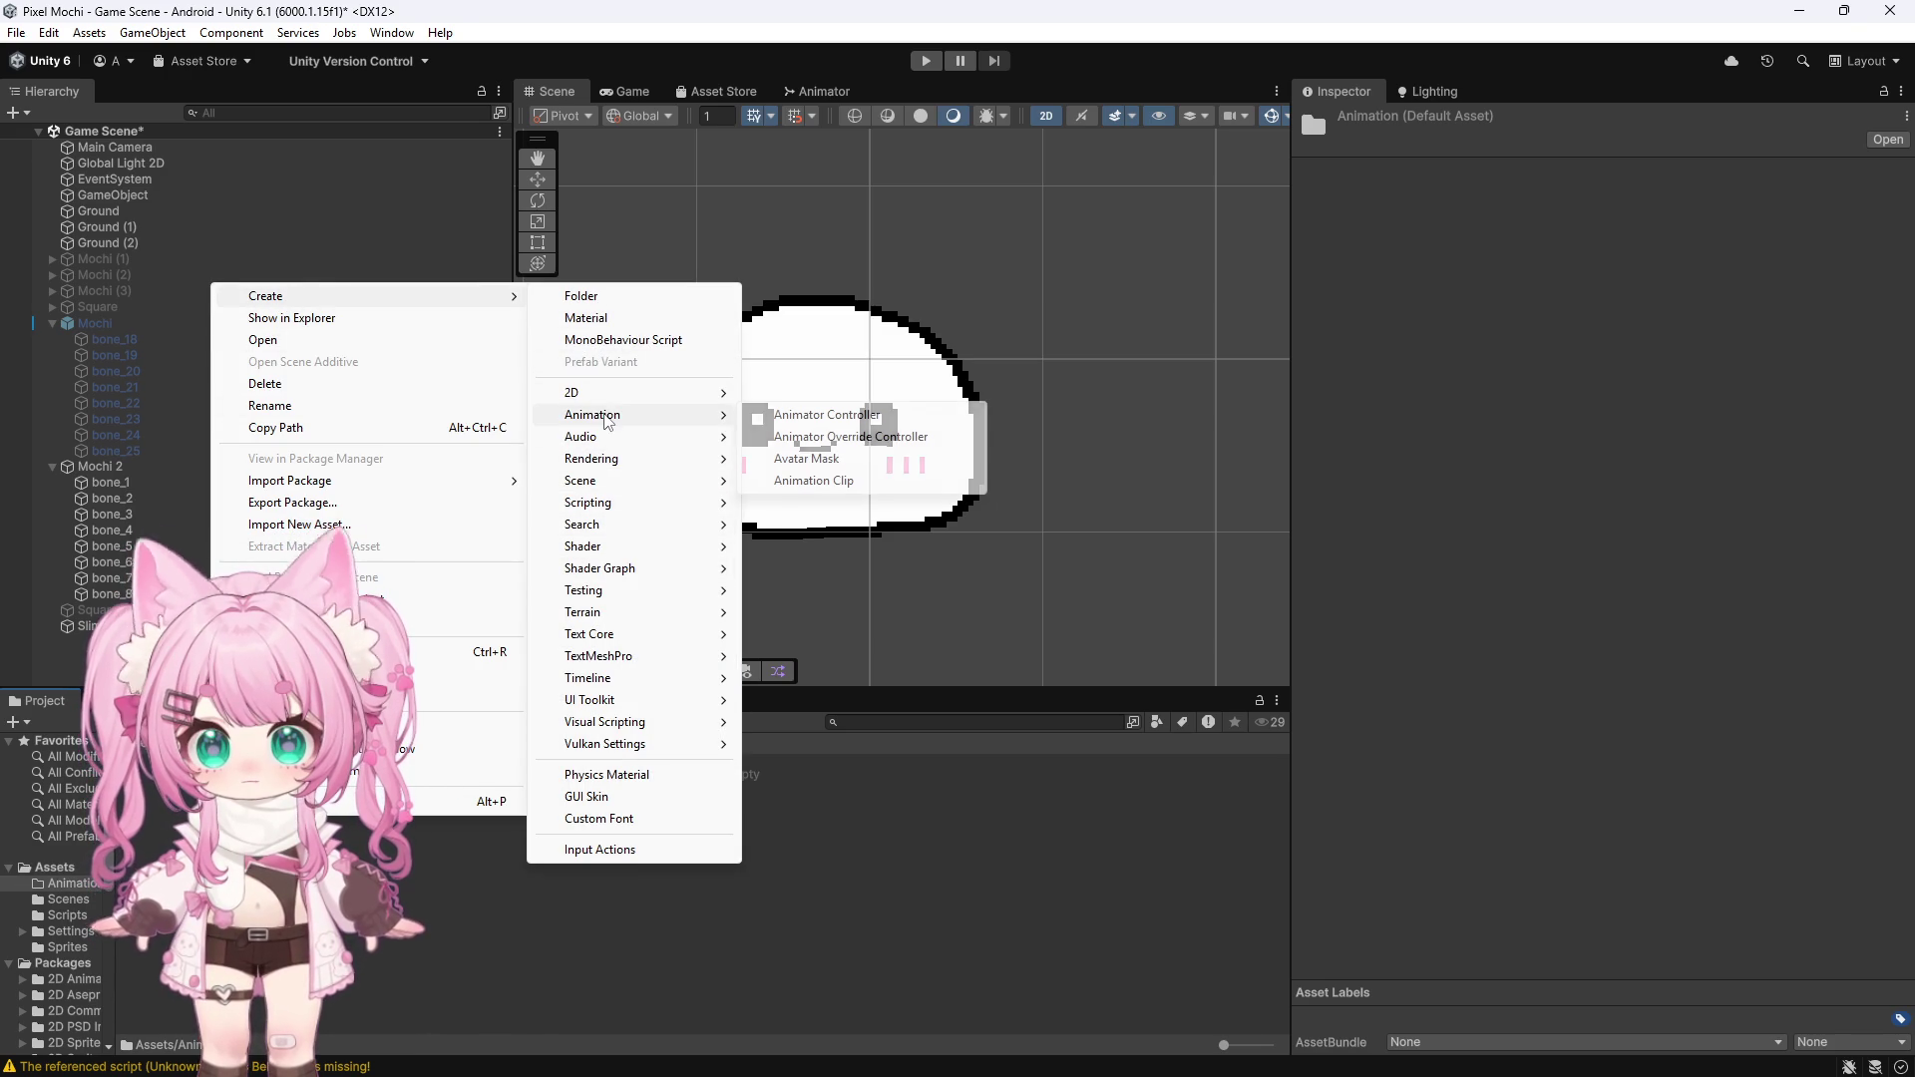
left_click(856, 419)
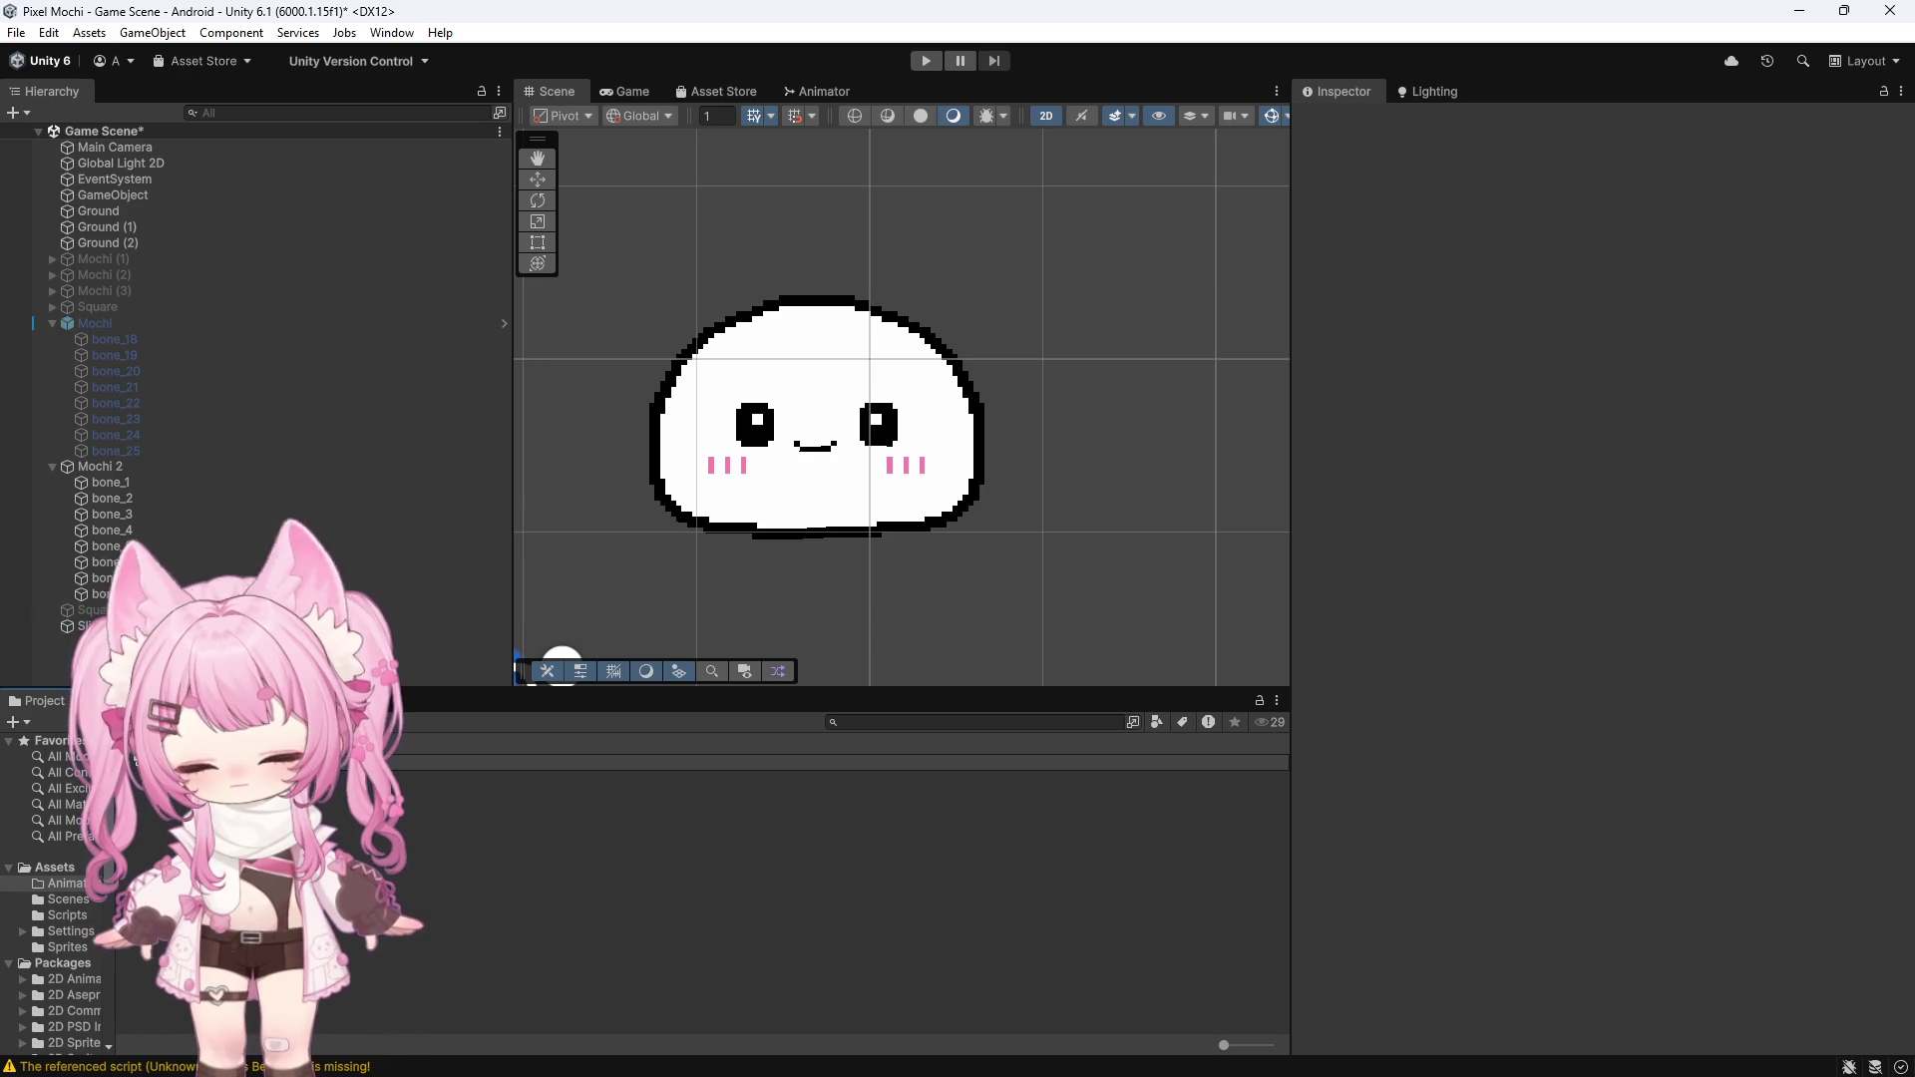
key("Return")
left_click(100, 466)
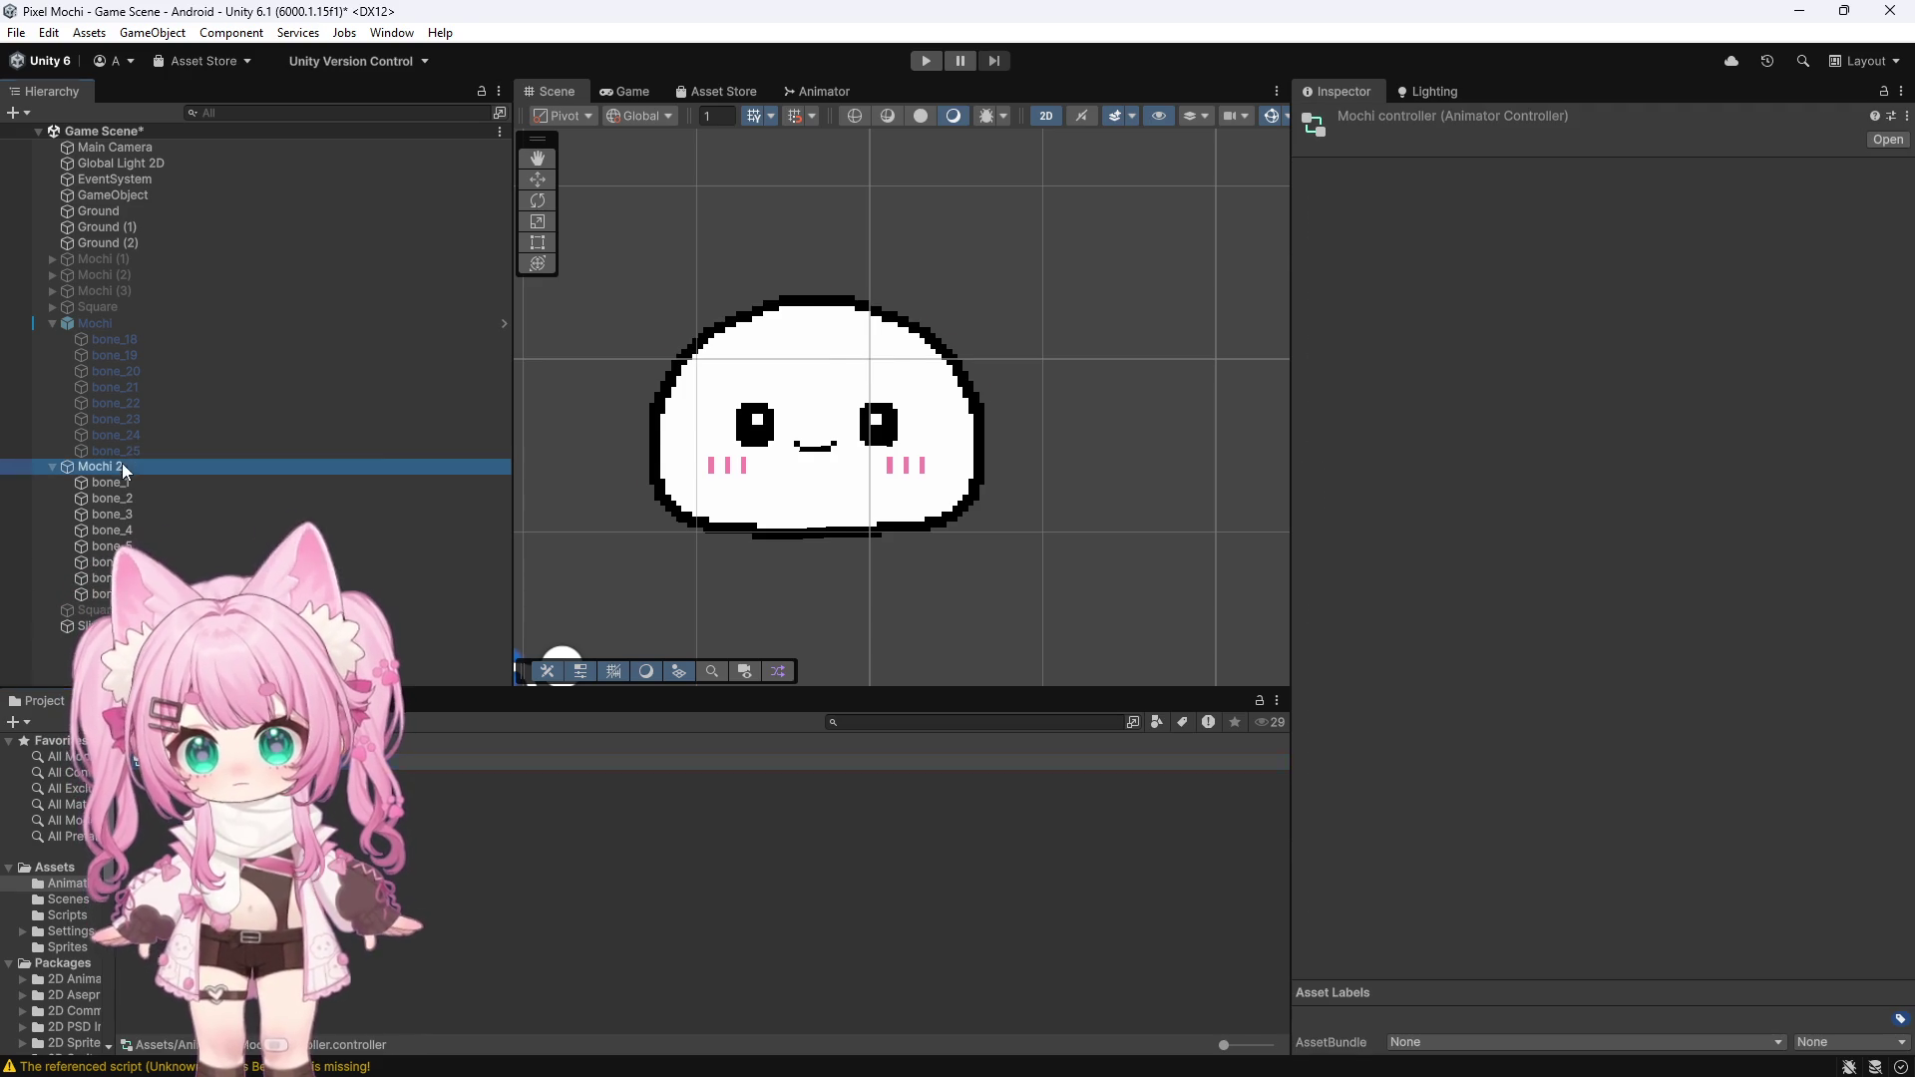
Drag Mochi controller into Mochi 2's Animator Controller field and bring up its Base Layer graph
scroll(1432, 674, "down", 3)
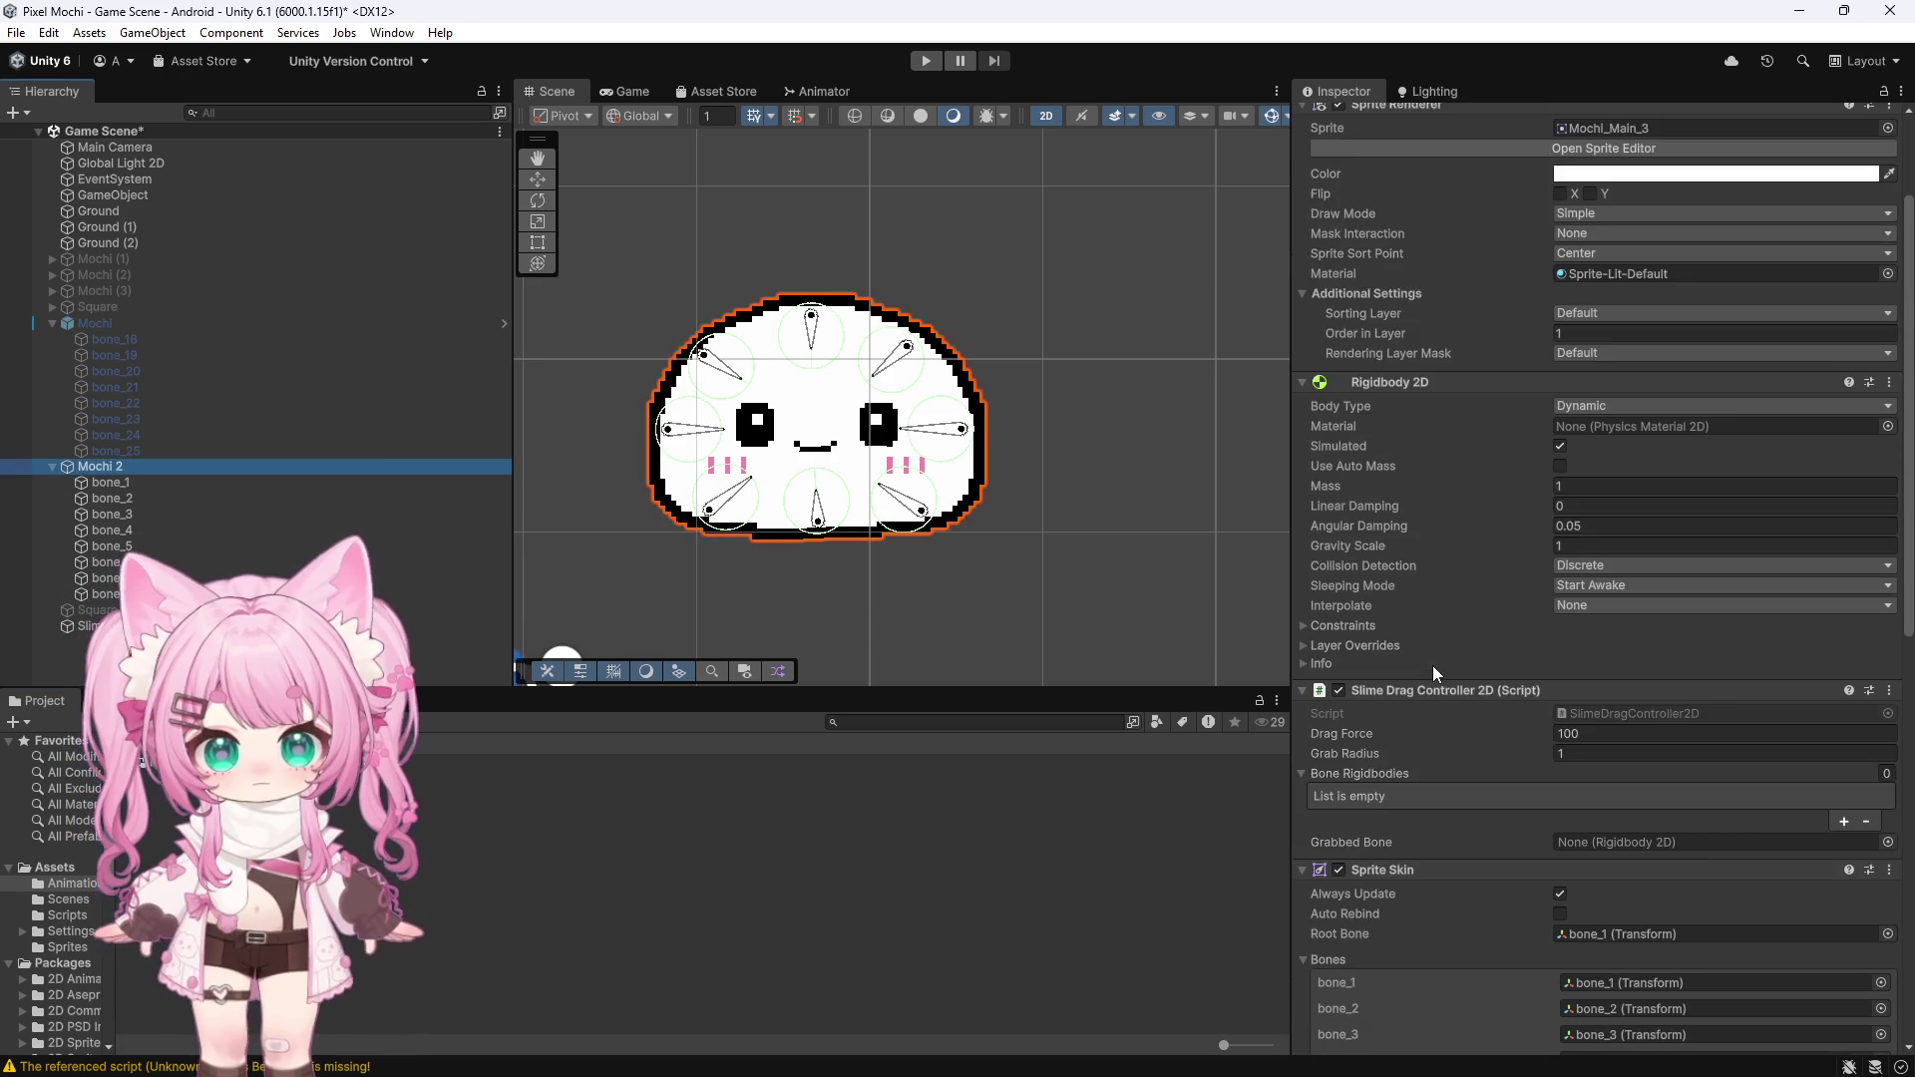
scroll(1432, 666, "up", 3)
scroll(1432, 667, "down", 5)
scroll(1432, 666, "down", 10)
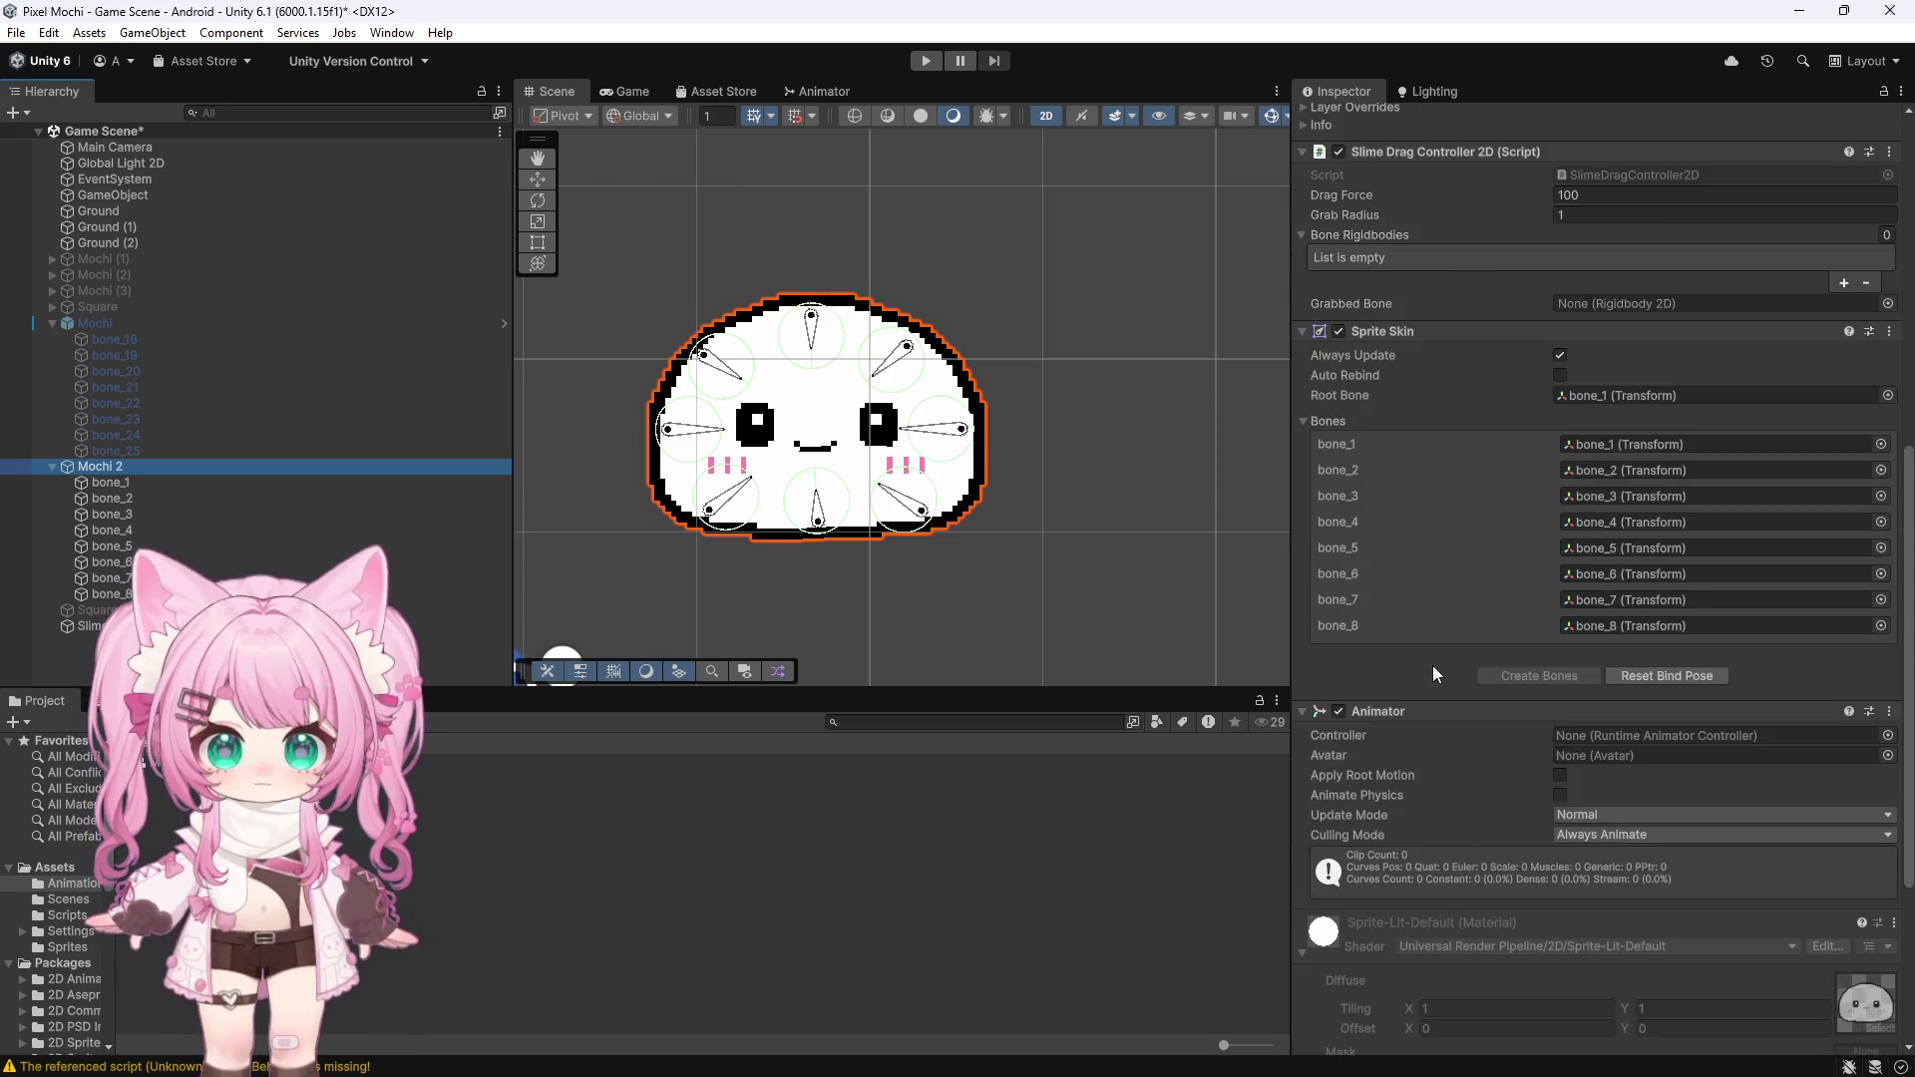
mouse_move(469, 763)
left_mouse_down()
mouse_move(1097, 718)
mouse_move(1471, 501)
mouse_move(1576, 415)
left_mouse_up()
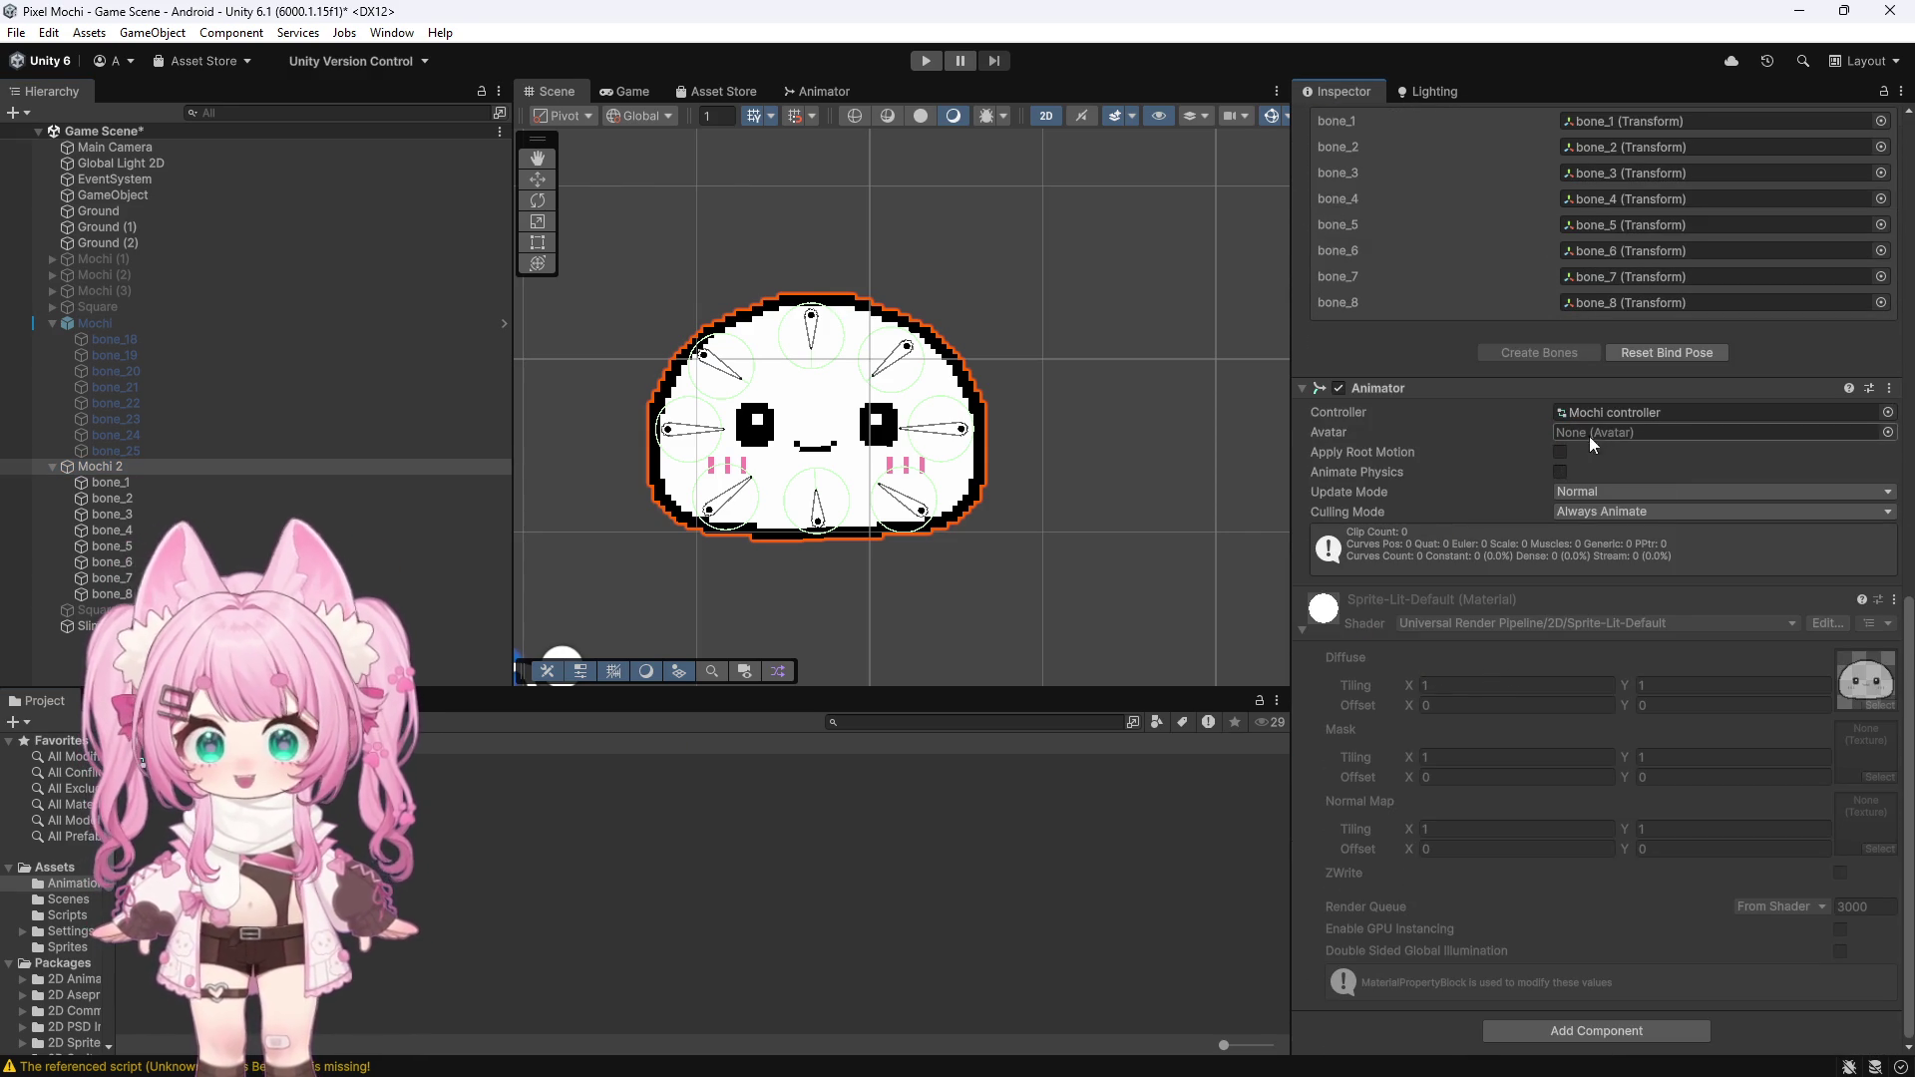
left_click(813, 91)
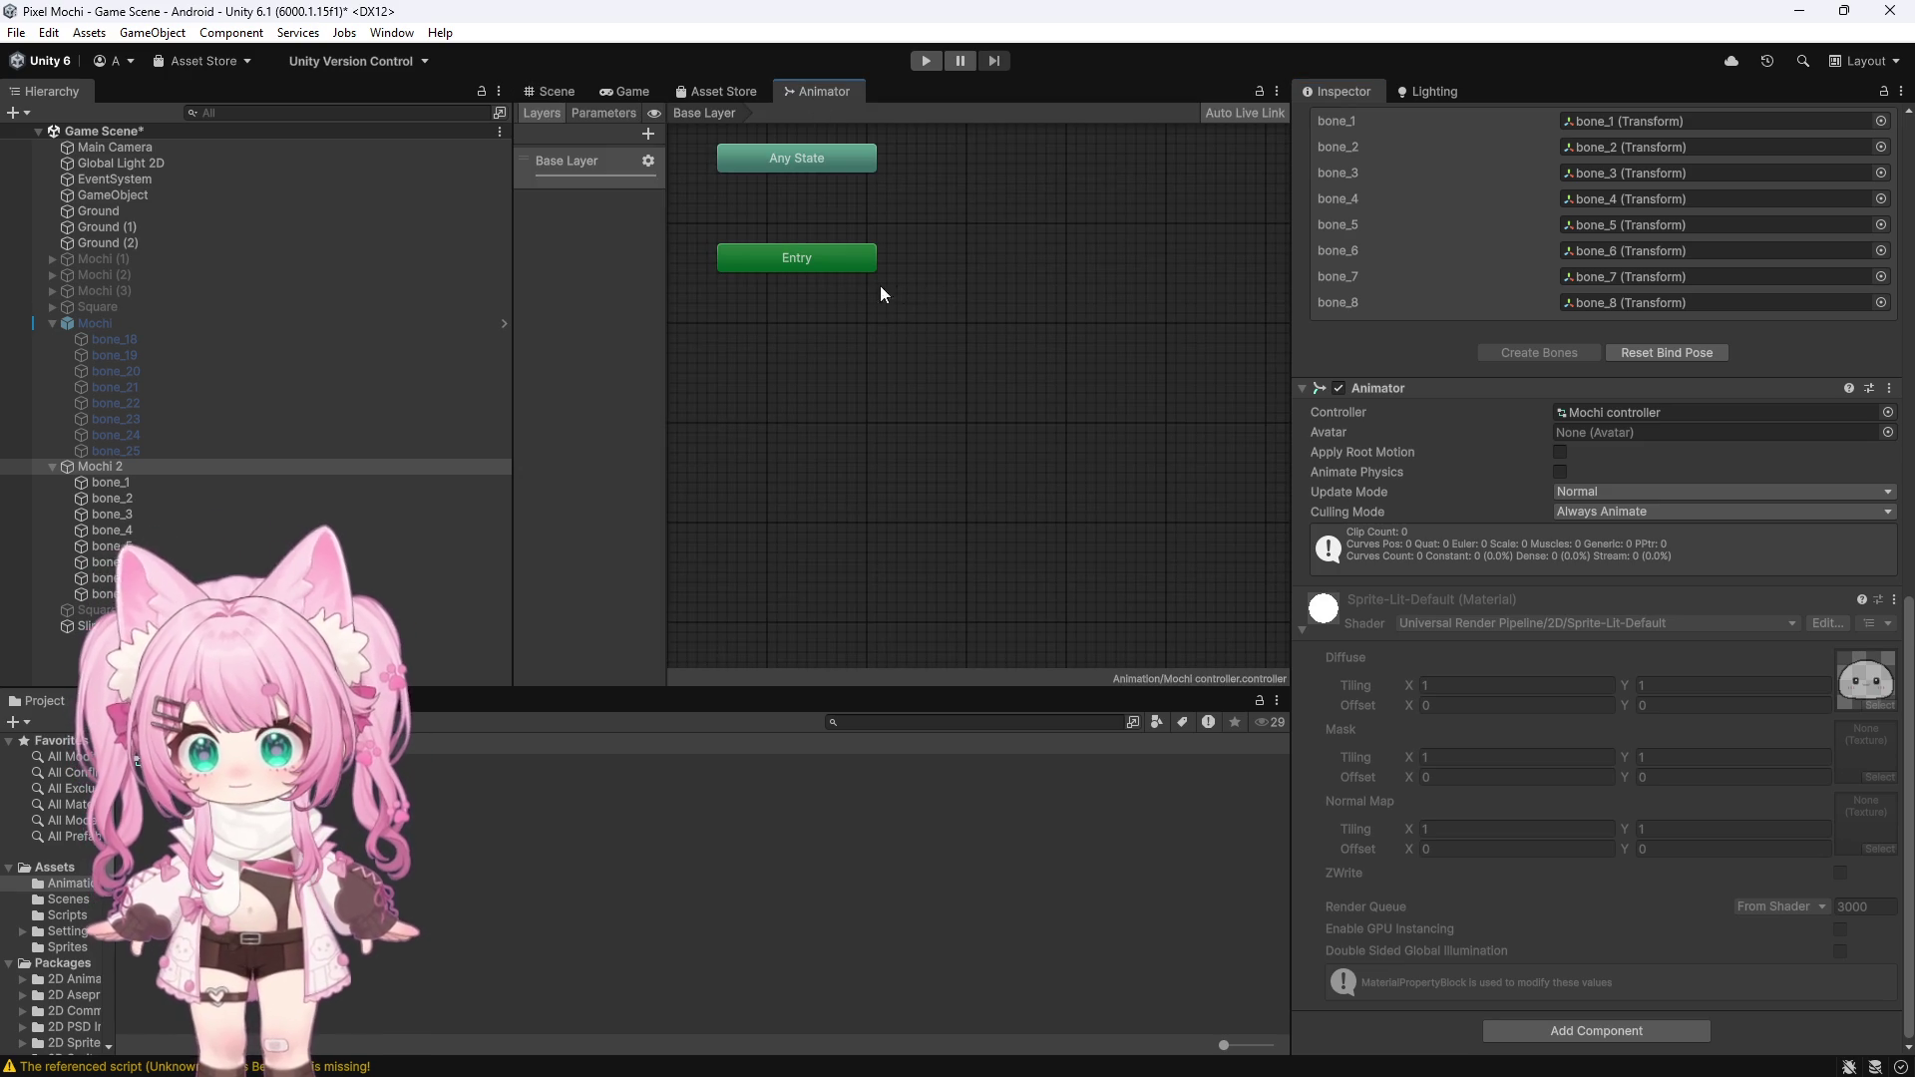
Create an animation clip named Mochi Idle in the Animation folder
right_click(223, 827)
mouse_move(439, 309)
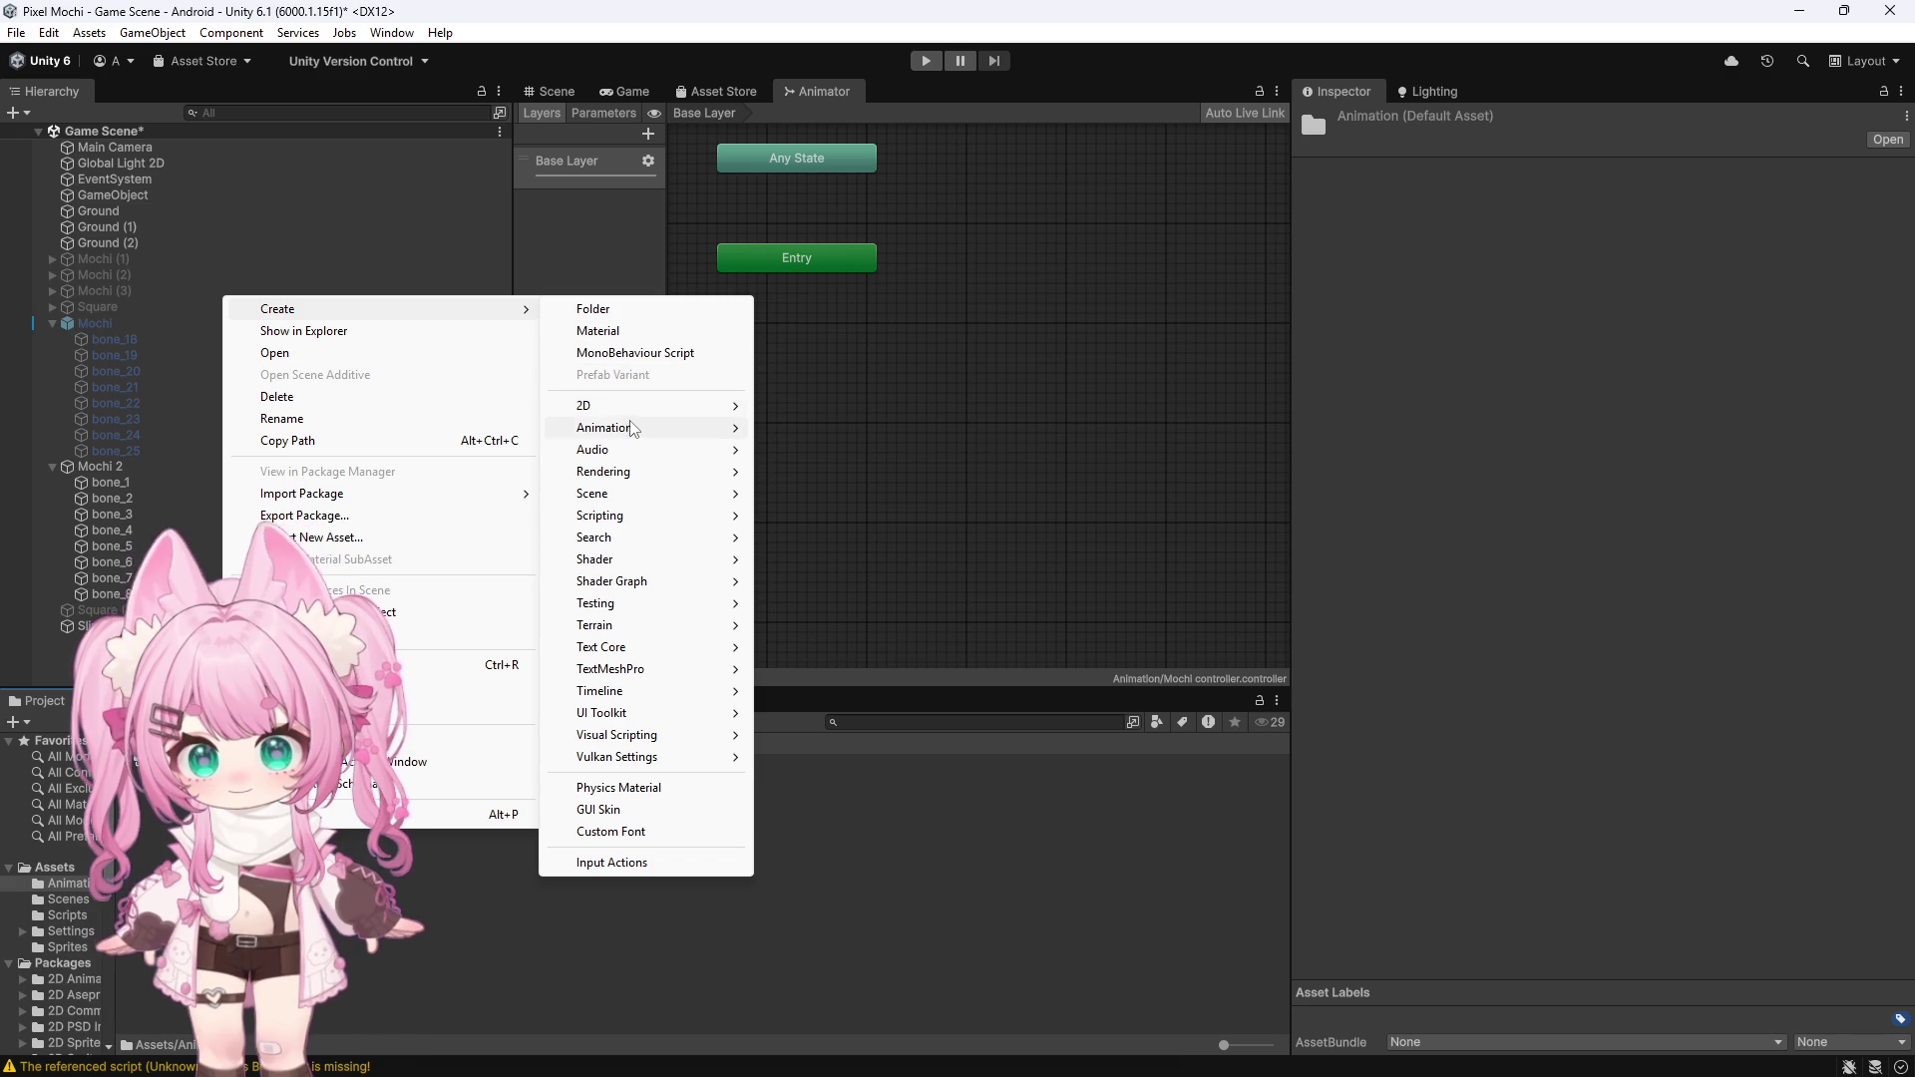
mouse_move(639, 432)
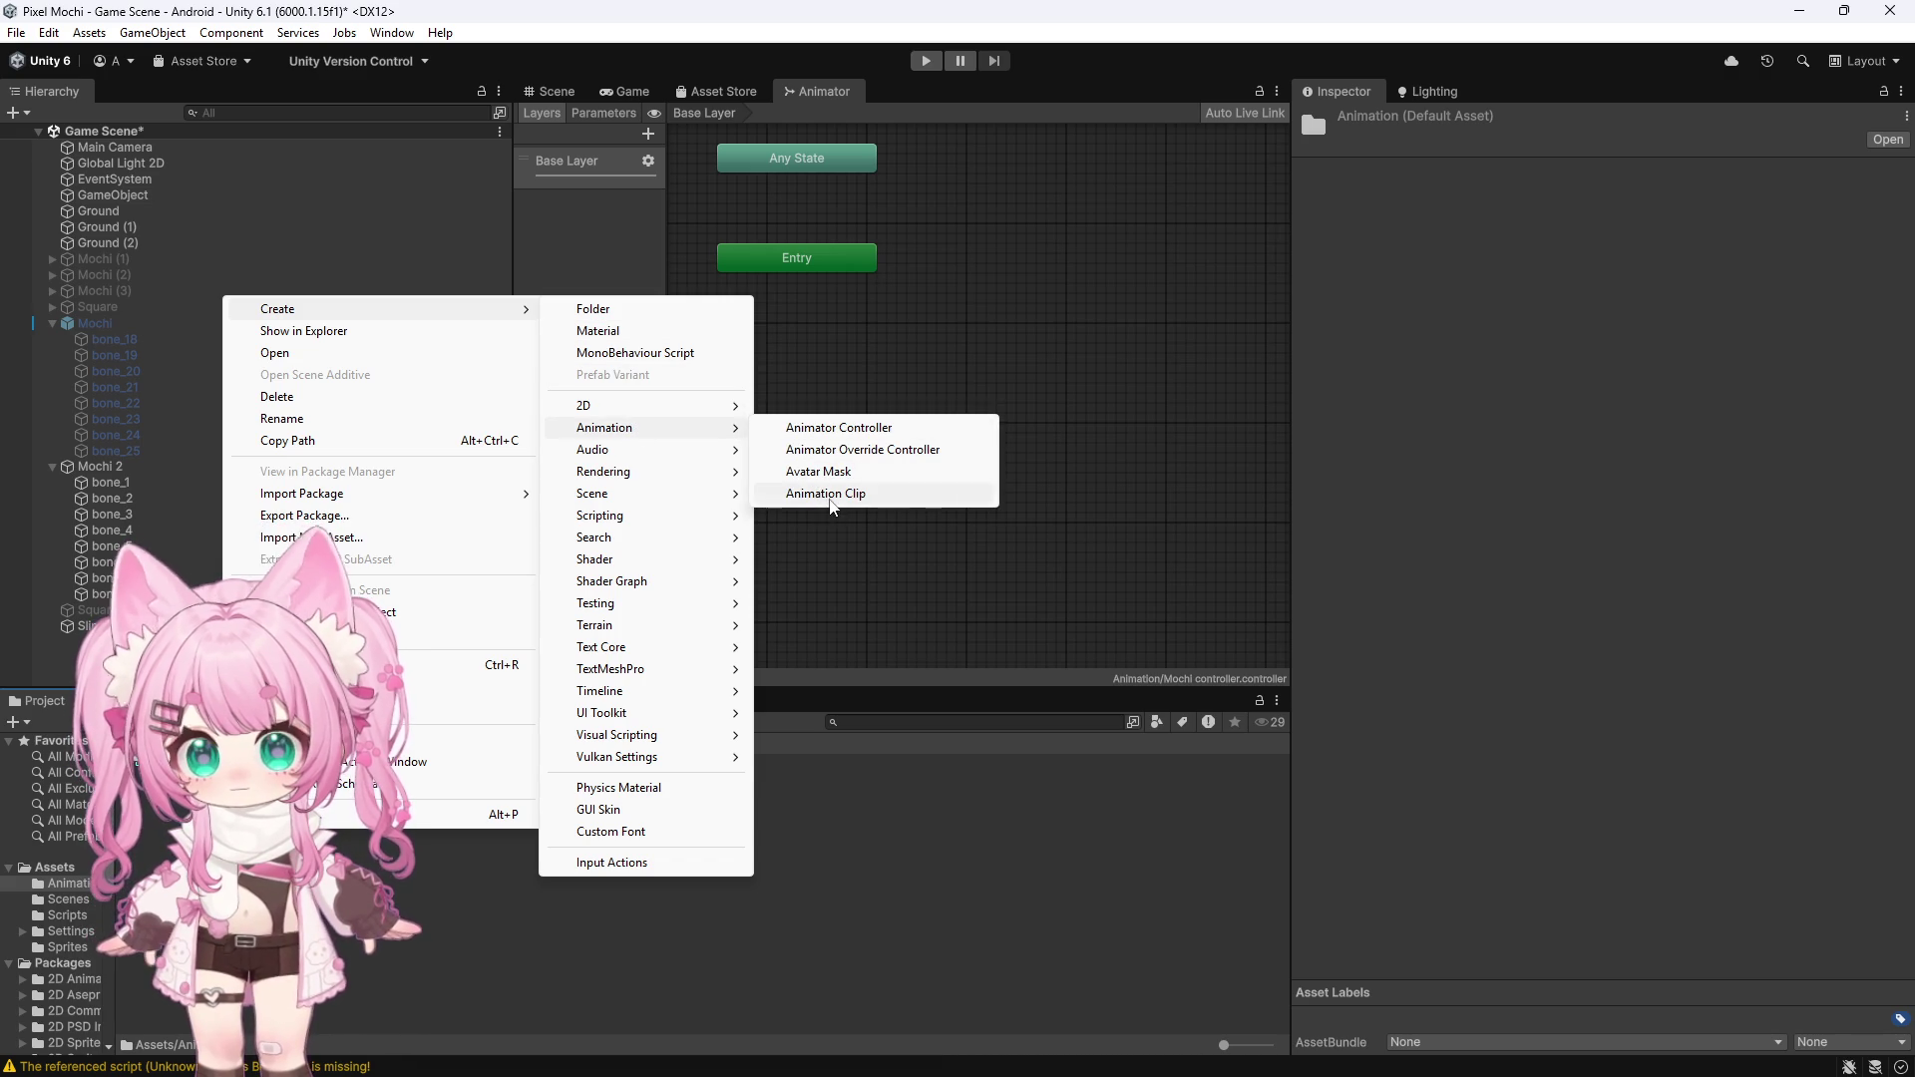
left_click(833, 494)
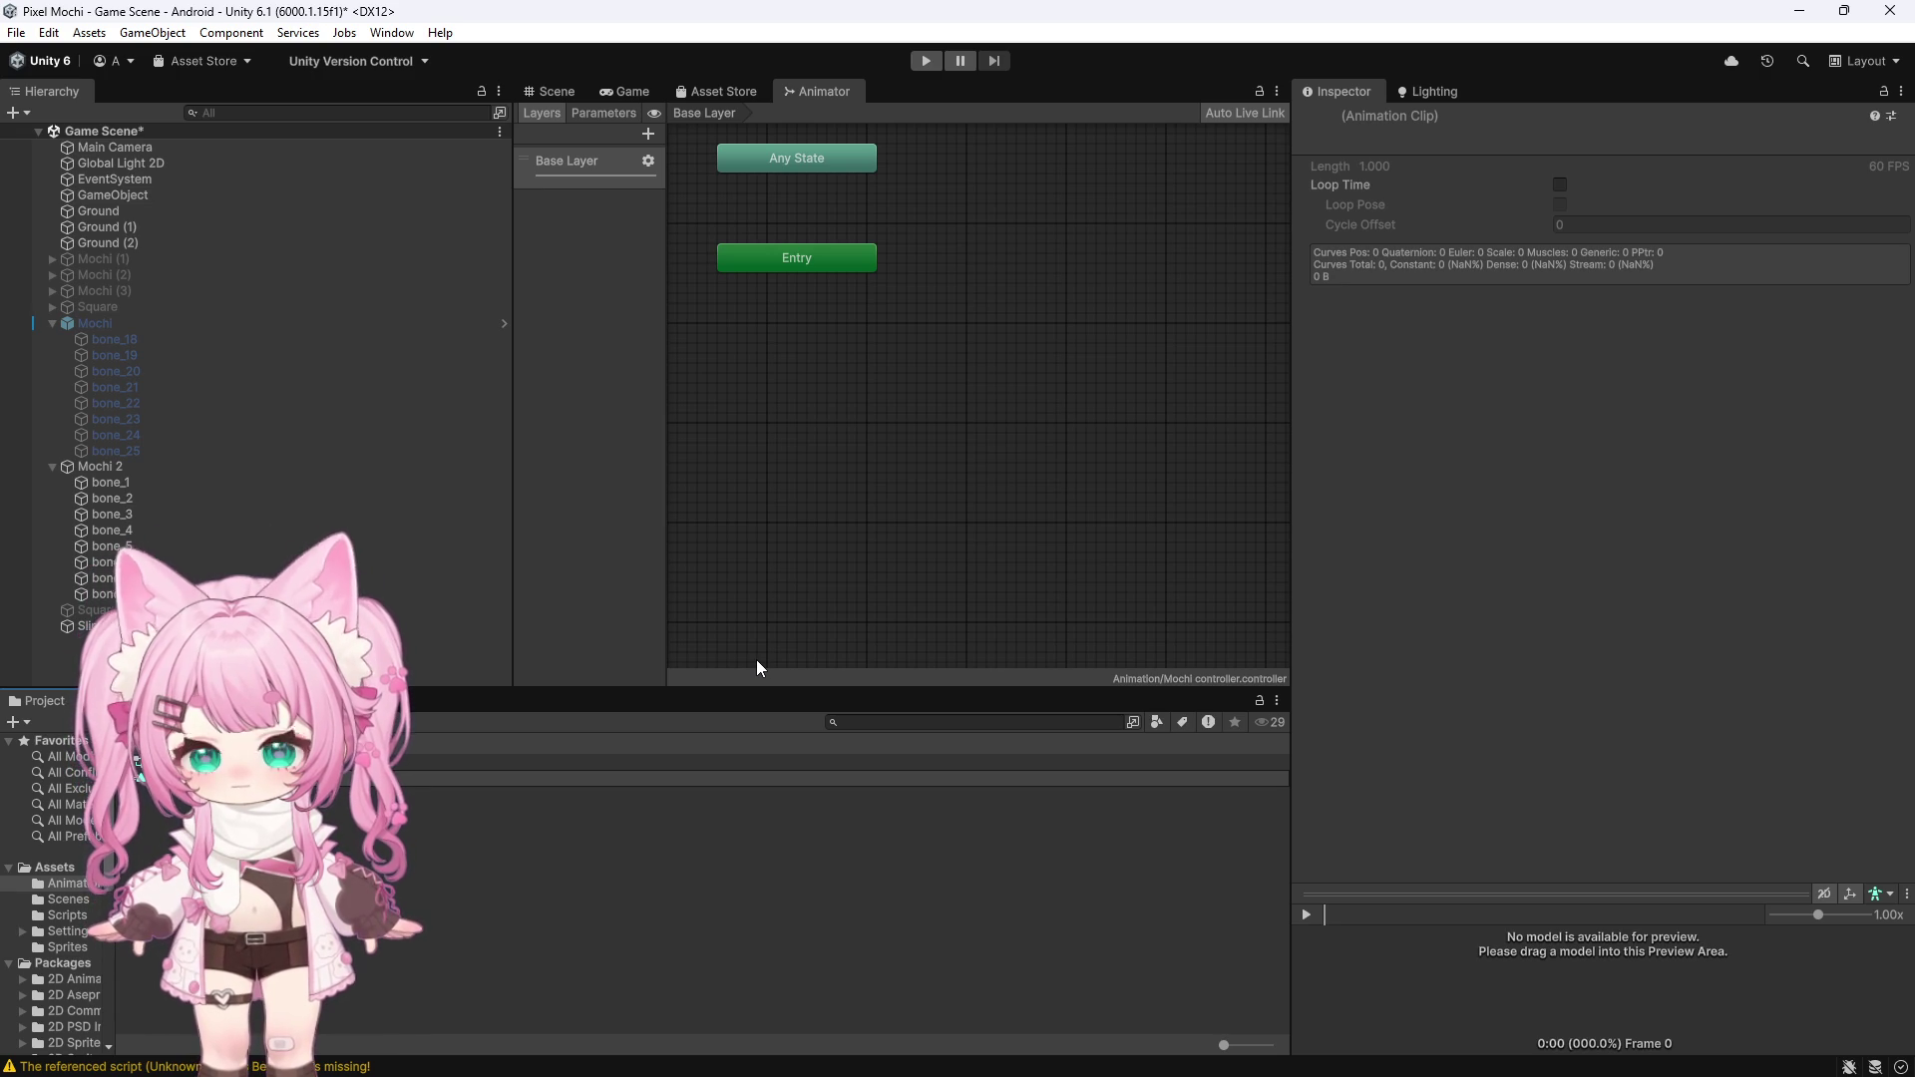
key("Return")
Create a second animation clip named Mochi Hold in the same folder
right_click(192, 835)
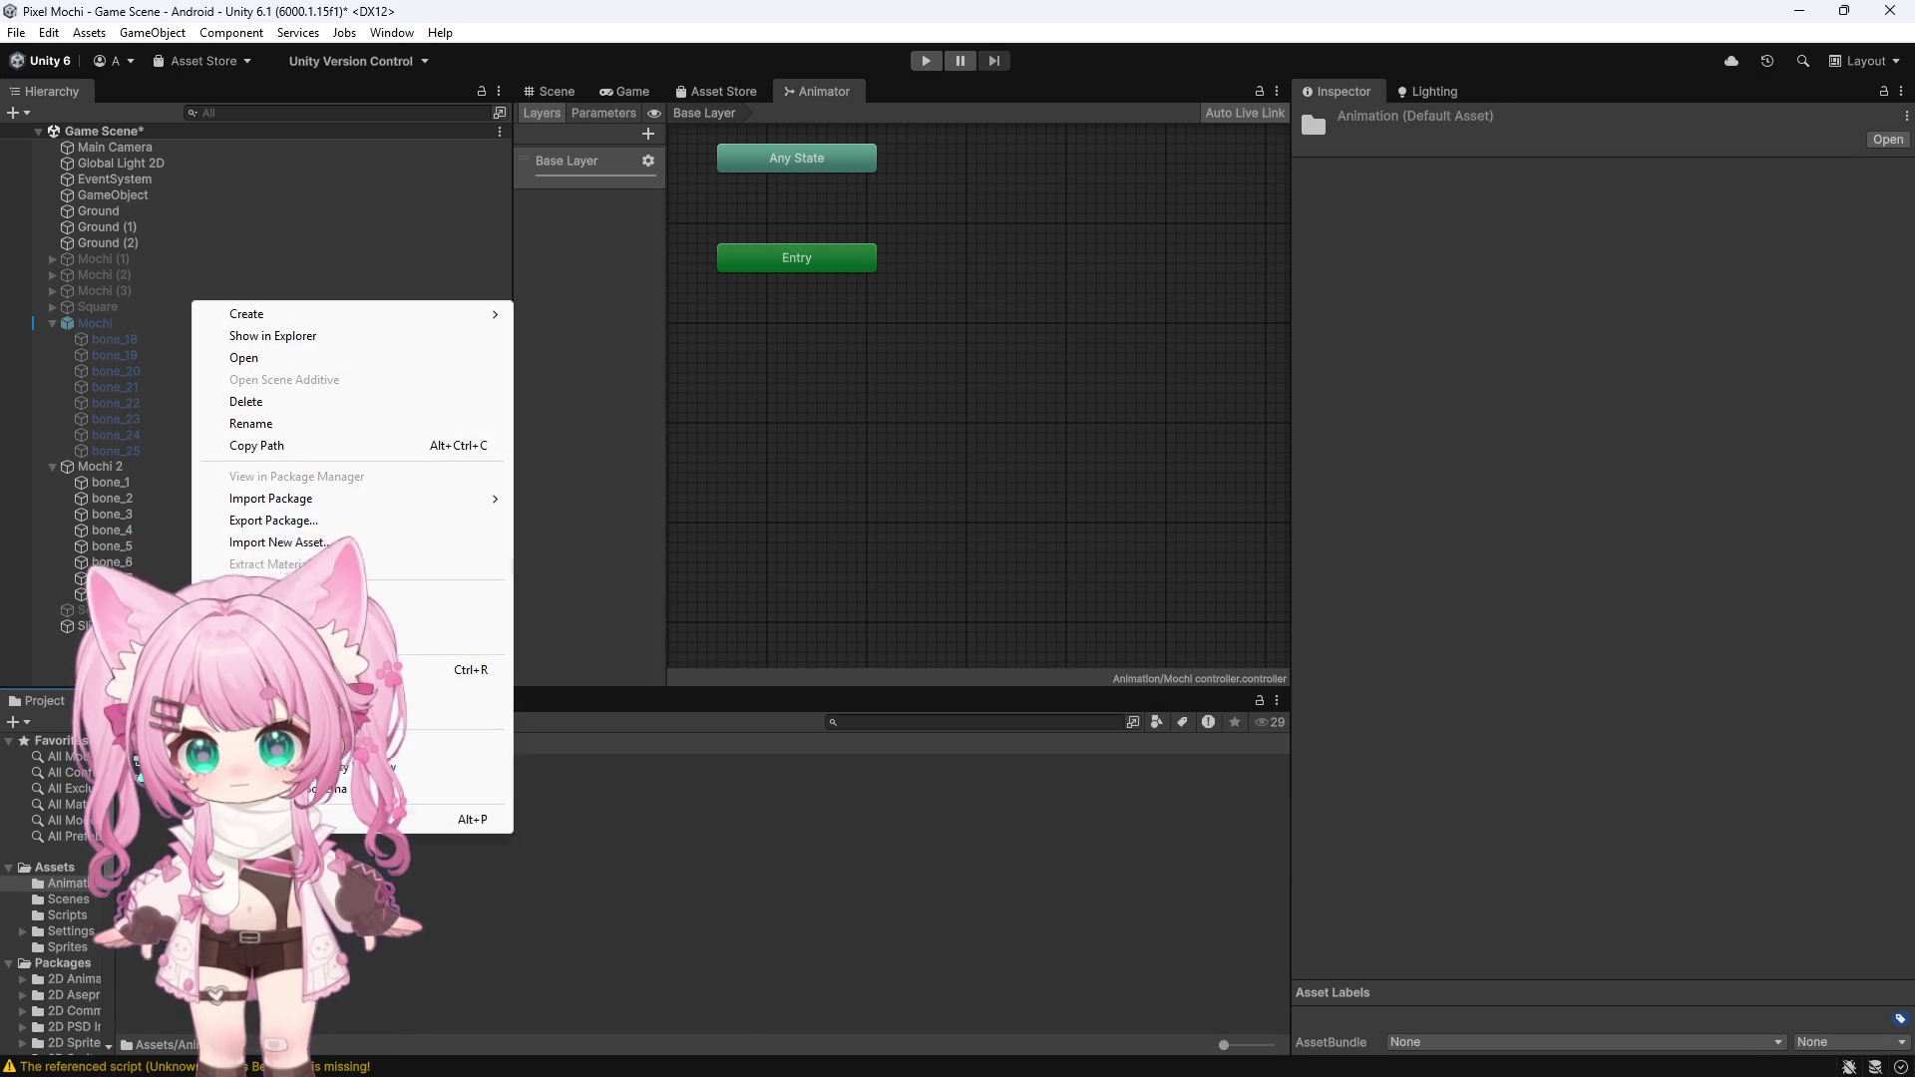
mouse_move(321, 316)
mouse_move(582, 436)
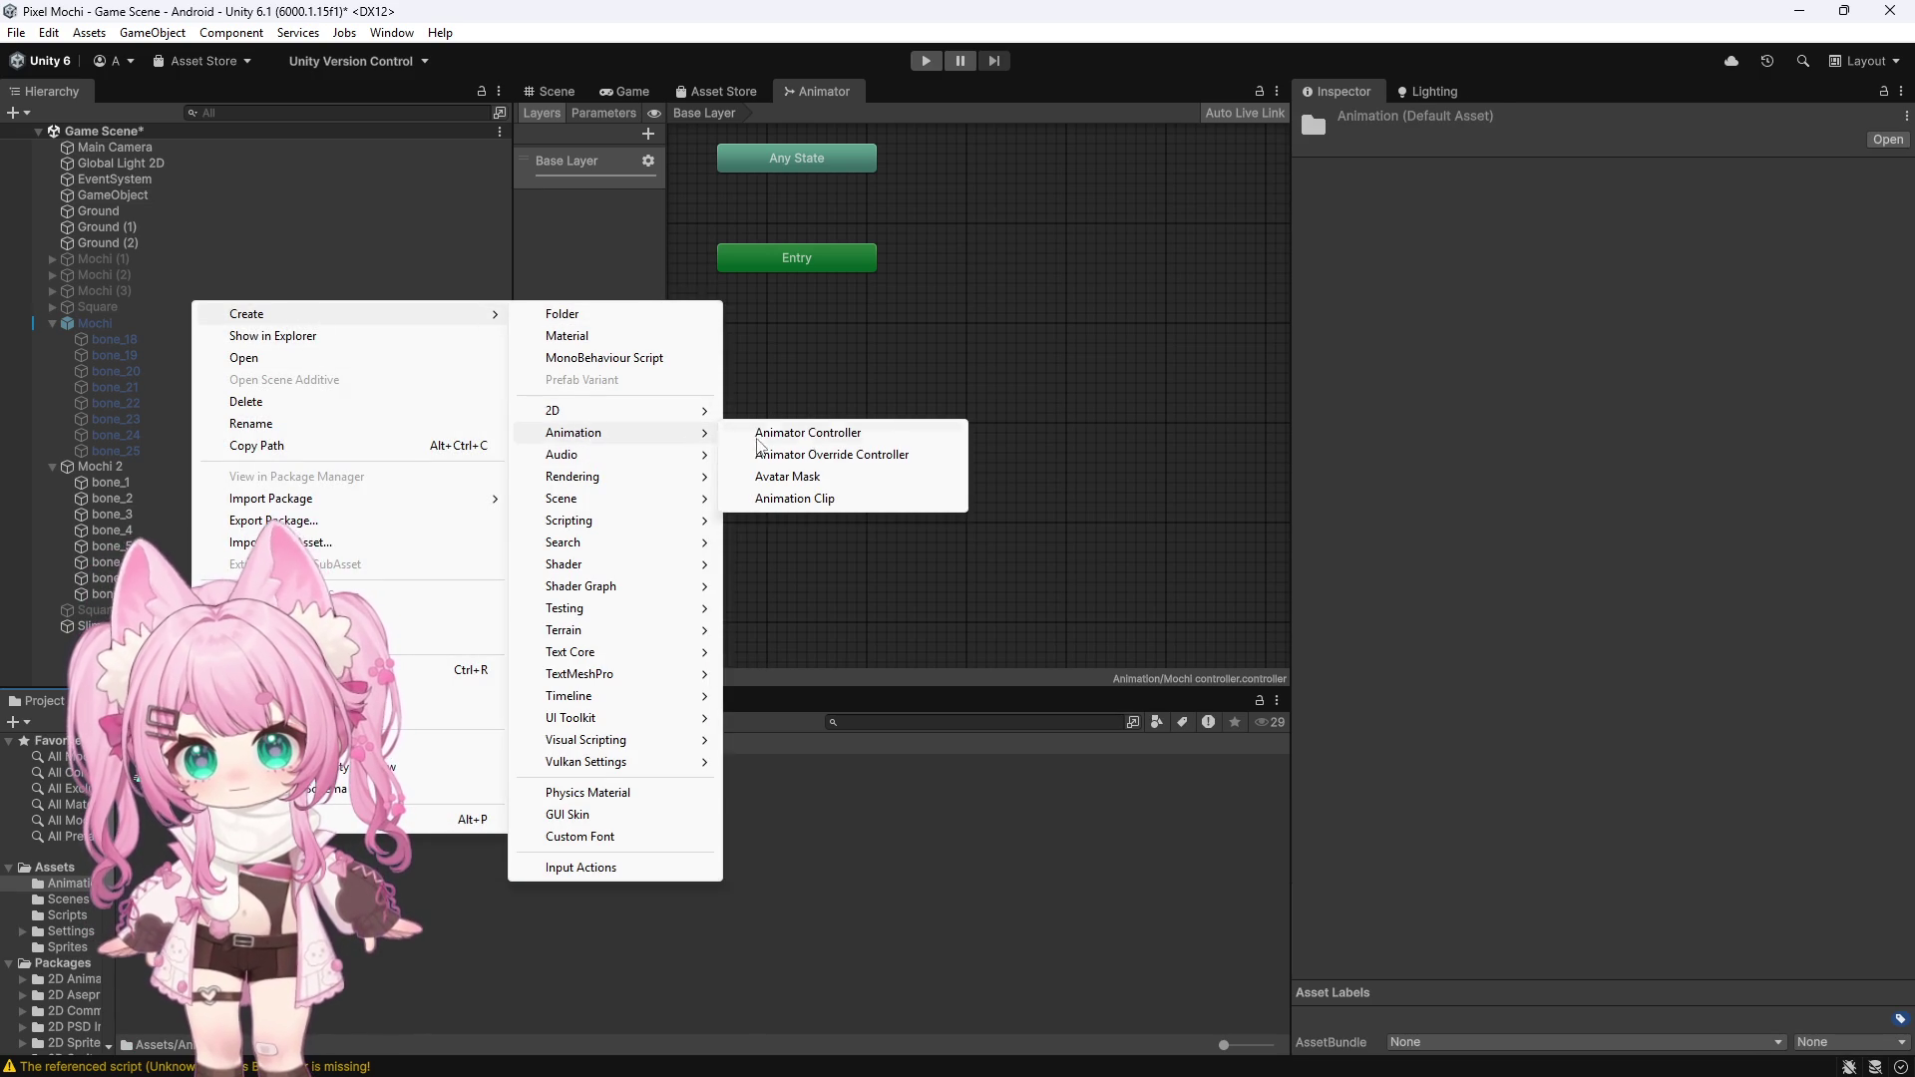
left_click(826, 499)
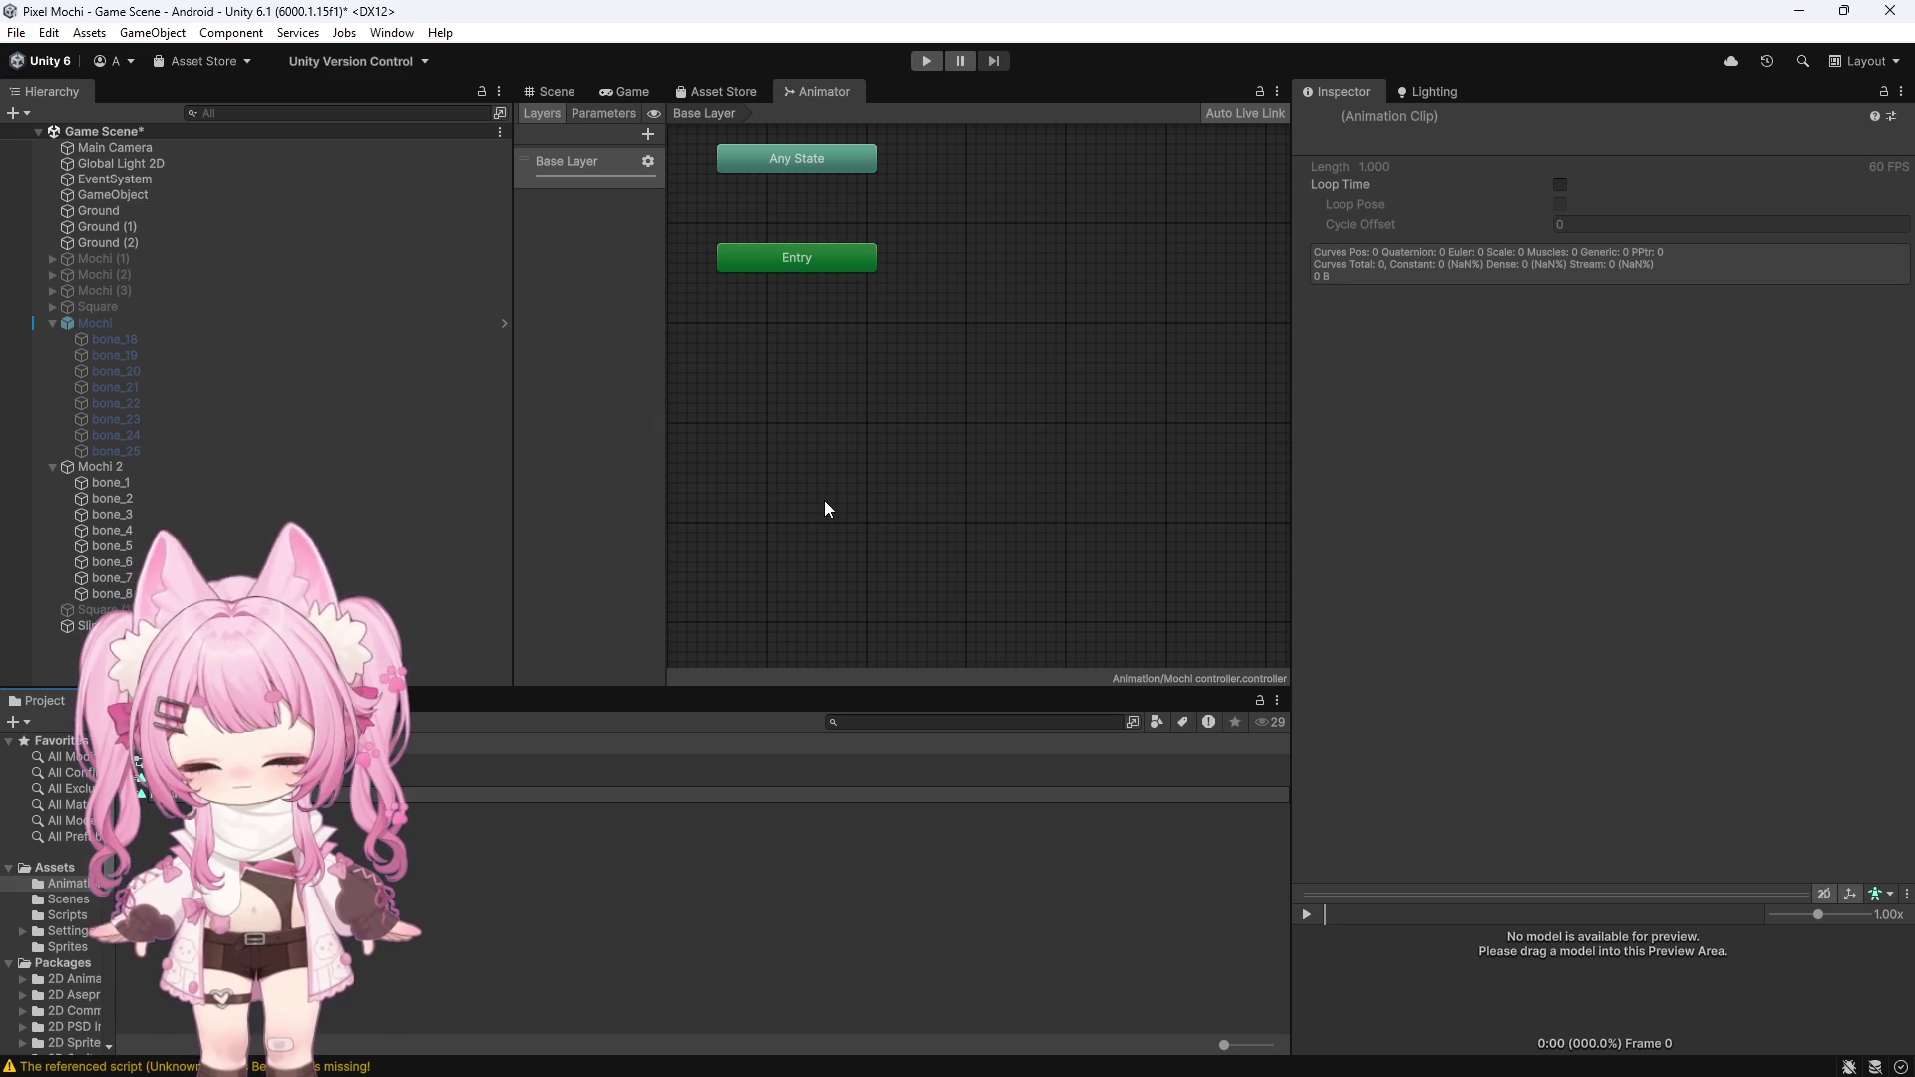
key("Return")
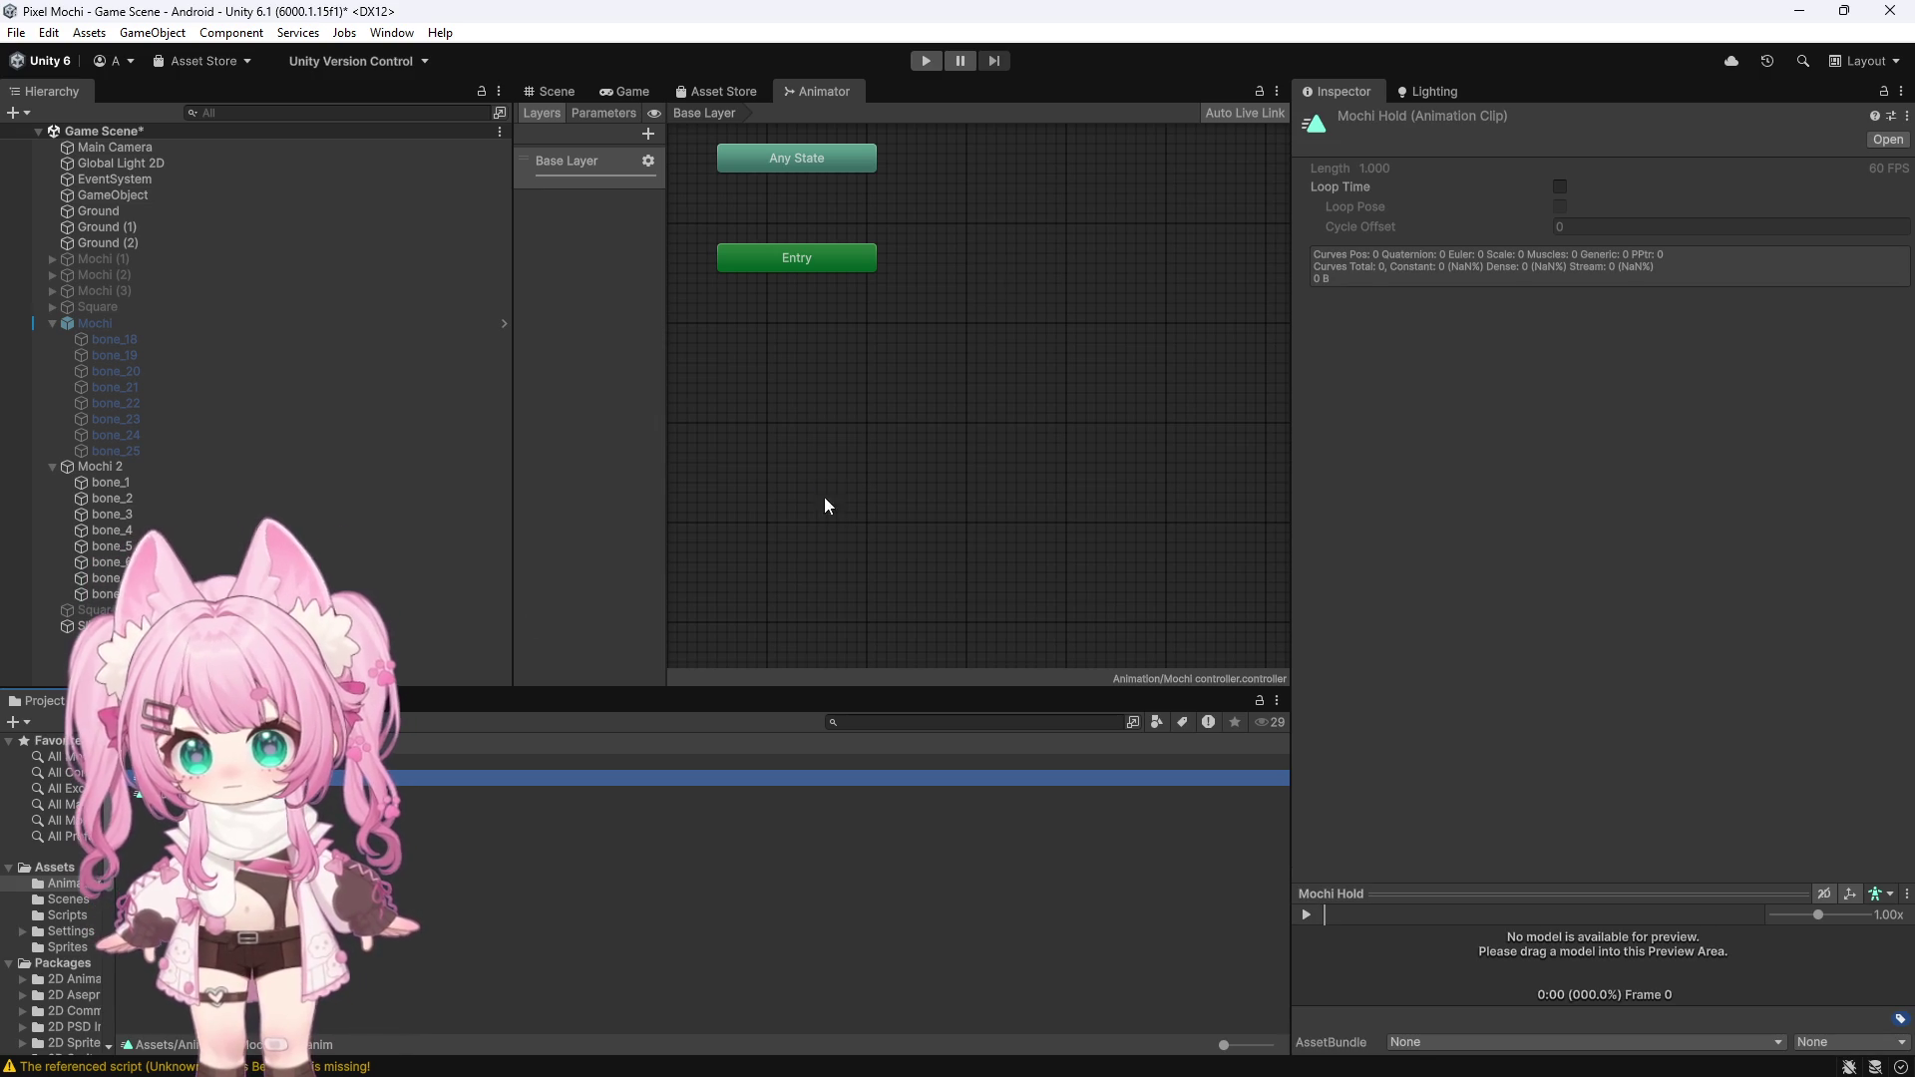
With Mochi 2 selected, drag Mochi Idle and Mochi Hold into the Animator as states
left_click(553, 93)
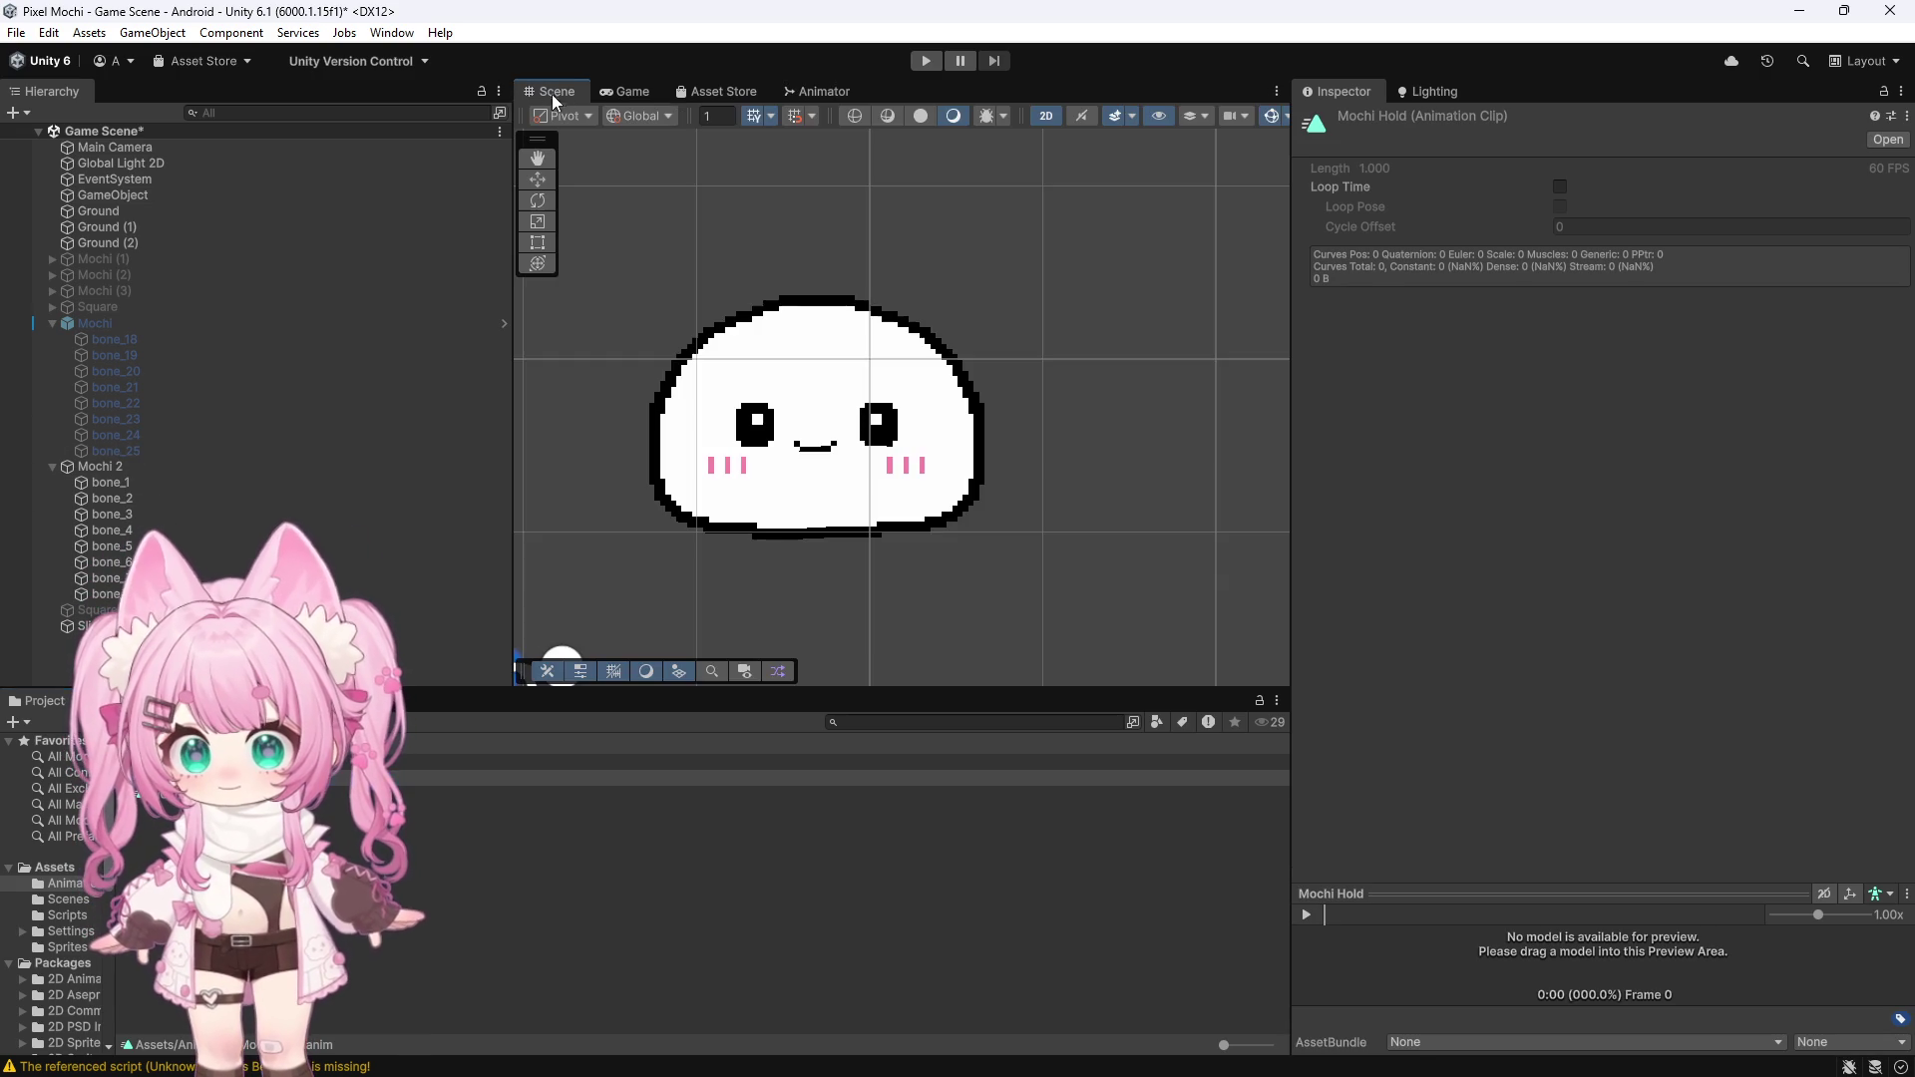
left_click(360, 465)
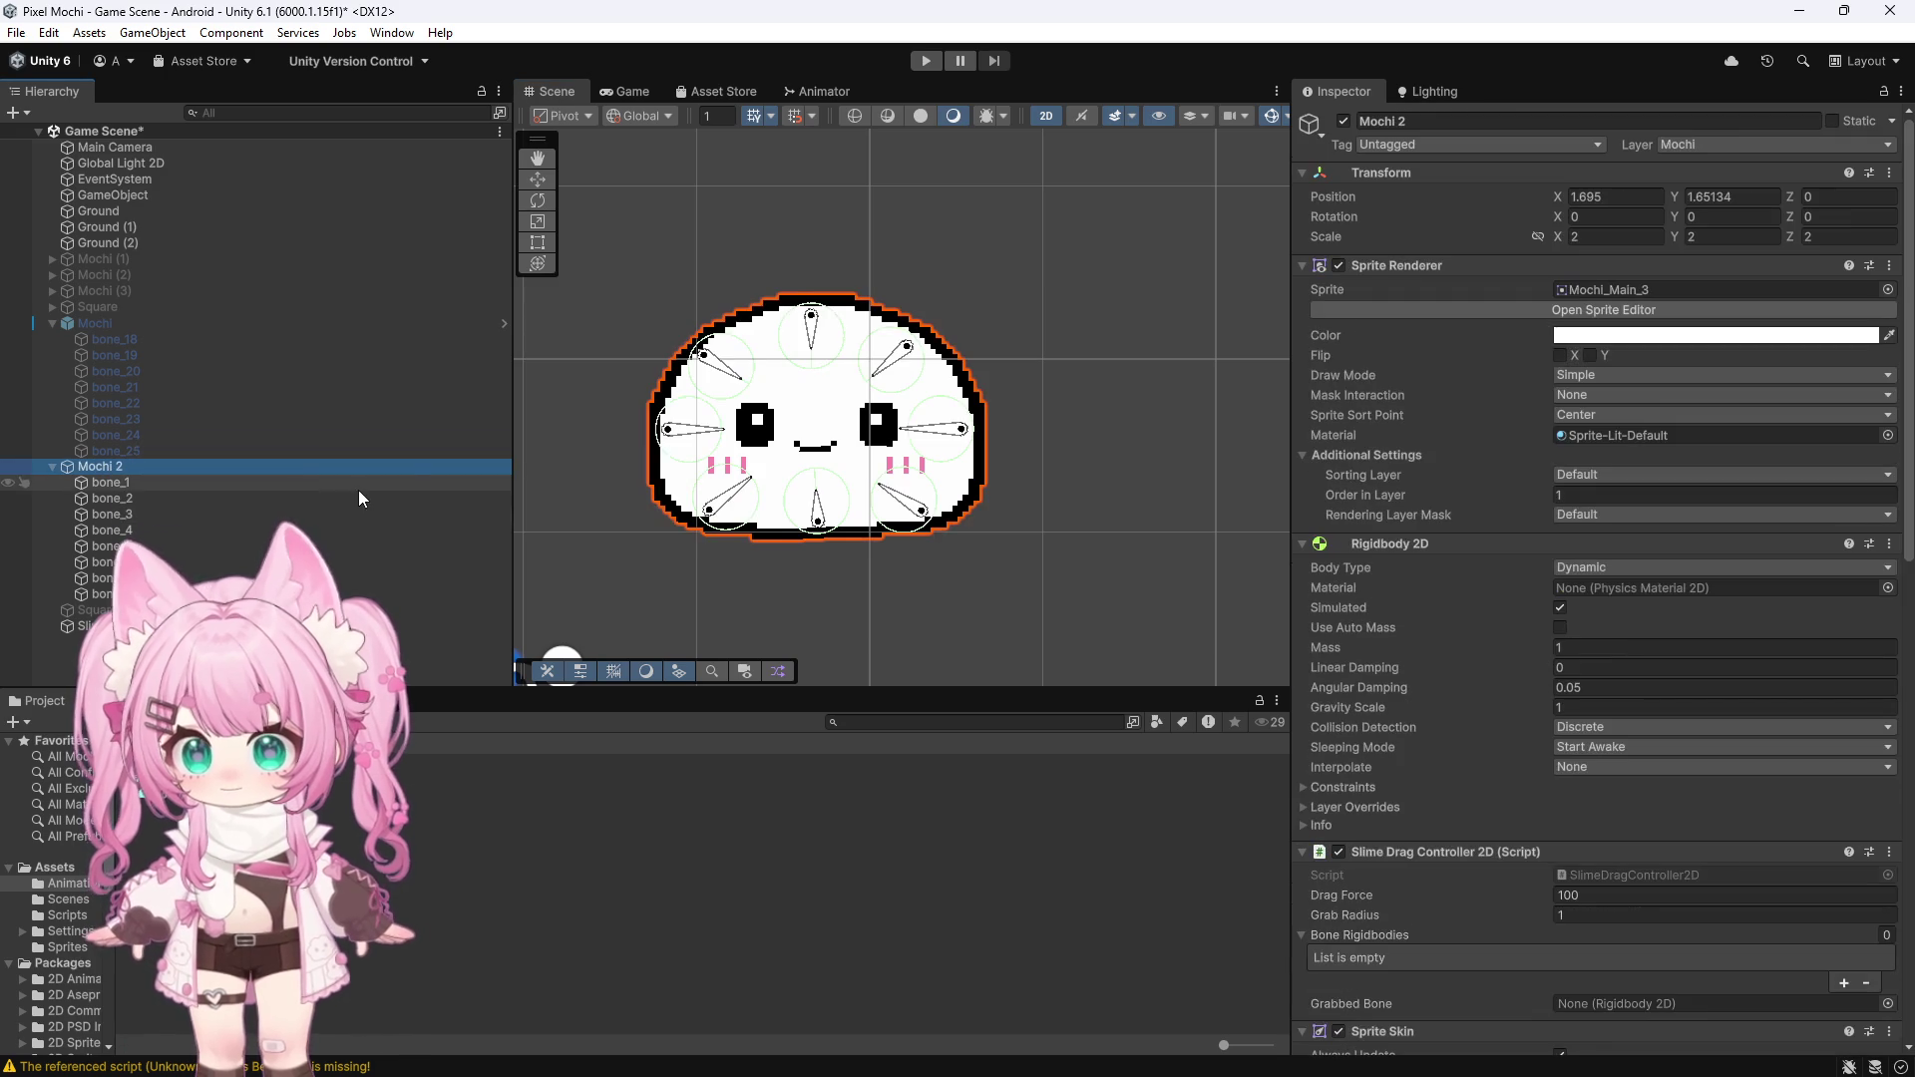
key("ctrl+6")
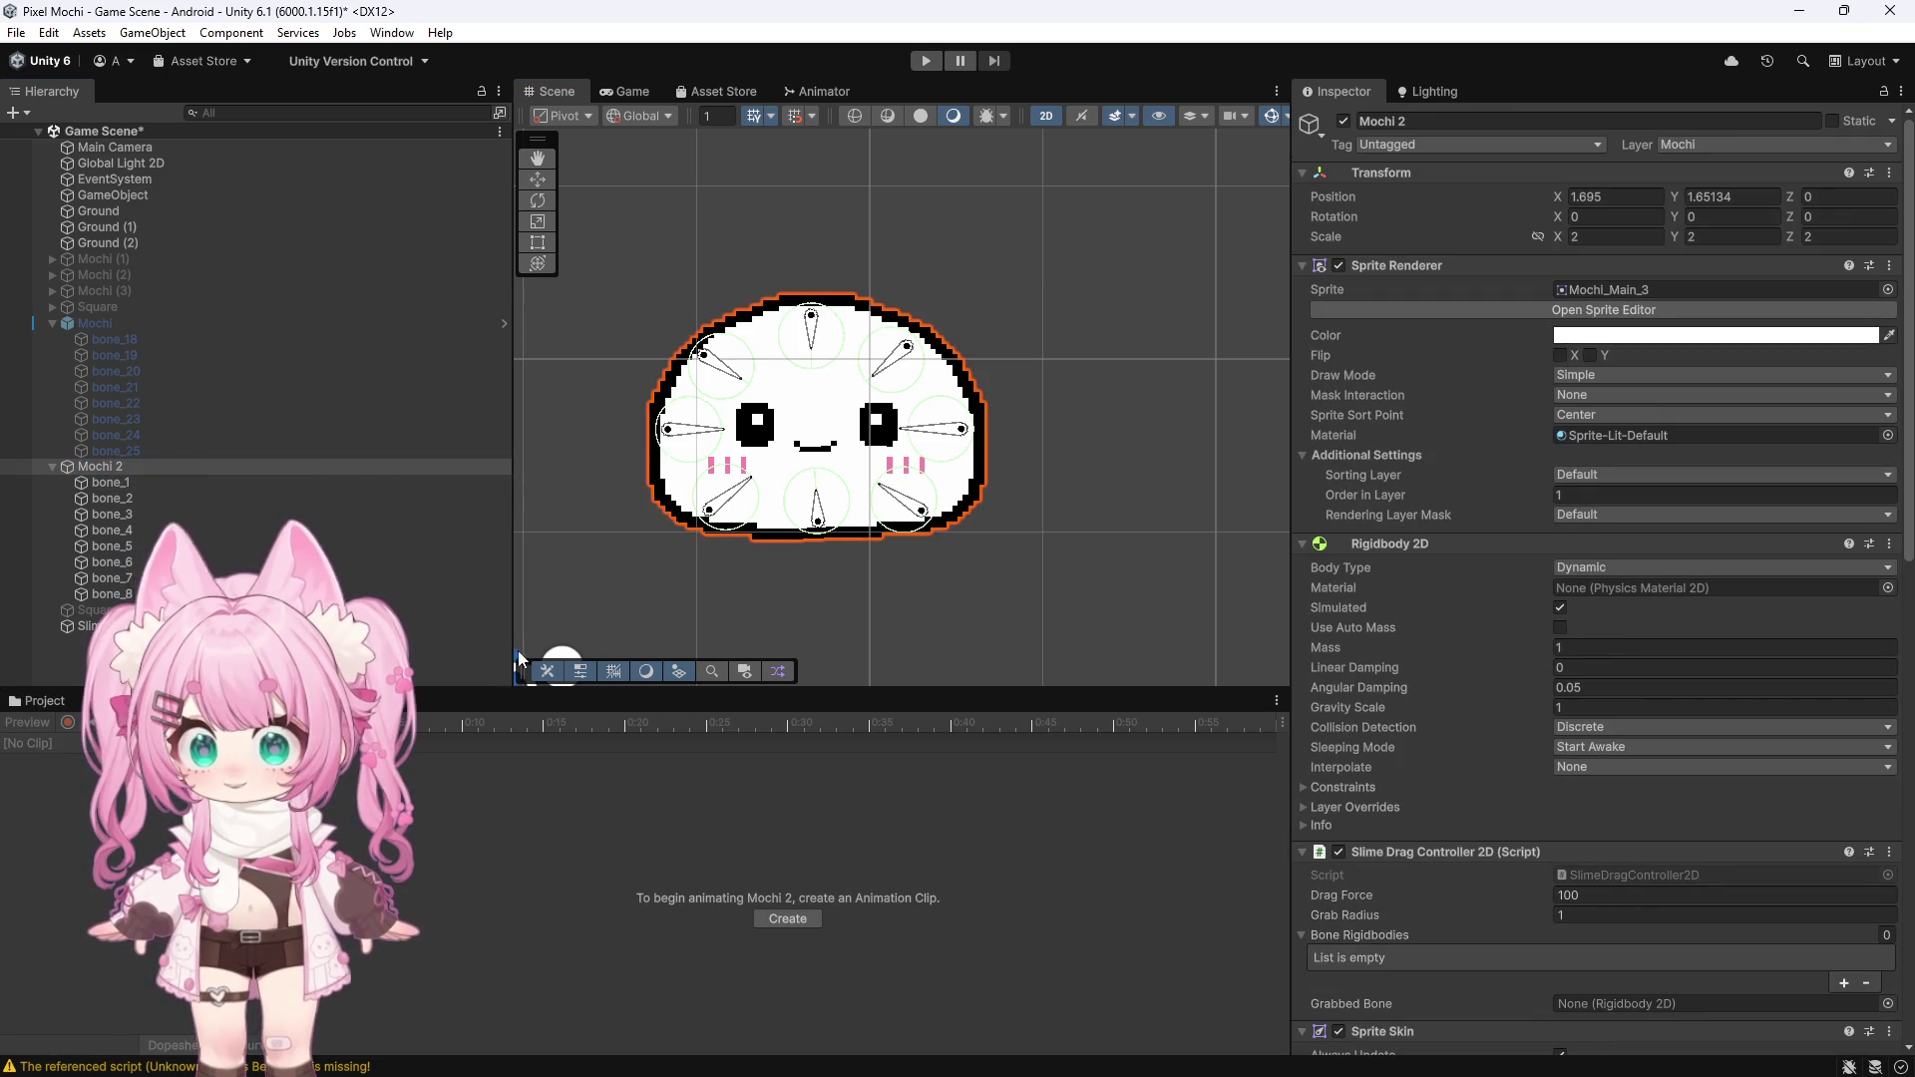
left_click(804, 94)
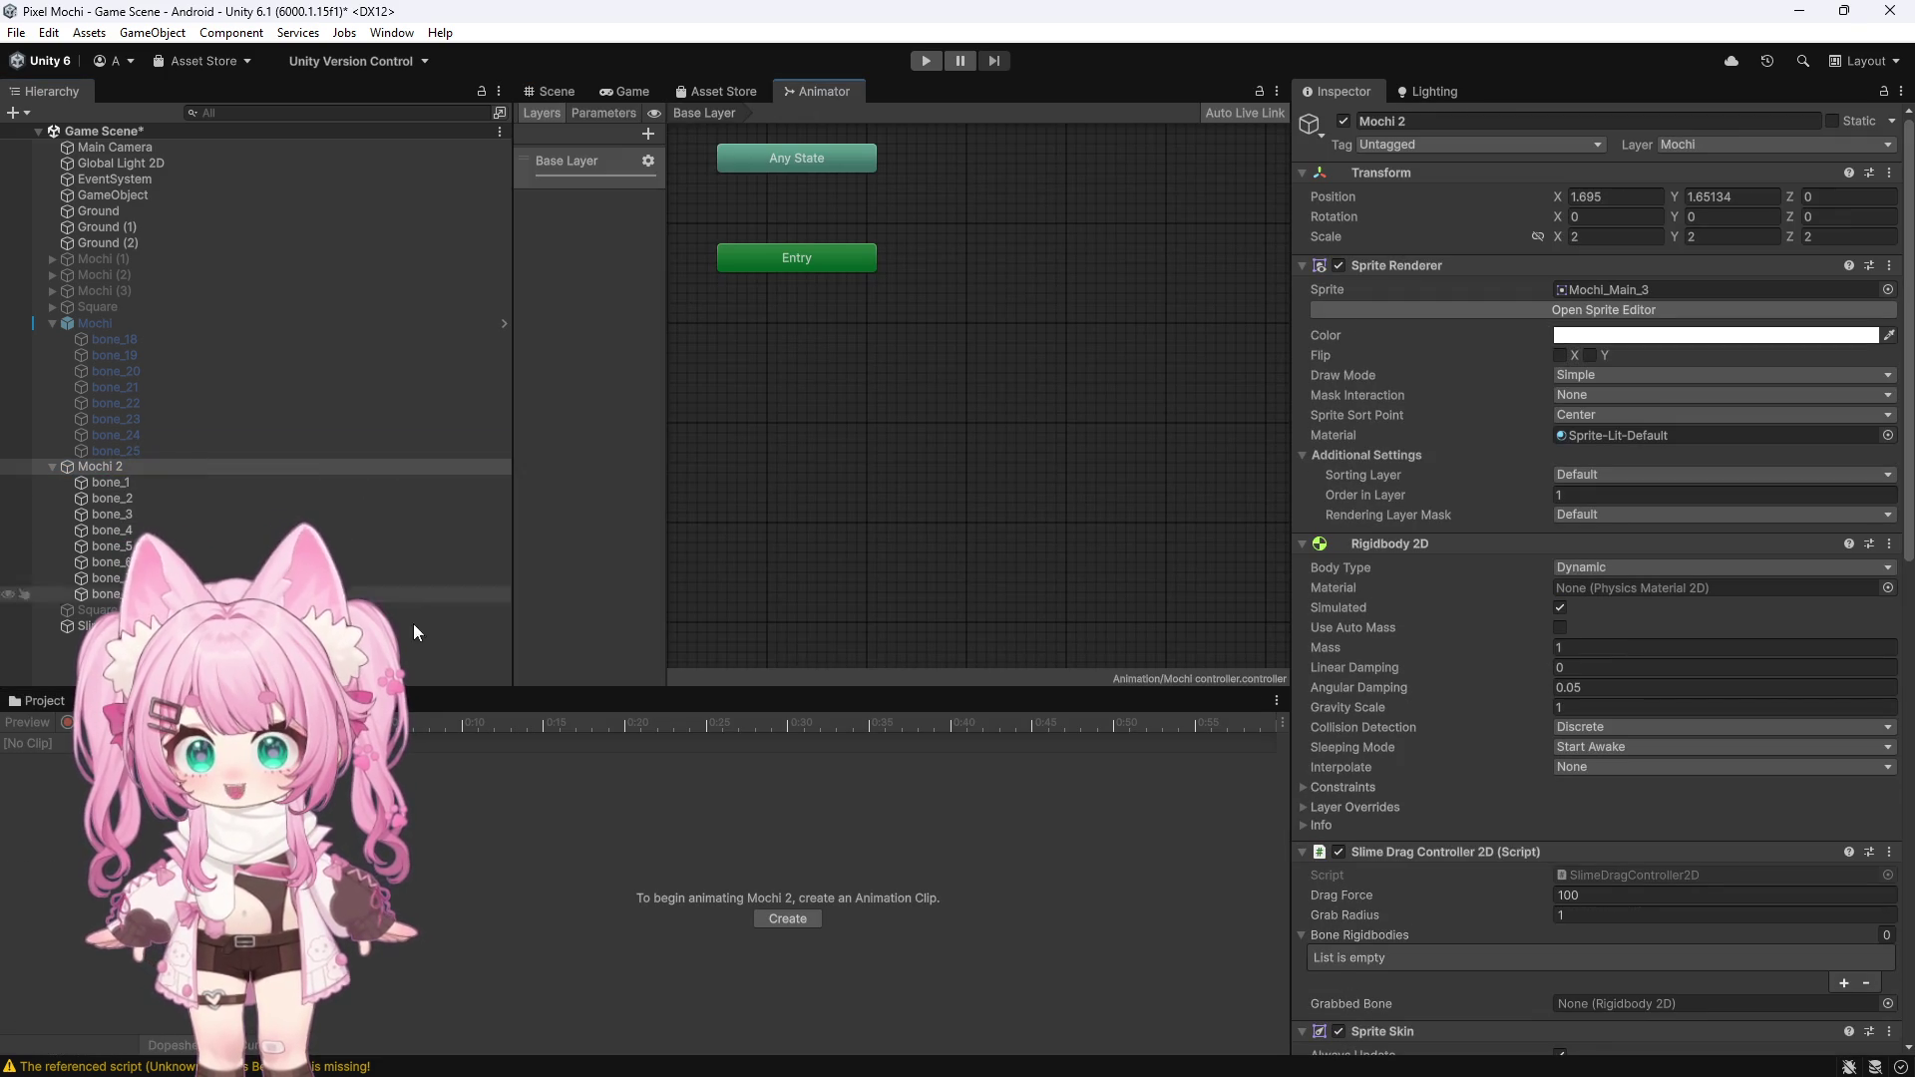
key("ctrl+5")
mouse_move(770, 493)
left_mouse_down()
mouse_move(824, 460)
mouse_move(758, 349)
left_mouse_up()
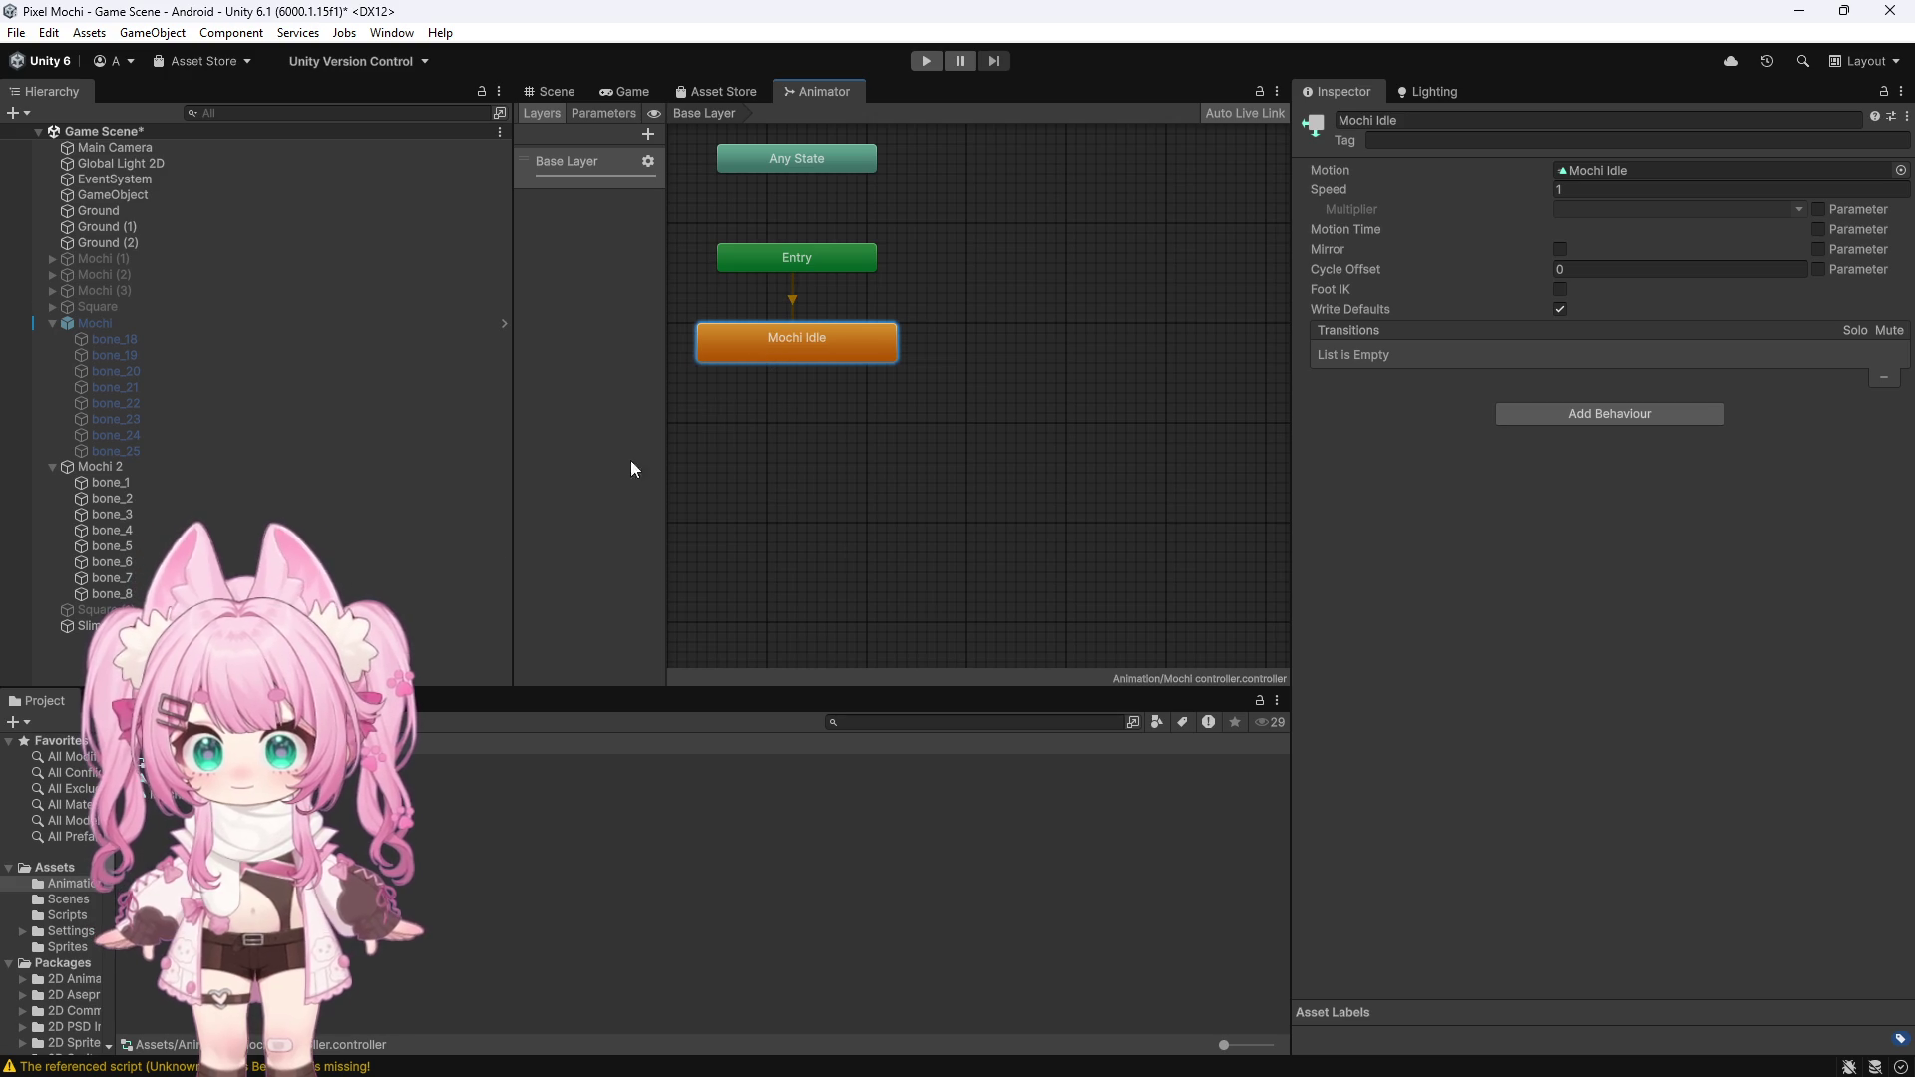
left_click_drag(735, 497, 784, 451)
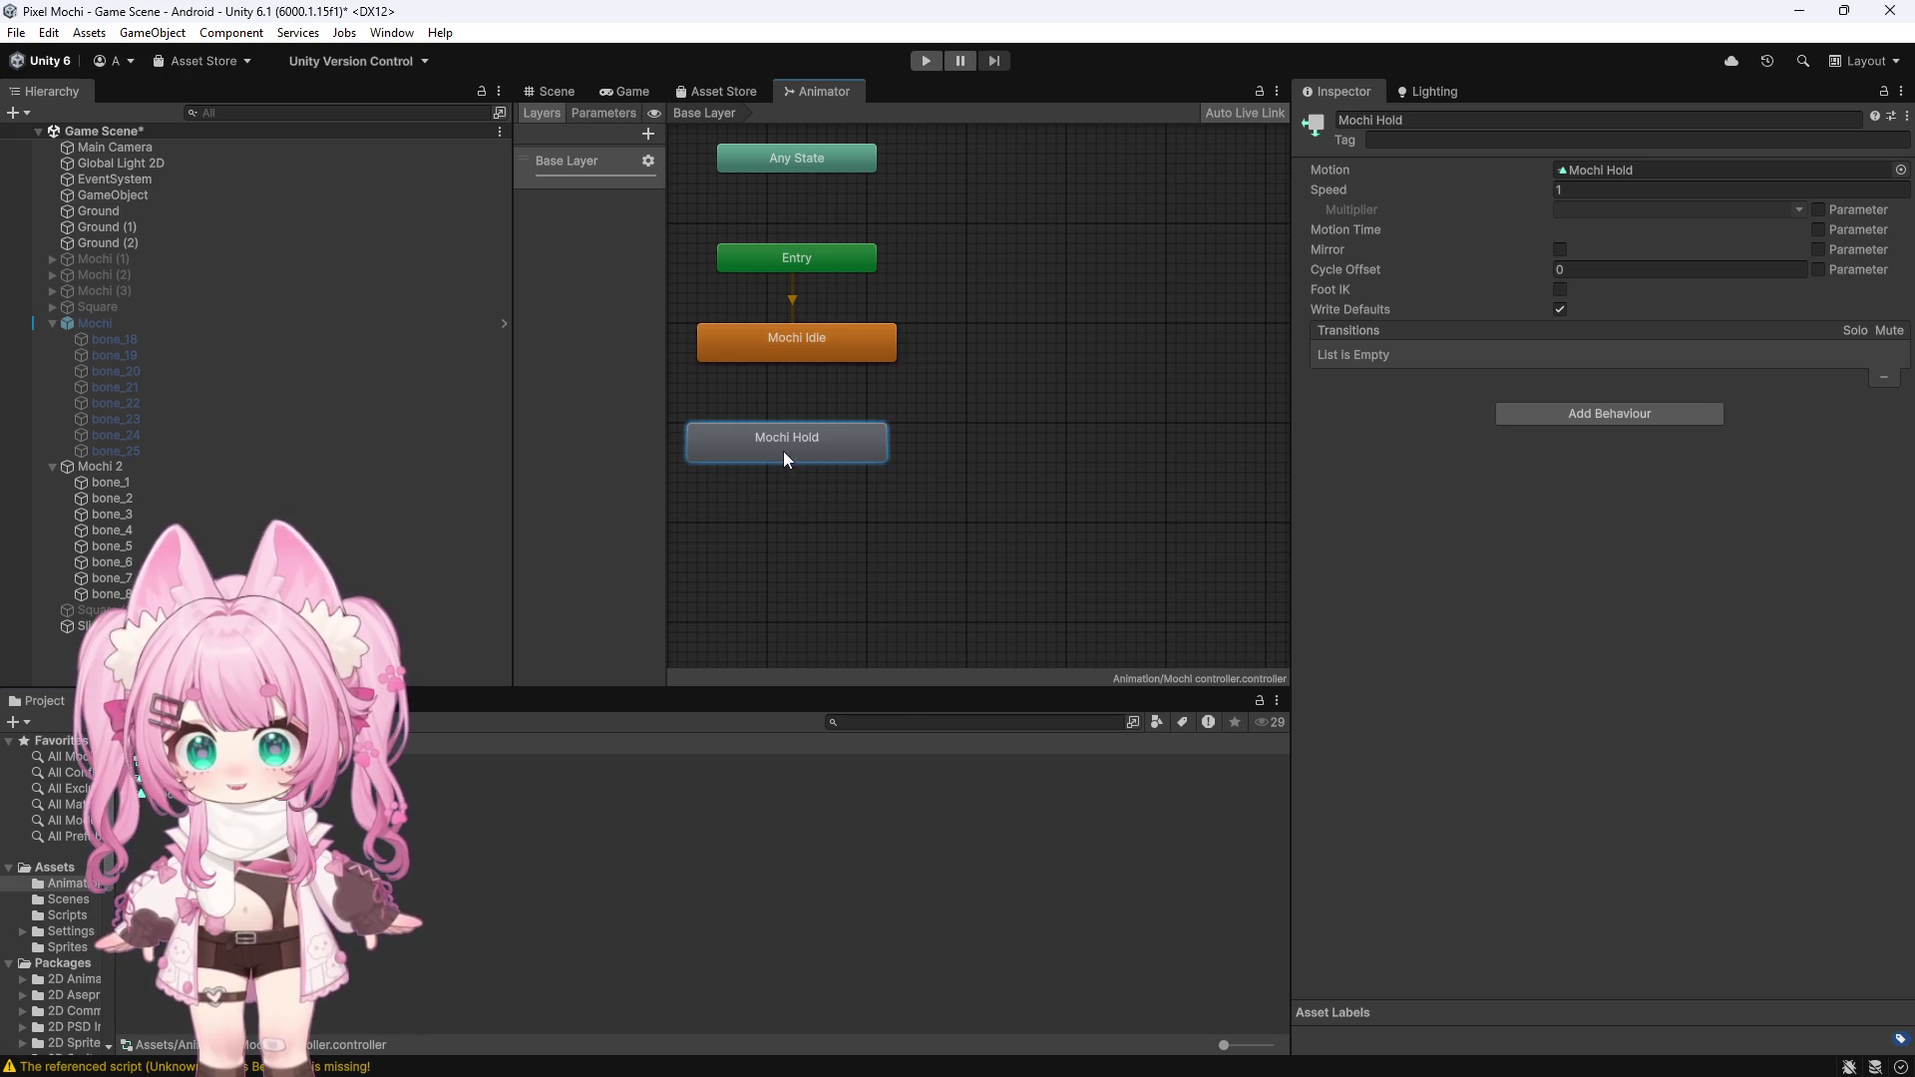
Make transitions from Mochi Idle to Mochi Hold and from Mochi Hold back to Mochi Idle
right_click(748, 331)
left_click(778, 344)
left_click(811, 442)
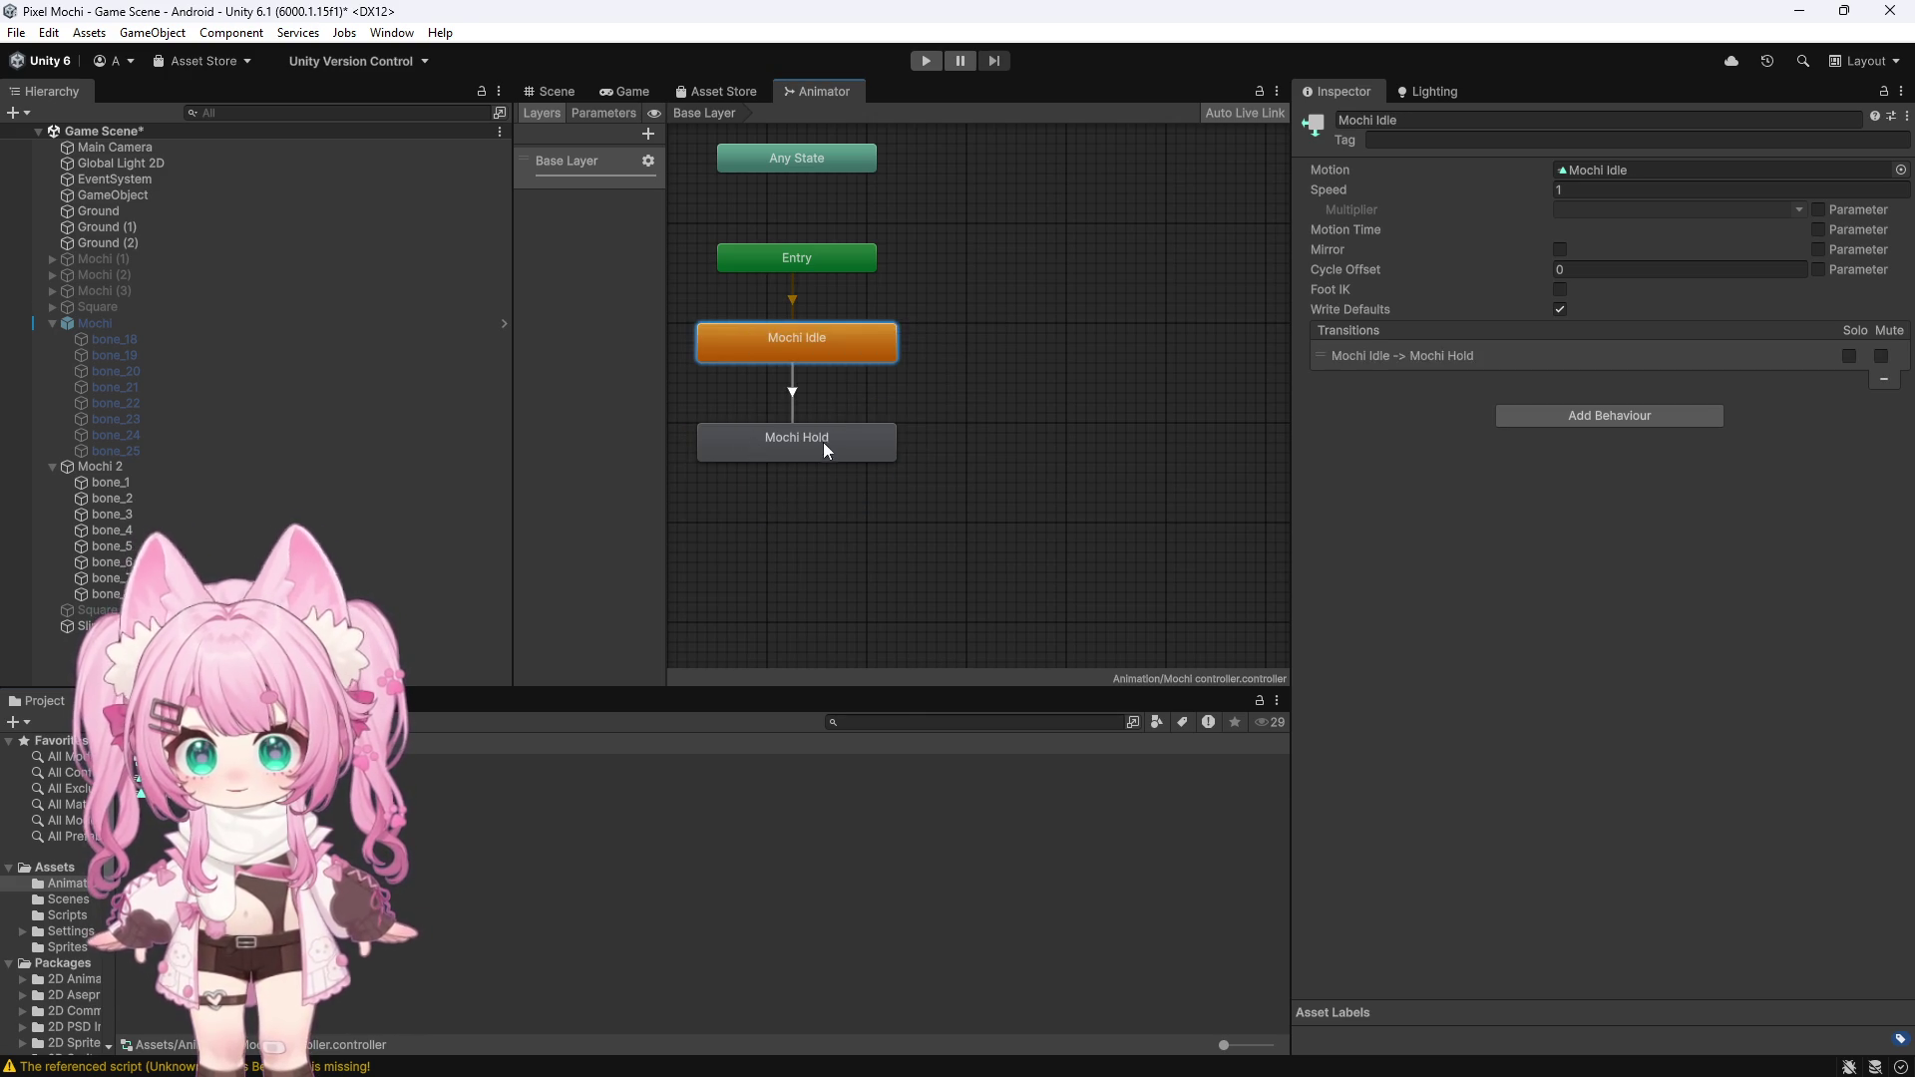
right_click(824, 441)
left_click(848, 454)
left_click(862, 341)
Disable Has Exit Time on both transitions, add a condition to Idle-to-Hold, and add a new layer
left_click(804, 399)
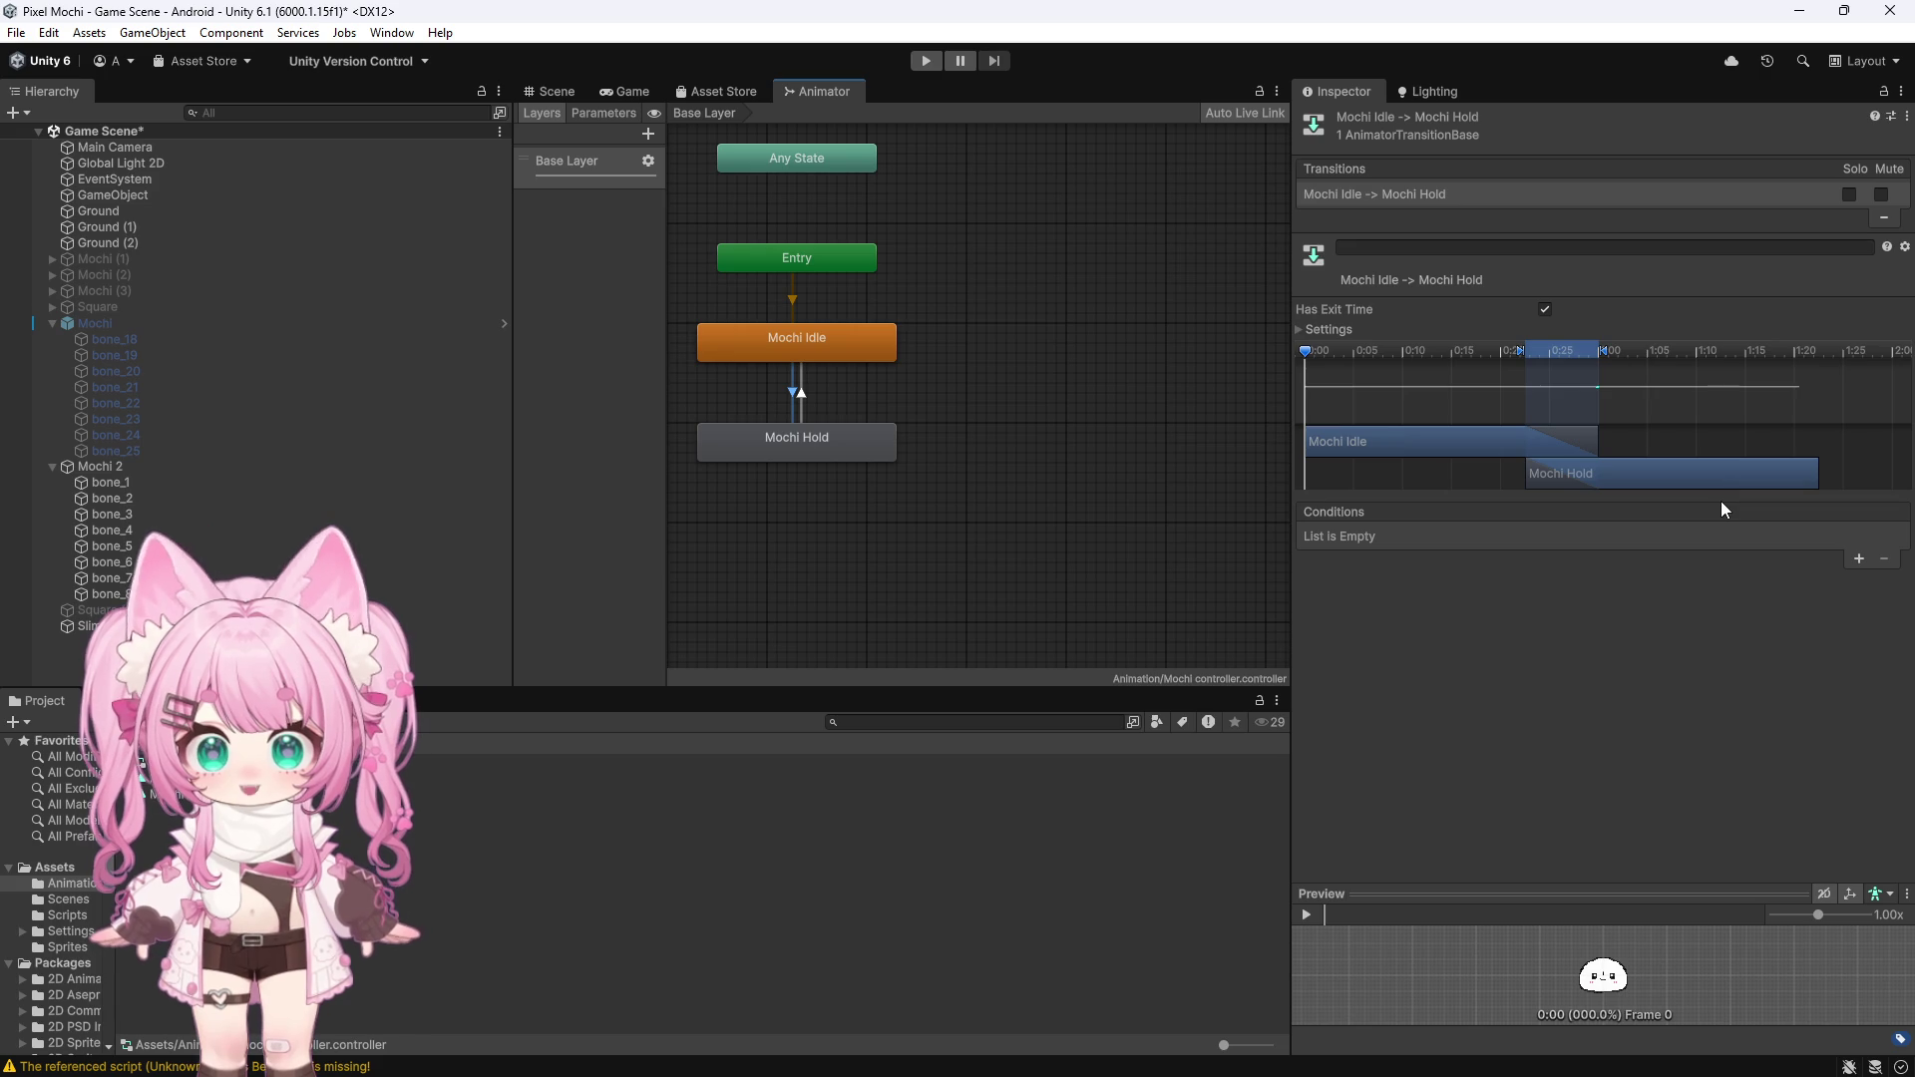
left_click(1545, 309)
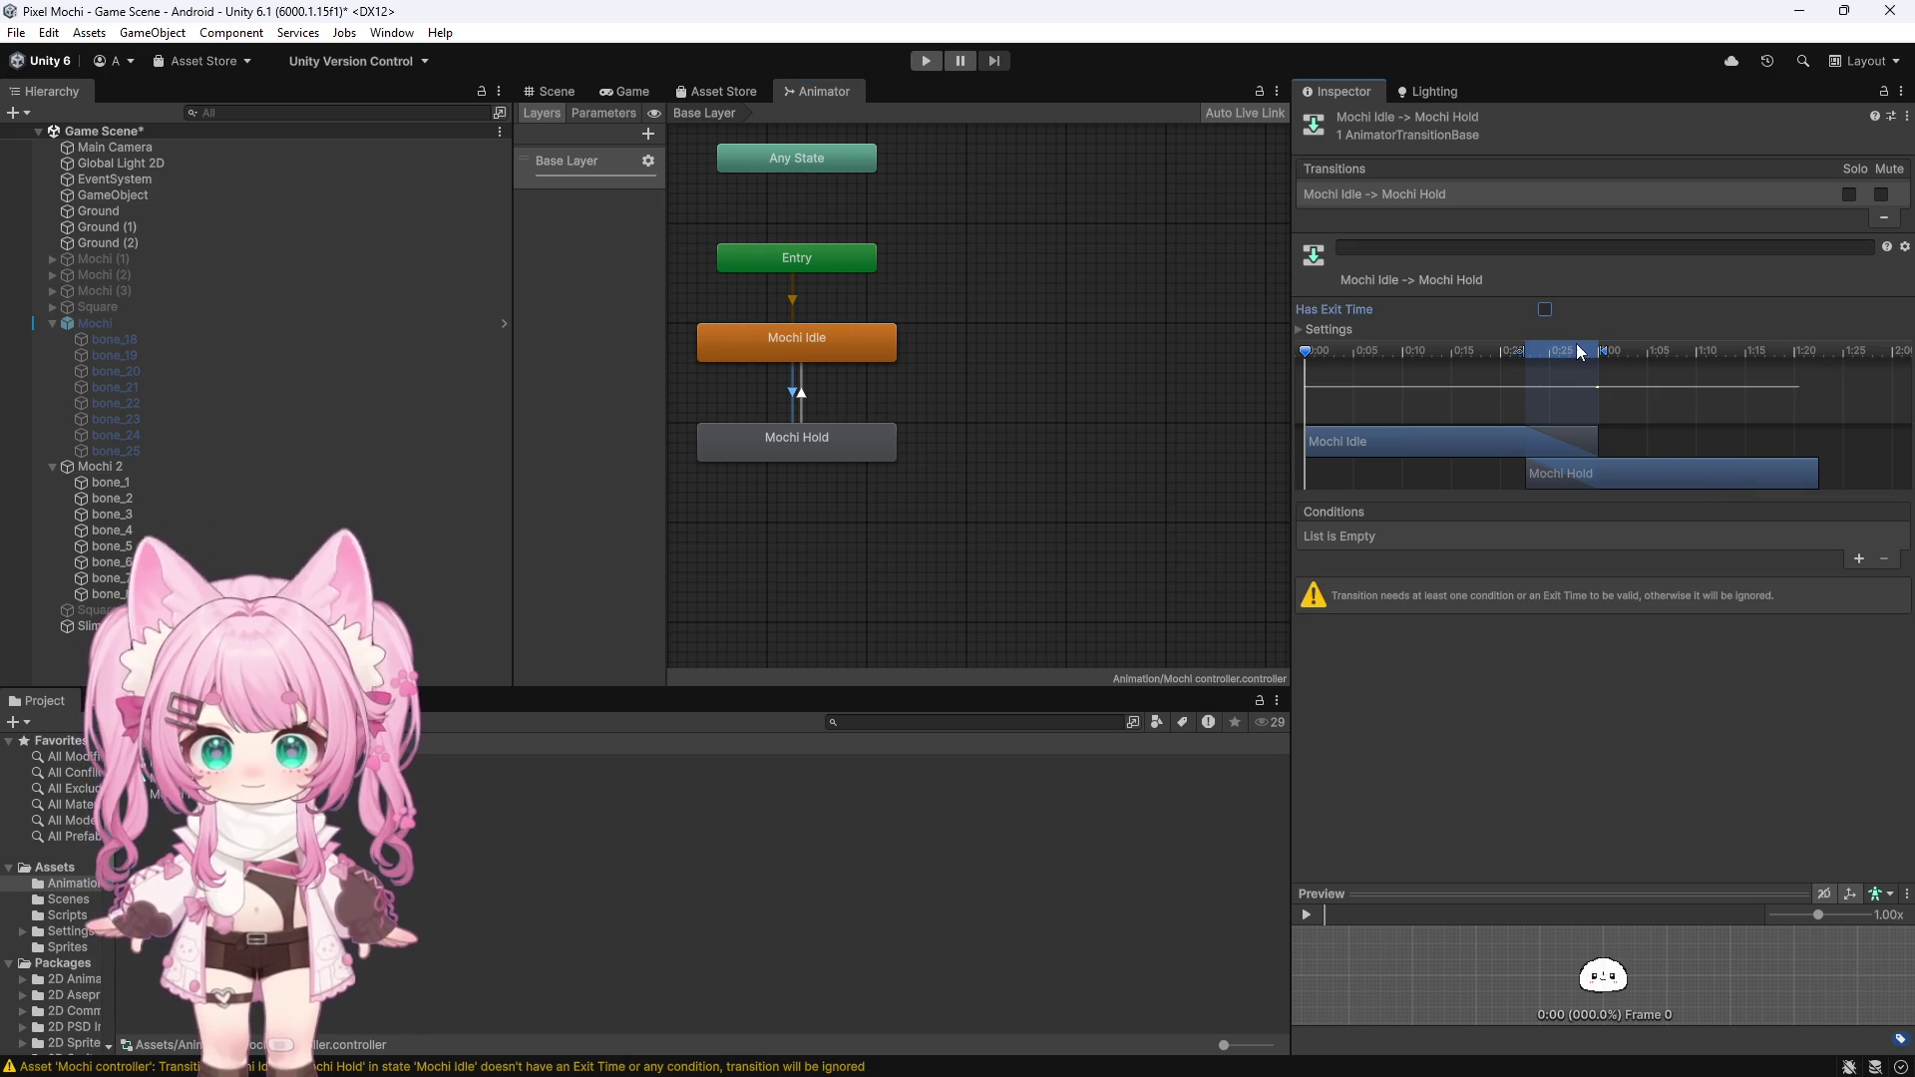
left_click(1299, 329)
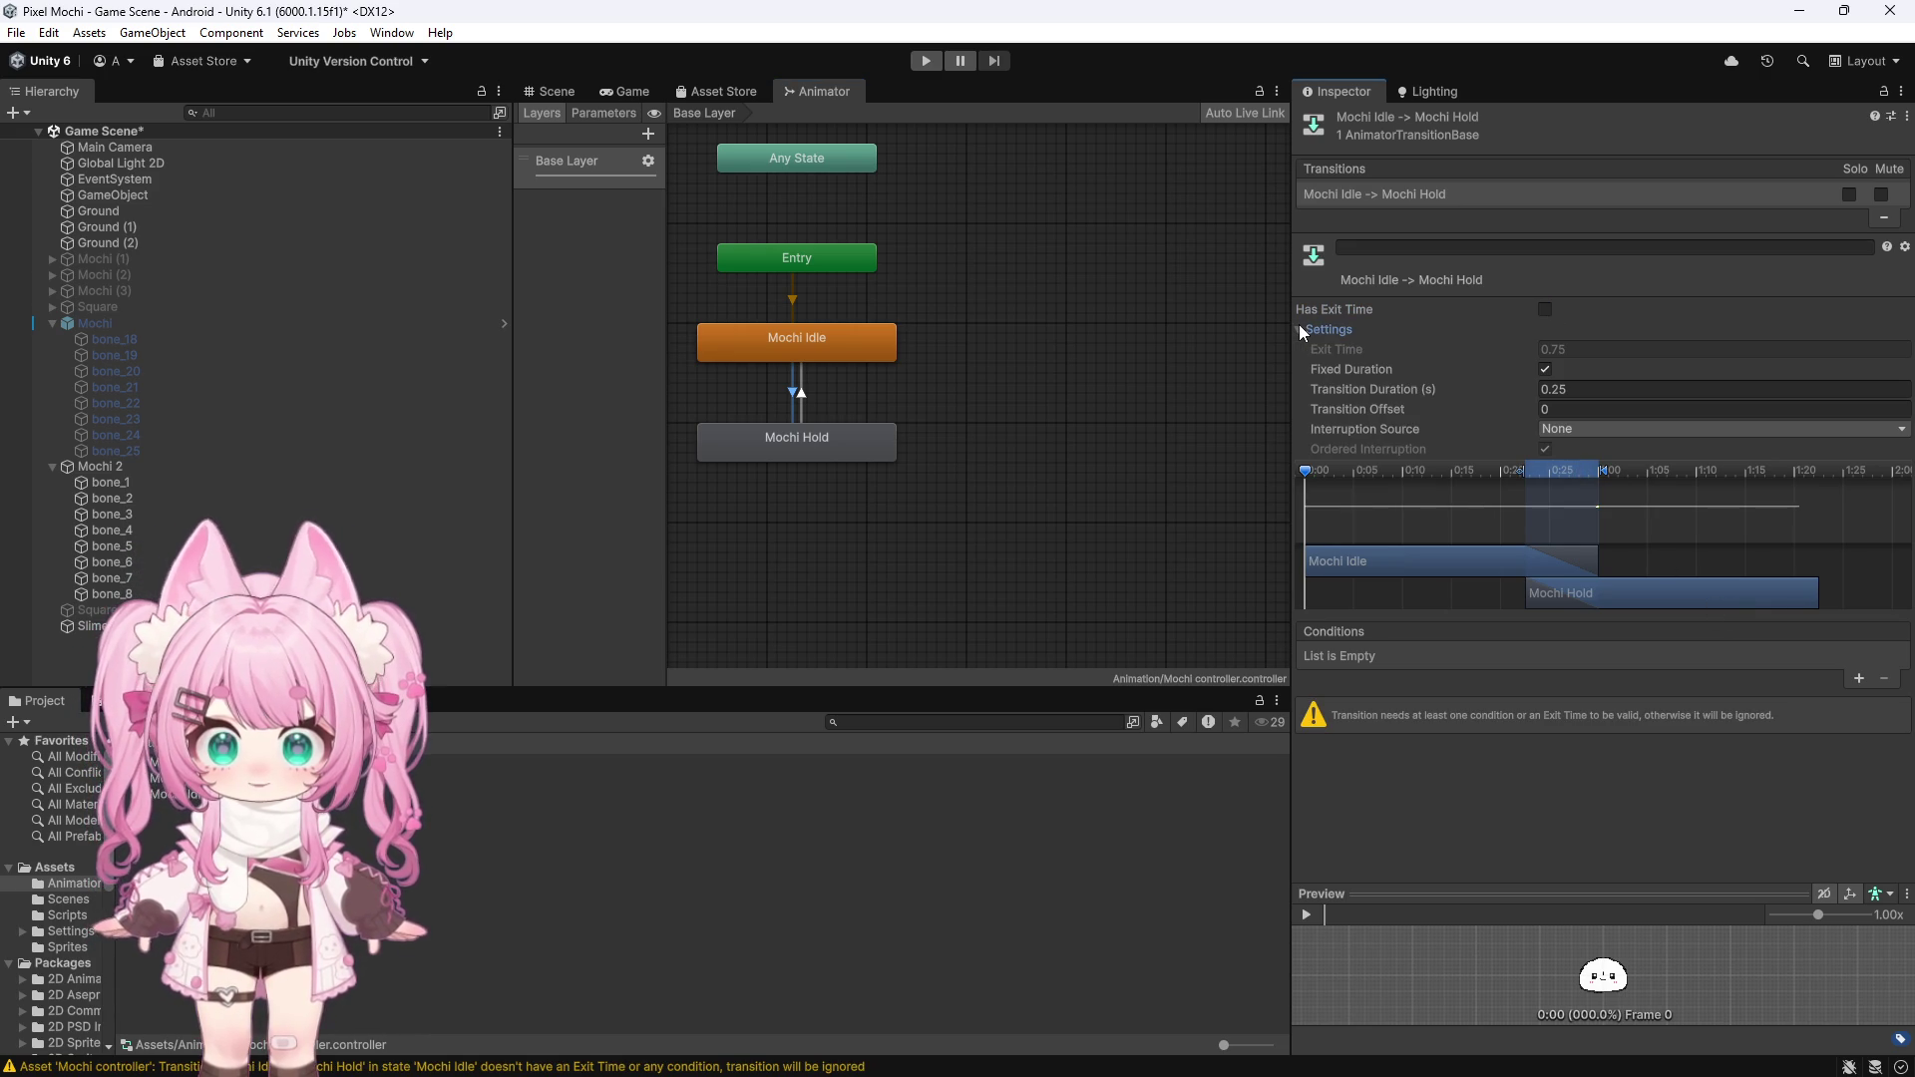
left_click(803, 399)
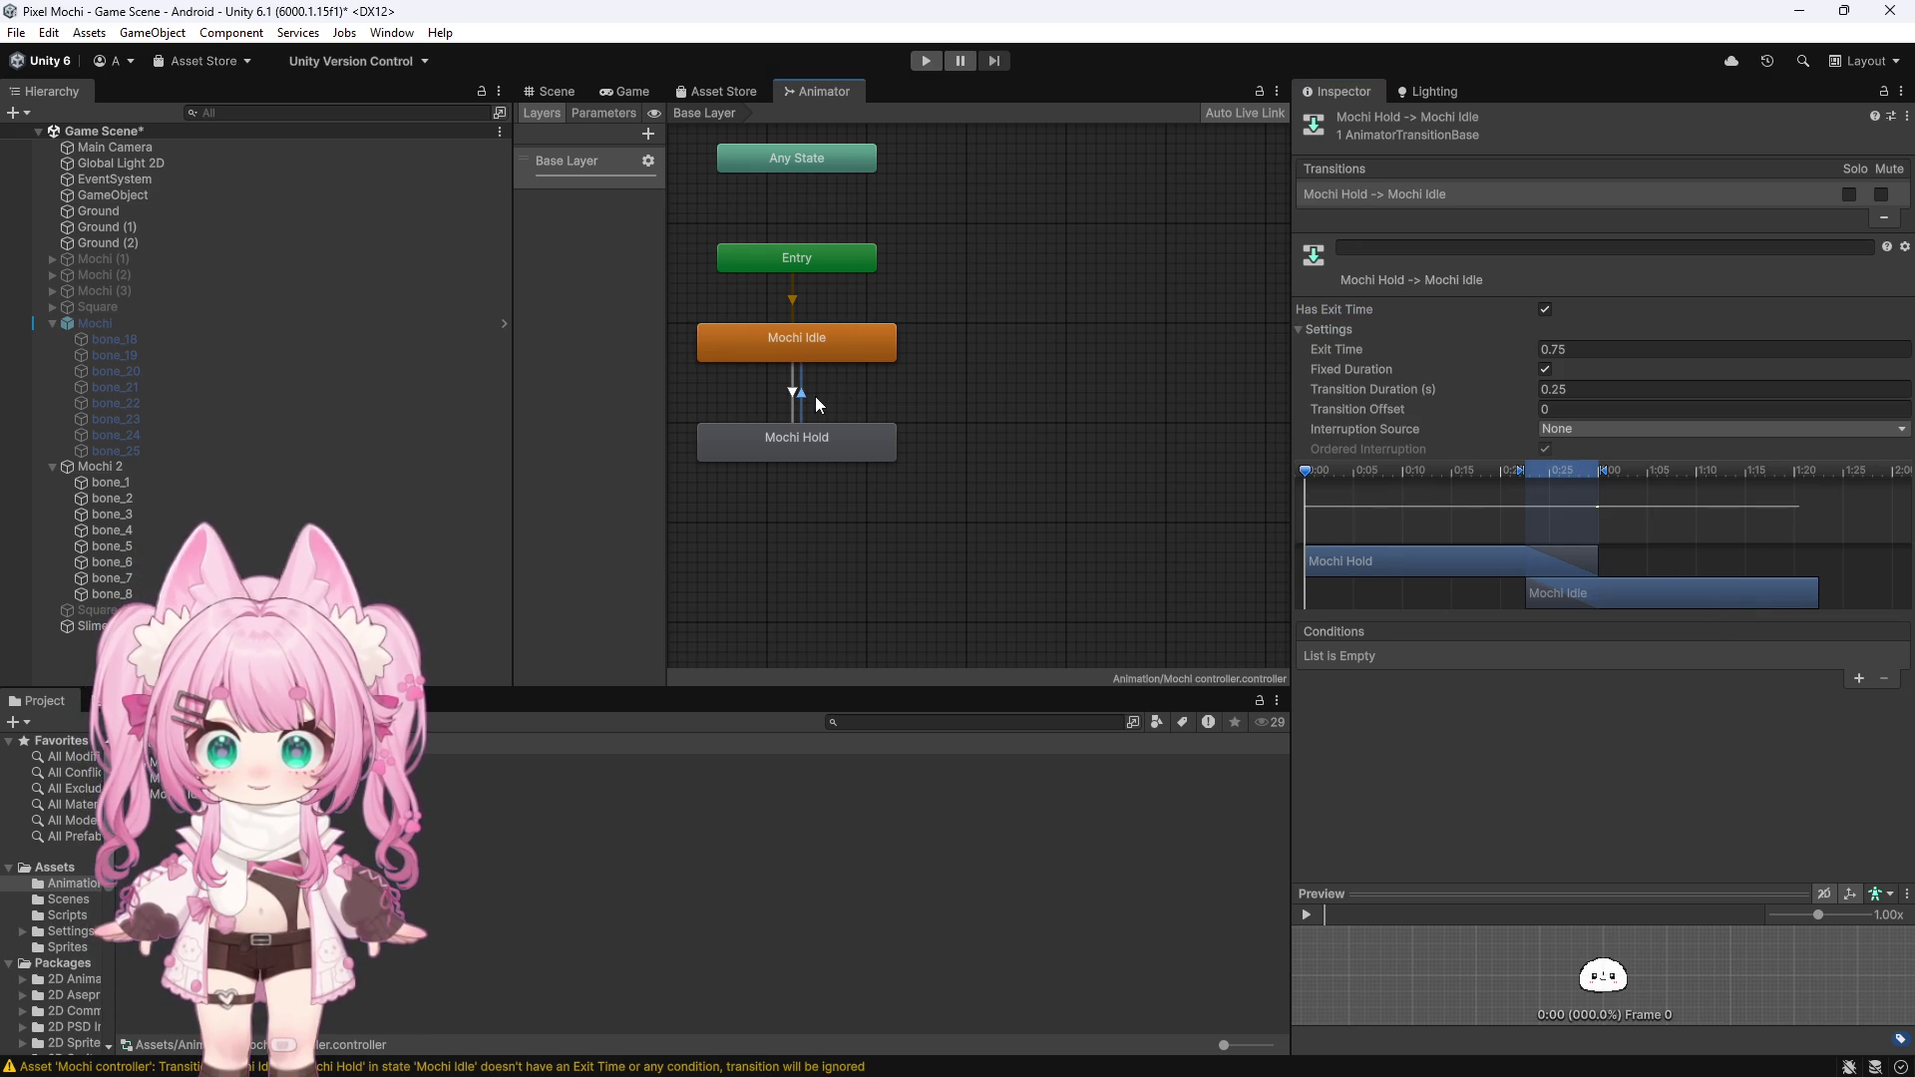
left_click(1545, 311)
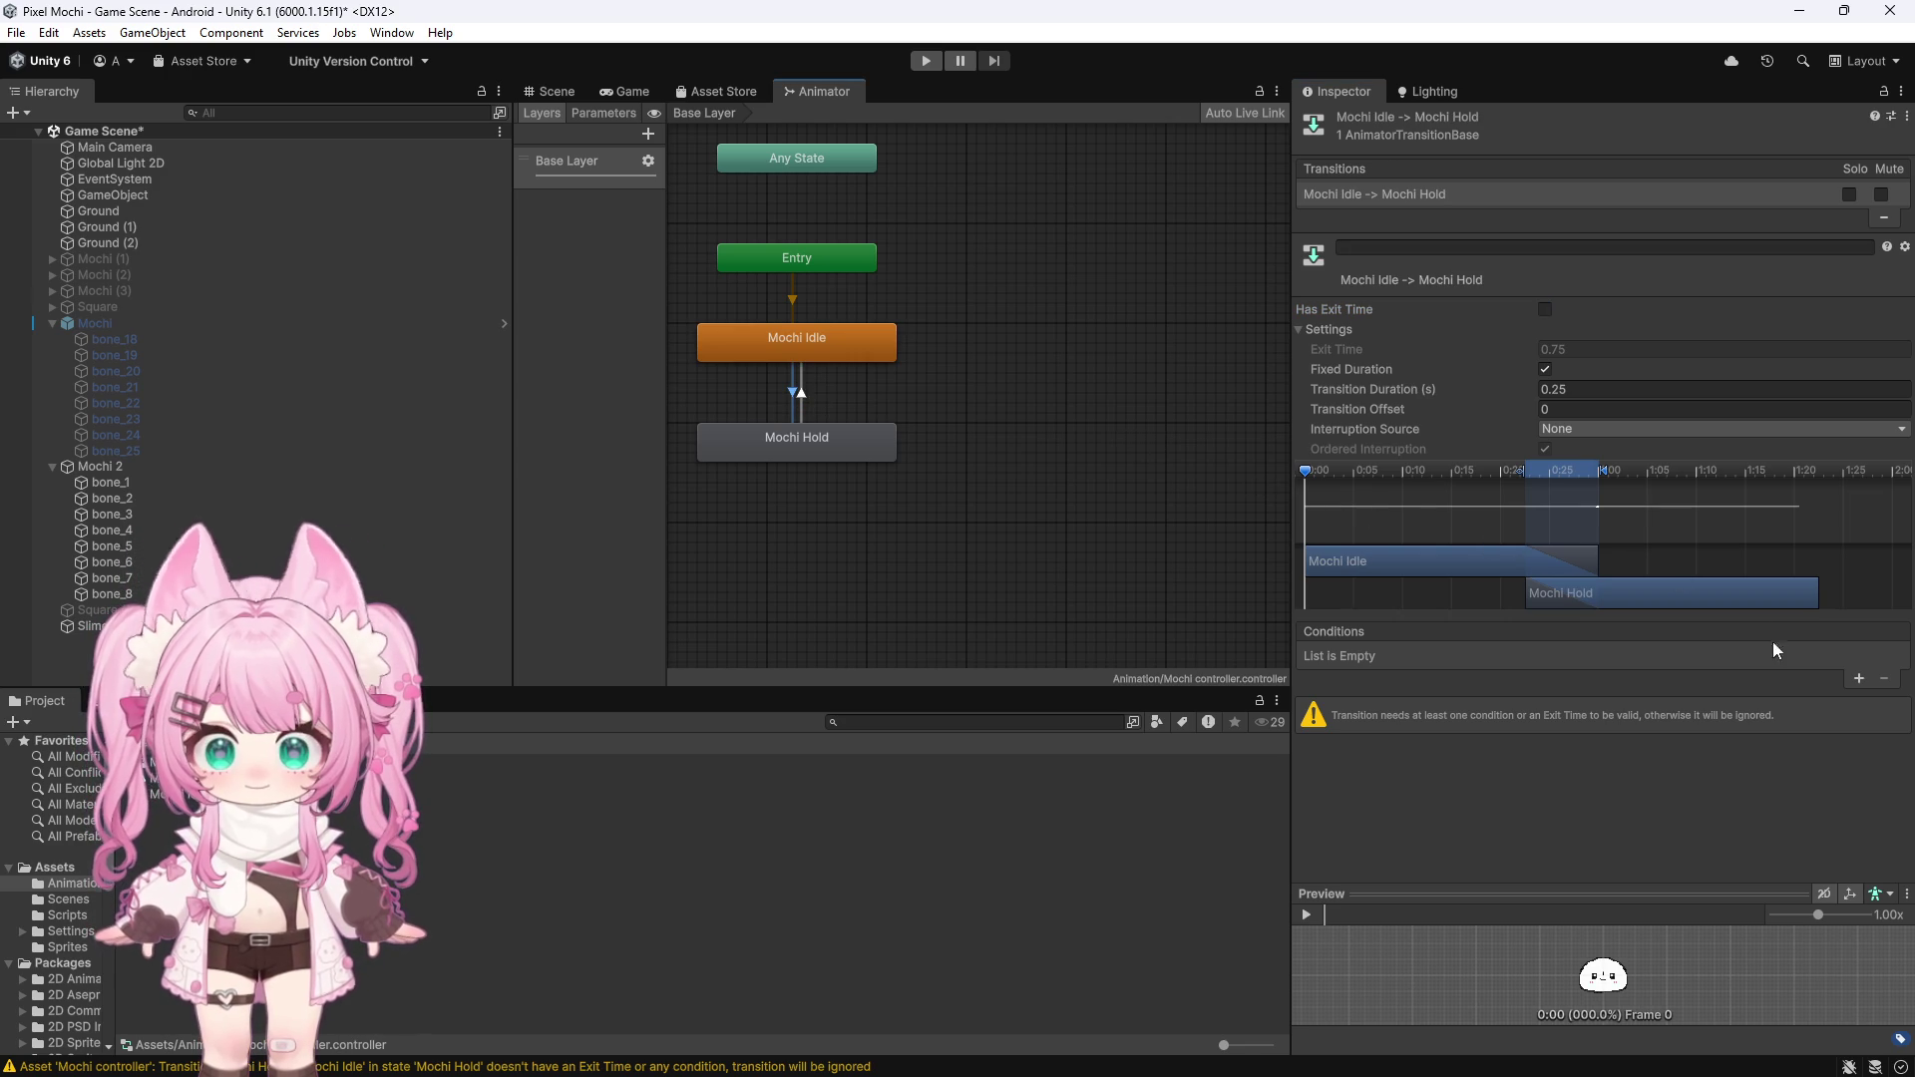
left_click(1859, 680)
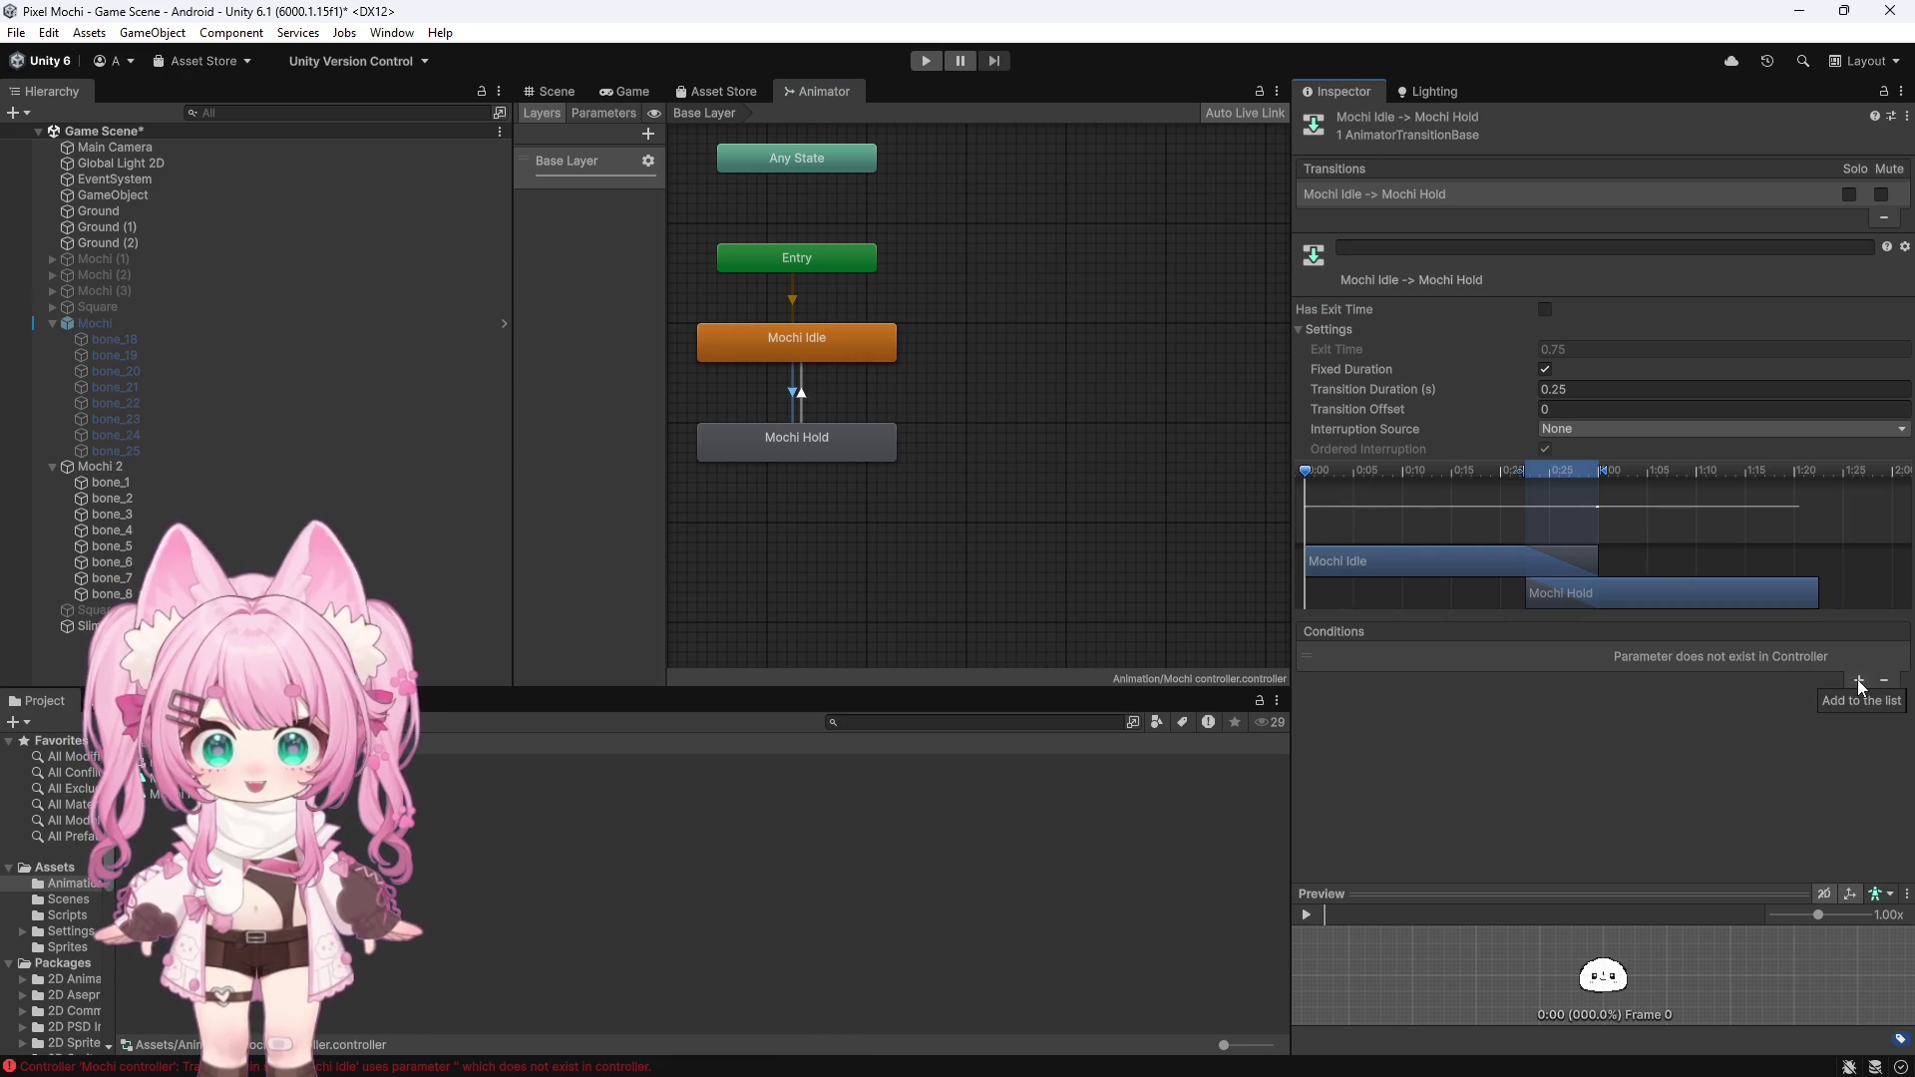
left_click(649, 134)
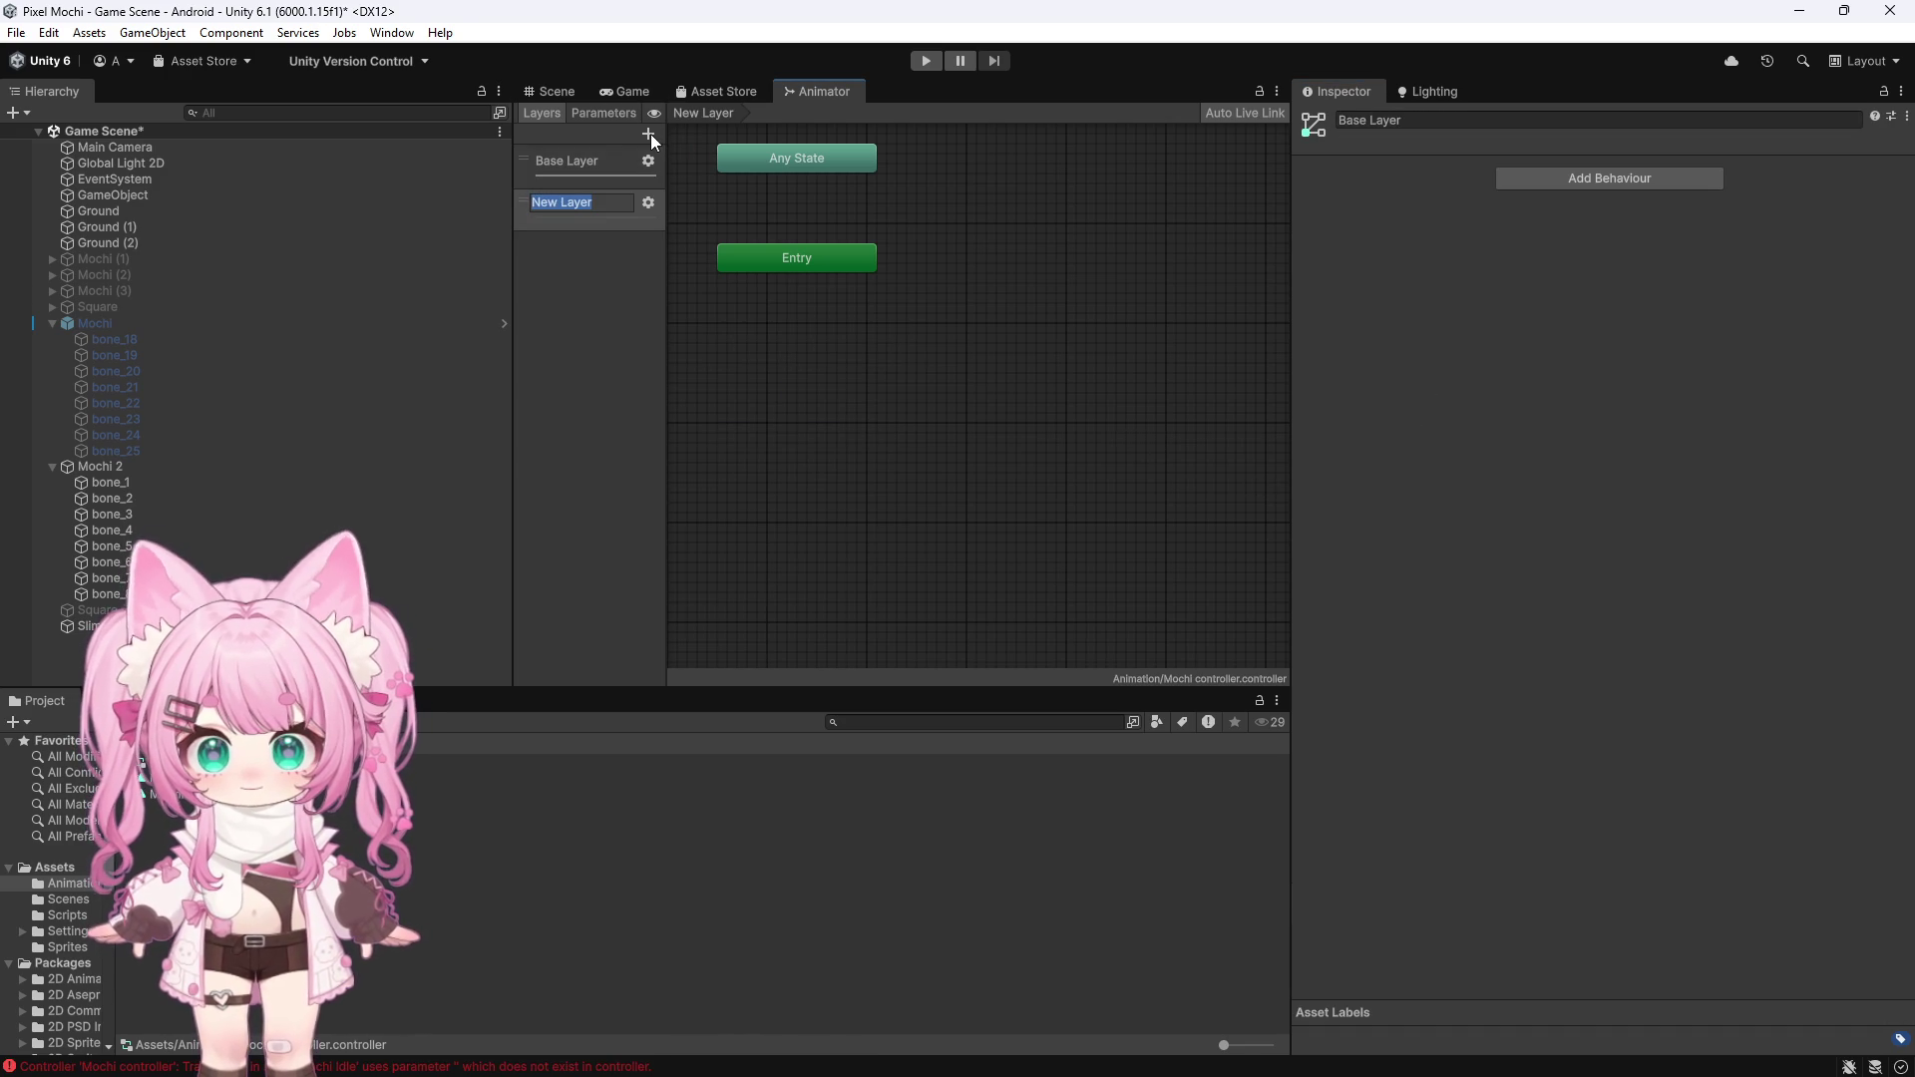
Undo the stray layer, then add a trigger parameter and a bool parameter to the Animator
key("ctrl+z")
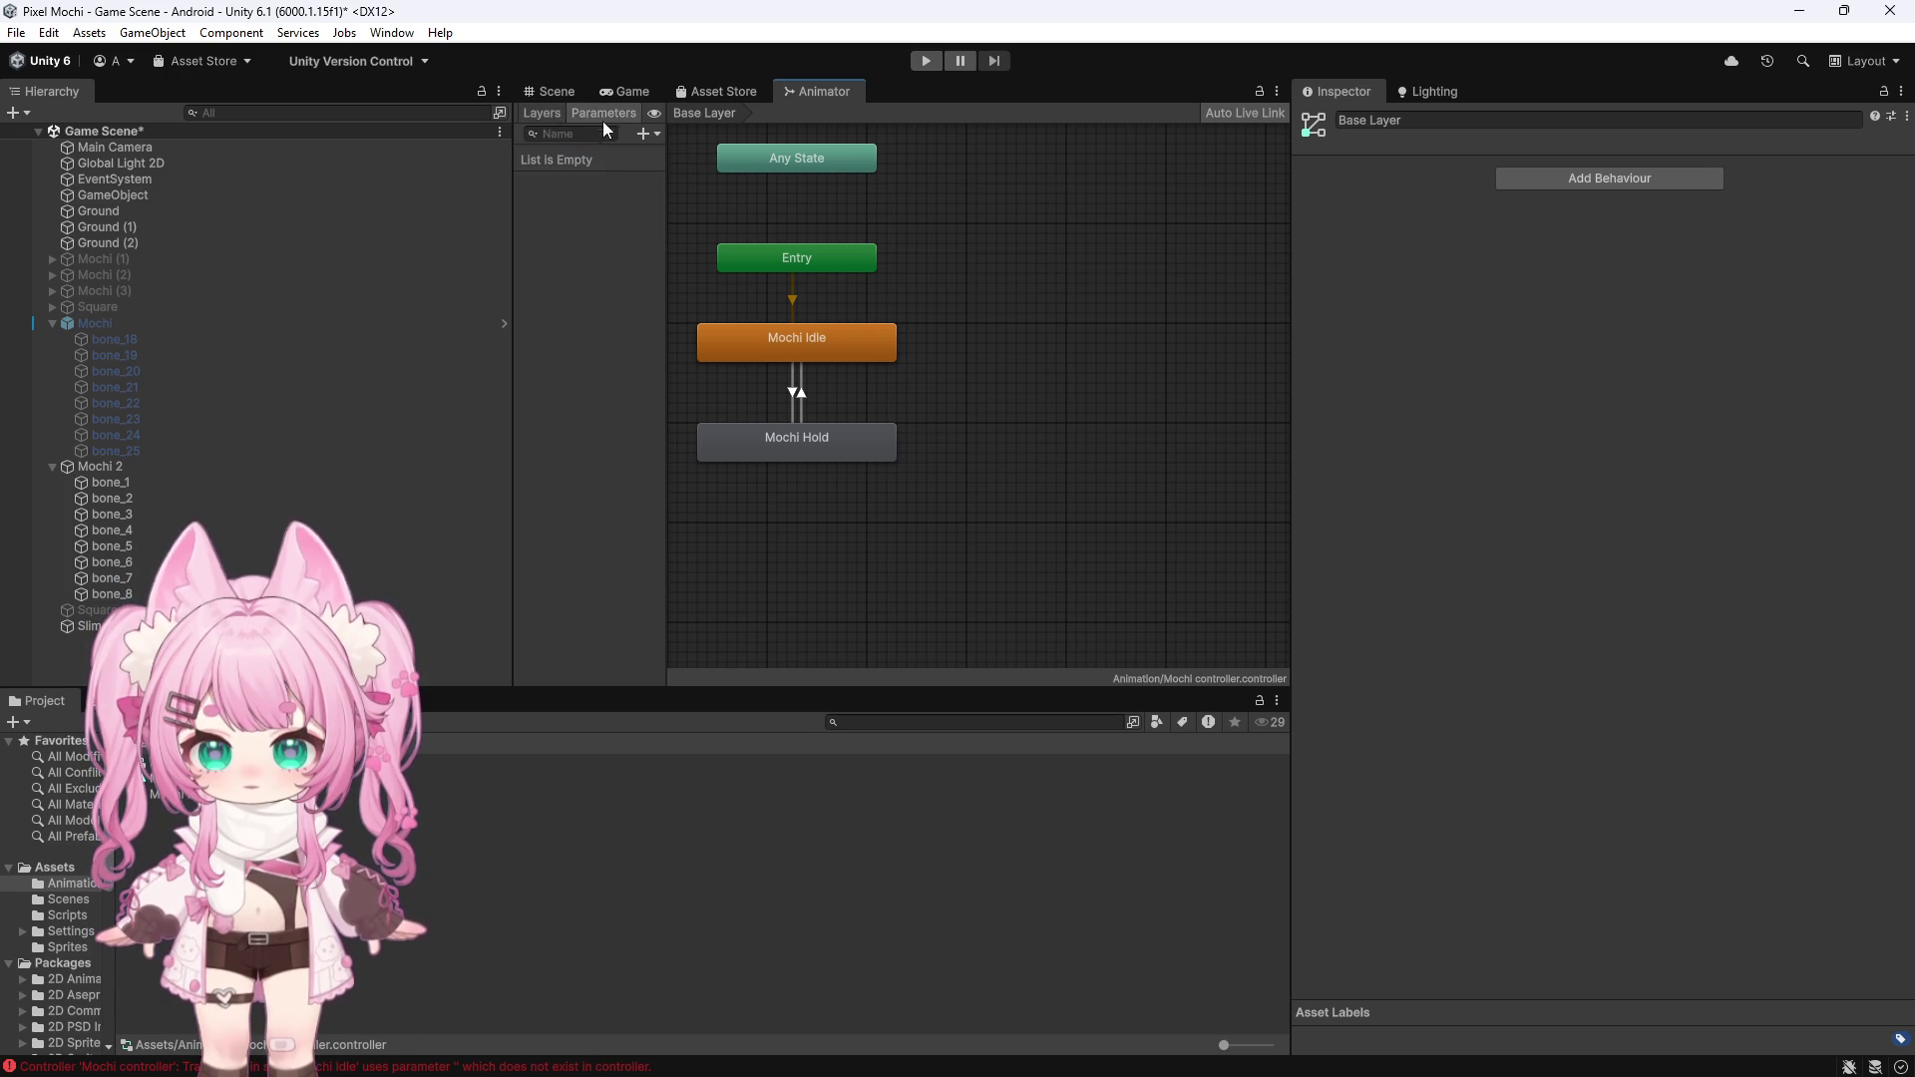
left_click(645, 134)
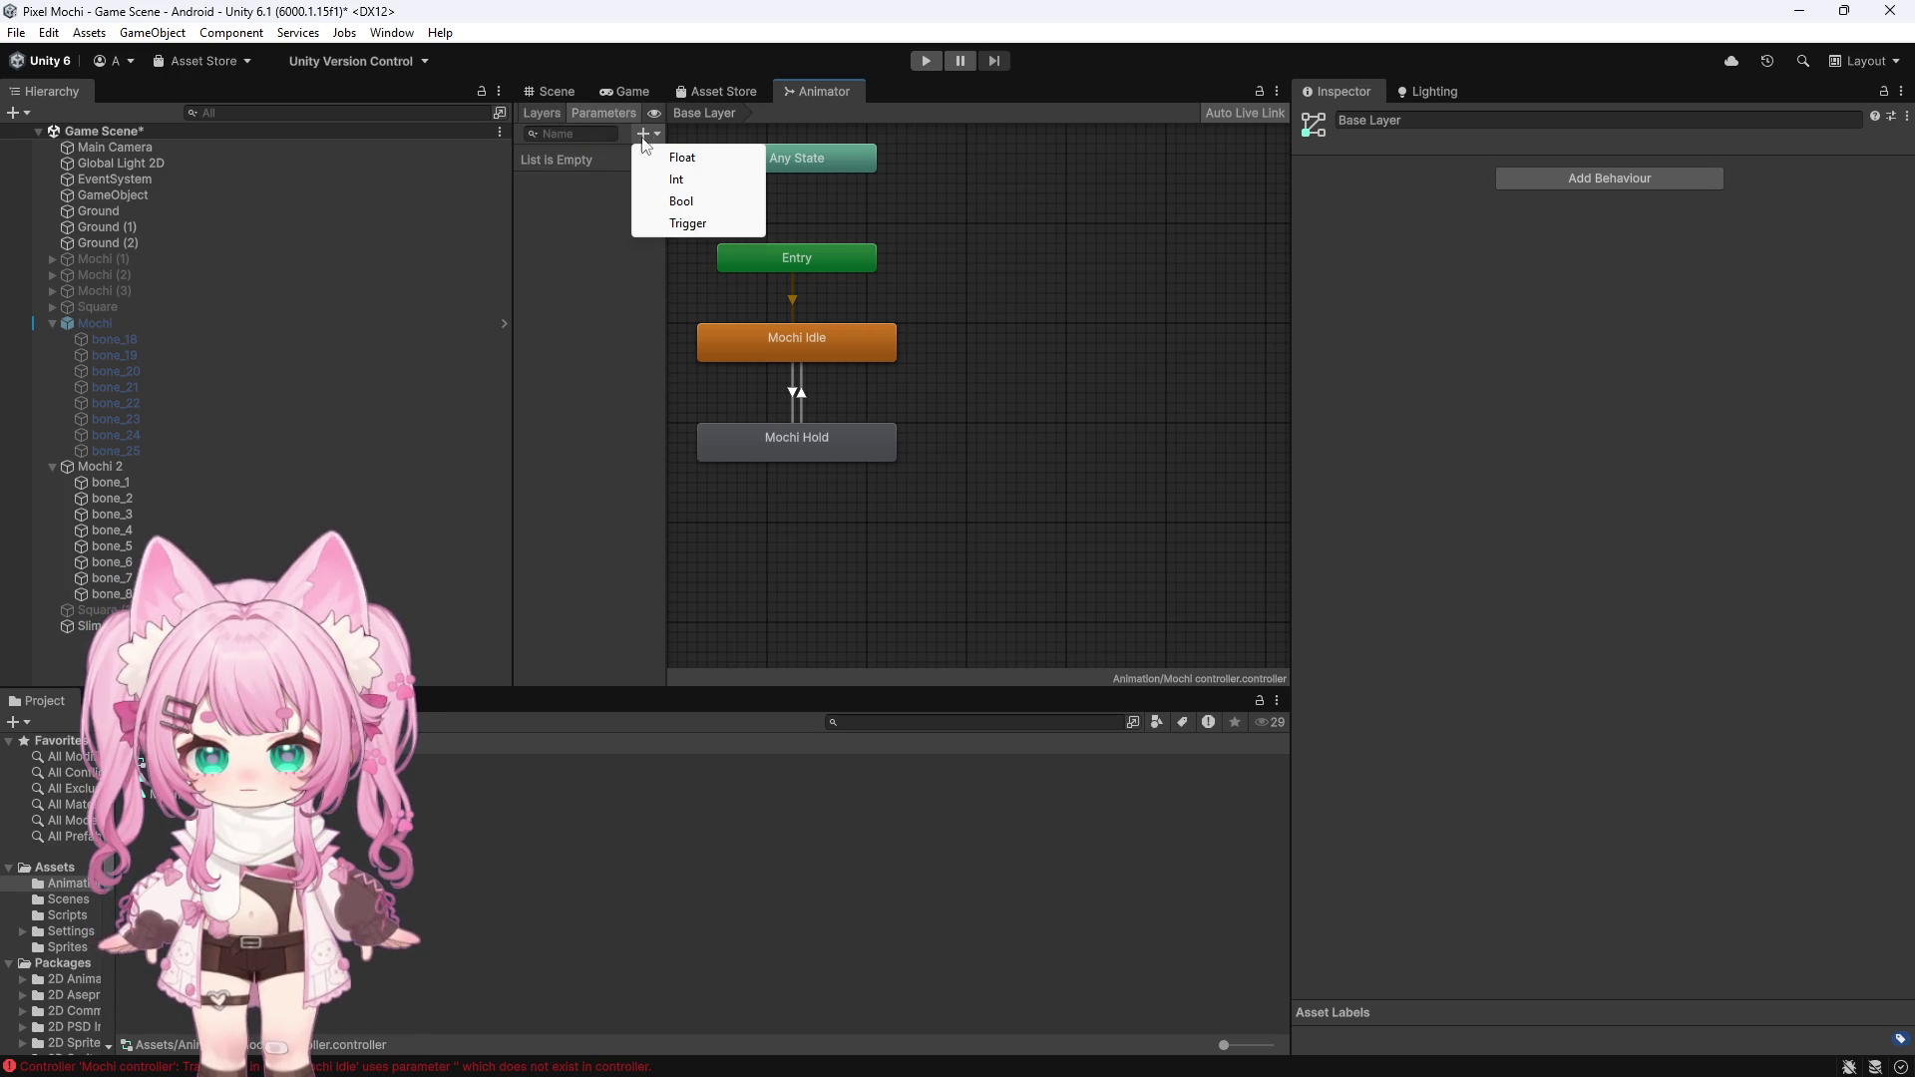
left_click(684, 224)
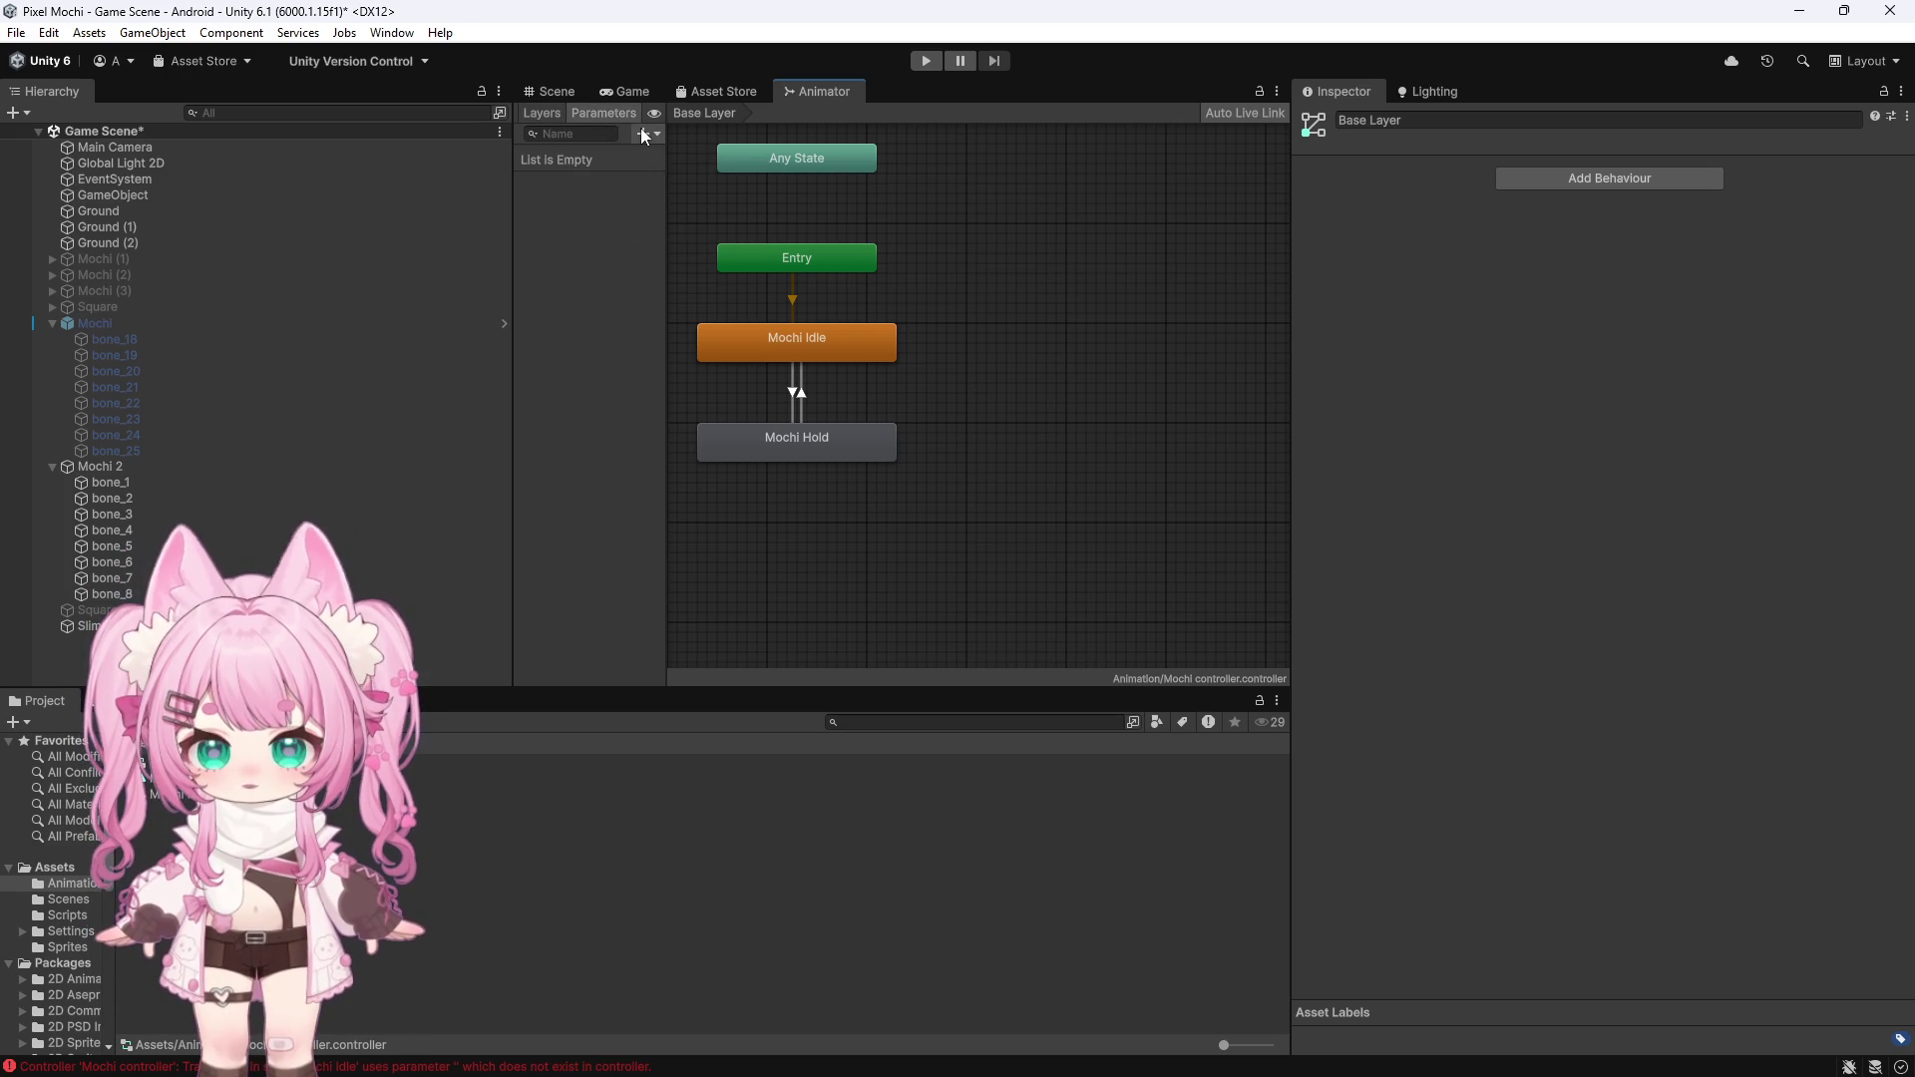
left_click(645, 133)
left_click(674, 204)
type("Hold")
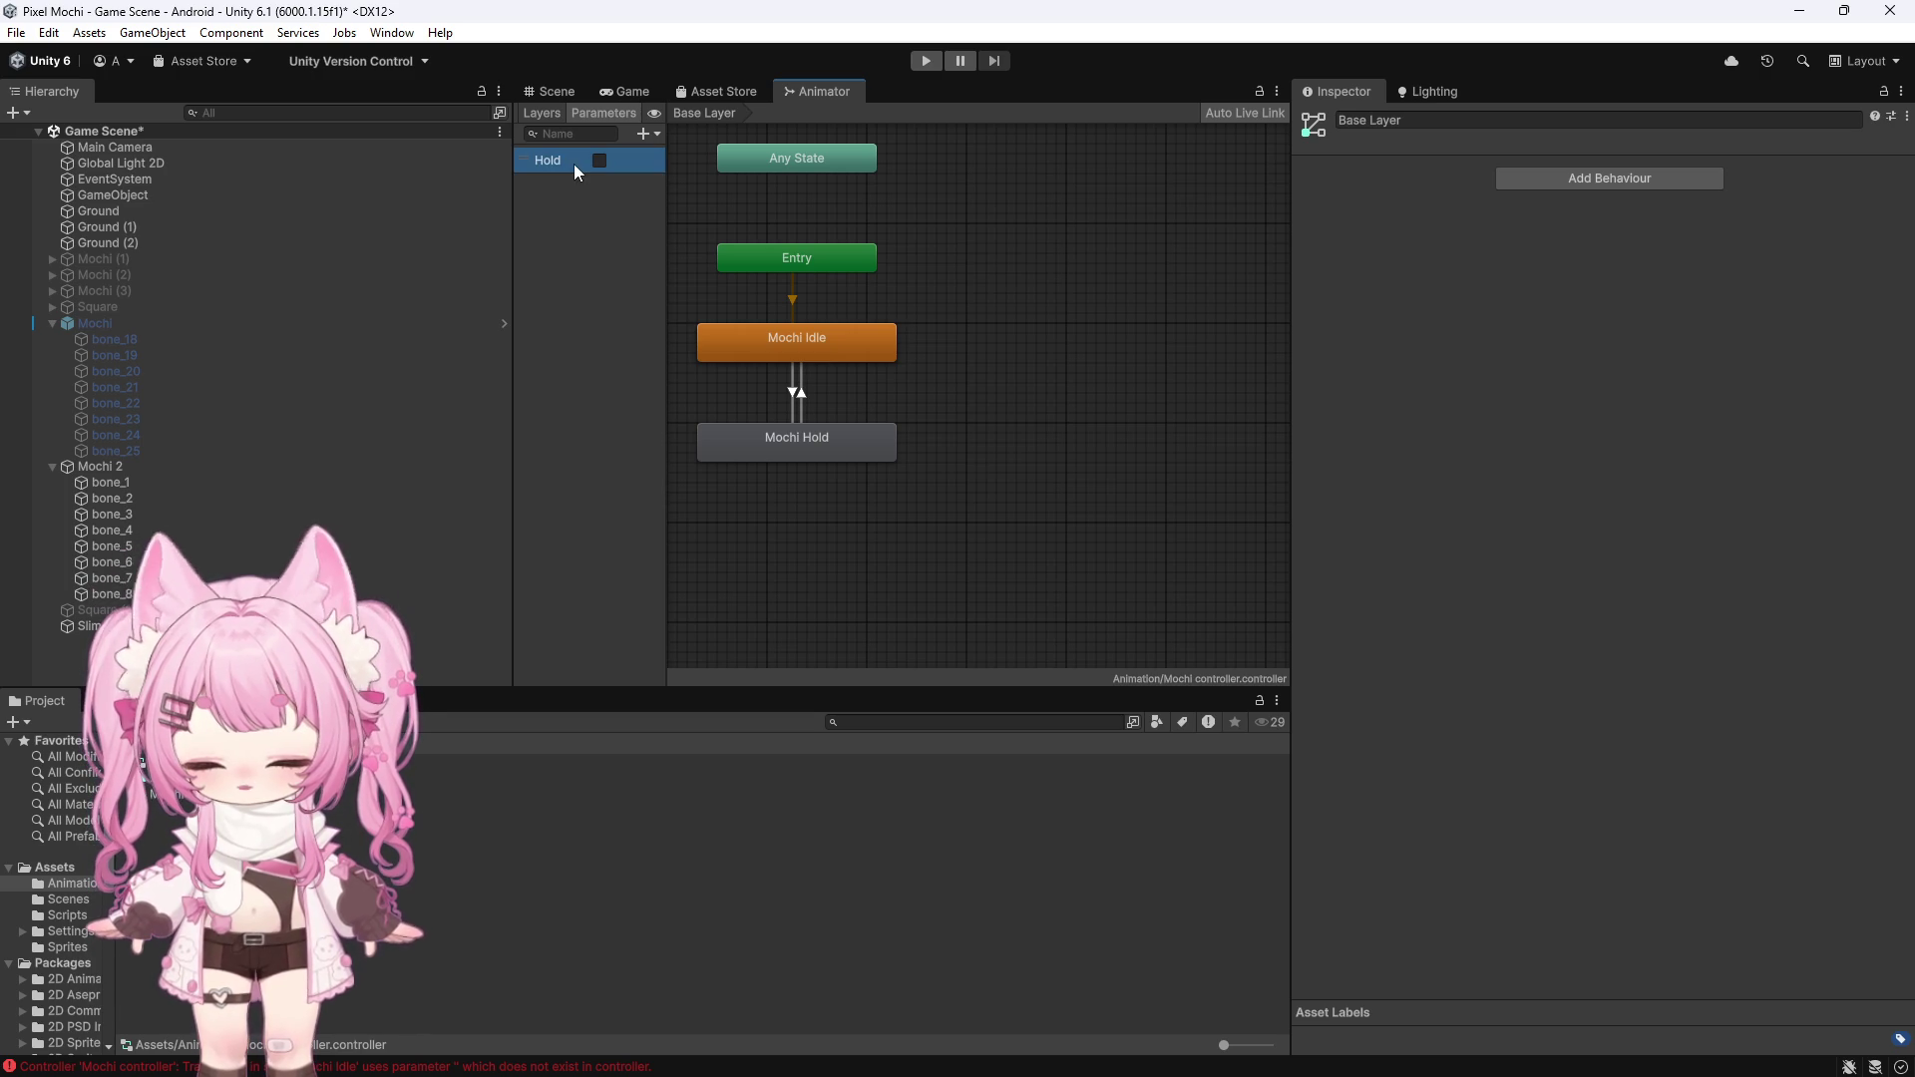
Make Idle-to-Hold require Hold true and Hold-to-Idle require Hold false
left_click(800, 394)
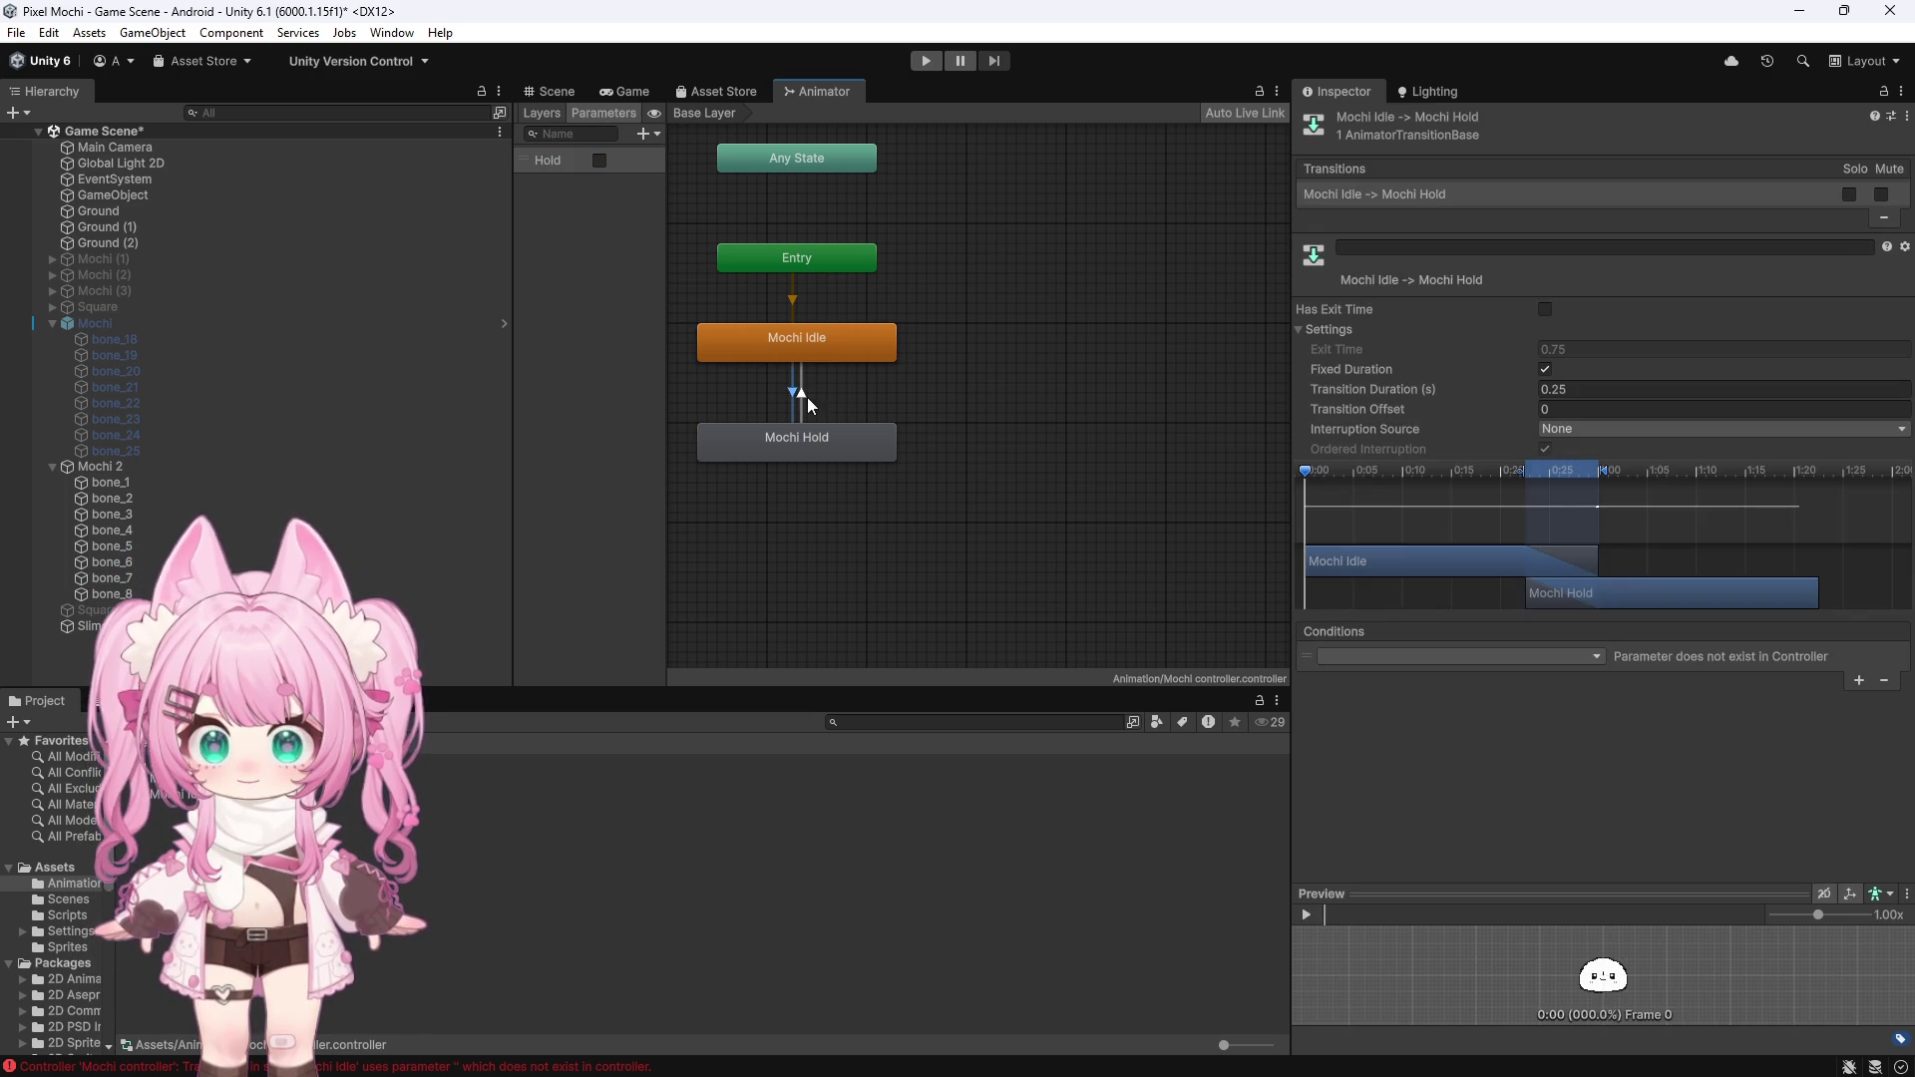
left_click(1576, 664)
left_click(1572, 655)
left_click(1327, 726)
left_click(802, 395)
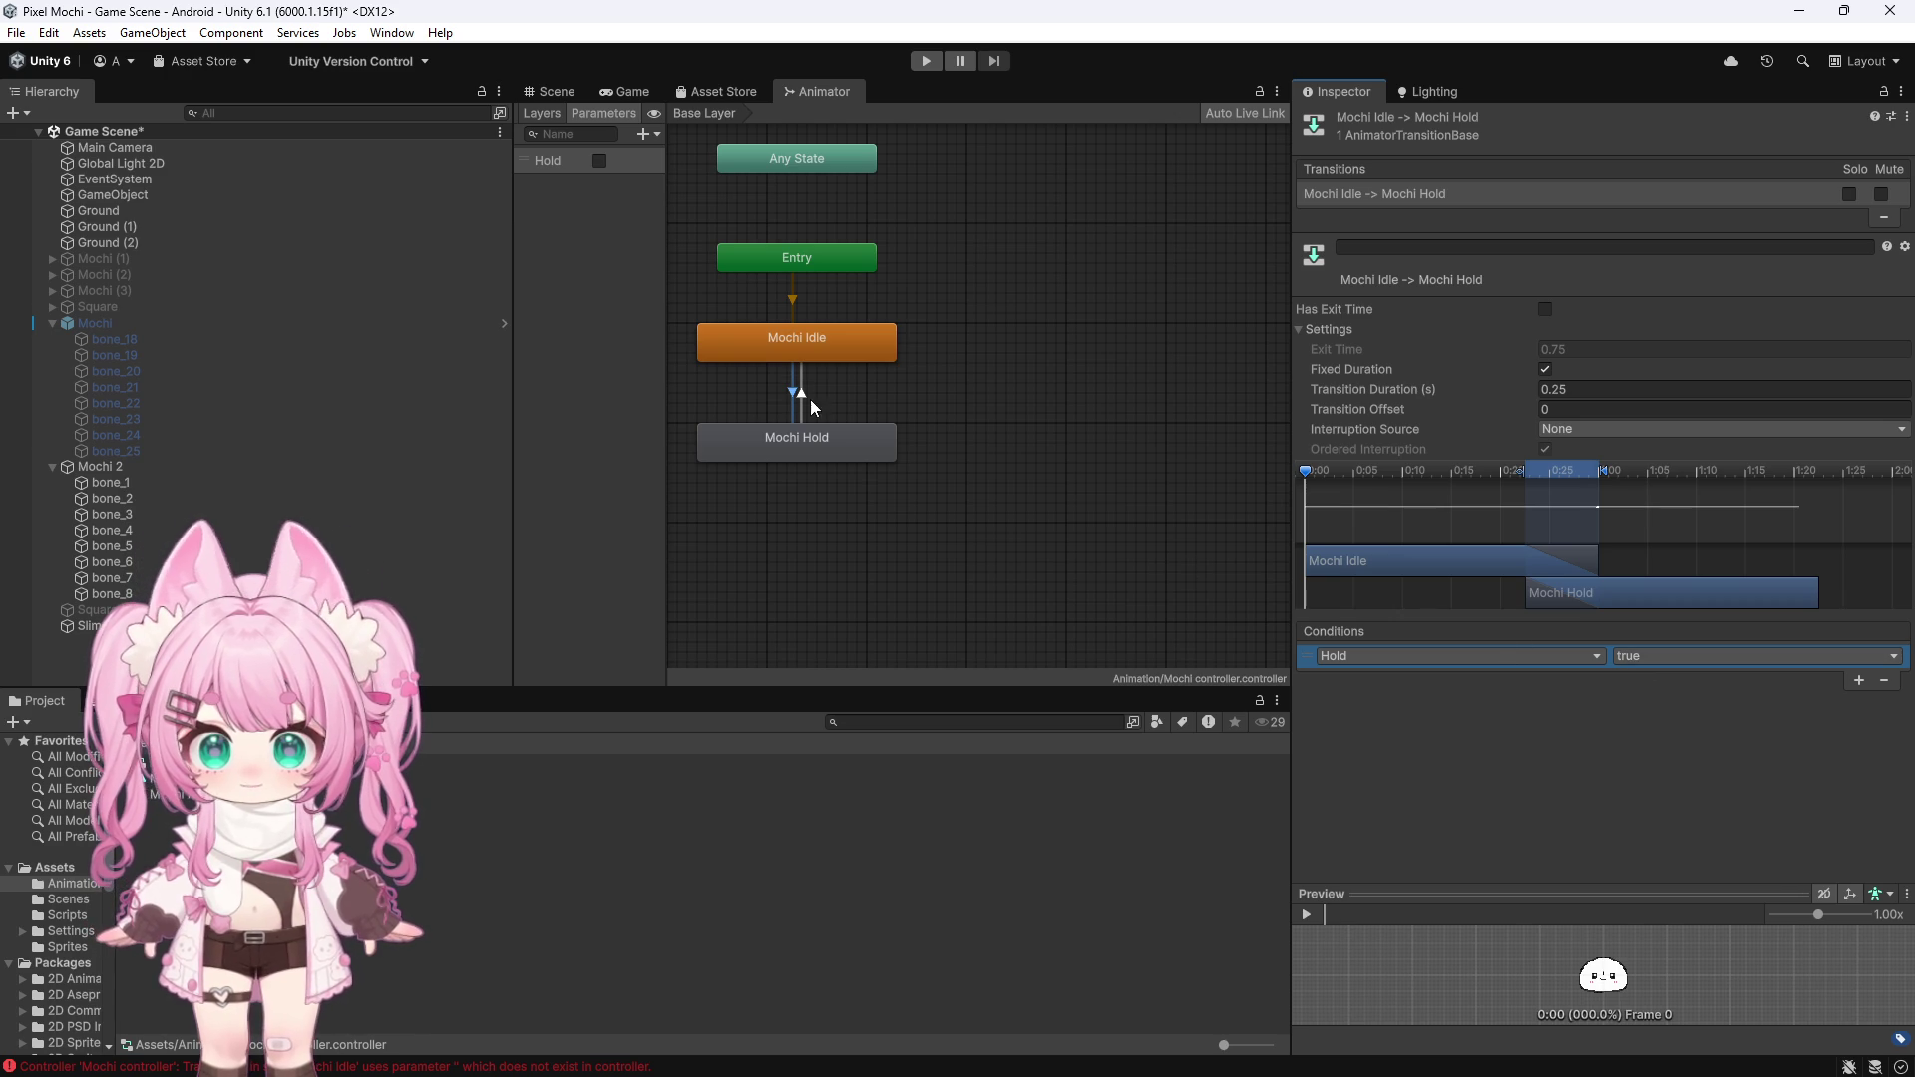
left_click(1854, 679)
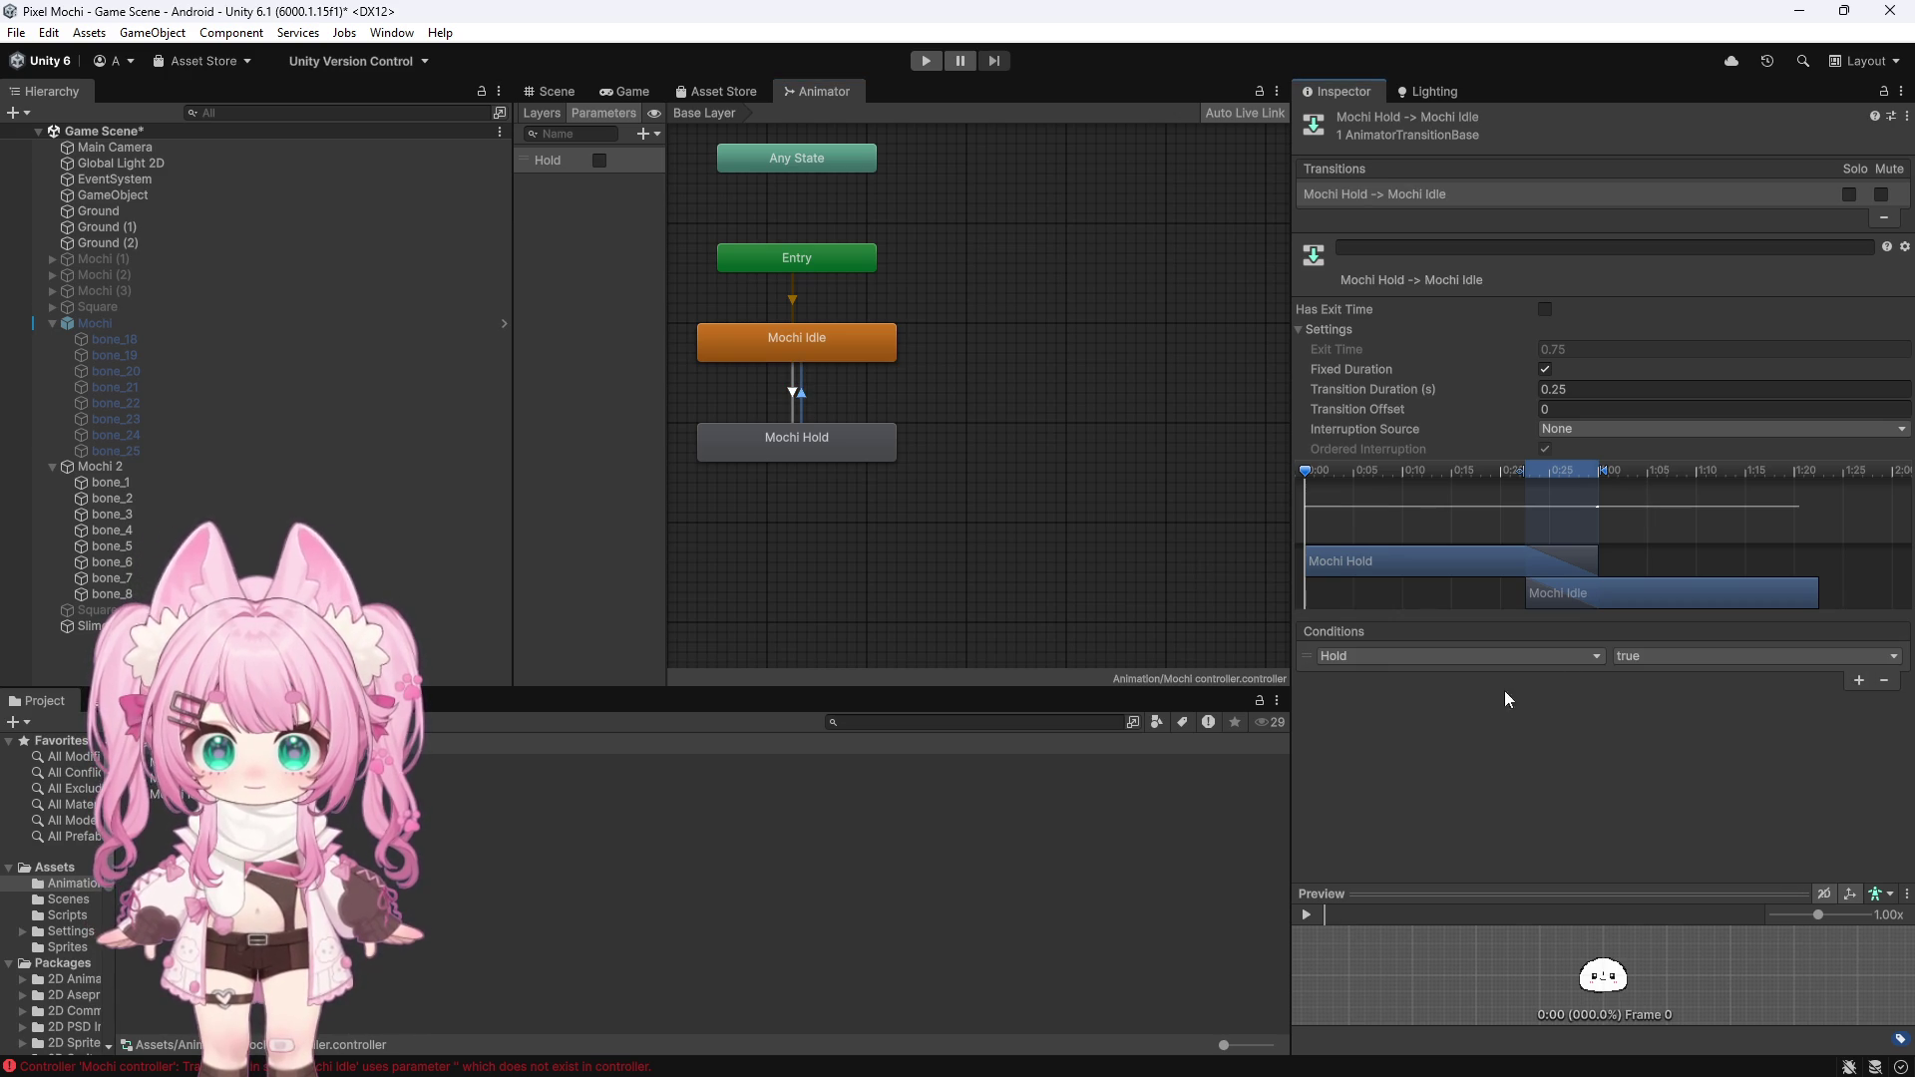
left_click(1661, 702)
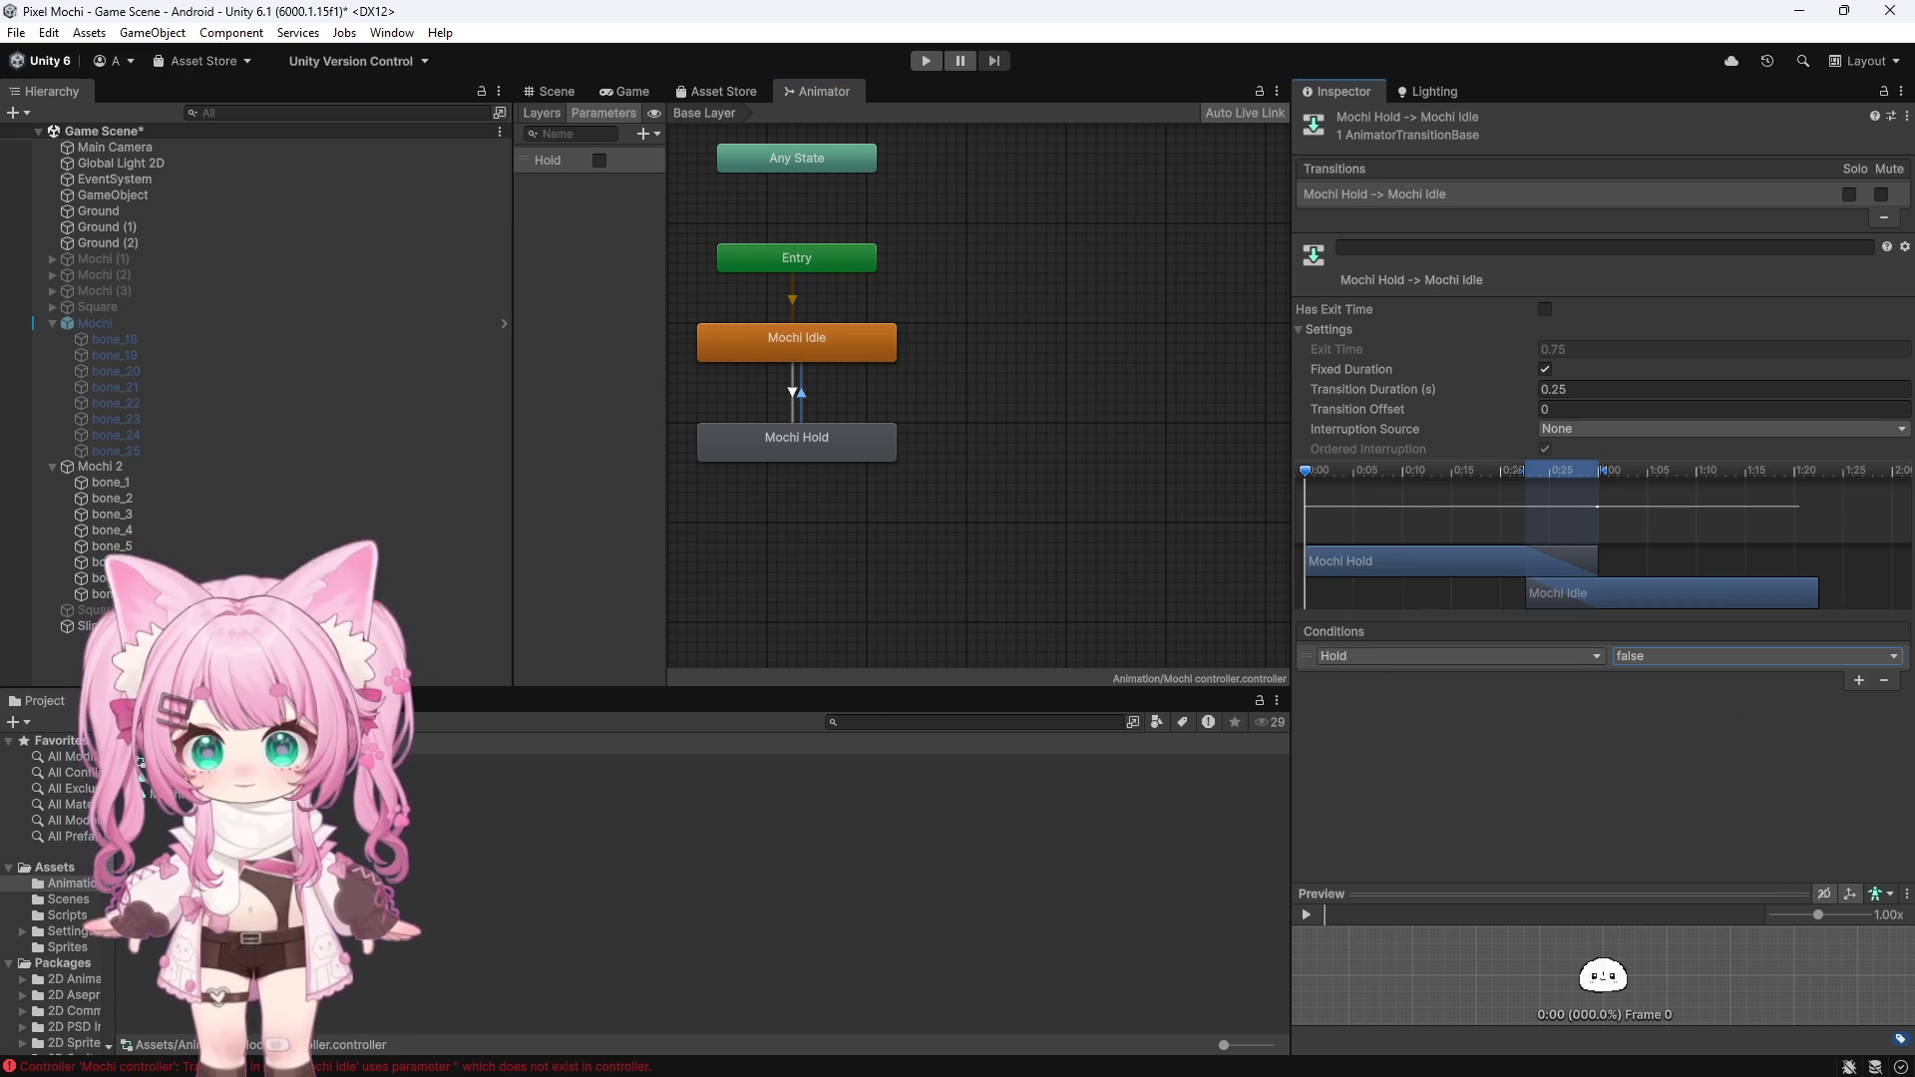
Check the Console, then select the Mochi Hold clip in the Project files
left_click(109, 700)
left_click(38, 701)
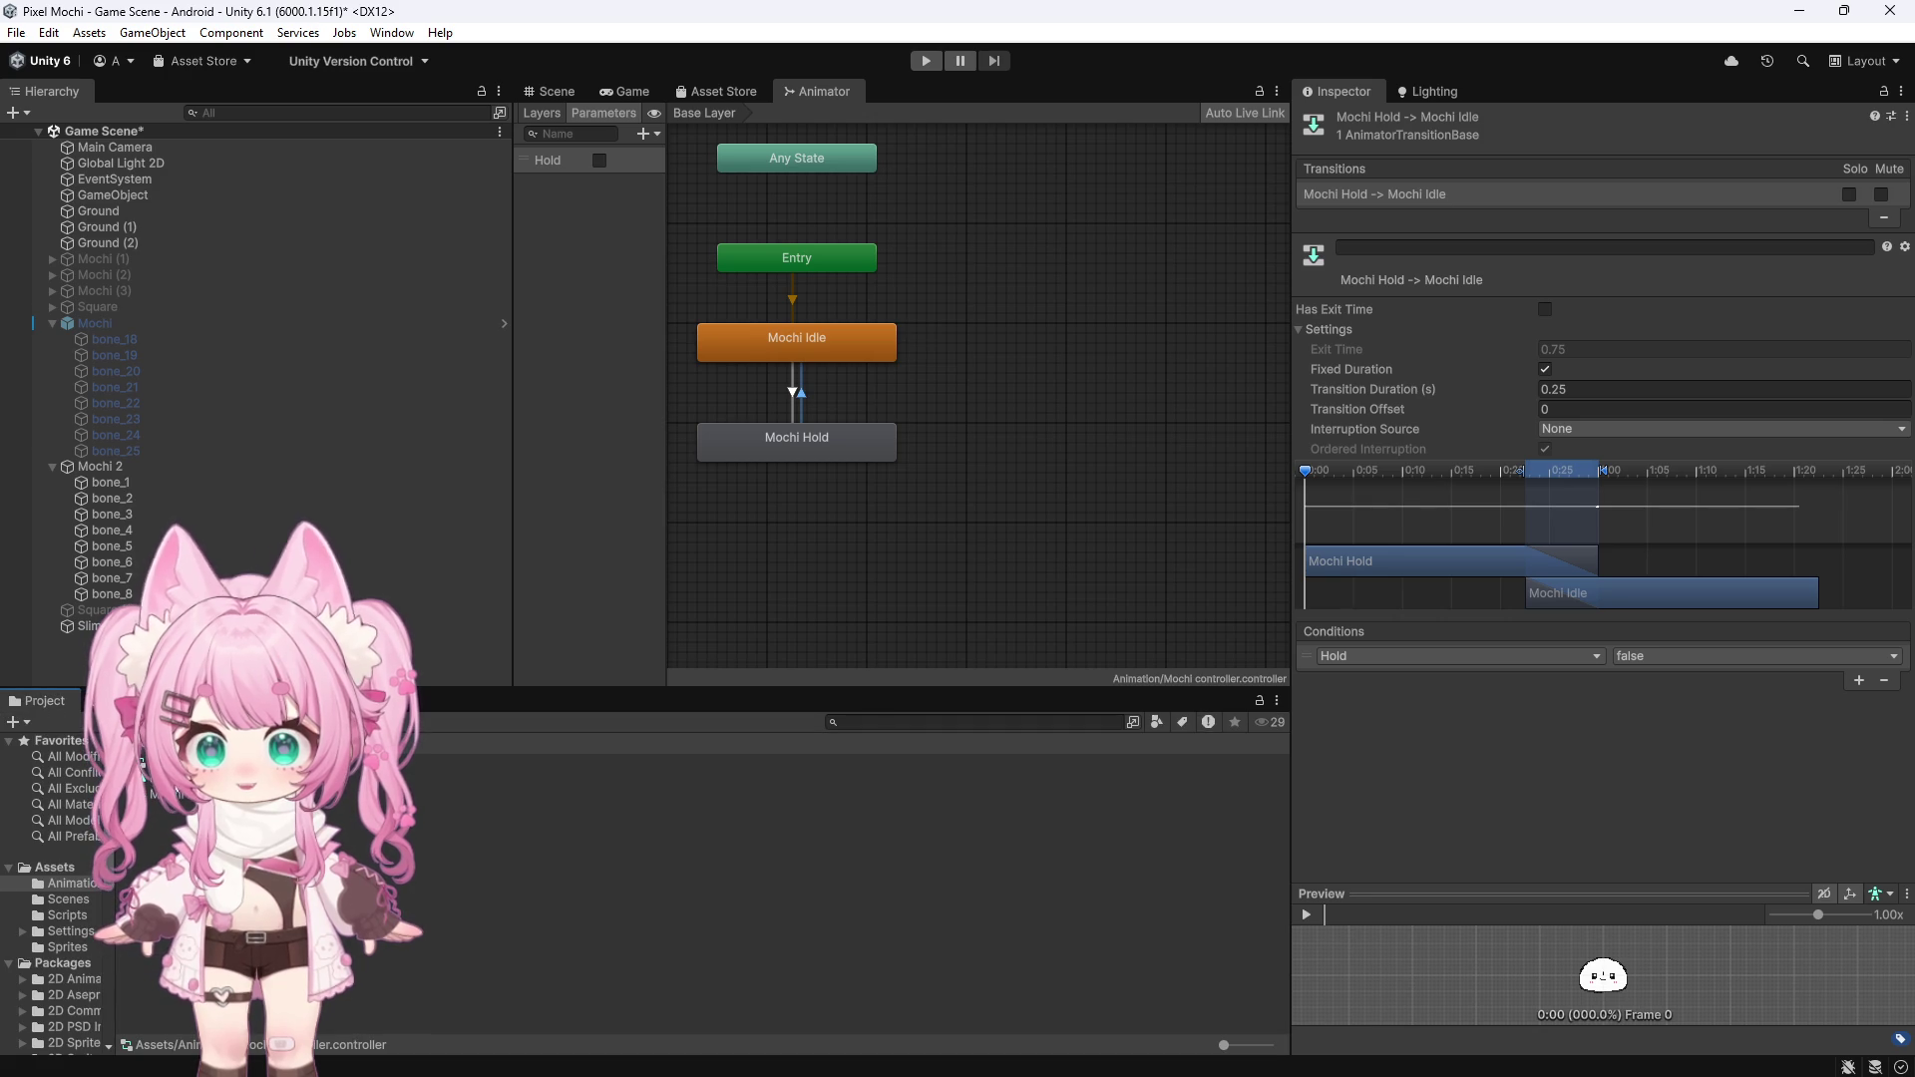
left_click(141, 773)
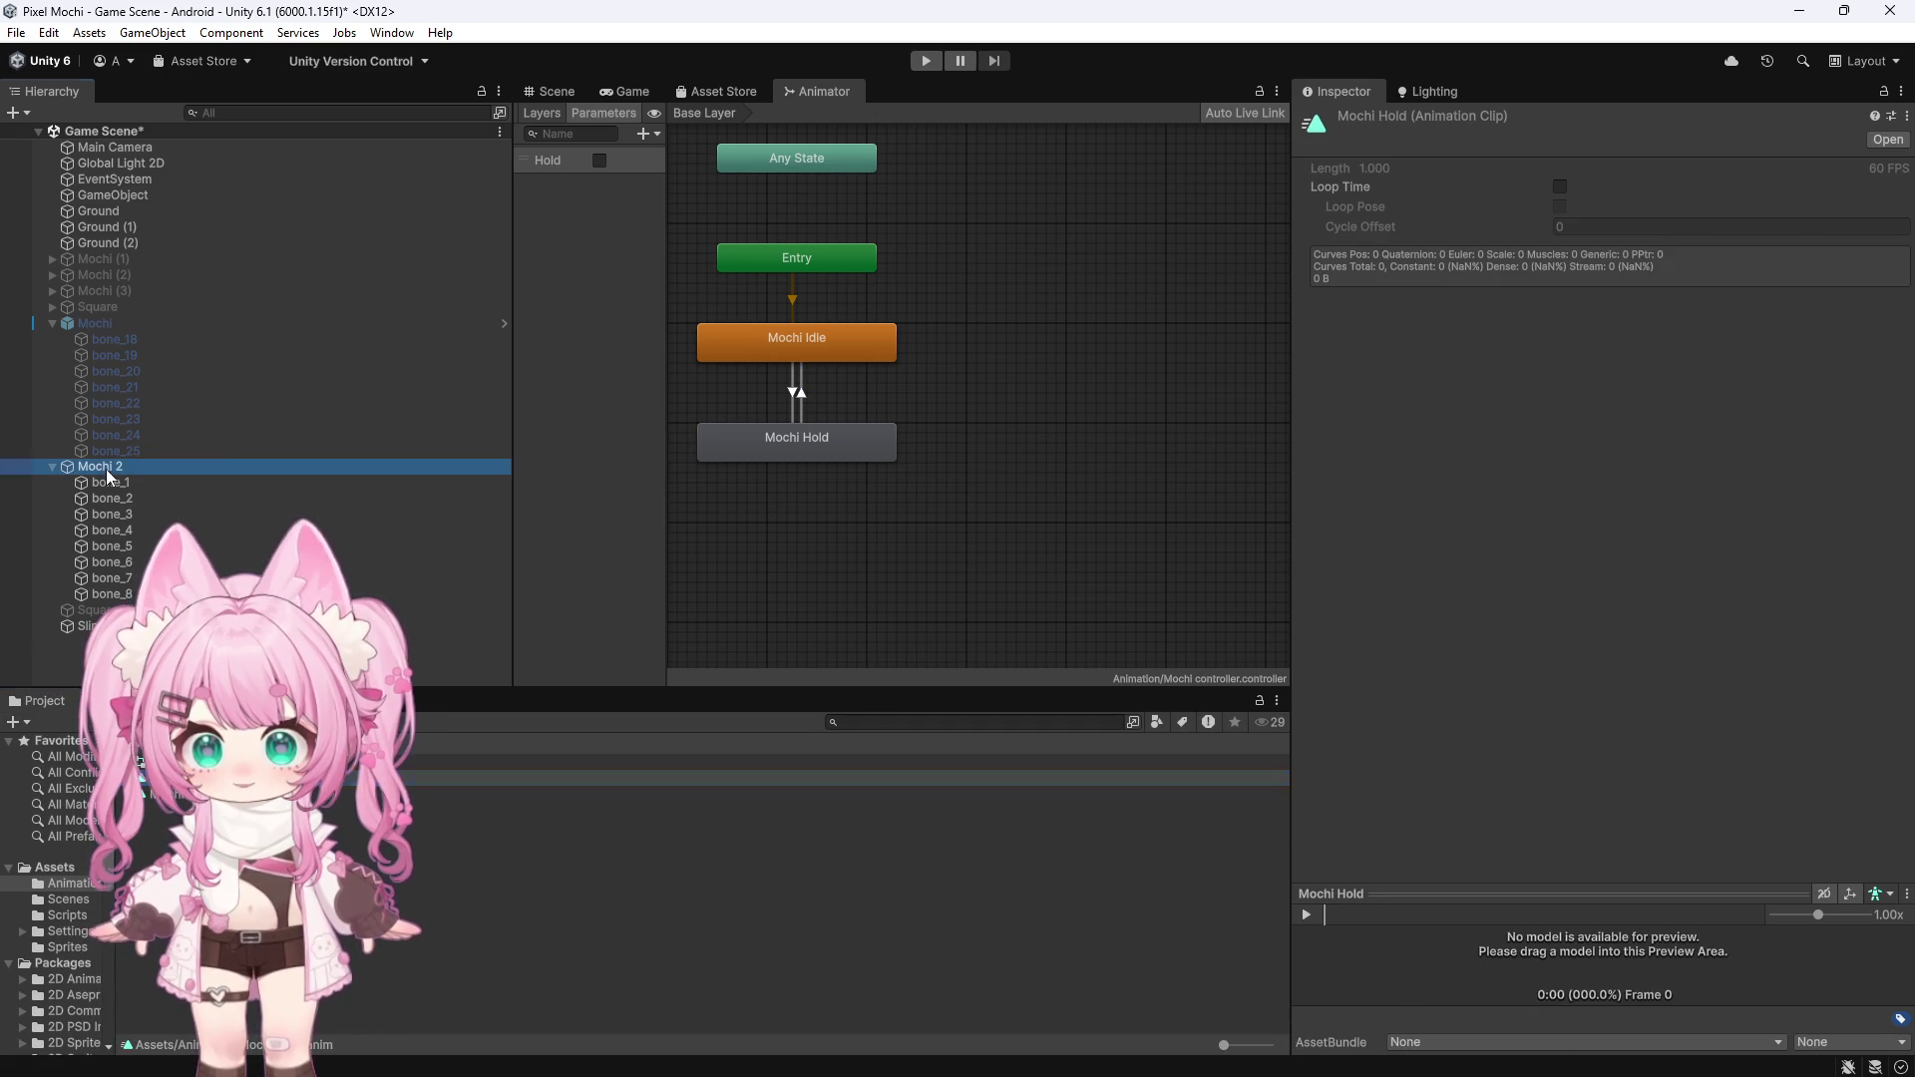
With Mochi 2 selected, open the Animation window and add a Sprite Renderer Sprite track to Mochi Idle
left_click(100, 466)
left_click(551, 91)
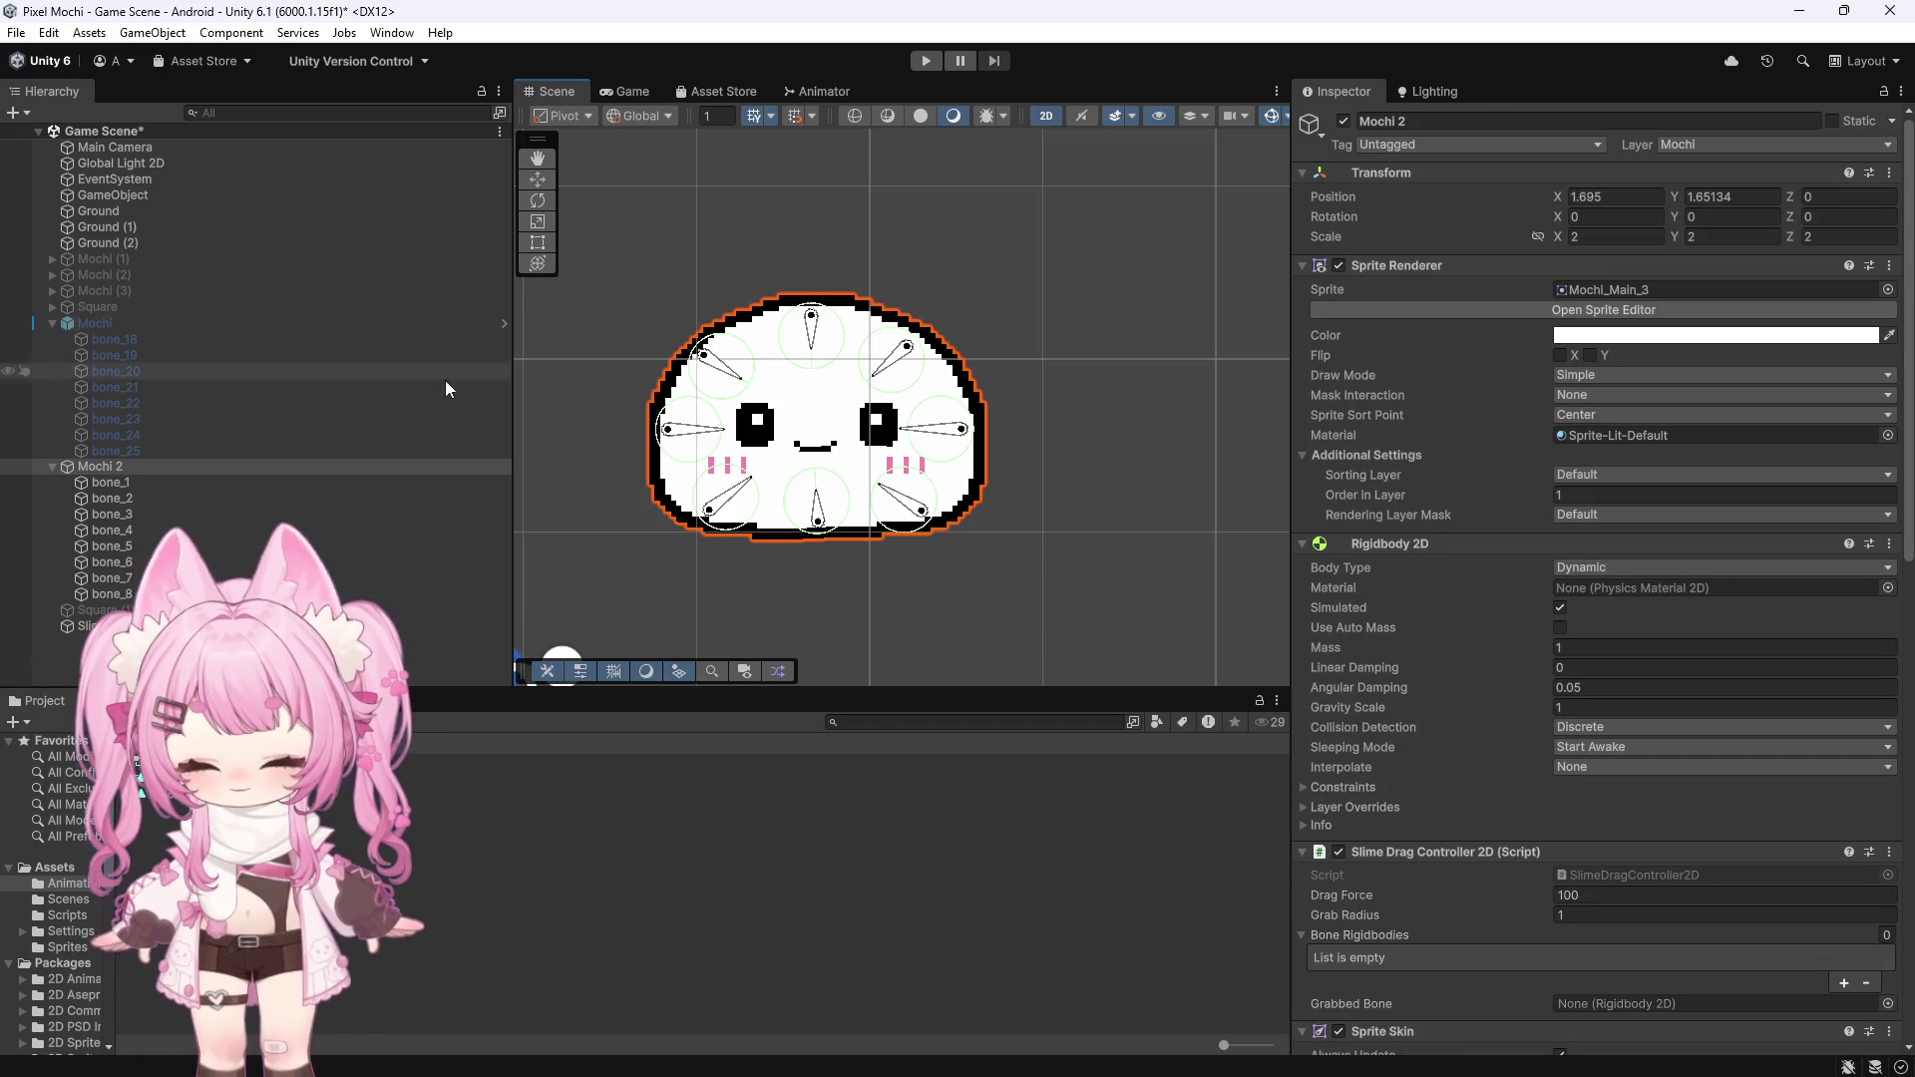
left_click(391, 31)
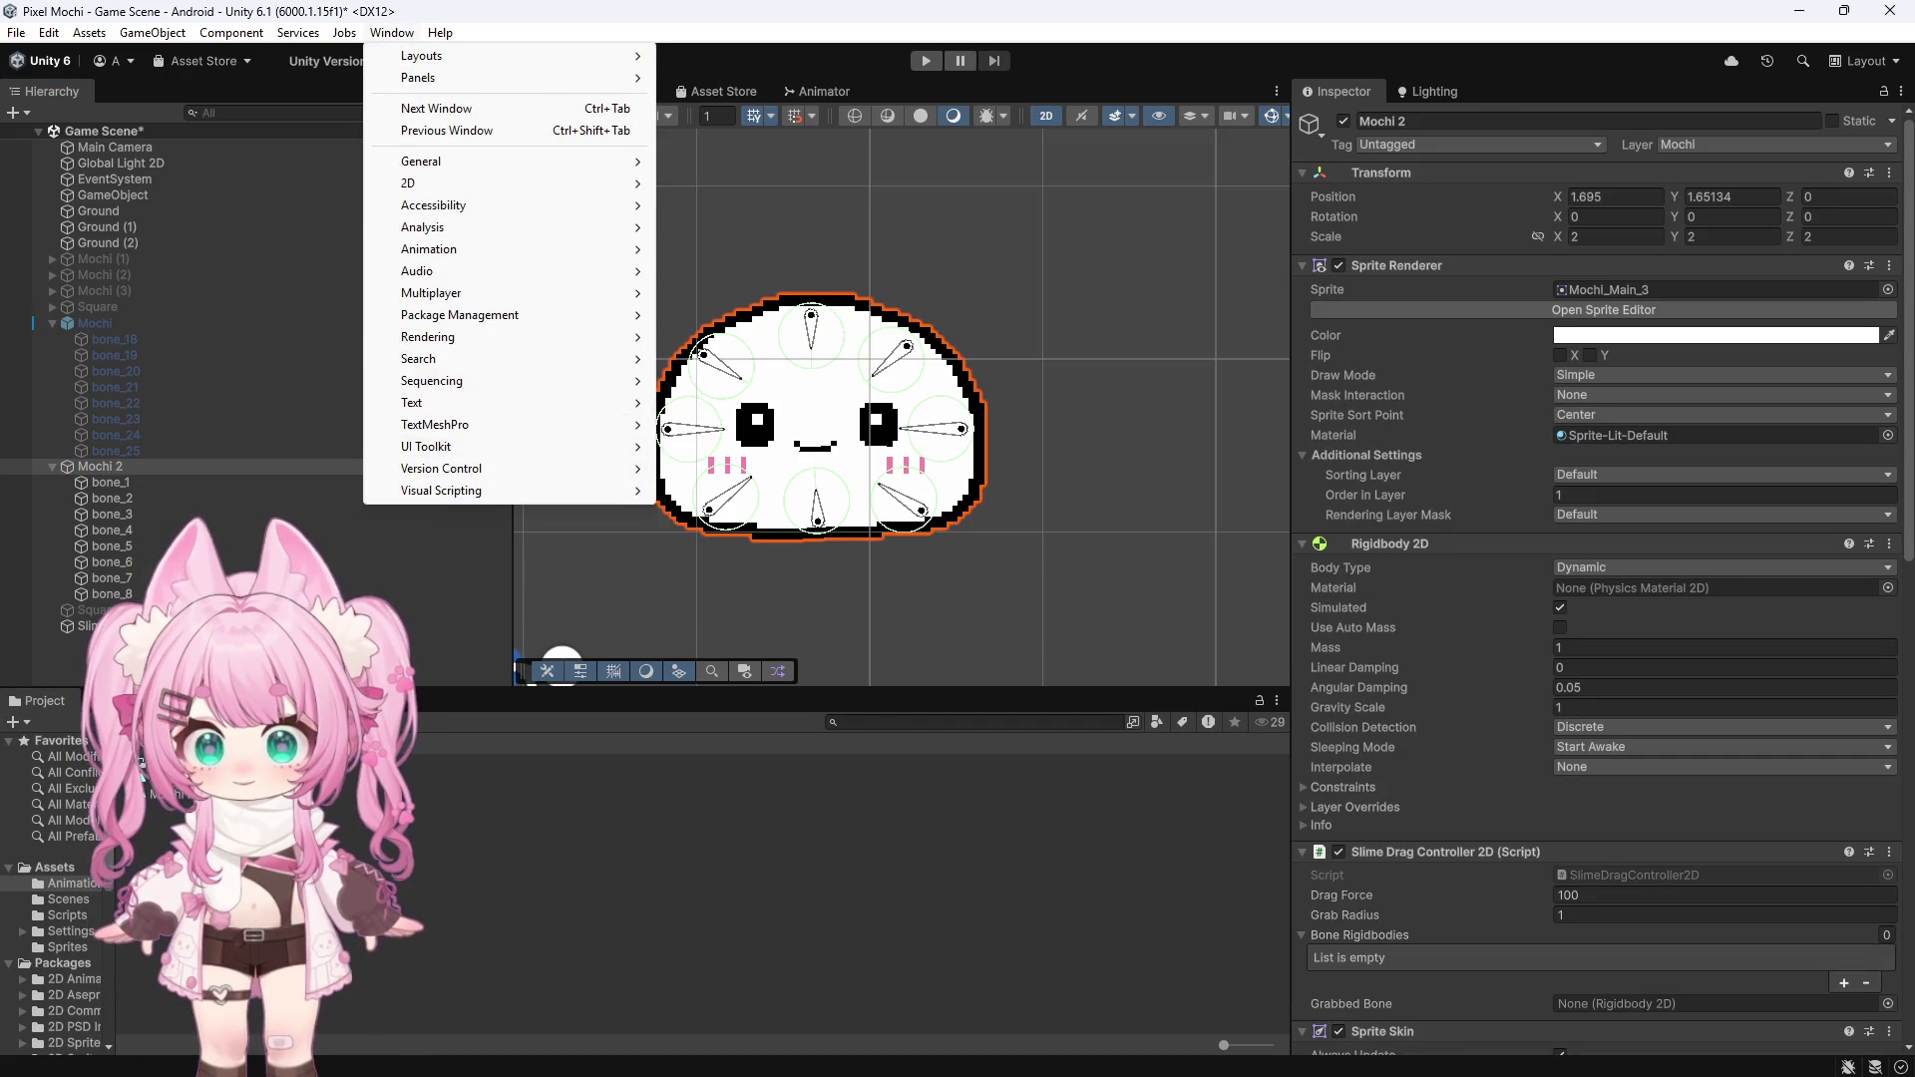
mouse_move(429, 248)
left_click(718, 249)
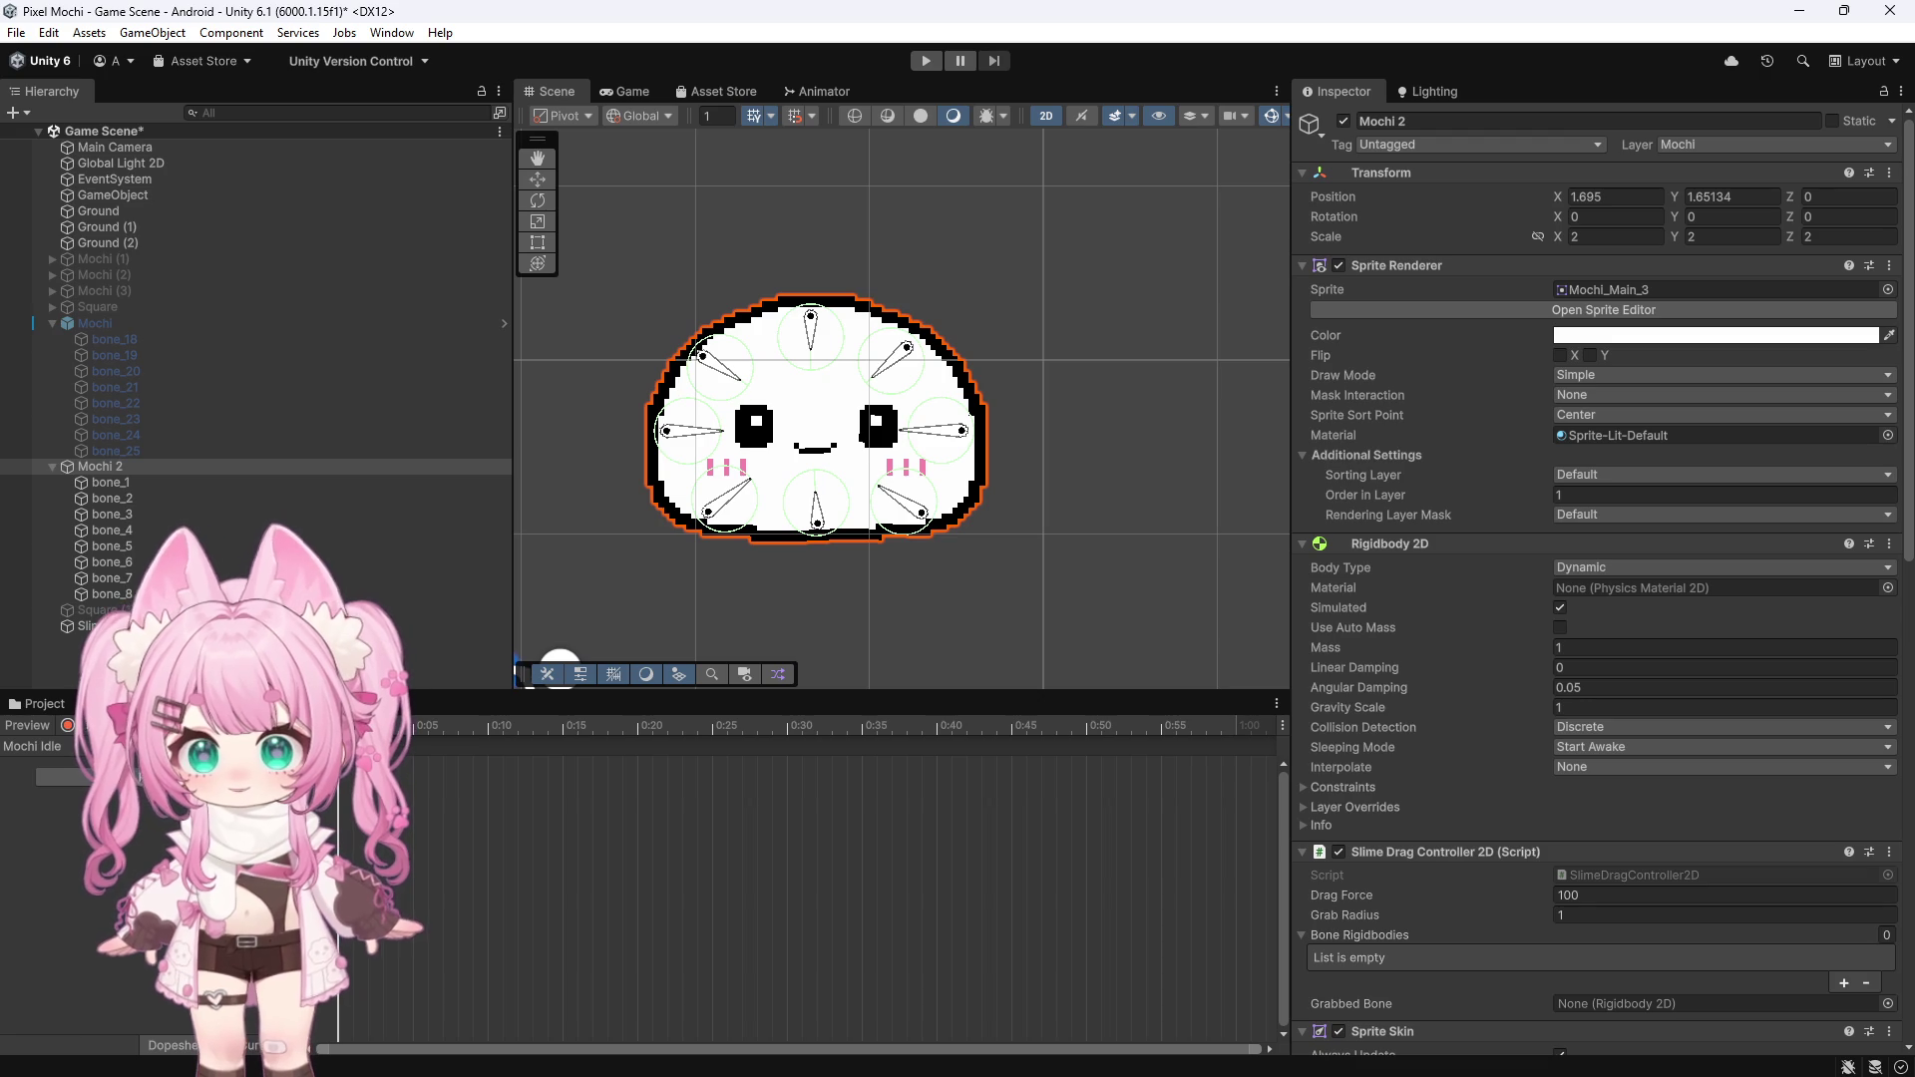
left_click(165, 777)
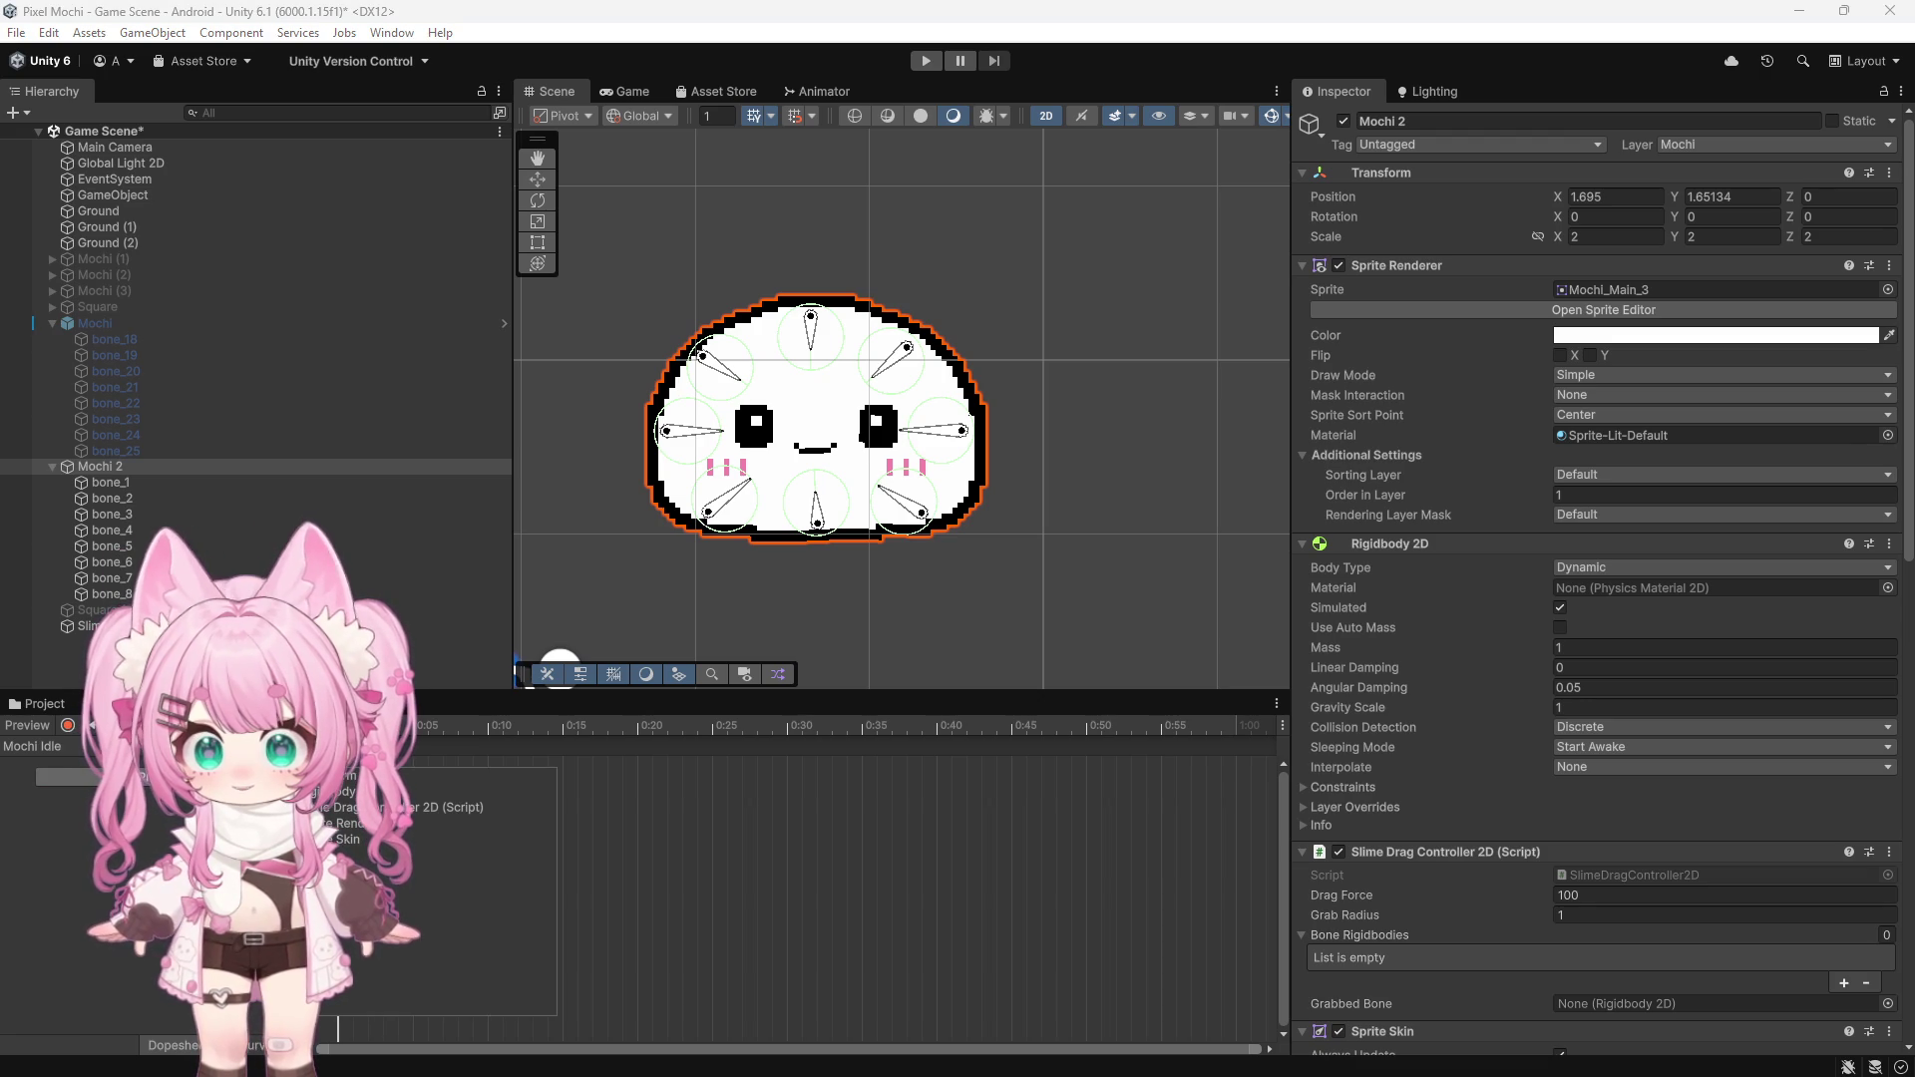
left_click(329, 823)
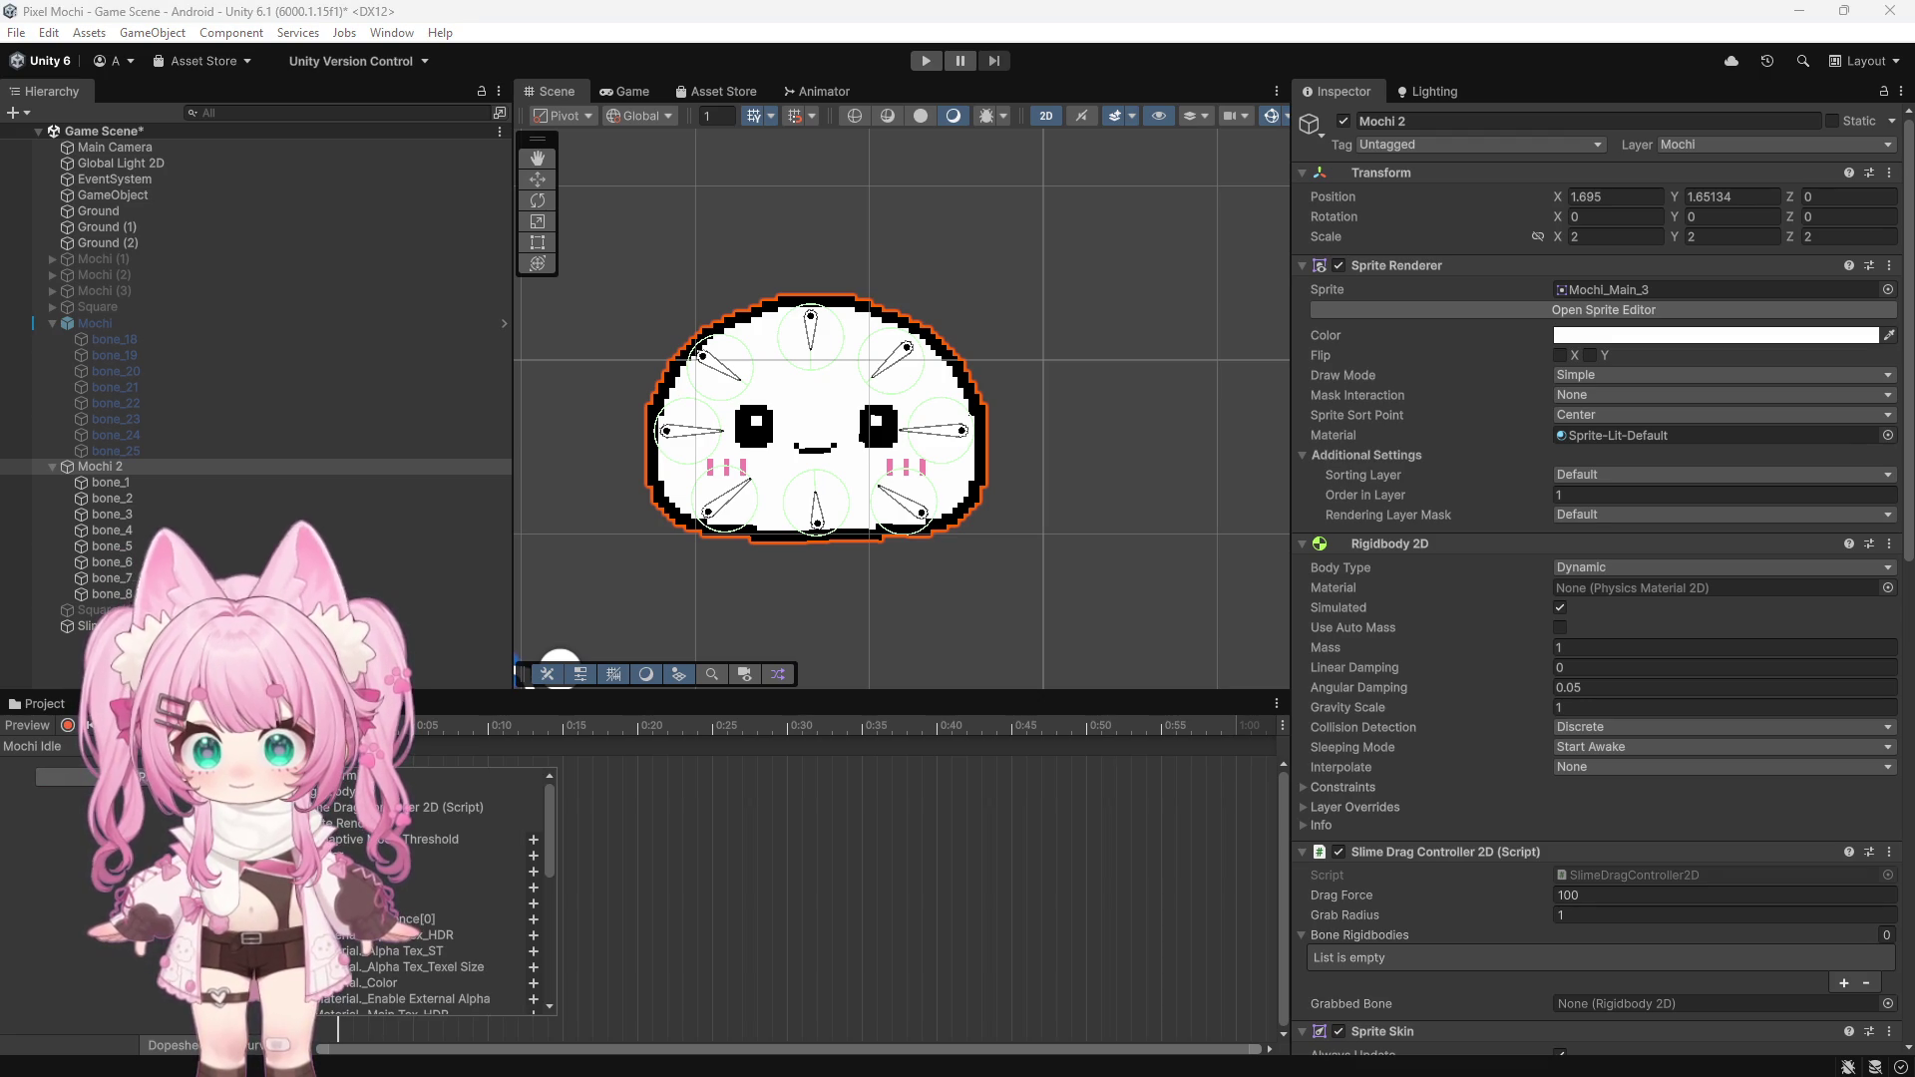
scroll(437, 871, "down", 5)
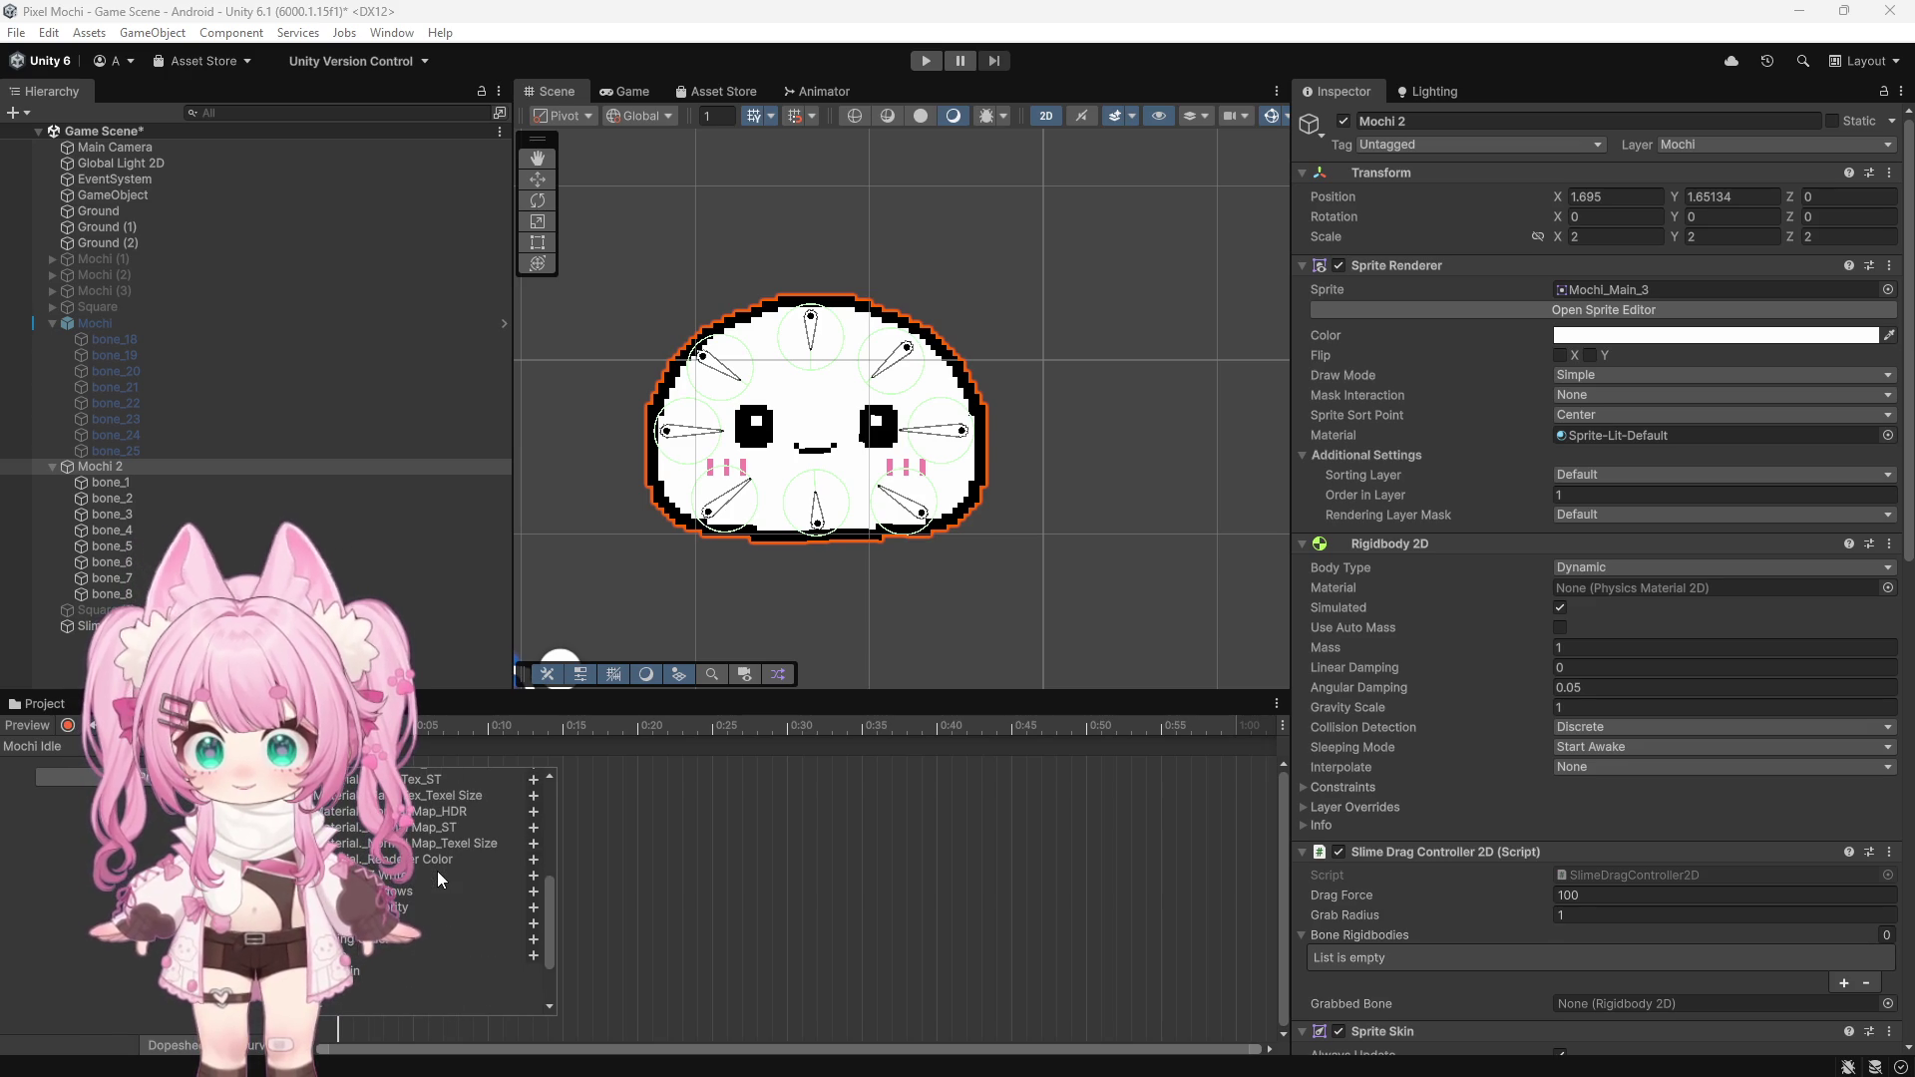
left_click(532, 954)
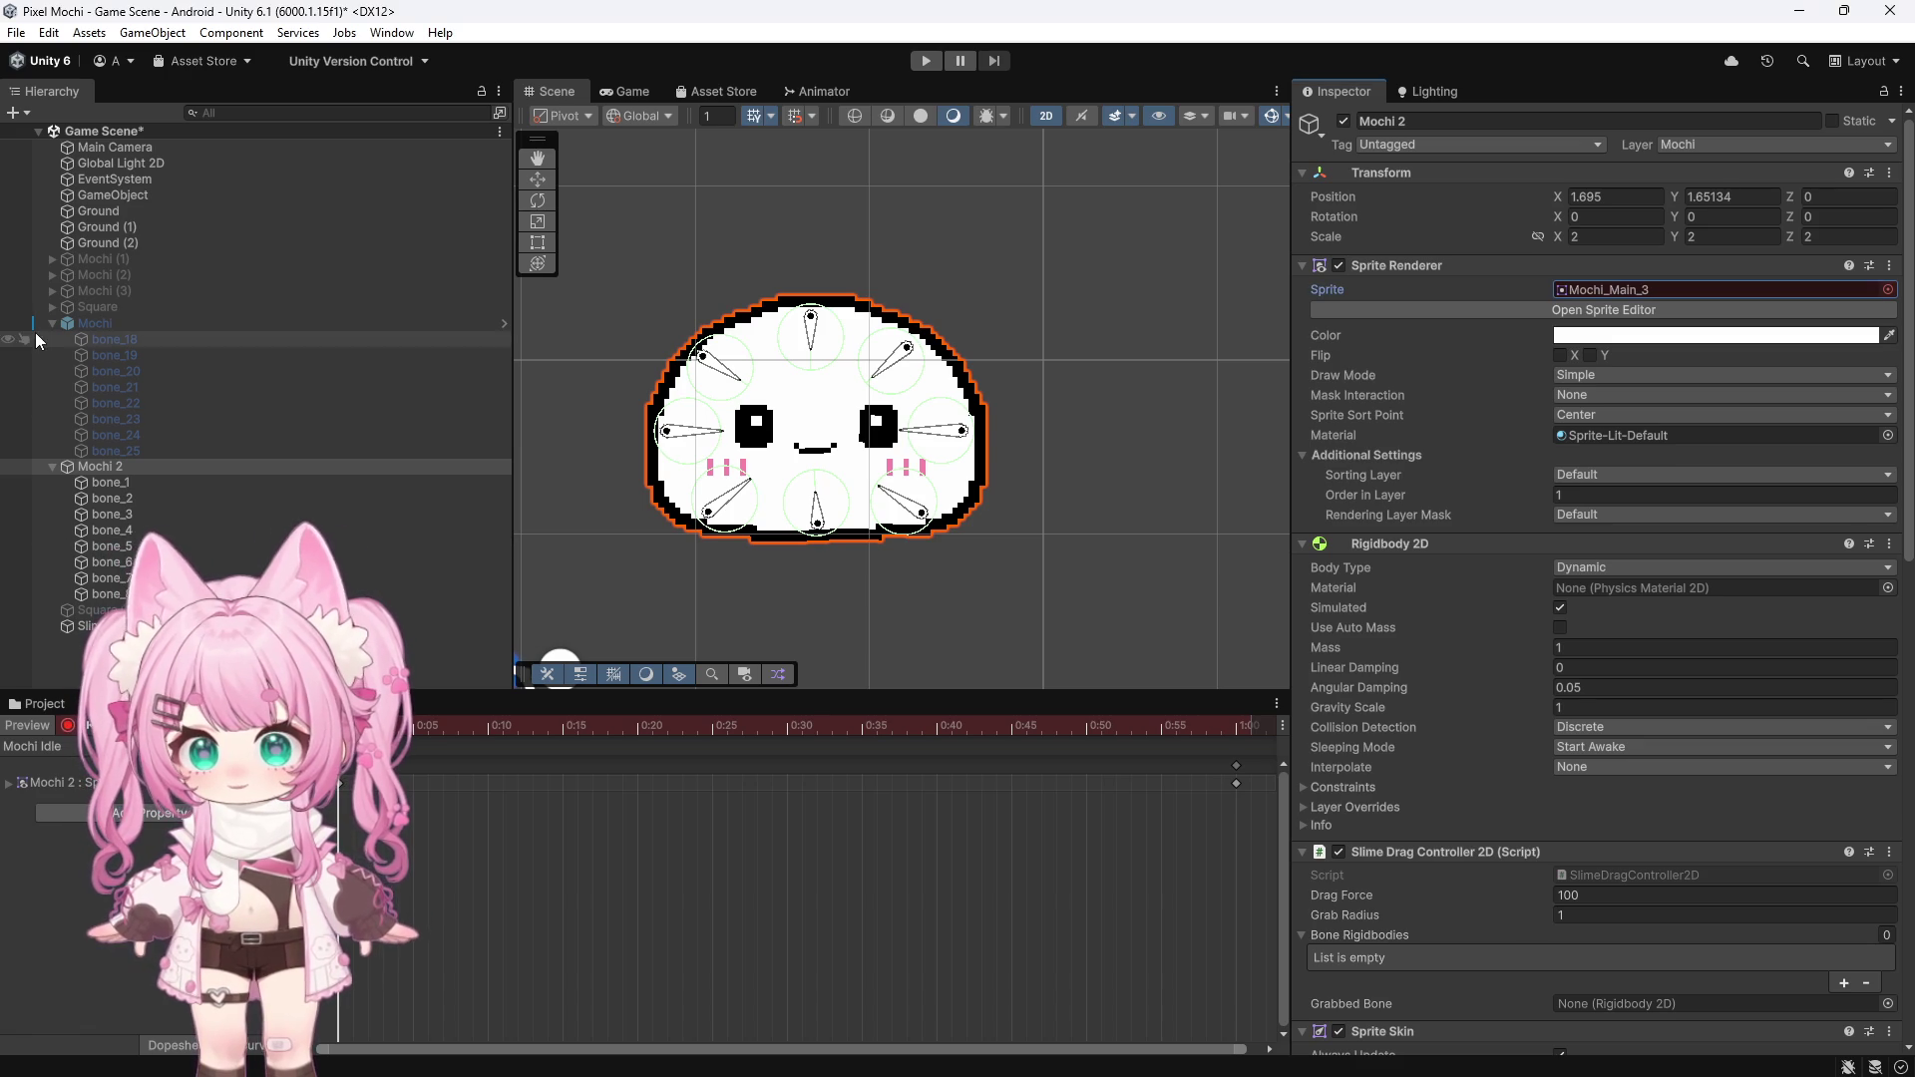
Toggle recording off and on to key the Mochi_Main_3_Hold_0 sprite, then return to the Project files
left_click(67, 725)
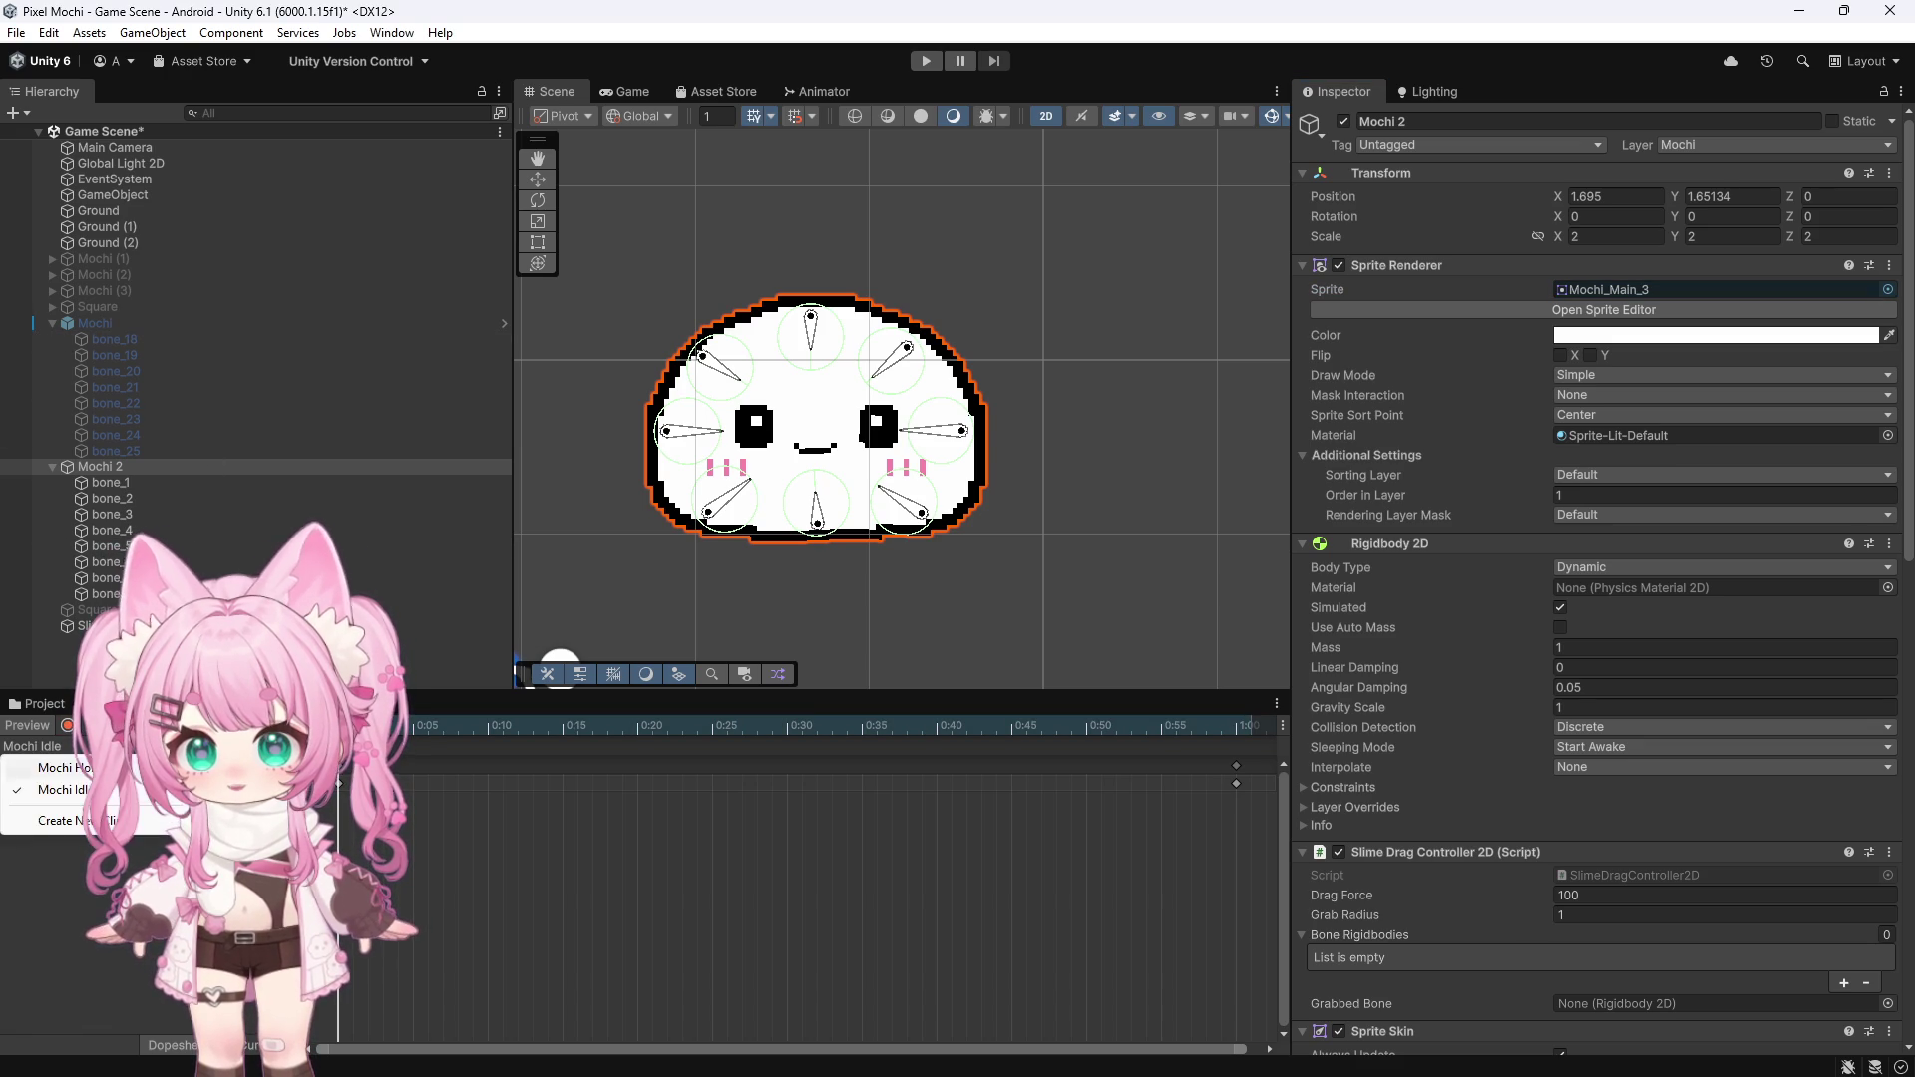
left_click(67, 725)
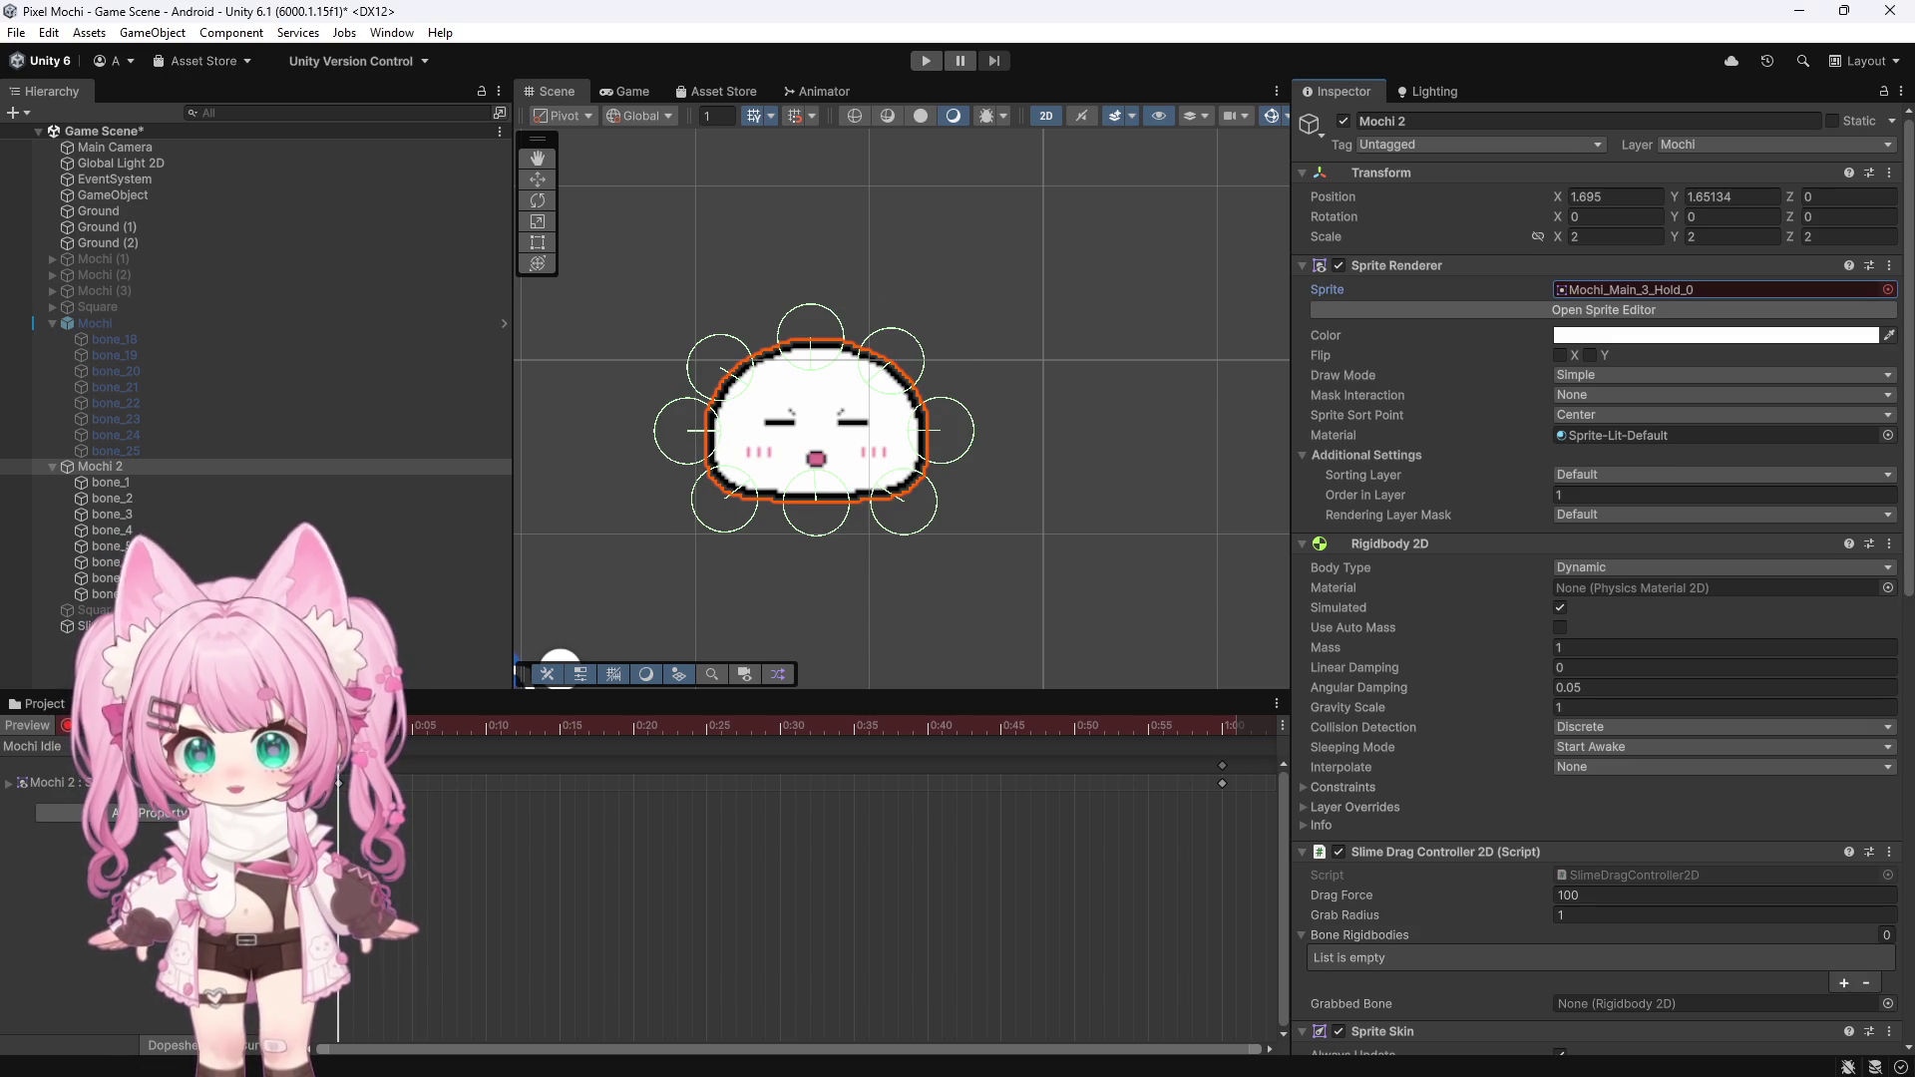
left_click(65, 700)
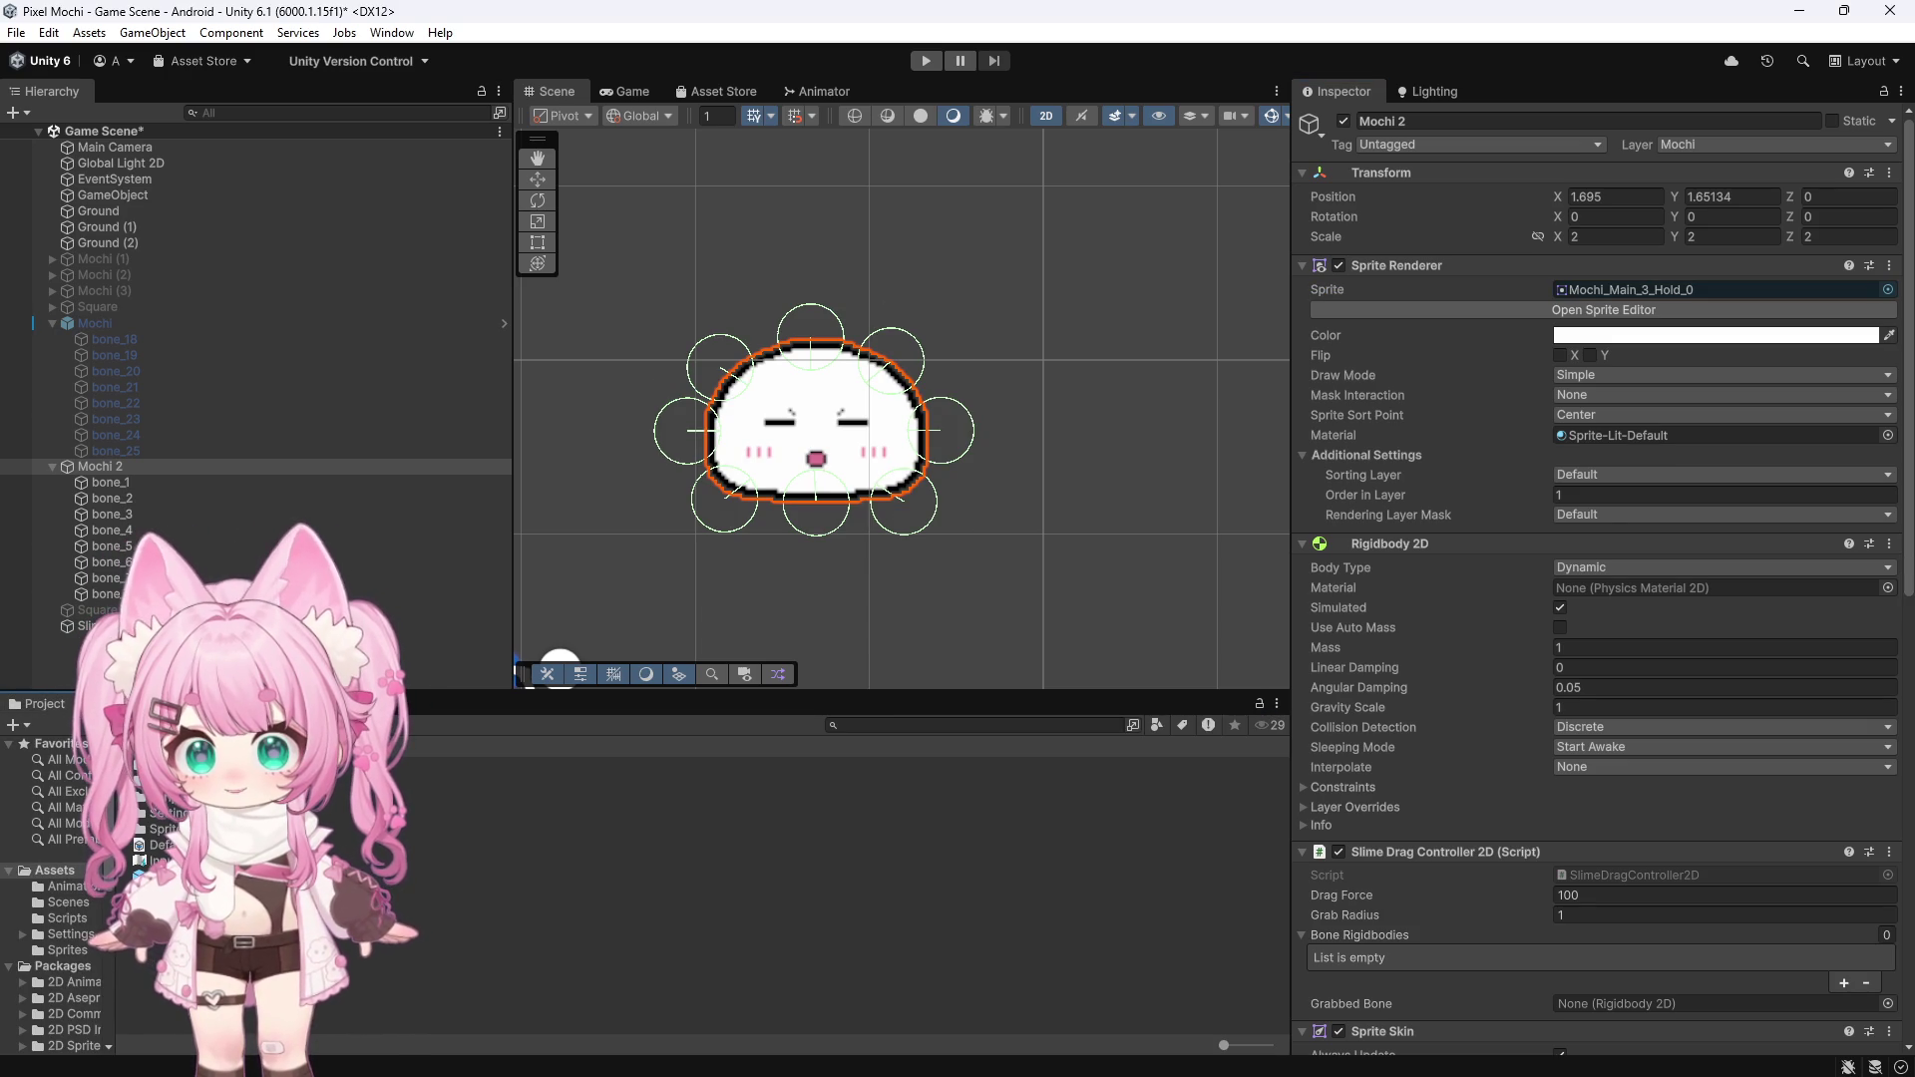
Set Mochi_Main_3_Hold to Single sprite, Point filter, 64 pixels per unit, max size 2048, no compression, and apply
left_click(68, 949)
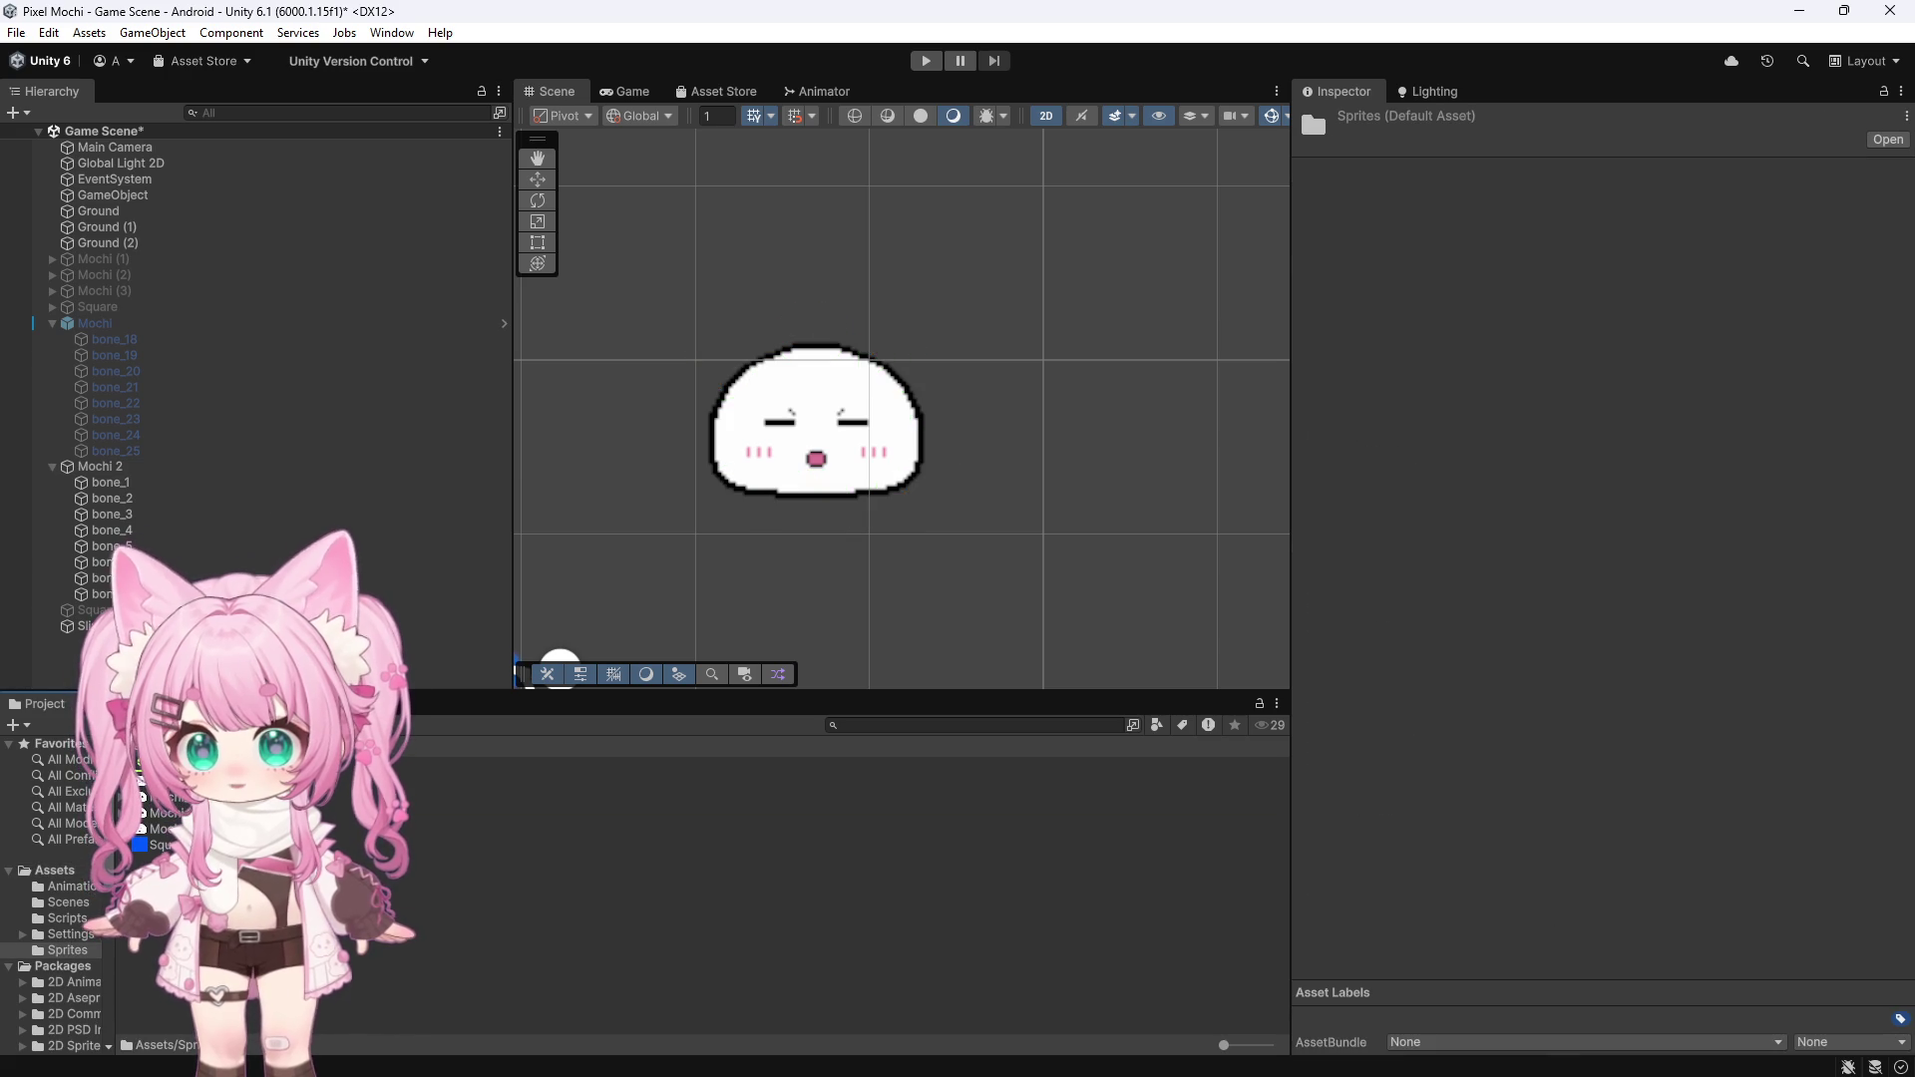
left_click(168, 829)
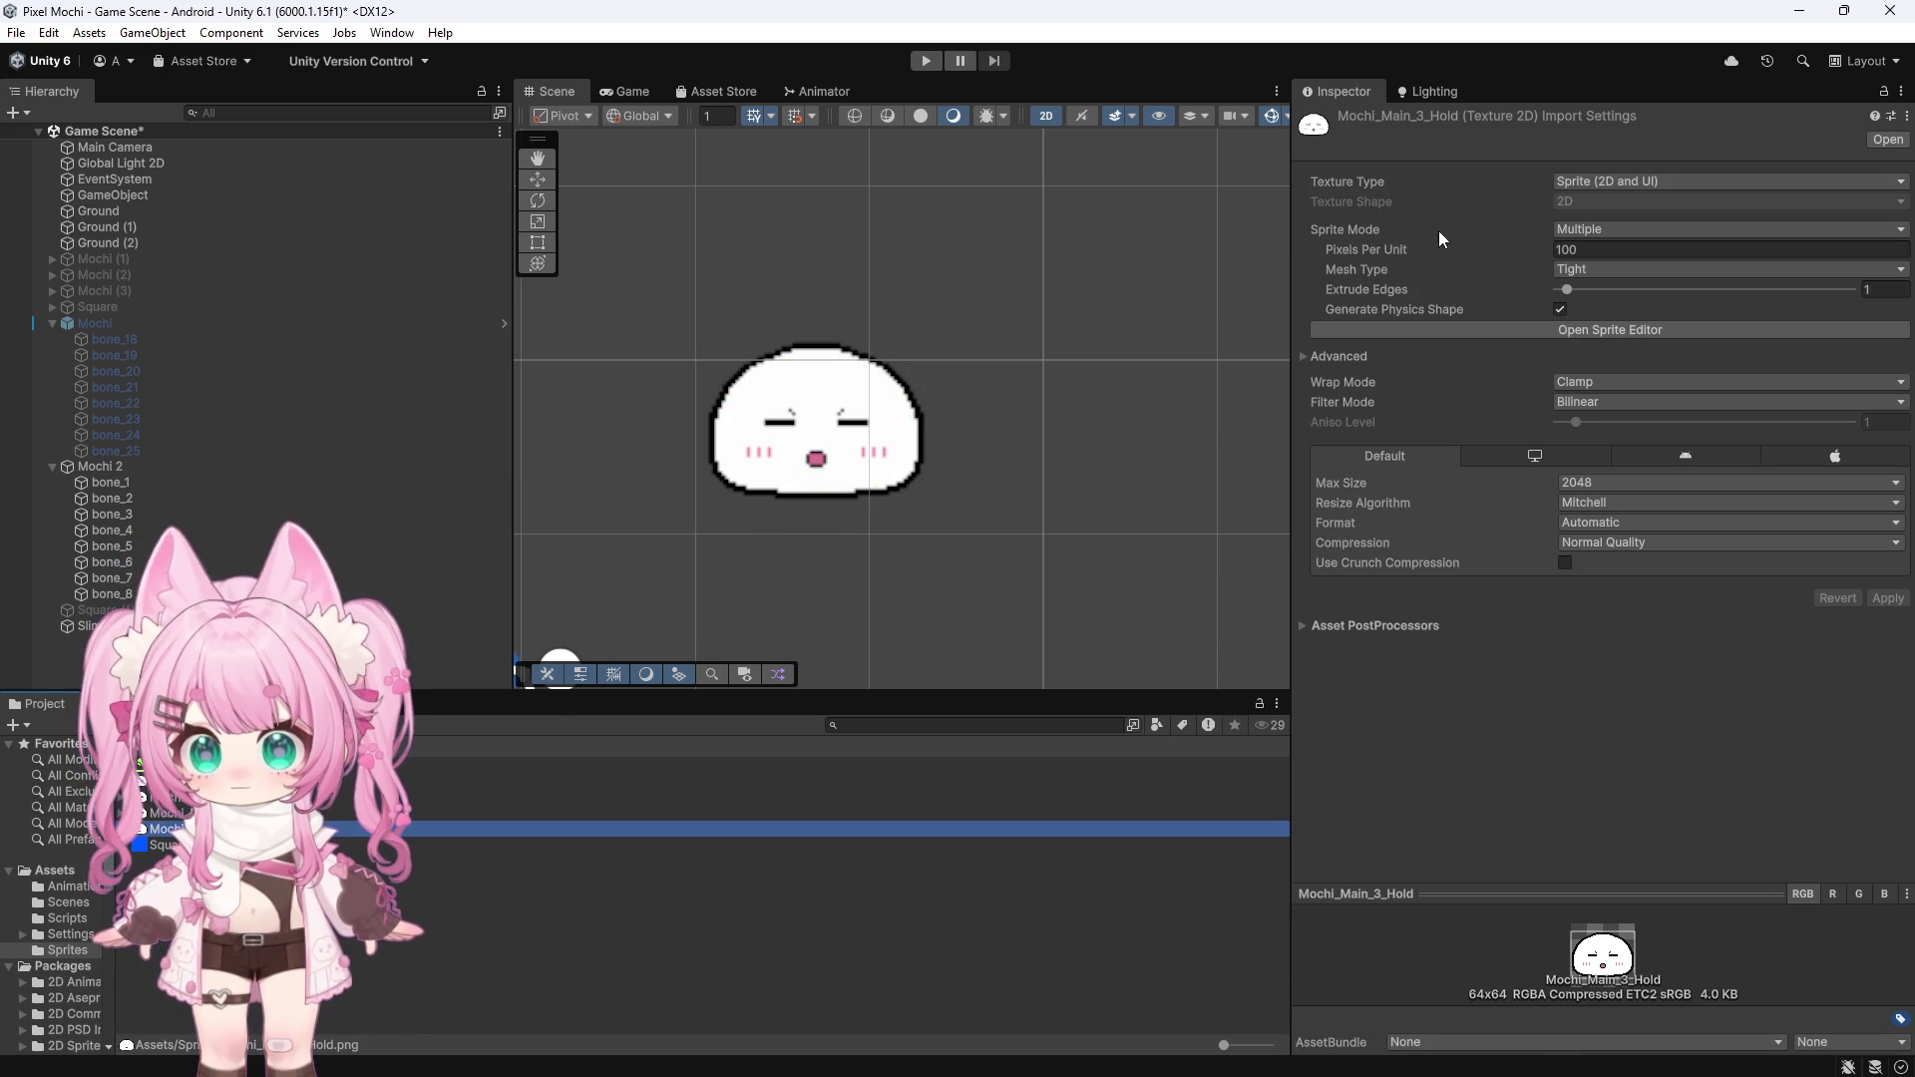
left_click(1596, 229)
left_click(1616, 250)
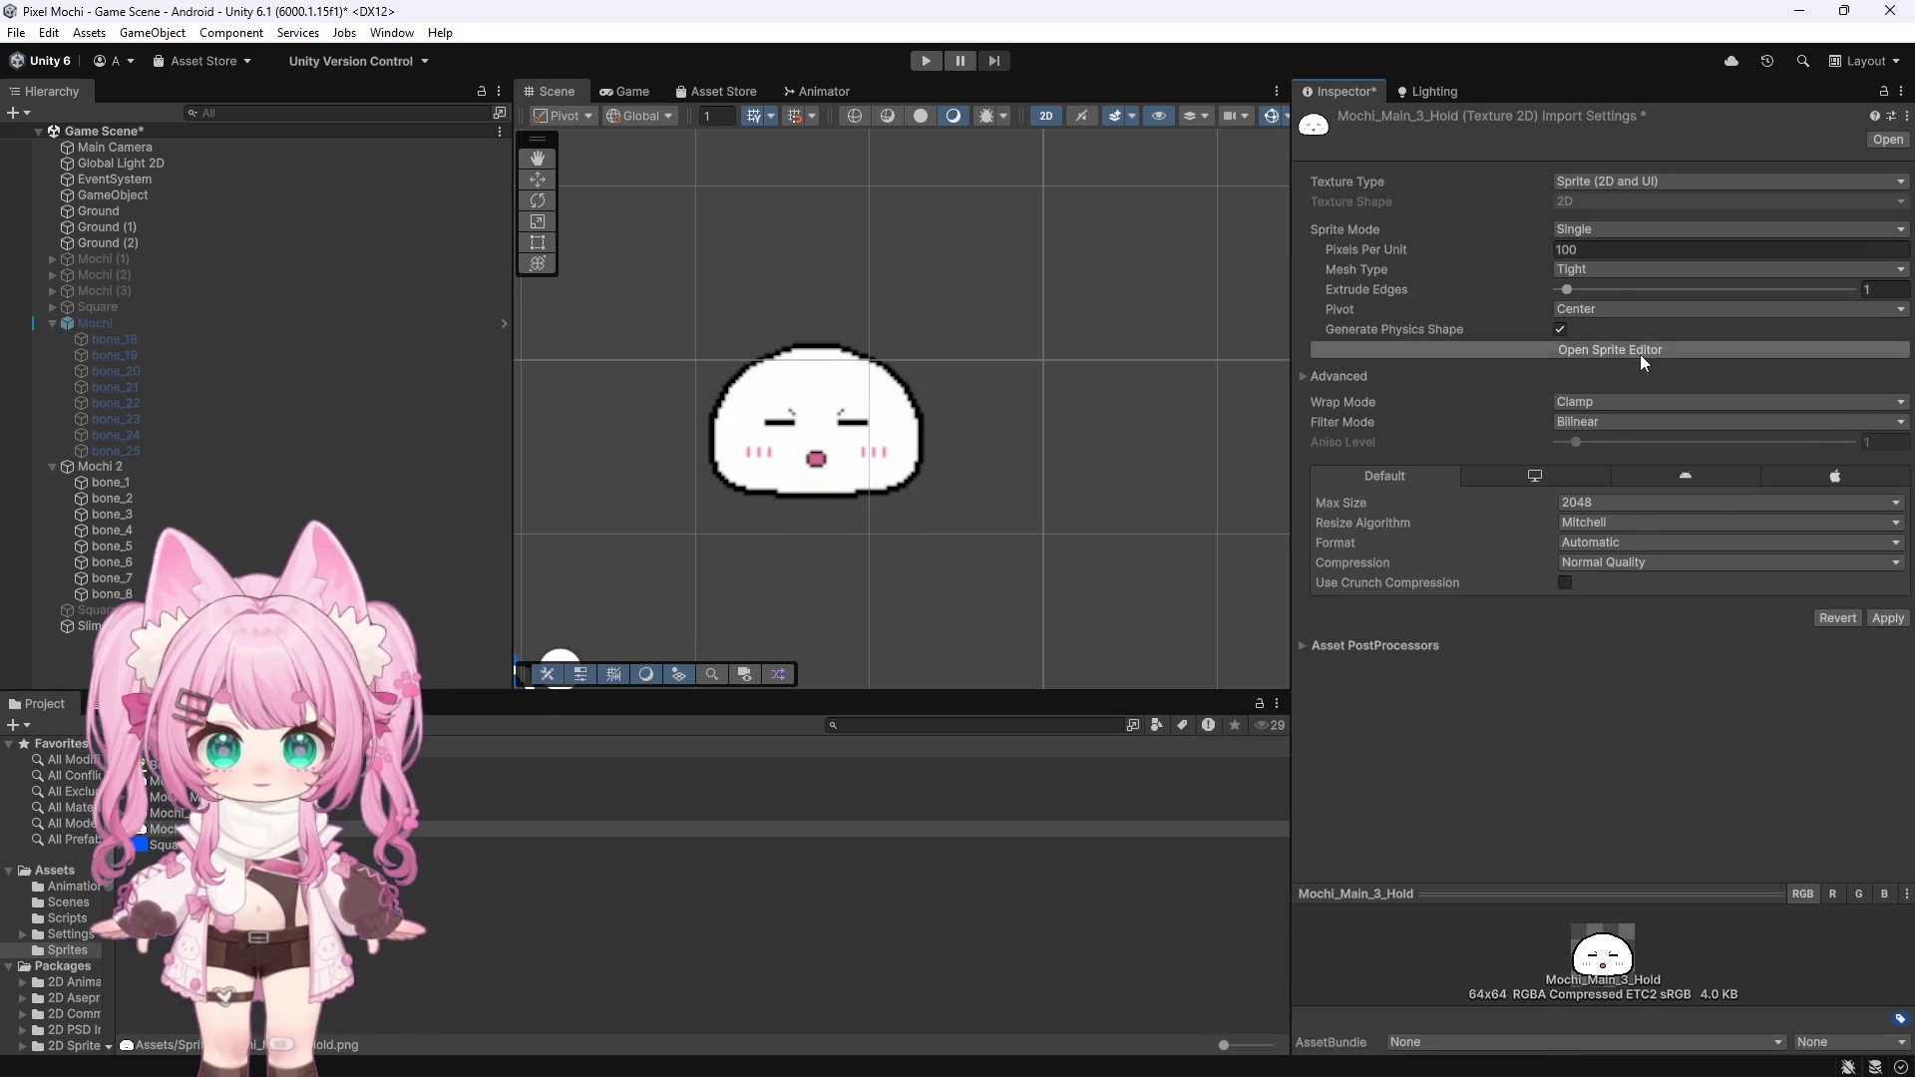
left_click(1602, 421)
left_click(1596, 442)
left_click(1592, 249)
type("64")
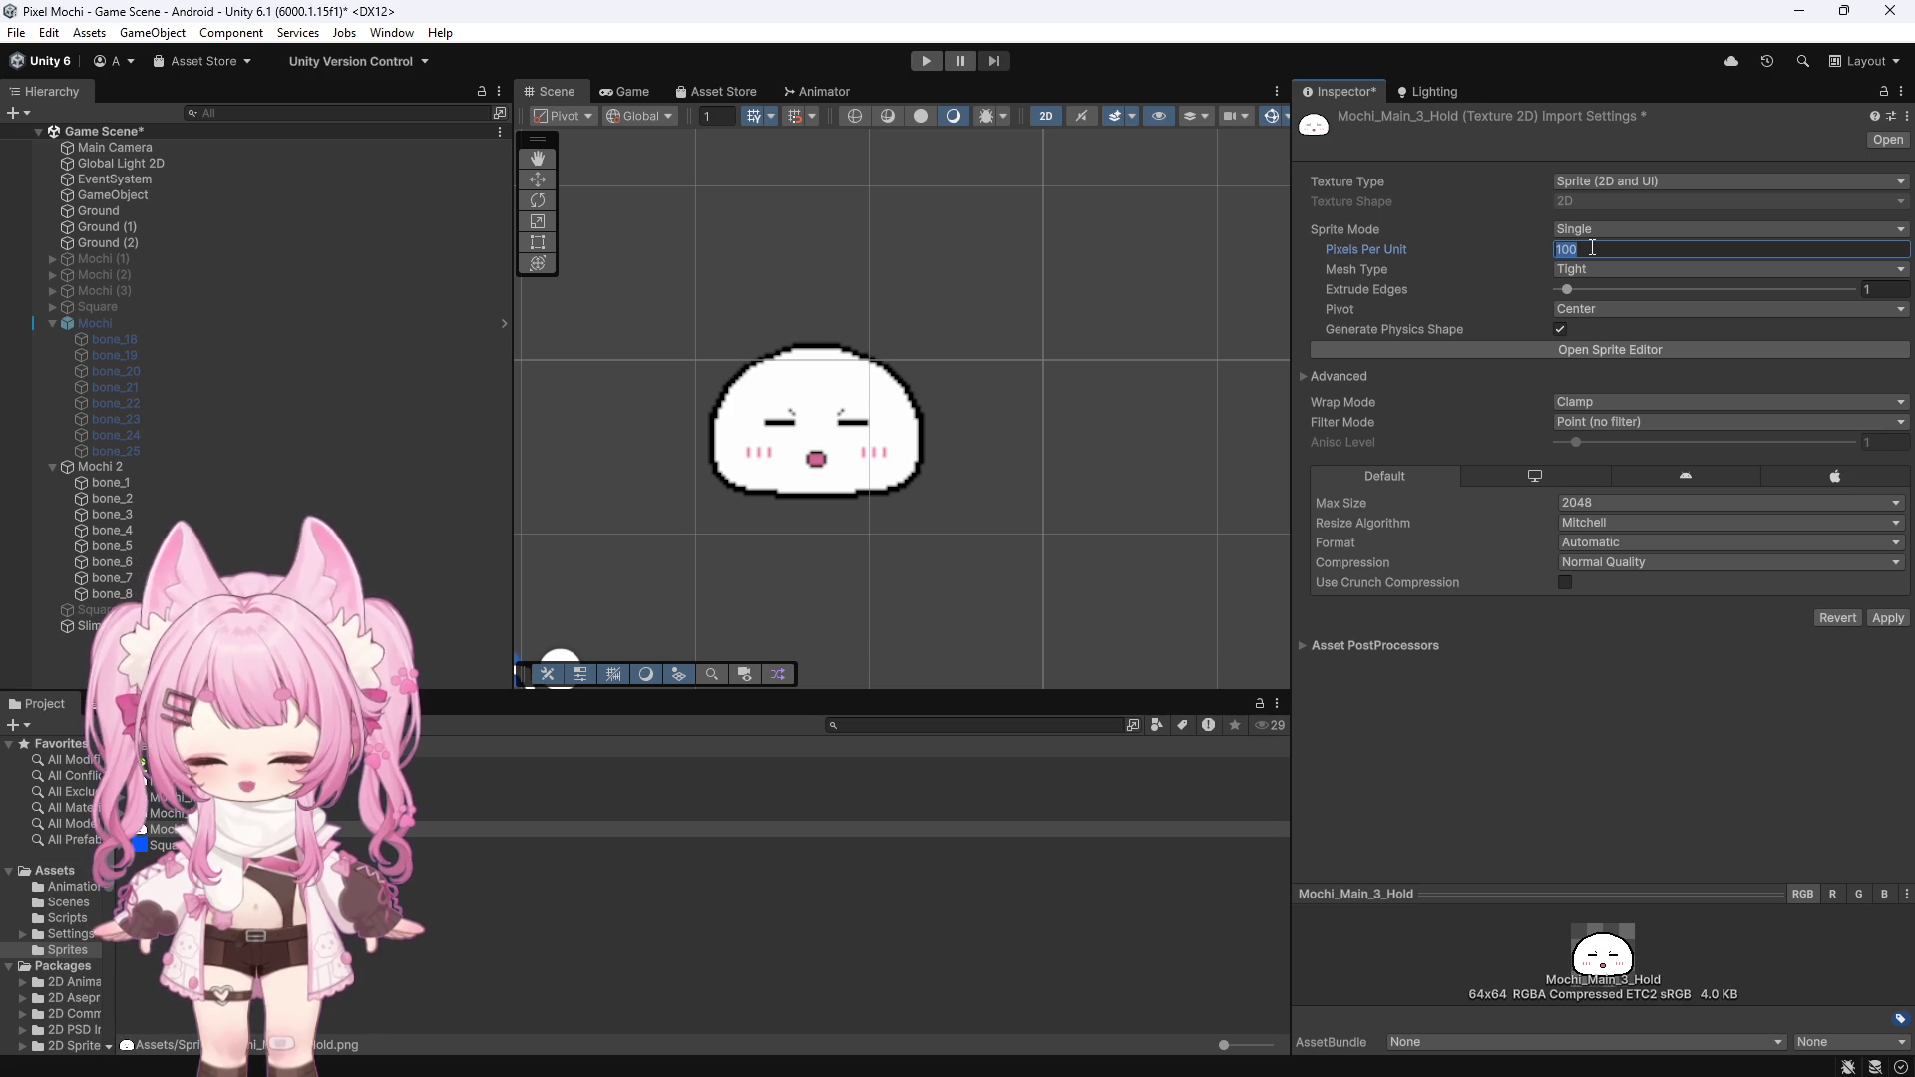
left_click(1624, 507)
left_click(1611, 660)
left_click(1616, 563)
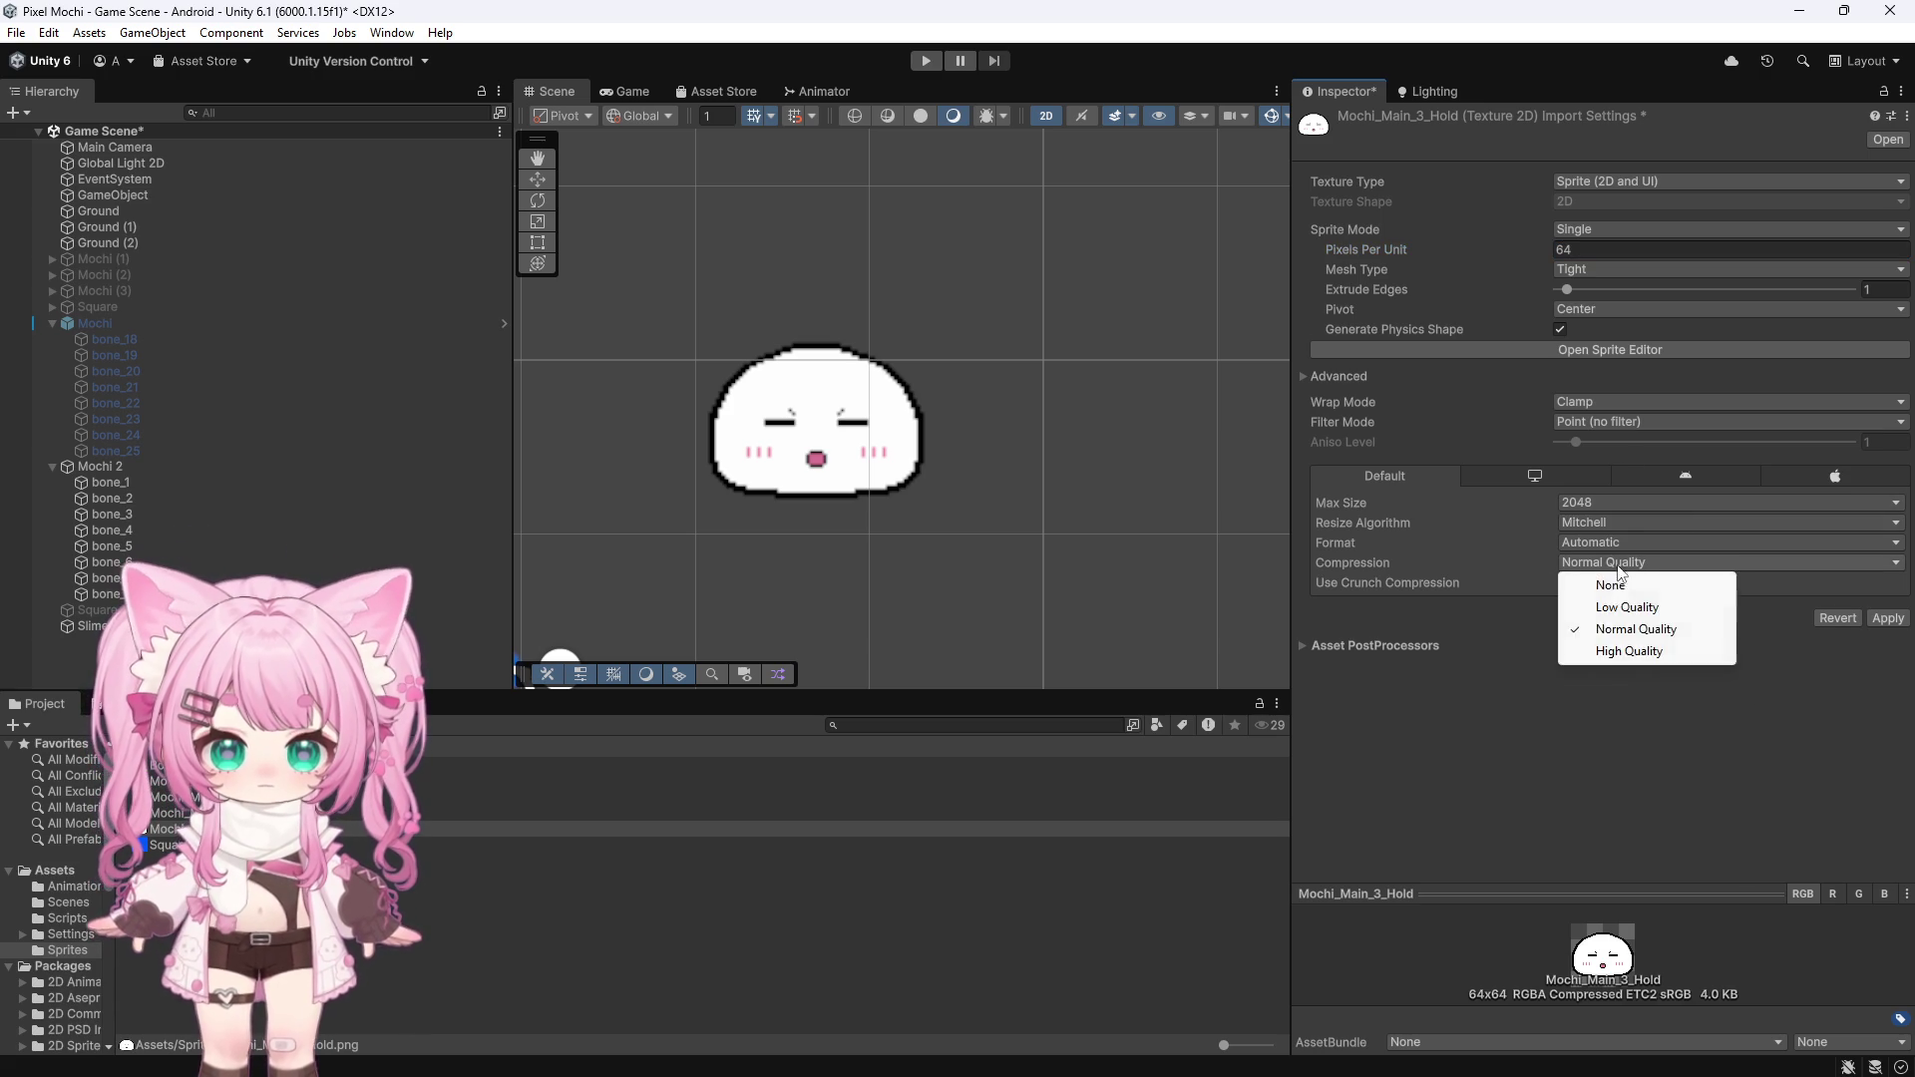
left_click(1608, 589)
left_click(1888, 599)
Scroll through the applied import settings and refocus the Project files
scroll(721, 572, "down", 3)
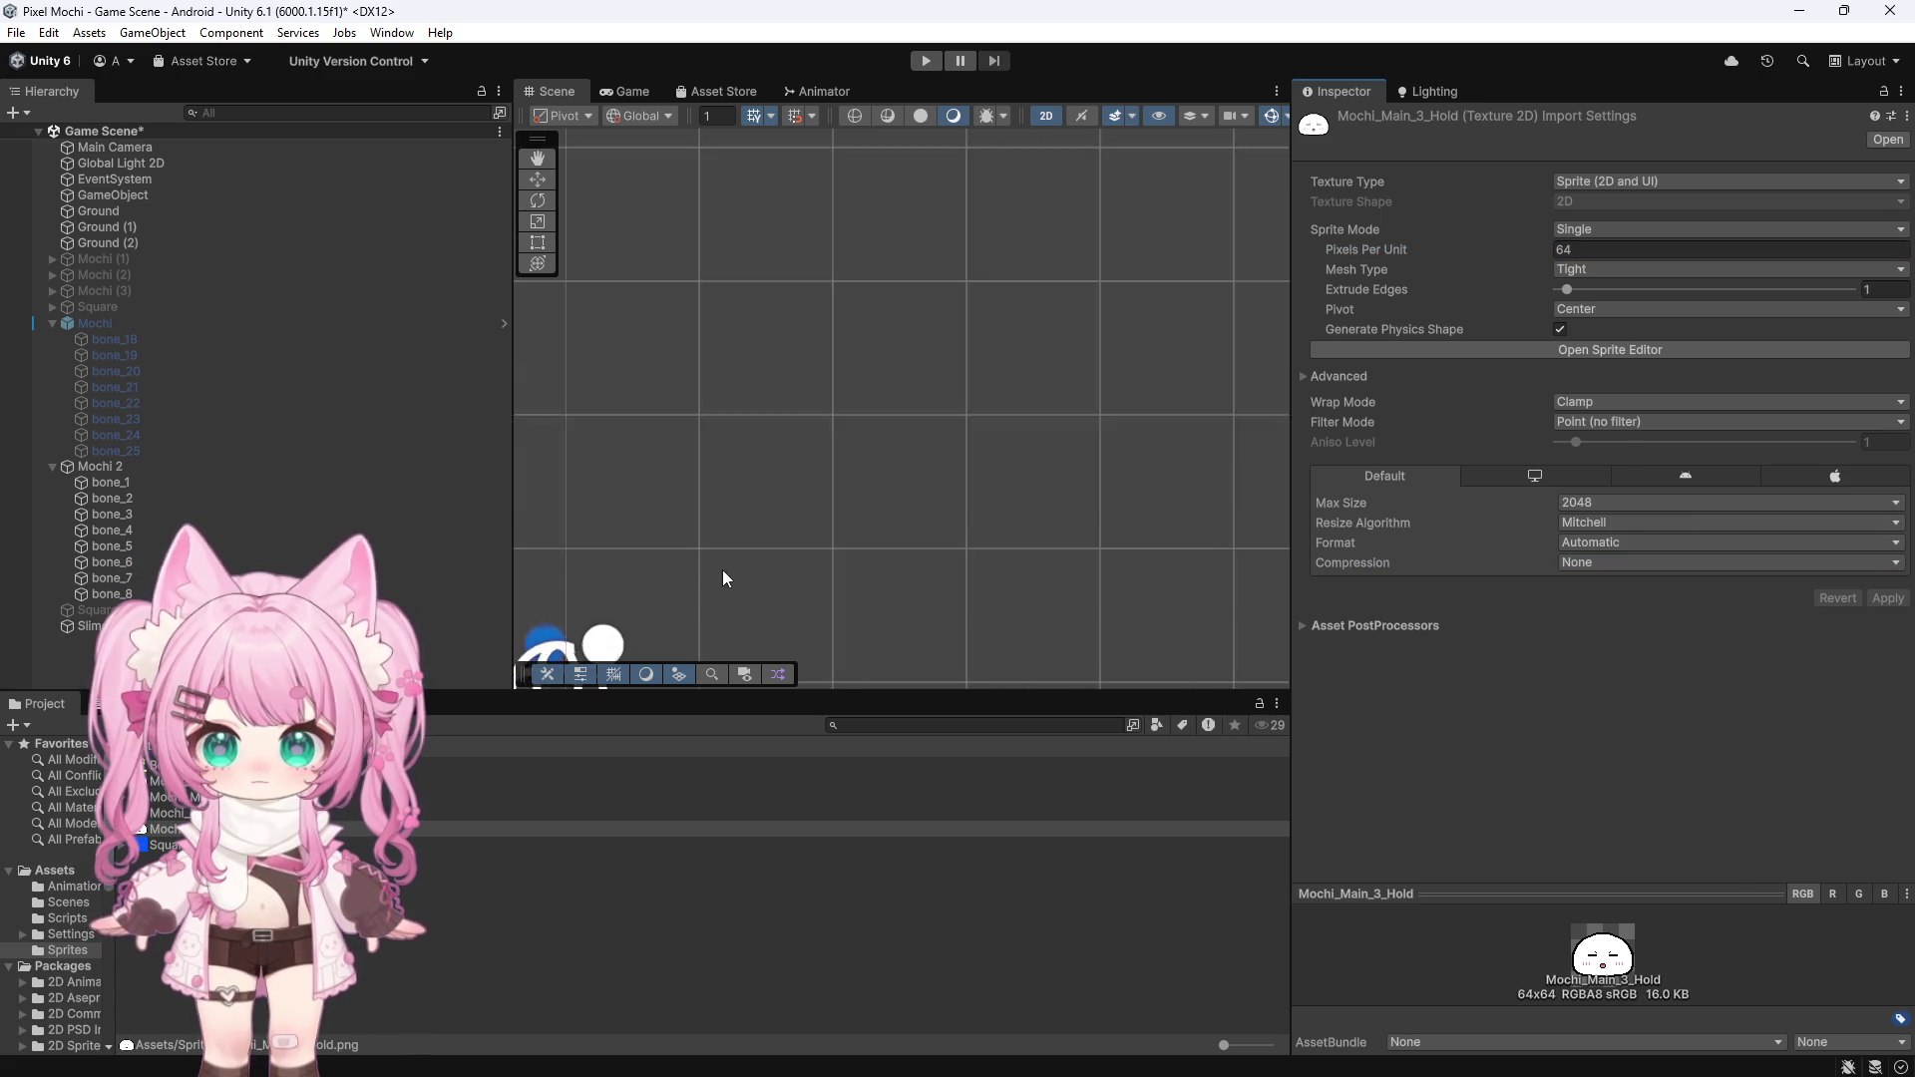
scroll(828, 482, "down", 5)
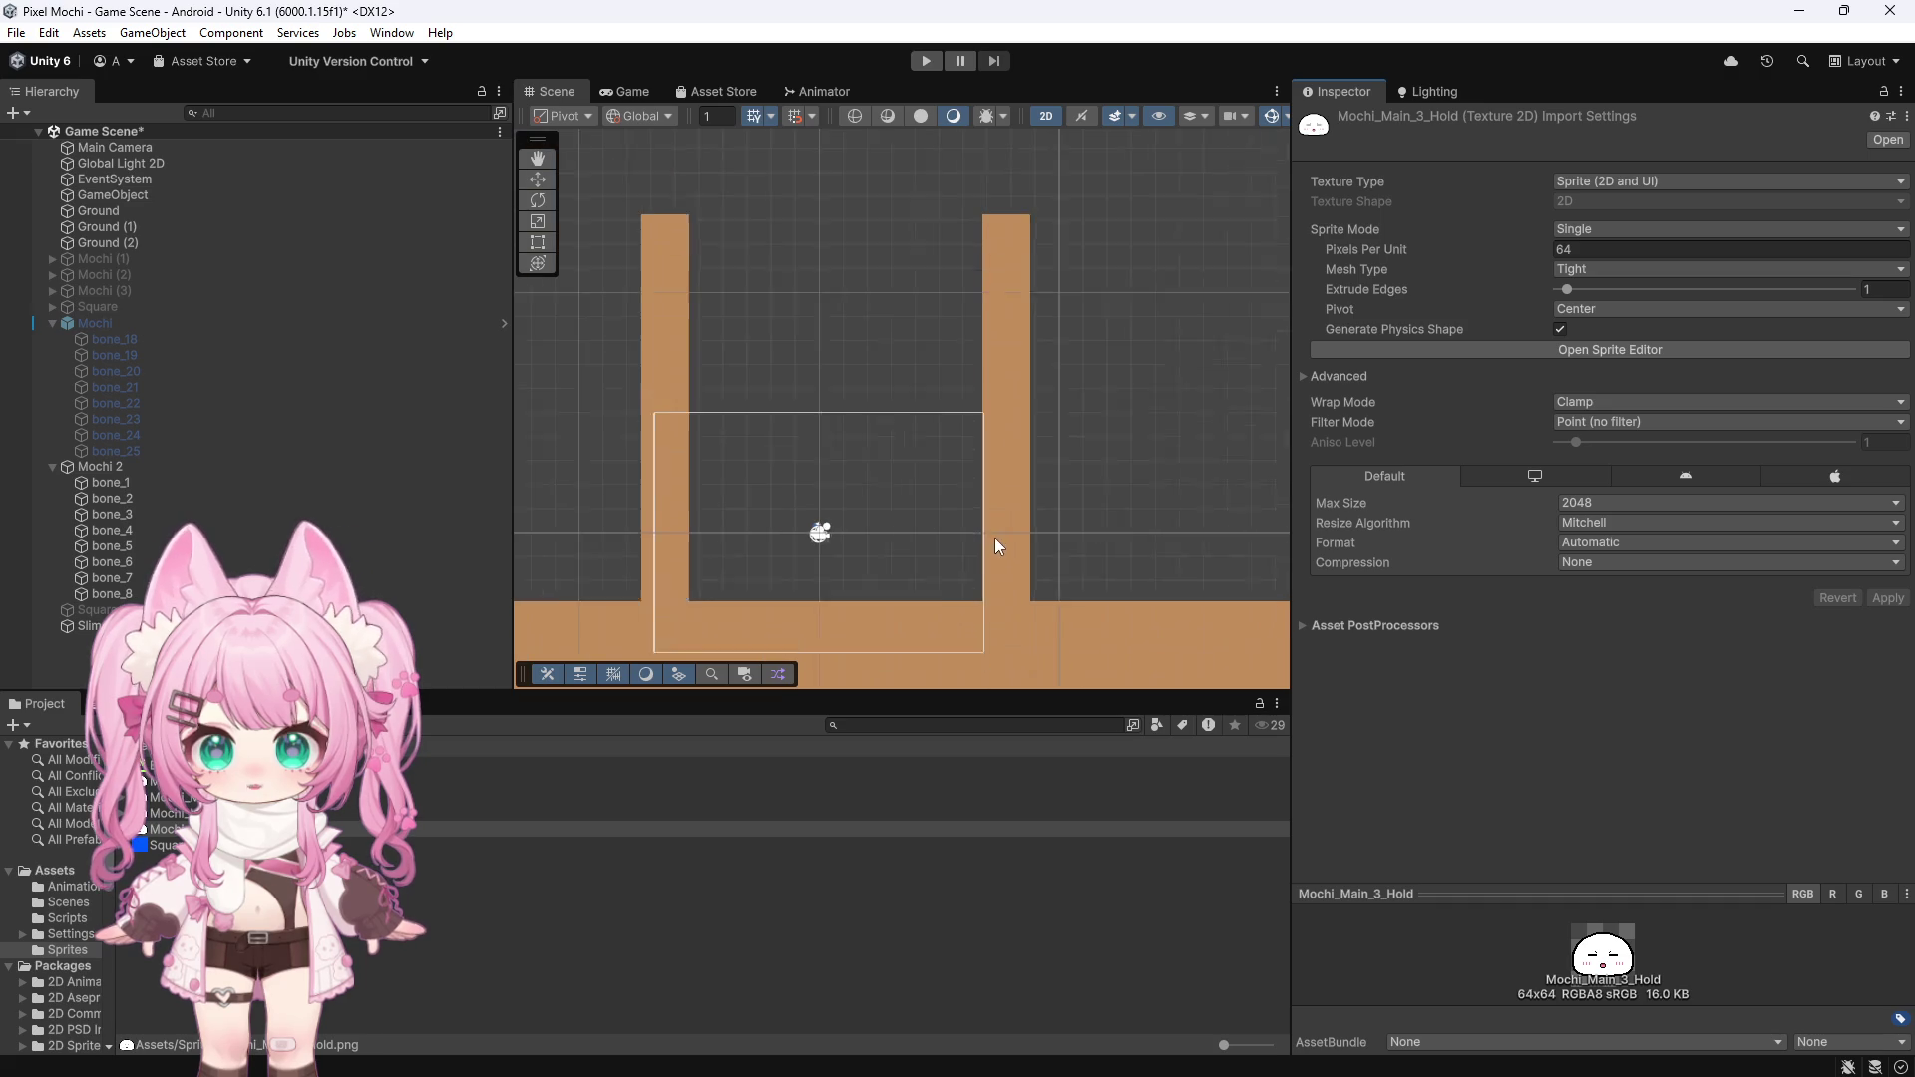
scroll(875, 583, "up", 5)
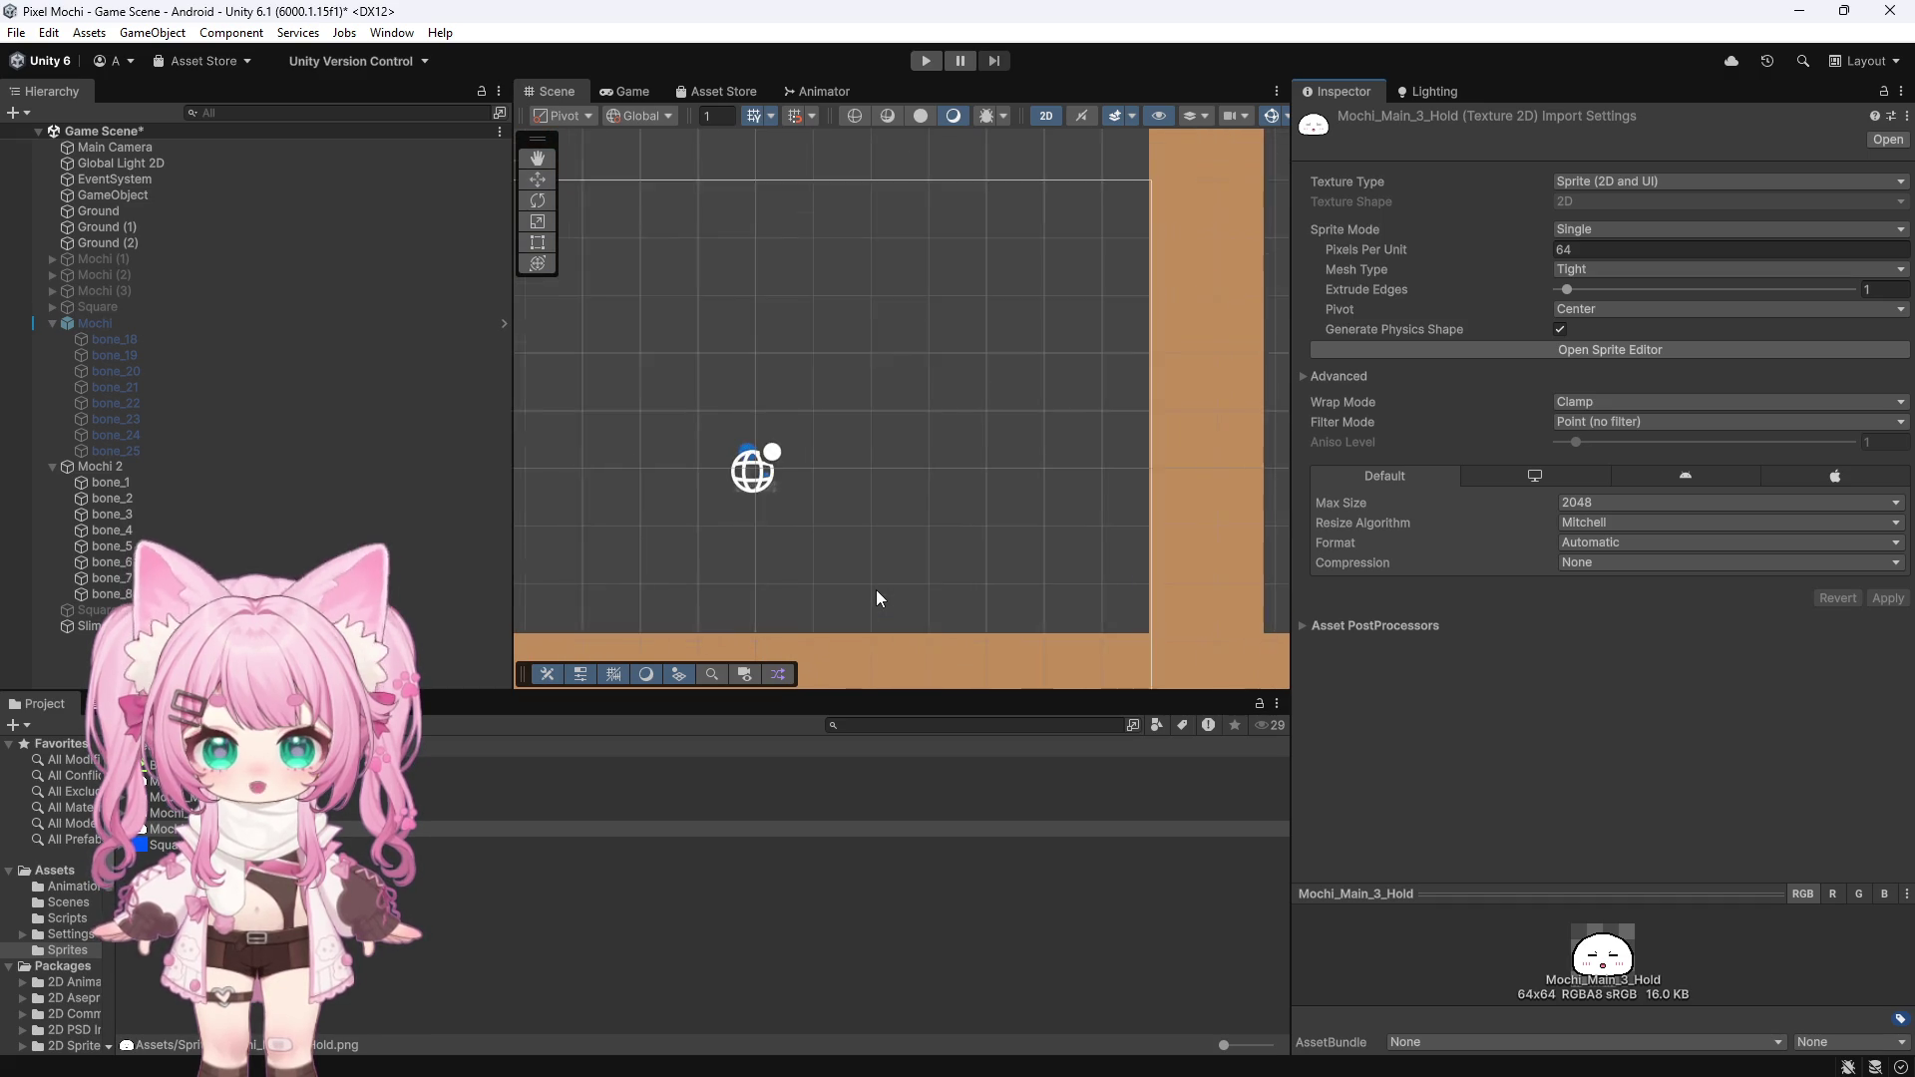
scroll(877, 588, "up", 1)
scroll(878, 587, "down", 3)
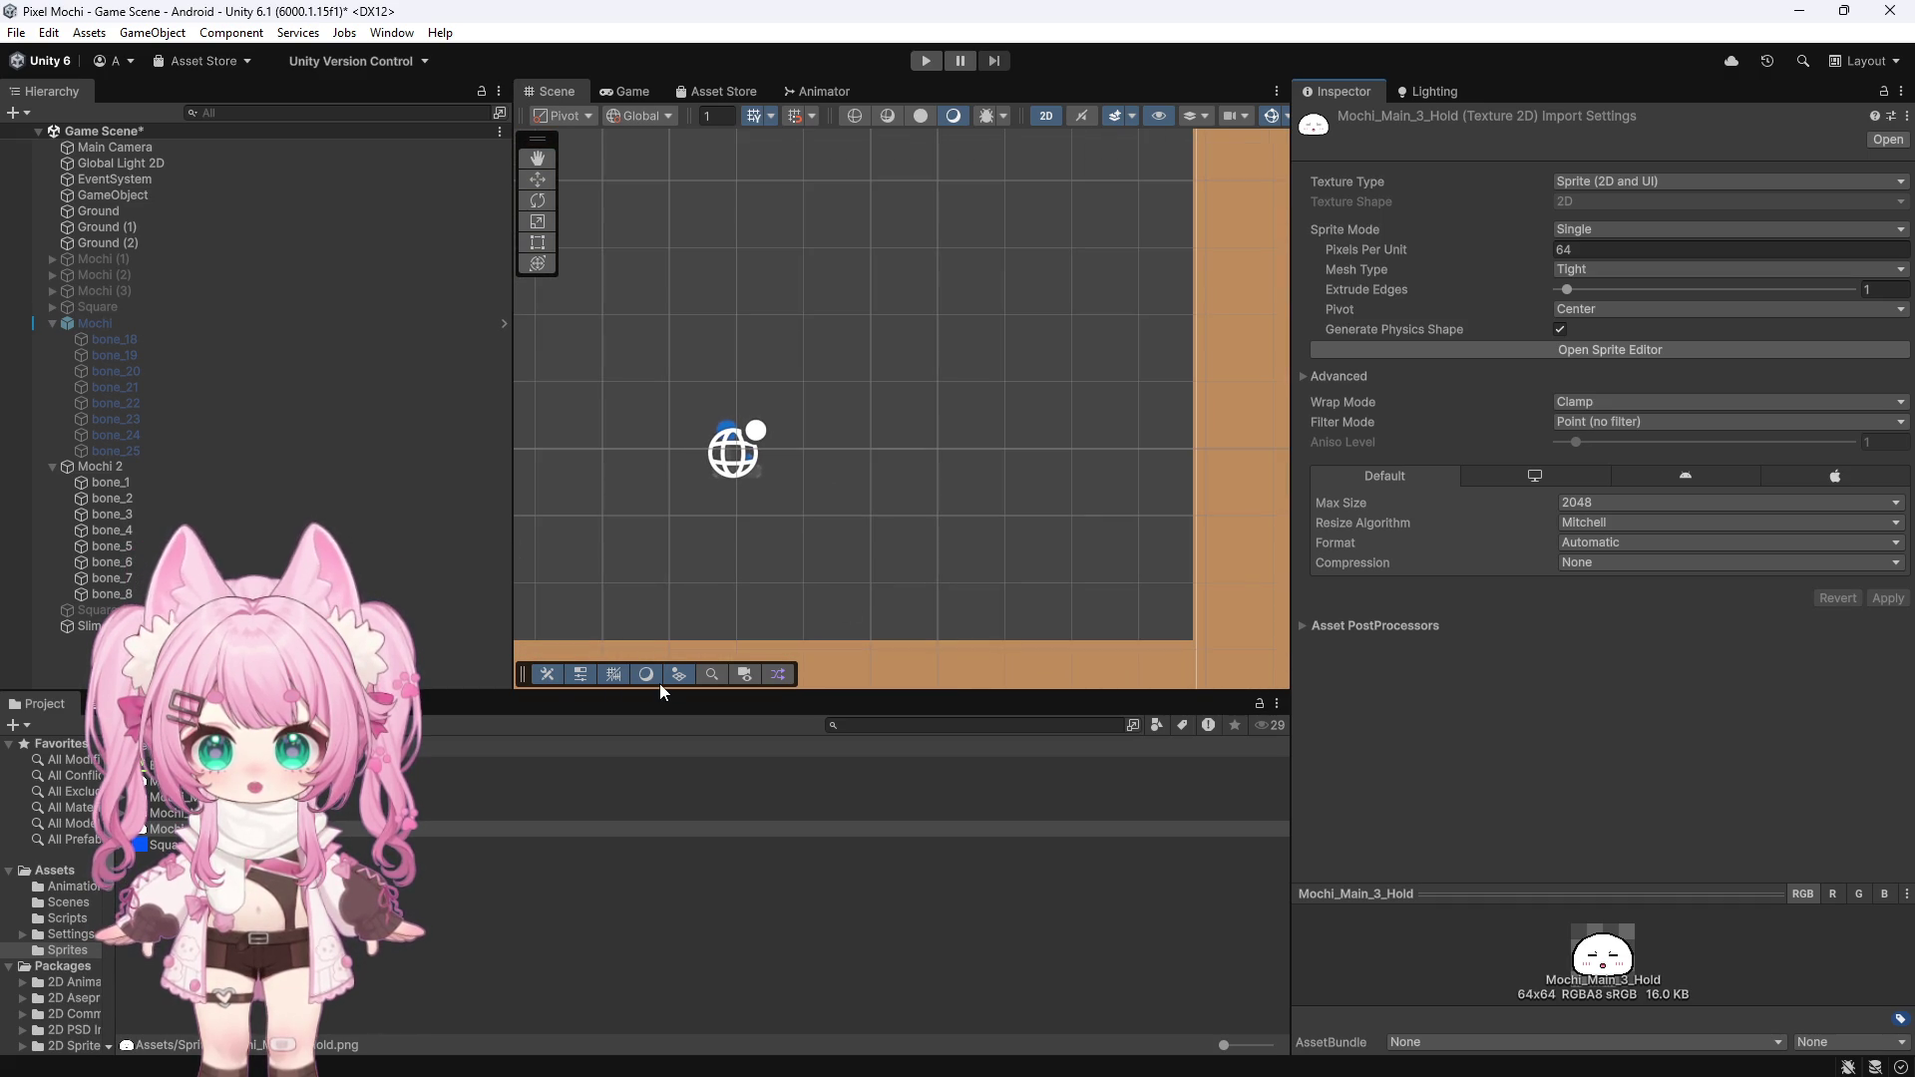
left_click(165, 829)
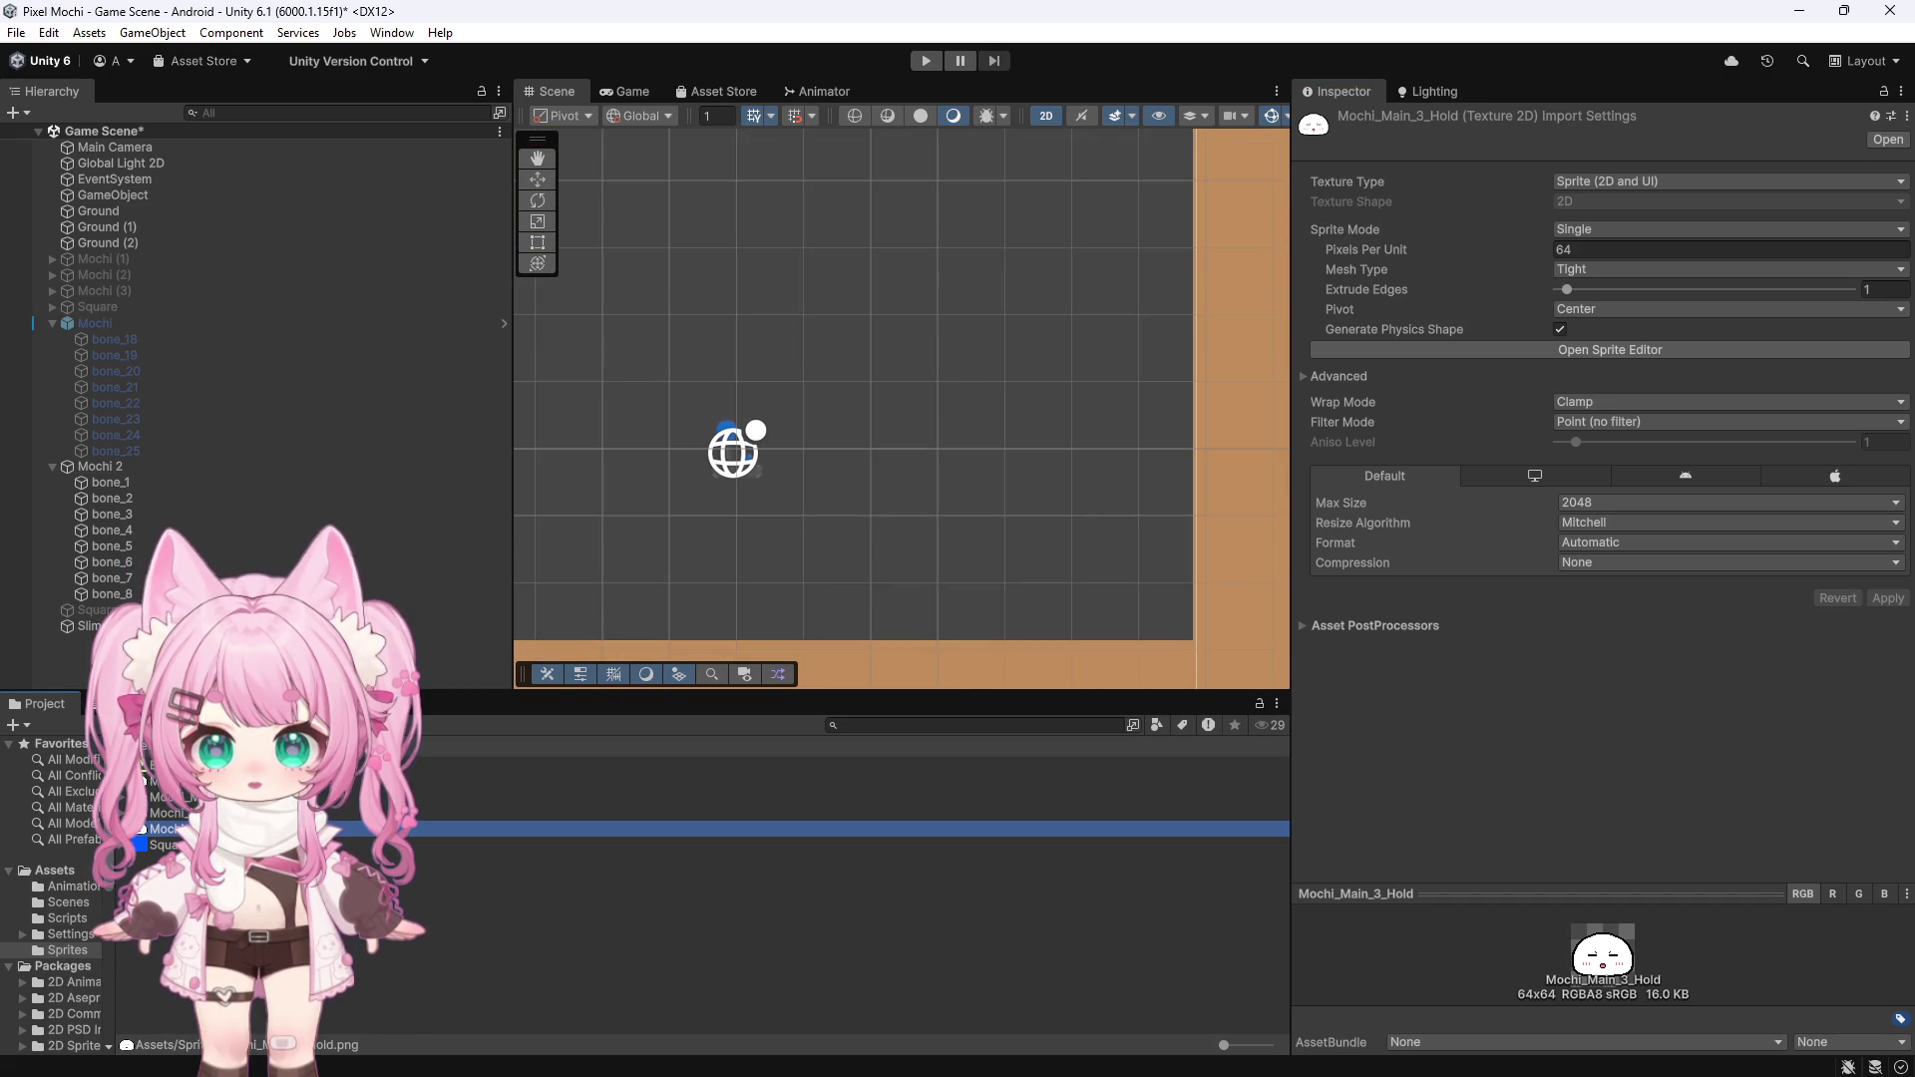
Assign Mochi_Main_3 as Mochi 2's sprite
left_click(110, 466)
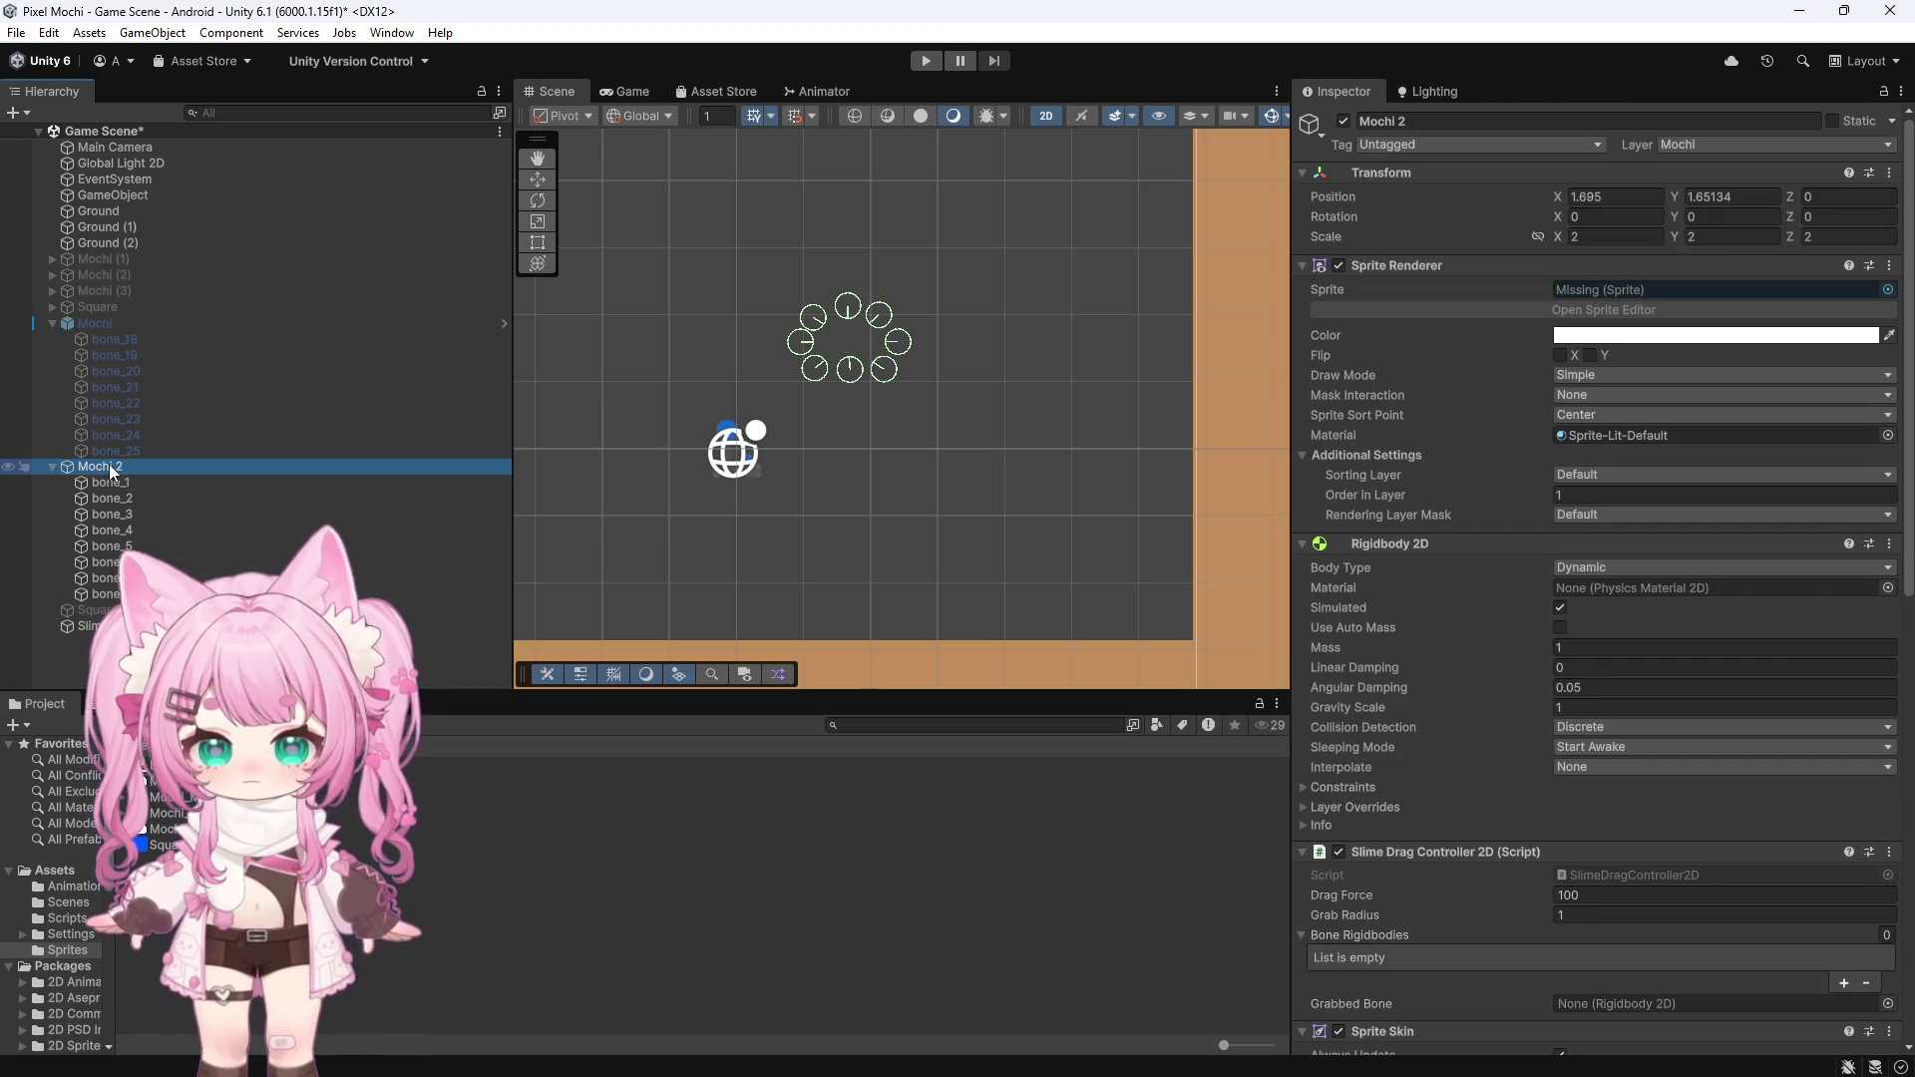
left_click_drag(160, 813, 1578, 289)
scroll(860, 270, "up", 6)
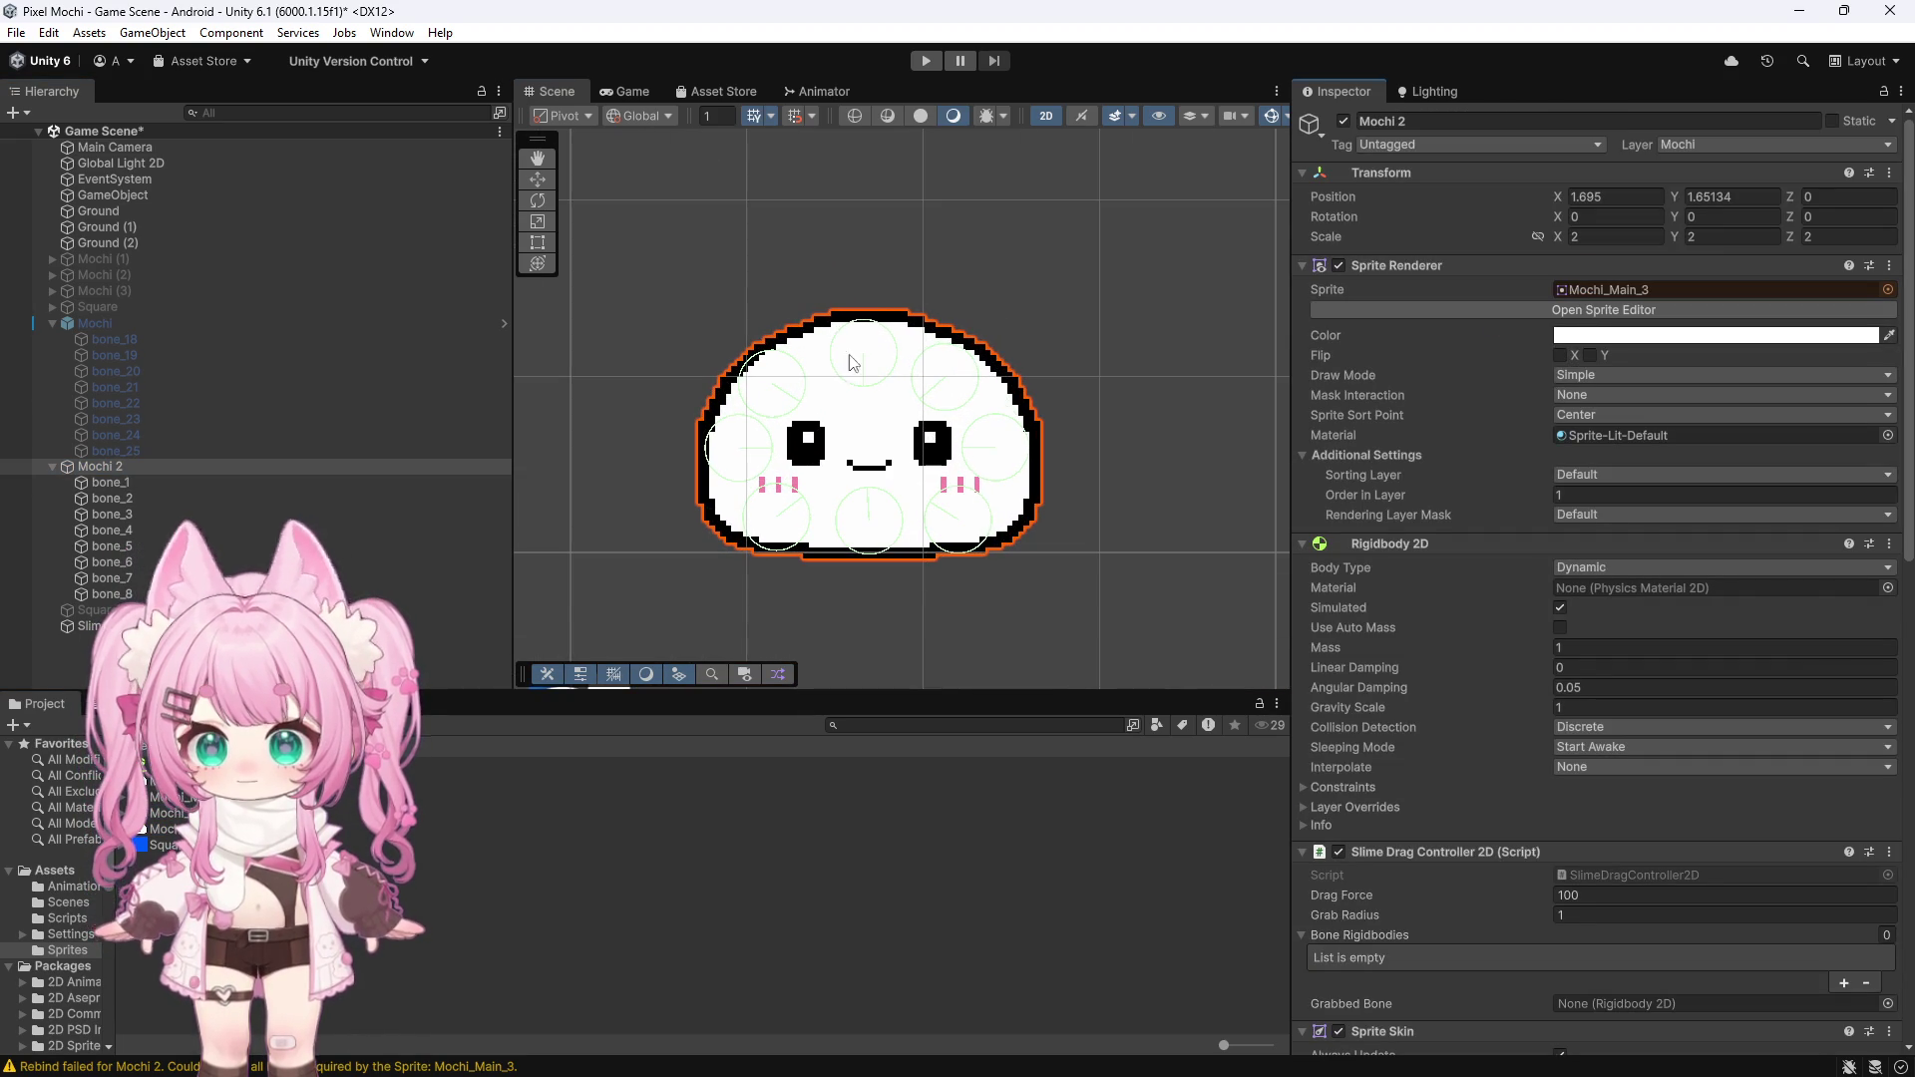
Preview the Mochi Idle clip in the Animation window and scrub its playhead back to the start
key("ctrl+6")
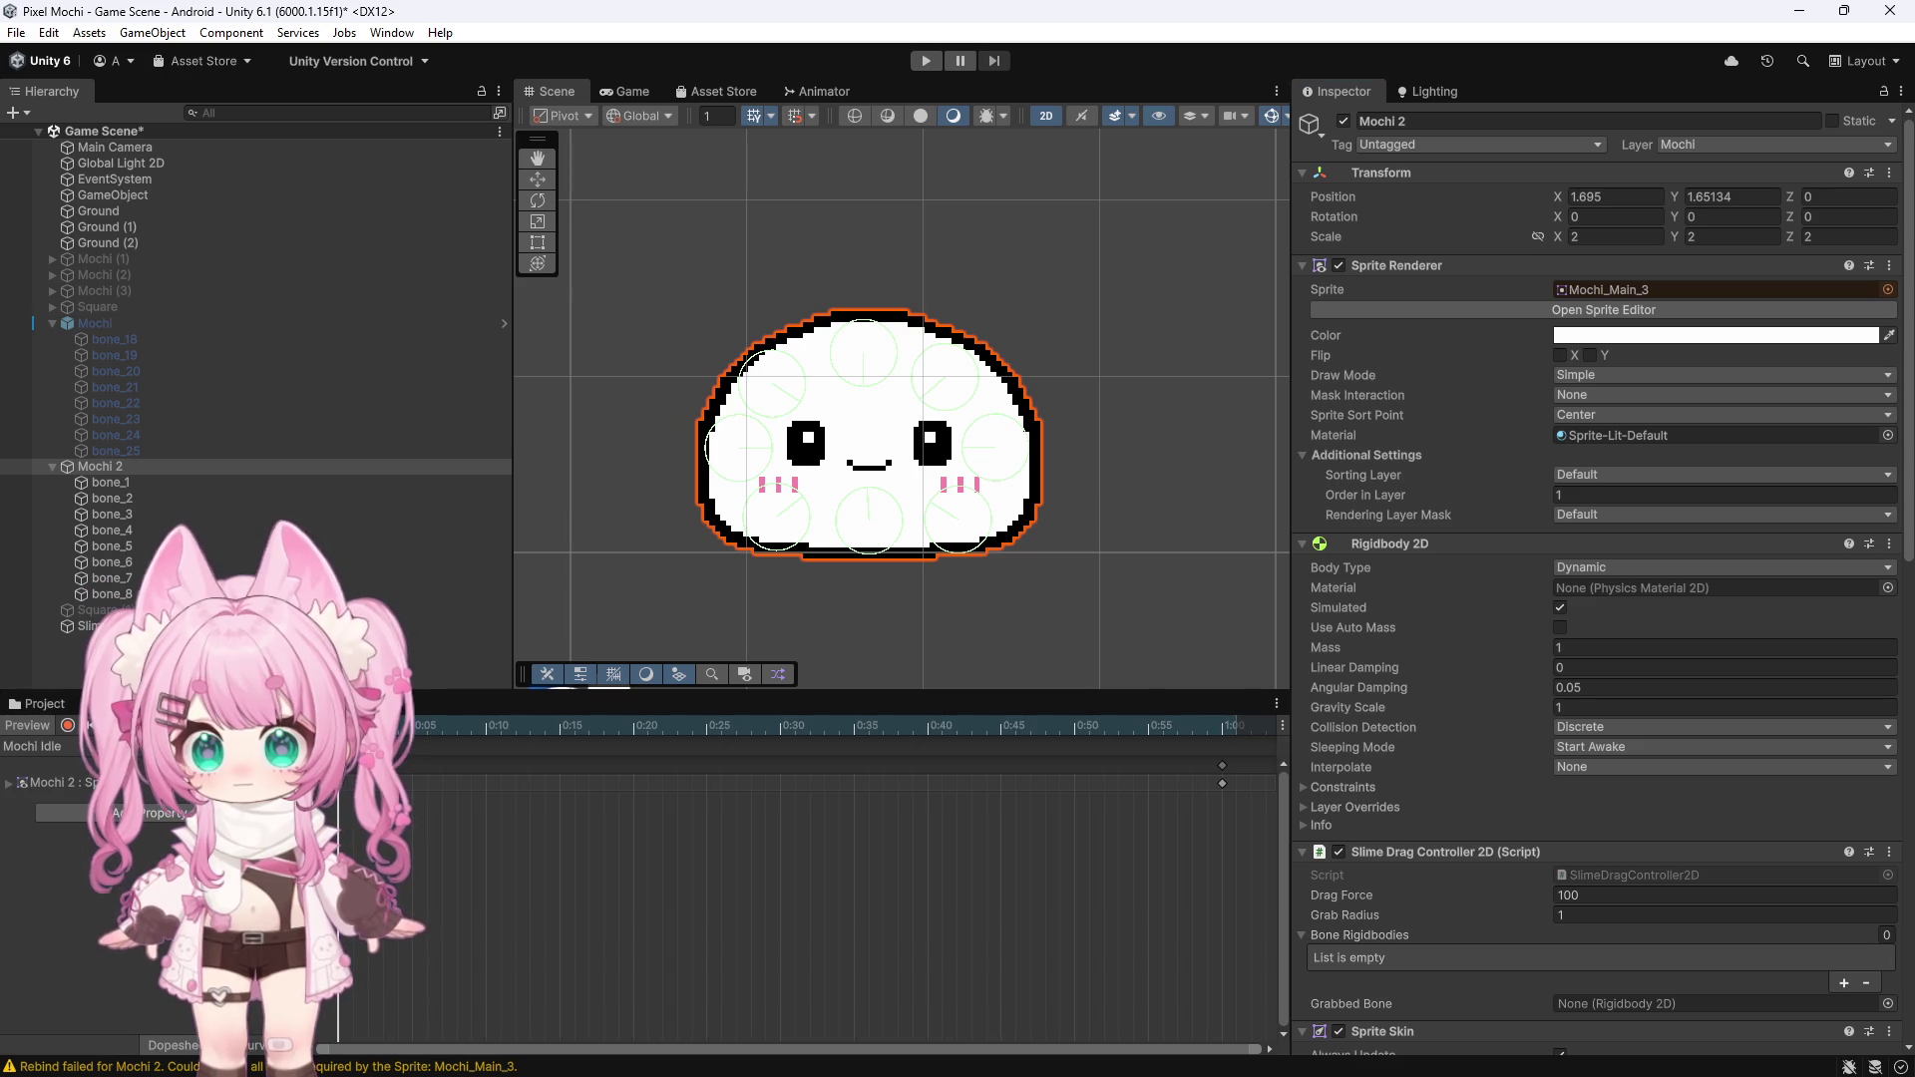
left_click(459, 732)
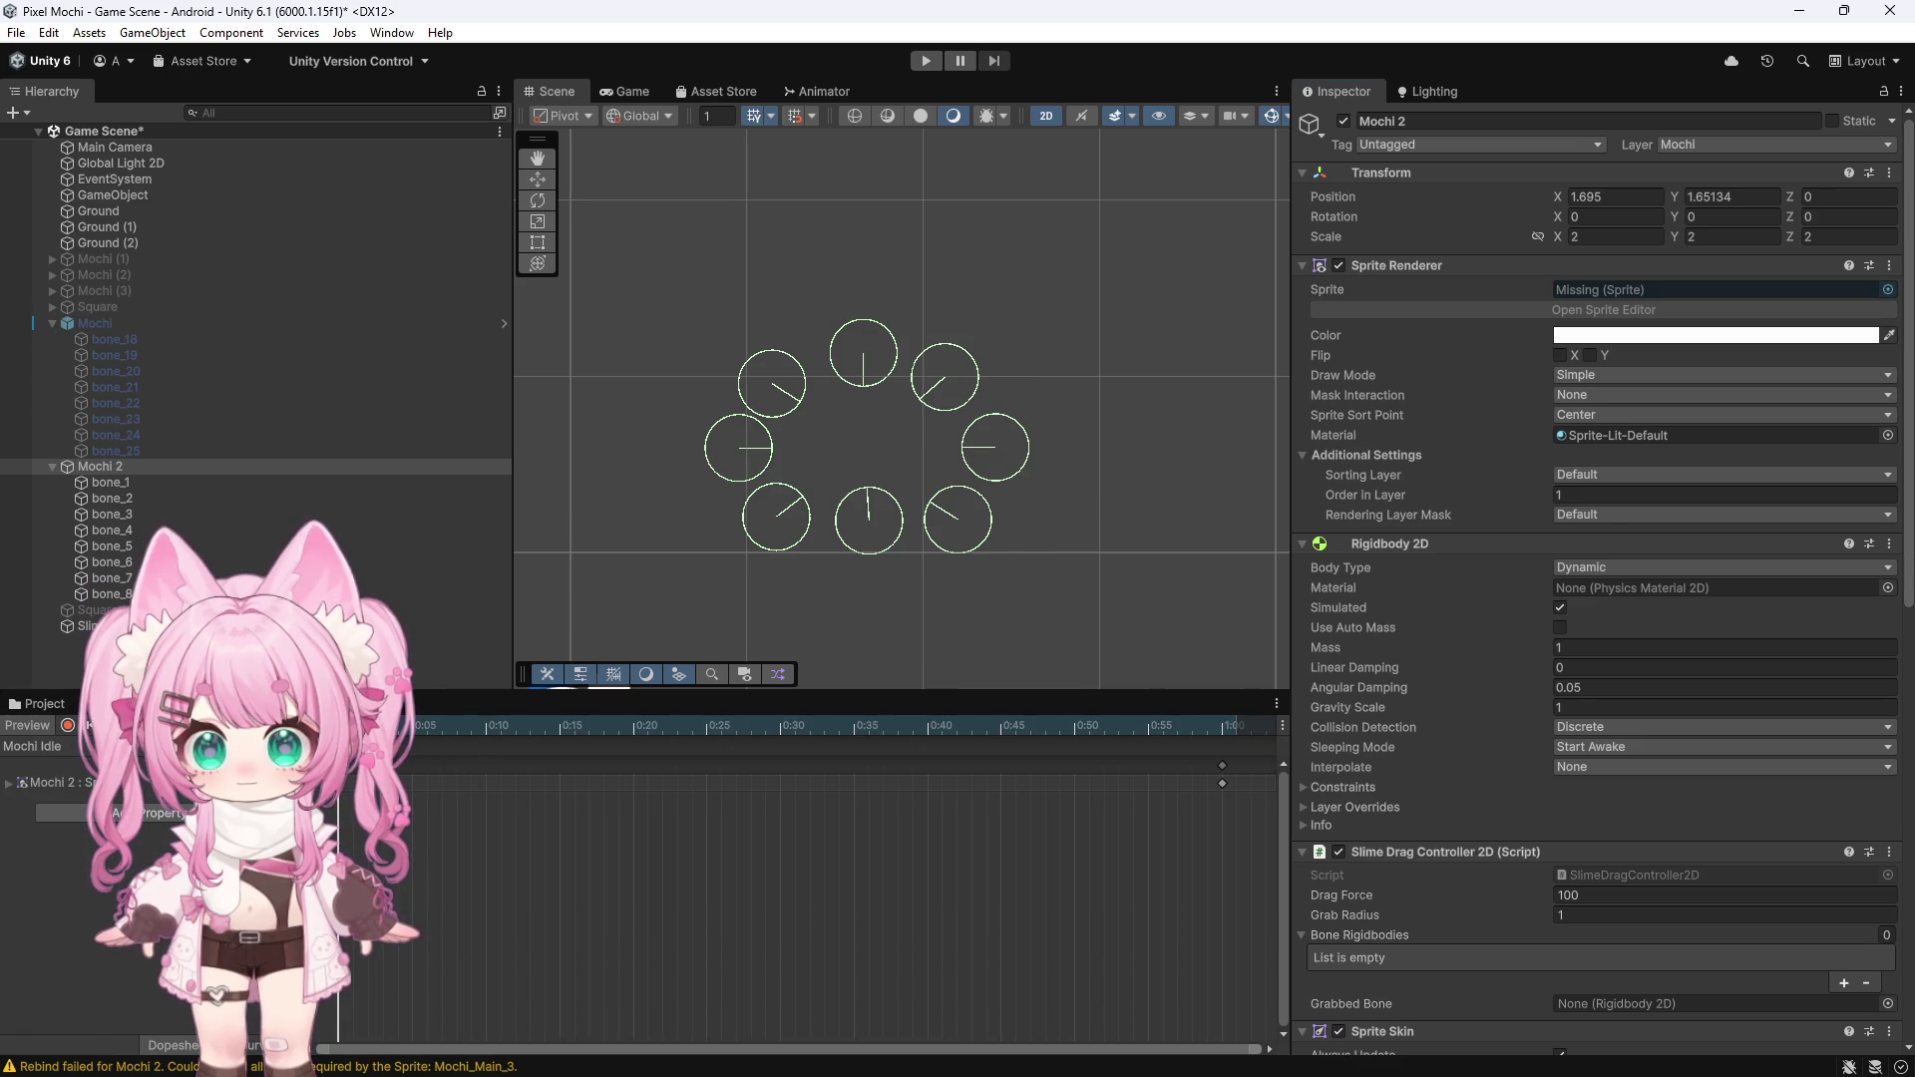
left_click(59, 746)
left_click(68, 767)
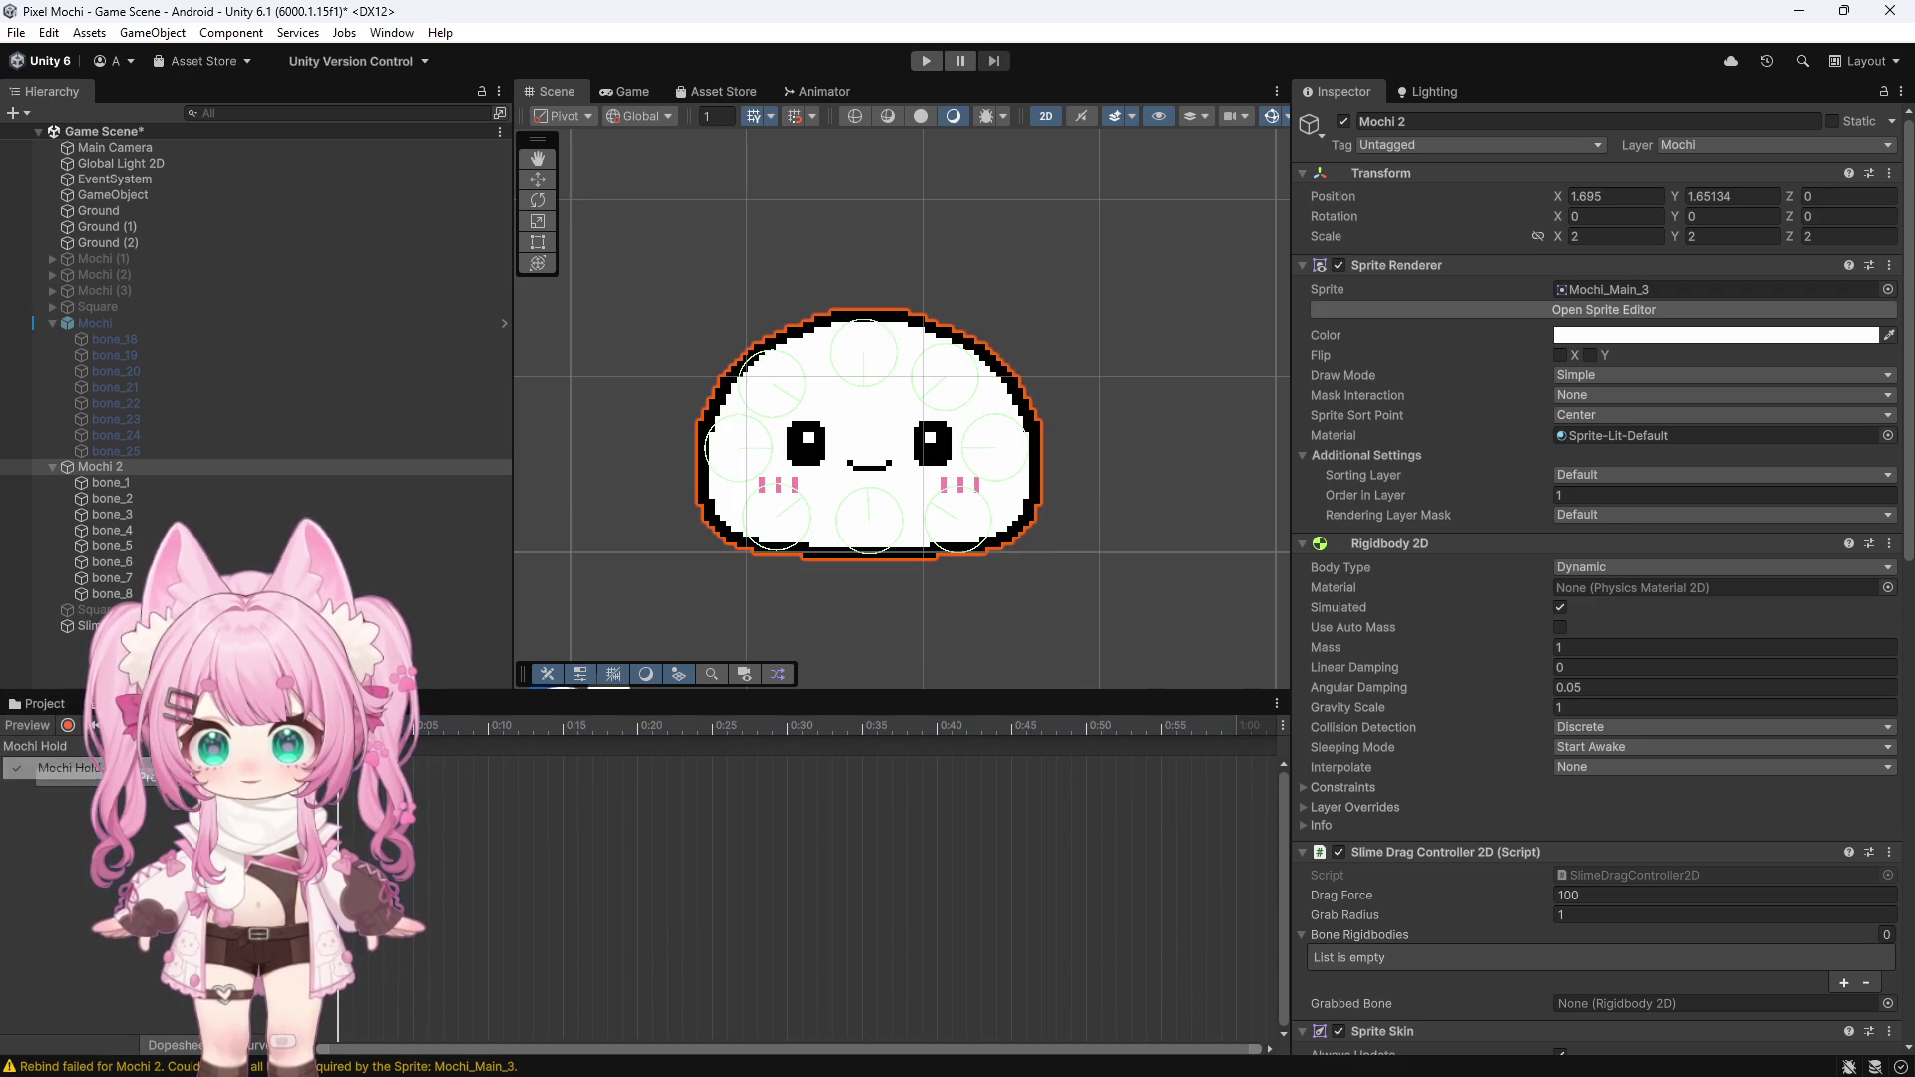
left_click(35, 746)
left_click(66, 789)
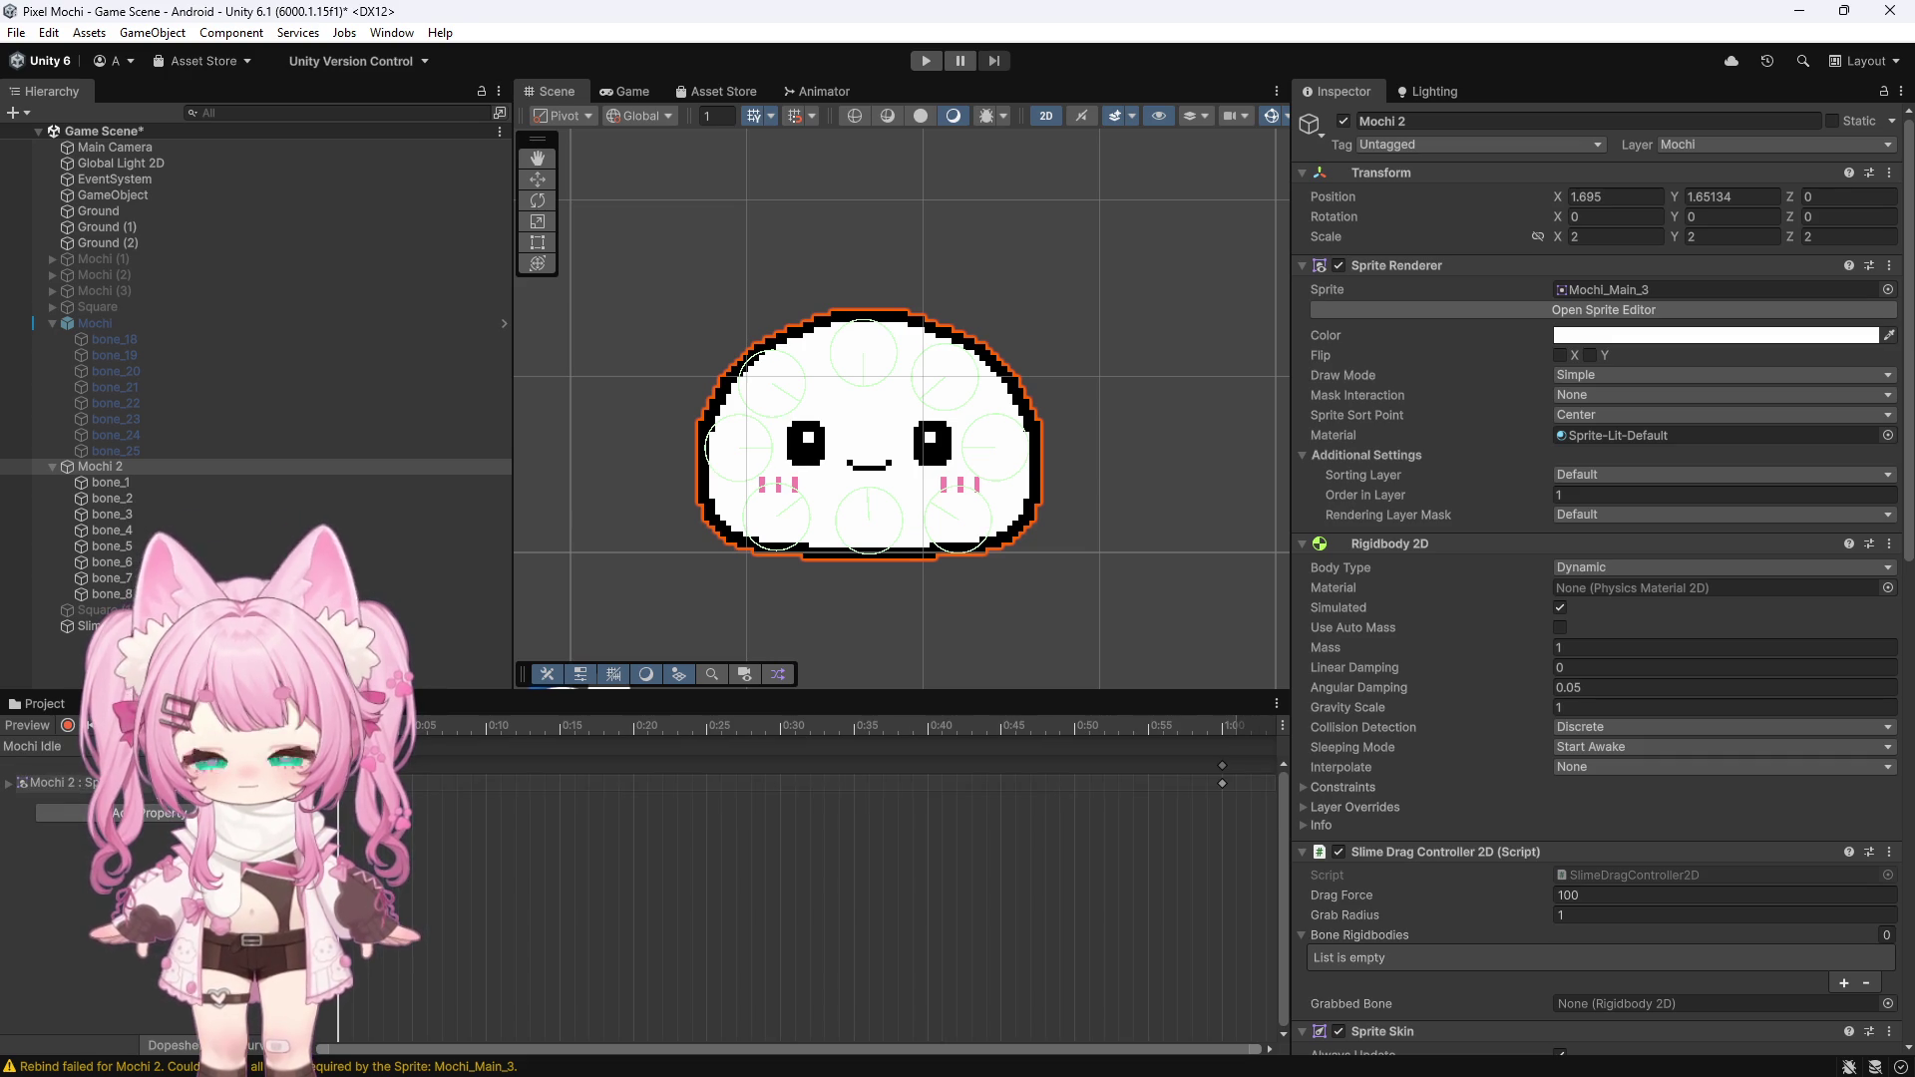
left_click(602, 725)
left_click(1223, 739)
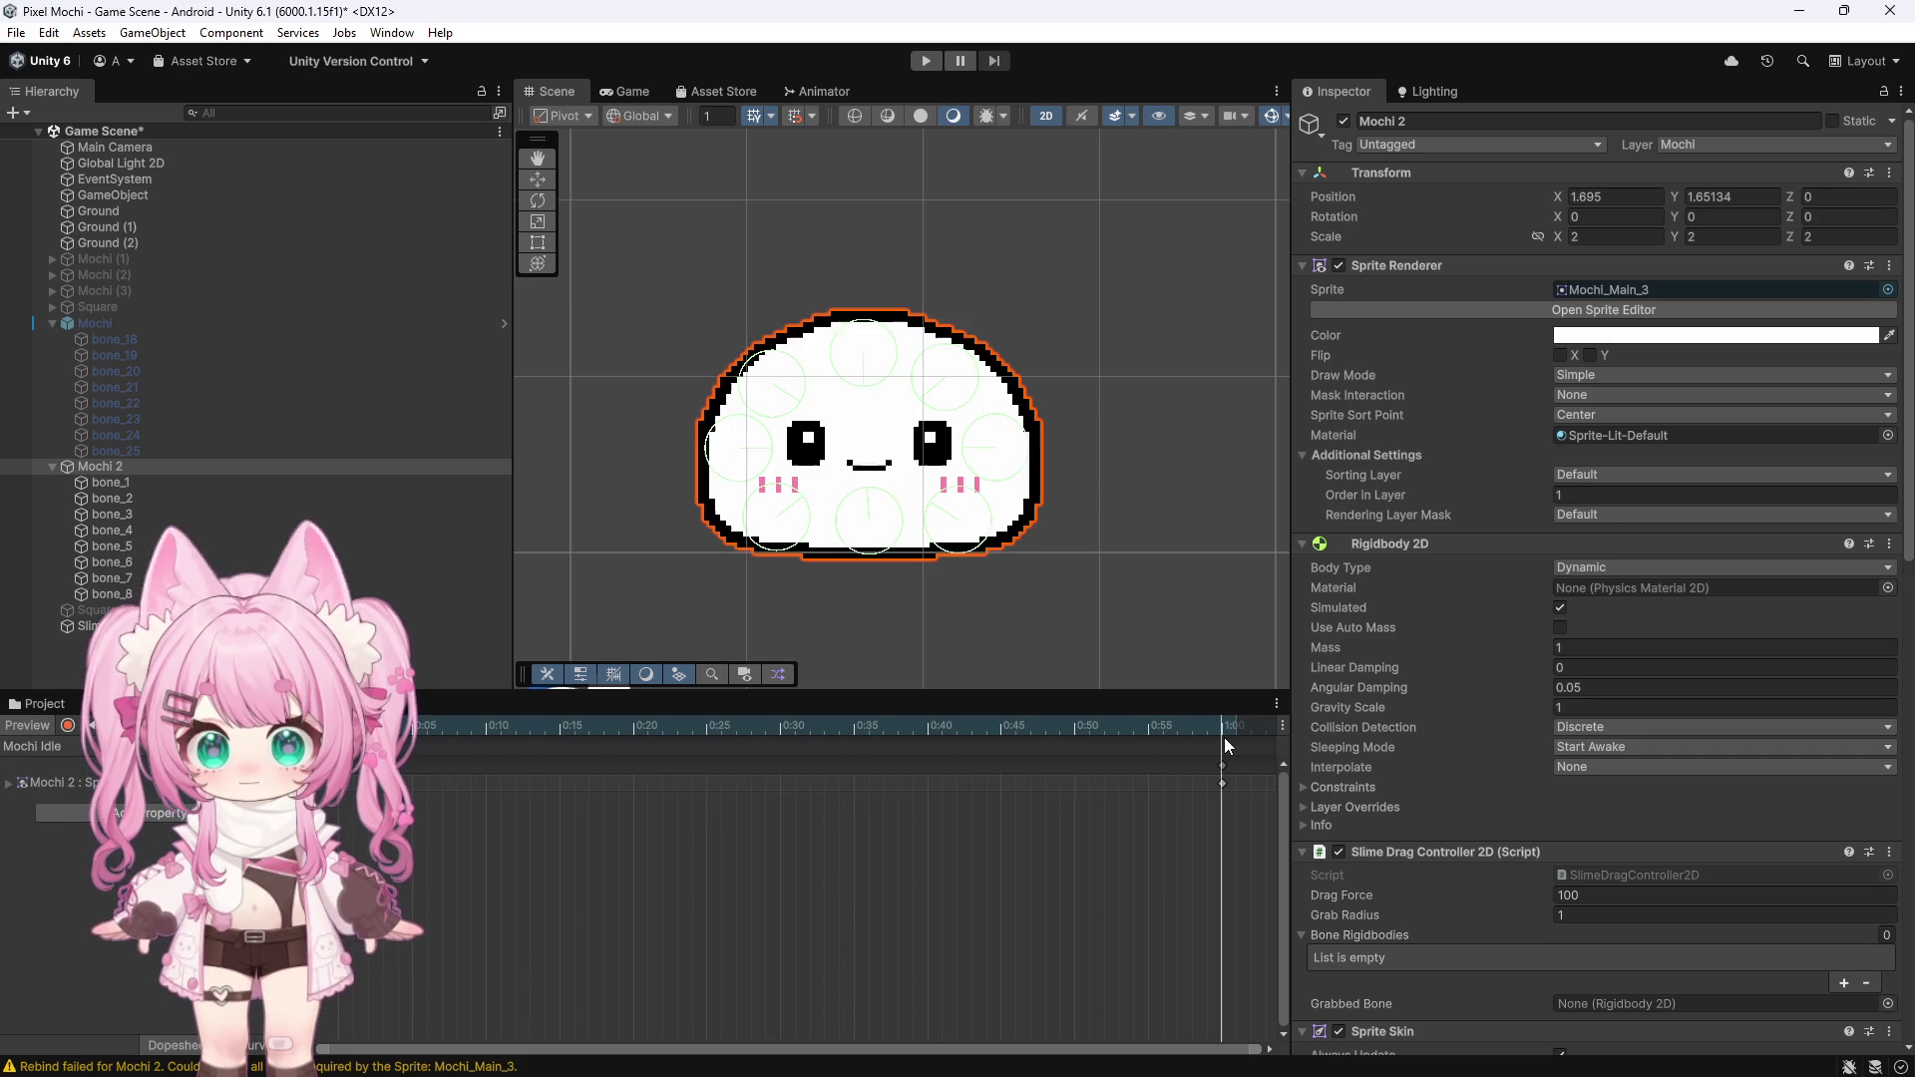
left_click_drag(1224, 739, 339, 796)
Switch to the Mochi Hold clip and key its Sprite track to Mochi_Main_3_Hold, then deselect Mochi 2
left_click(67, 725)
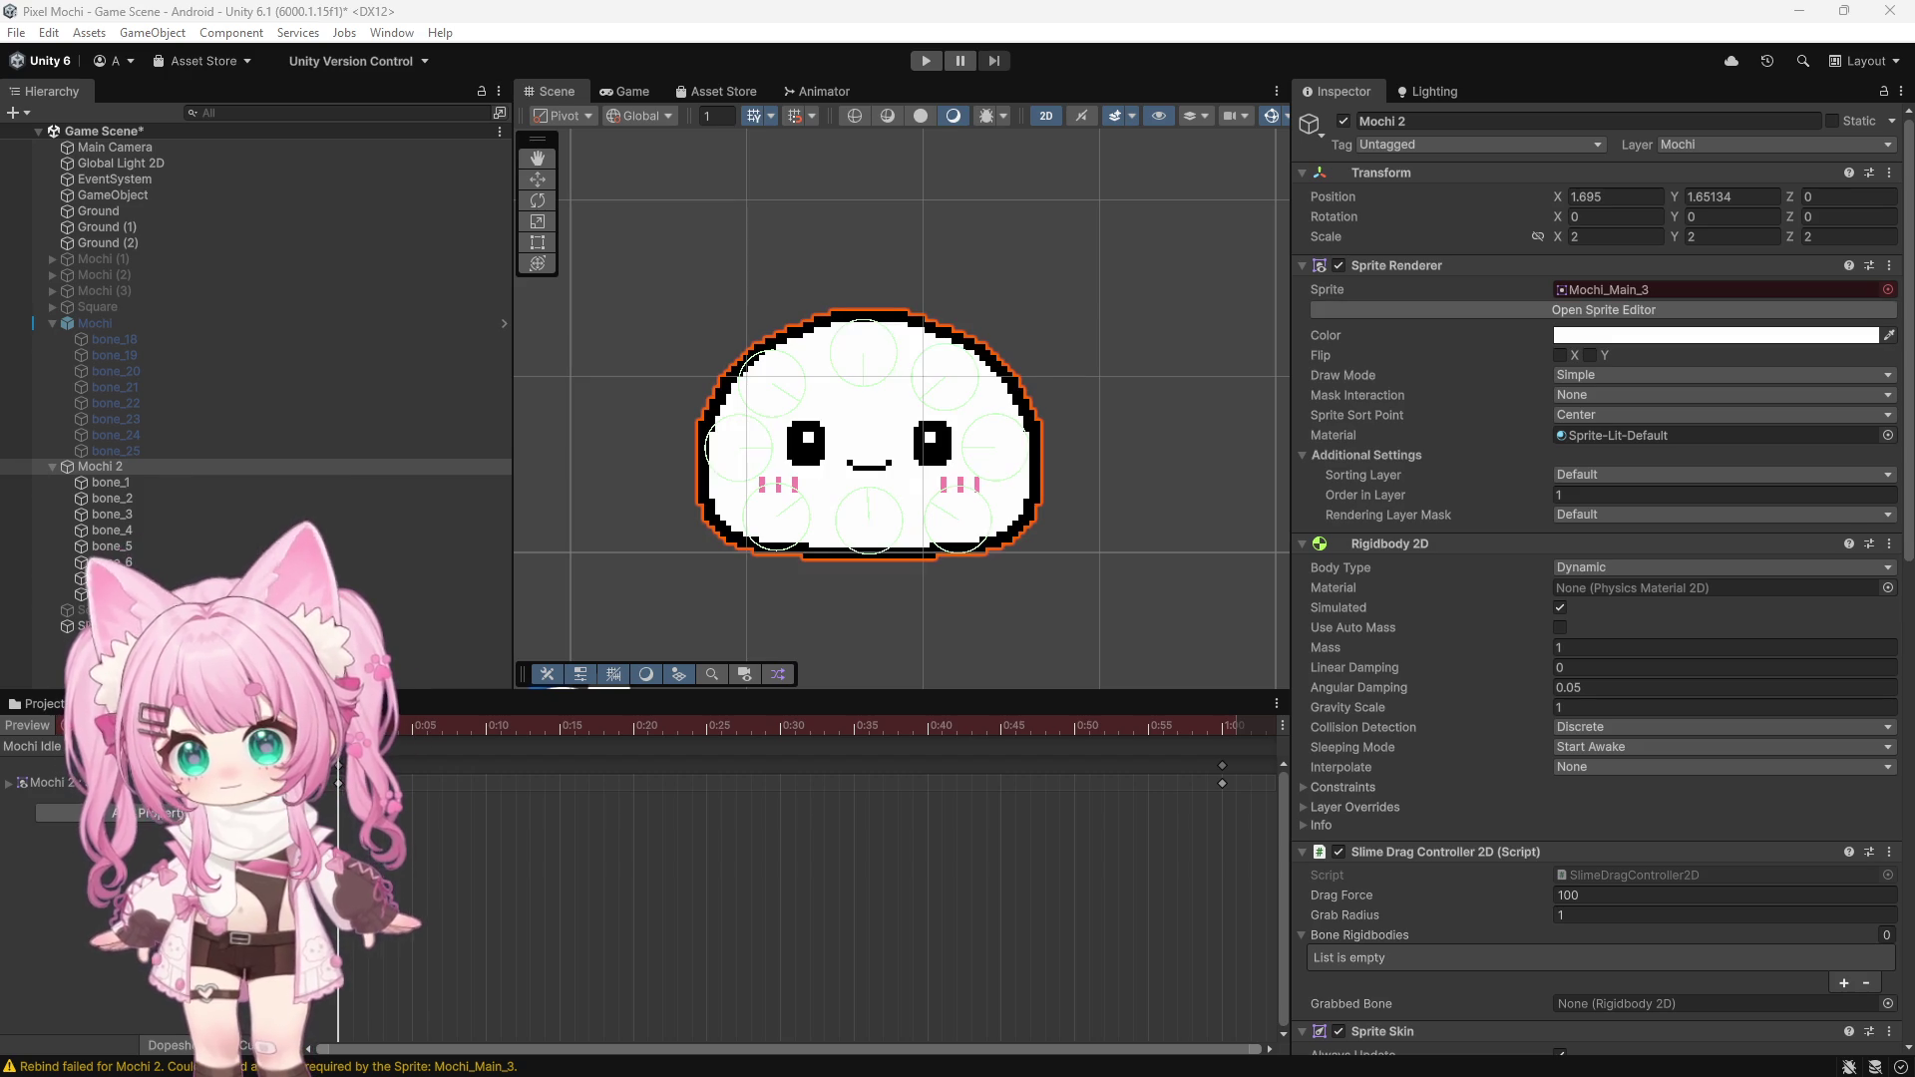
left_click(68, 727)
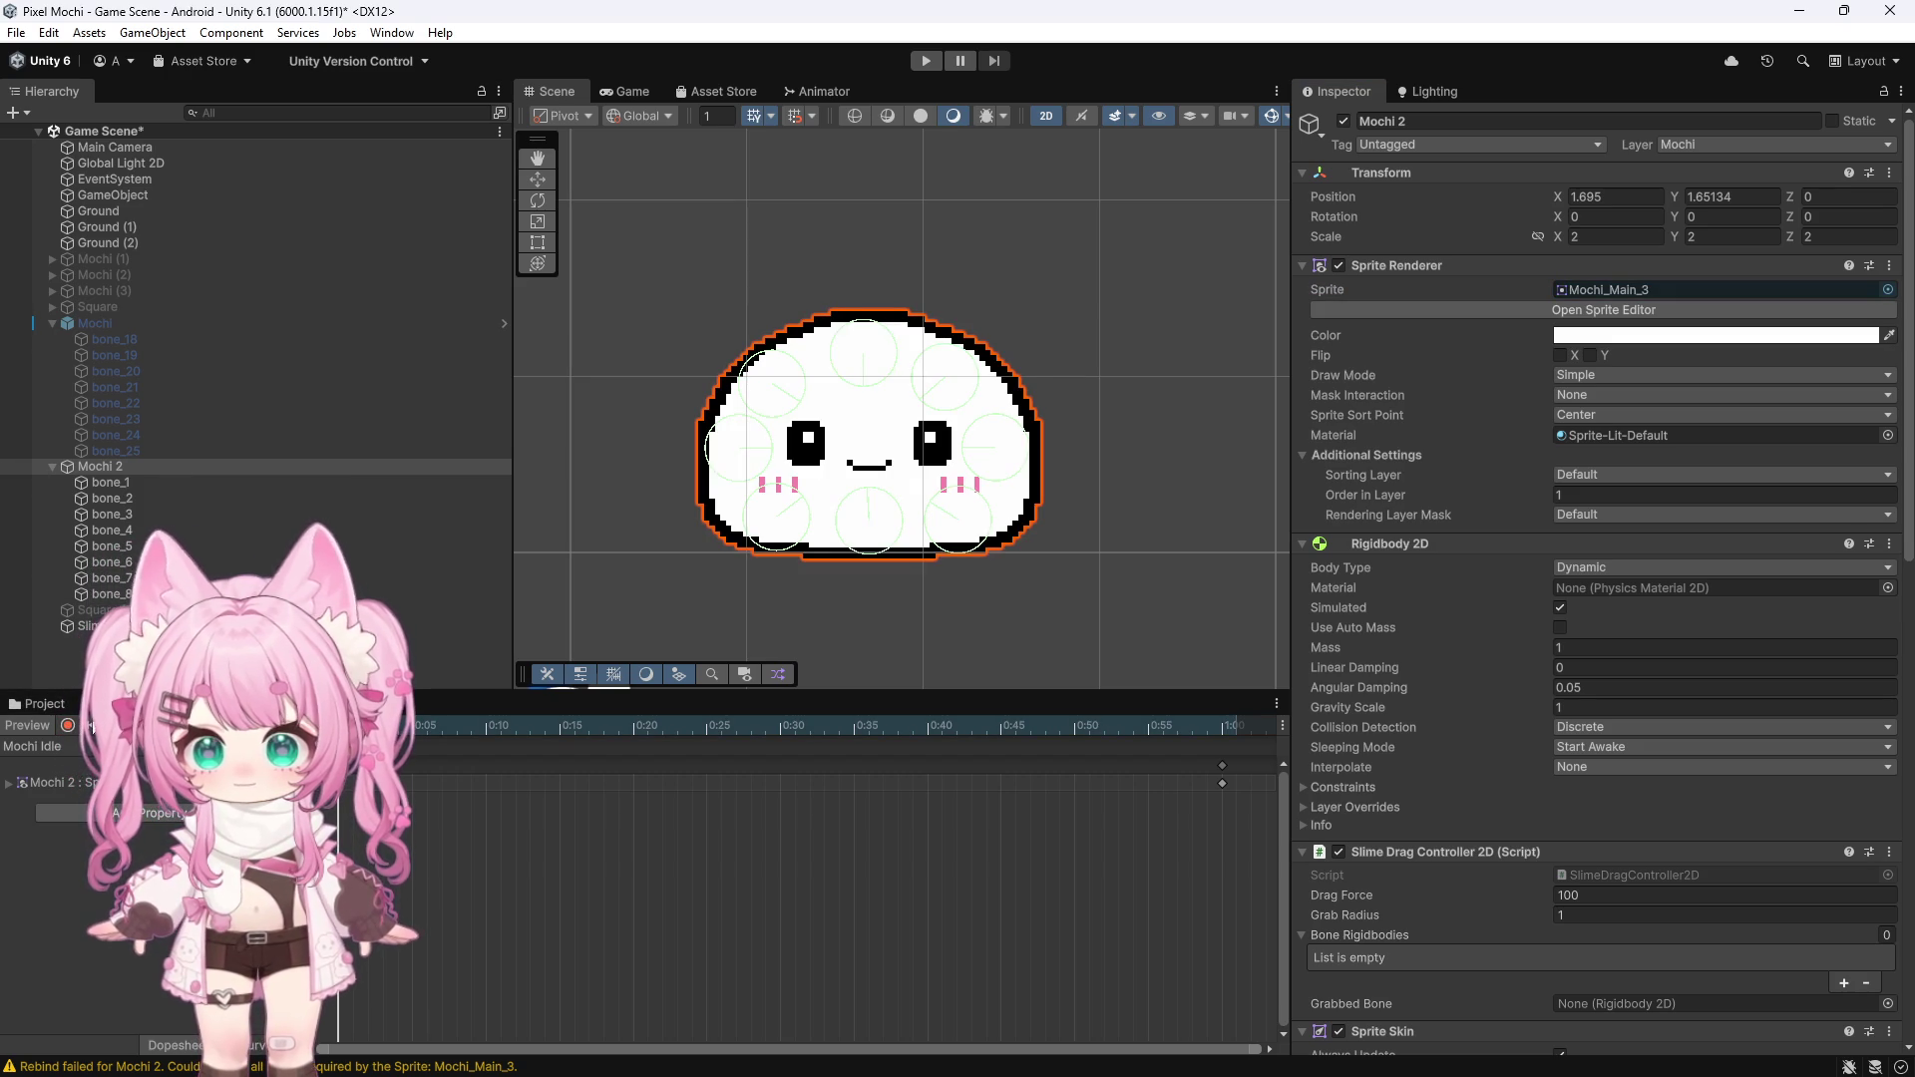
left_click(35, 746)
left_click(57, 768)
left_click(60, 775)
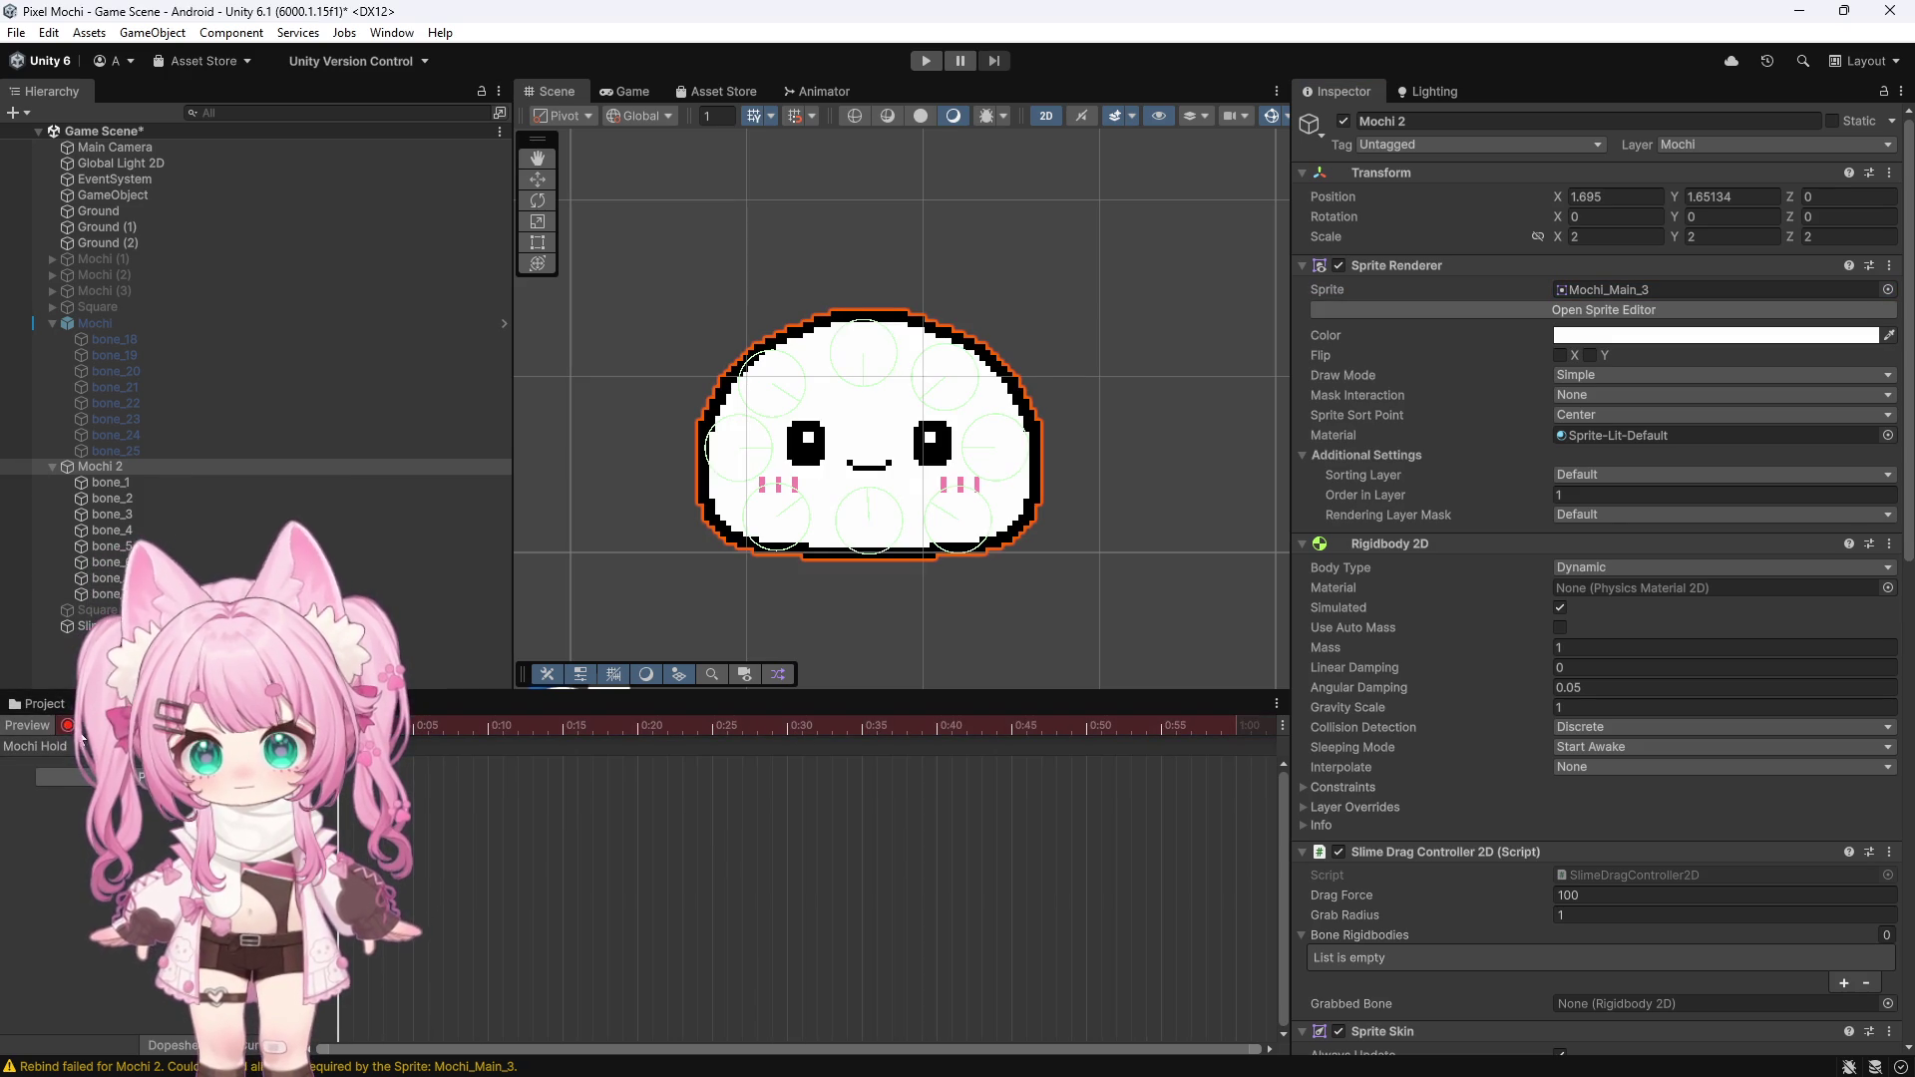
left_click(344, 823)
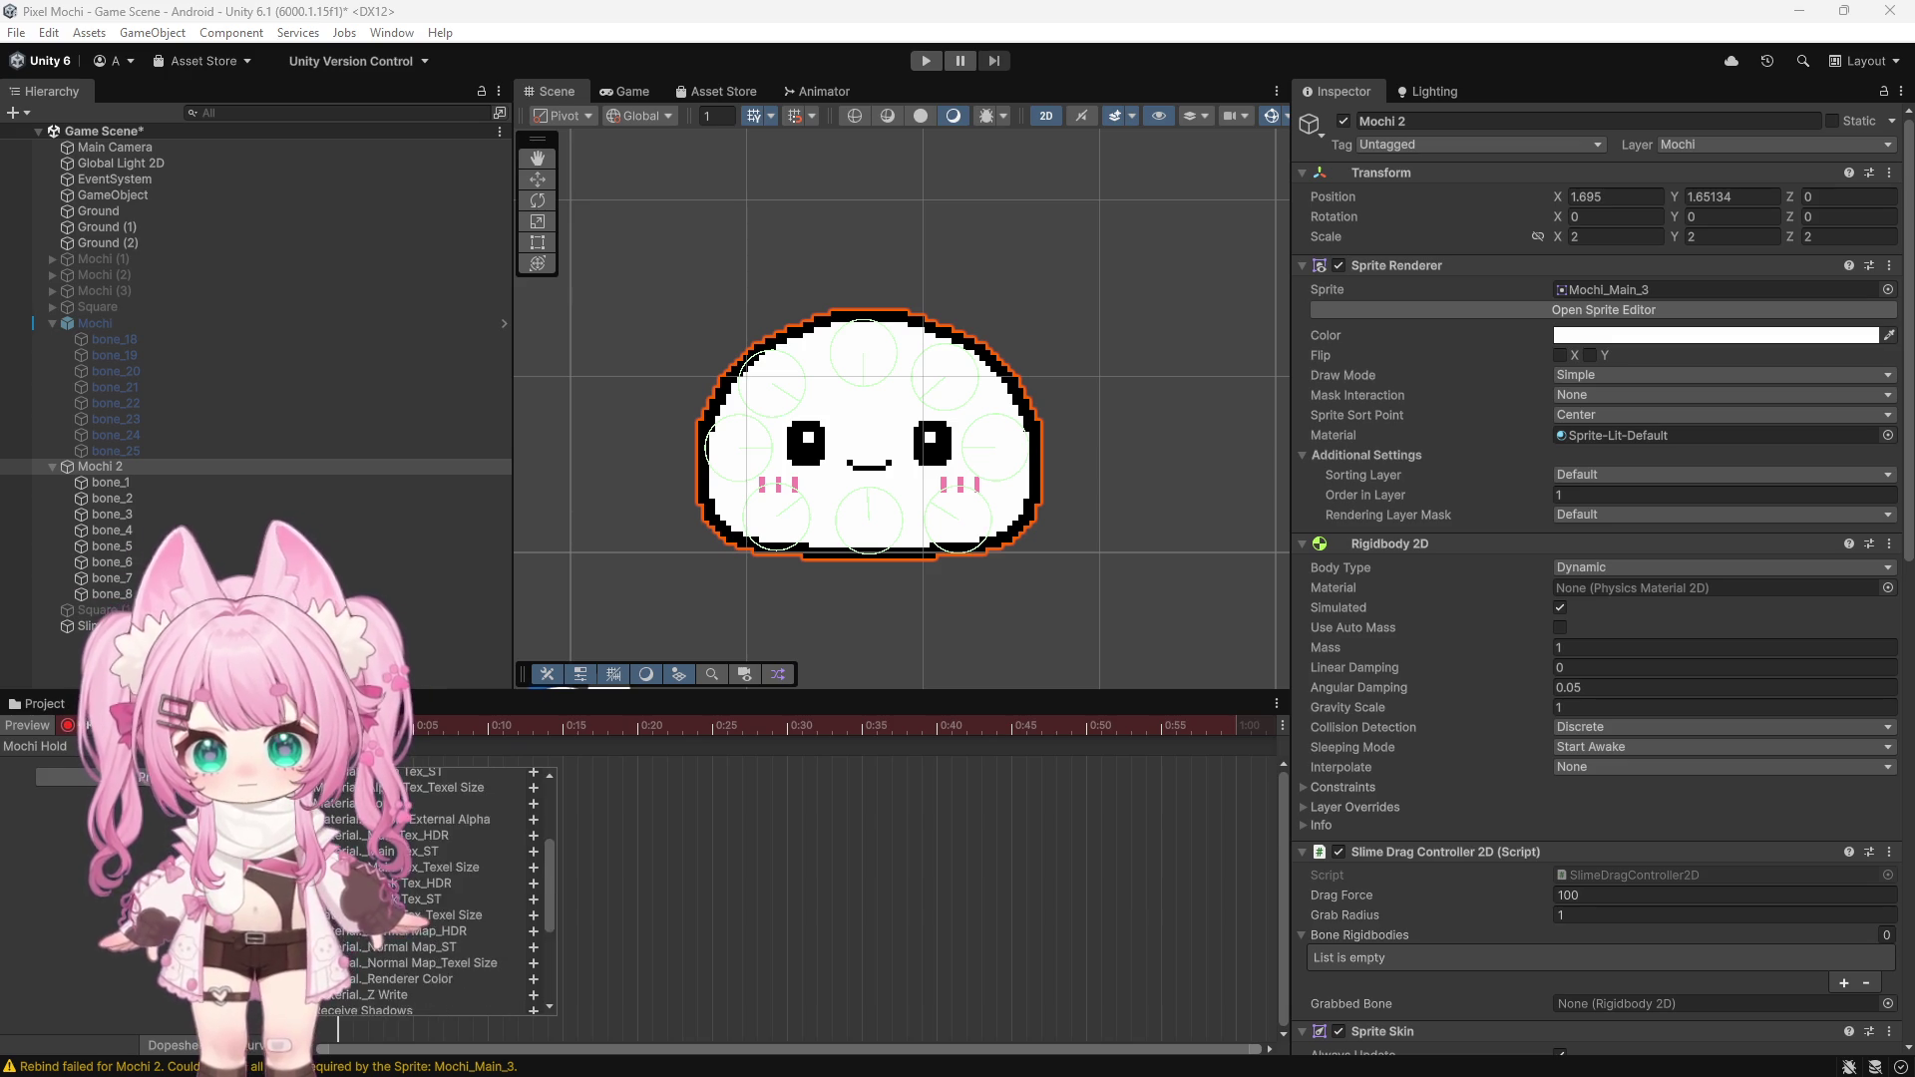
left_click(533, 895)
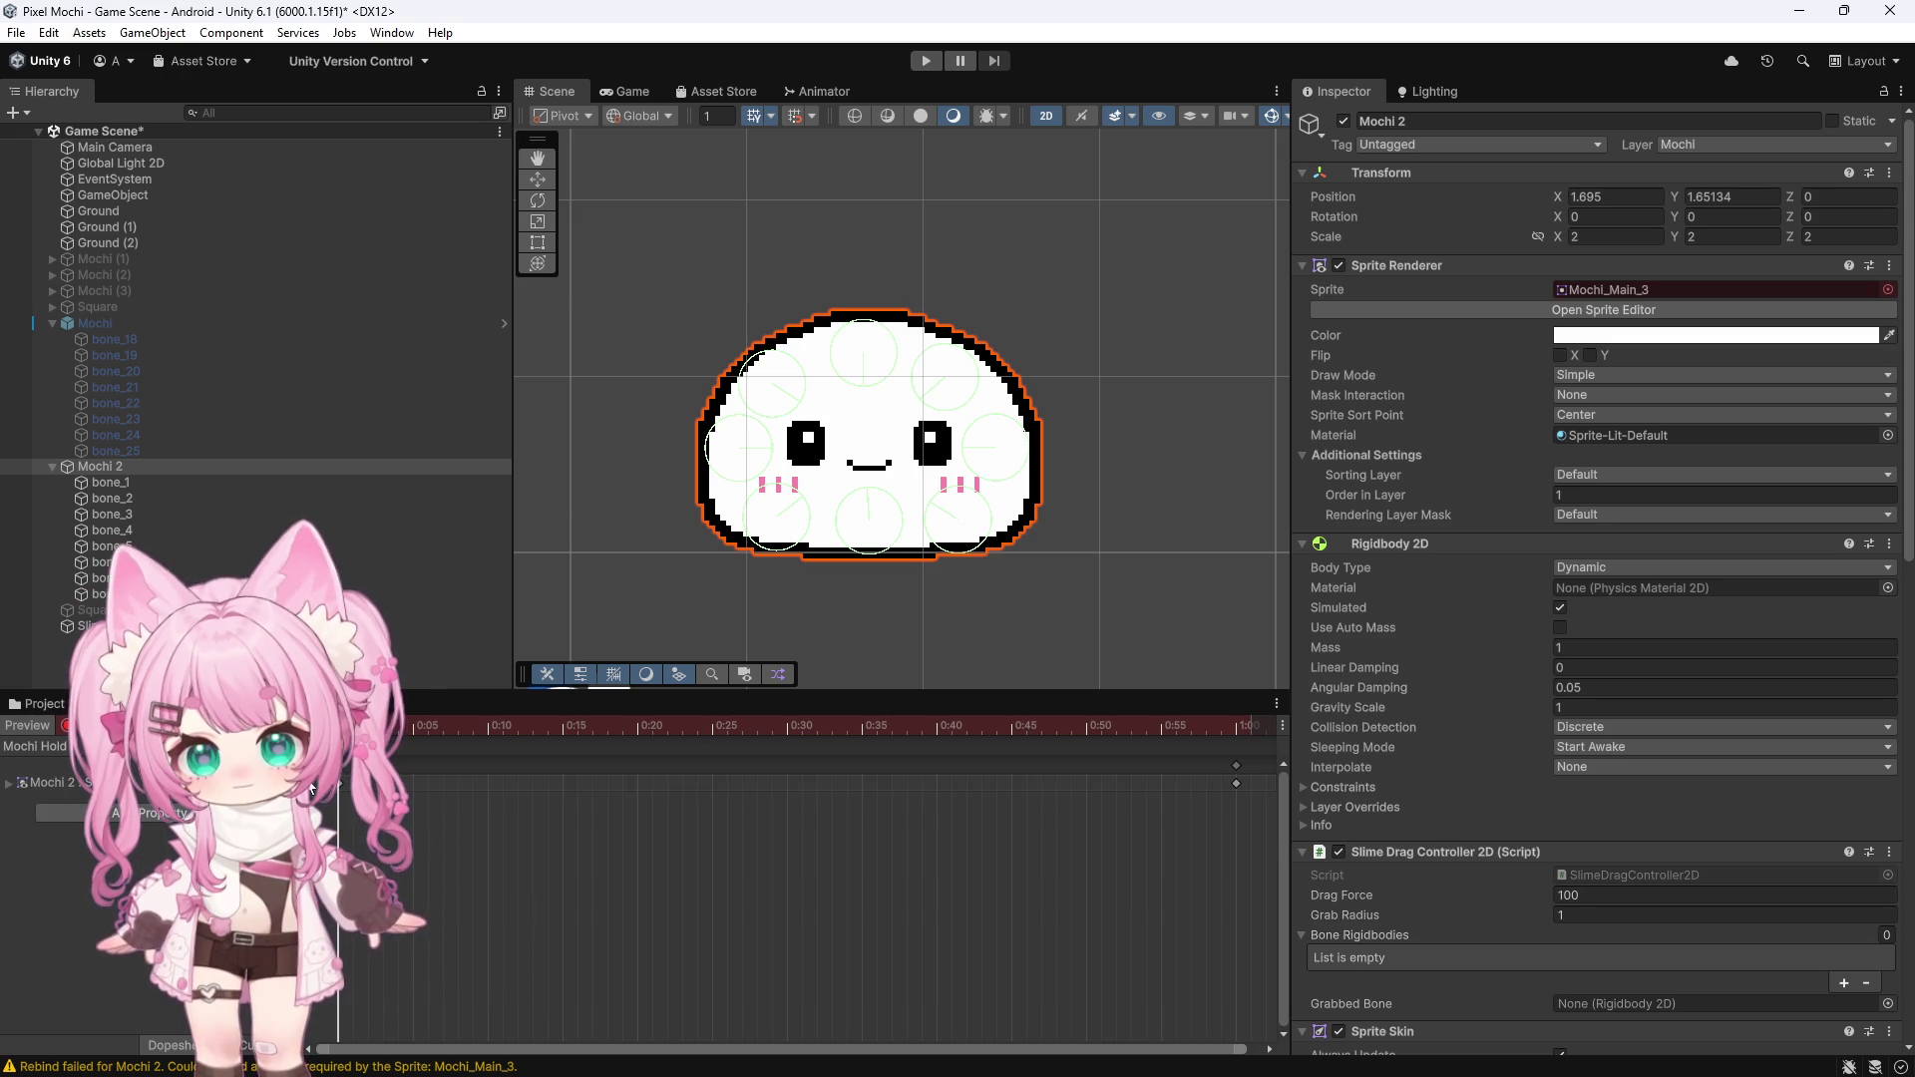
left_click(1888, 289)
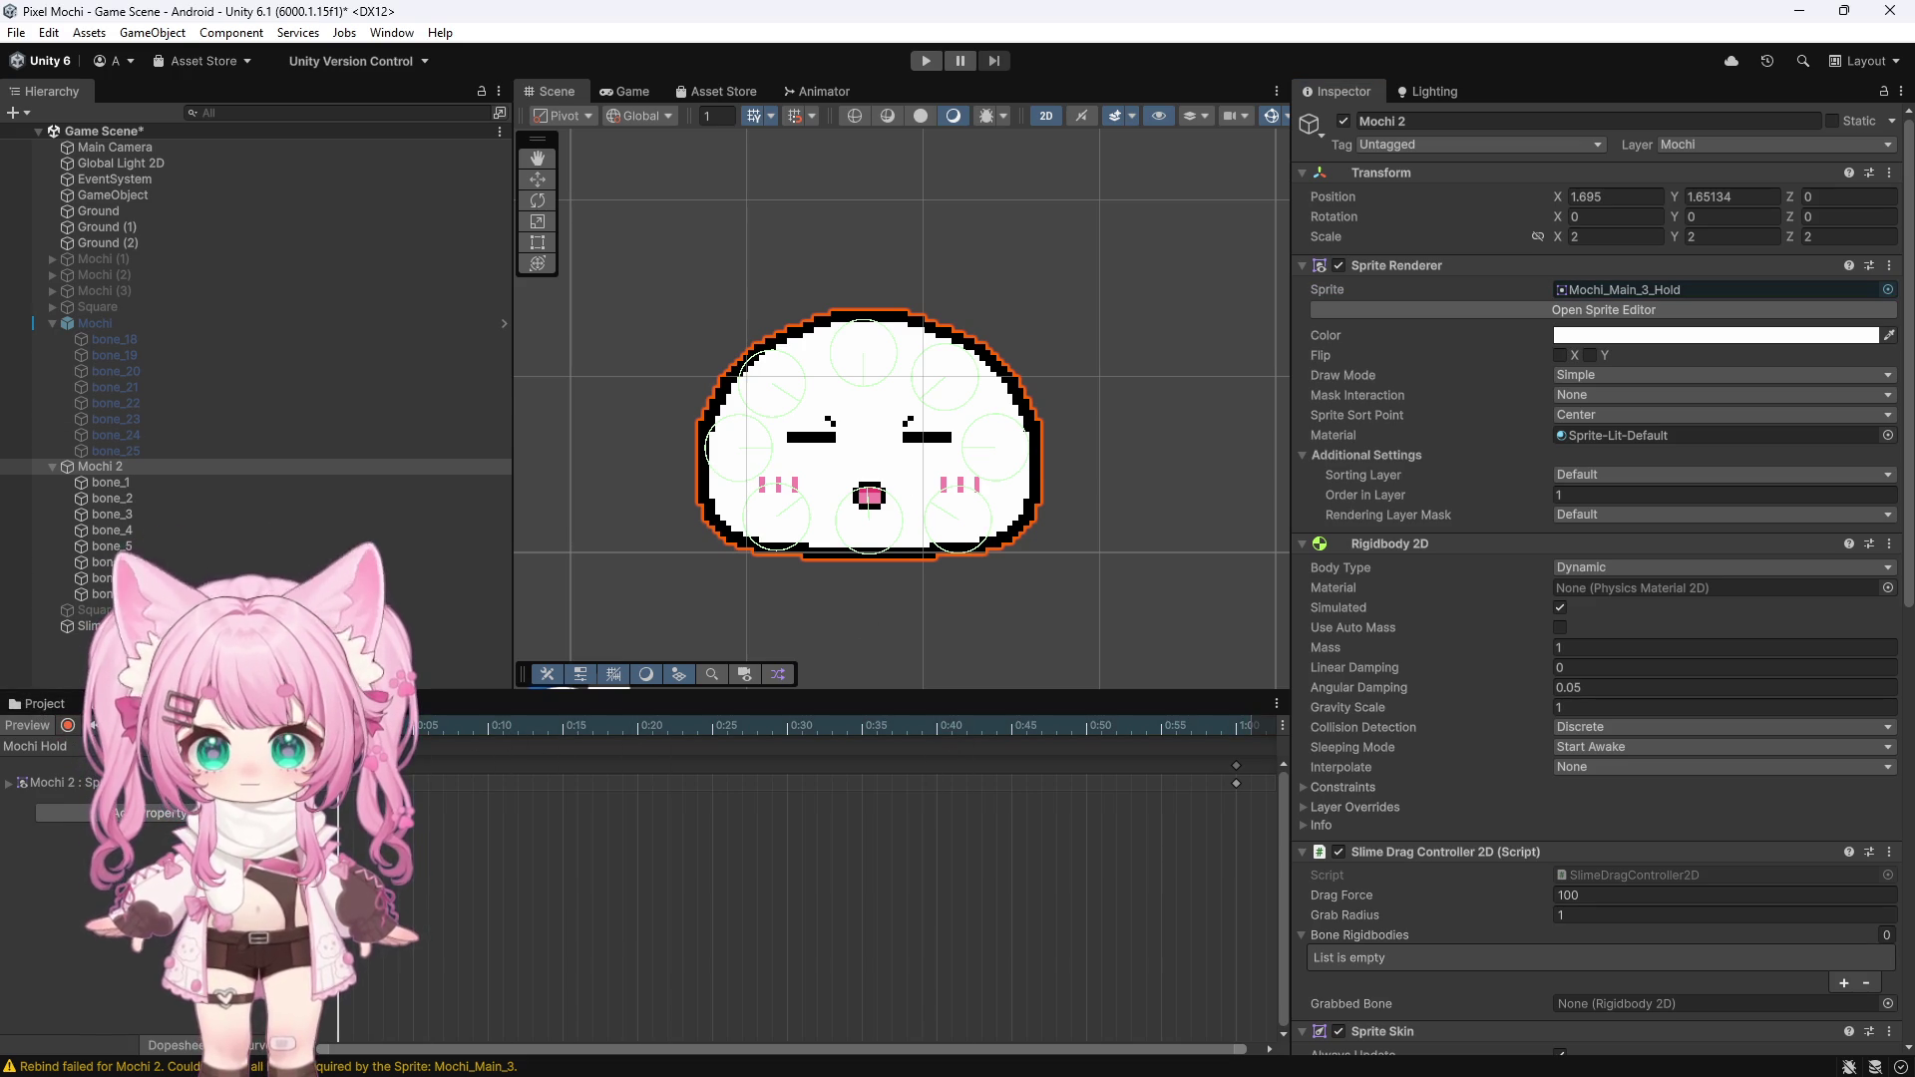
scroll(698, 364, "down", 8)
left_click(673, 374)
scroll(697, 344, "up", 2)
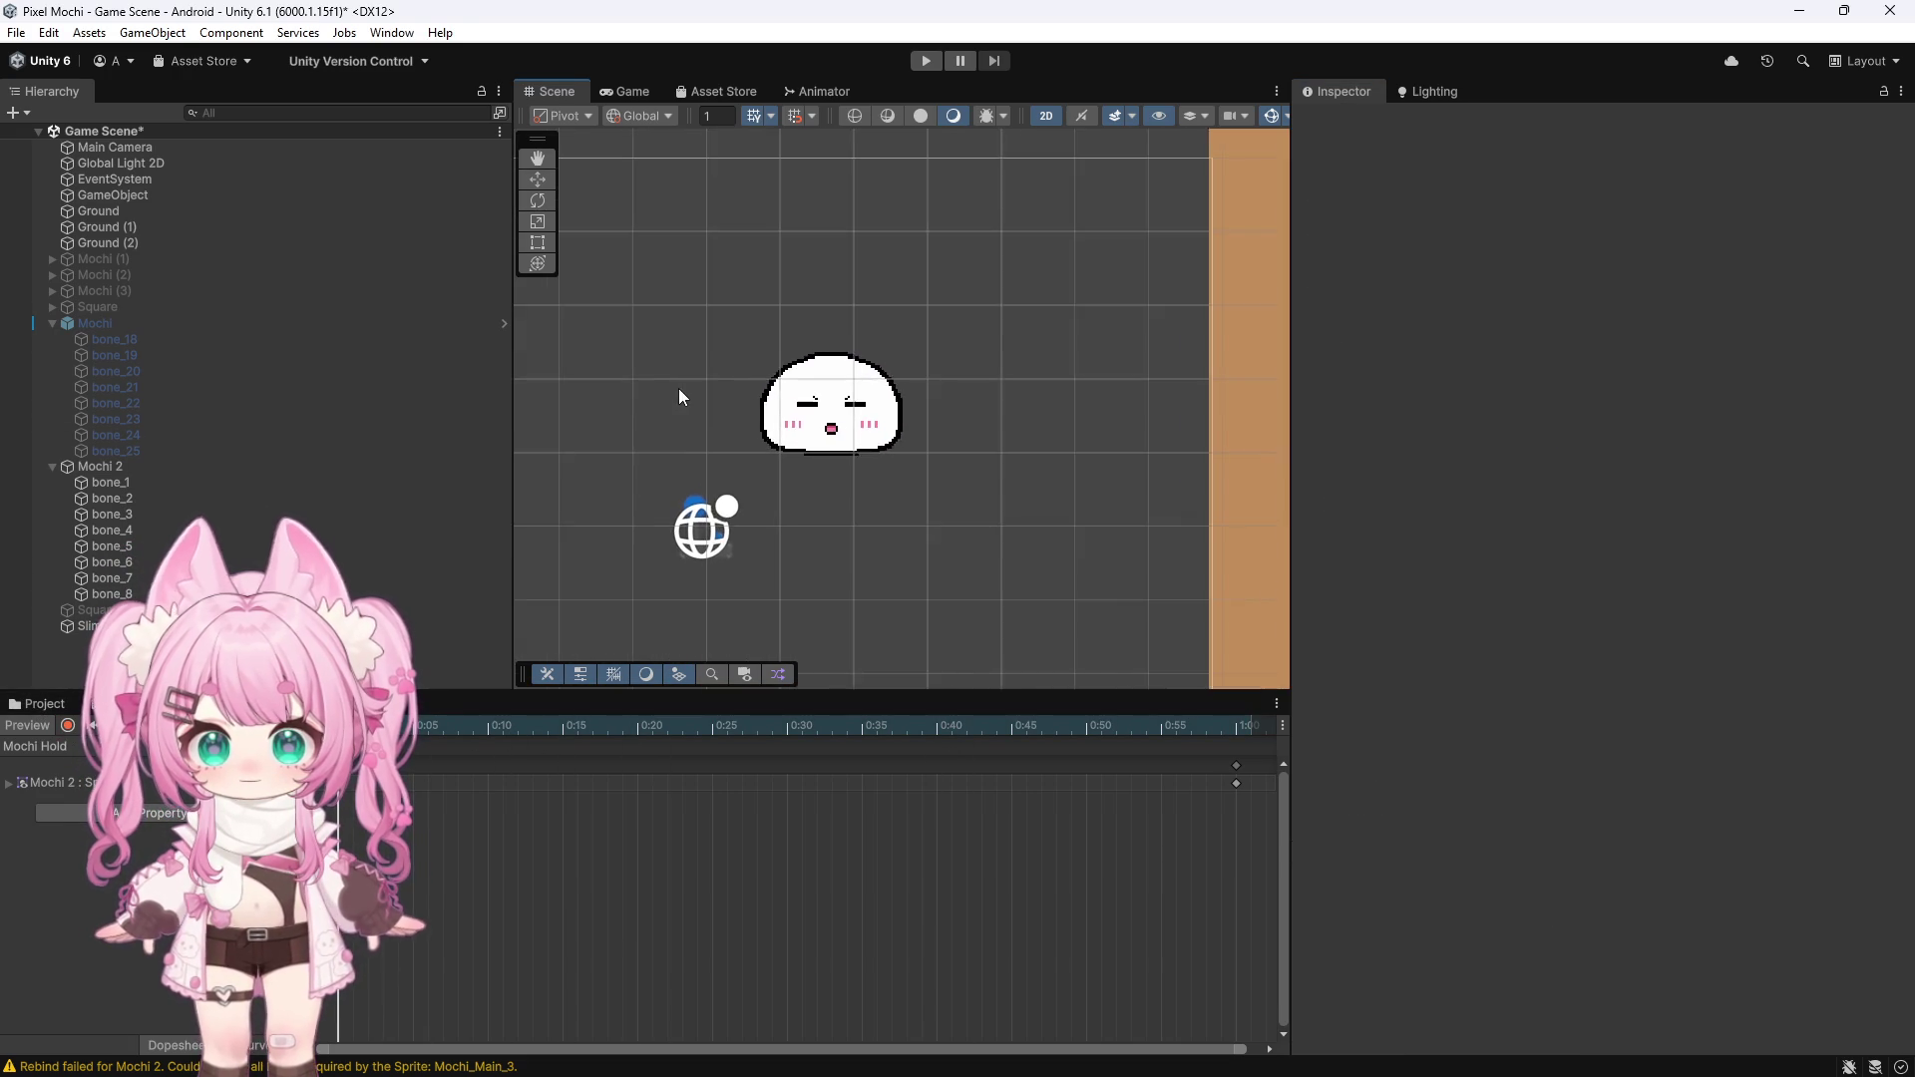
Switch the Animation window back to the Mochi Idle clip and reselect Mochi 2
left_click(638, 728)
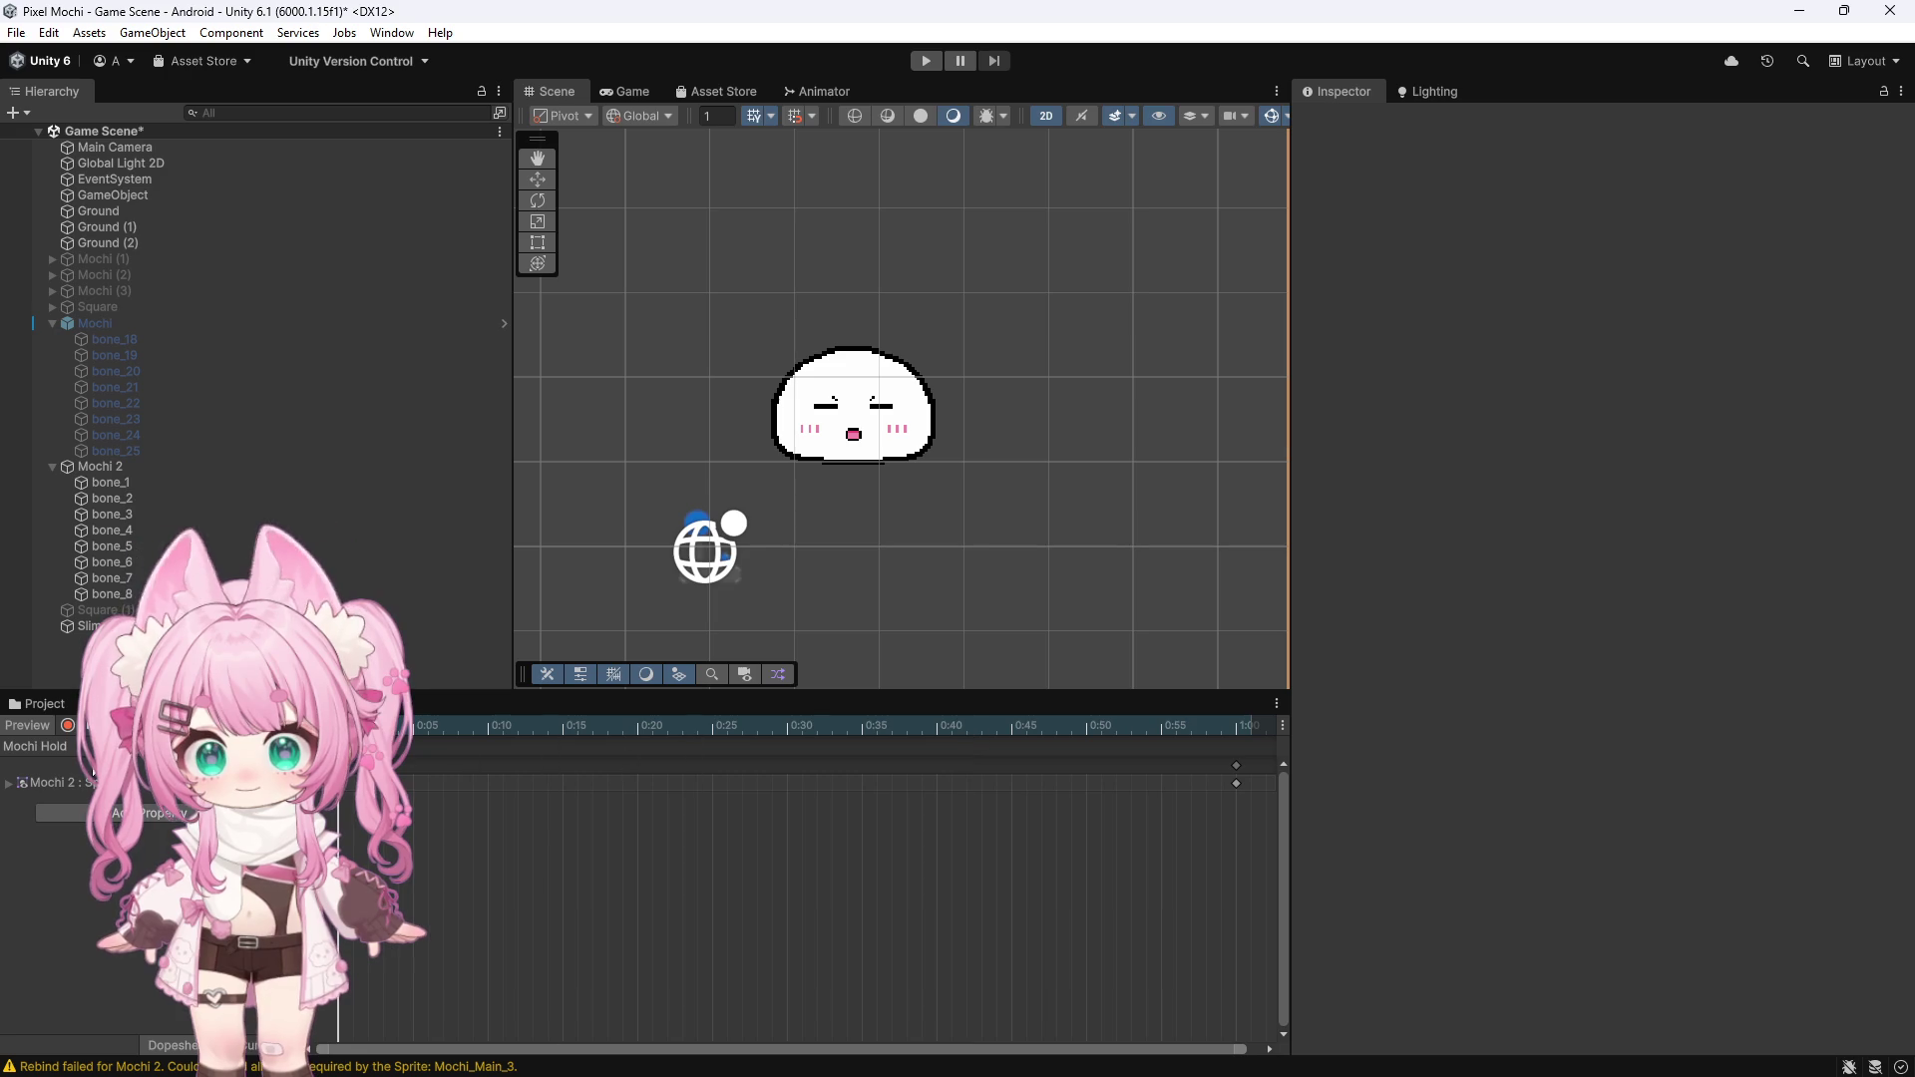
left_click(34, 746)
left_click(40, 790)
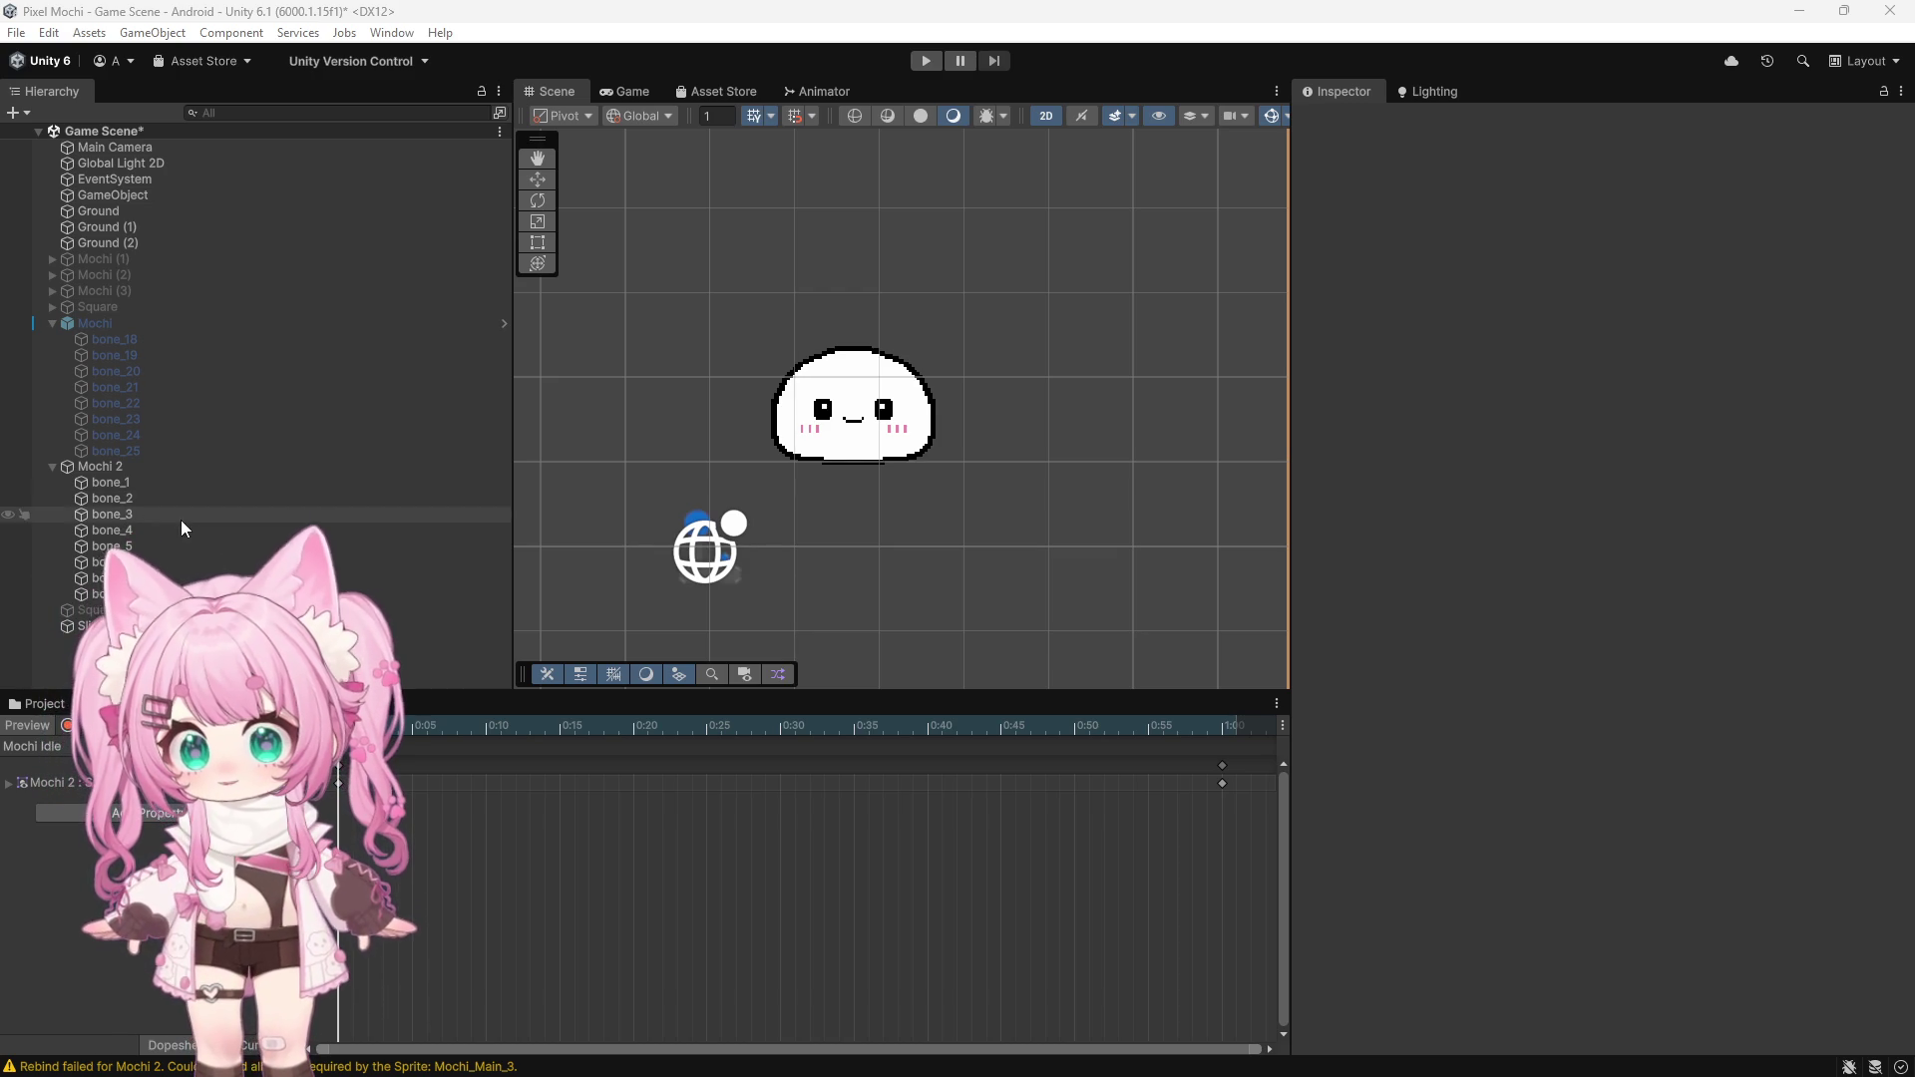
left_click(129, 465)
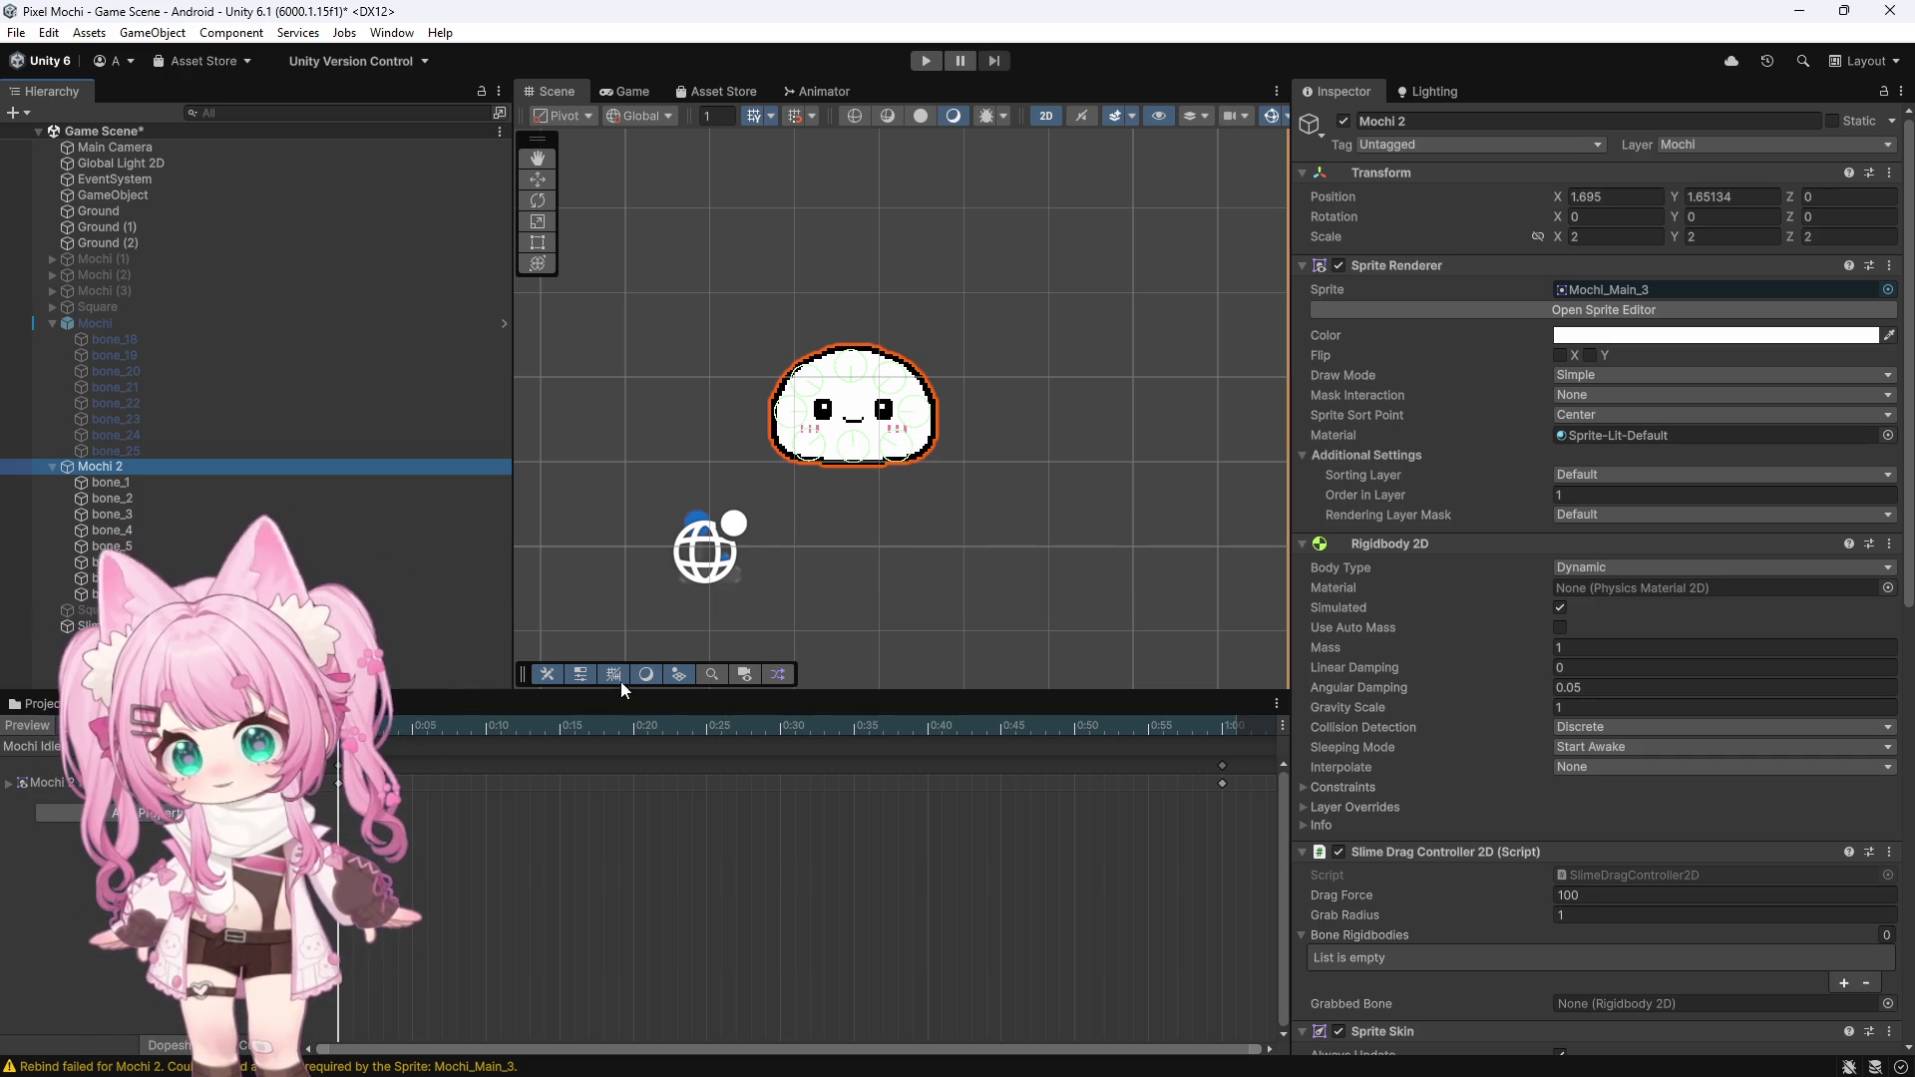
Delete the Slime Controller object, then open Mochi 2's Slime Drag Controller 2D script via Edit Script
left_click(199, 625)
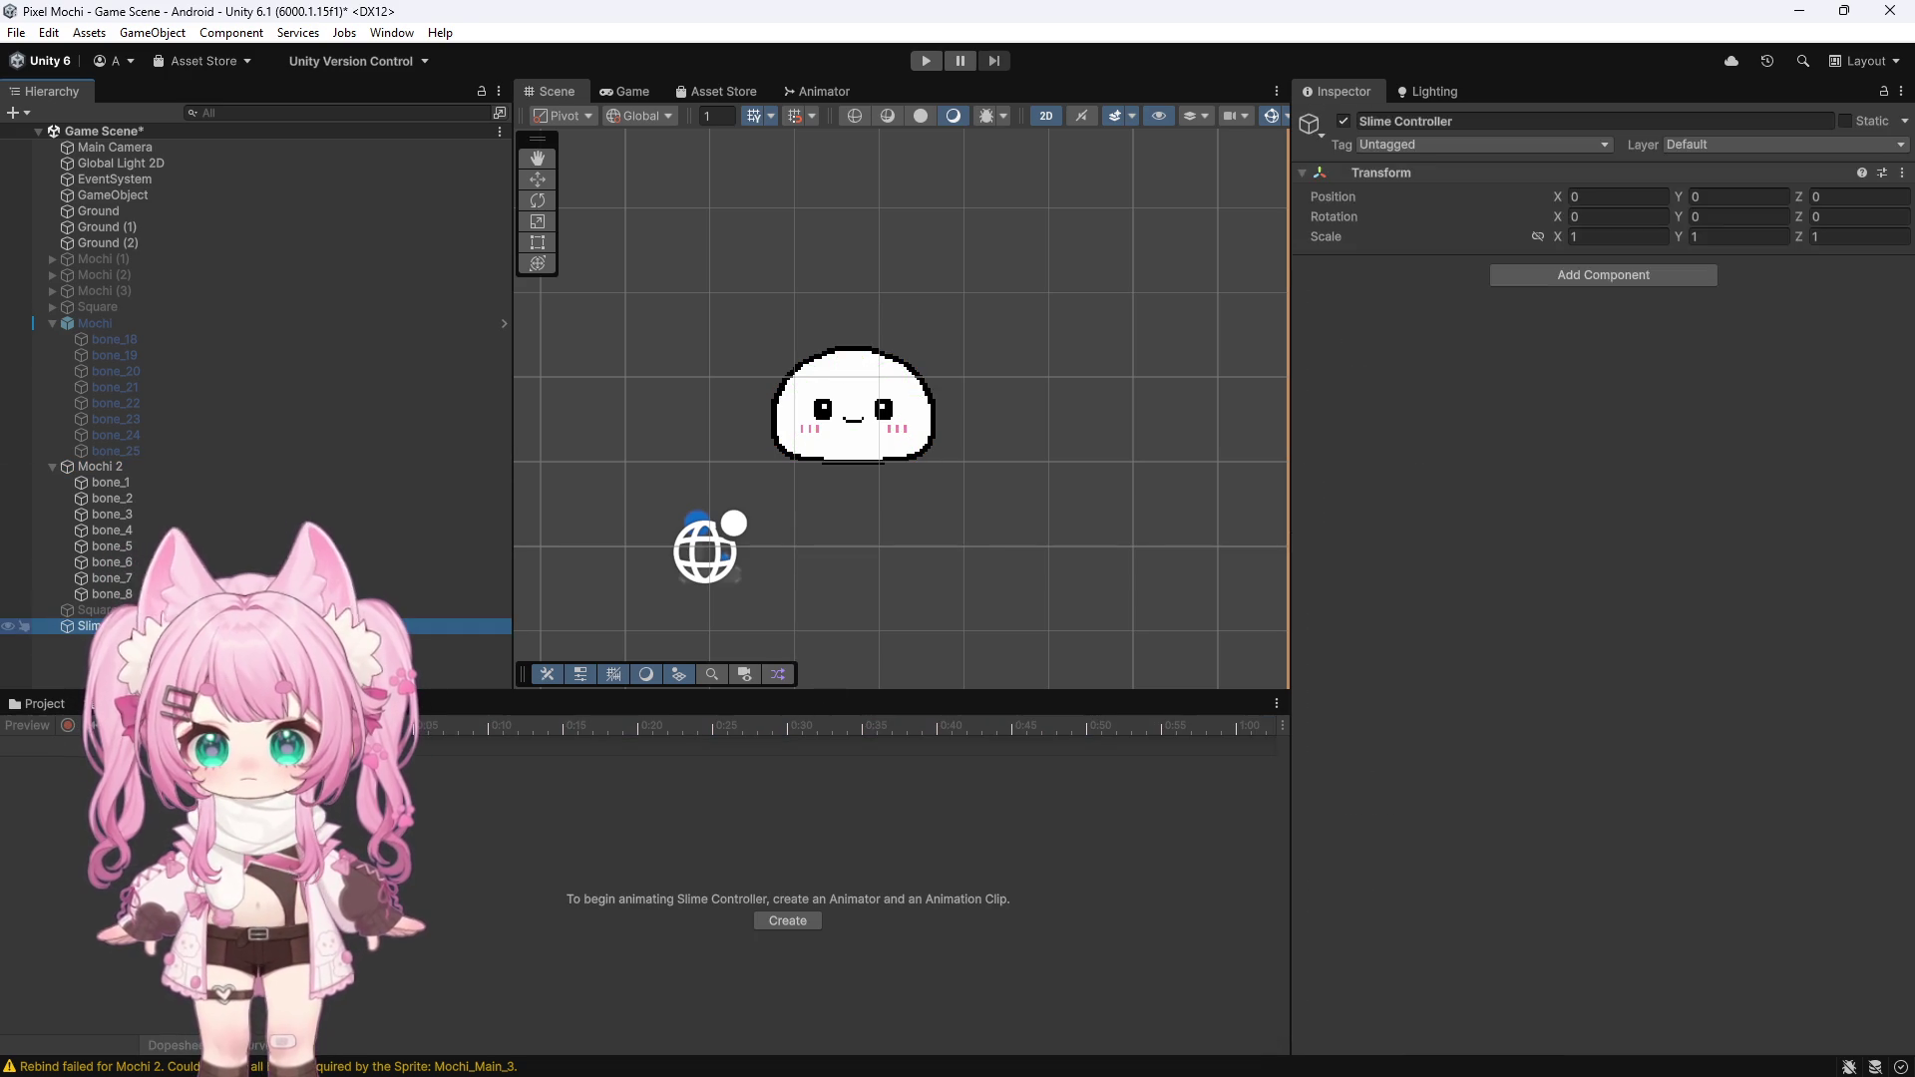
key("Delete")
left_click(108, 468)
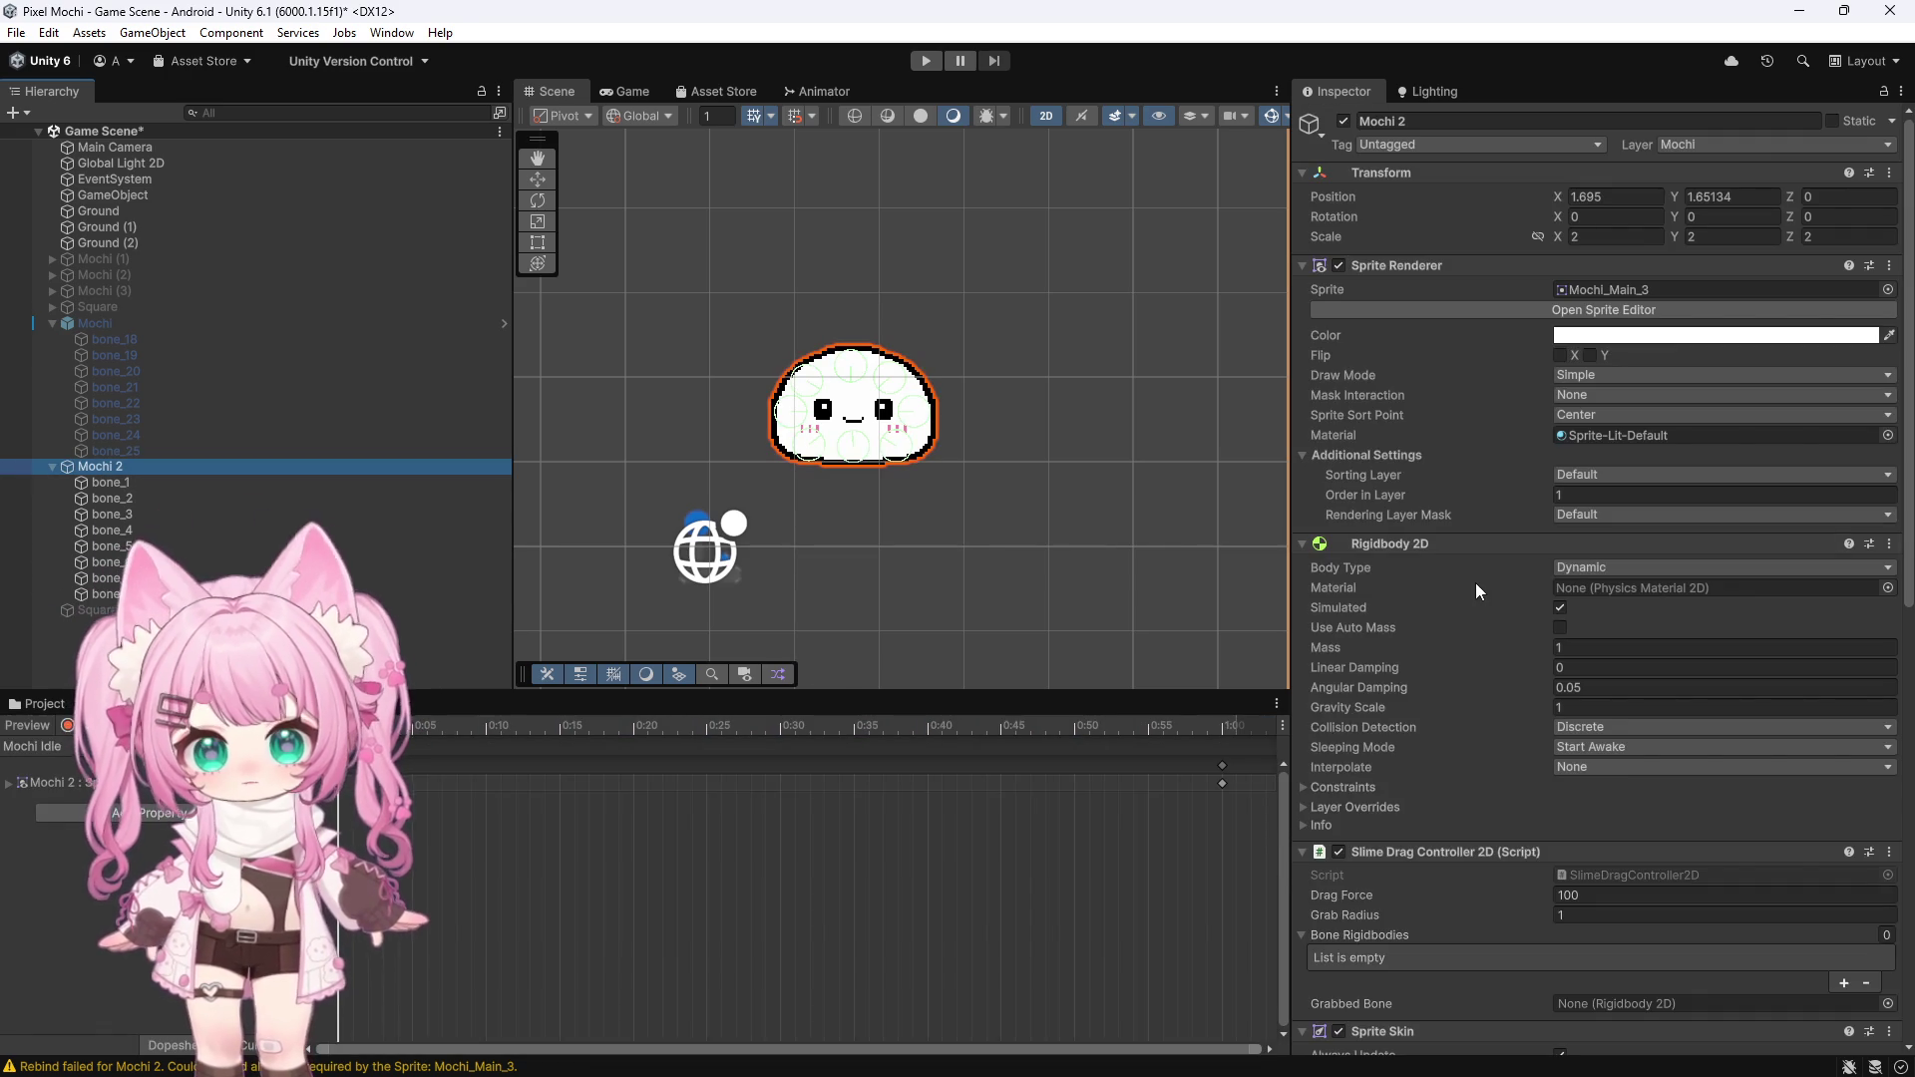
scroll(1504, 602, "down", 10)
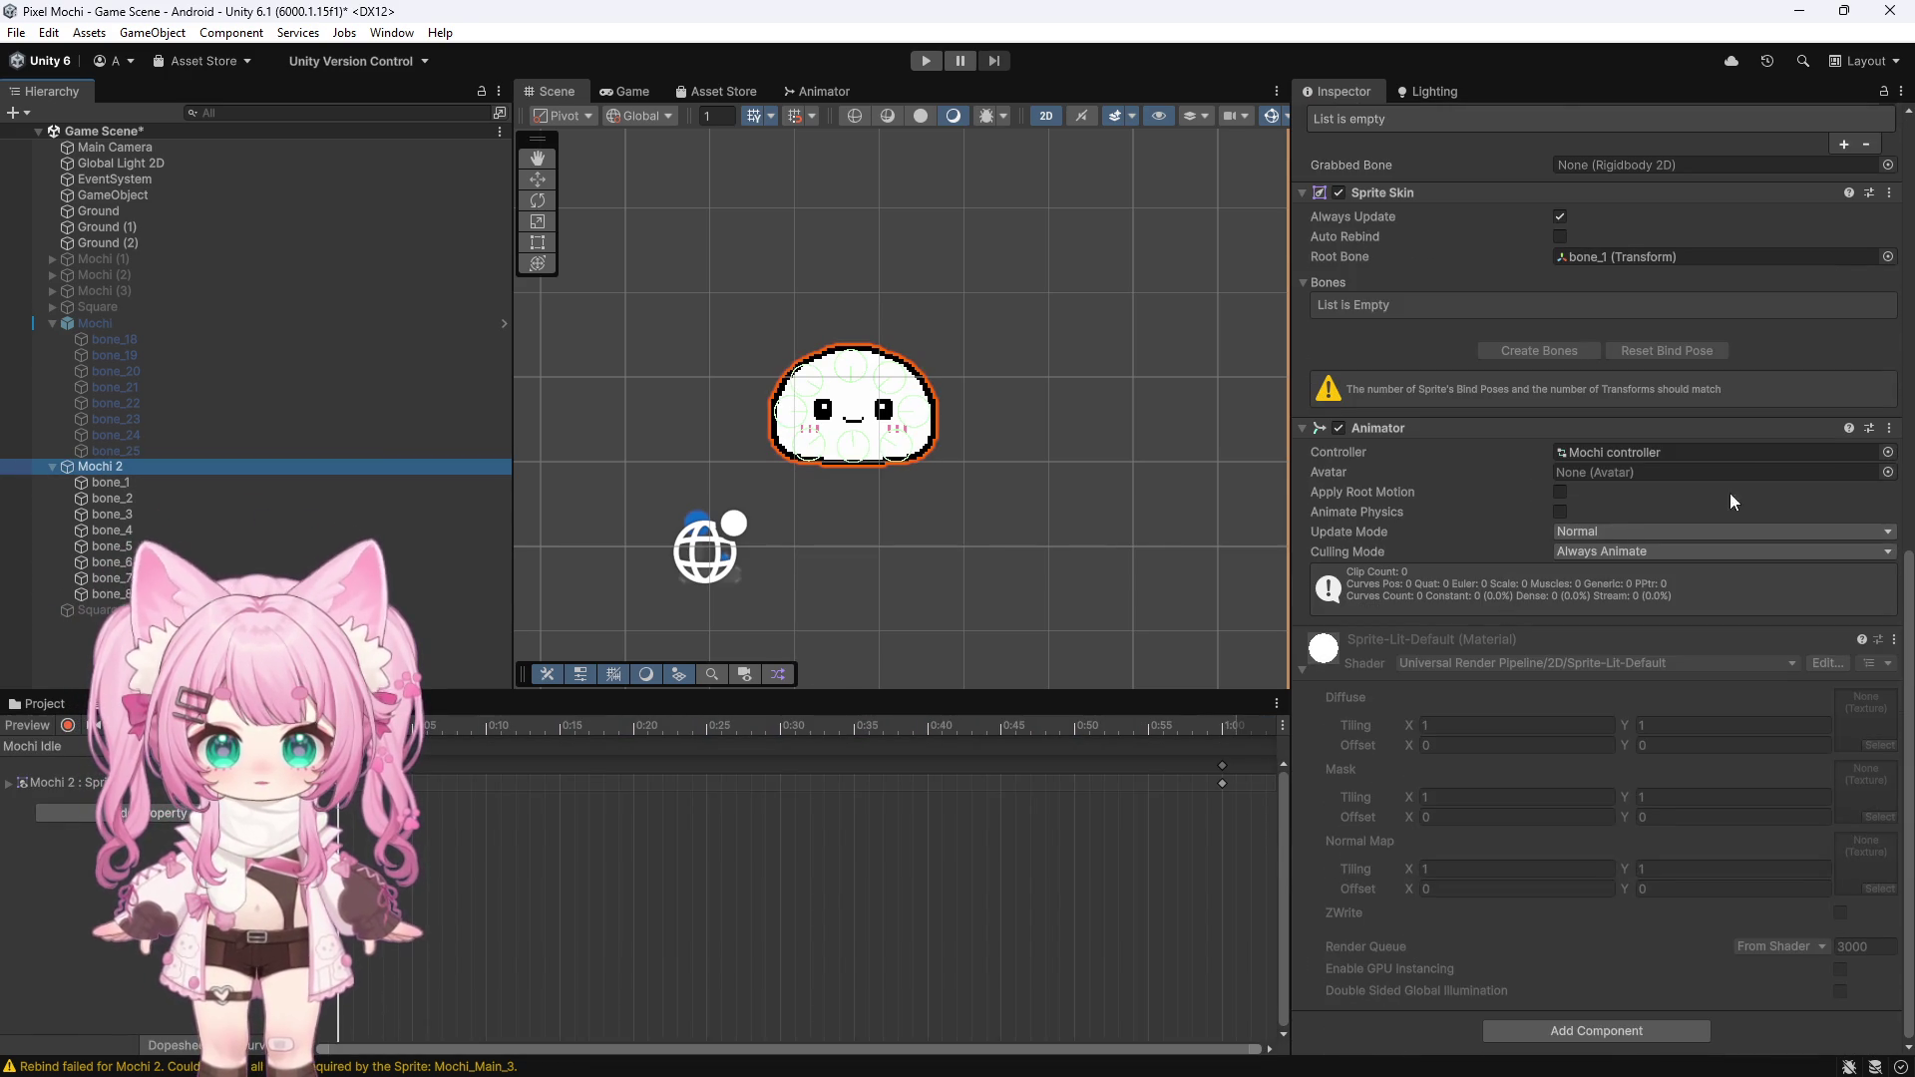
scroll(1751, 486, "up", 5)
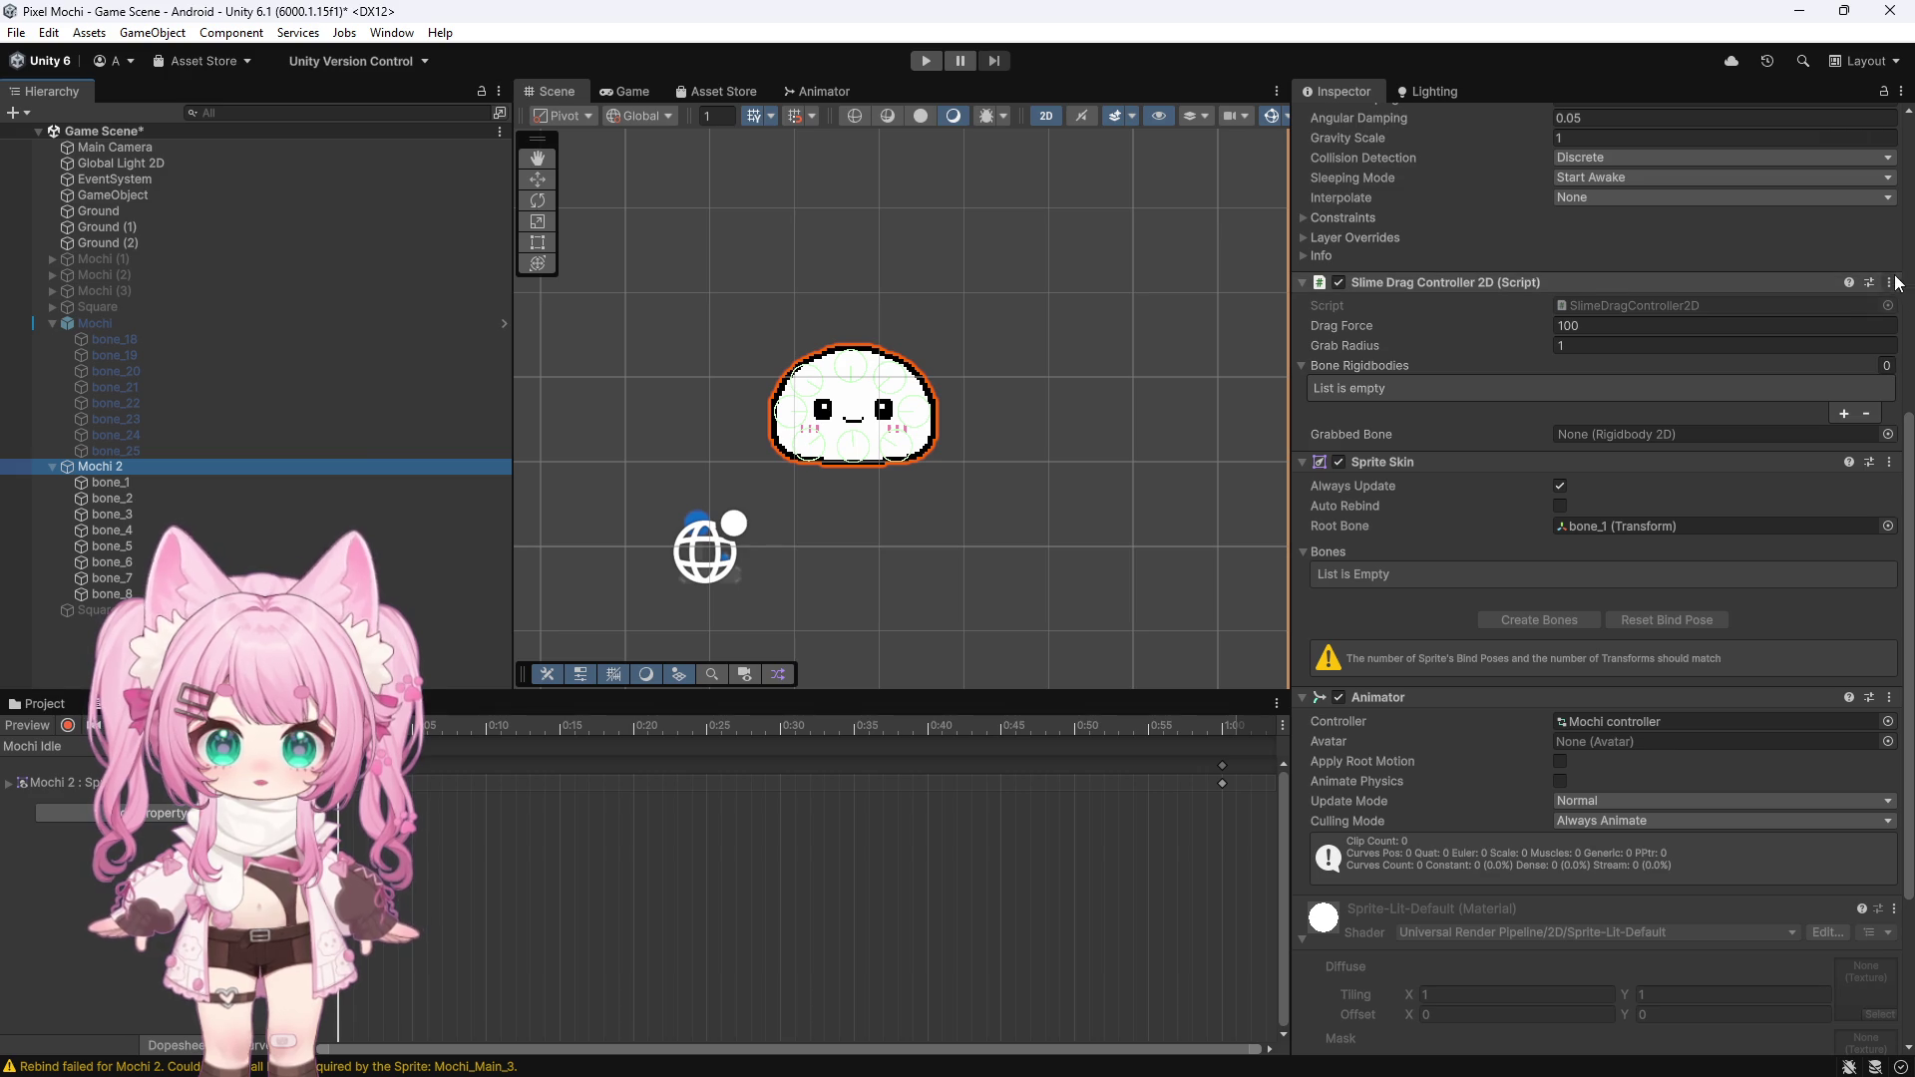
left_click(1890, 282)
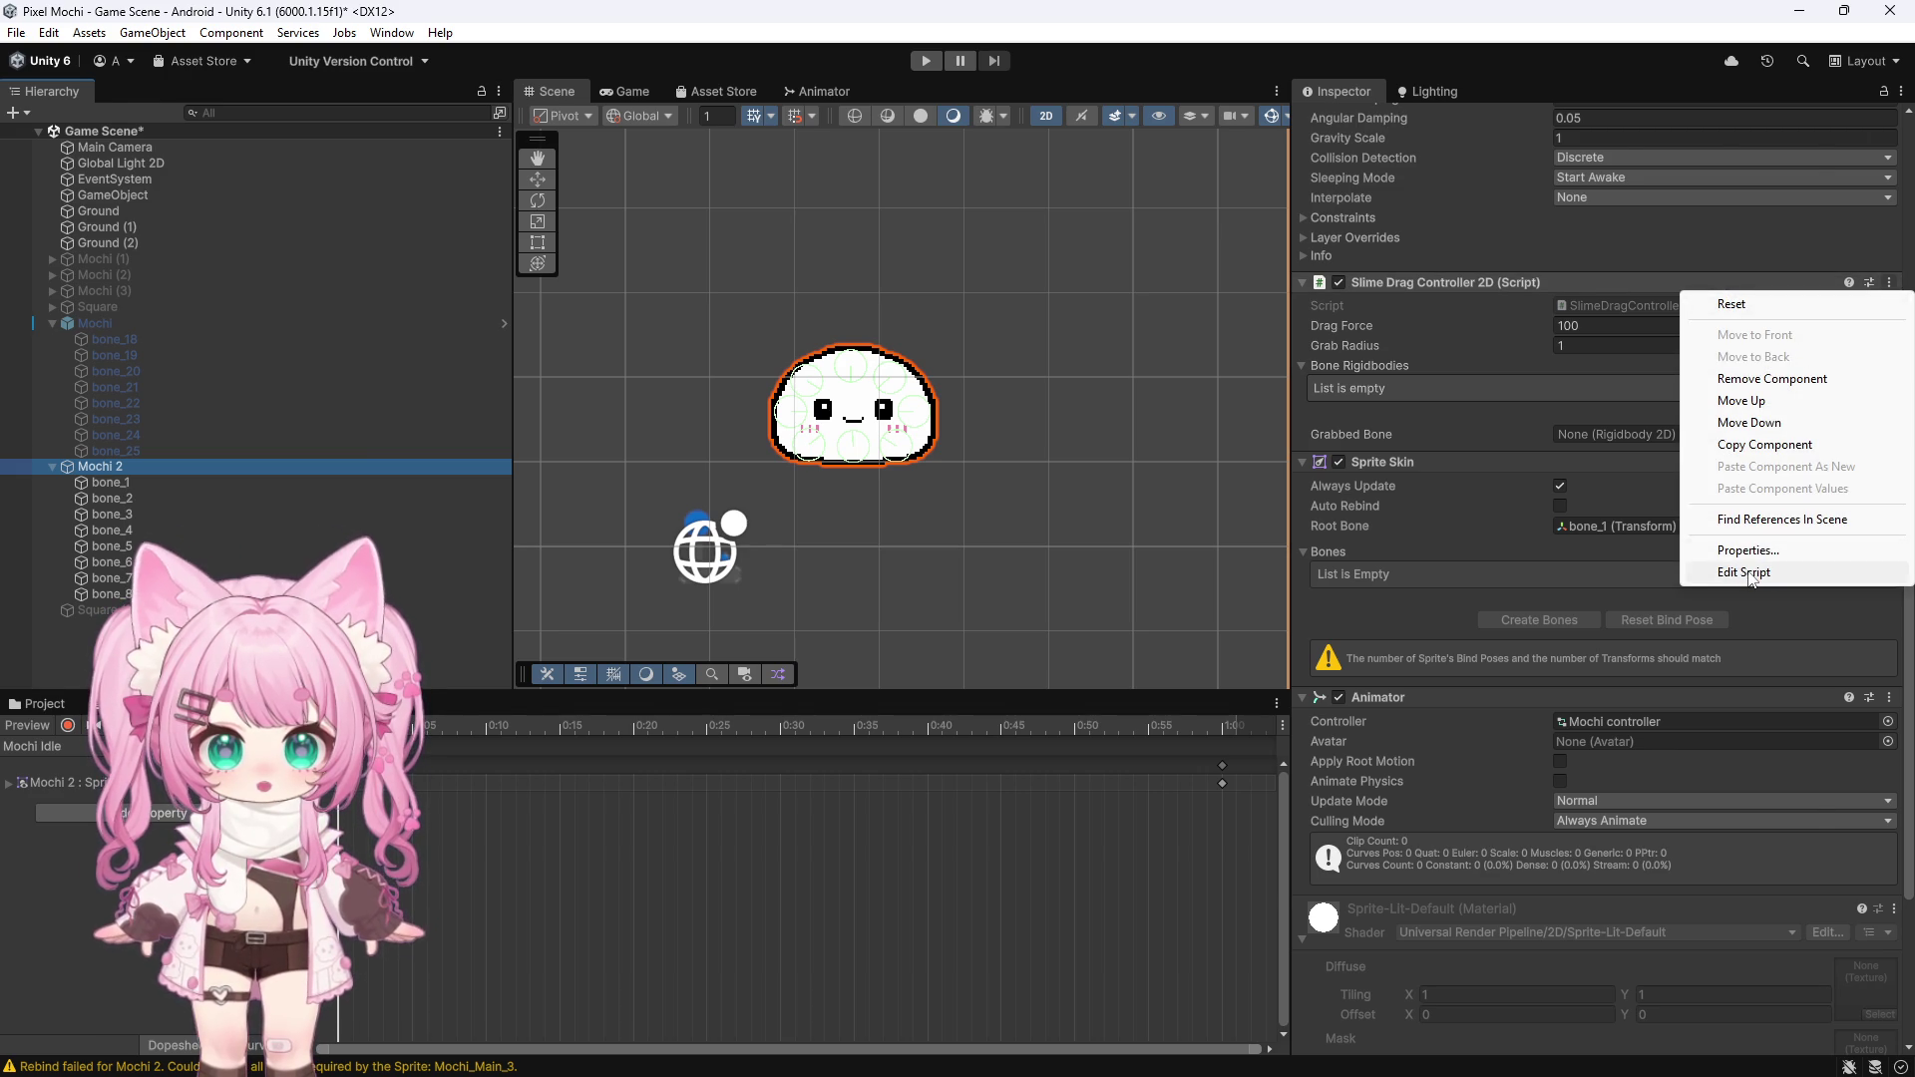
left_click(1744, 571)
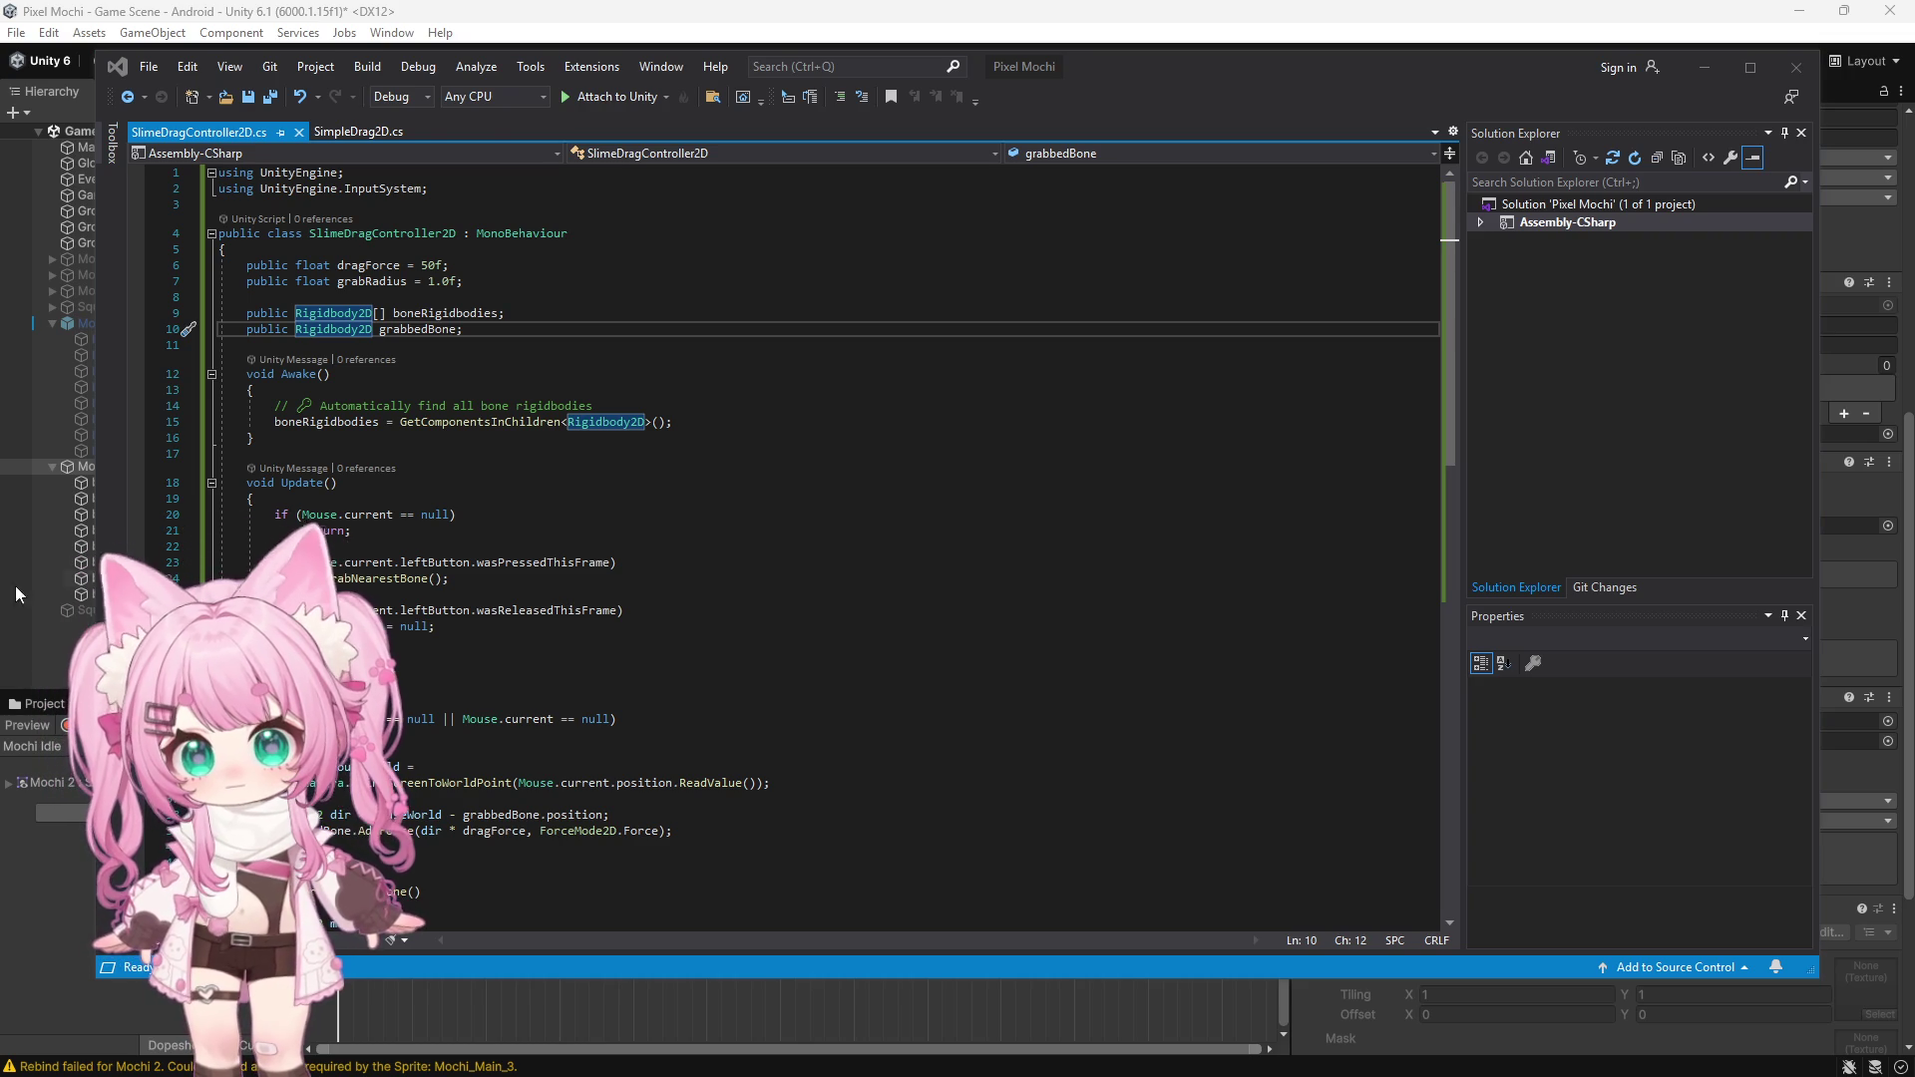
Add 'public Animator animator;' and the holdBoolName declaration below grabbedBone
left_click(475, 330)
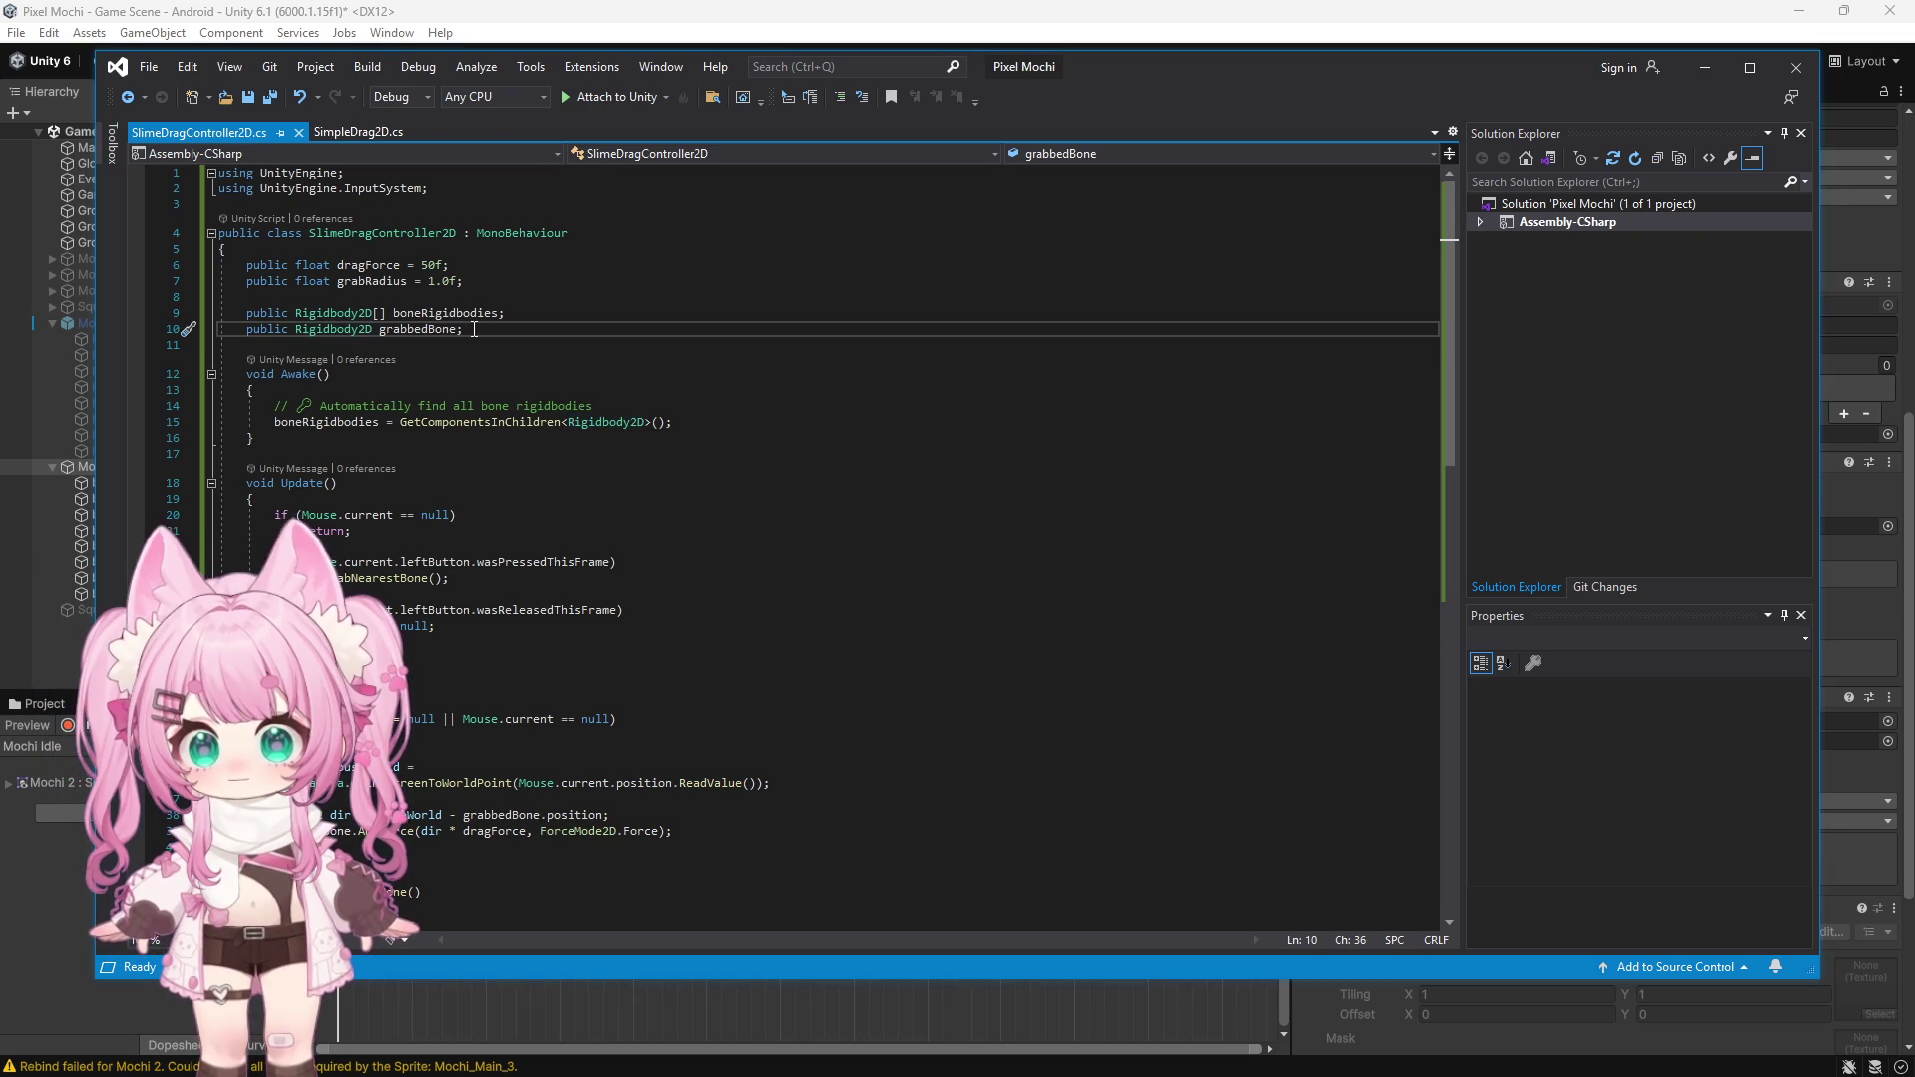
key("Return")
type("public Animator animator;")
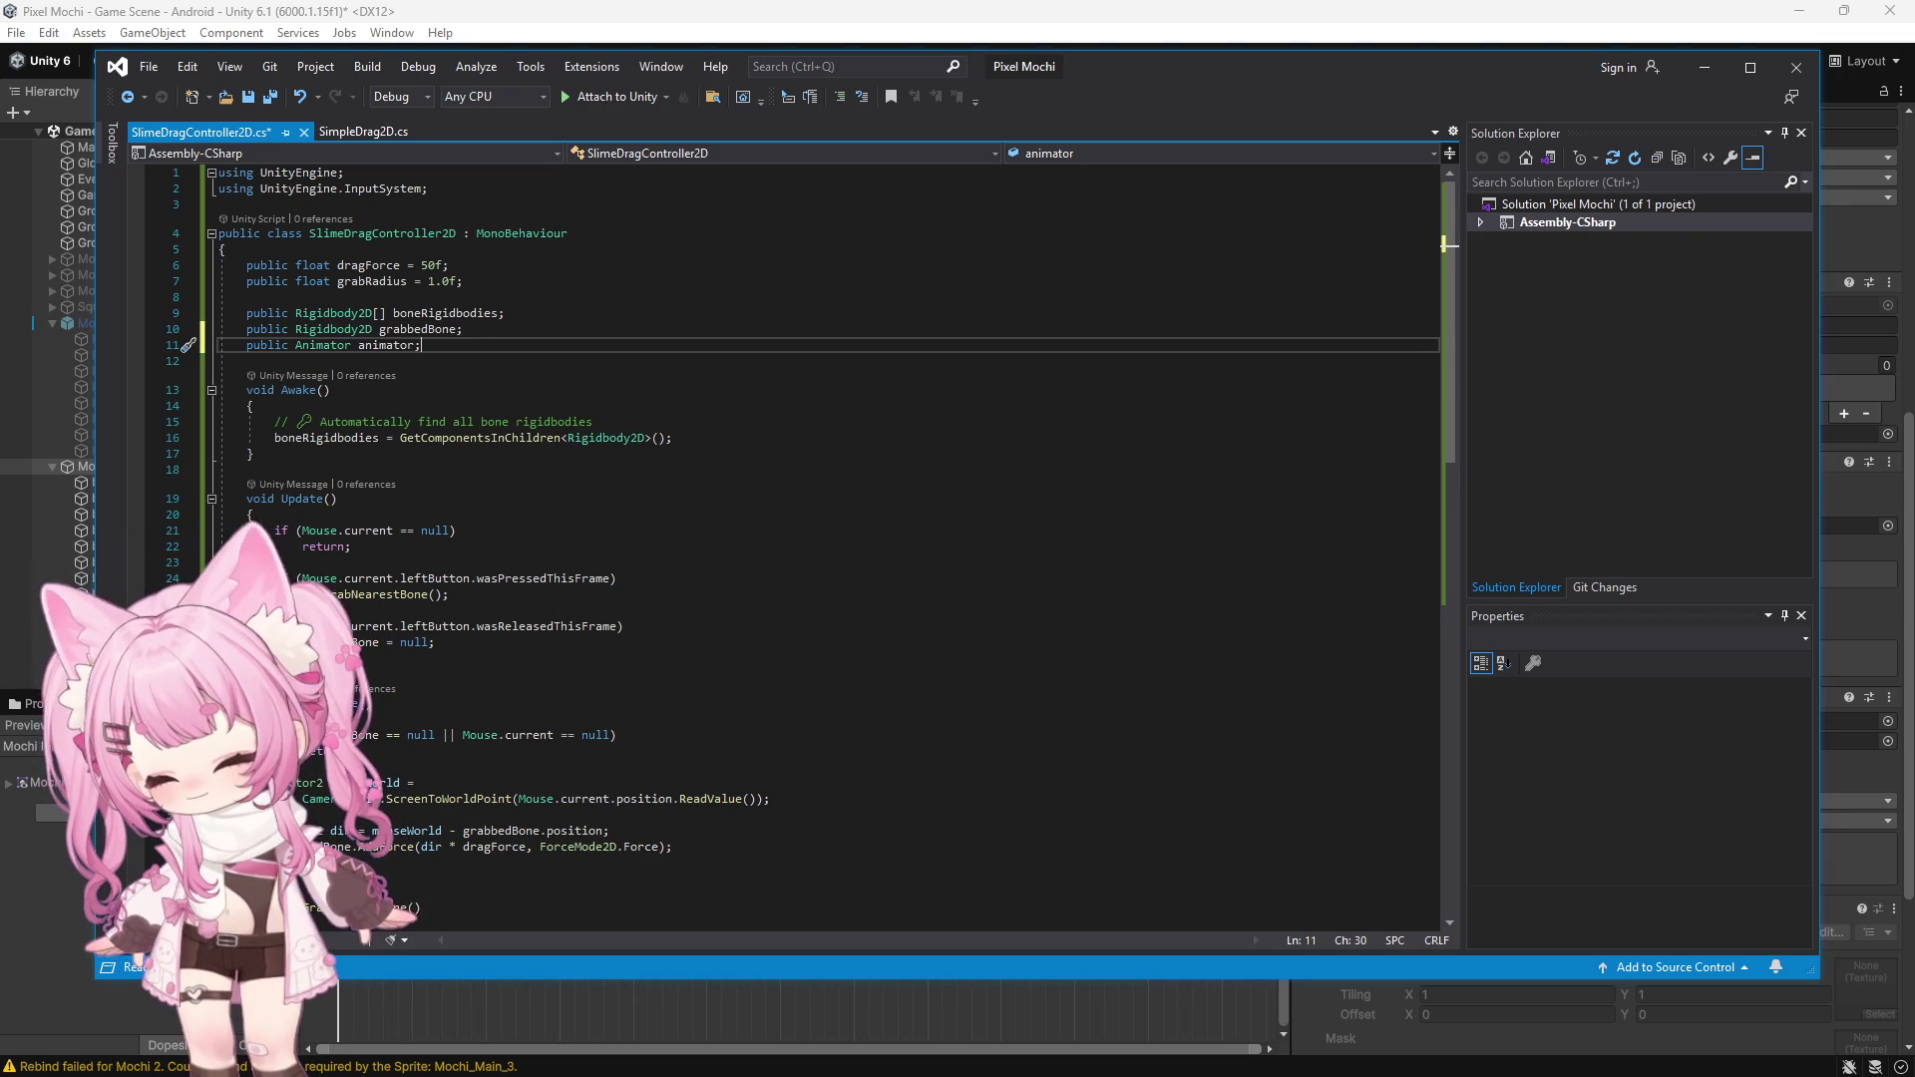
key("alt+Tab")
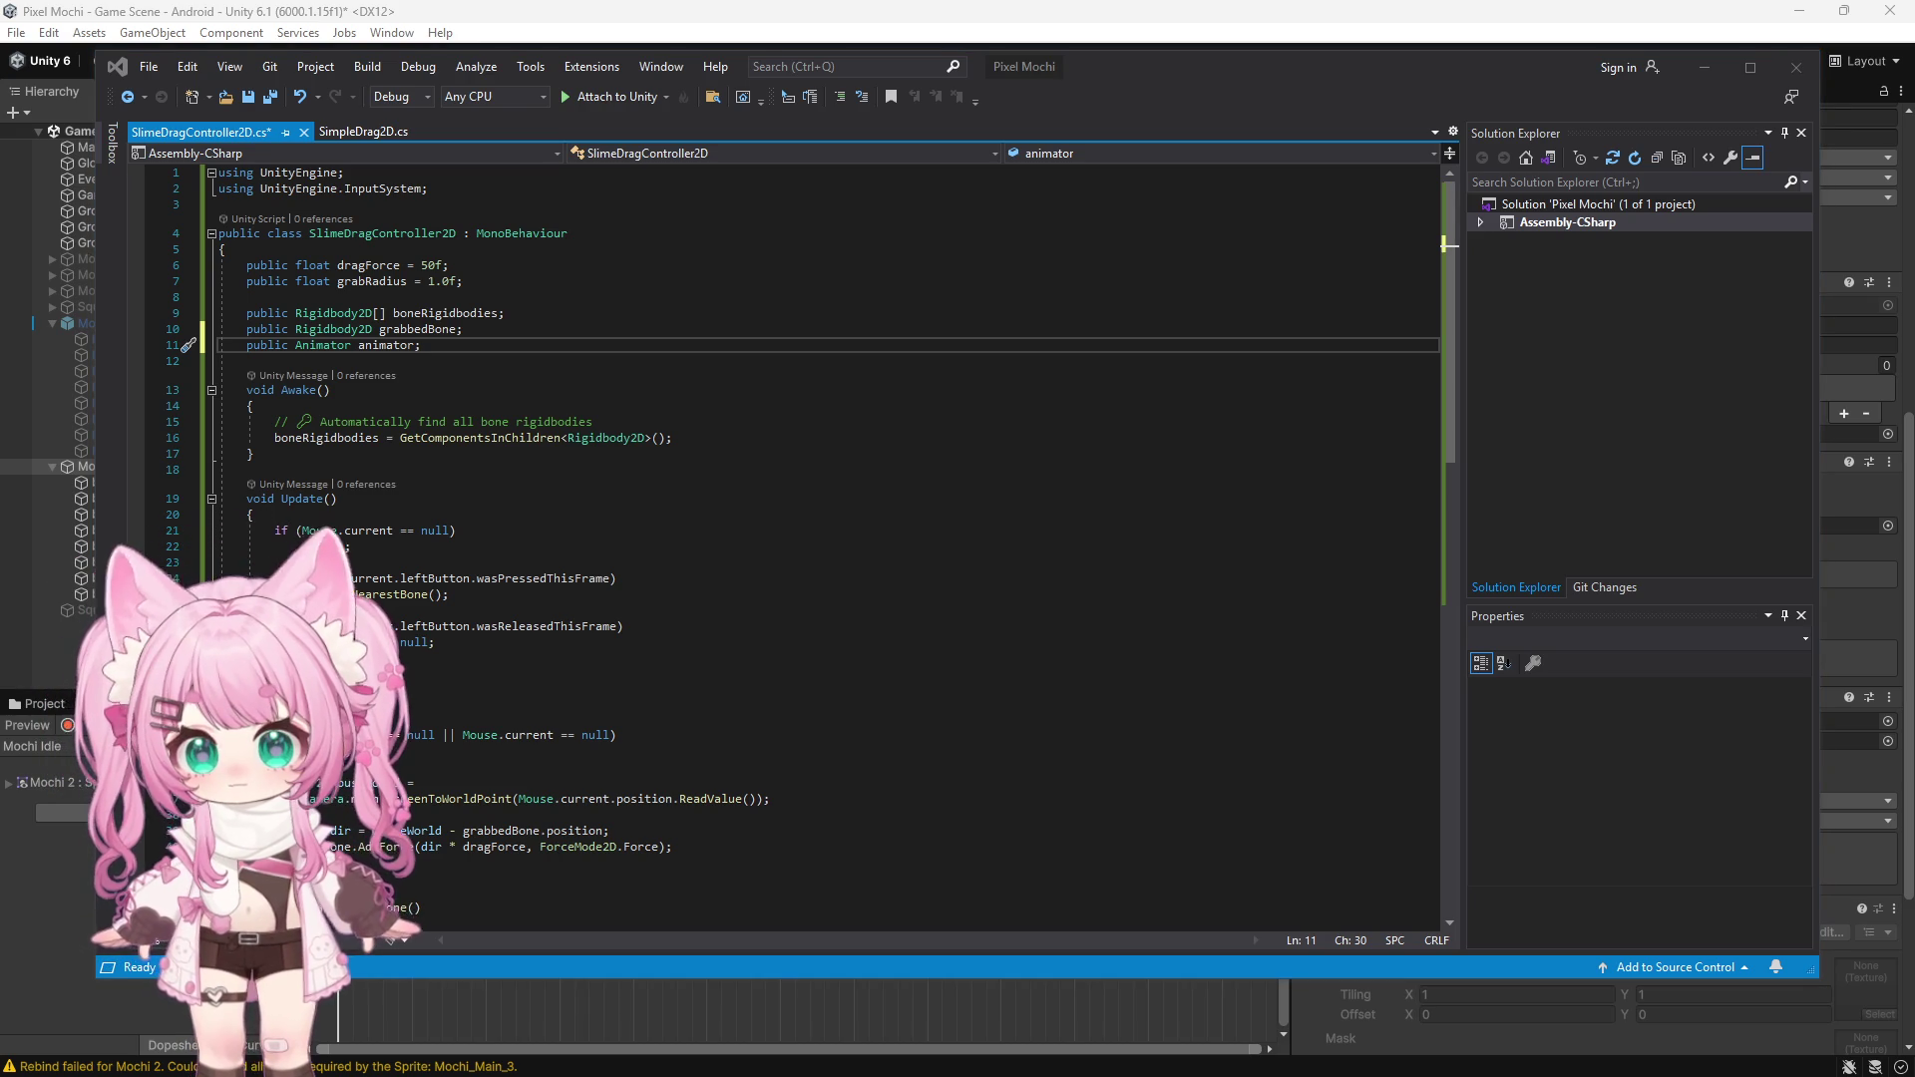
left_click(424, 343)
key("Return")
type("public string holdBoolName = \"Hold\";")
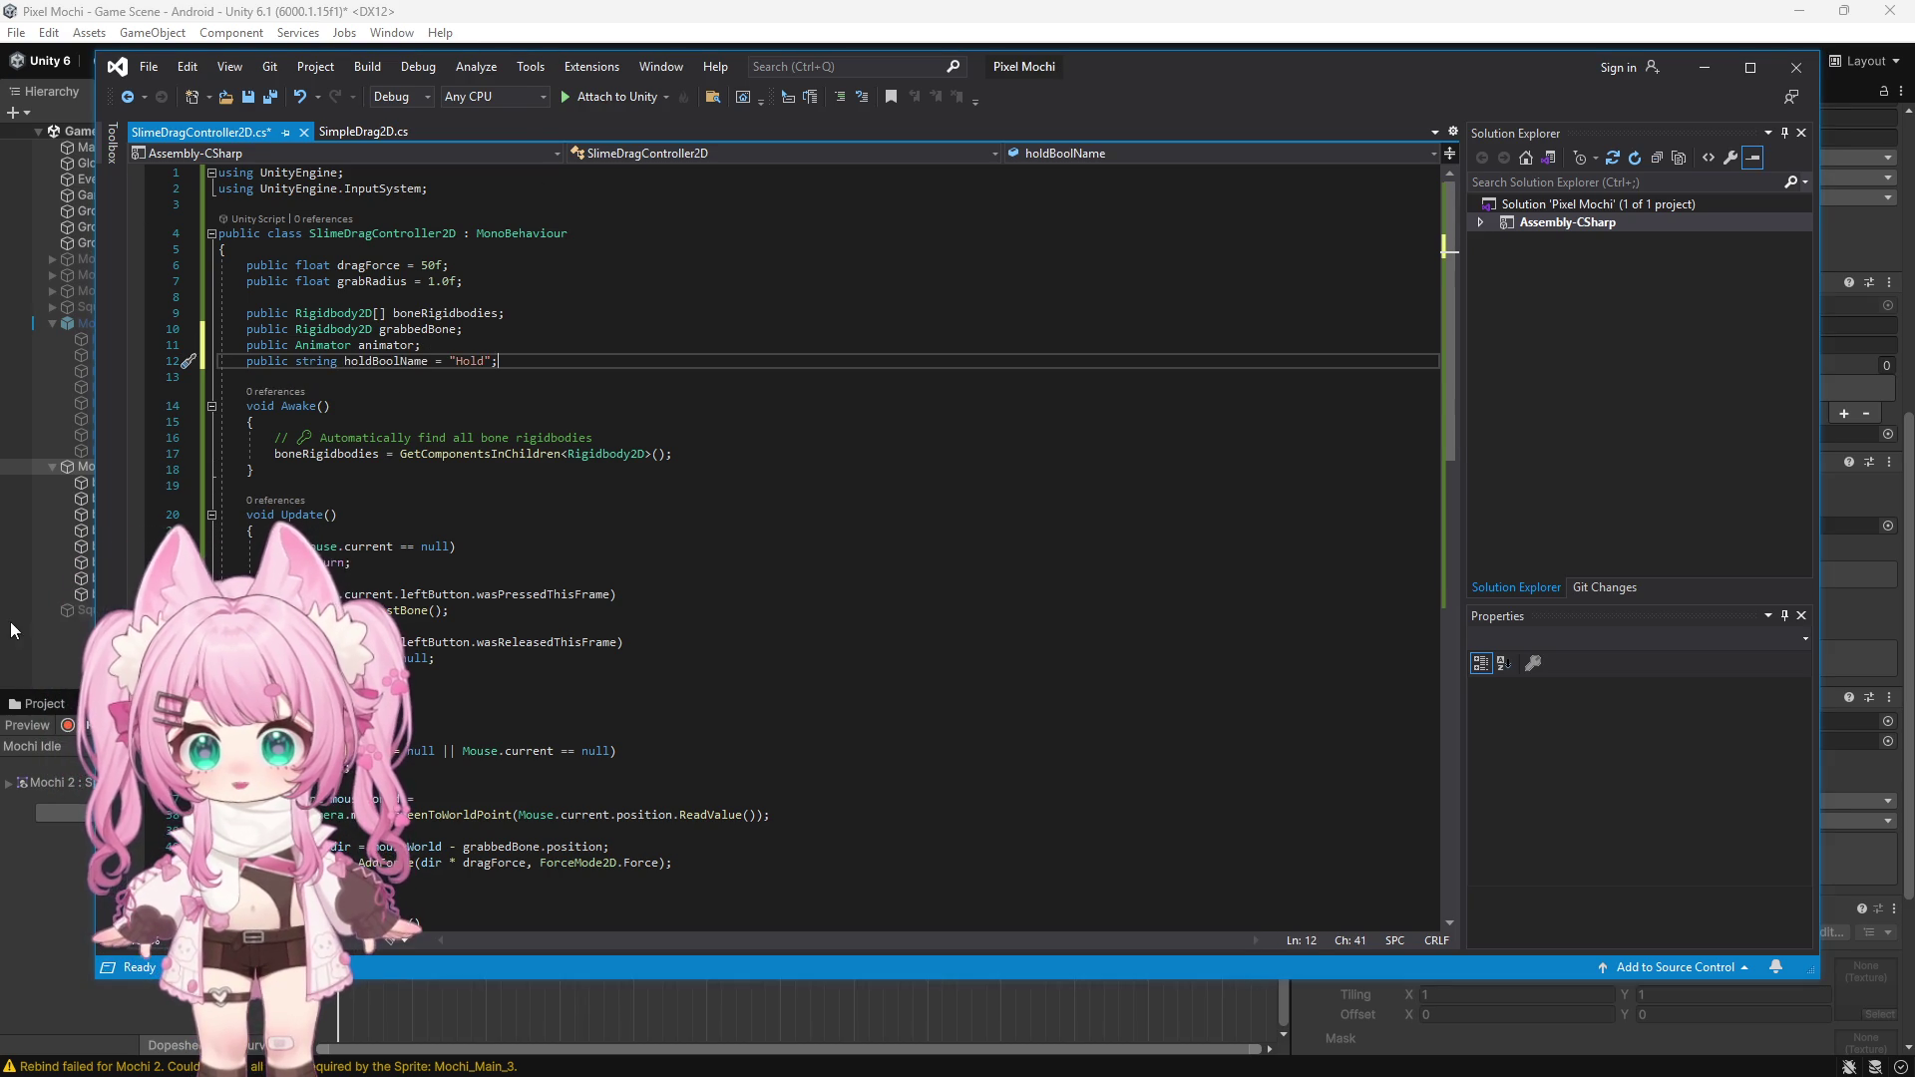
Check the Animator graph in Unity, then replace the script with the updated animator version and Save All
key("alt+Tab")
left_click(835, 91)
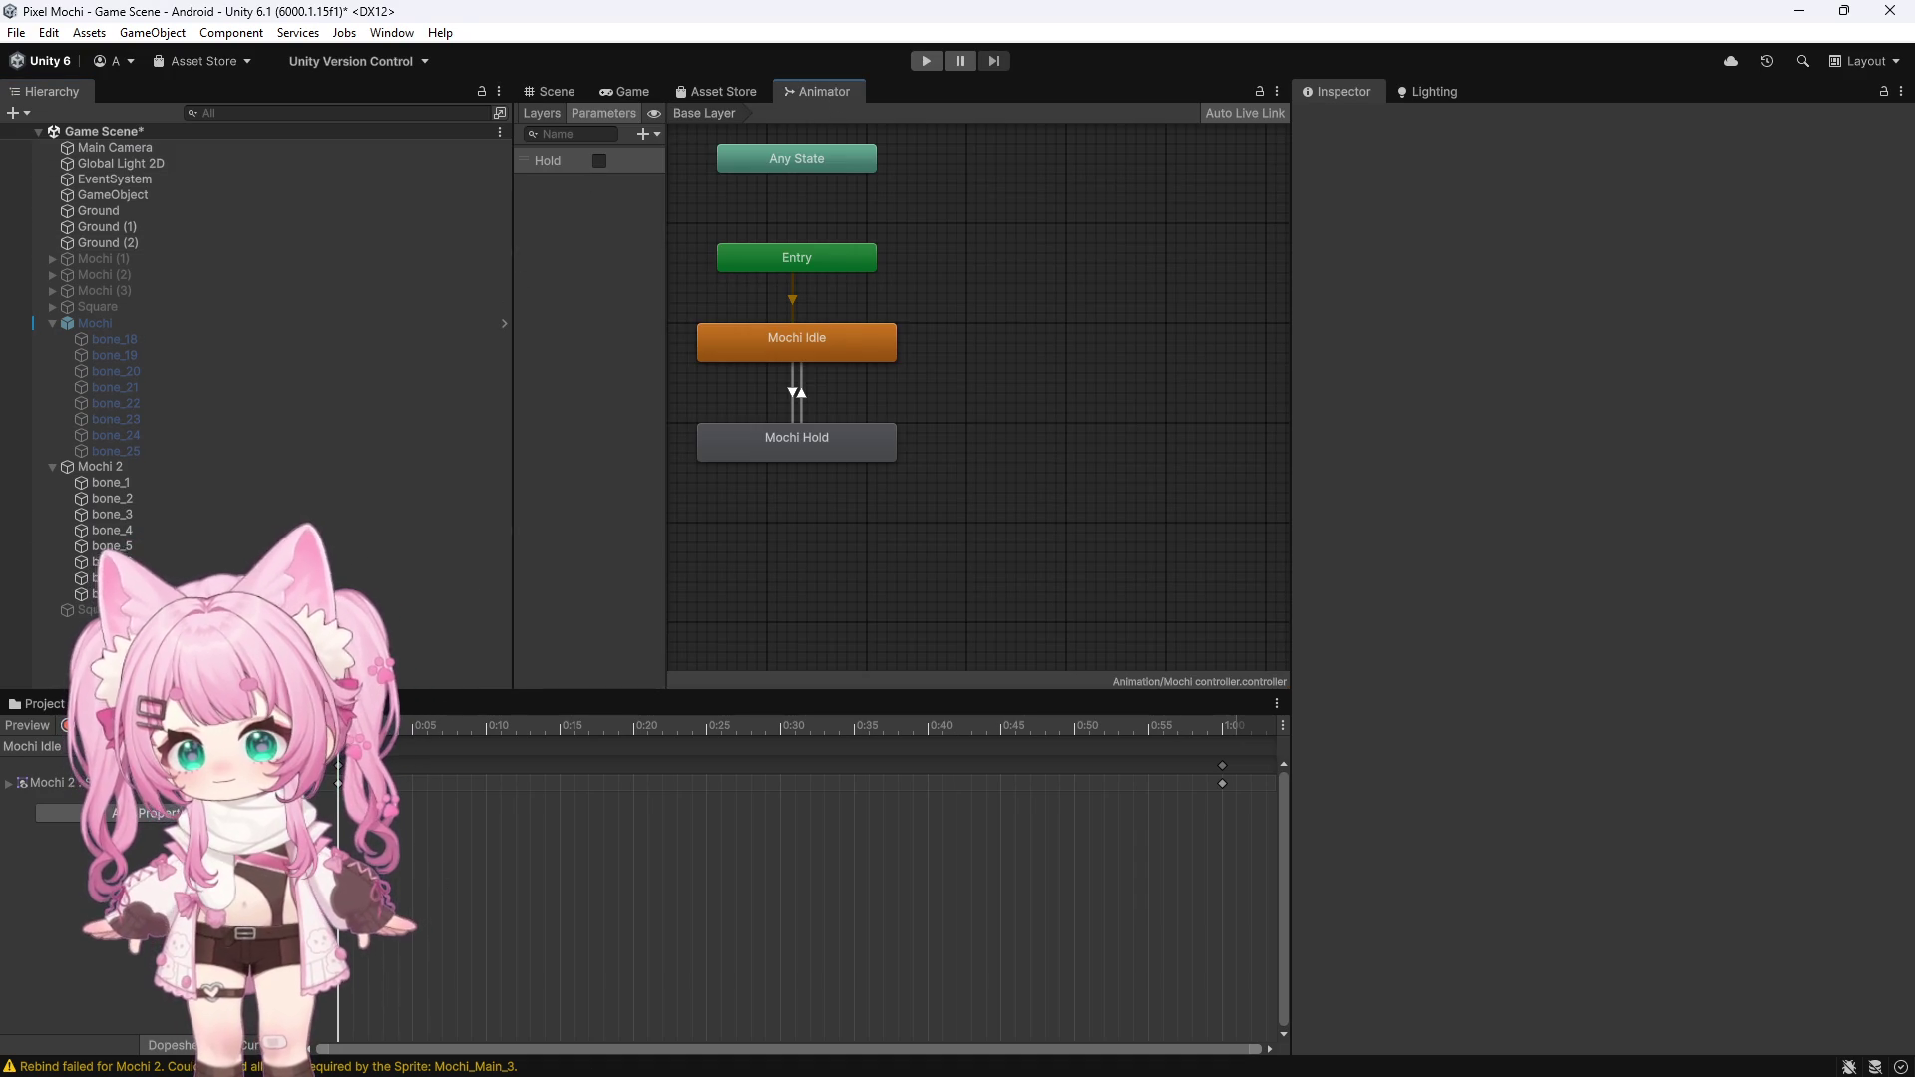
key("alt+Tab")
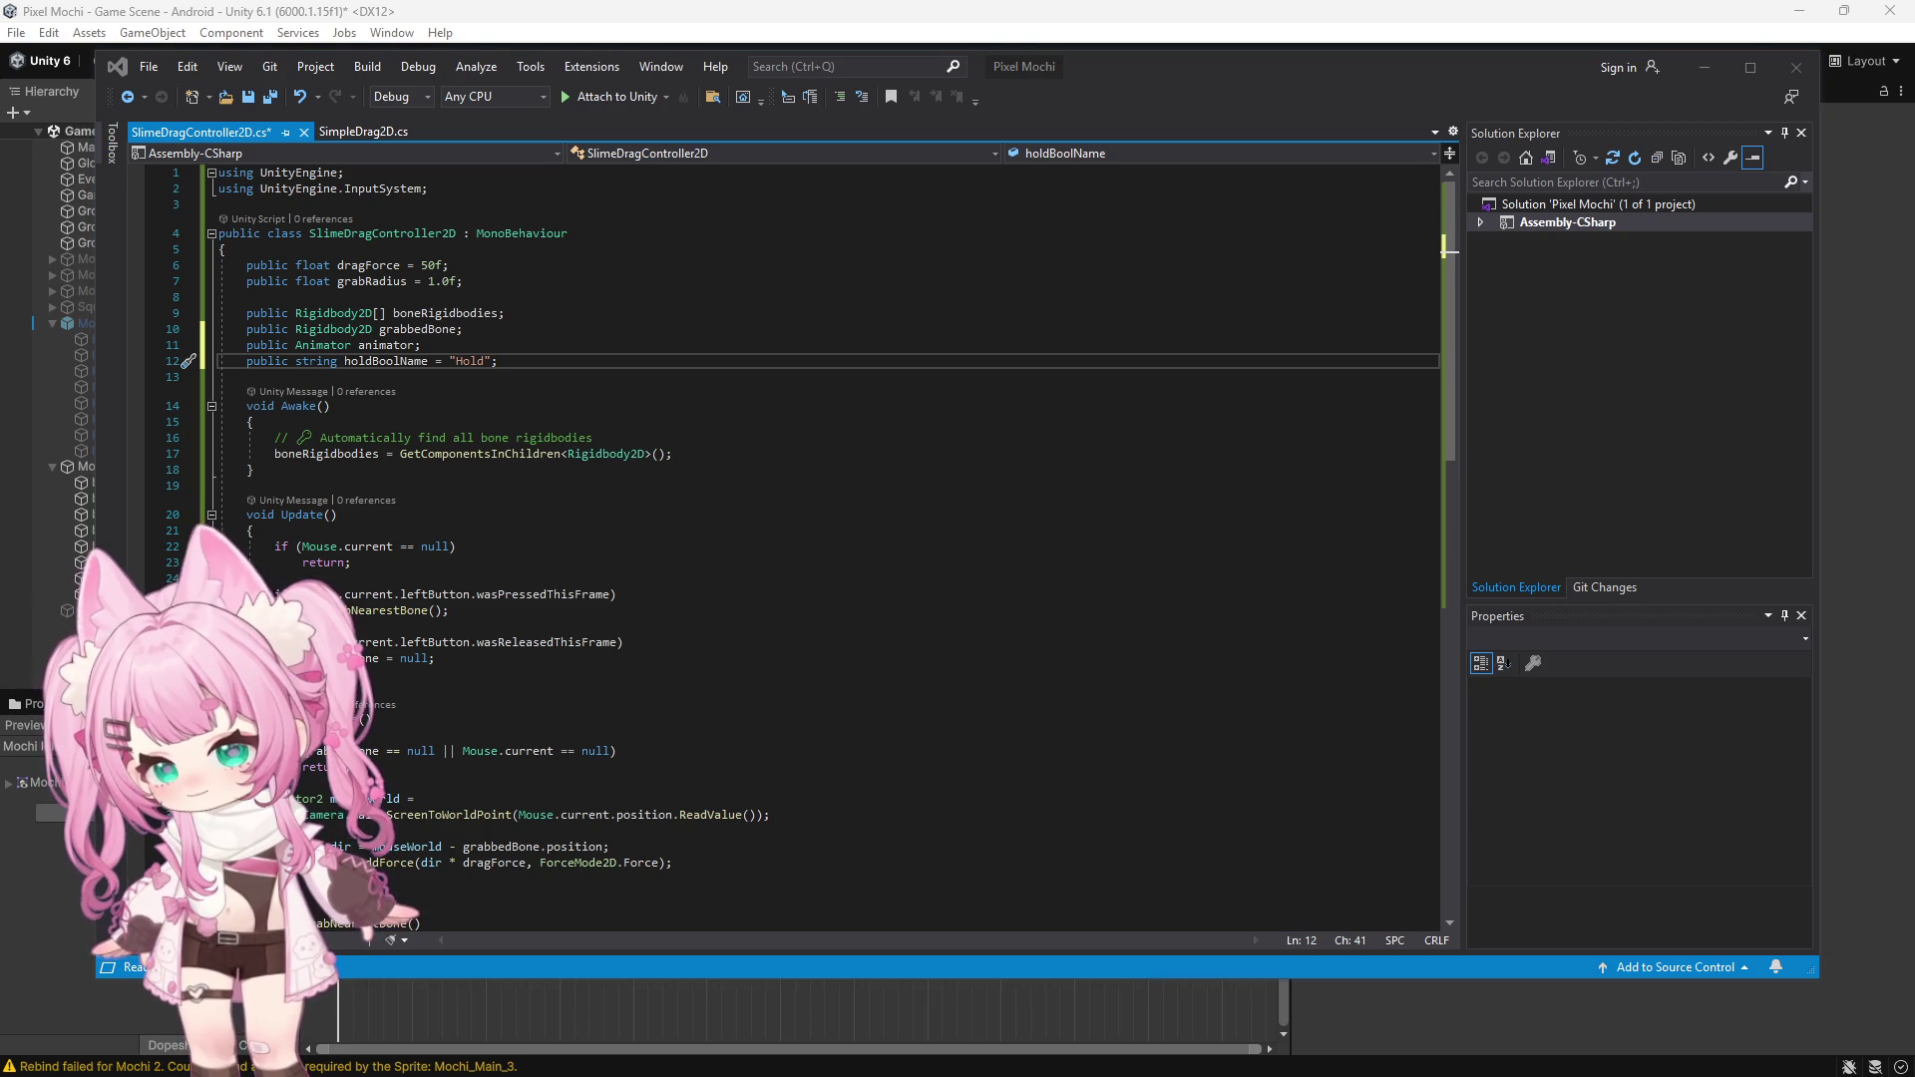
left_click(1055, 630)
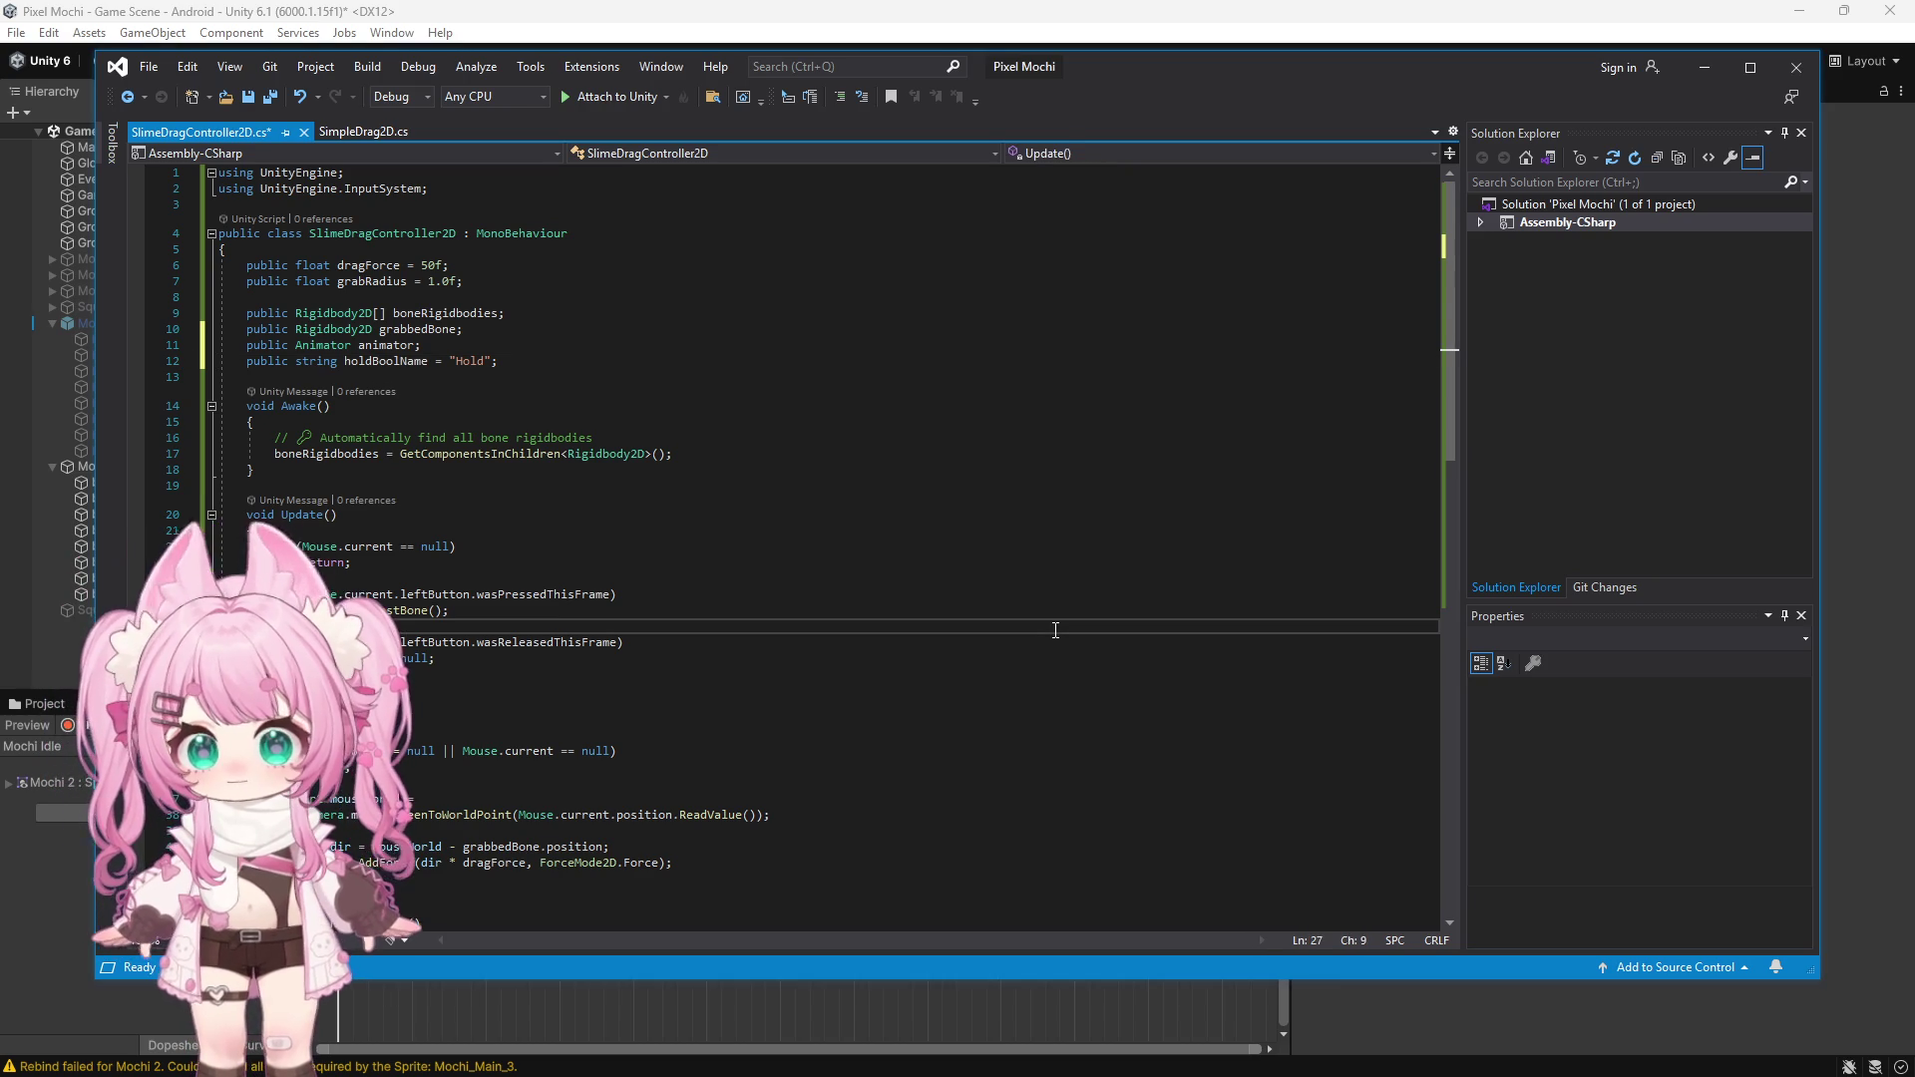
key("ctrl+a")
key("ctrl+v")
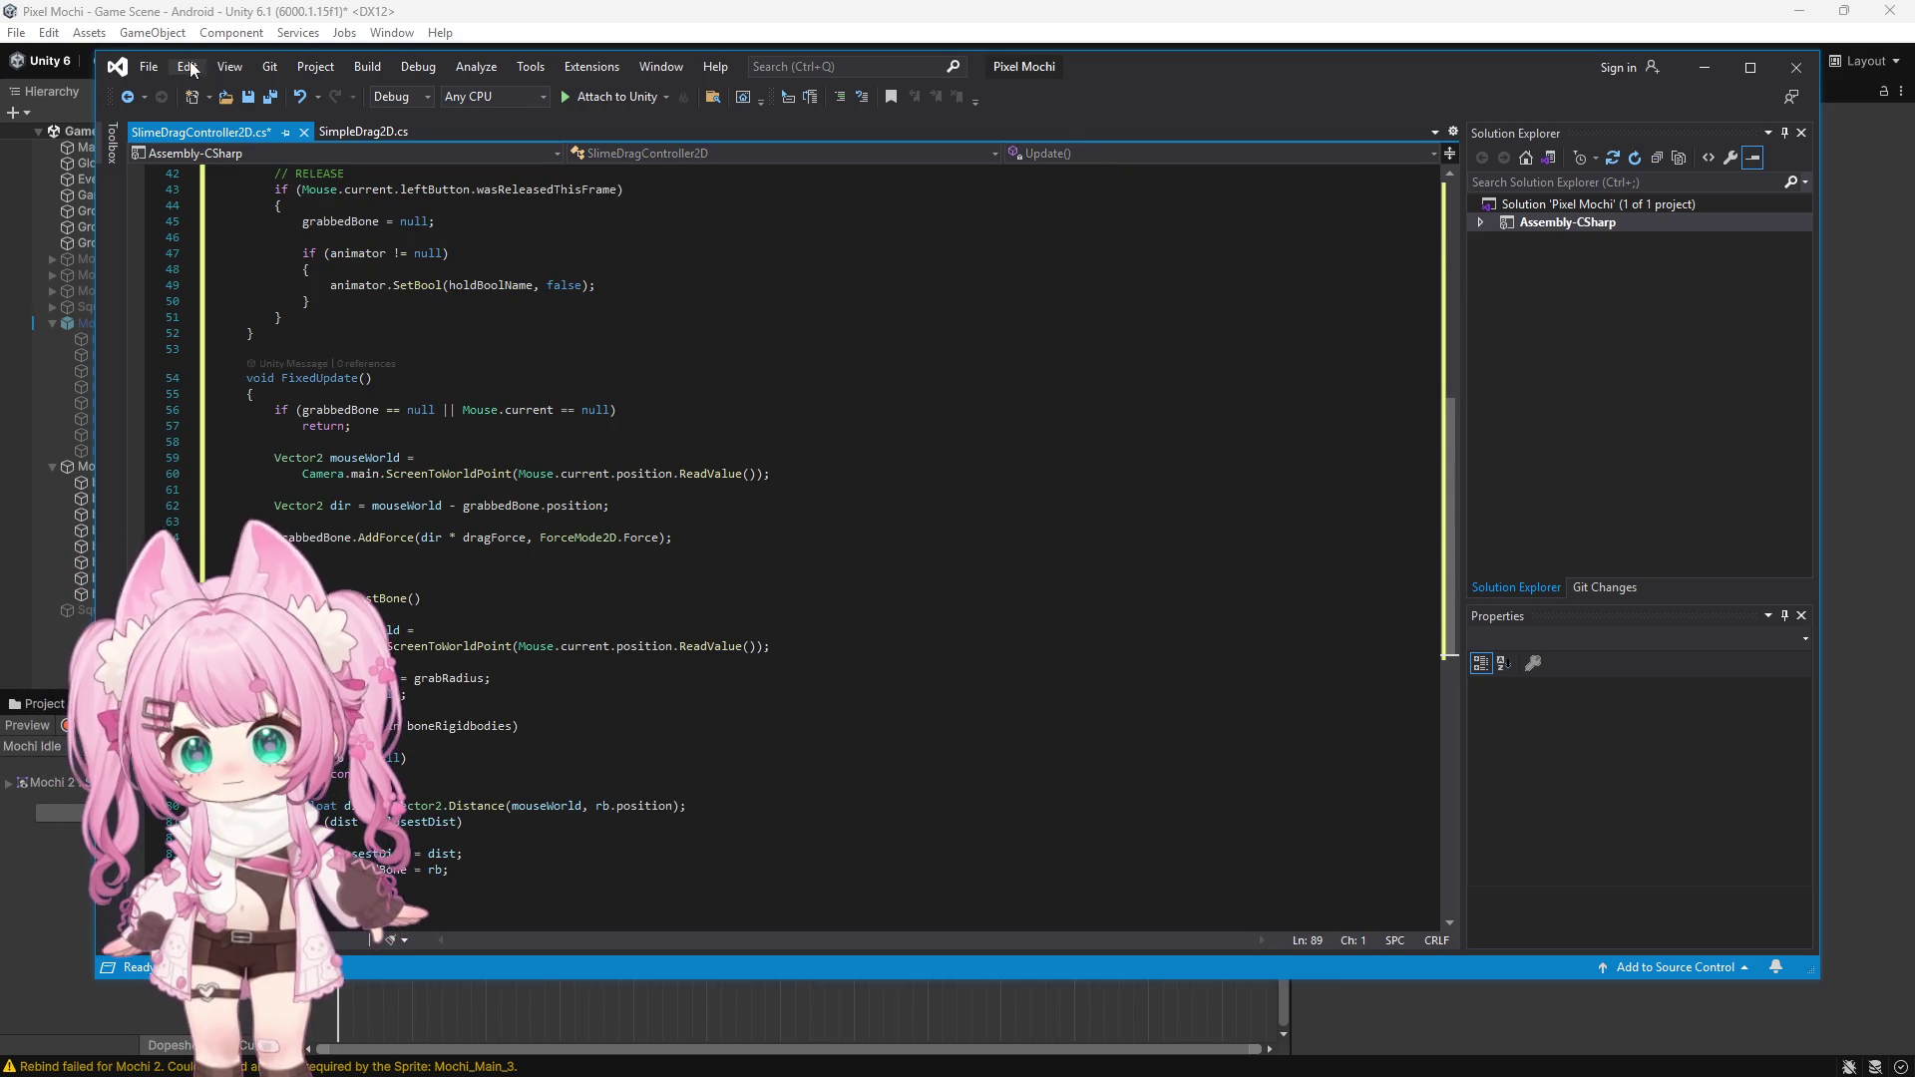
left_click(148, 66)
left_click(172, 302)
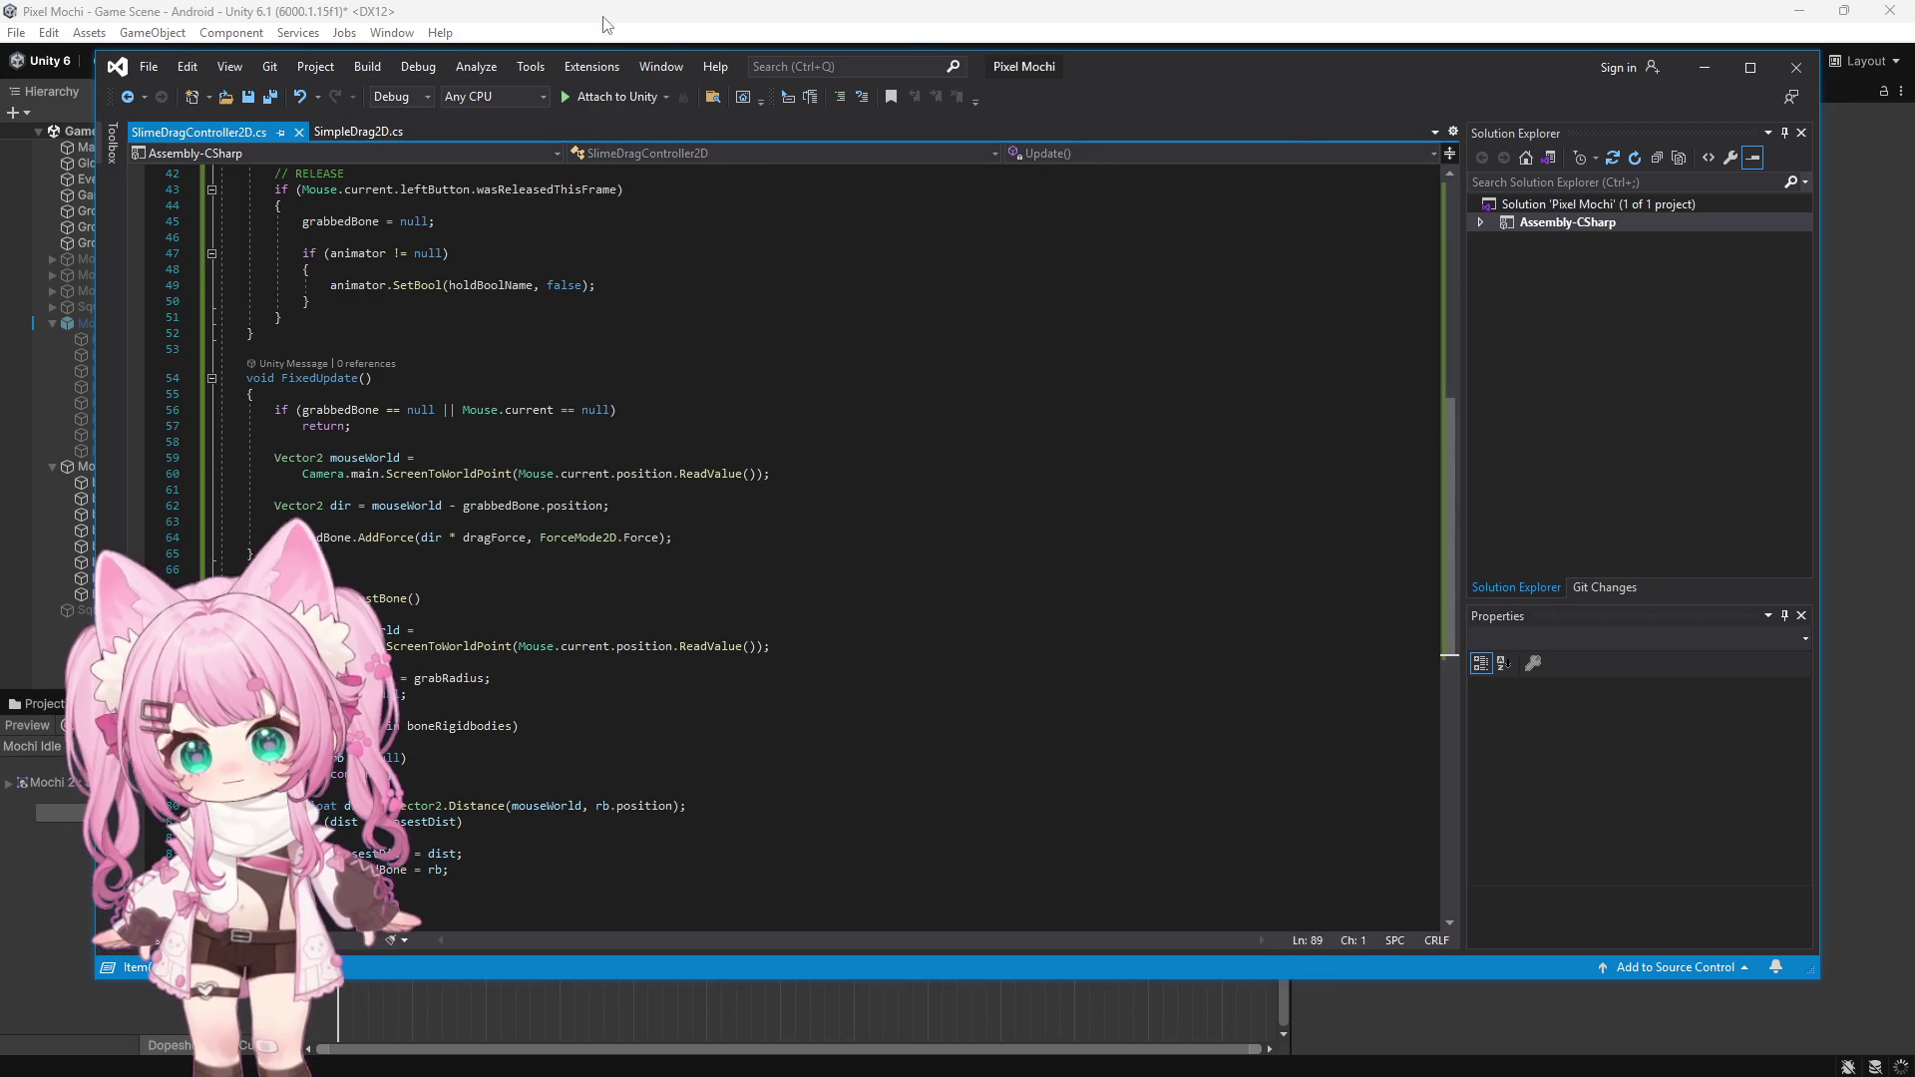
key("alt+Tab")
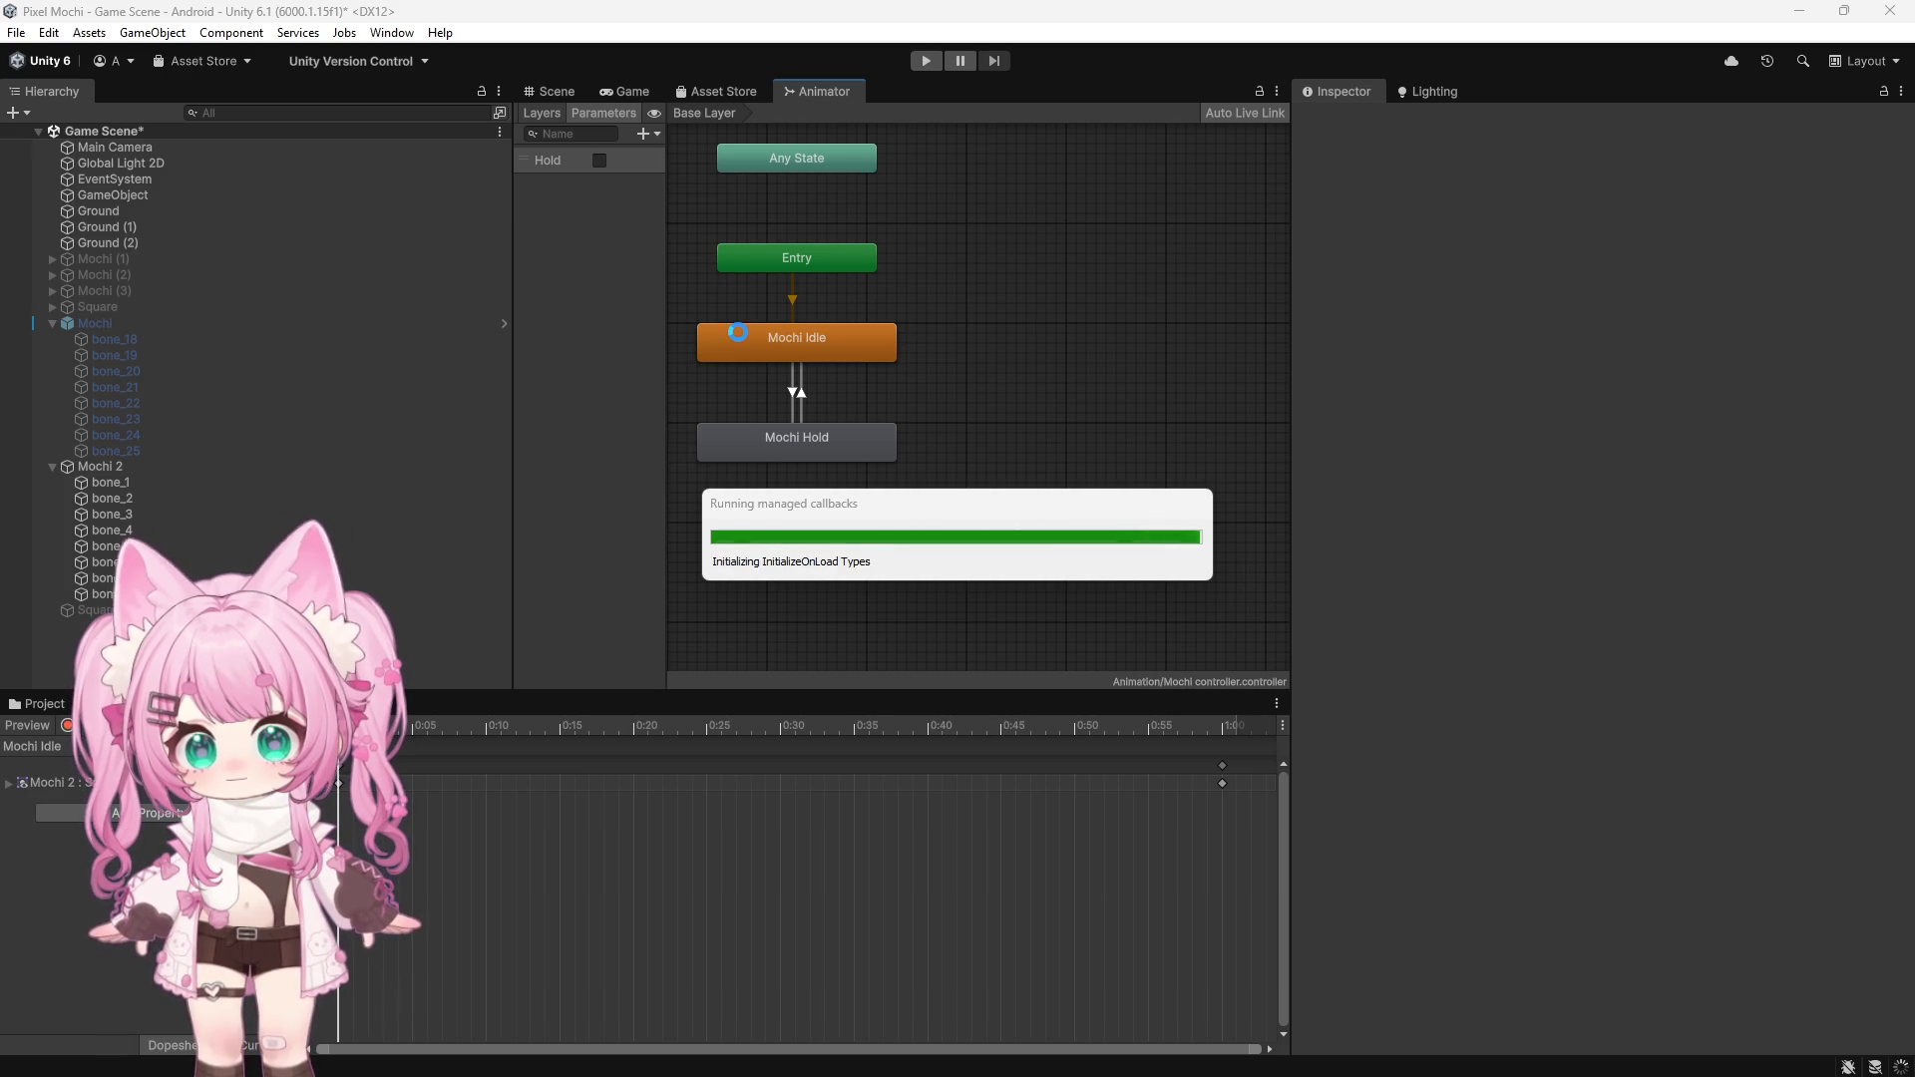
Select Mochi 2 in the scene to check the new Hold Bool Name field
left_click(559, 93)
left_click(139, 464)
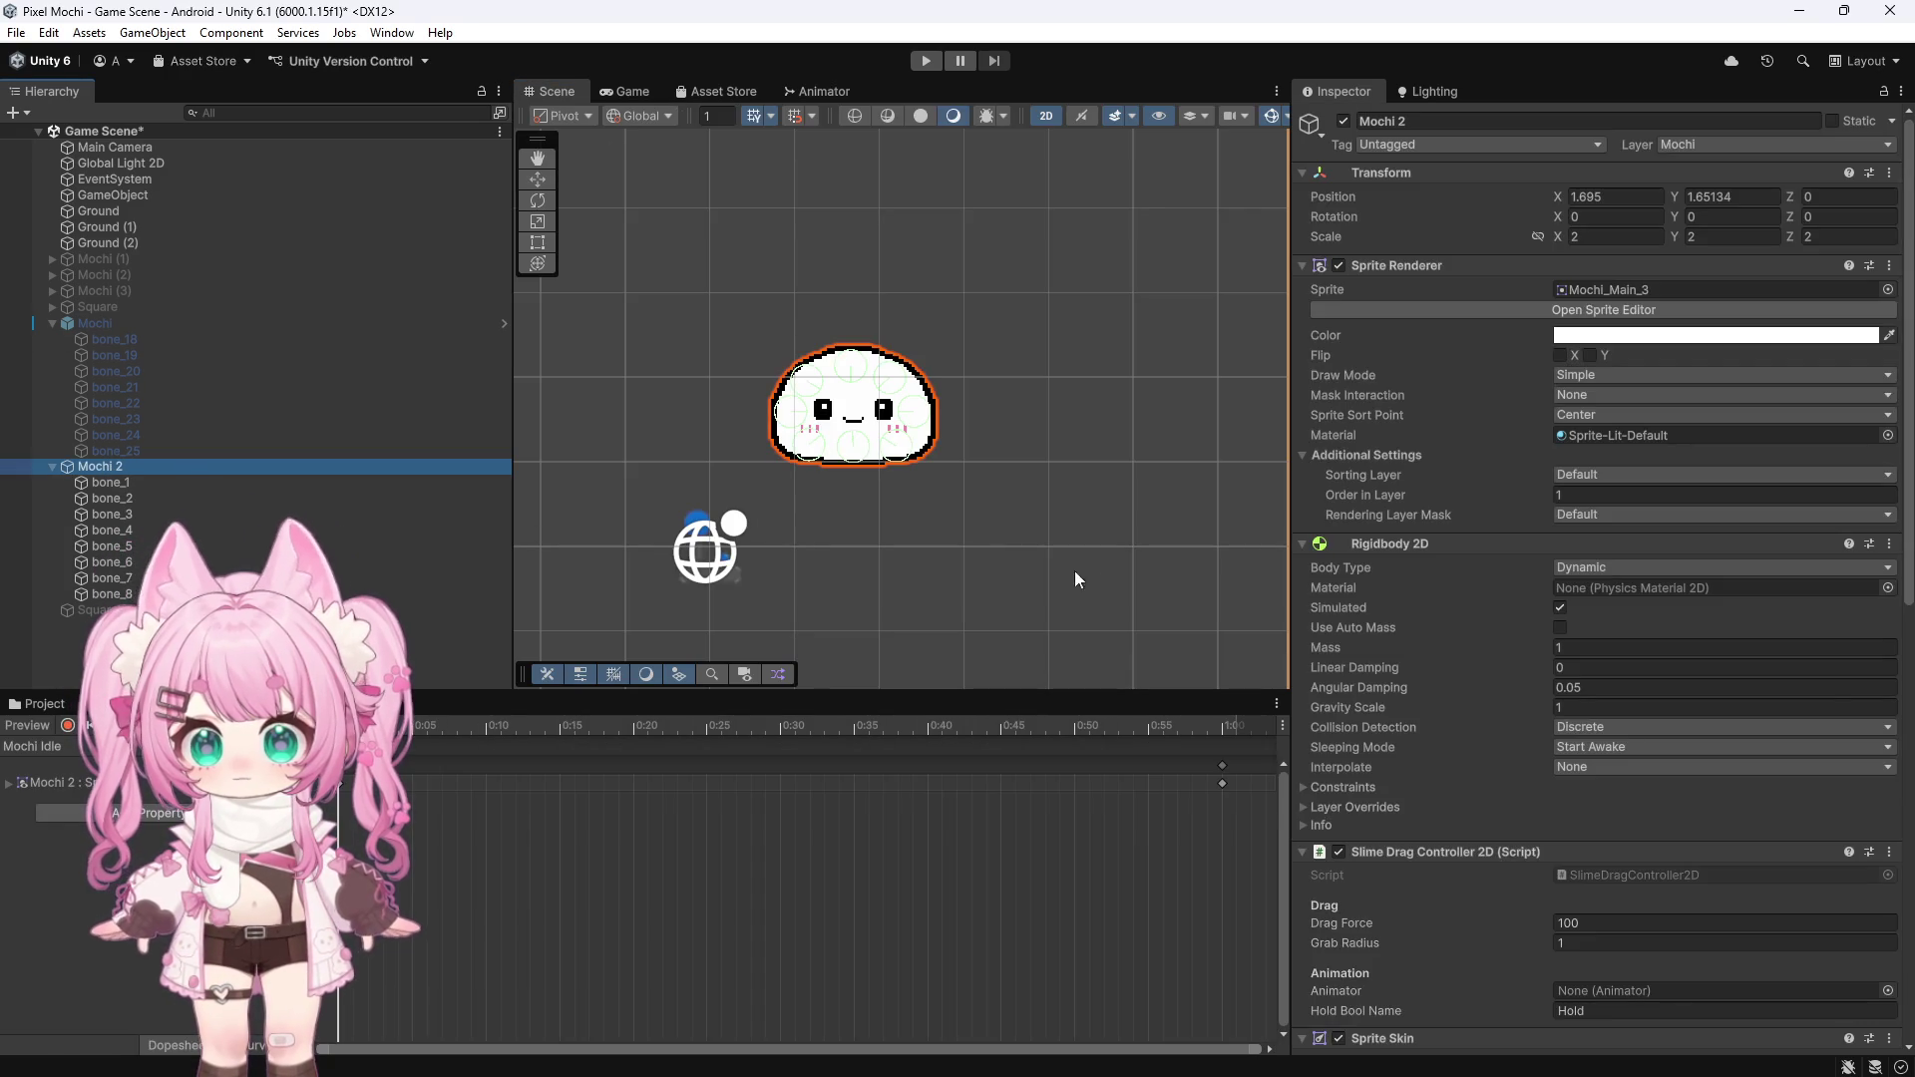
scroll(1470, 649, "down", 7)
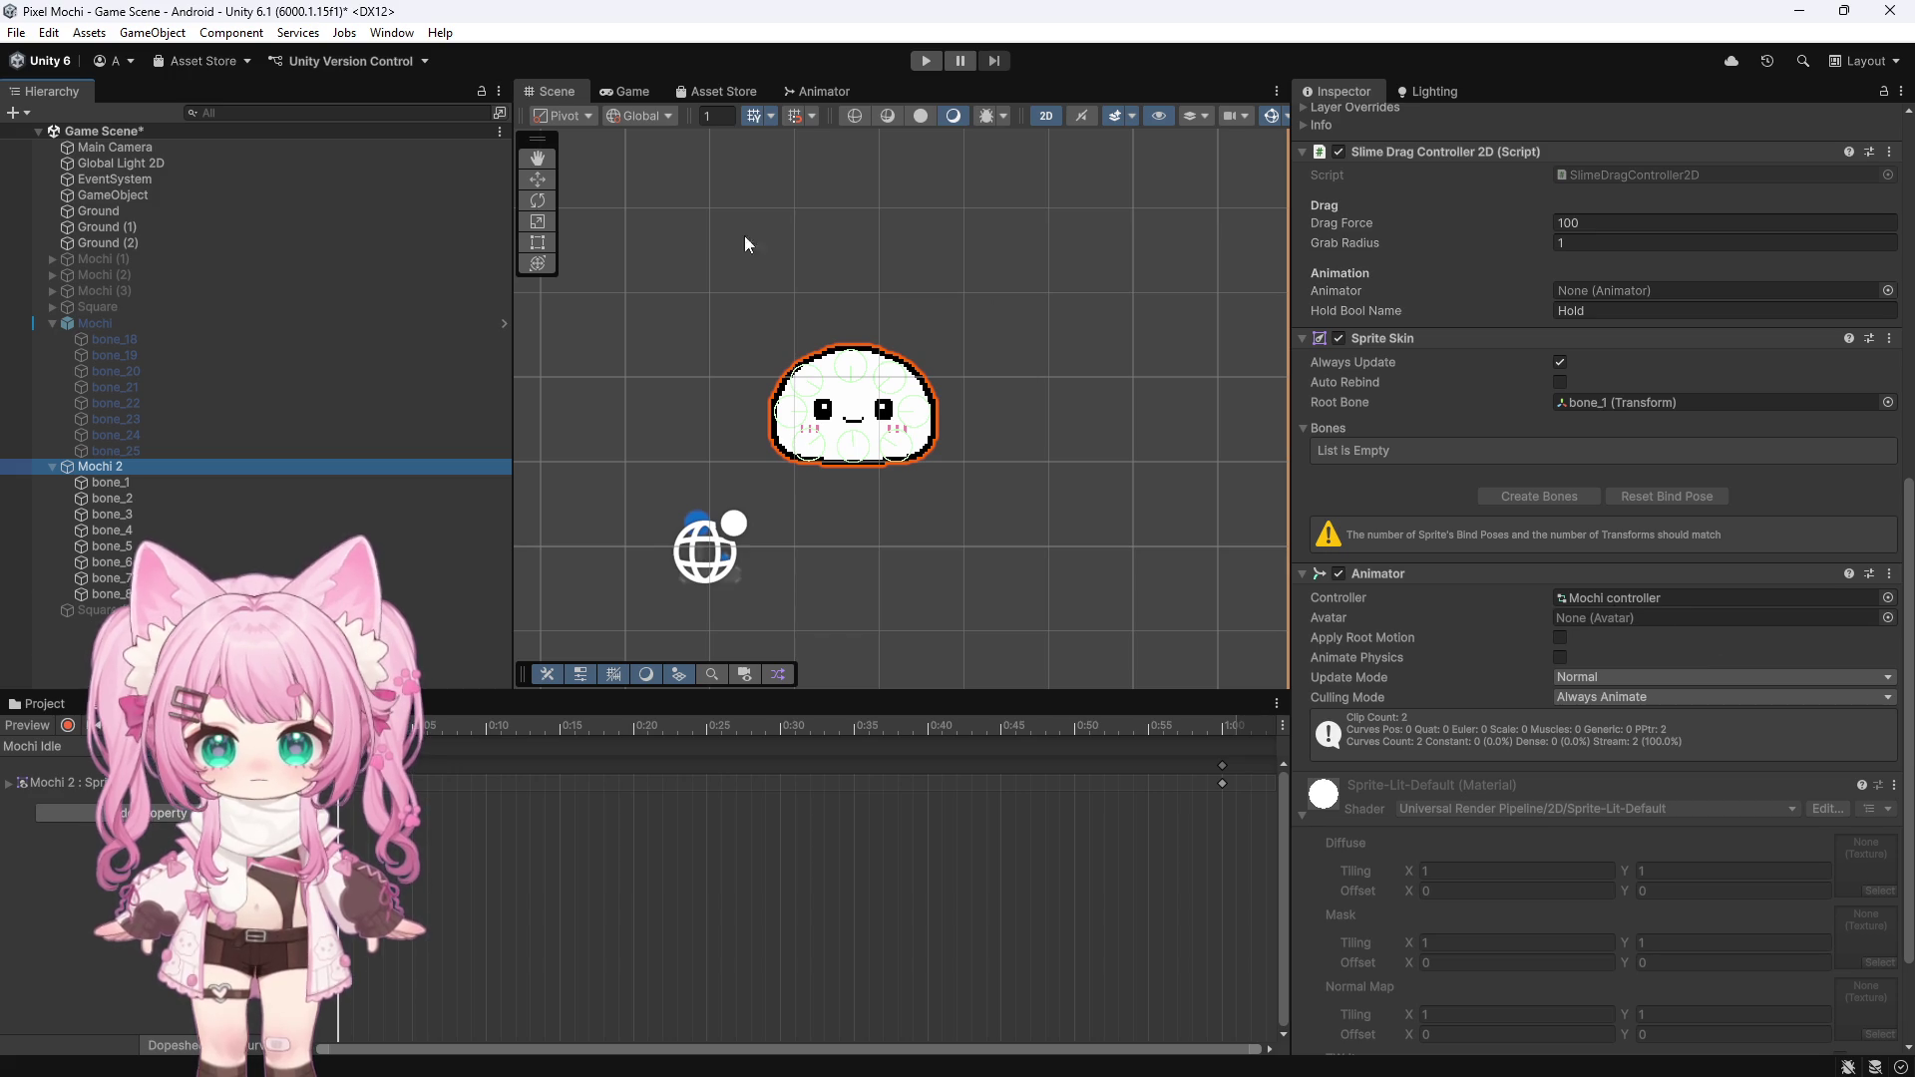
Play-test dragging, then review Mochi 2's Slime Drag Controller 2D, Sprite Skin and Animator components
left_click(926, 61)
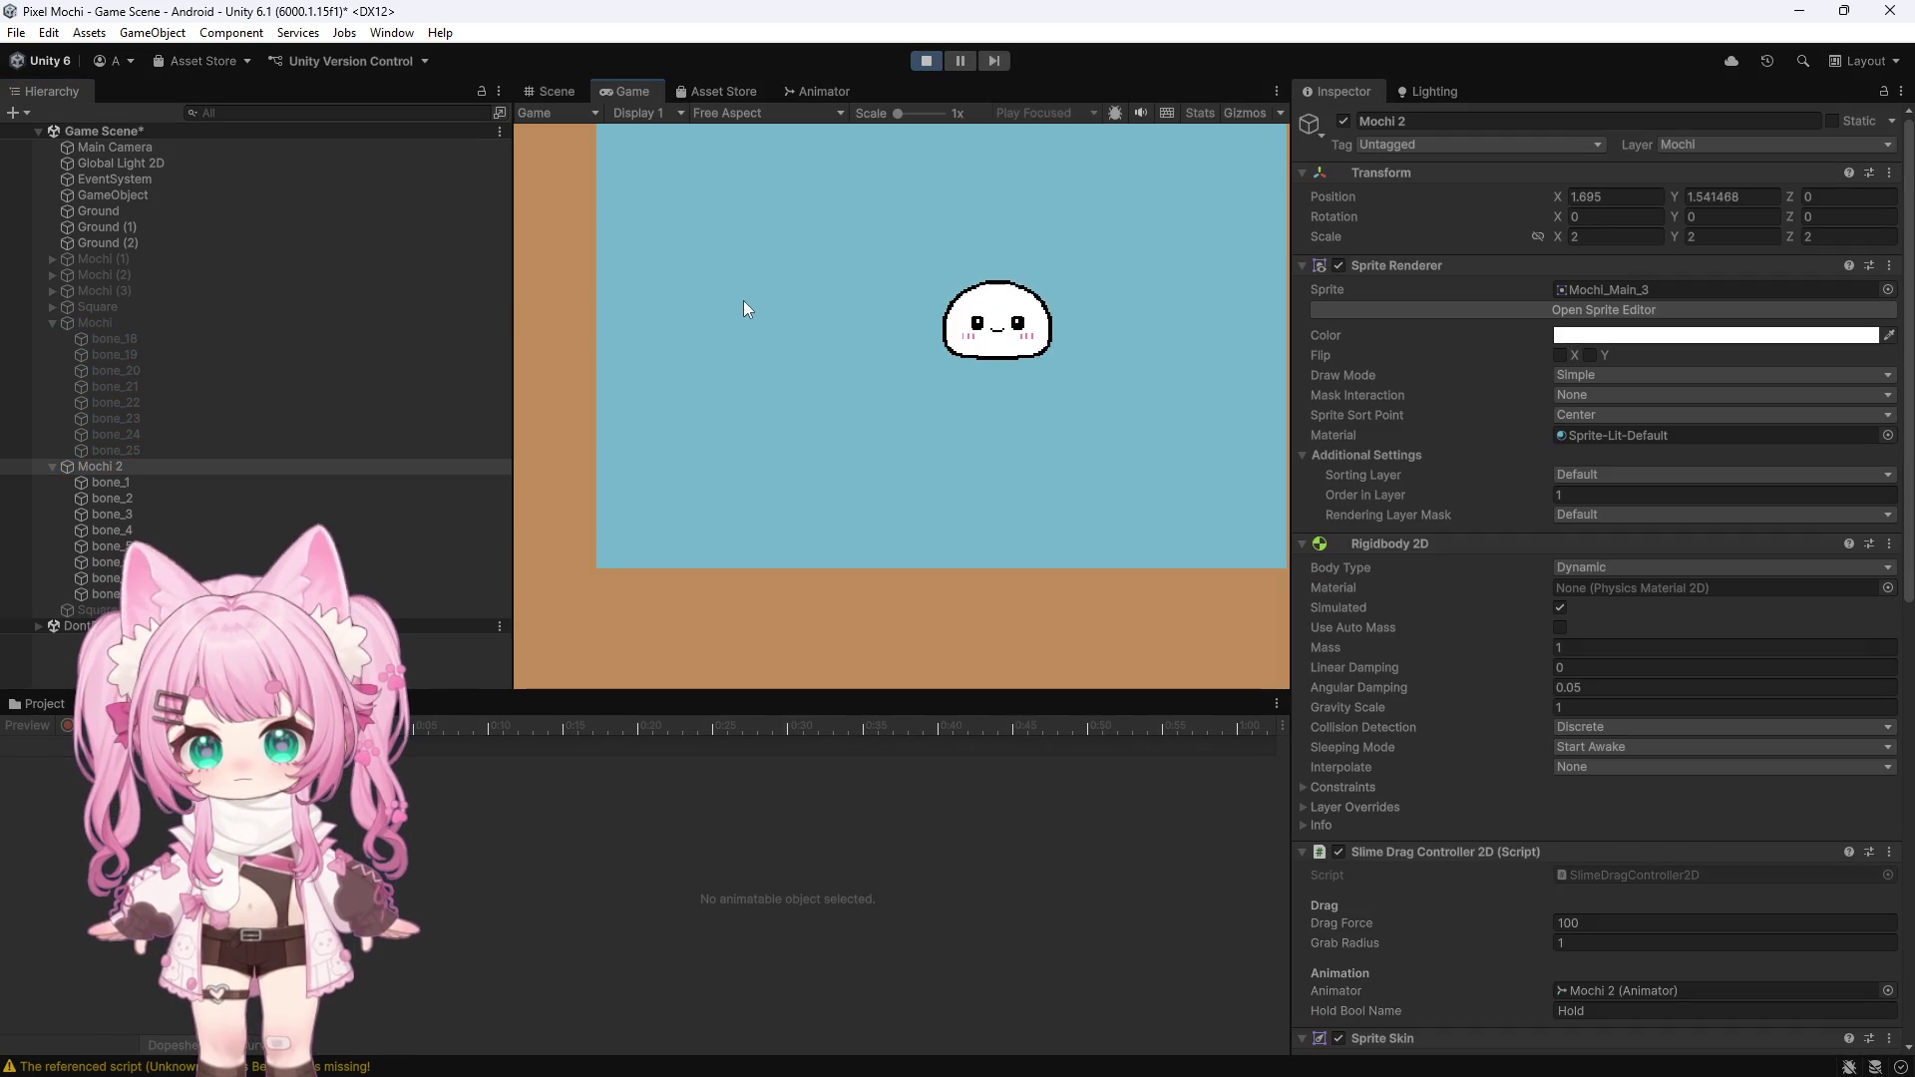
left_click(935, 62)
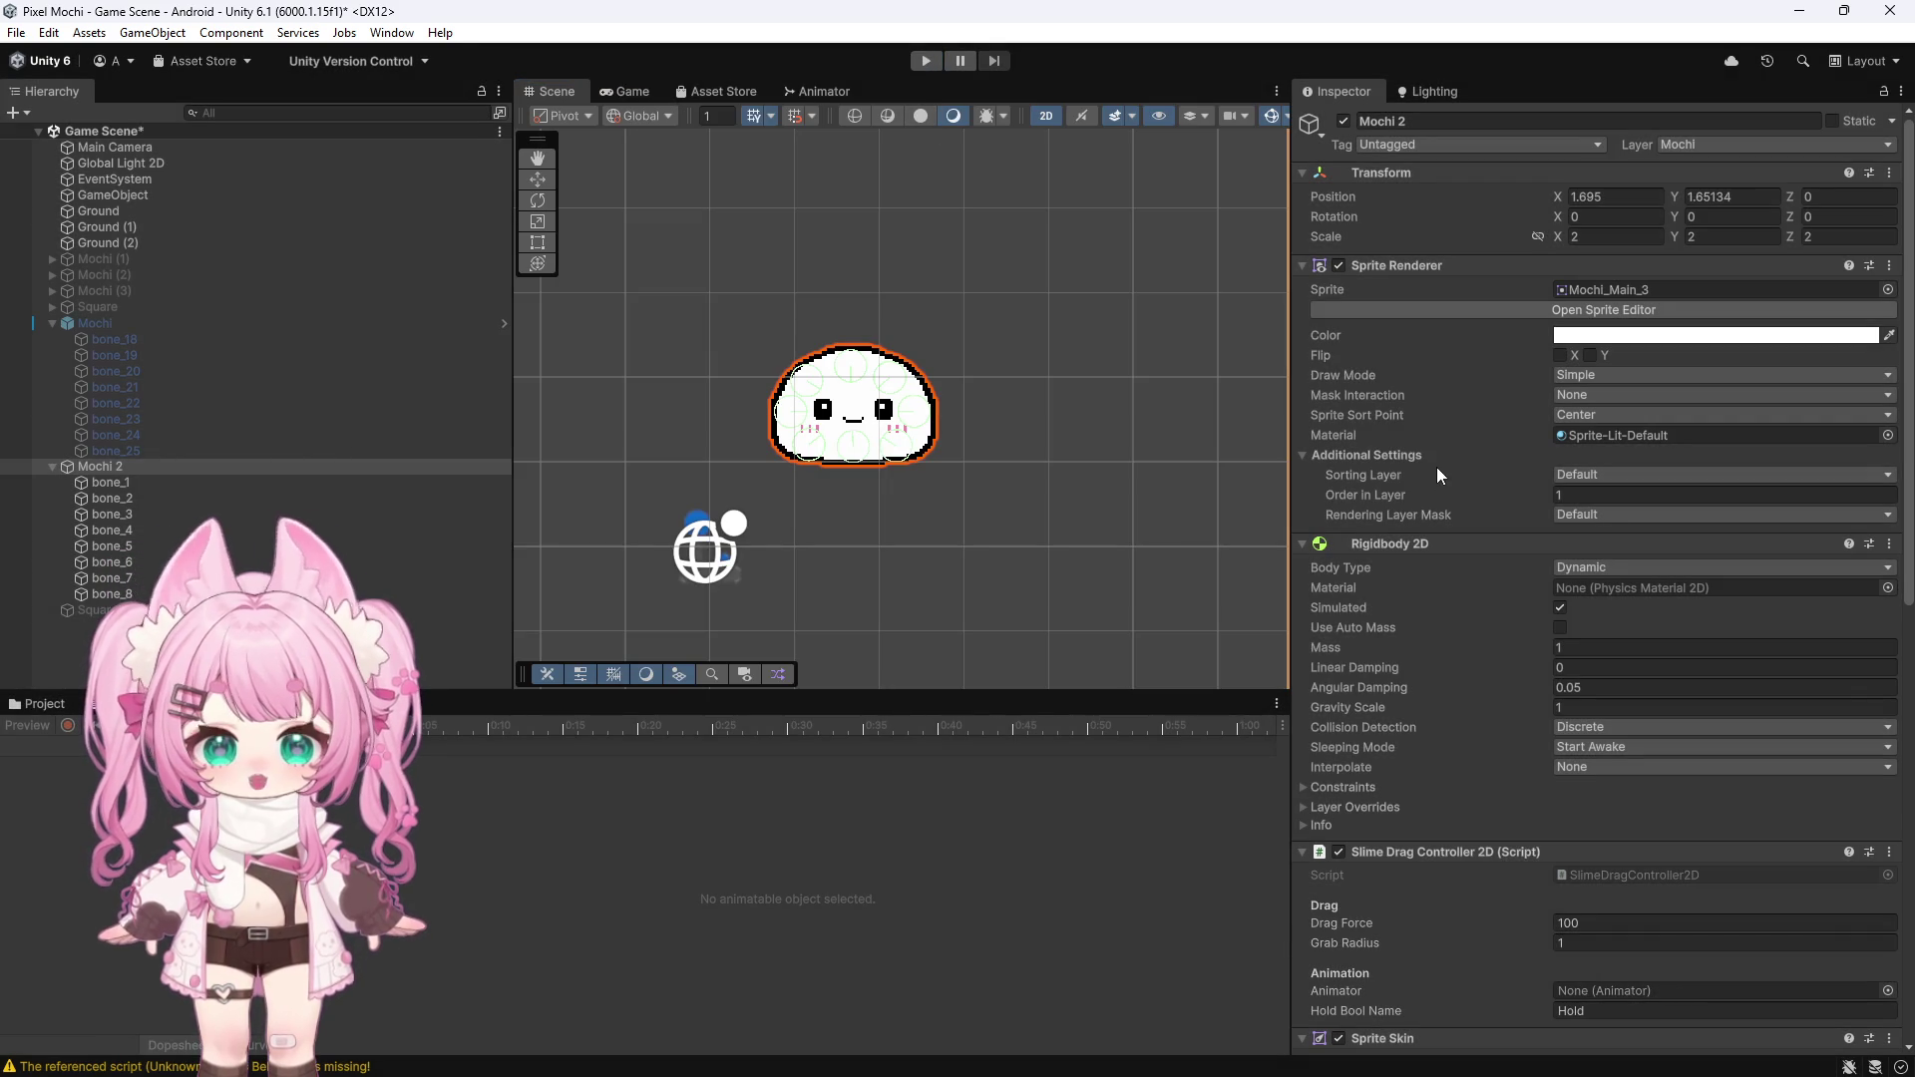
scroll(1436, 457, "down", 3)
scroll(1436, 457, "down", 10)
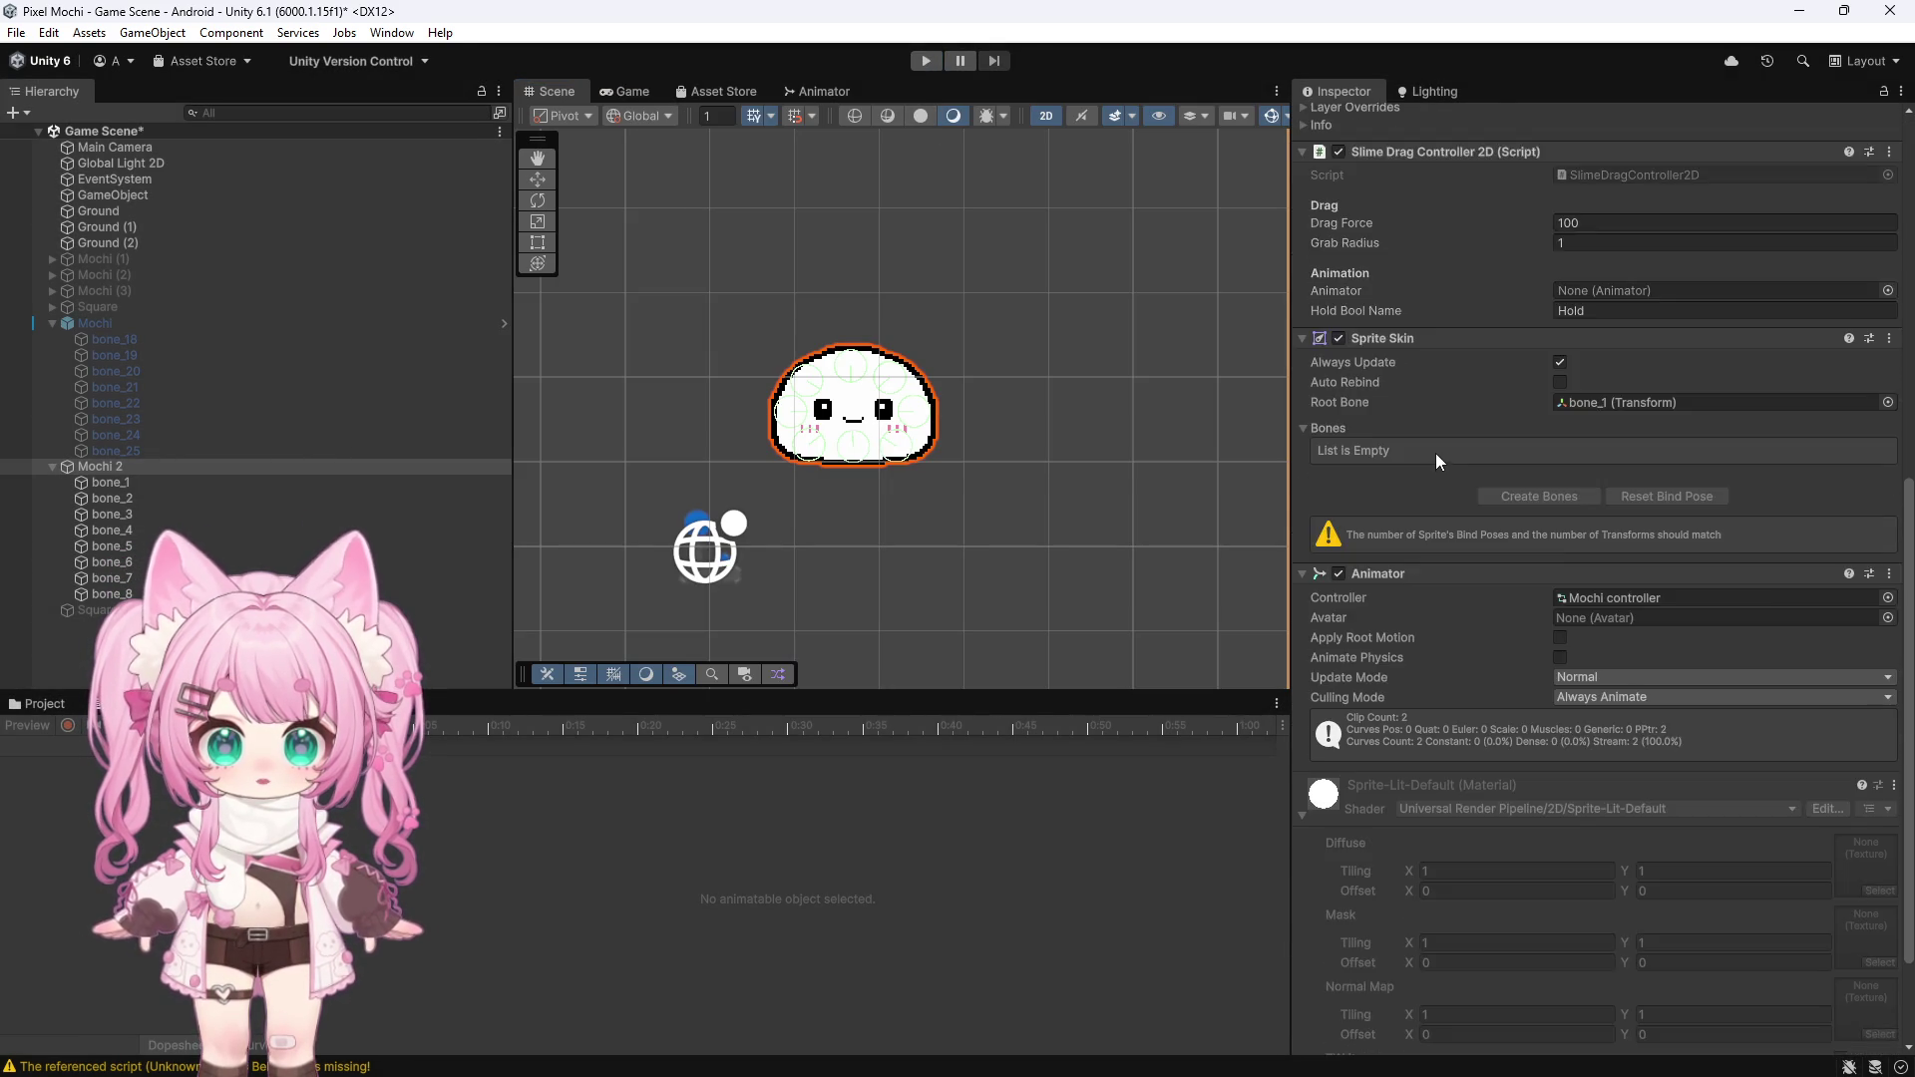
scroll(1434, 453, "down", 3)
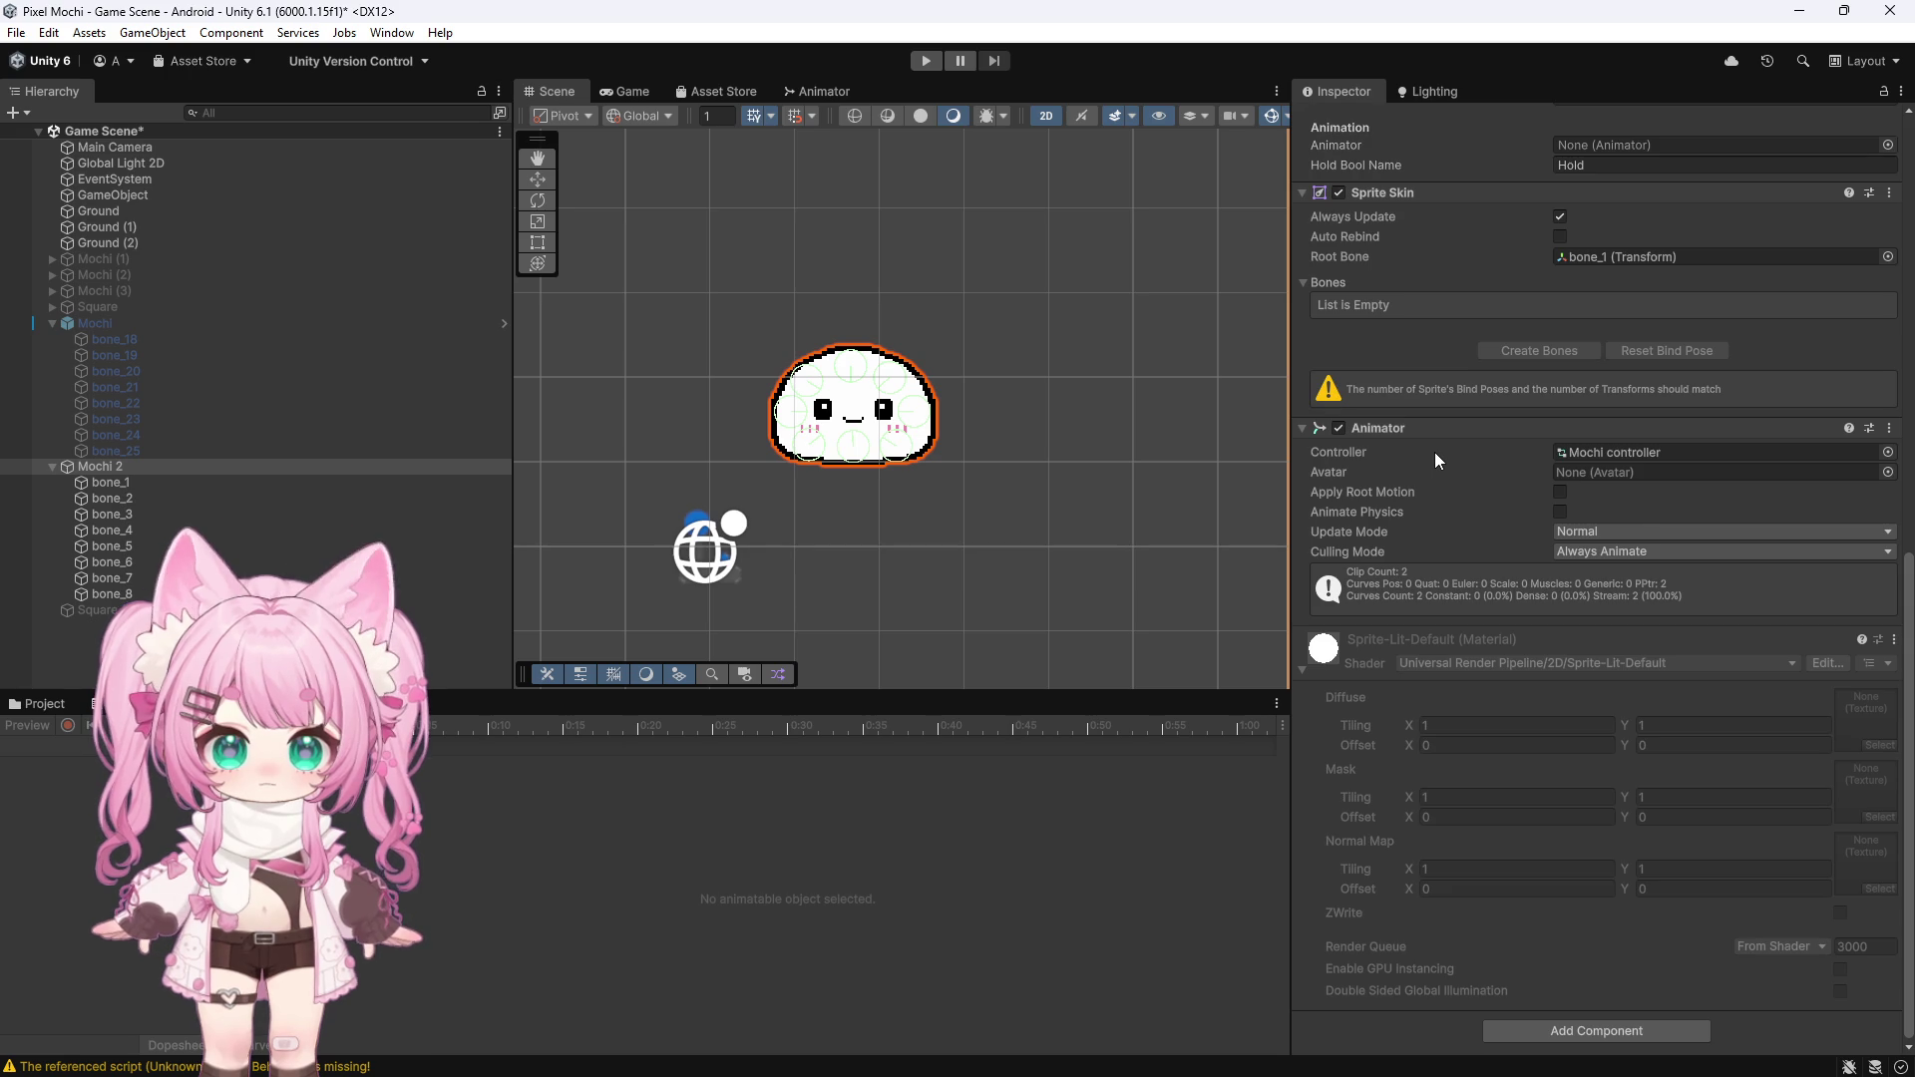
scroll(1435, 452, "up", 9)
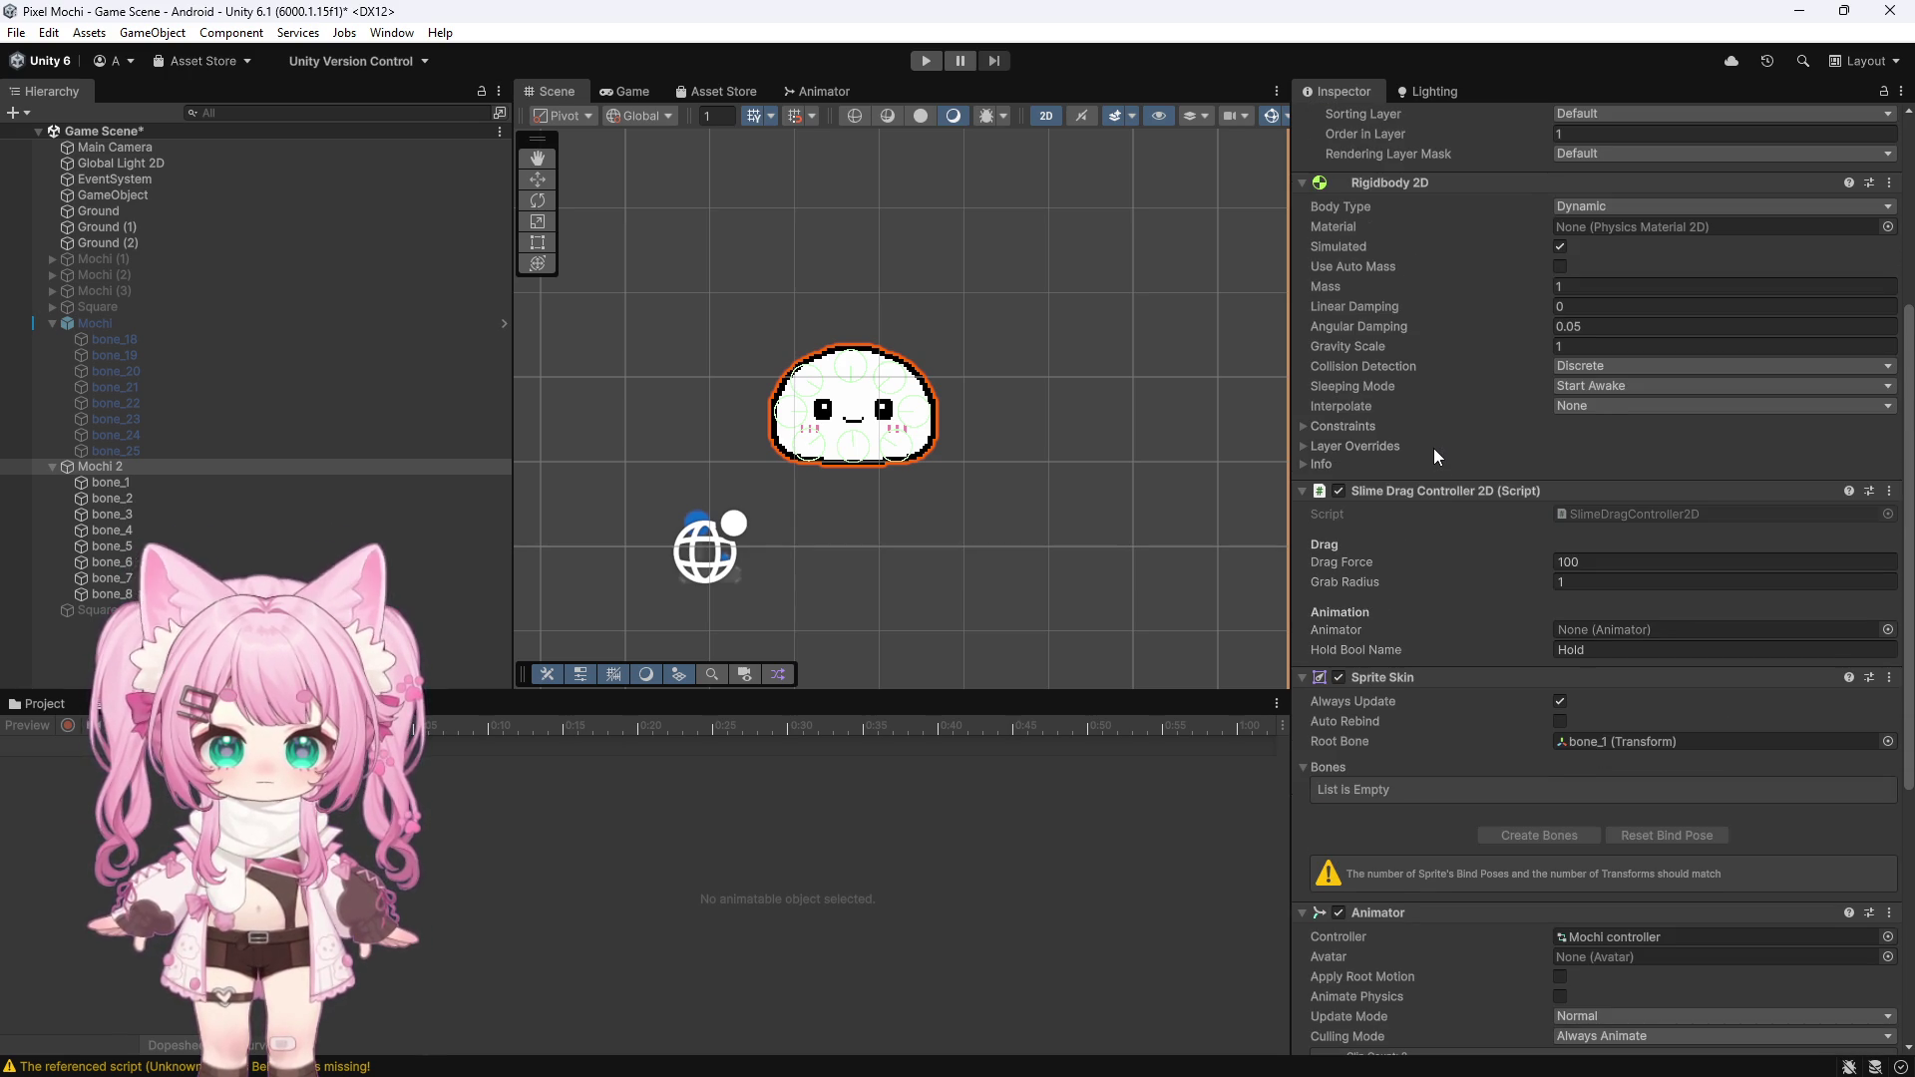
scroll(1434, 447, "down", 1)
Inspect the Spring Joint 2D settings of bone_1, bone_3 and bone_8, then return to Mochi 2
left_click(164, 482)
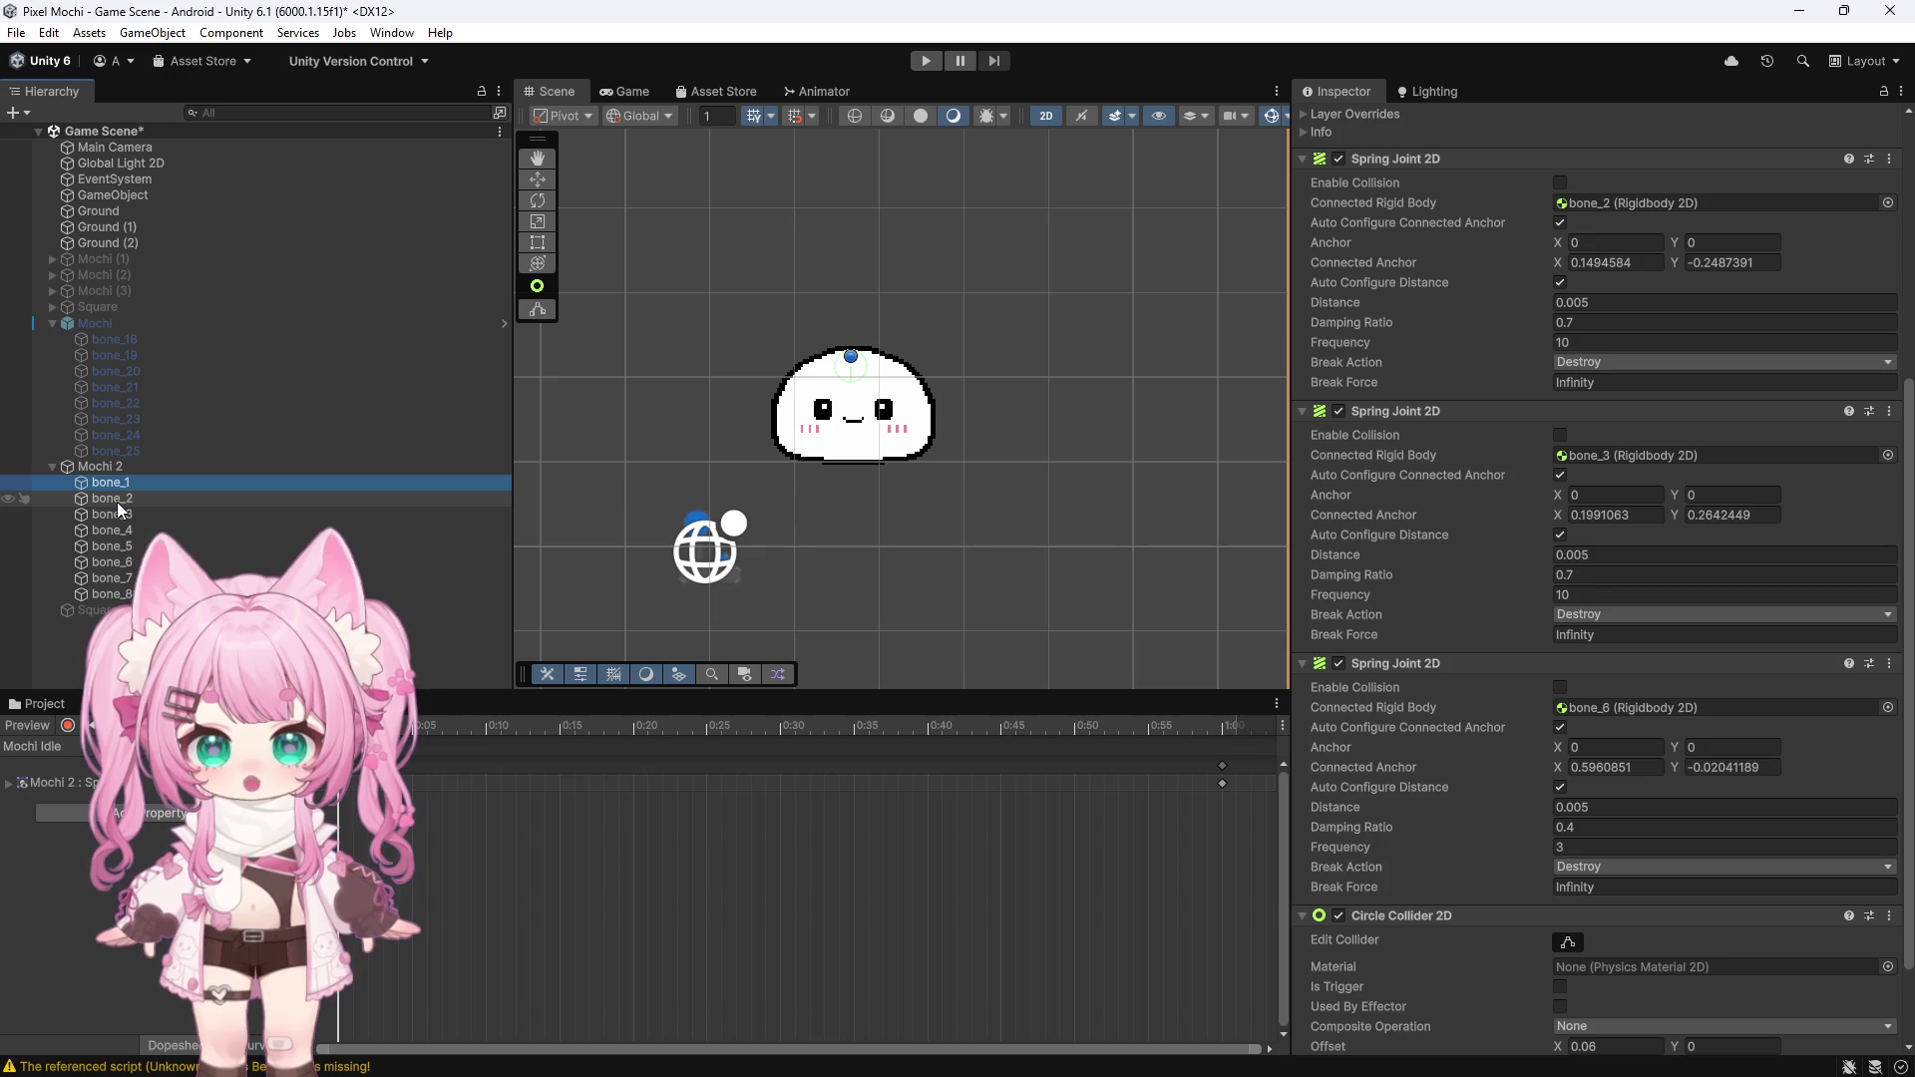
left_click(116, 515)
left_click(116, 595)
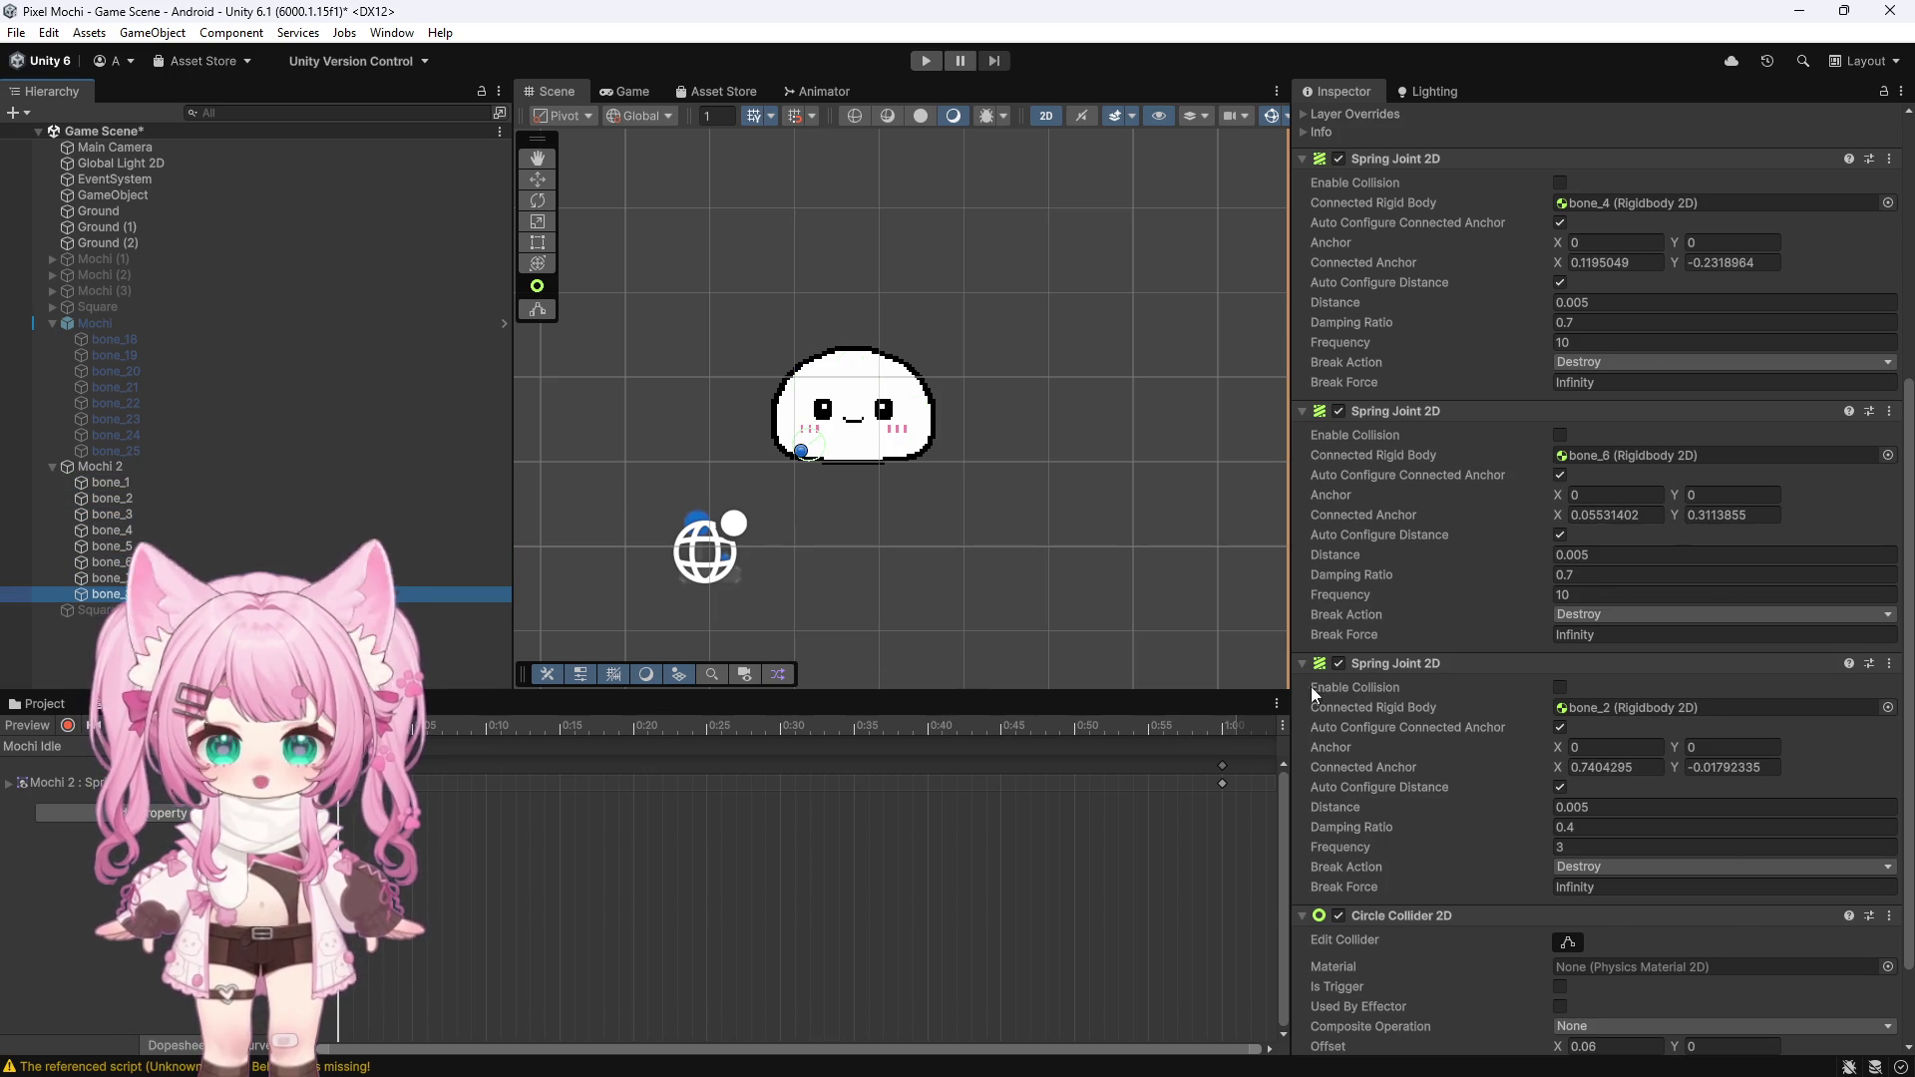
scroll(1428, 704, "down", 3)
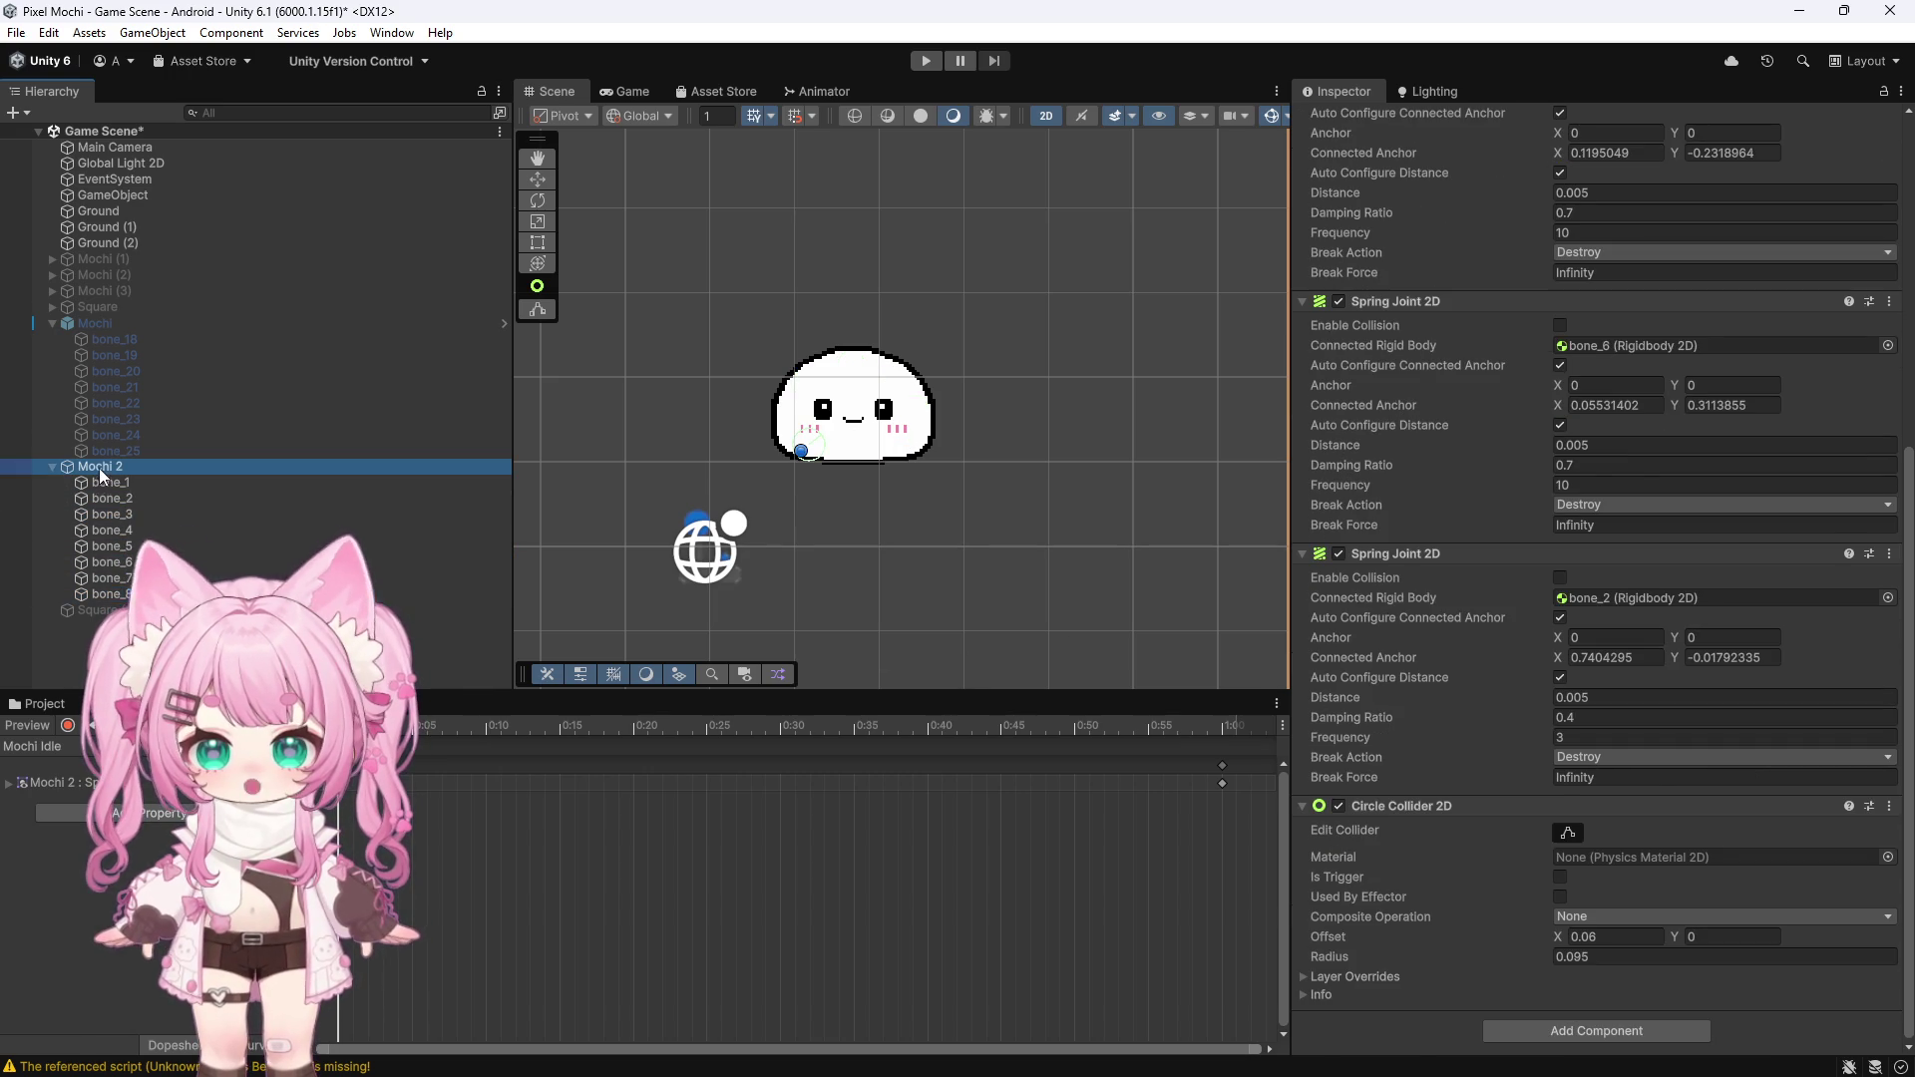
left_click(98, 469)
scroll(1456, 727, "down", 4)
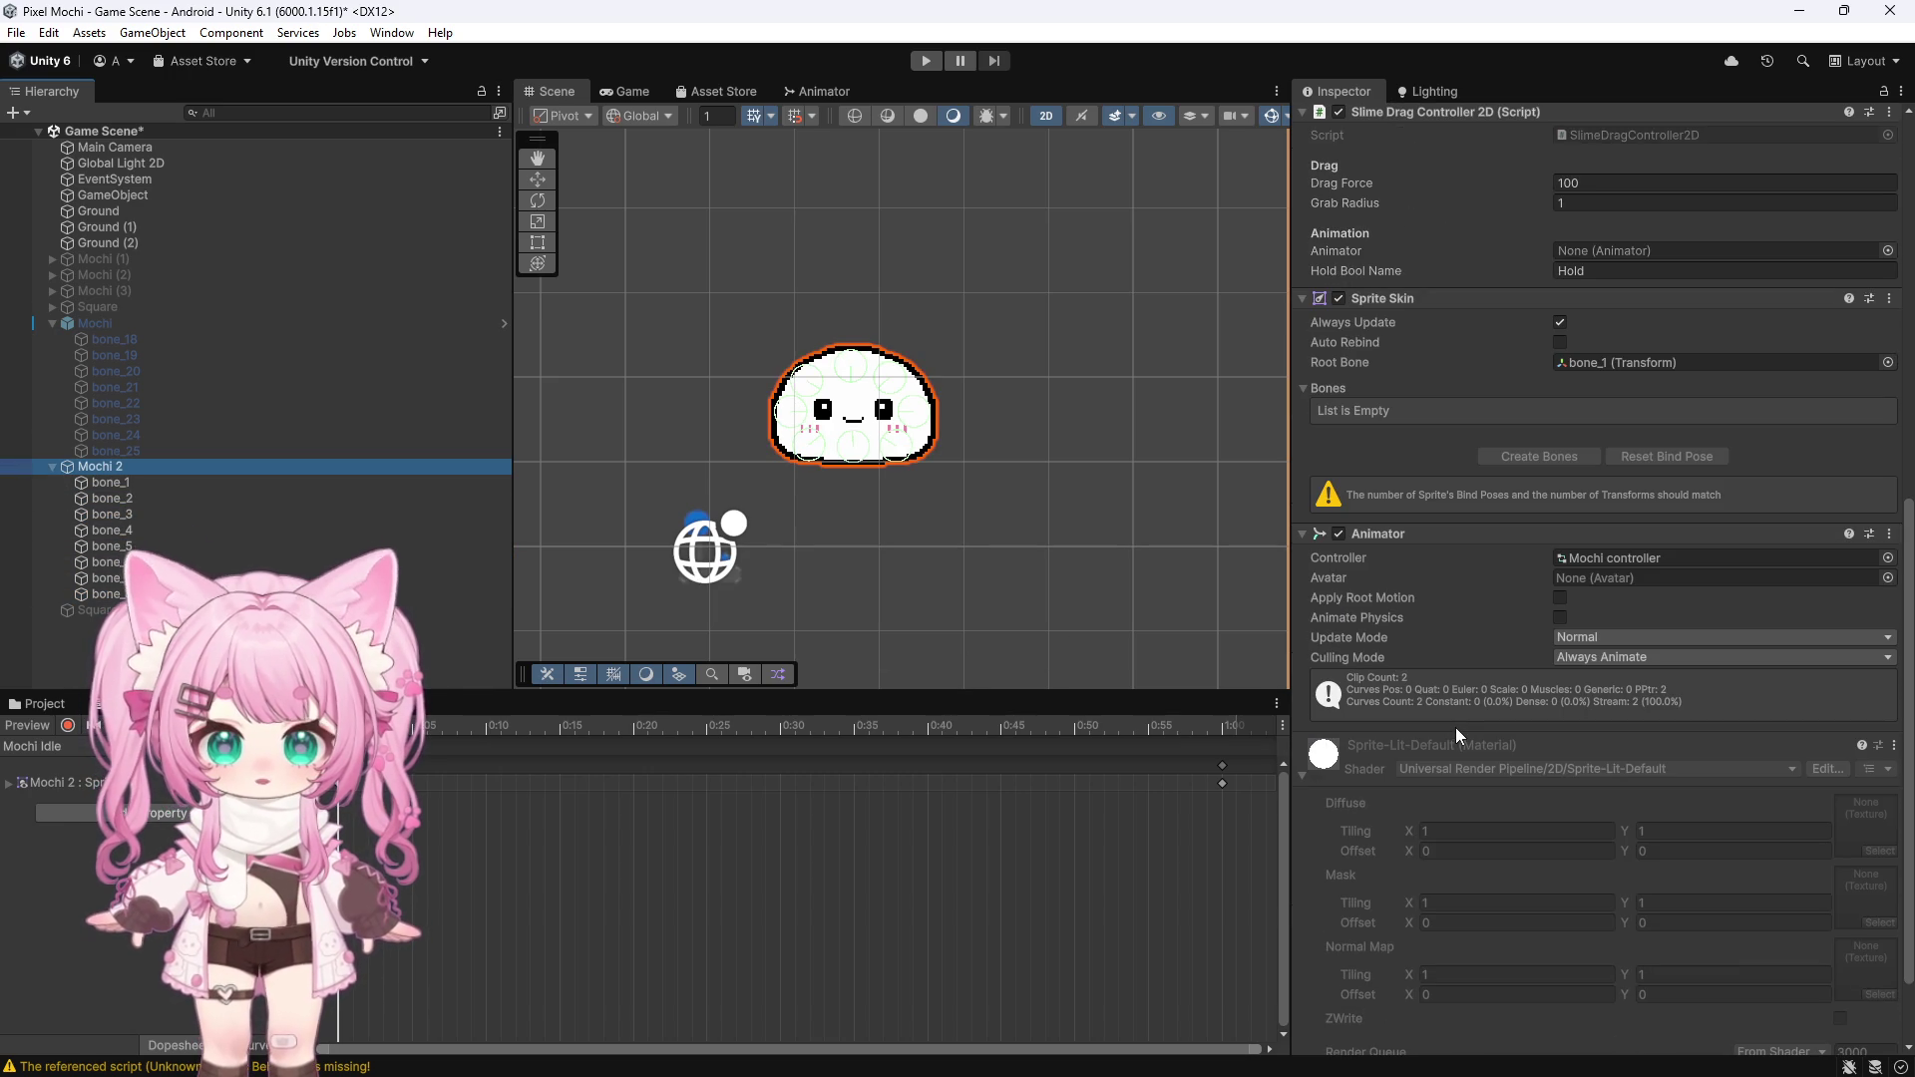
scroll(1456, 729, "up", 3)
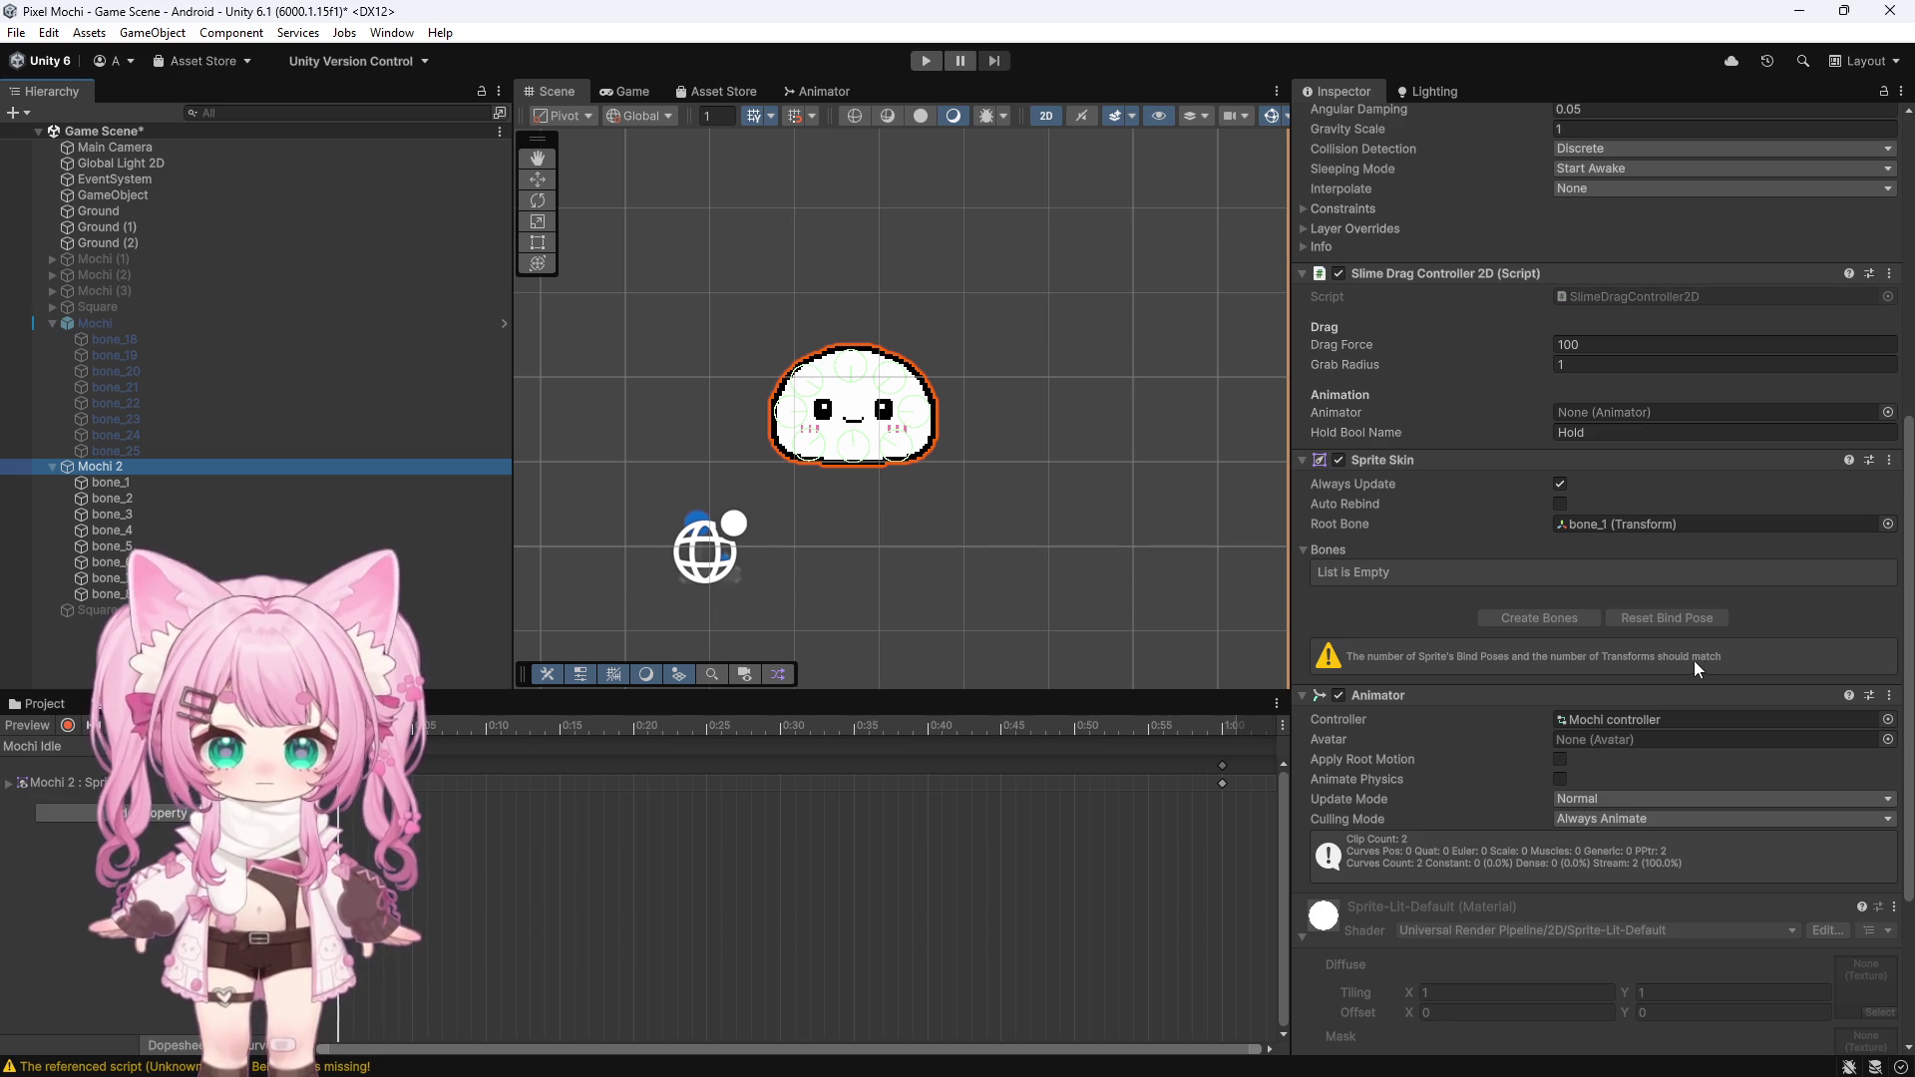
scroll(1481, 709, "down", 5)
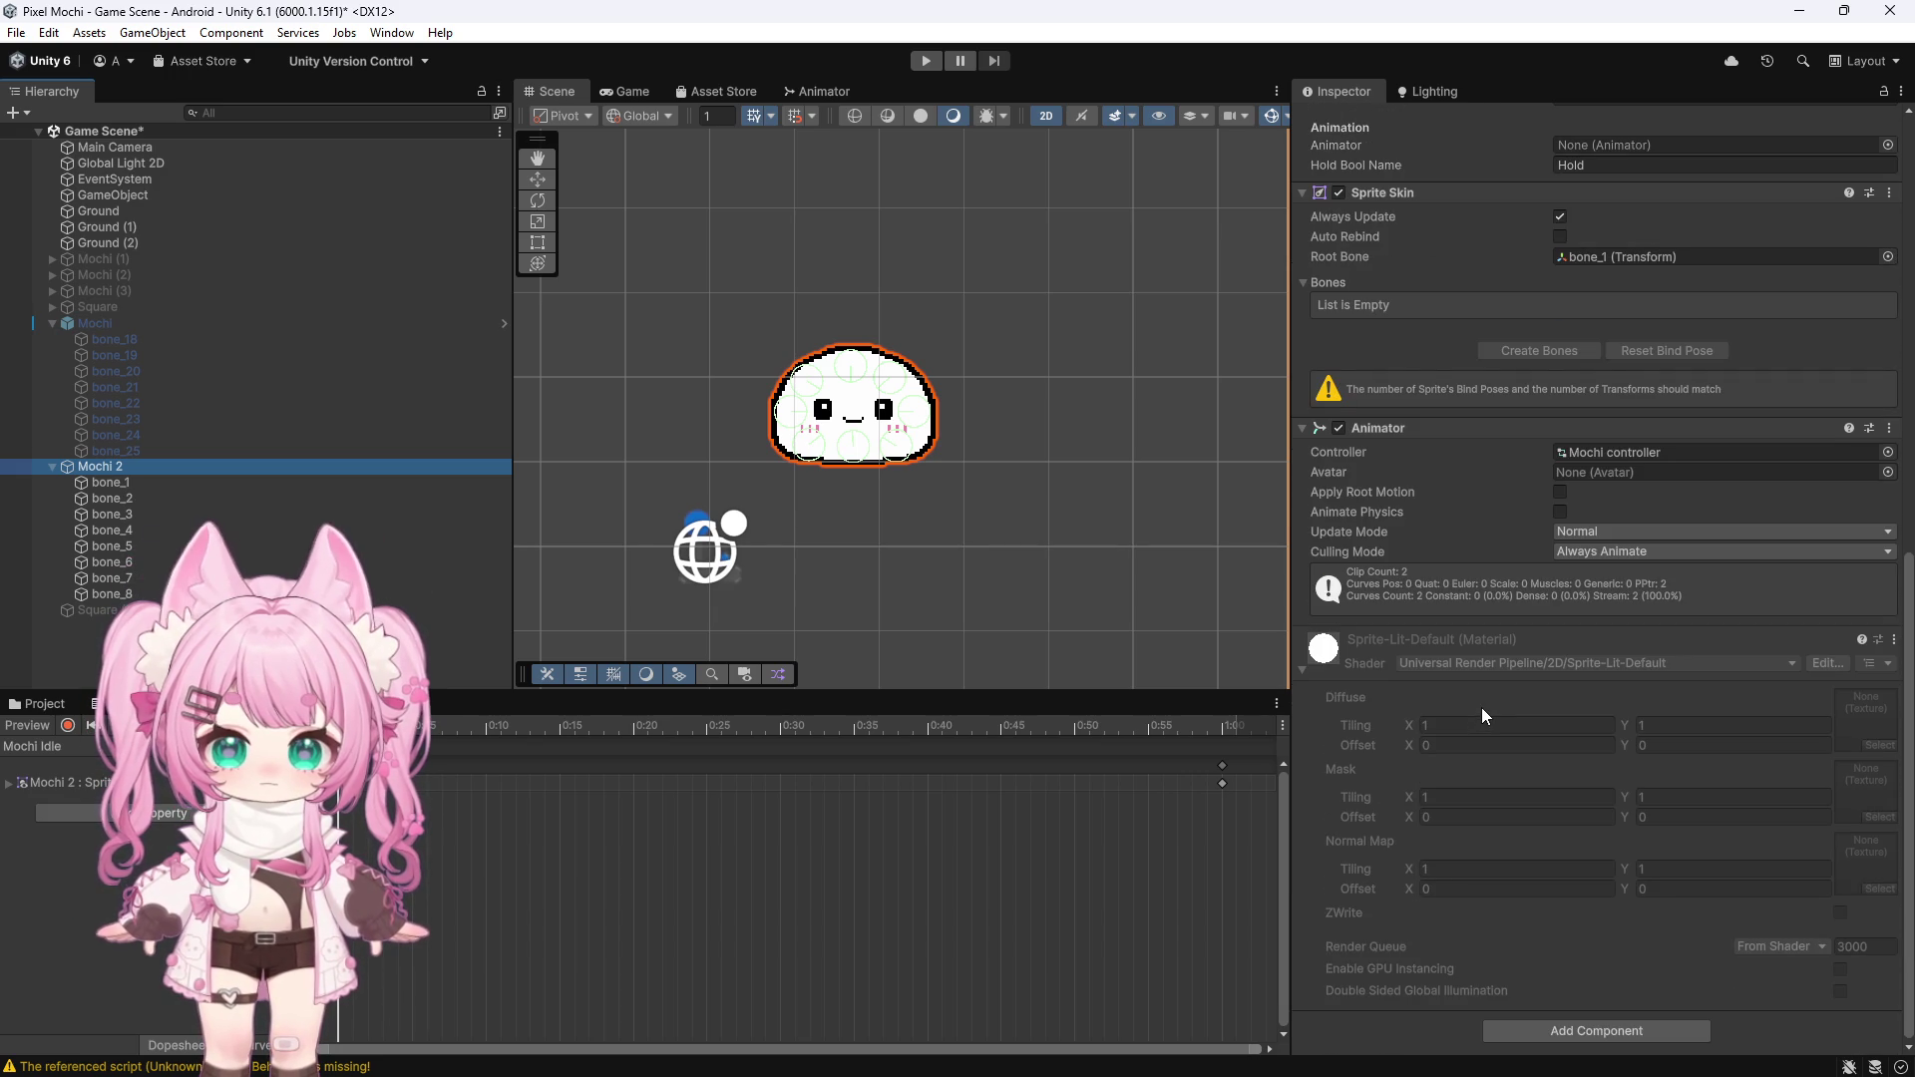
Step through bone_8 and bone_5's spring joints with the arrow keys, then undo the last change
key("Down")
key("Down")
key("Down")
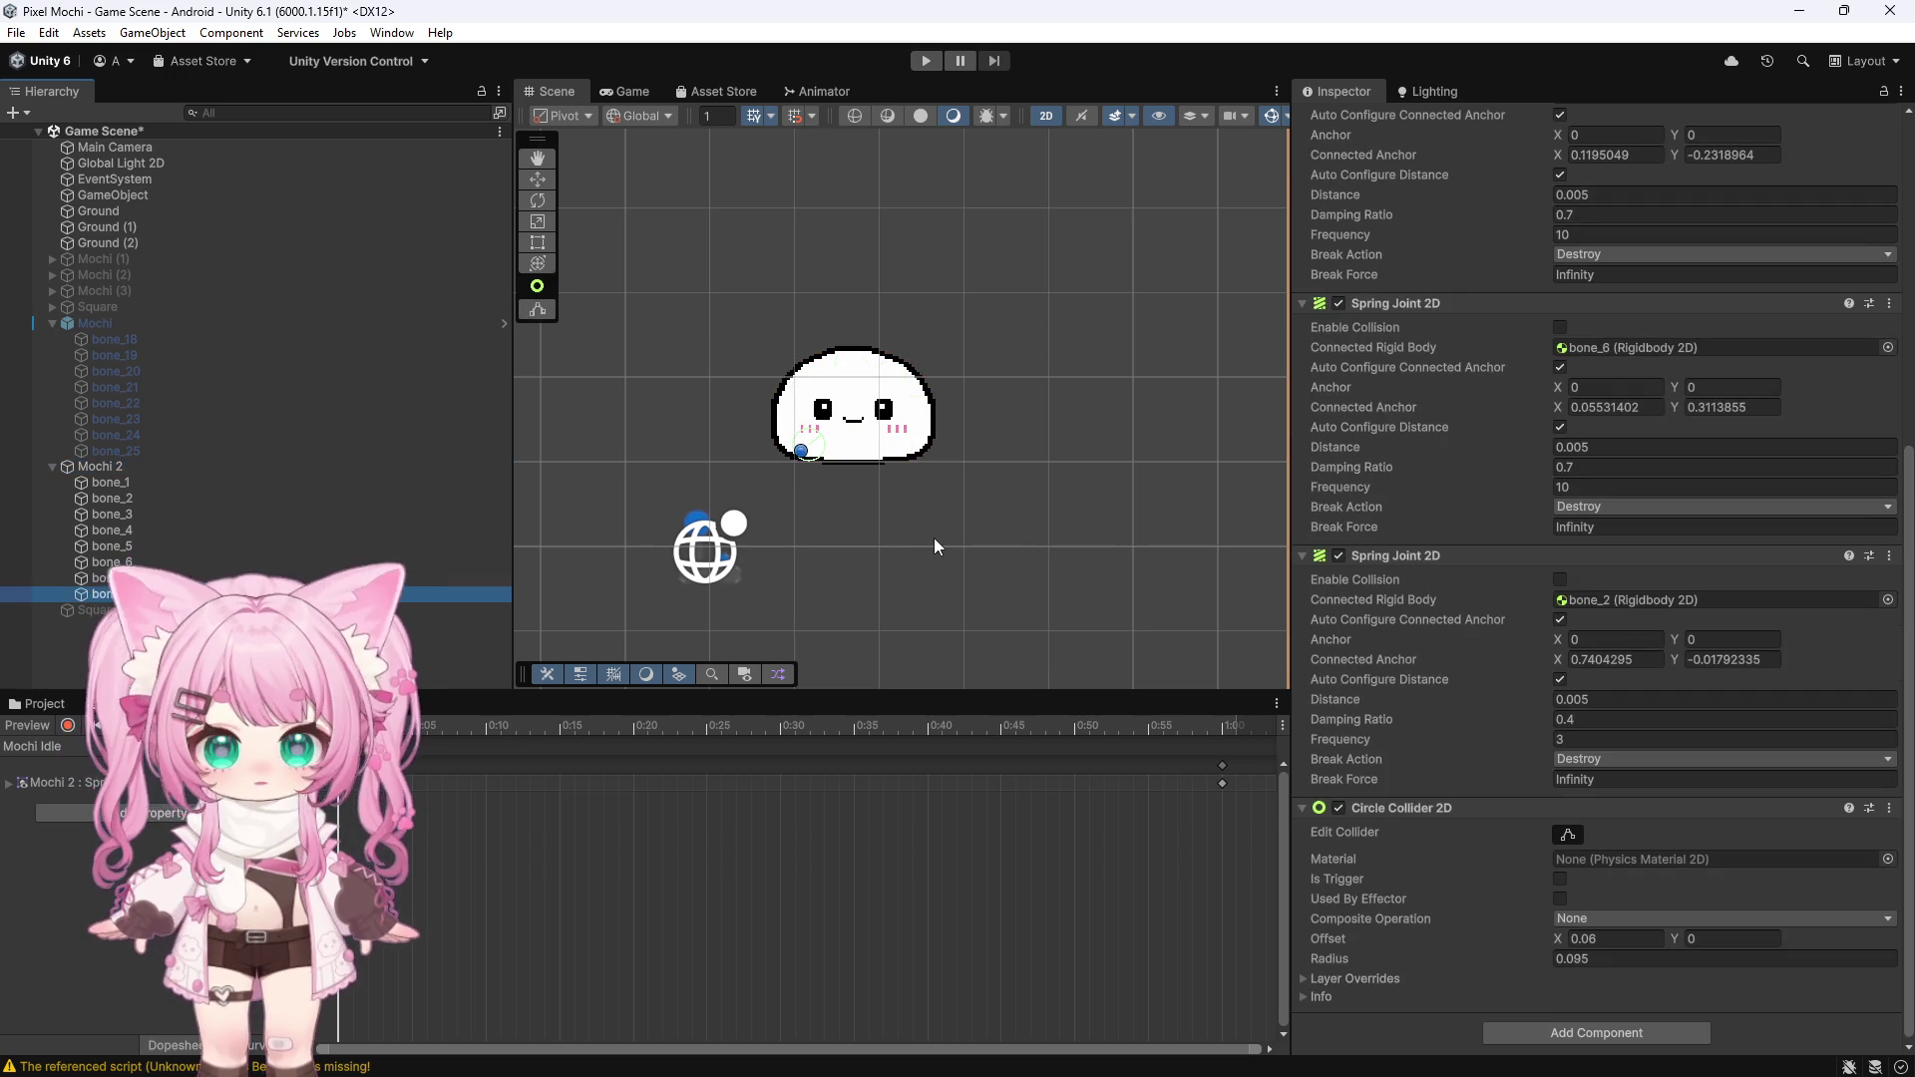
key("Up")
key("Up")
key("Up")
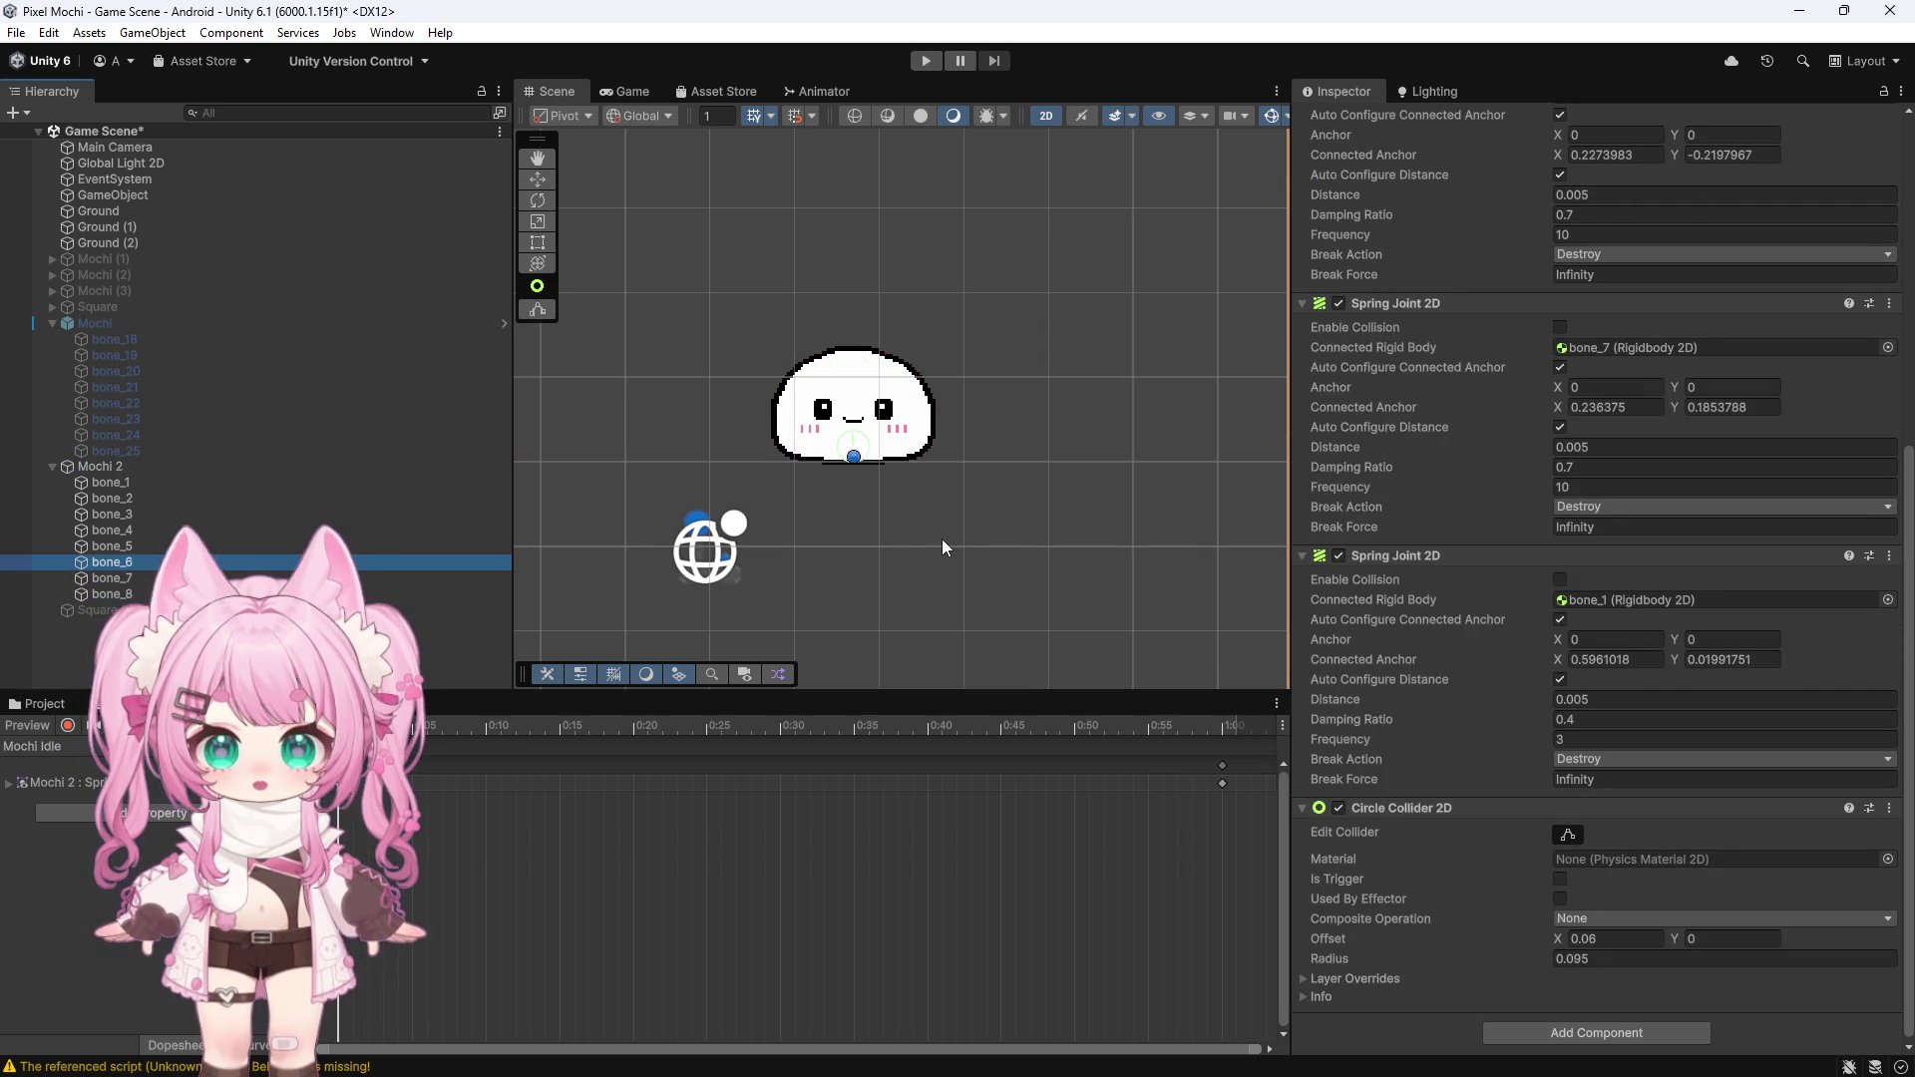
key("Up")
key("Up")
key("Up")
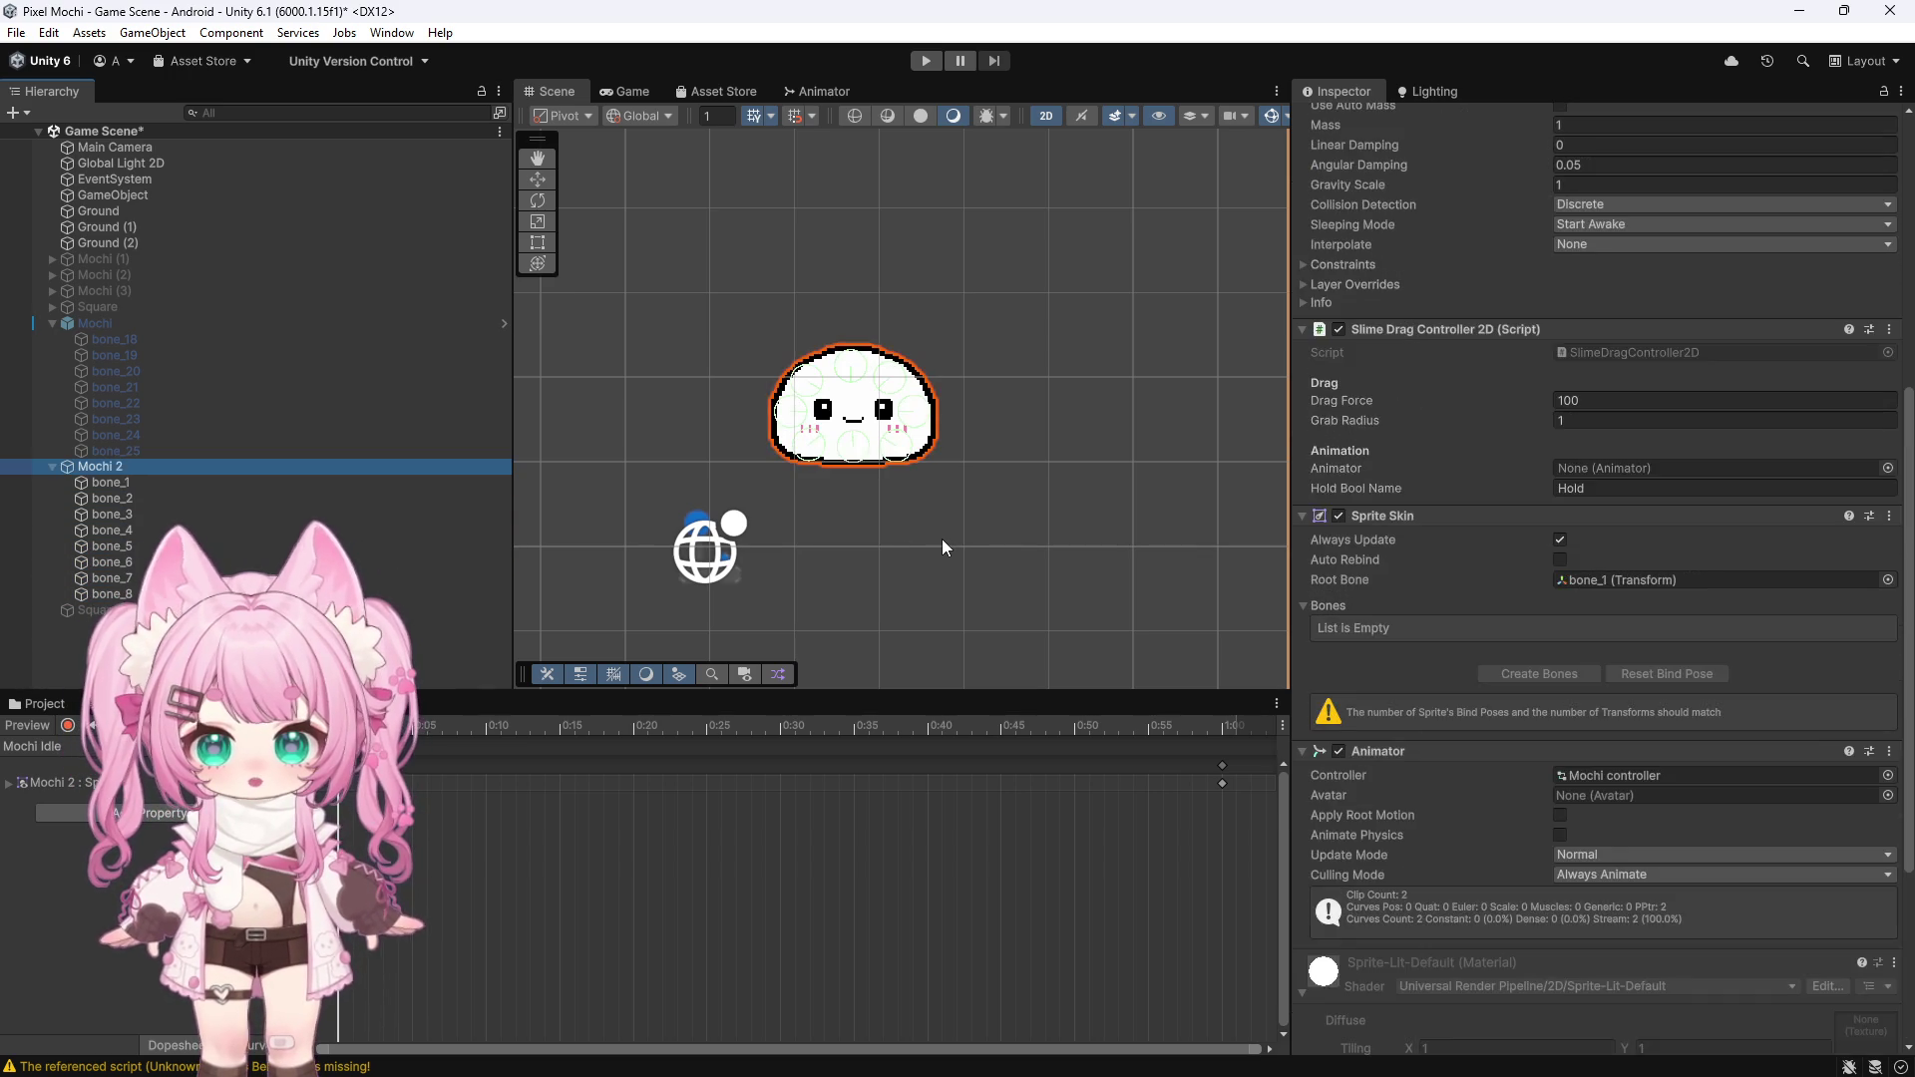
scroll(1506, 539, "down", 3)
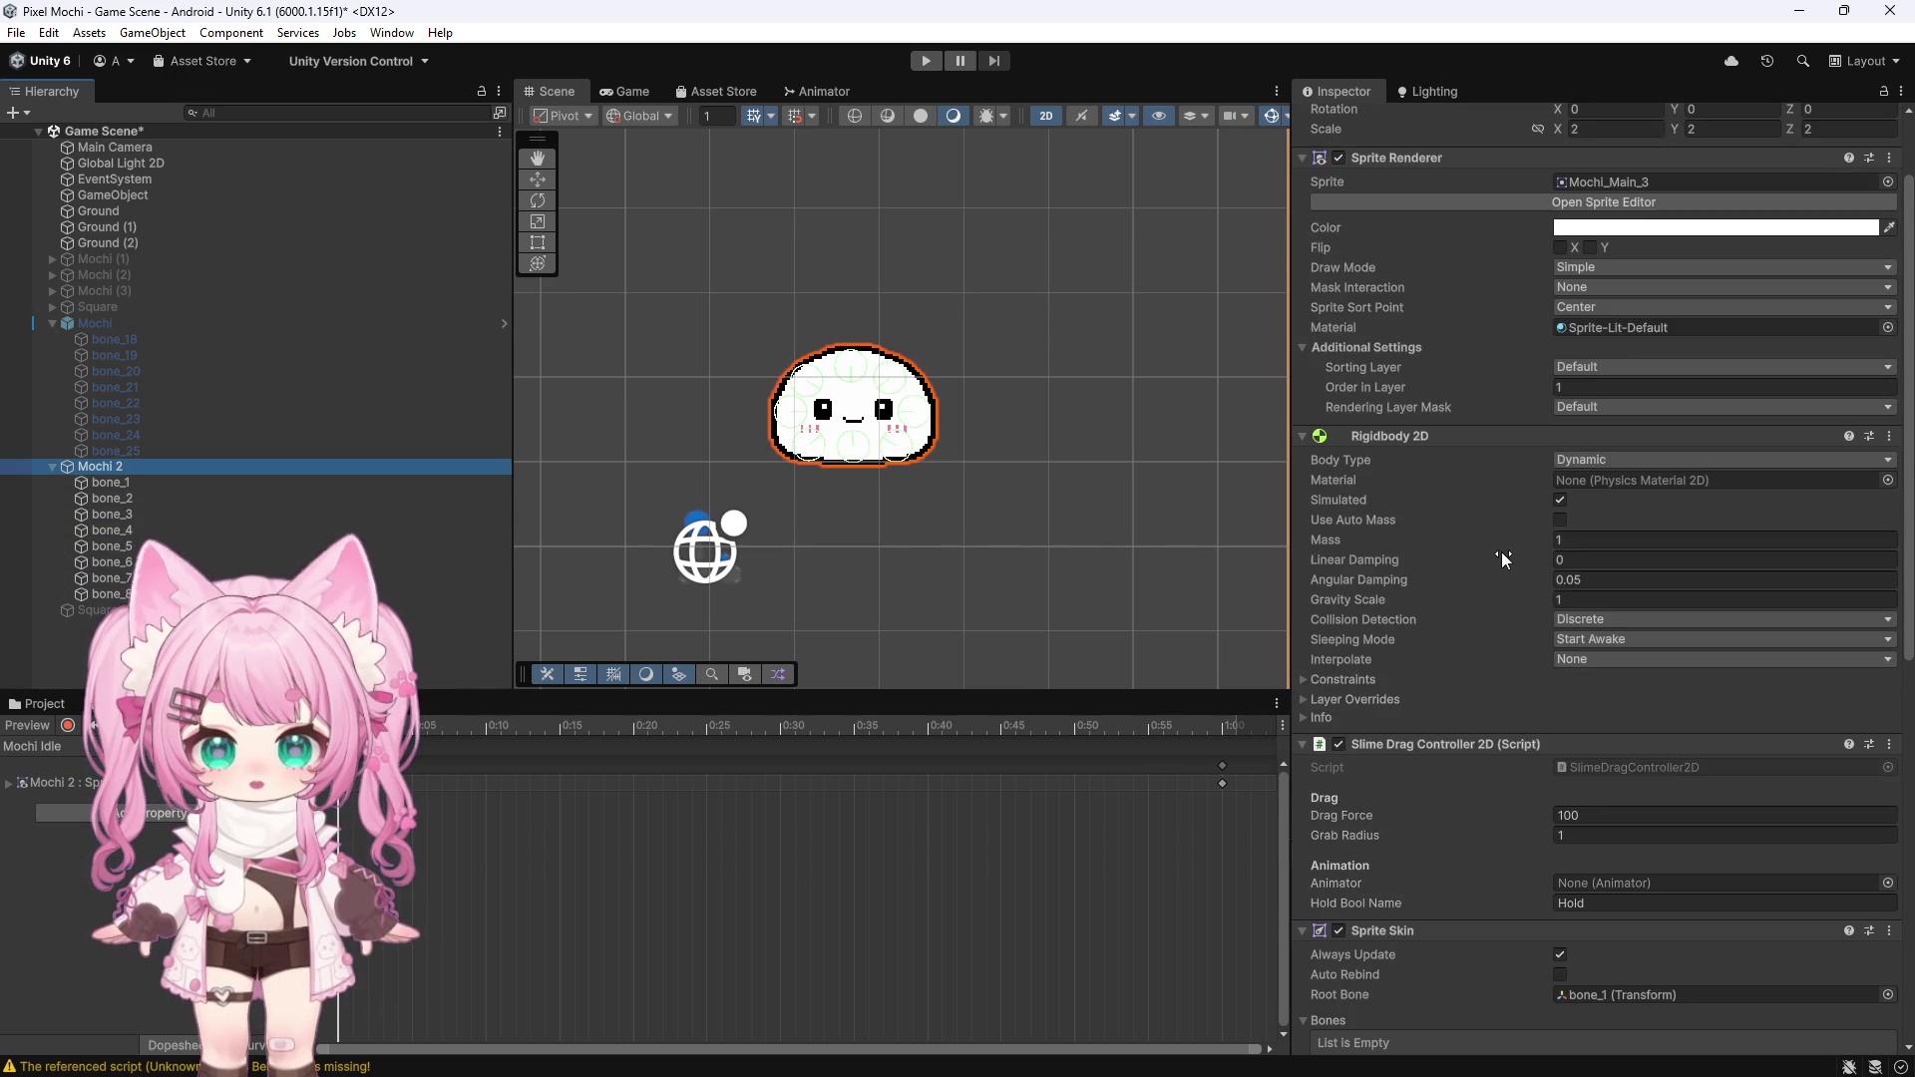
scroll(1502, 555, "down", 9)
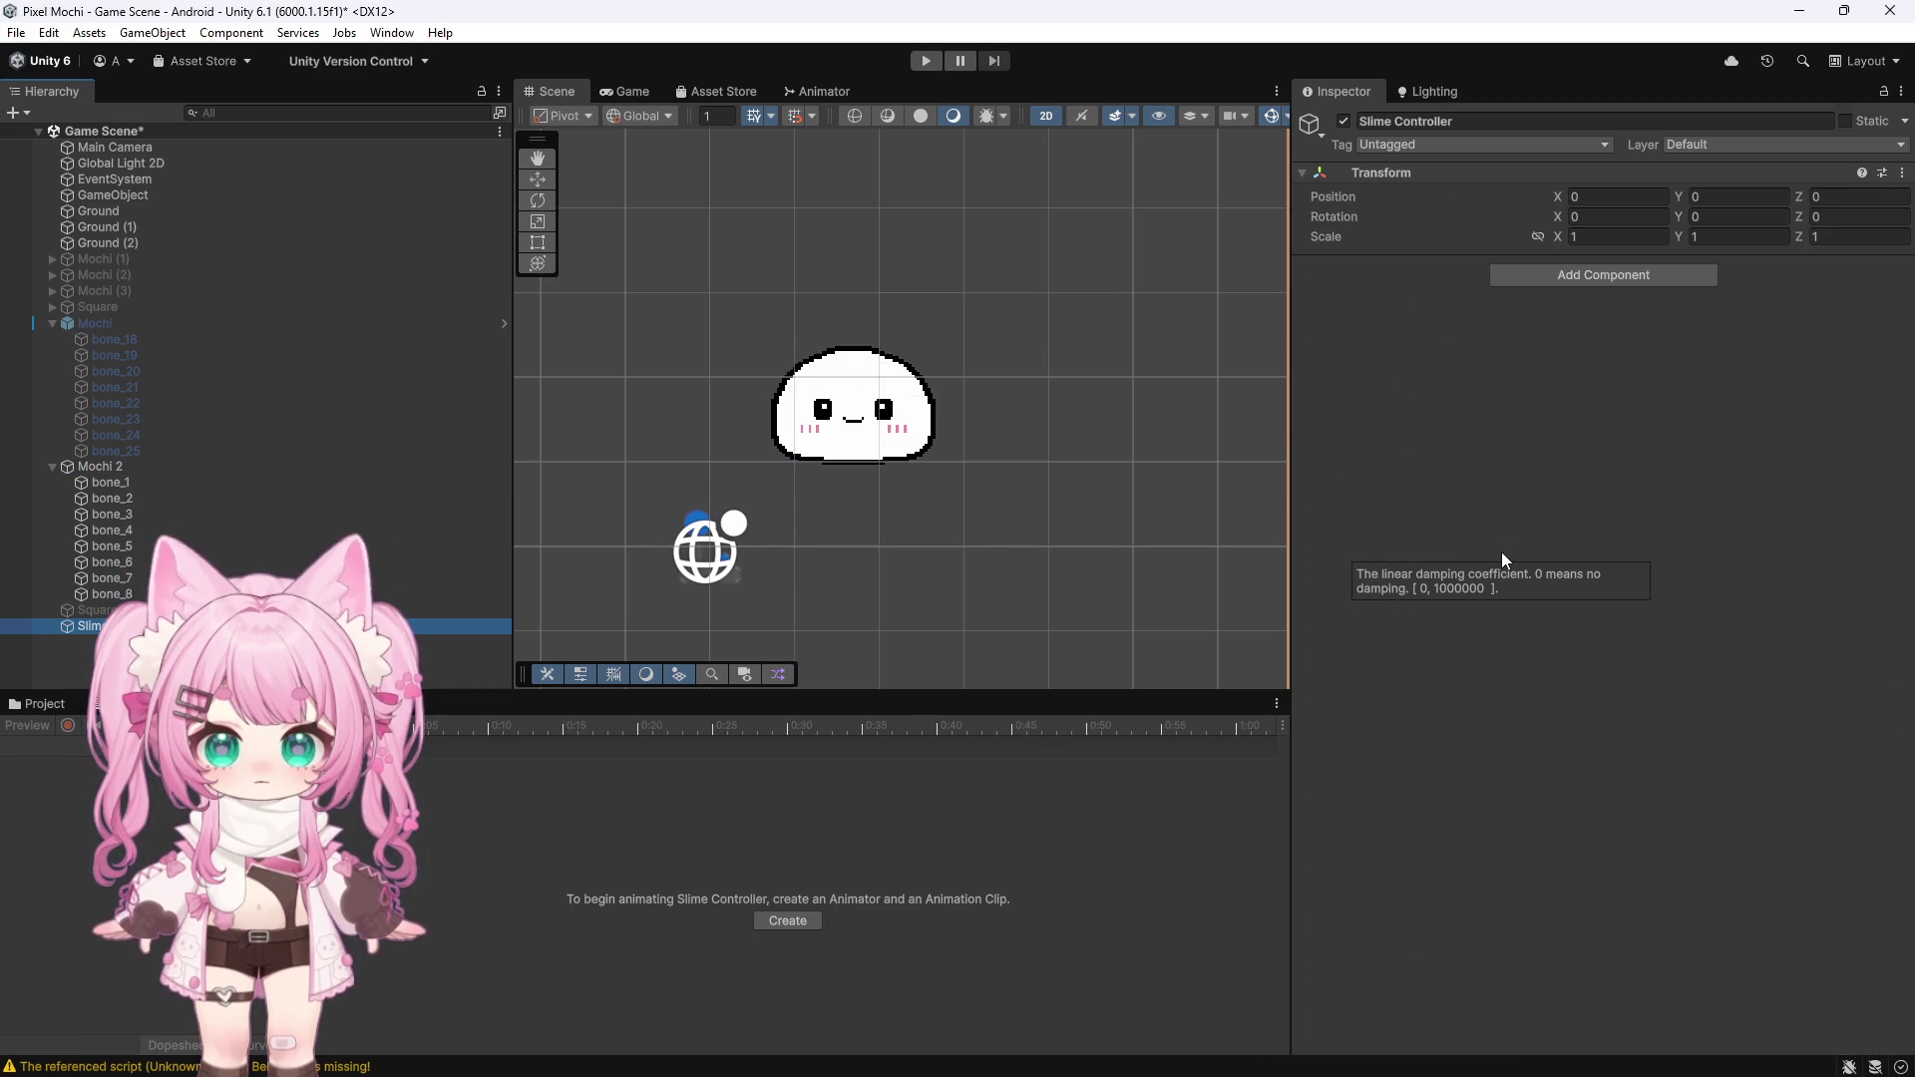
key("ctrl+z")
key("ctrl+z")
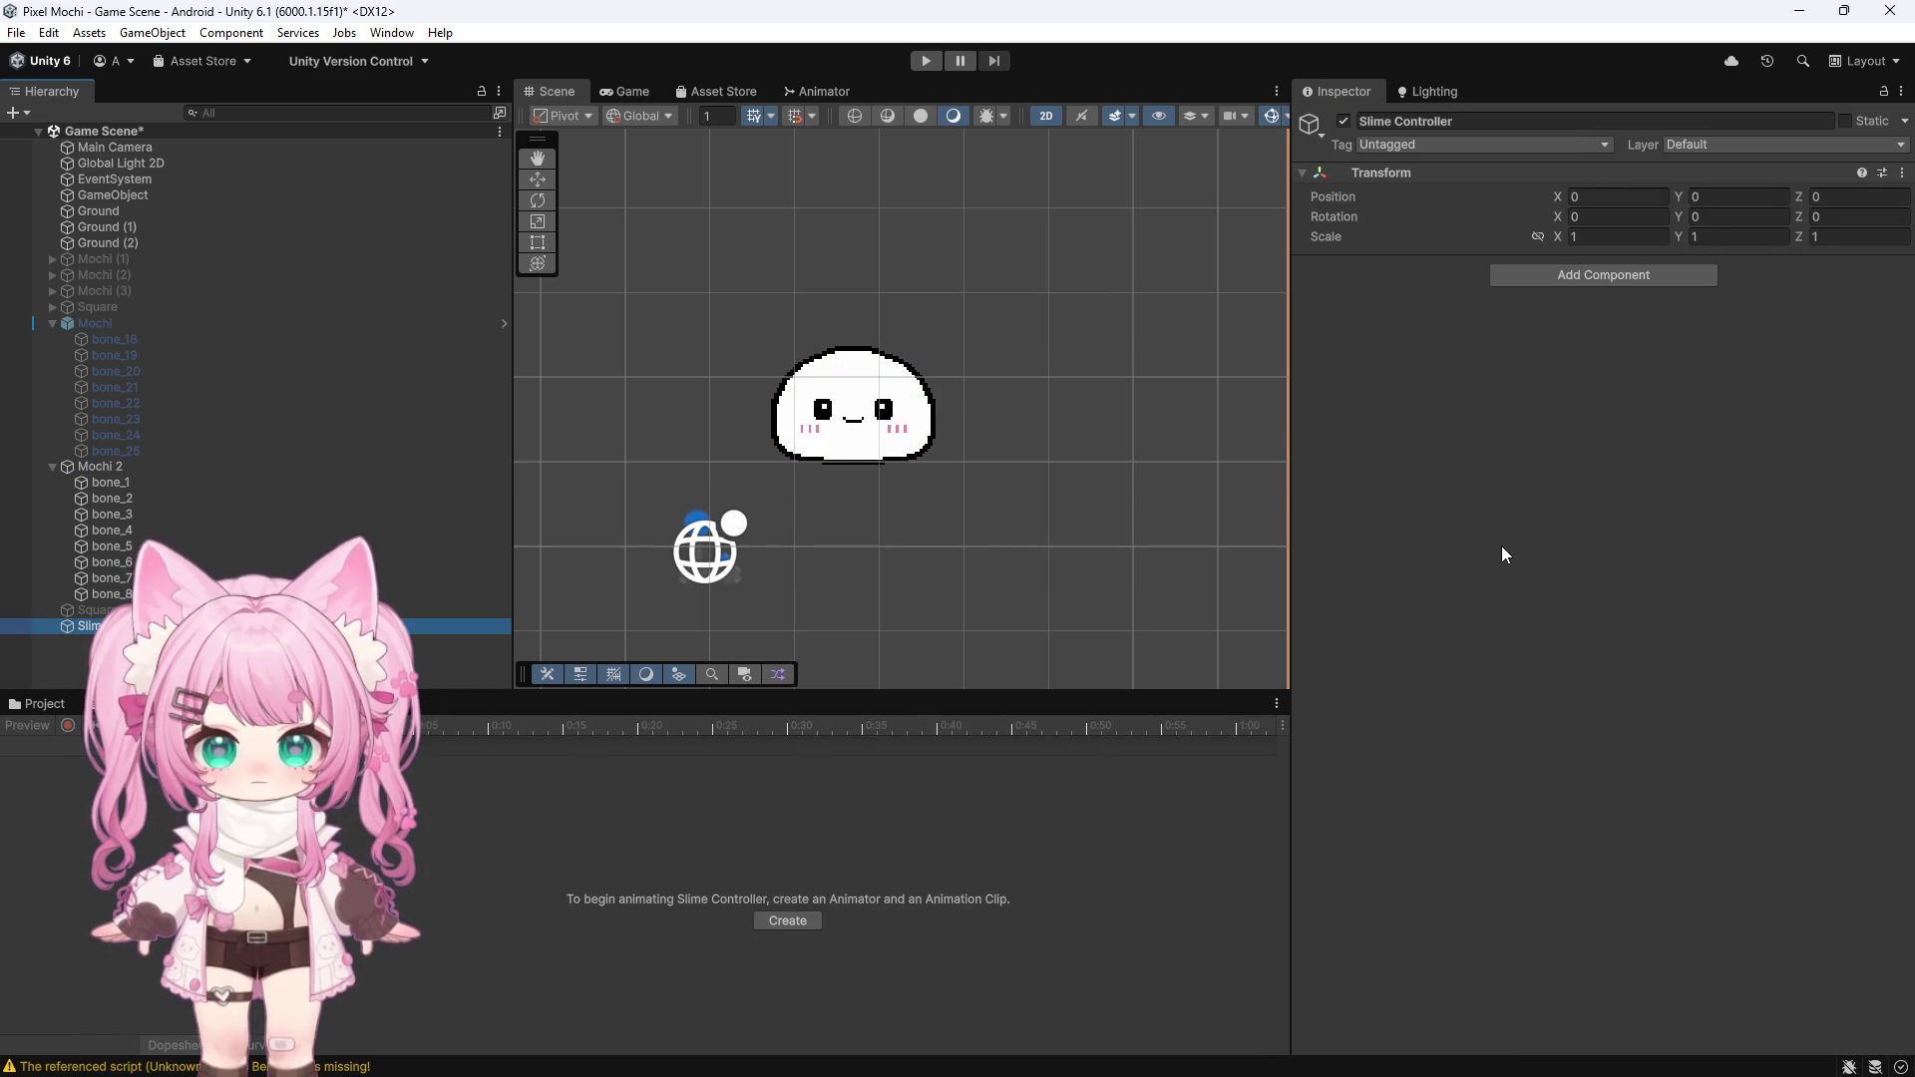
Auto-create Mochi 2's Sprite Skin bones bone_1–bone_8 and discard the pending texture import changes
scroll(1502, 547, "down", 15)
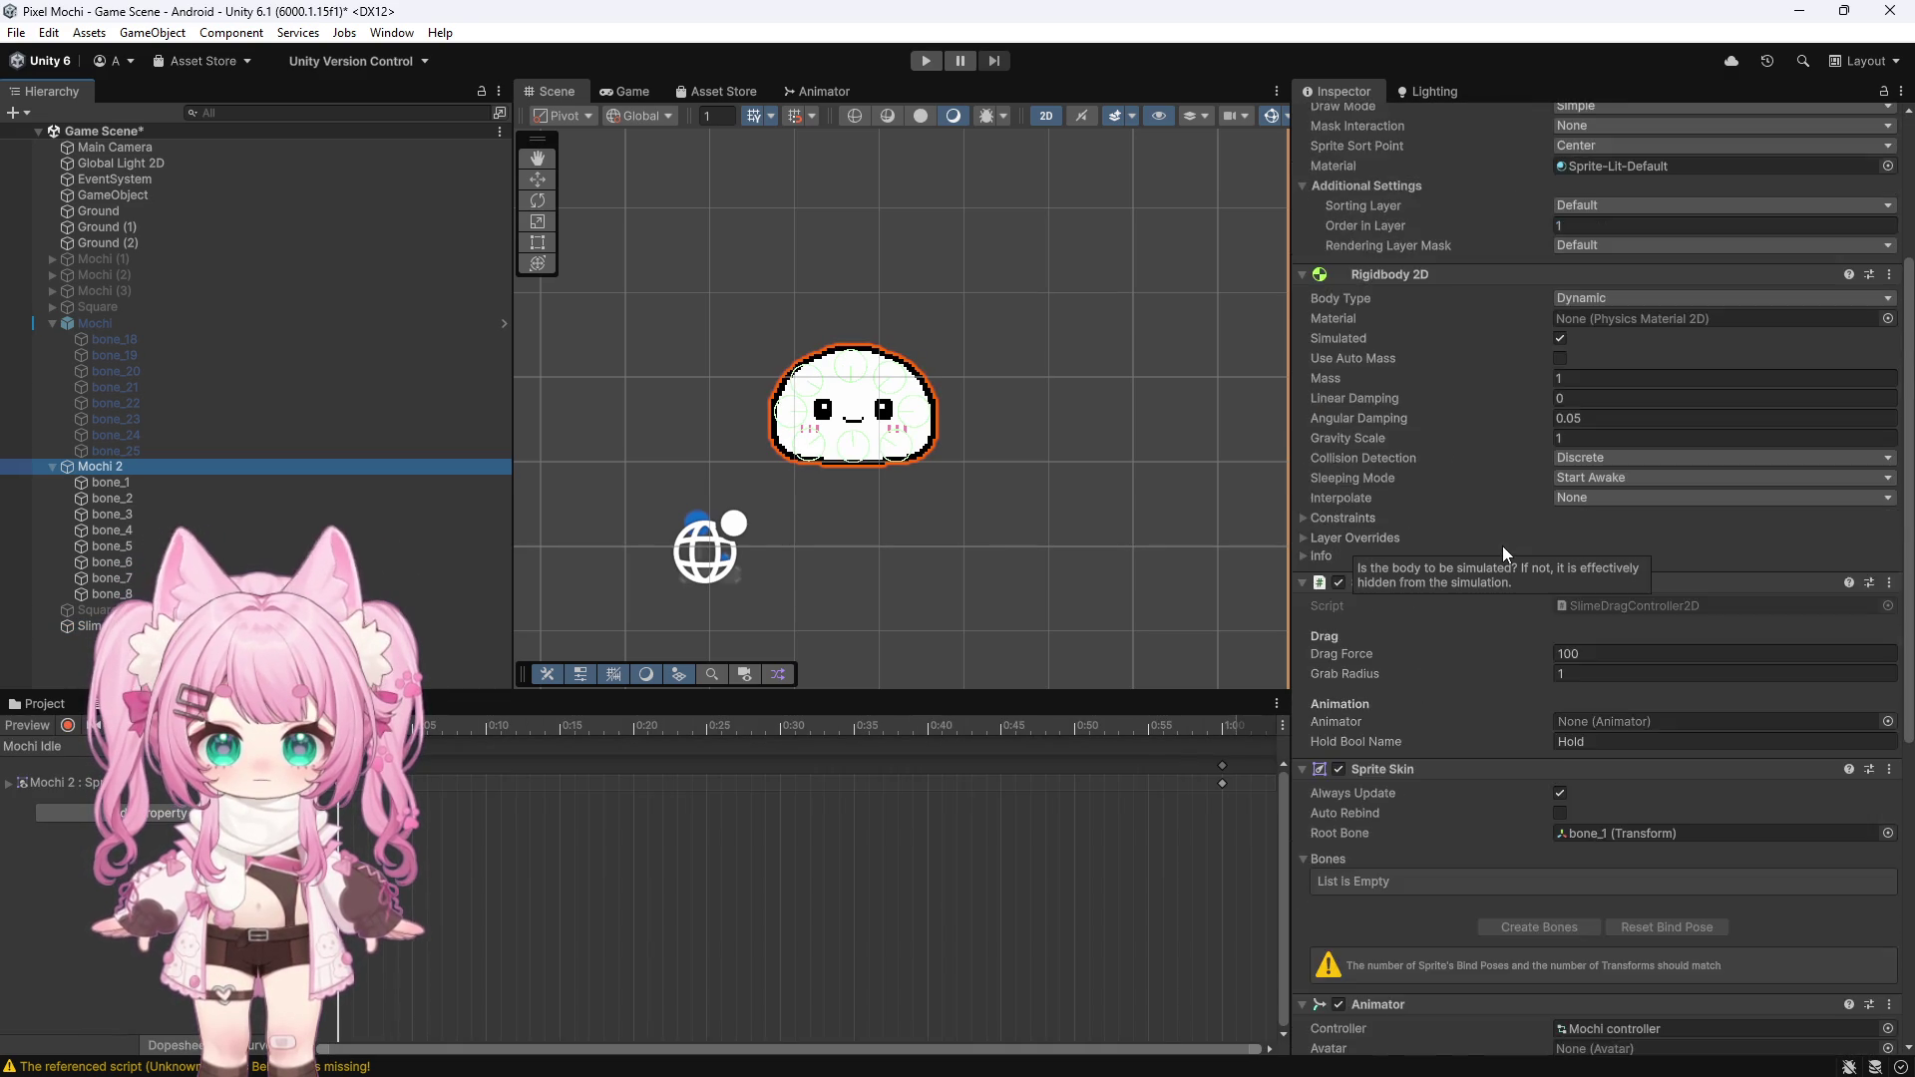
left_click(1503, 549)
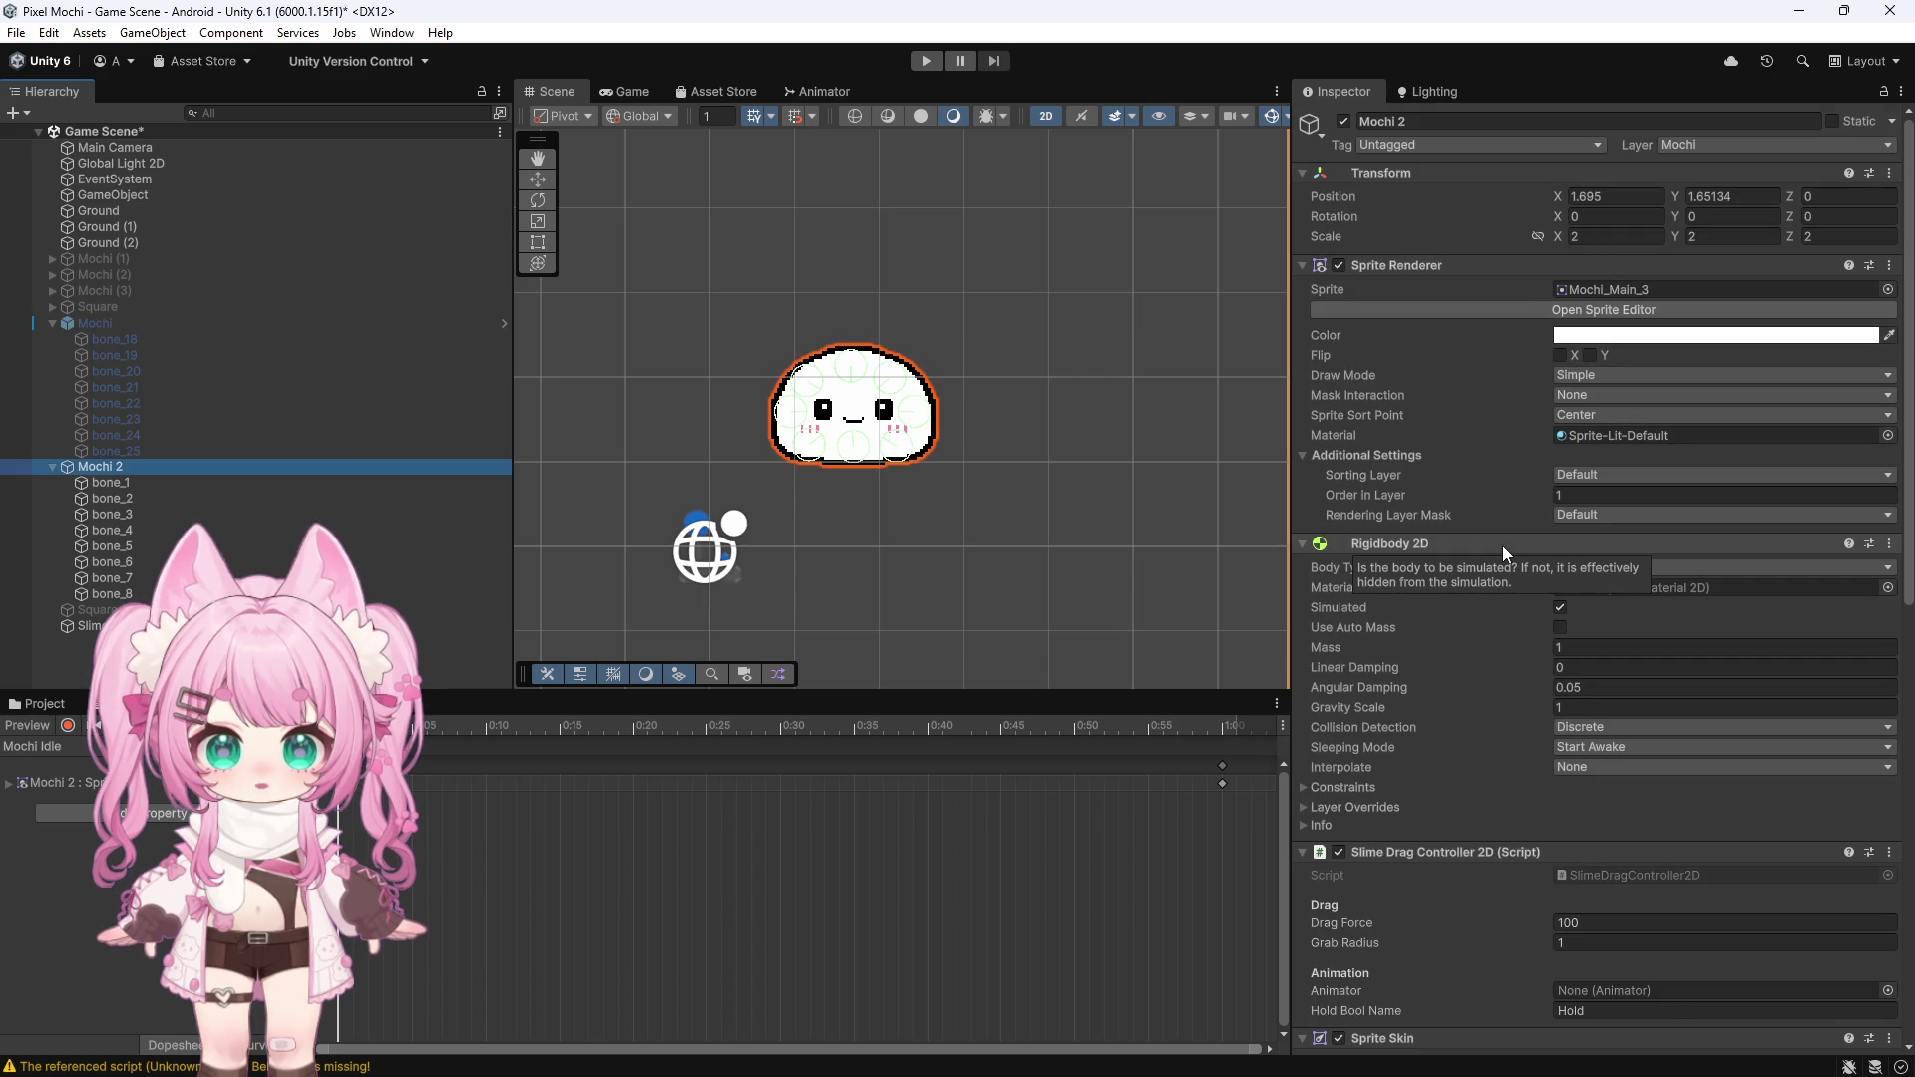
scroll(1502, 547, "down", 10)
scroll(1502, 547, "down", 10)
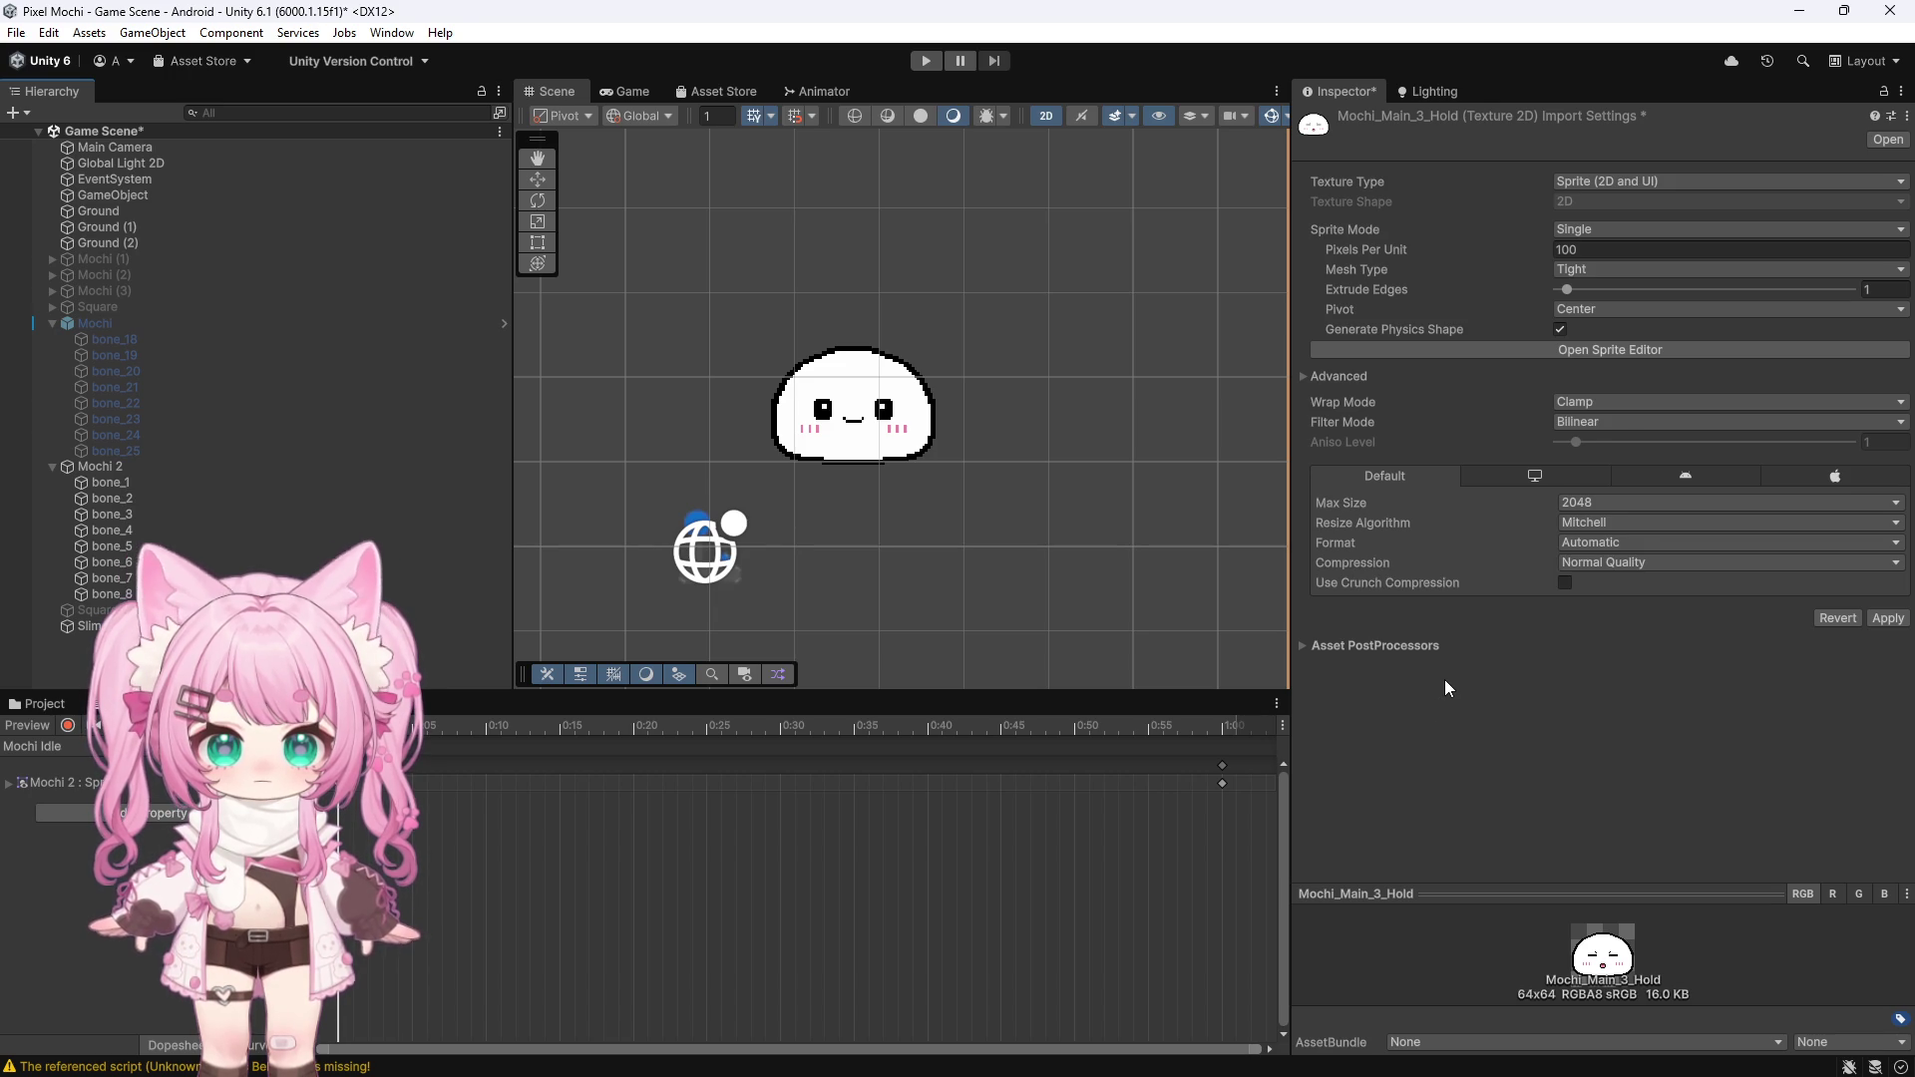
left_click(989, 585)
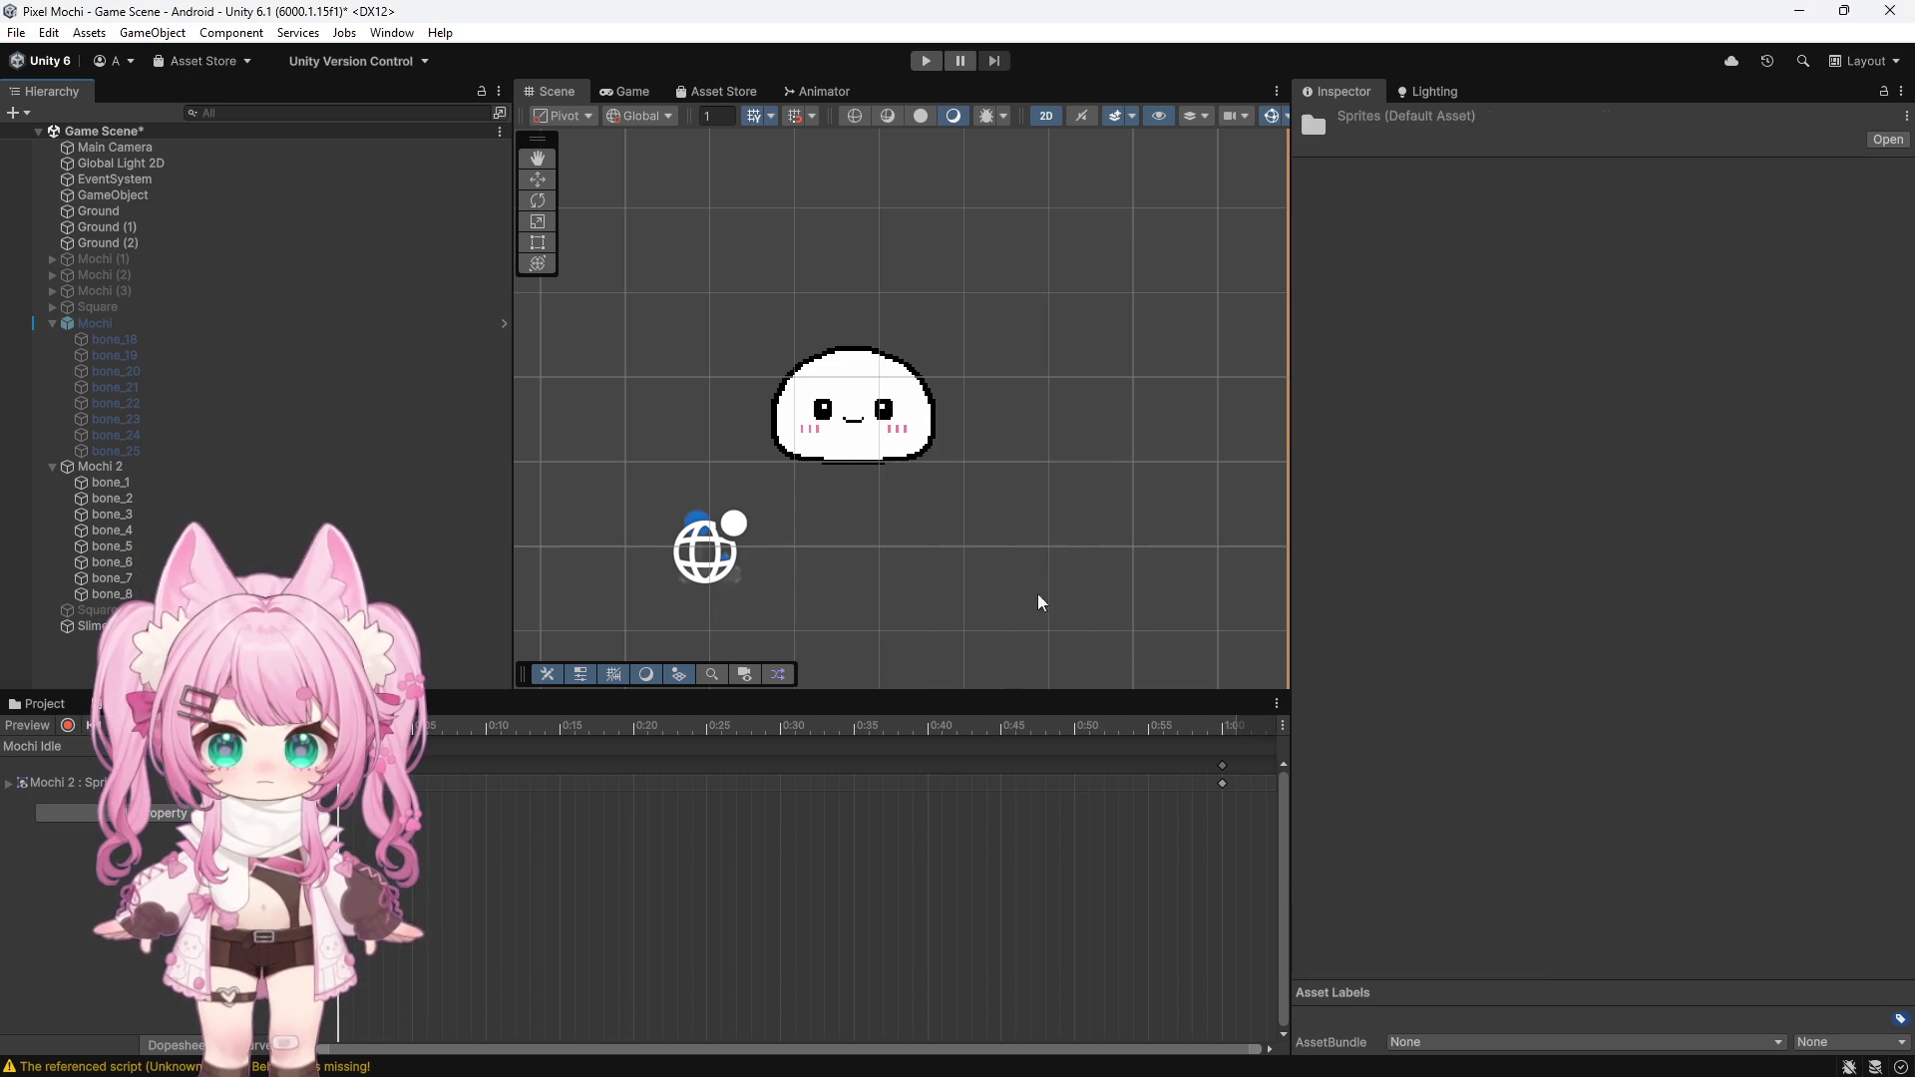
Enter Play mode to test the mochi
scroll(1392, 642, "down", 15)
scroll(1444, 690, "down", 3)
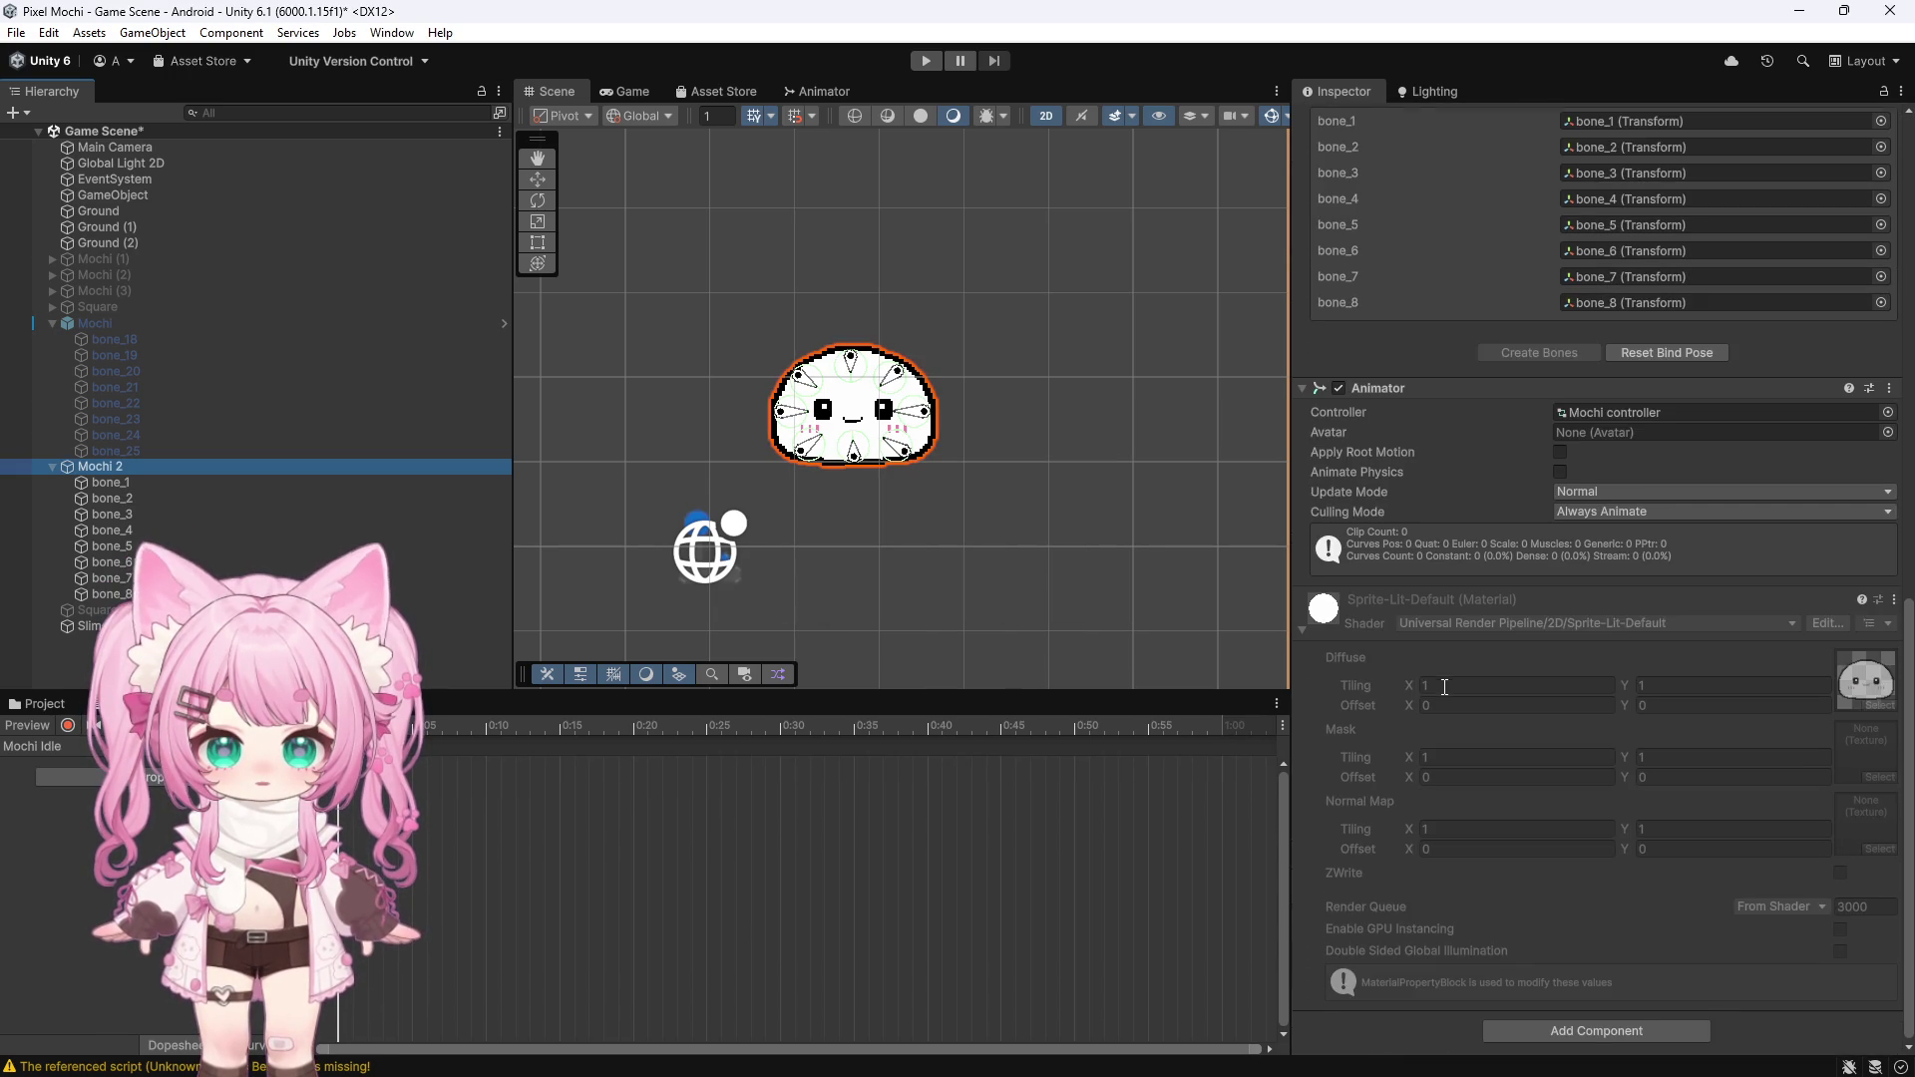
scroll(1440, 678, "up", 3)
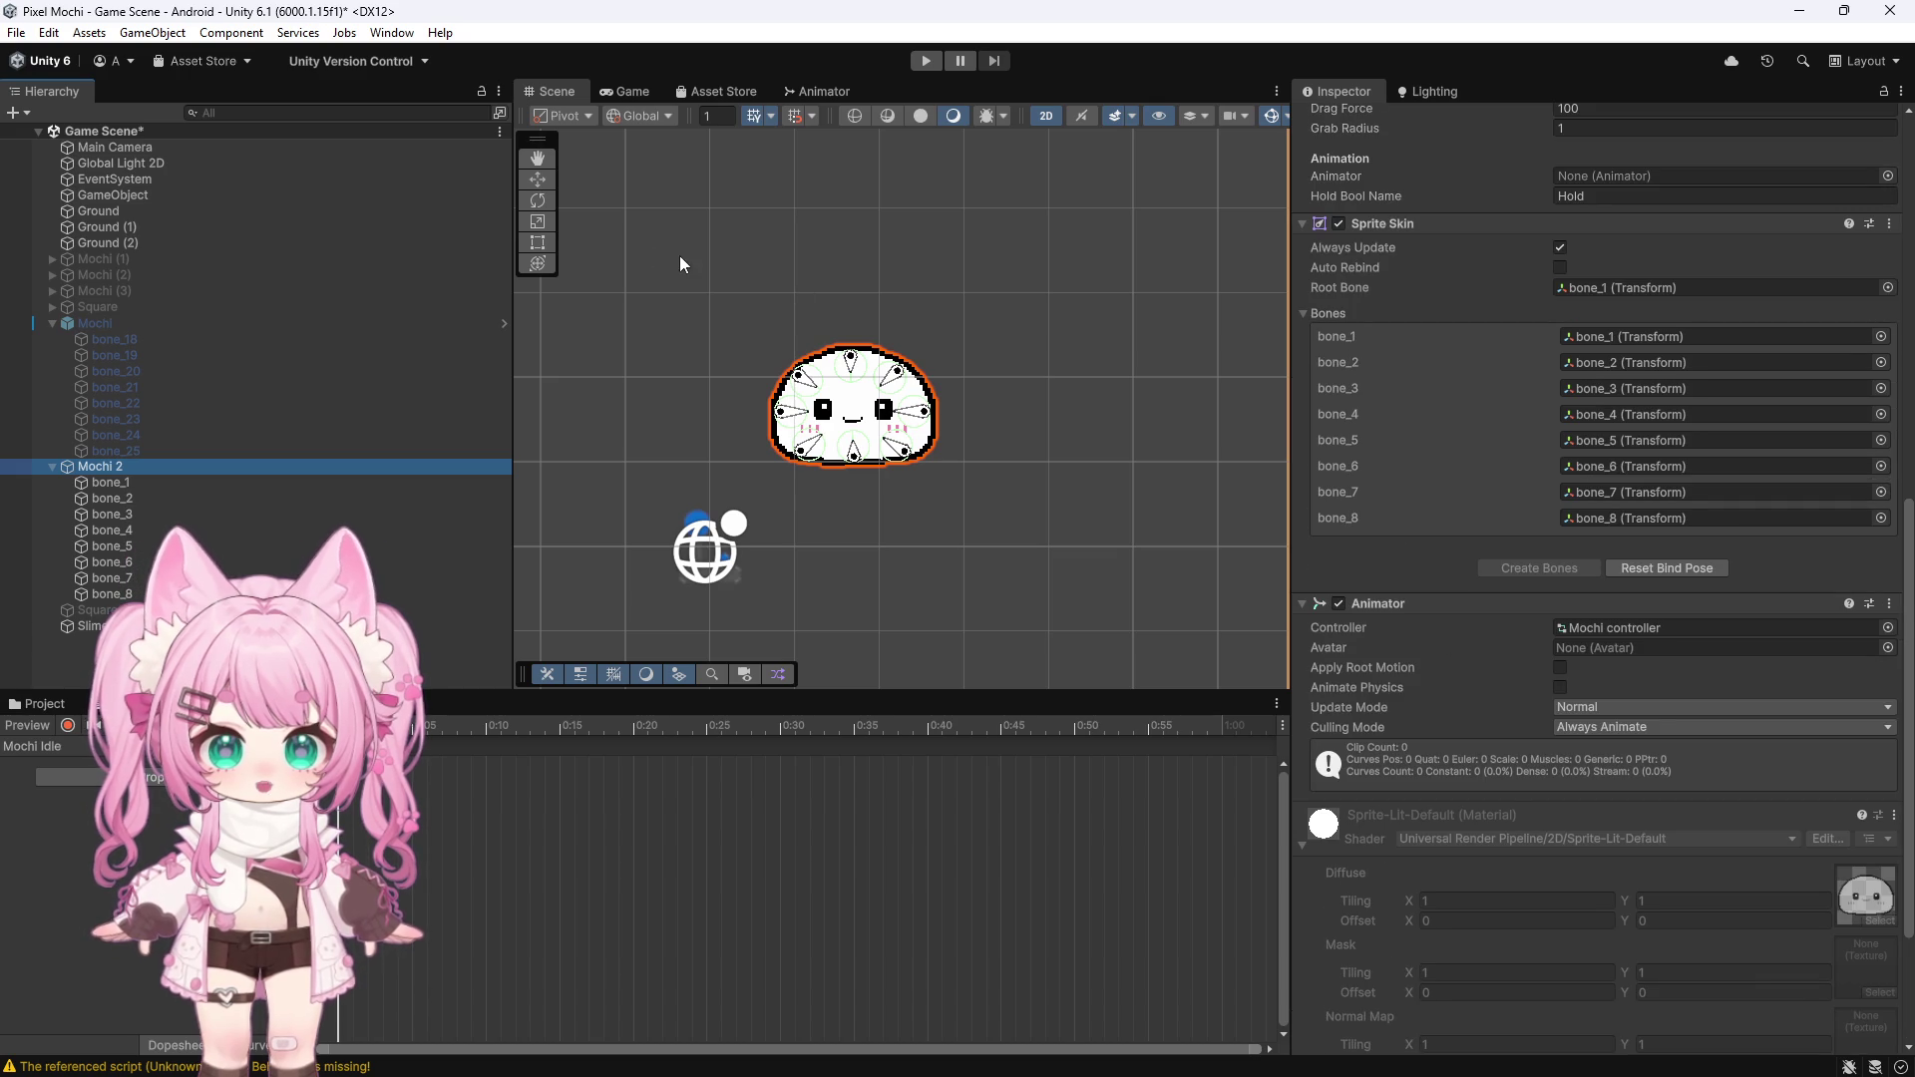
left_click(926, 61)
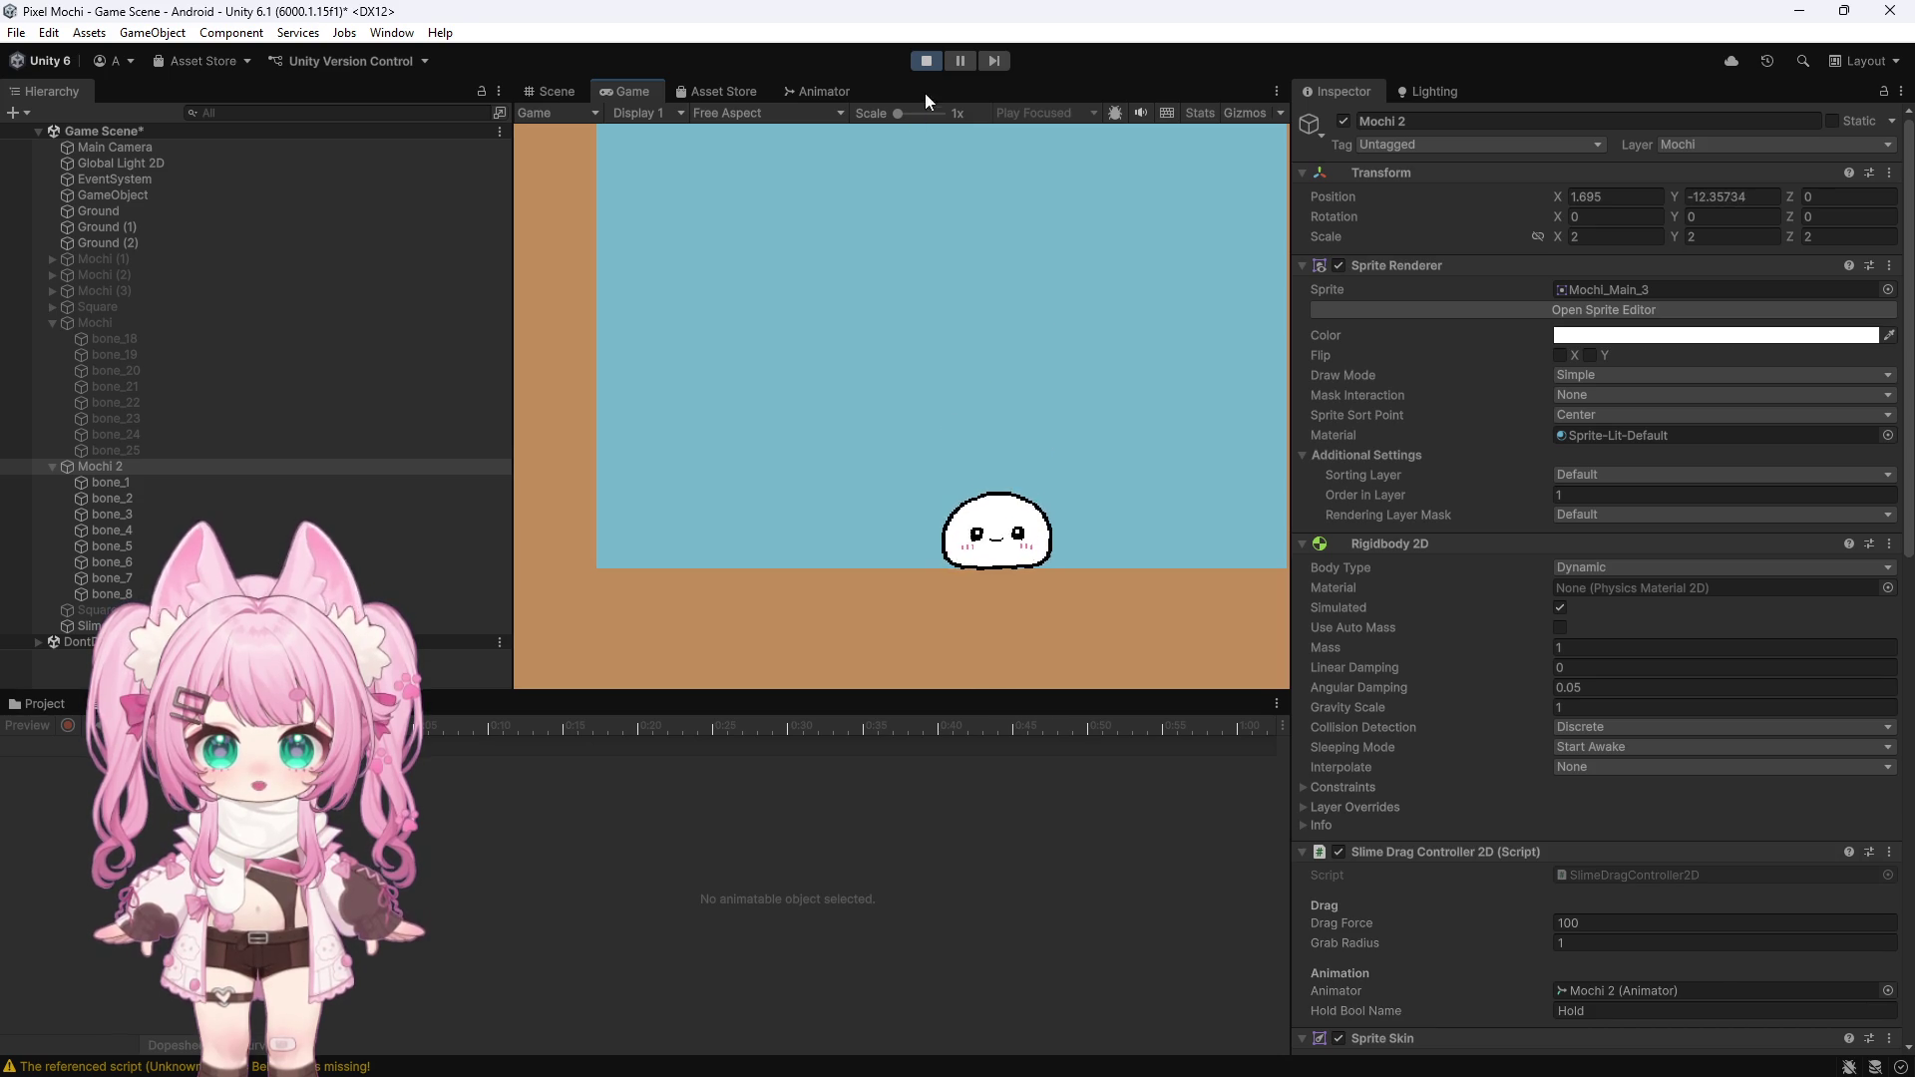
Stop the play test and save the scene
left_click(936, 64)
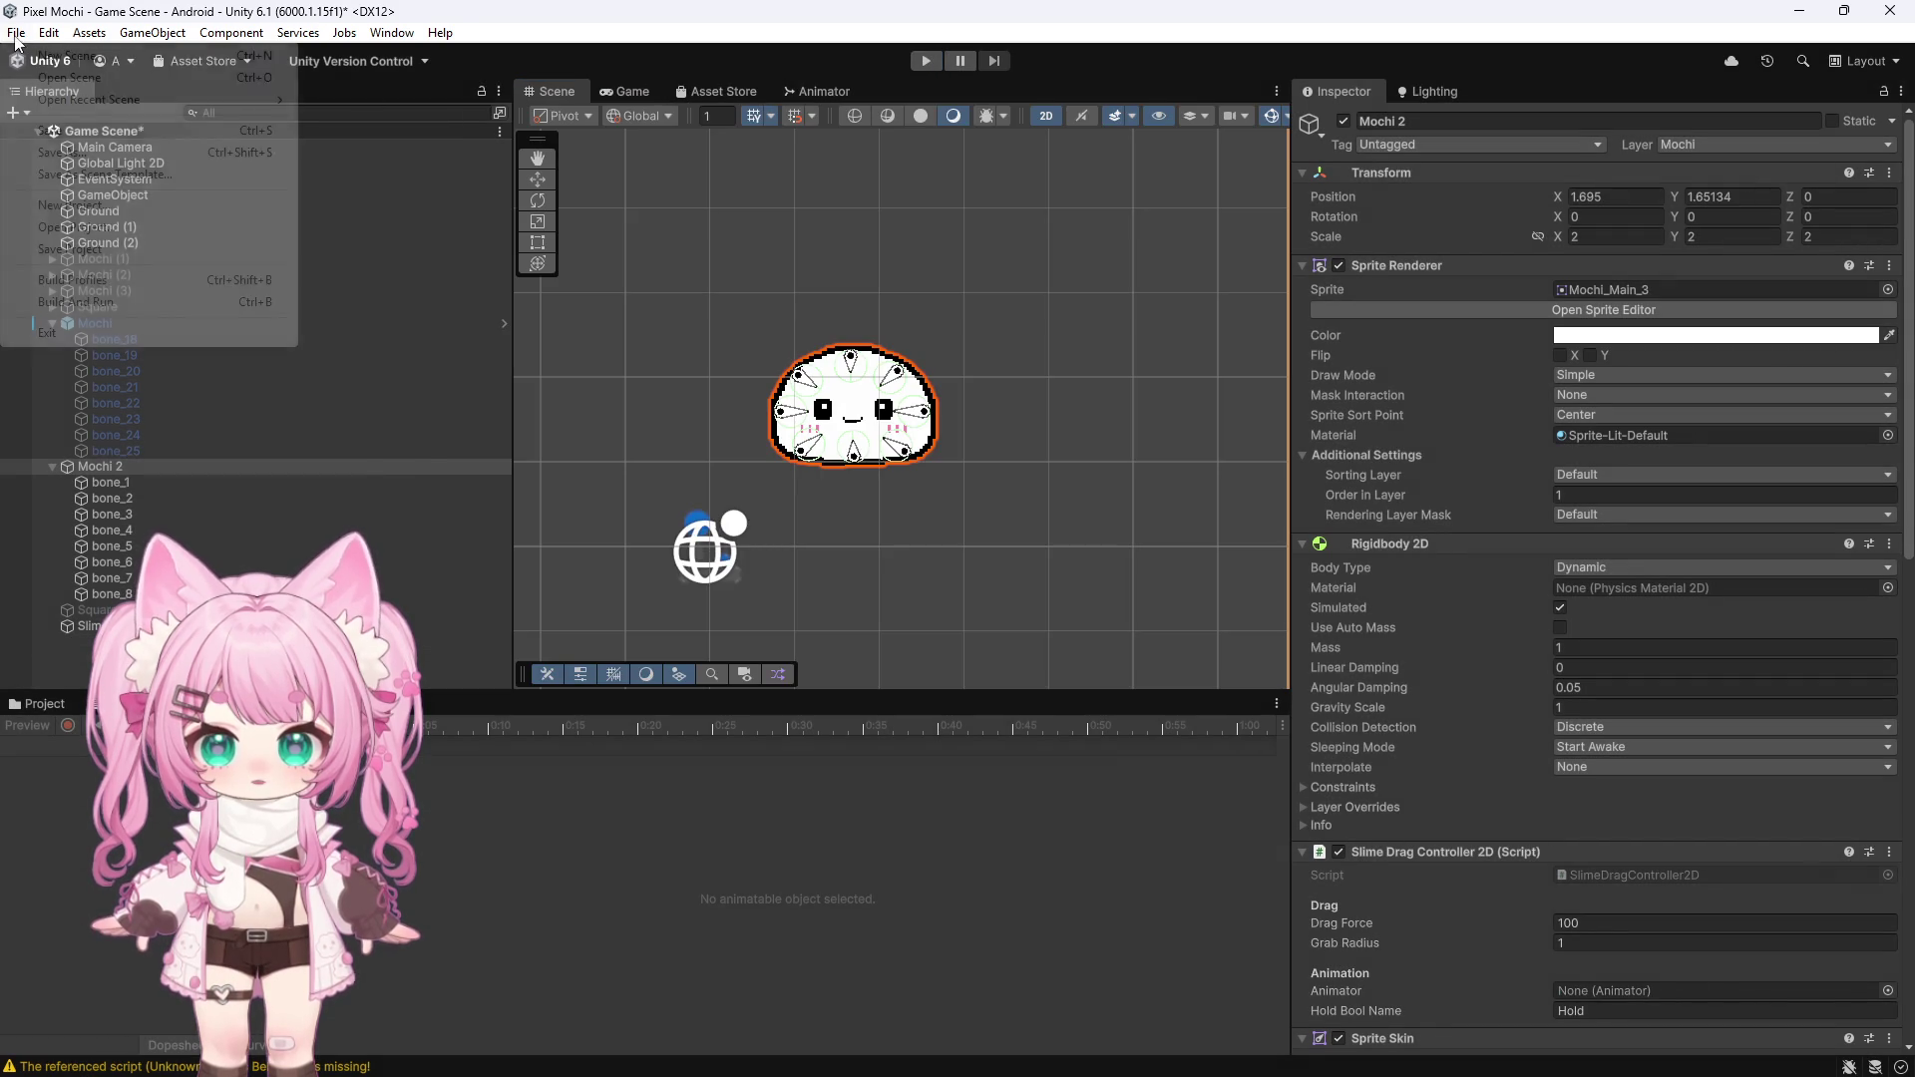
left_click(16, 32)
left_click(57, 131)
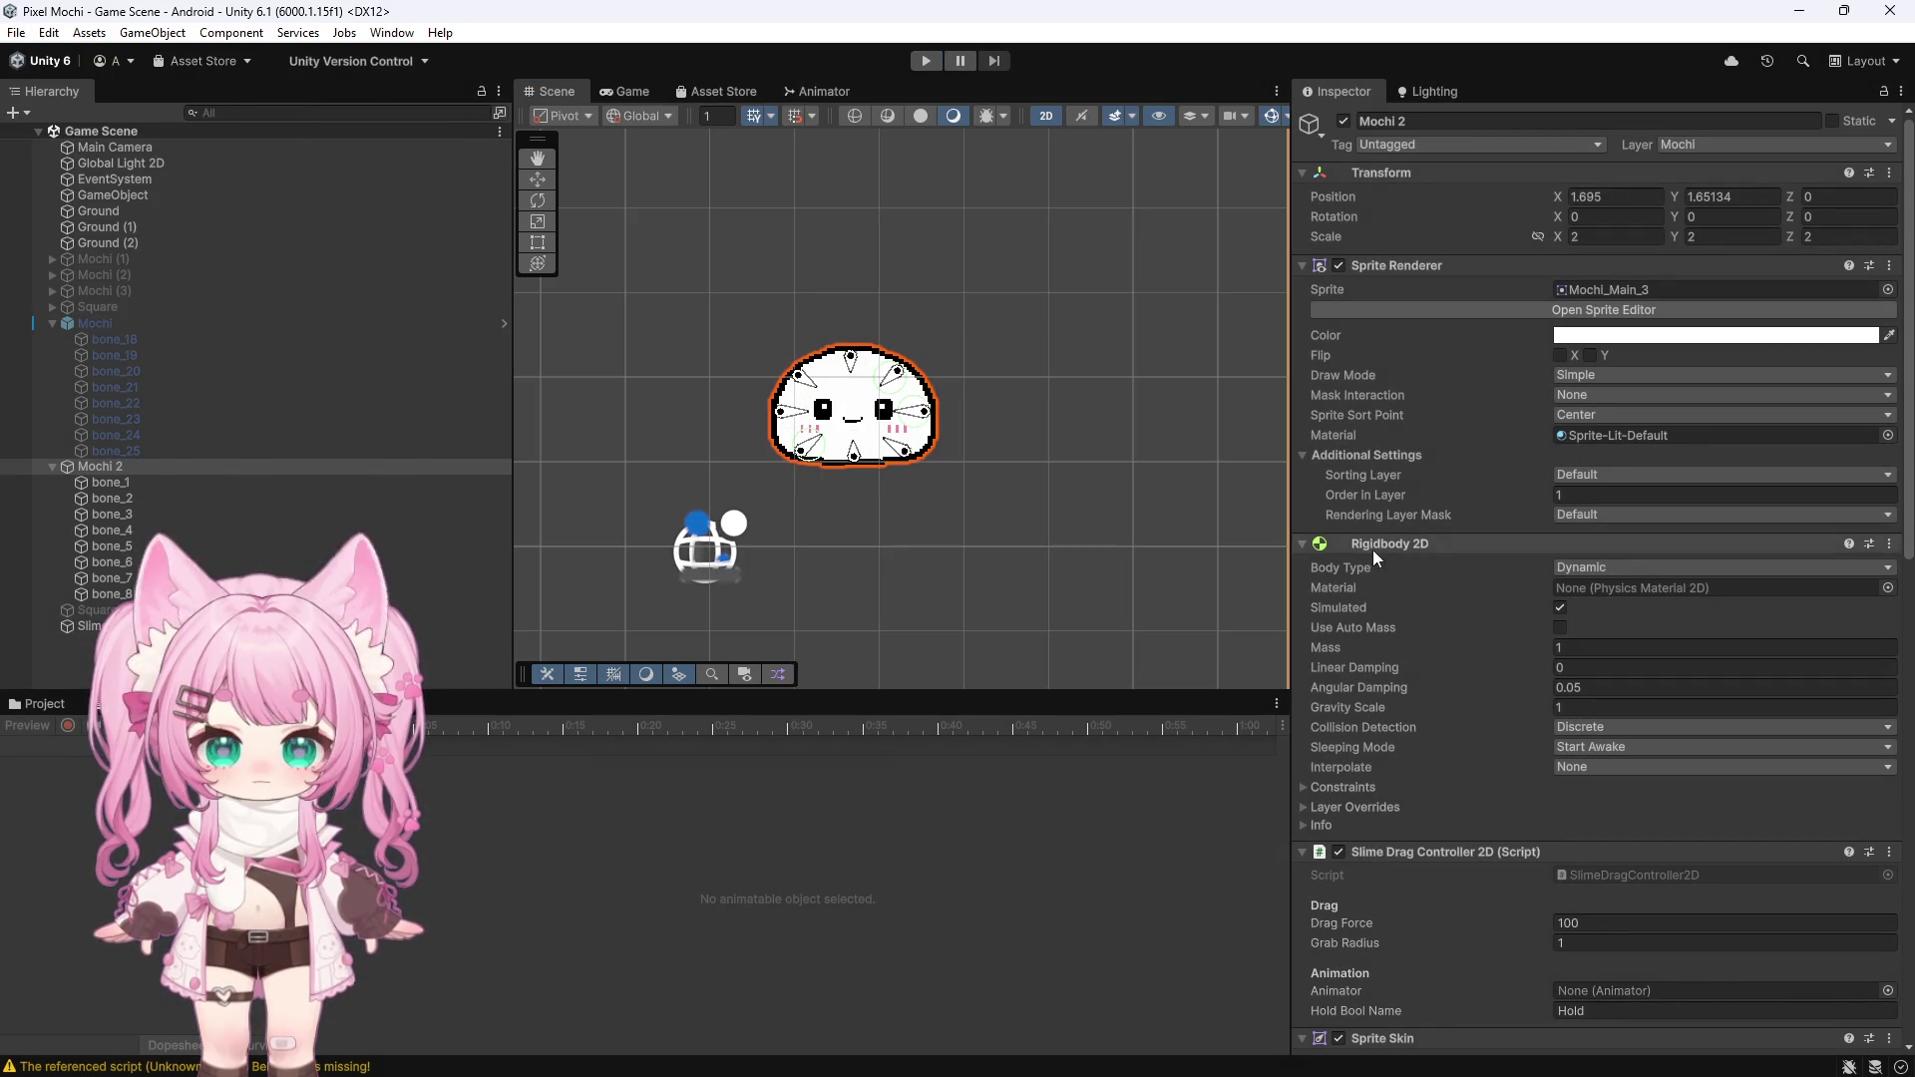
scroll(1396, 565, "down", 20)
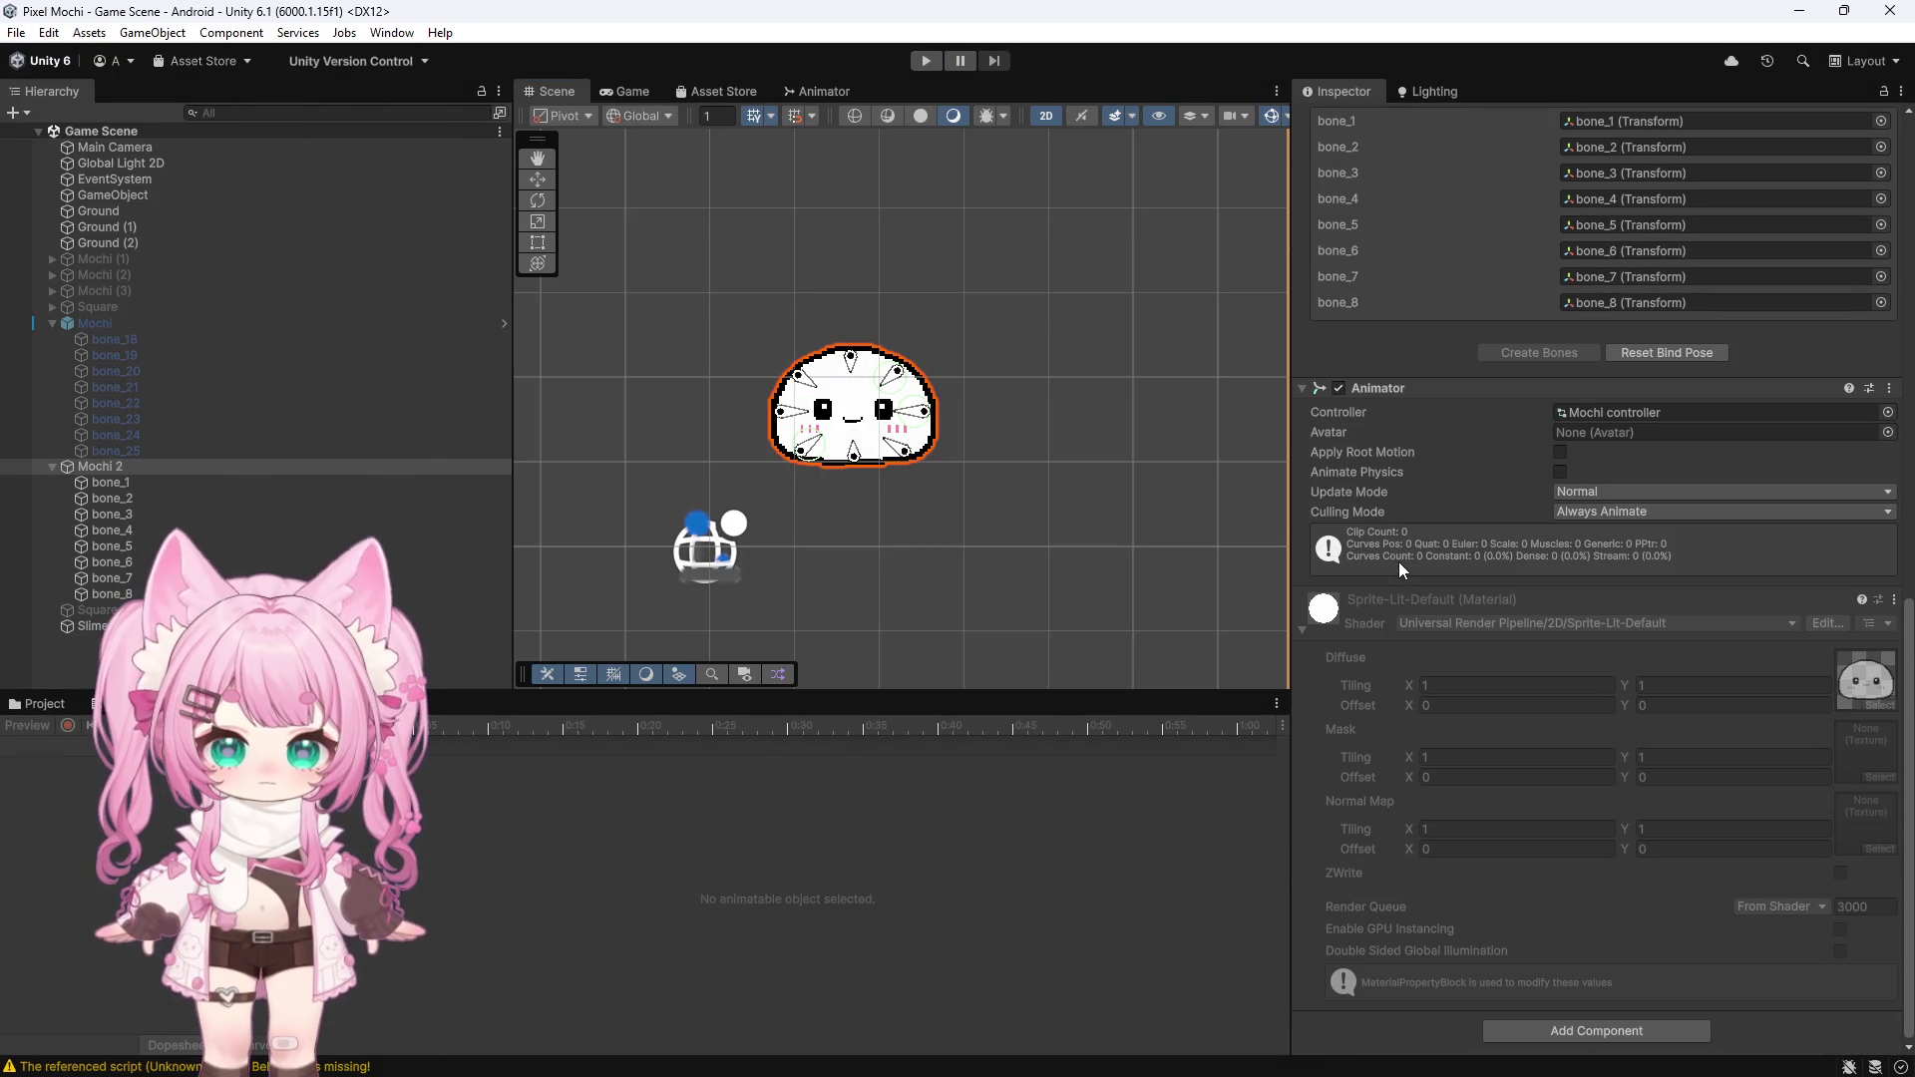
Assign Mochi 2's existing Animator to the Slime Drag Controller 2D's Animator field instead of adding a duplicate
left_click(1511, 1022)
left_click(1549, 839)
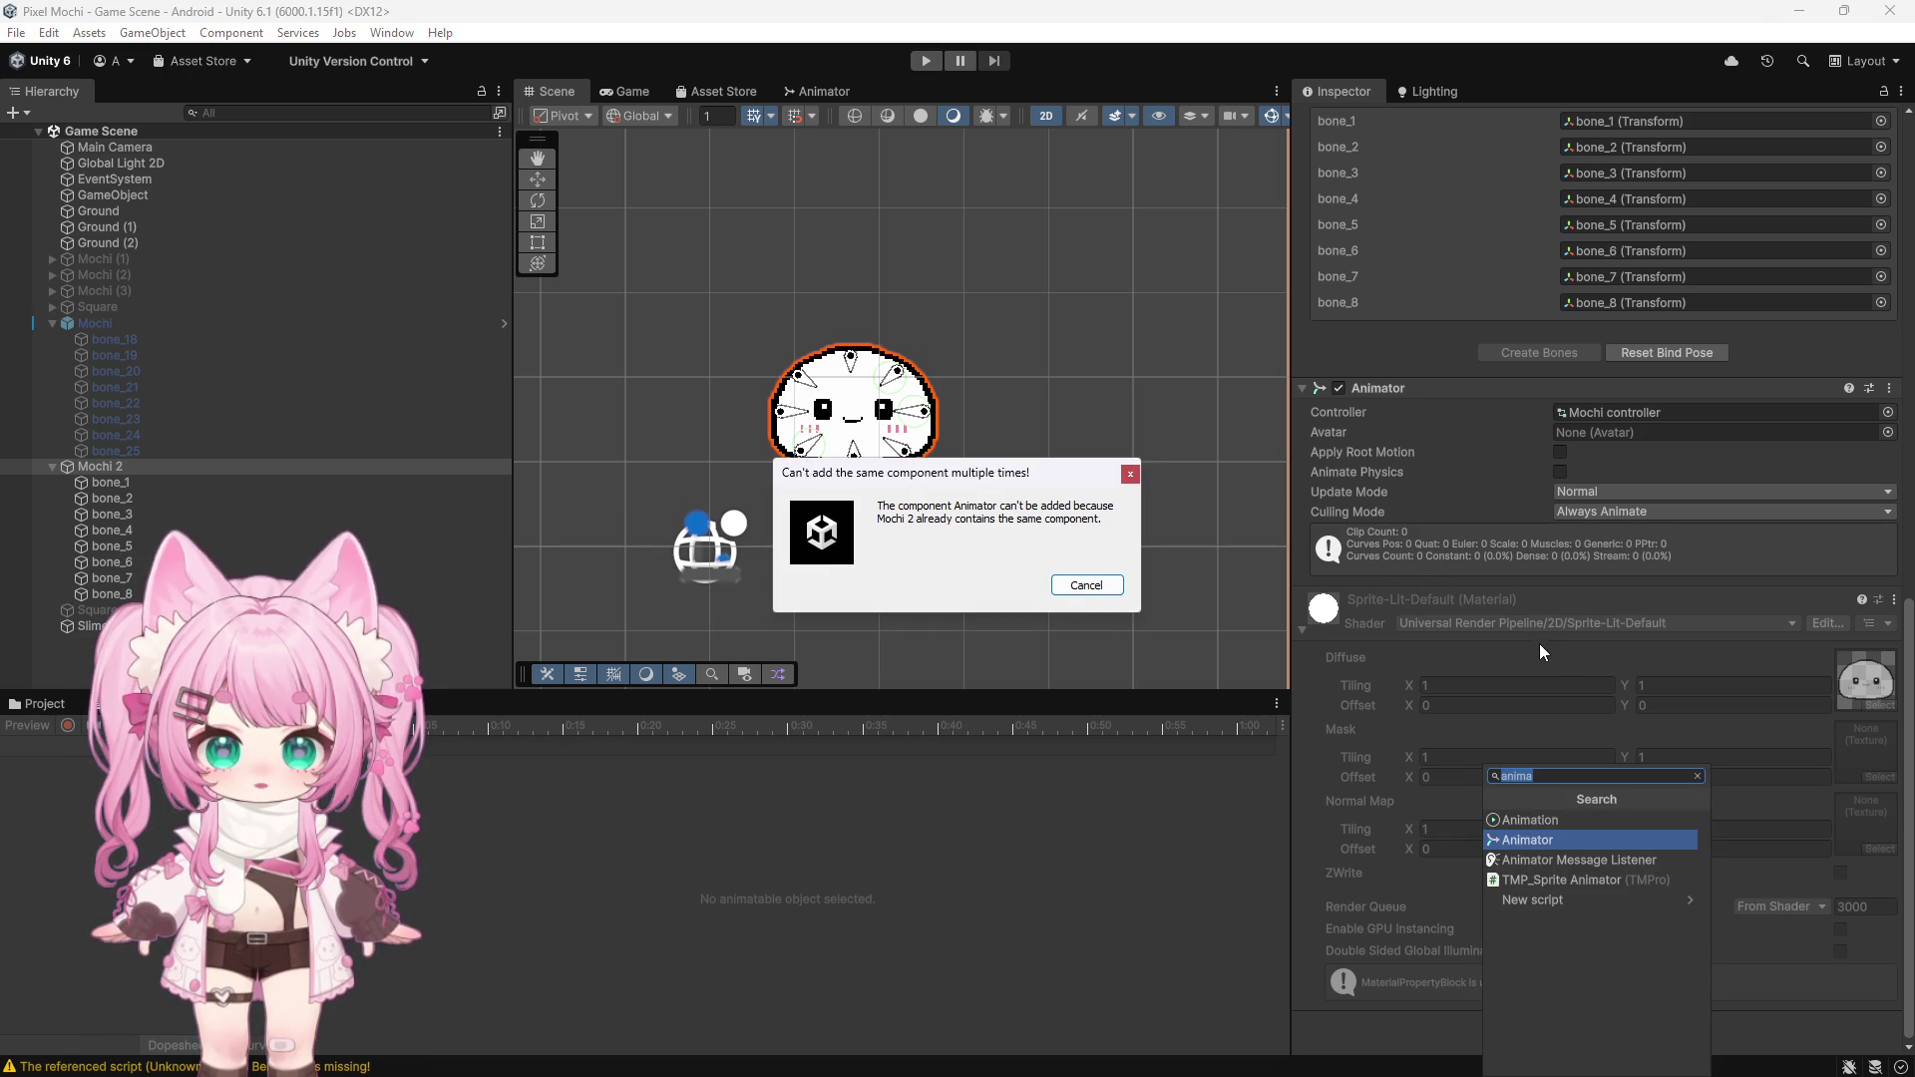
left_click(1130, 475)
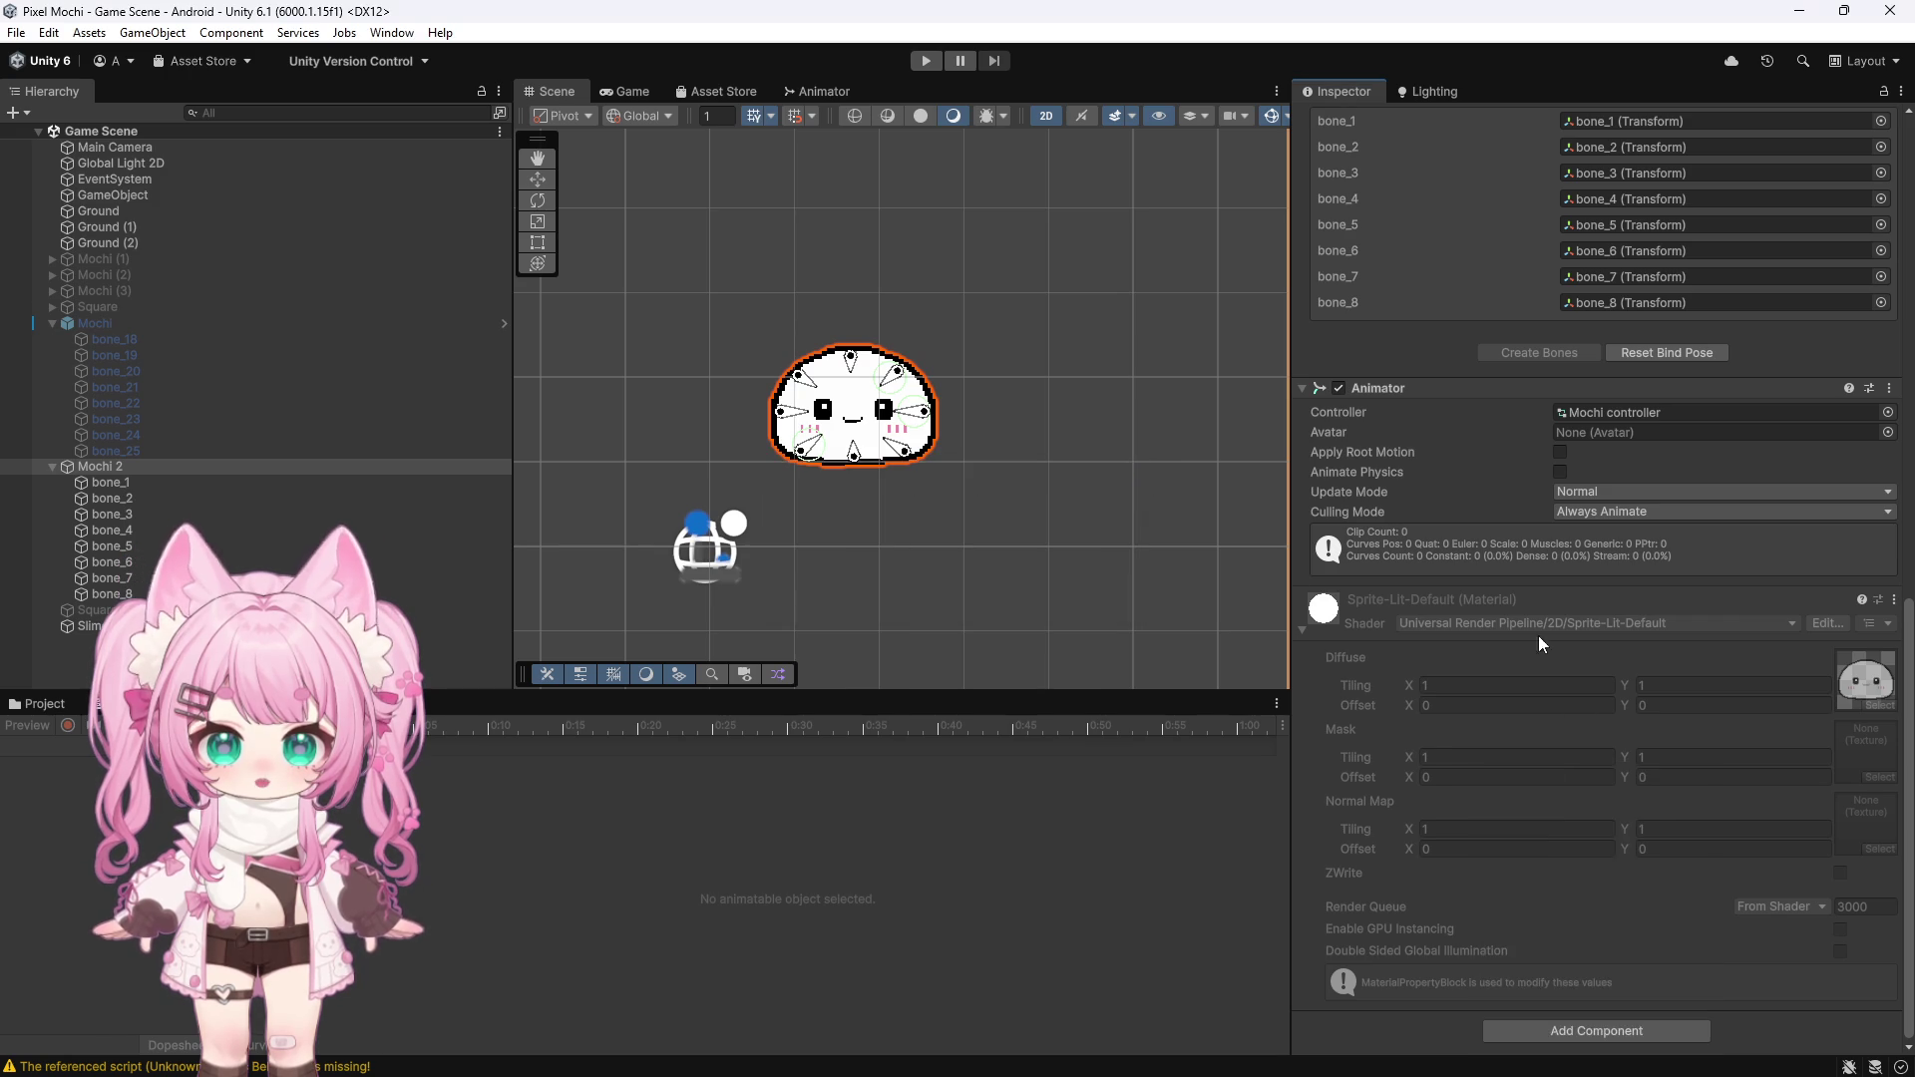
scroll(1526, 622, "up", 5)
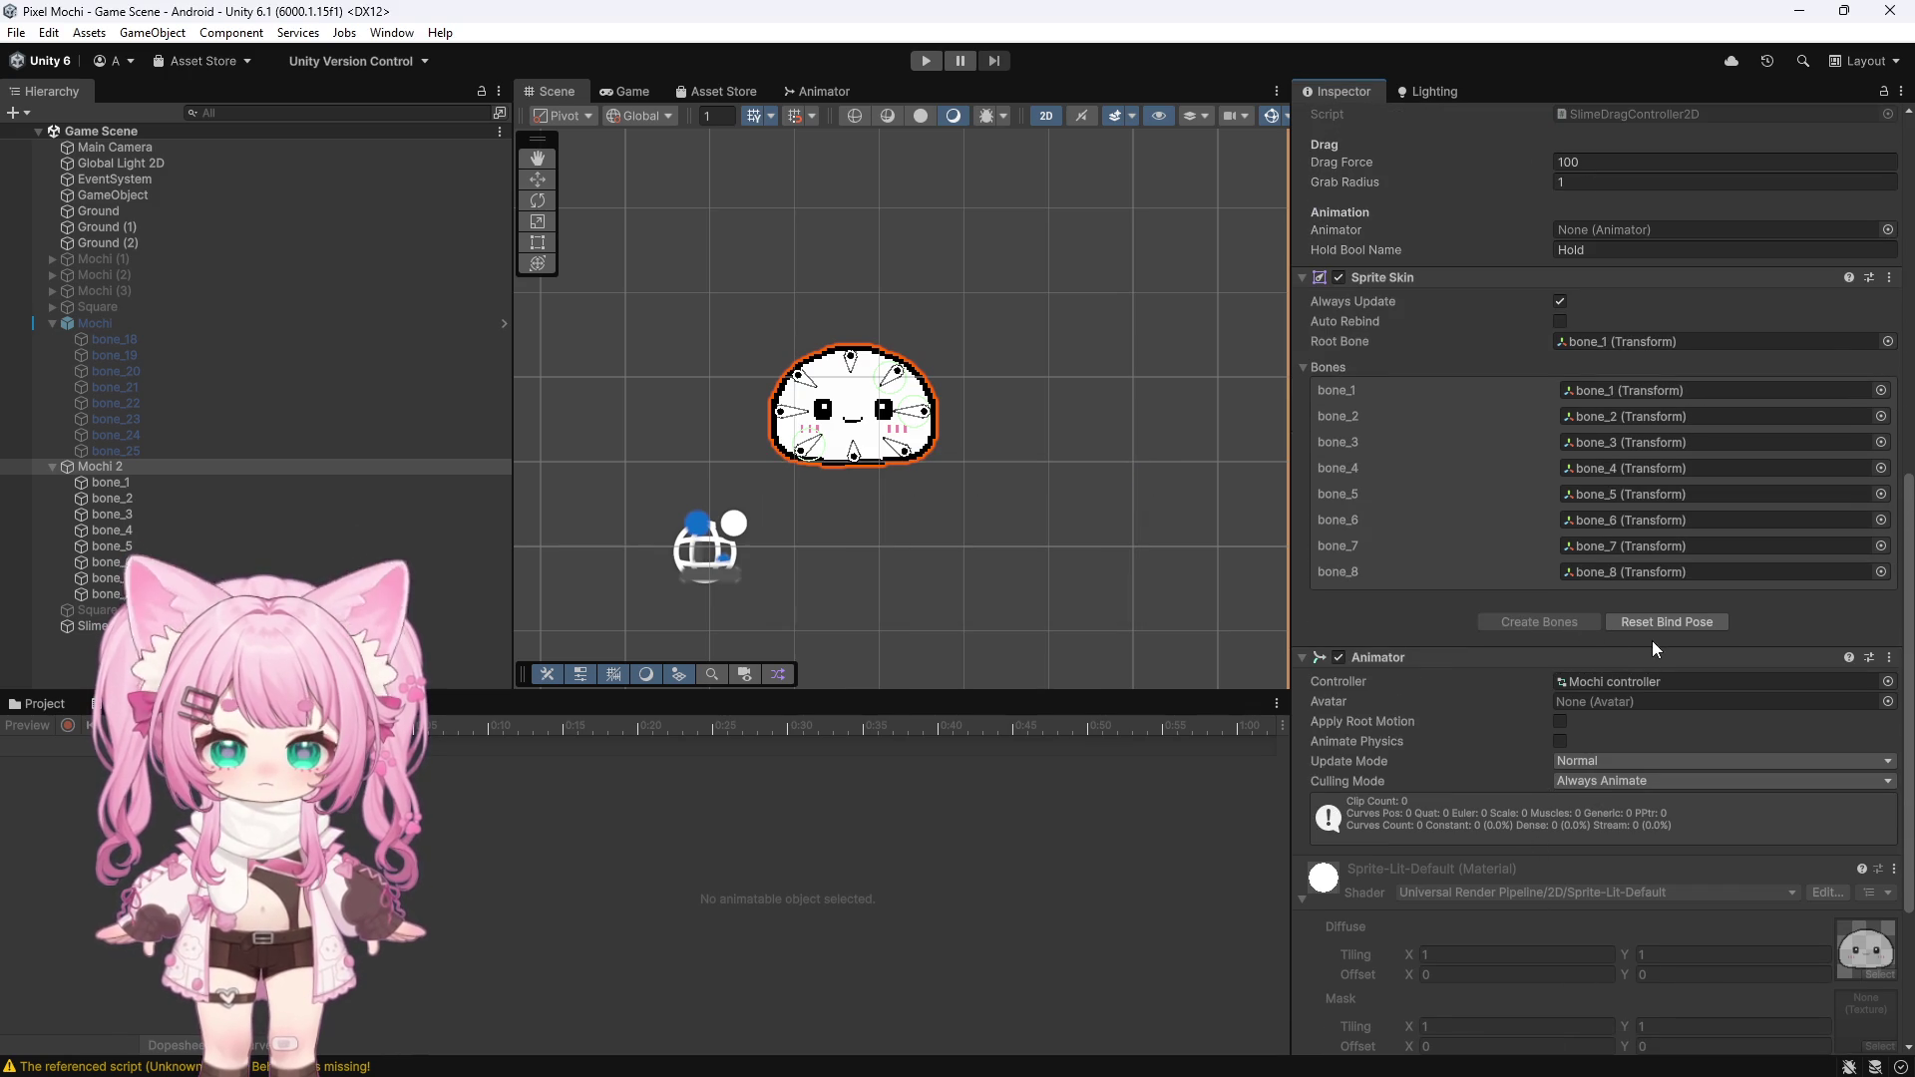
scroll(1548, 643, "up", 7)
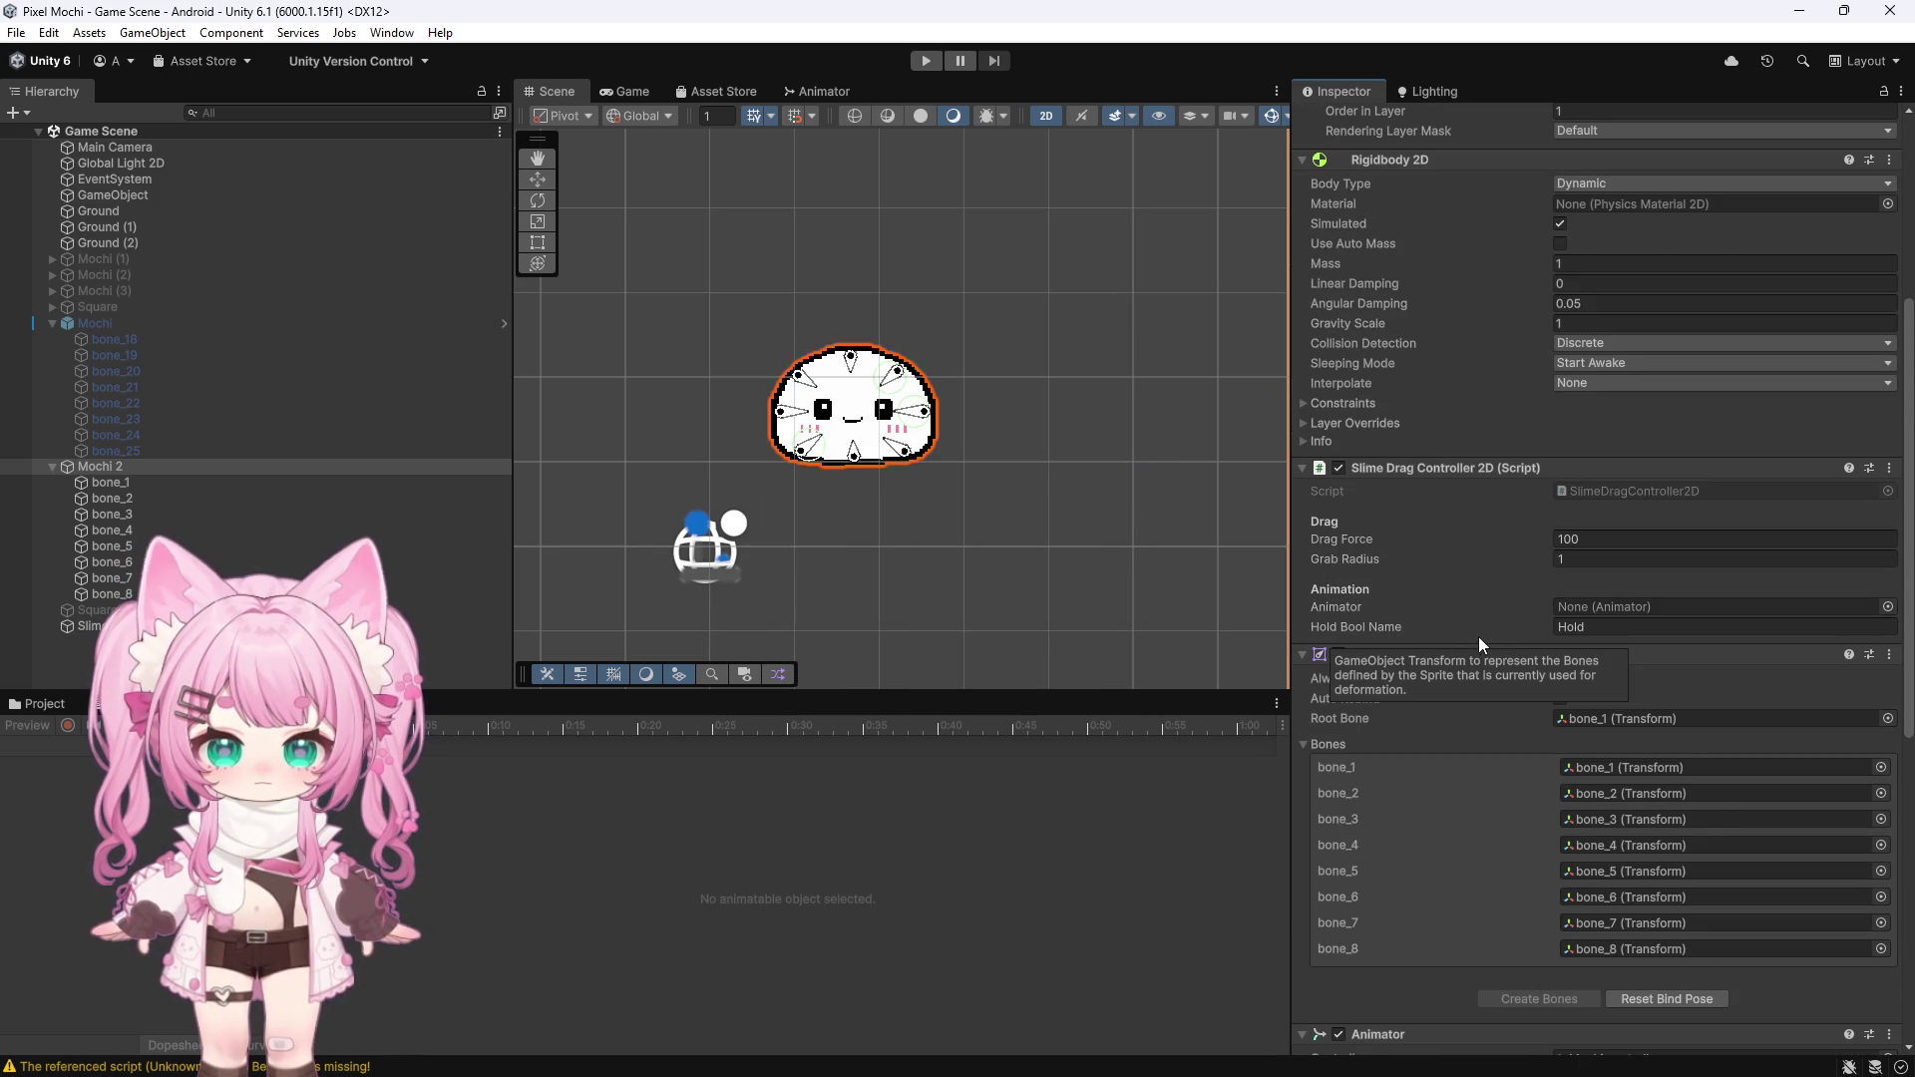
scroll(1479, 636, "up", 1)
scroll(1381, 588, "down", 3)
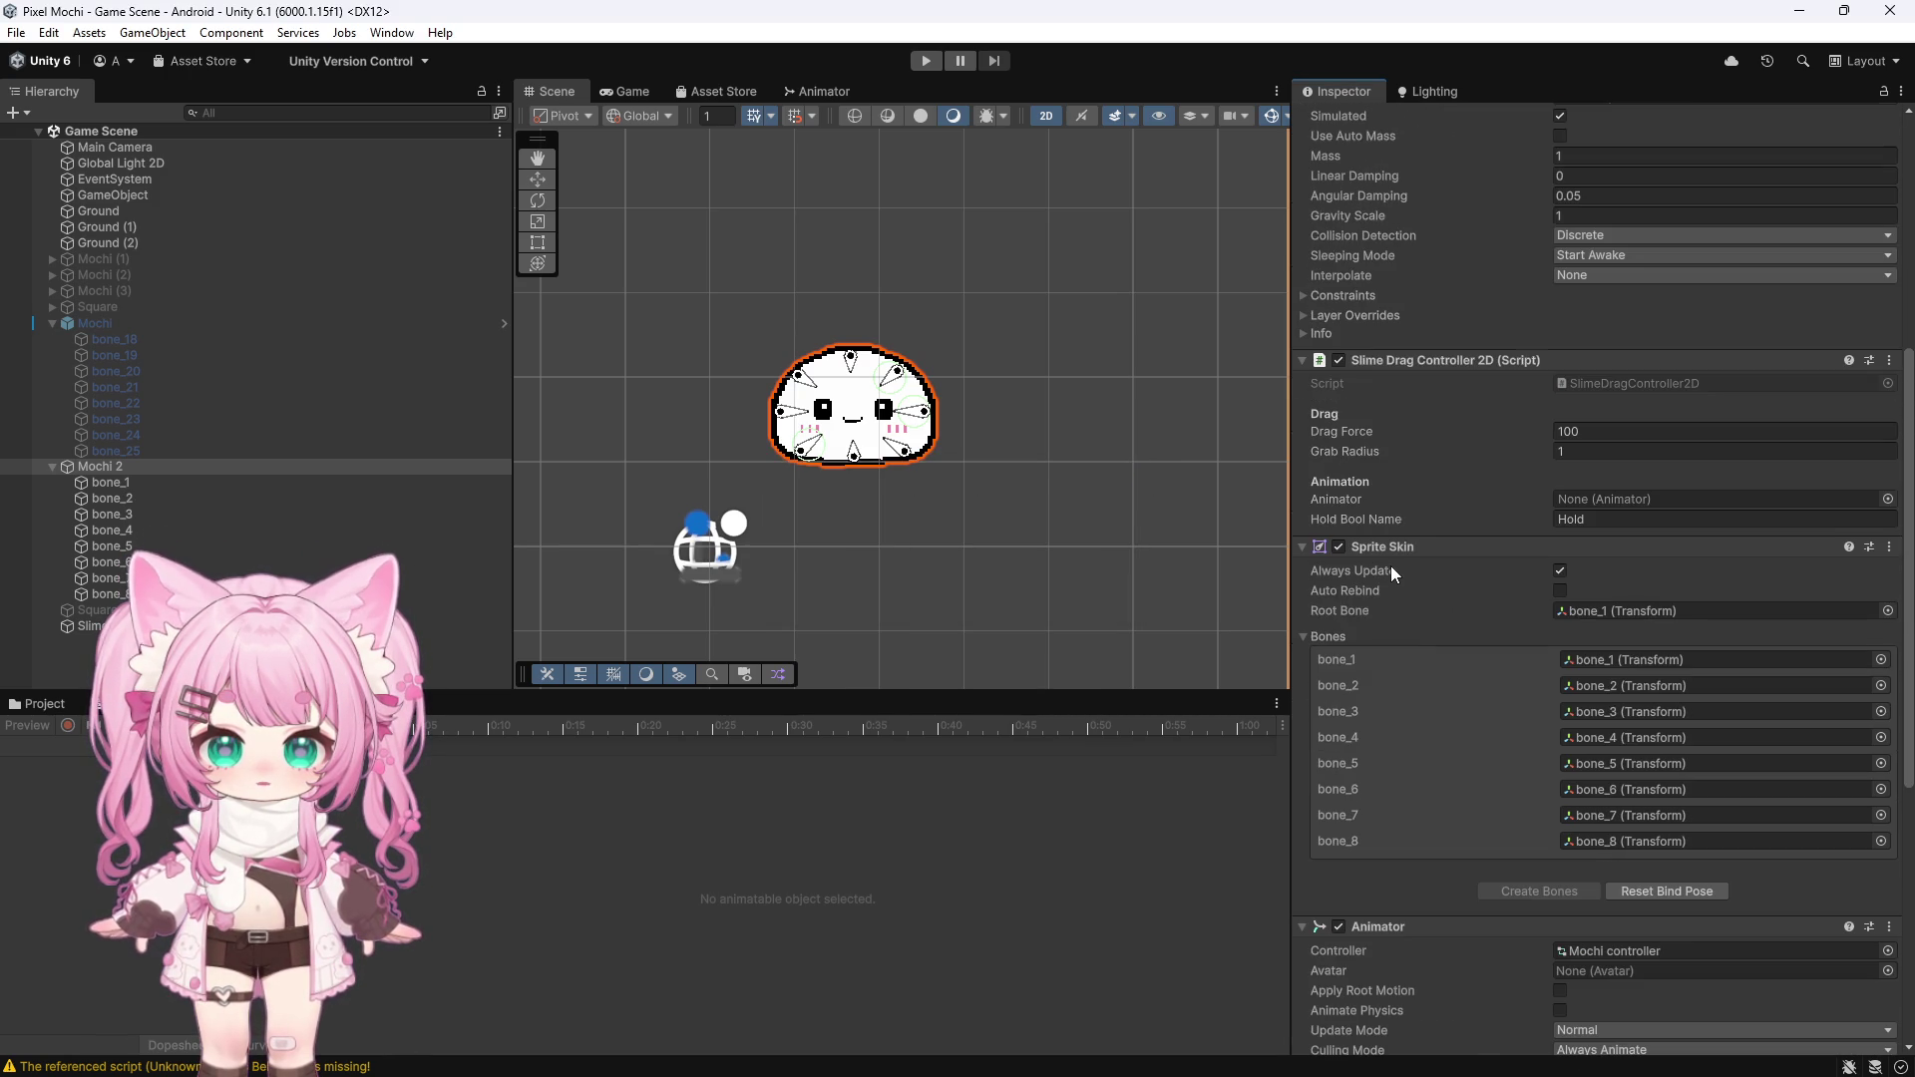
mouse_move(202, 465)
left_mouse_down()
mouse_move(983, 543)
mouse_move(1636, 497)
left_mouse_up()
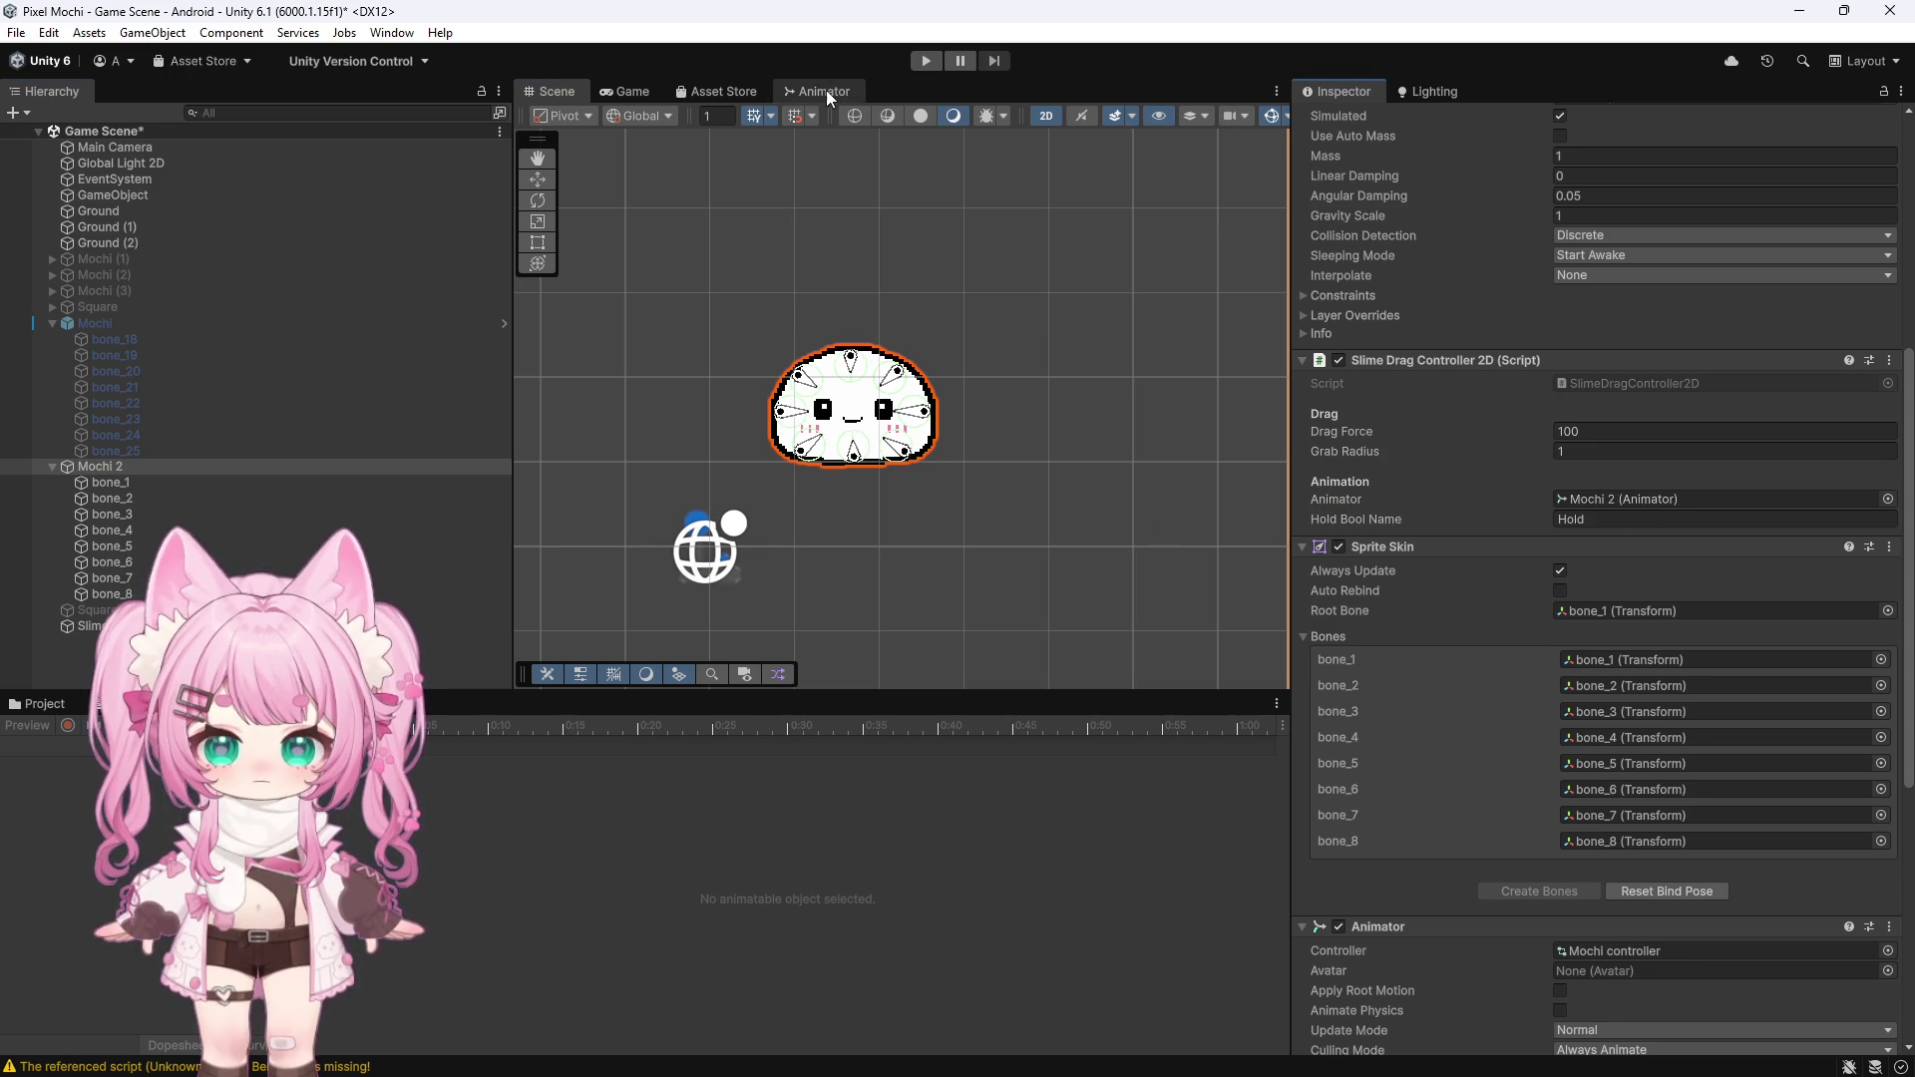
Inspect the Mochi Hold to Mochi Idle transition, then select the Mochi_Main_3_Hold sprite in Sprites
left_click(824, 91)
left_click(800, 396)
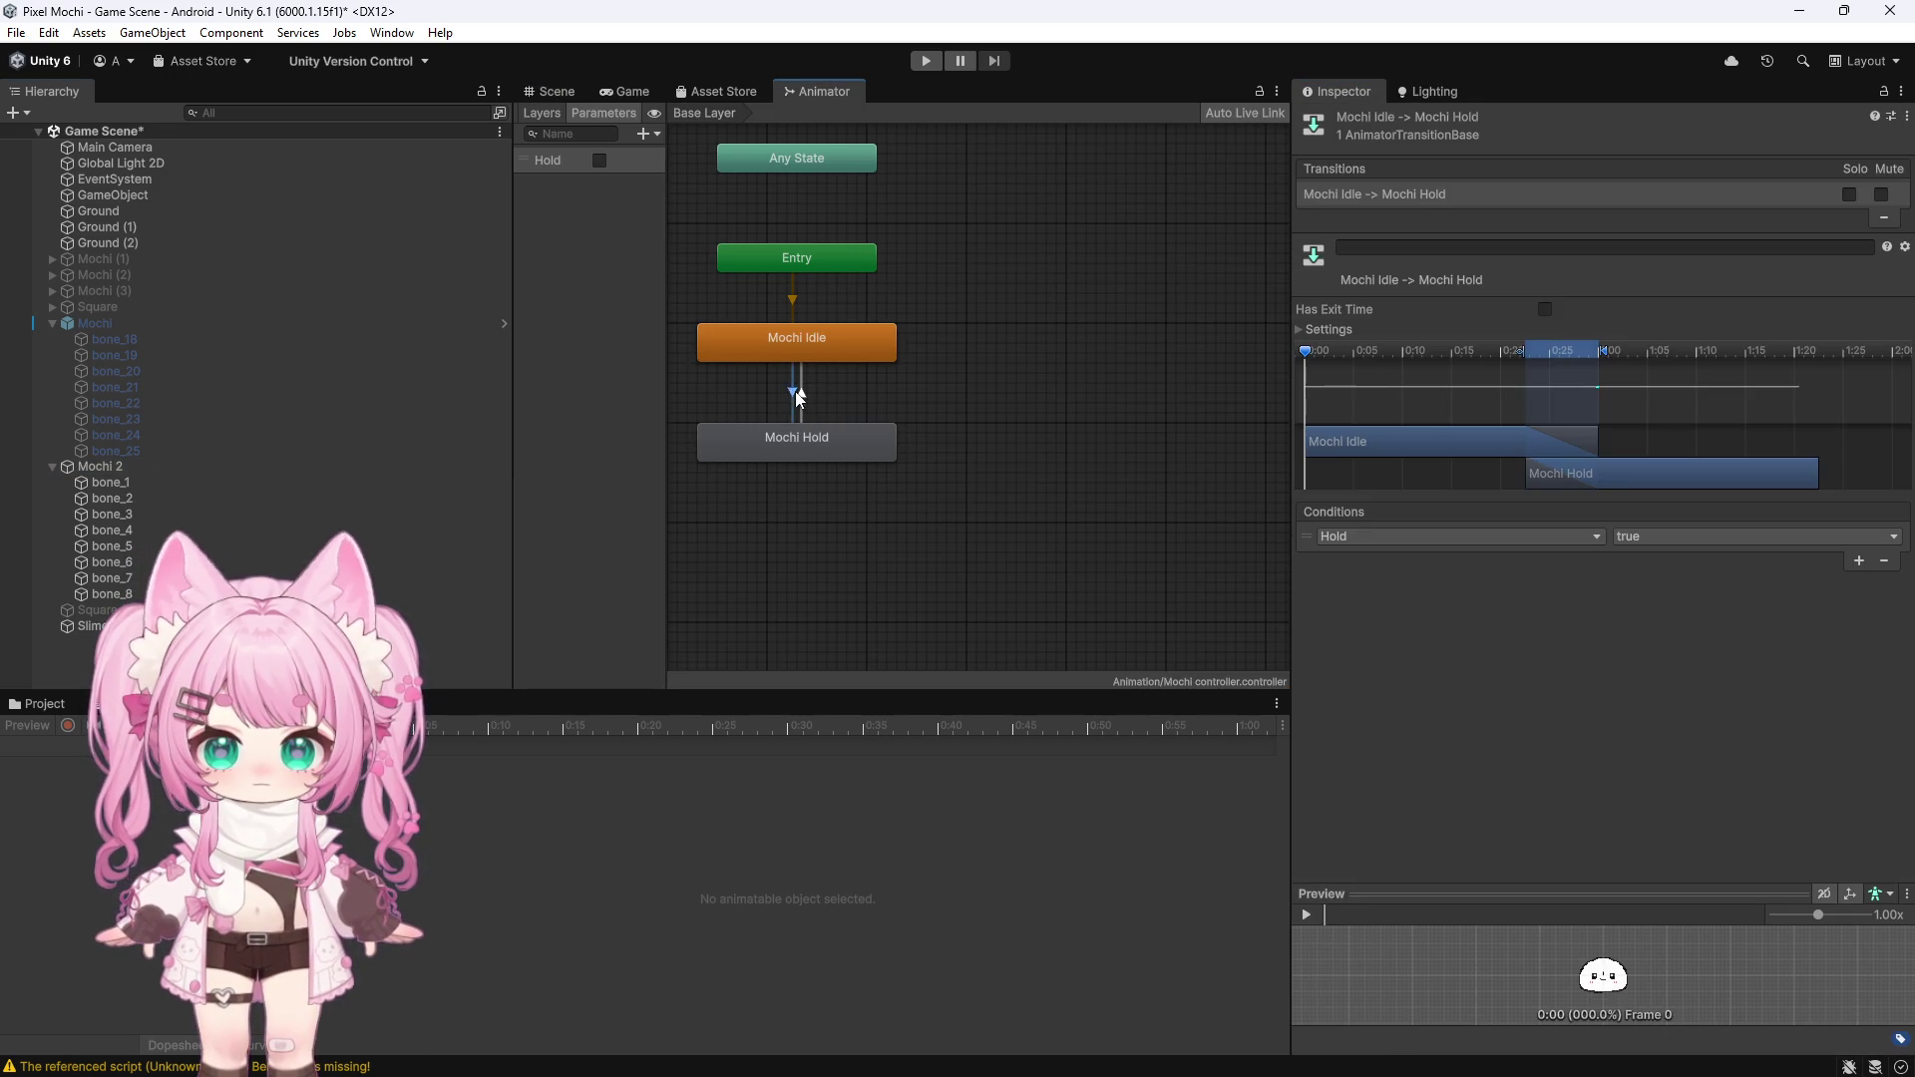
left_click(554, 91)
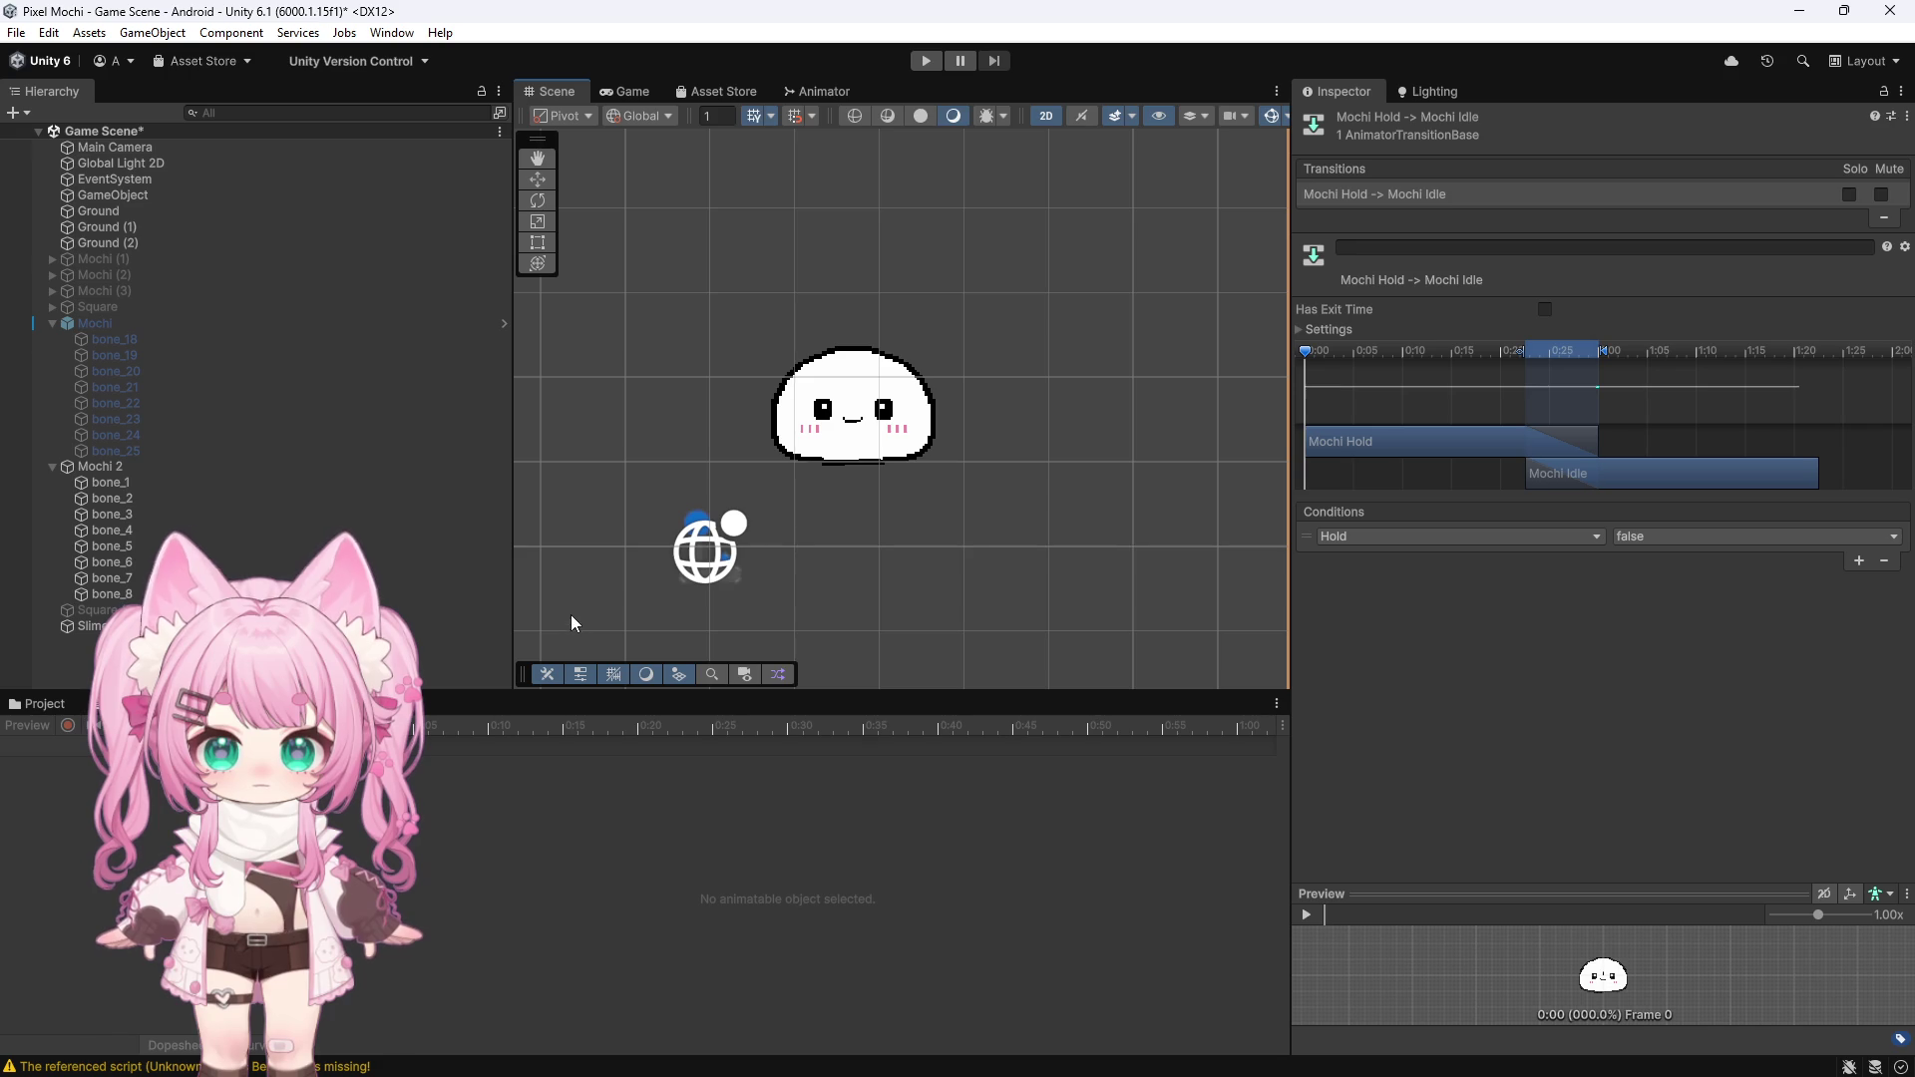
left_click(40, 704)
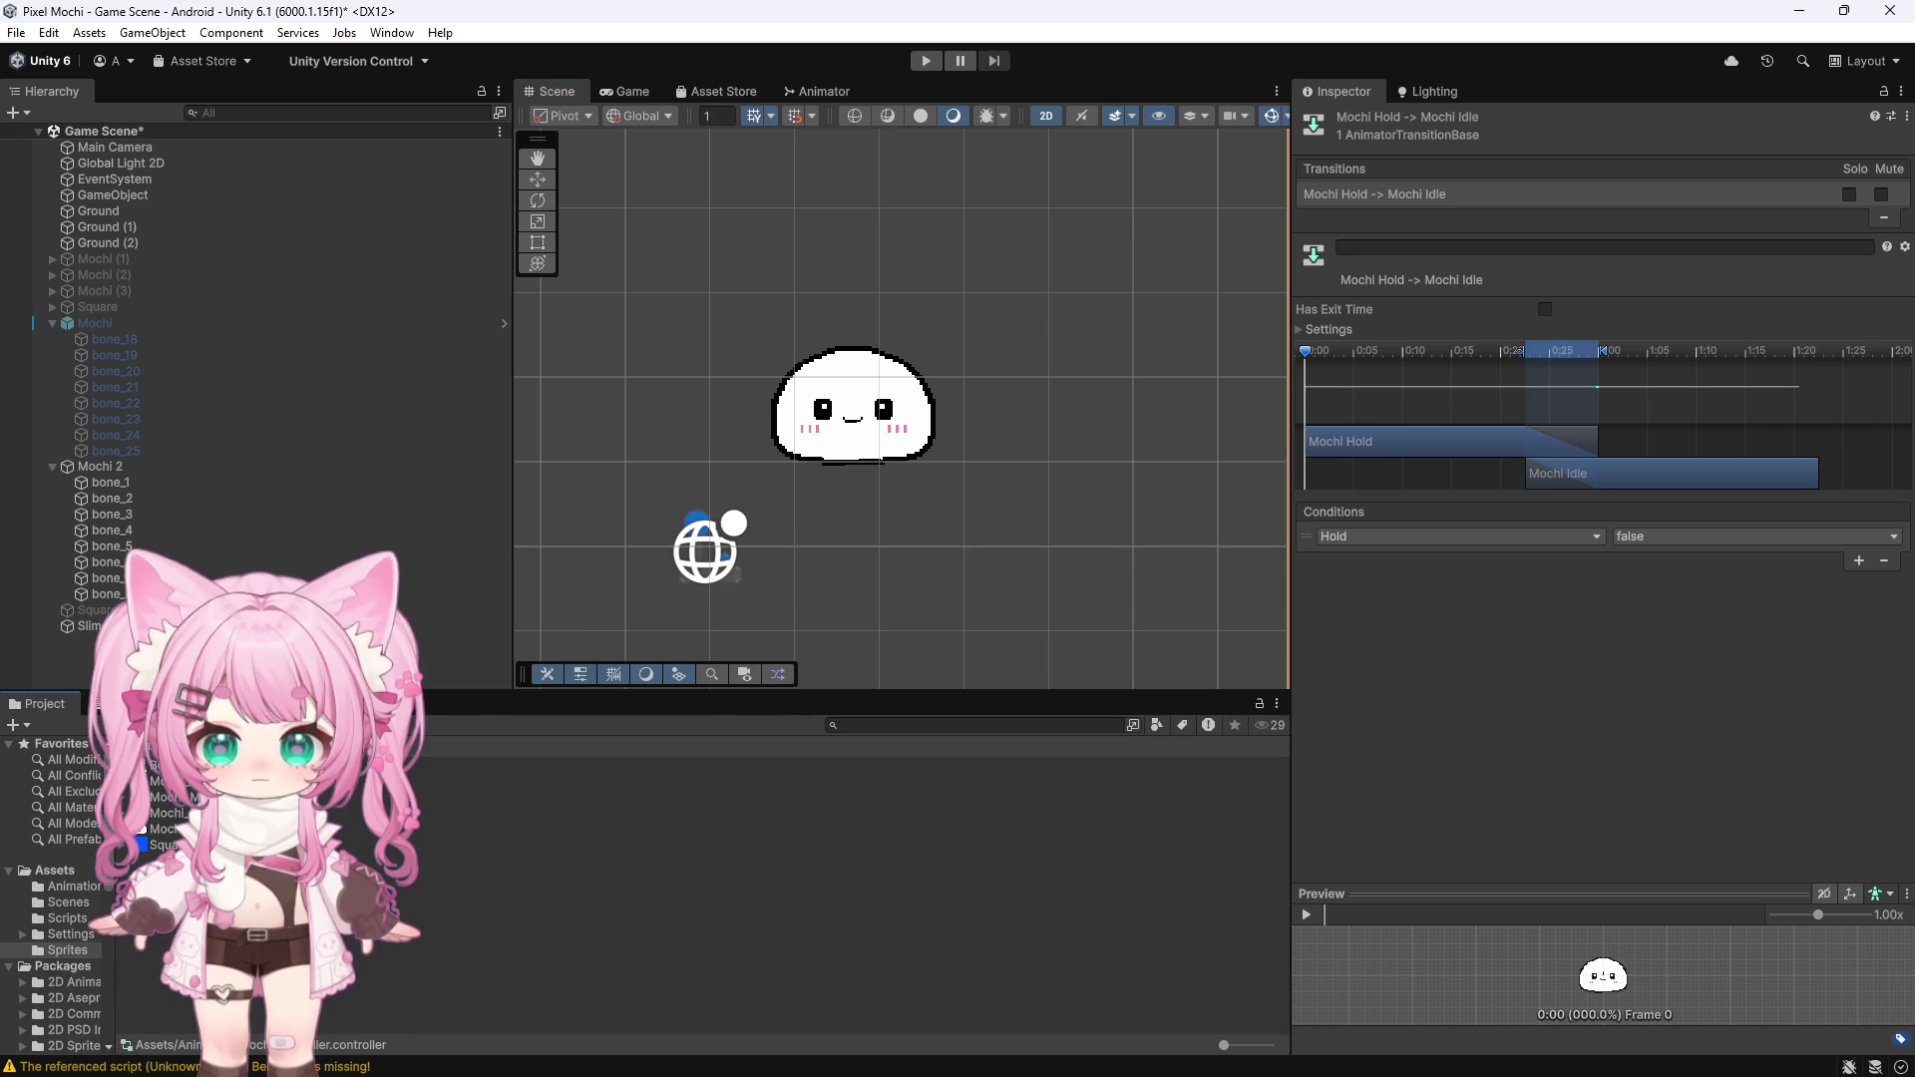
left_click(165, 829)
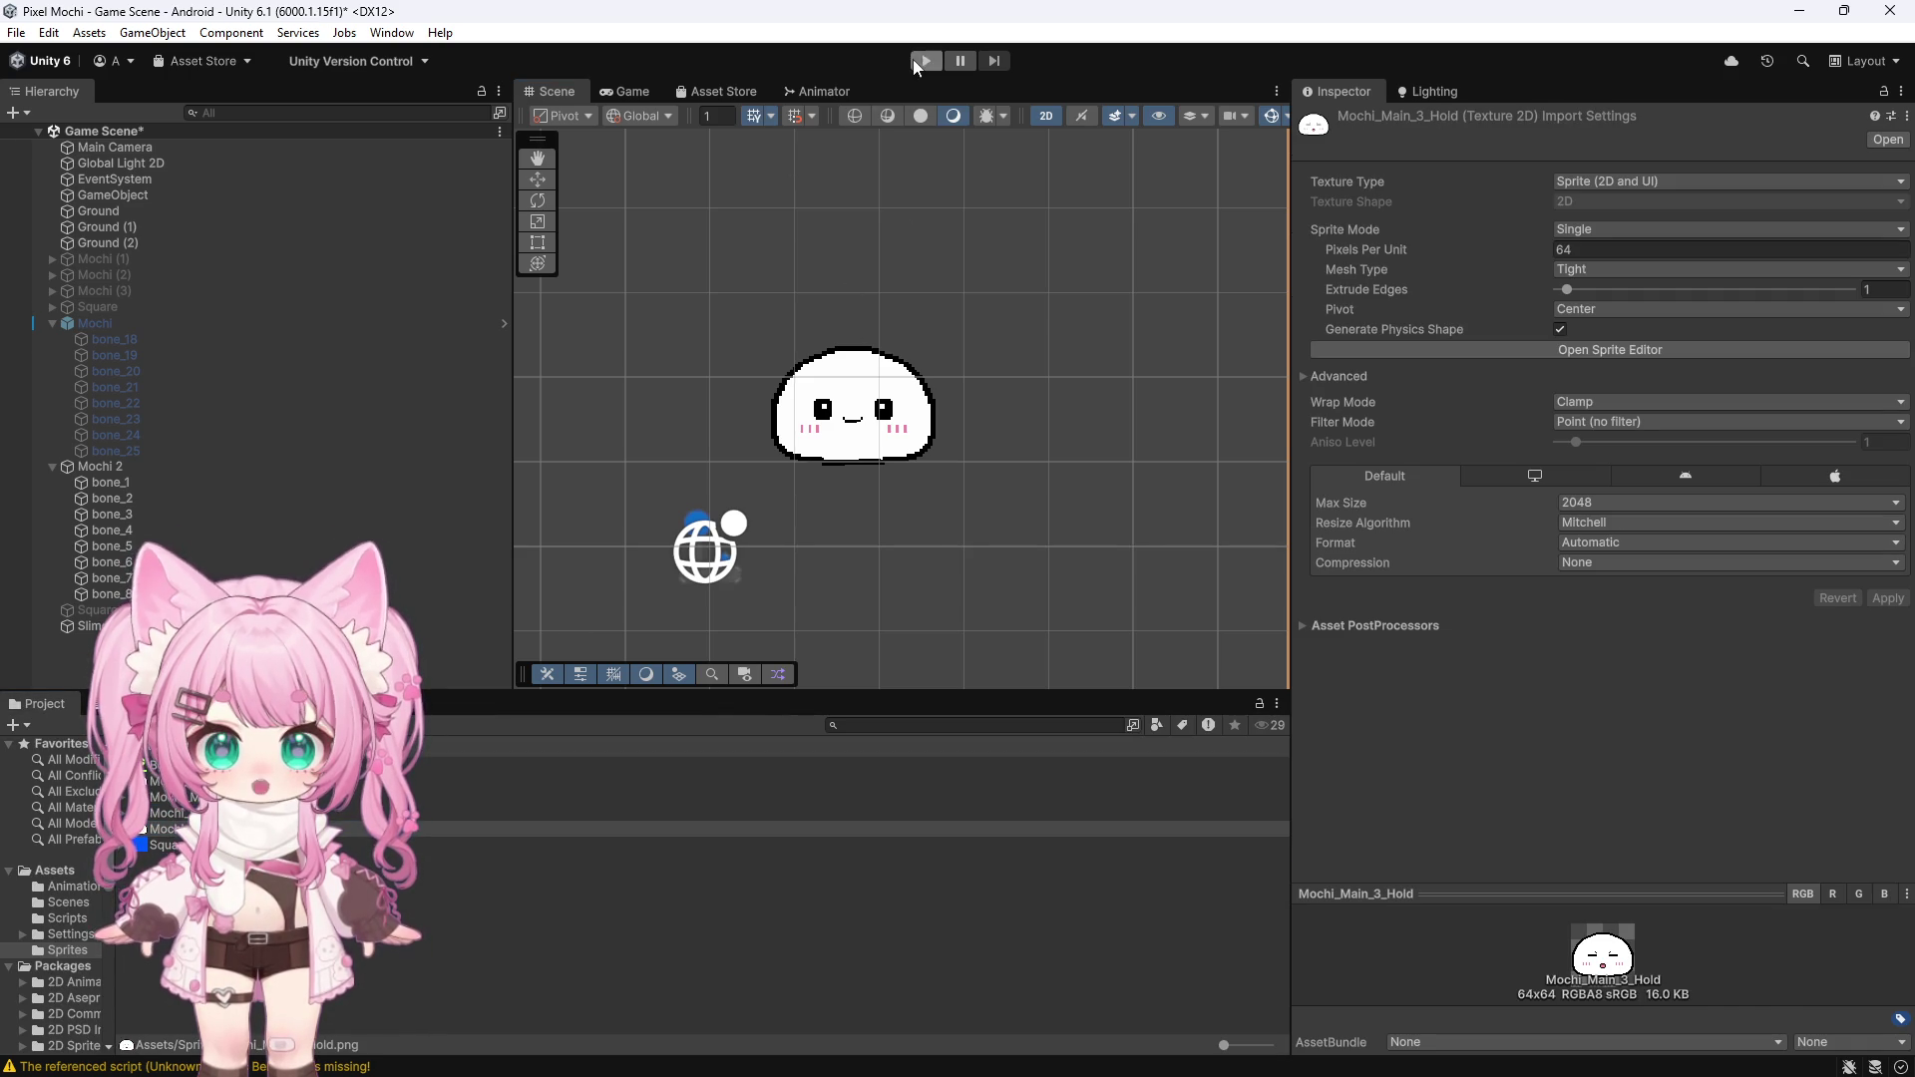
Play-test by pulling the mochi upward and releasing it, then stop and select Mochi 2
left_click(913, 63)
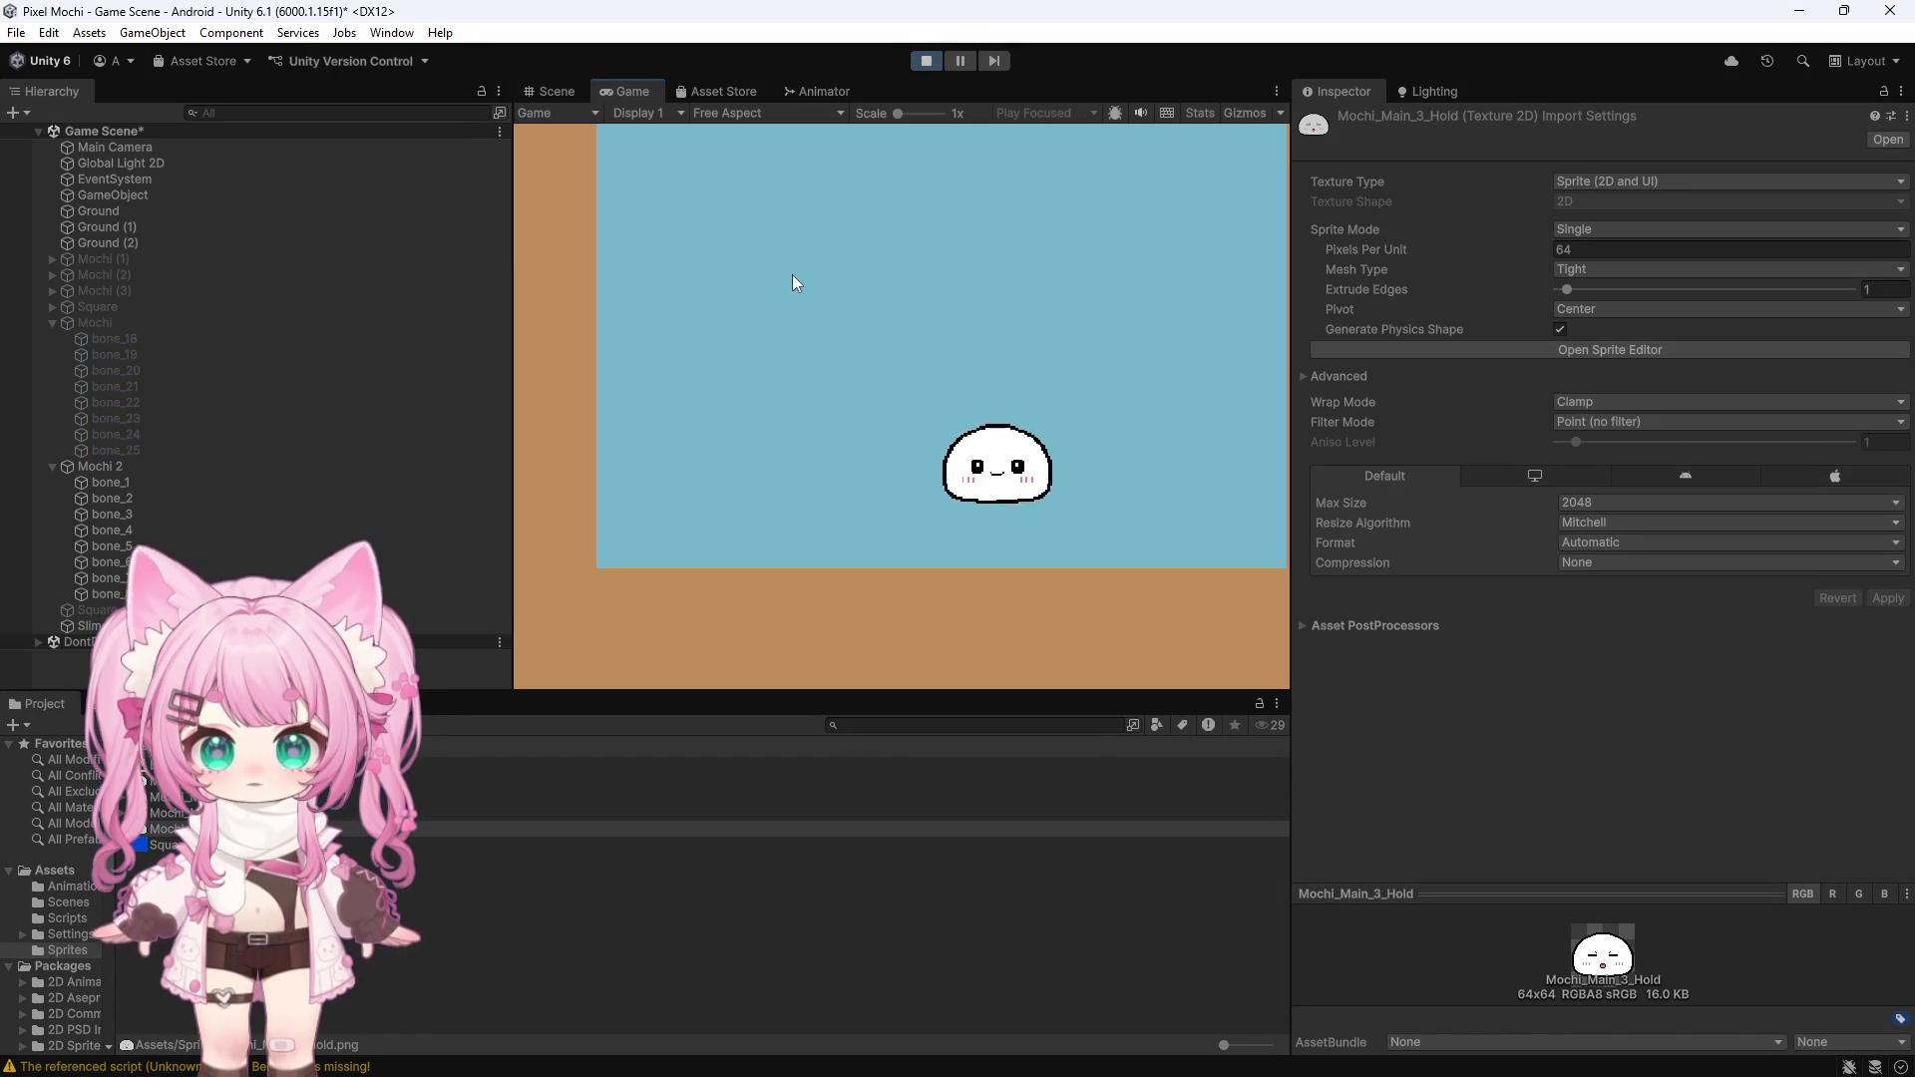
mouse_move(995, 404)
left_mouse_down()
mouse_move(991, 315)
mouse_move(804, 383)
mouse_move(820, 241)
left_mouse_up()
left_click_drag(925, 384, 973, 376)
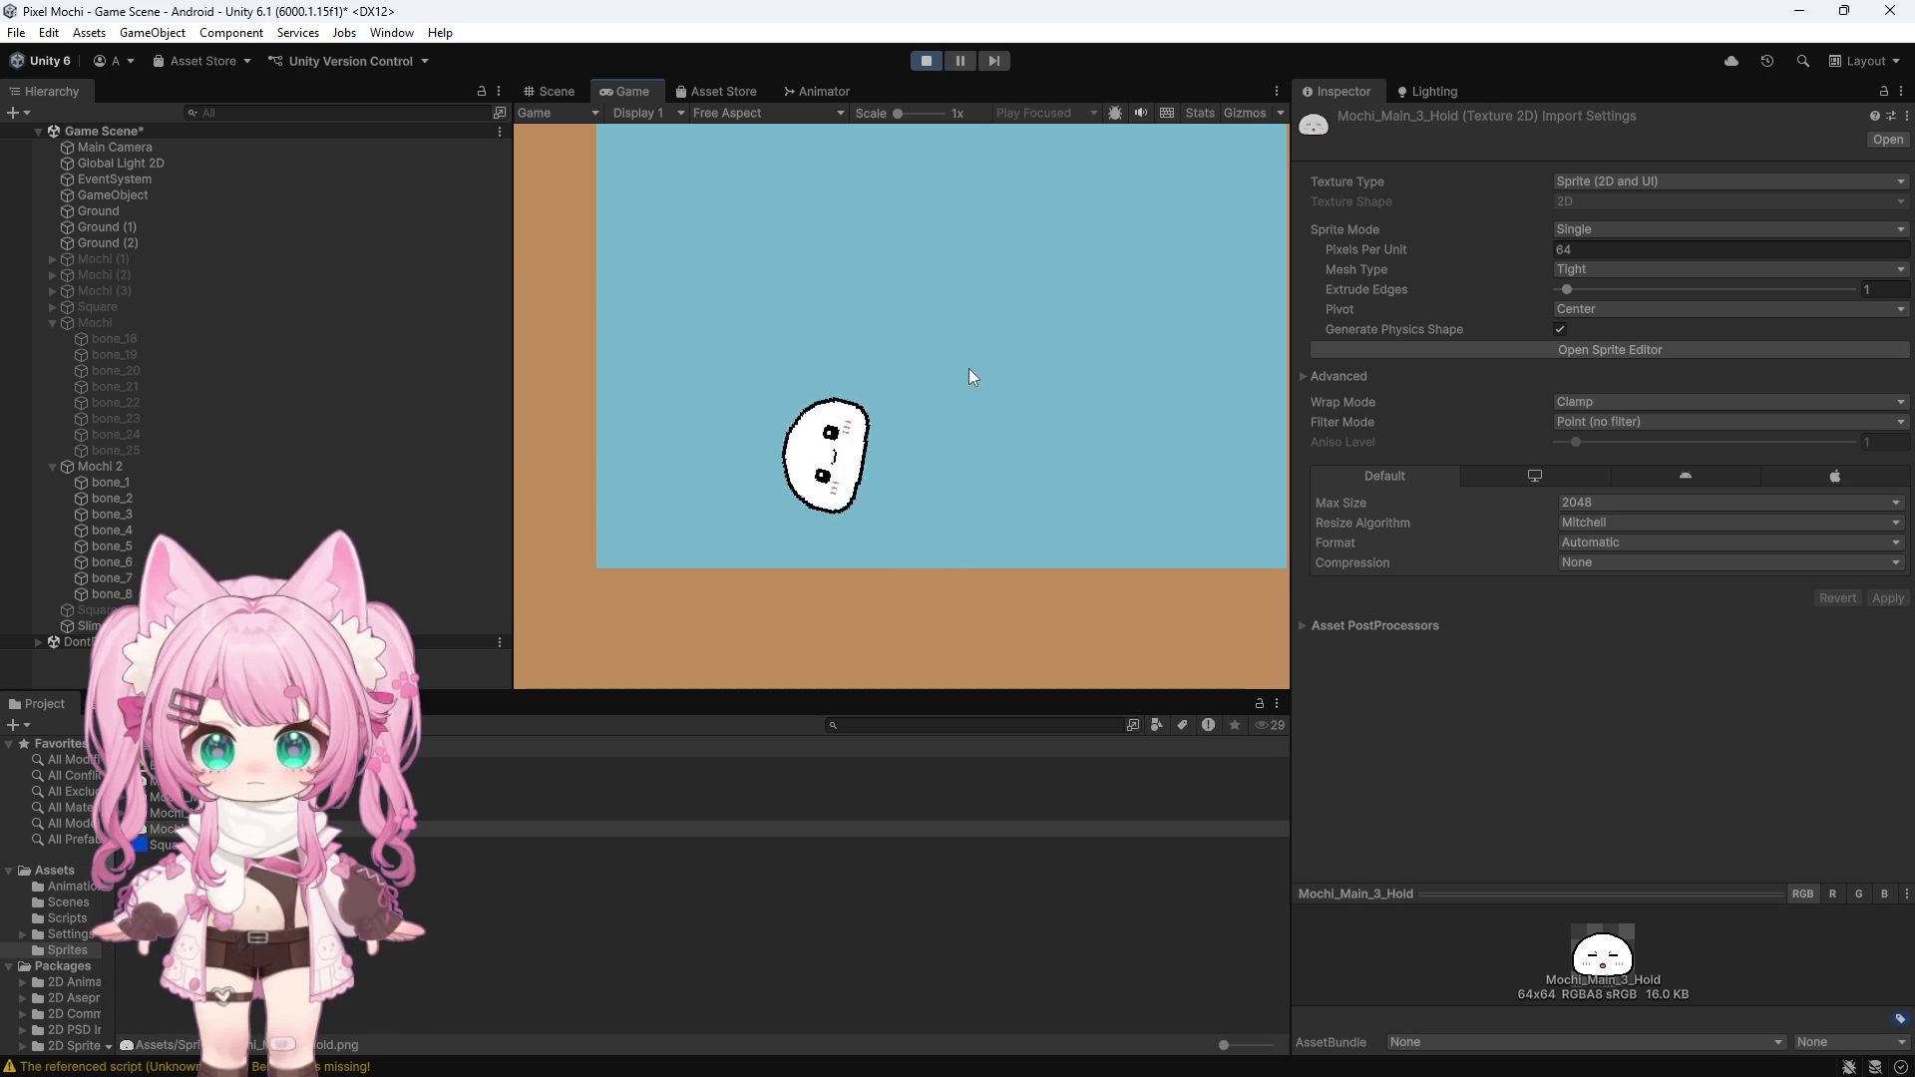
left_click(942, 57)
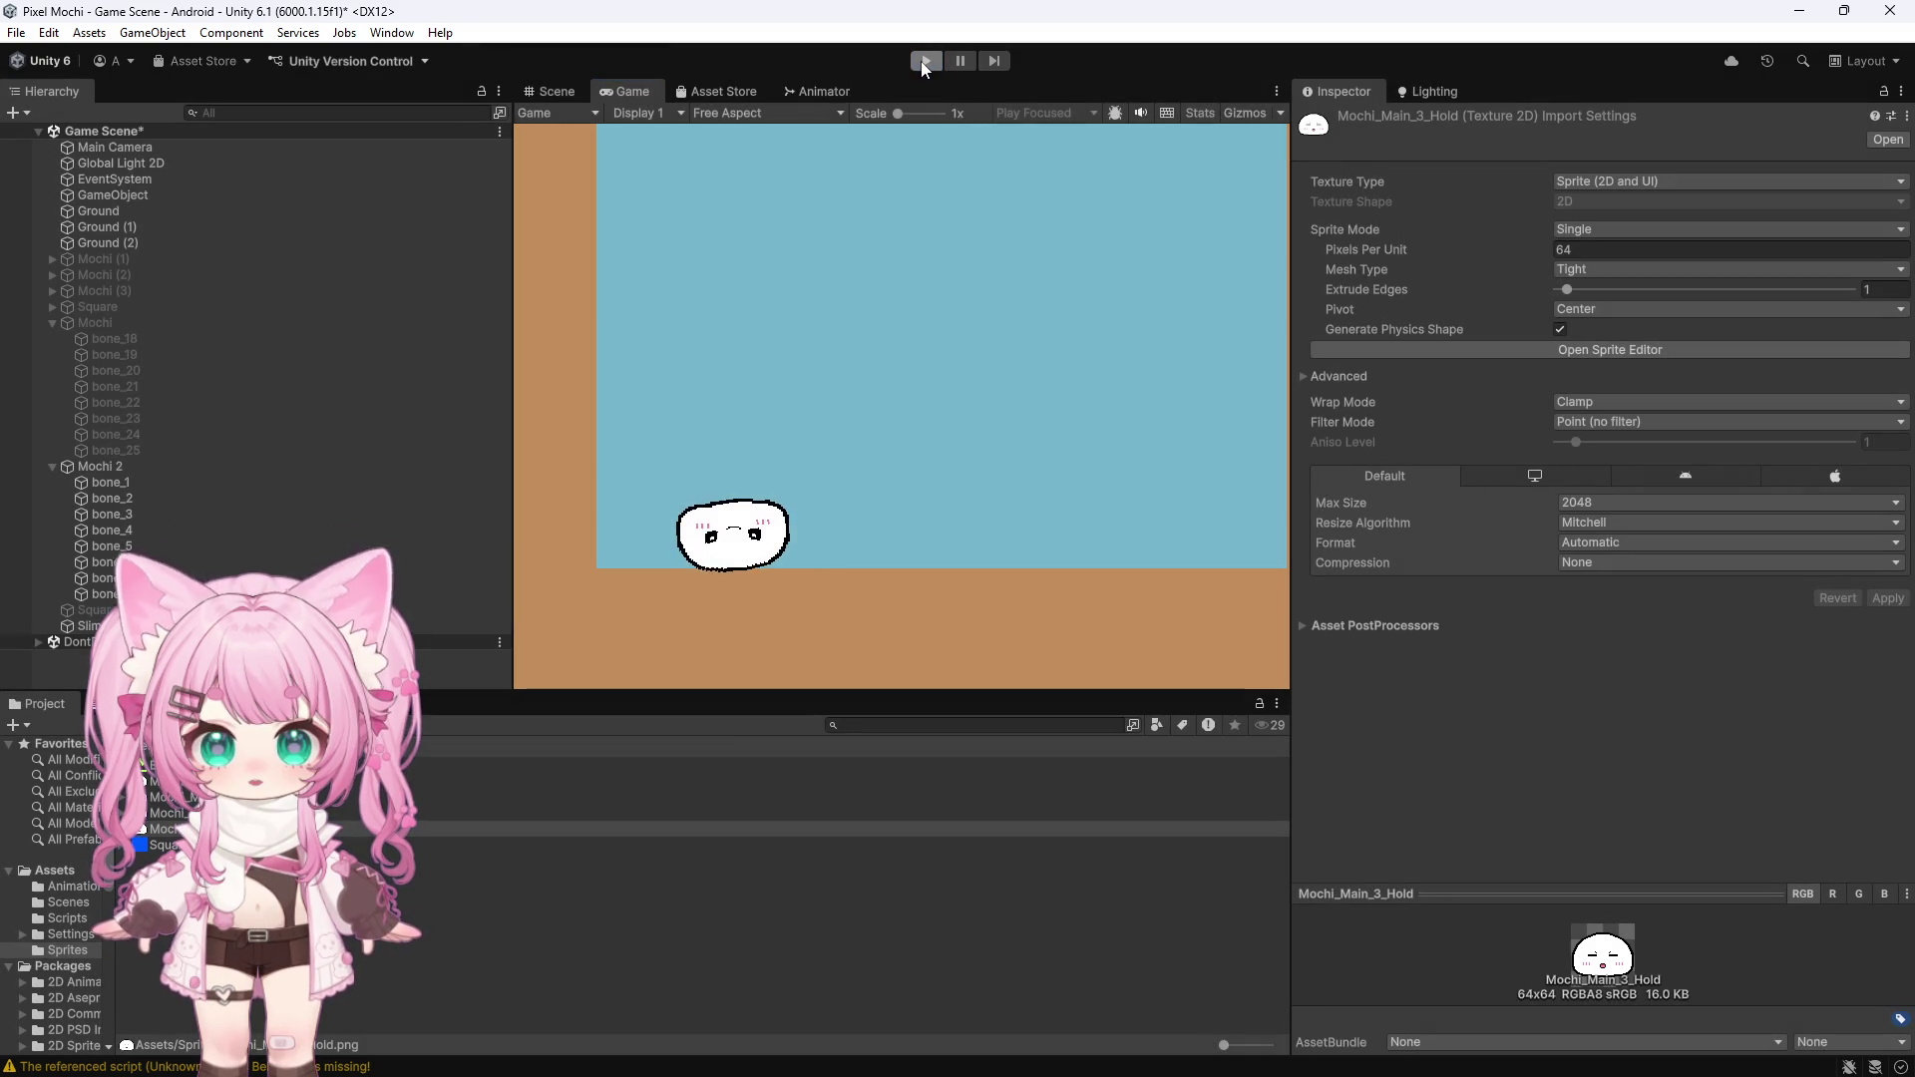
left_click(160, 469)
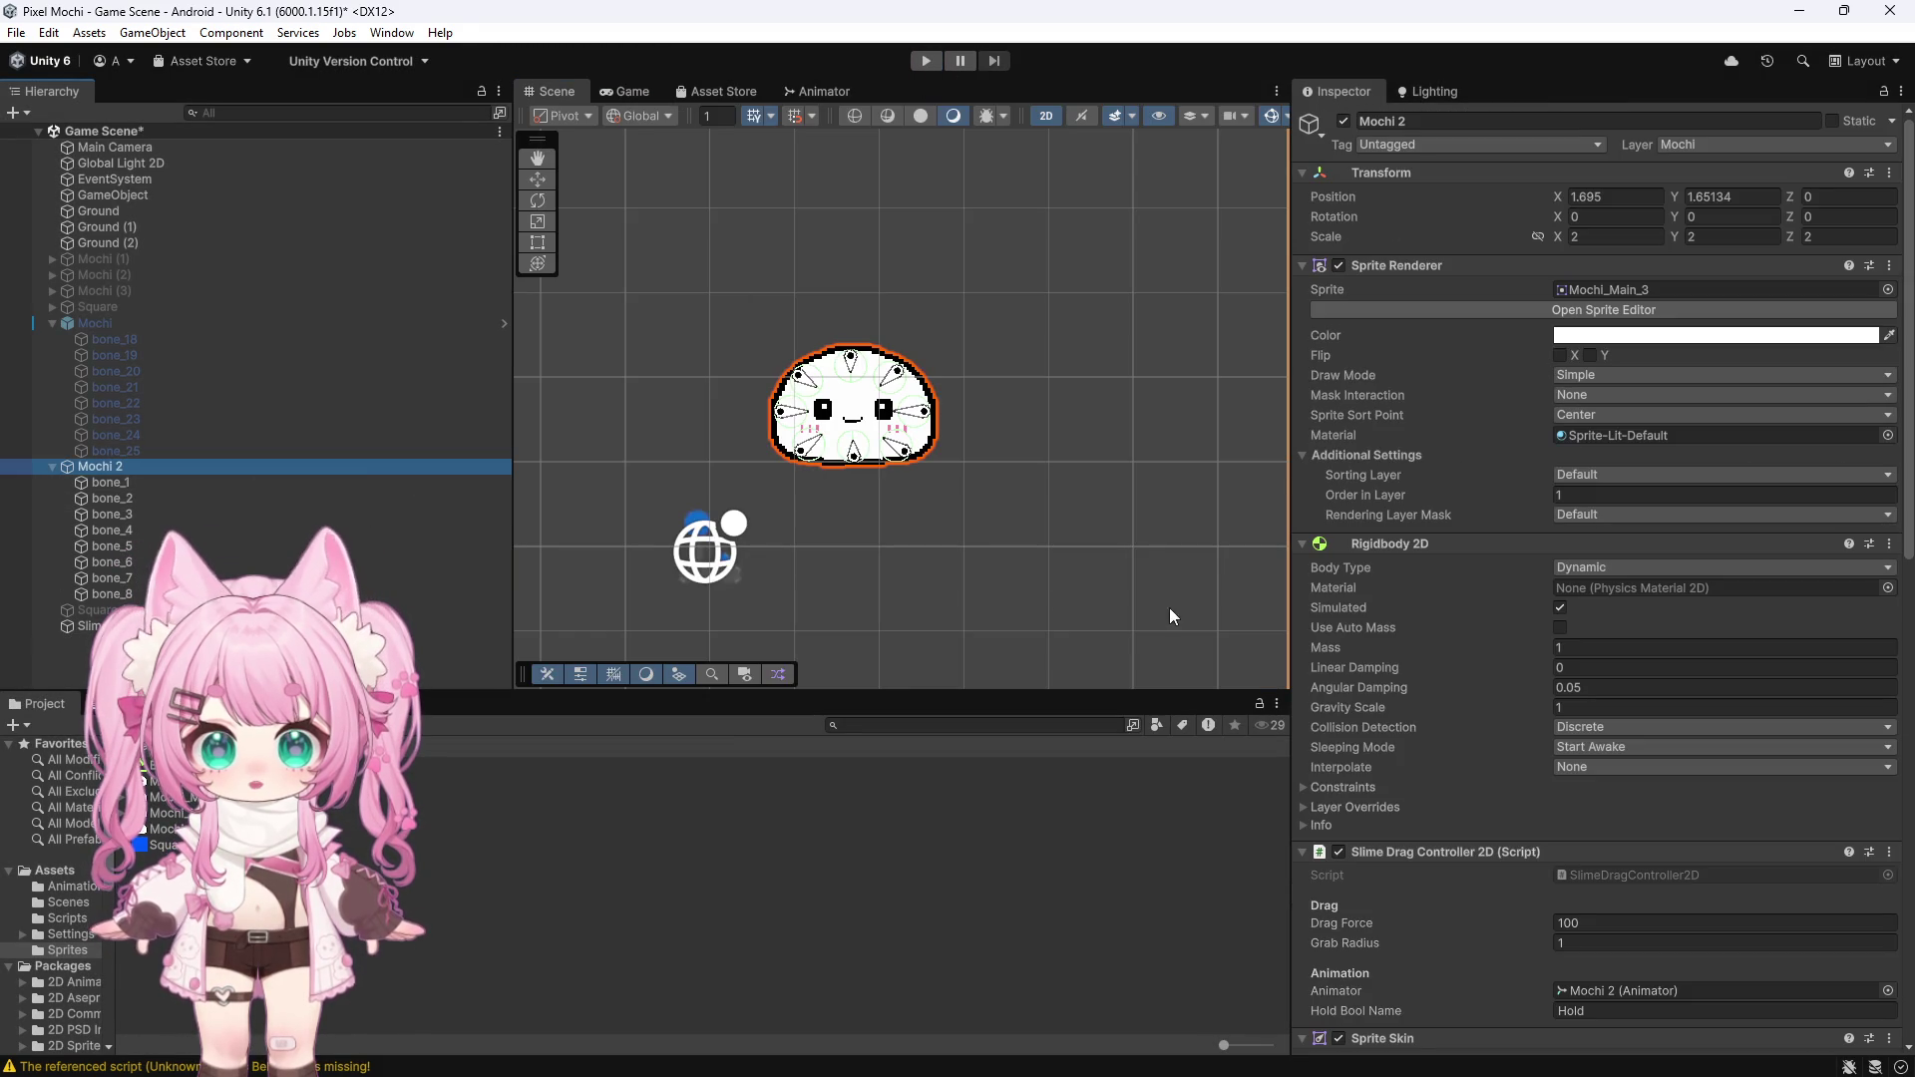
Record a Sprite Renderer Sprite track with start and end keyframes in the Mochi Idle clip
scroll(1416, 616, "down", 1)
scroll(1415, 616, "down", 2)
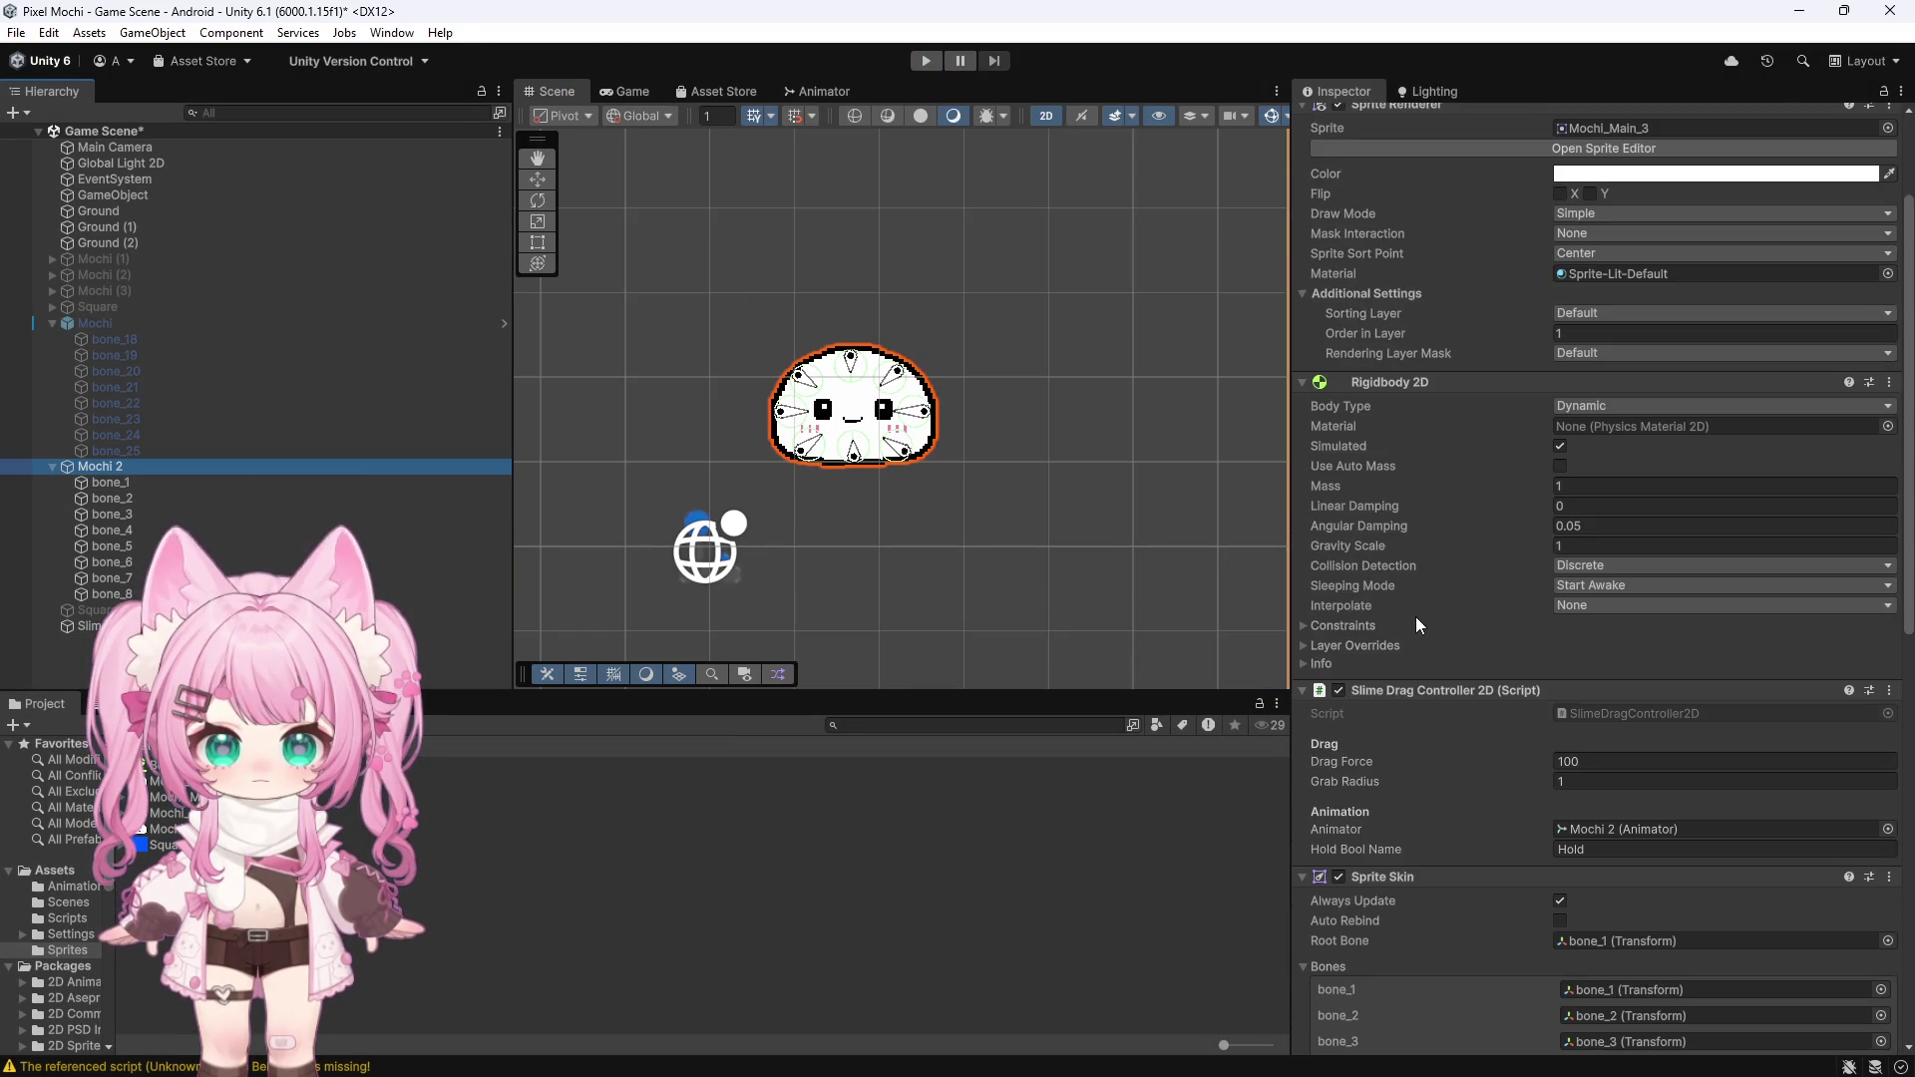
scroll(1415, 616, "down", 2)
key("ctrl+6")
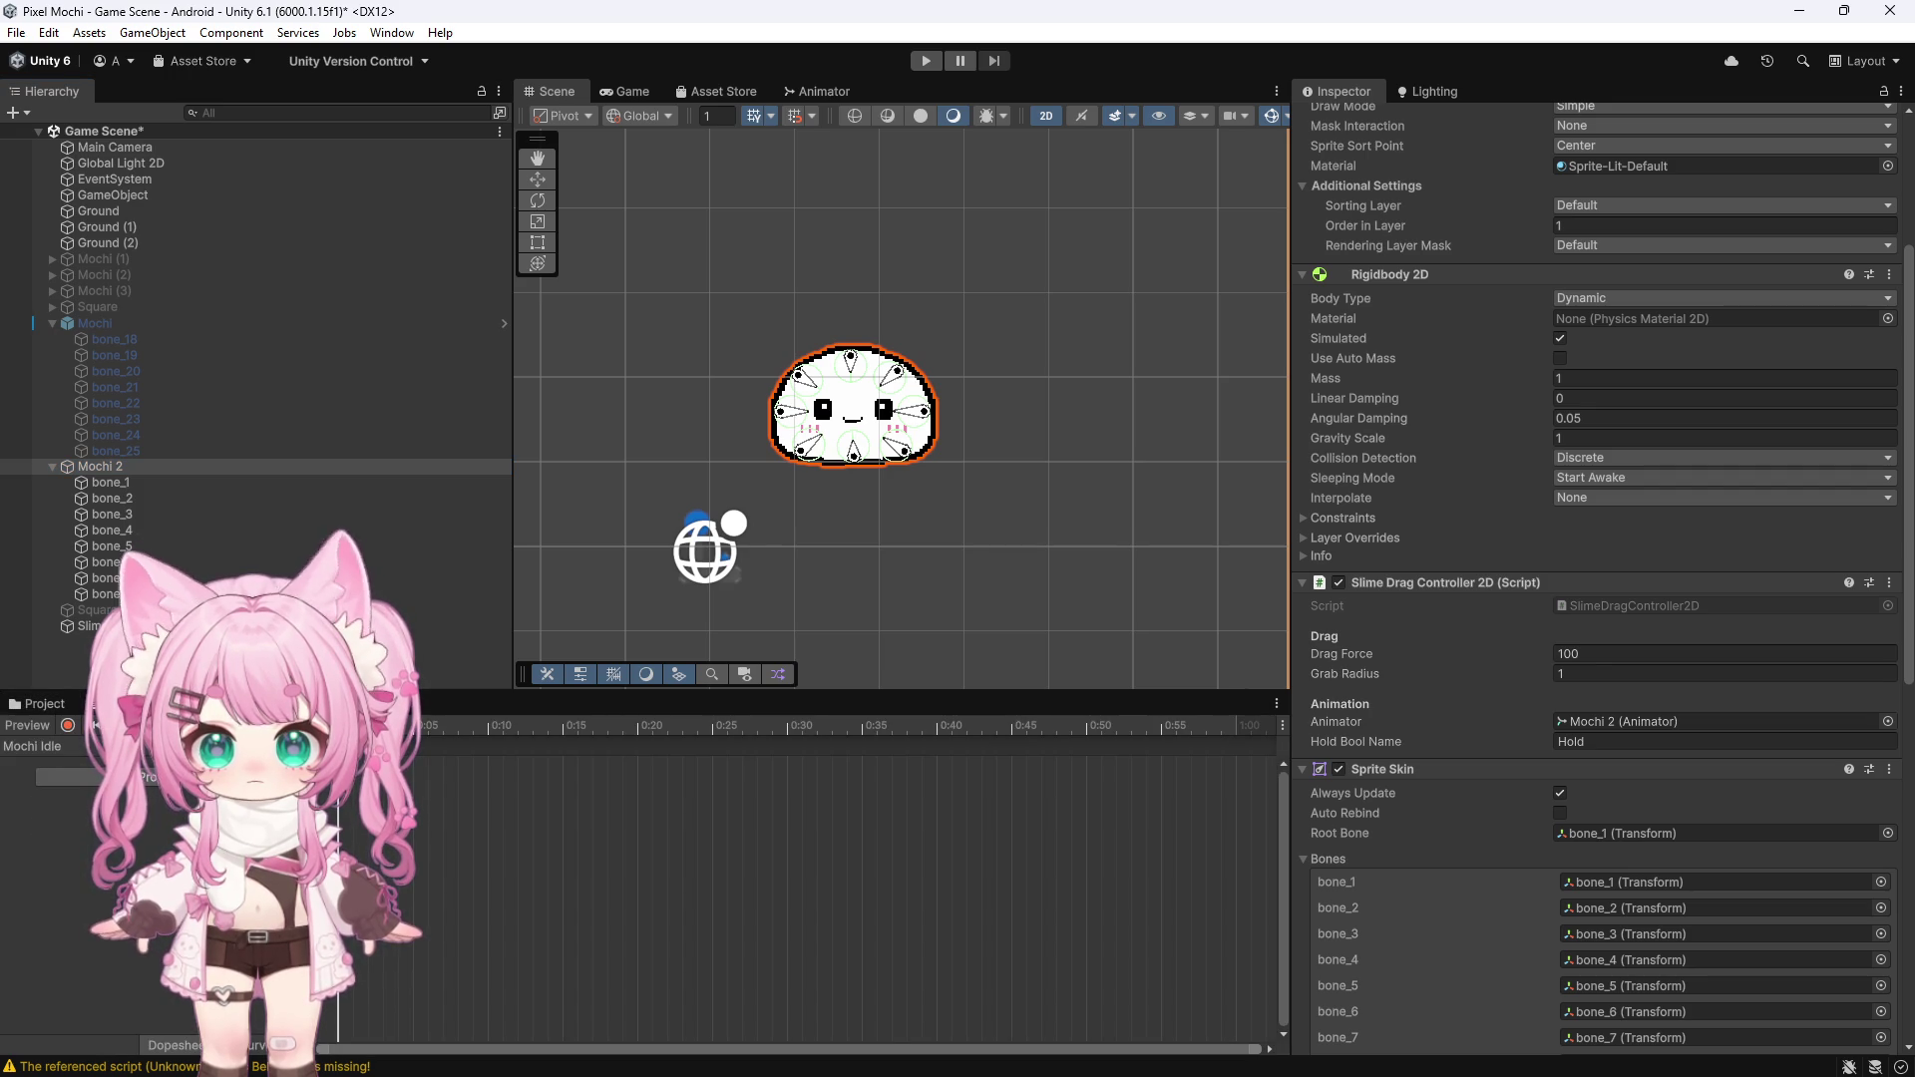
left_click(45, 746)
left_click(65, 789)
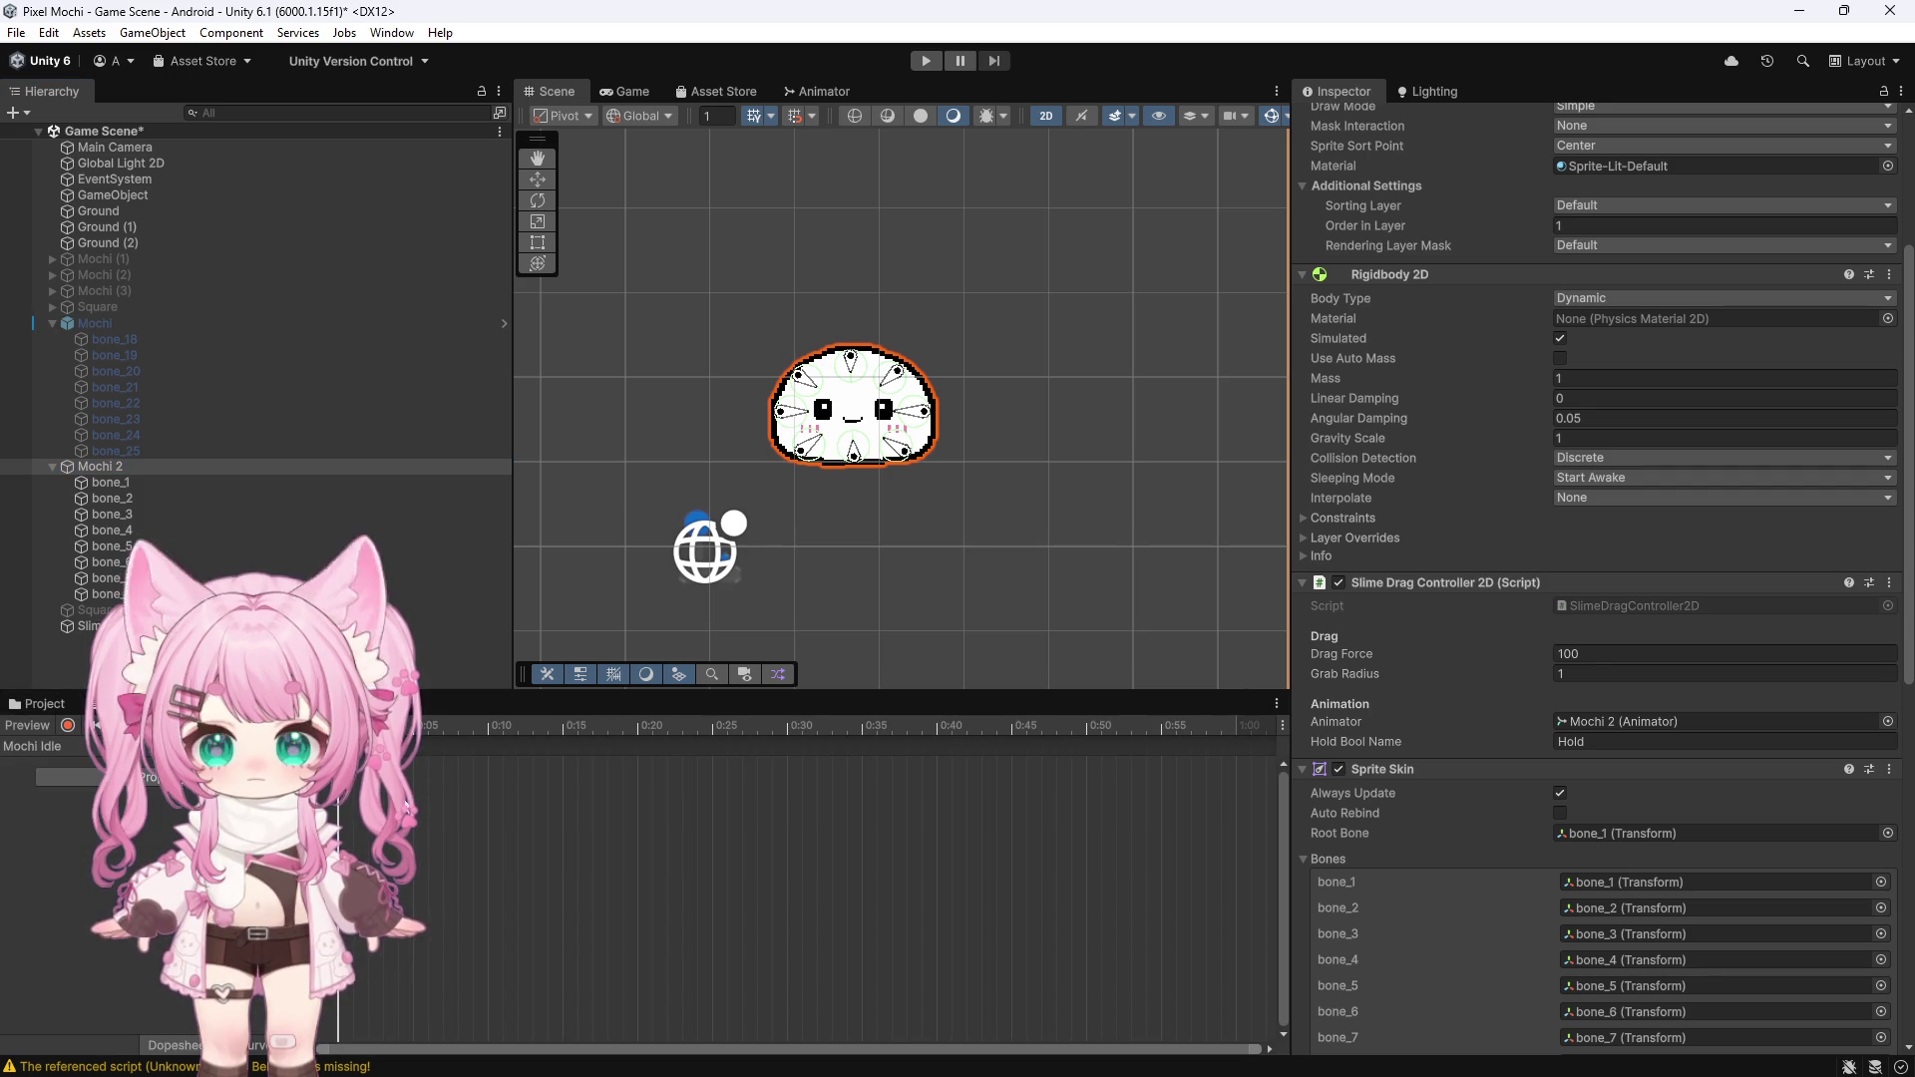
left_click(67, 726)
left_click(70, 776)
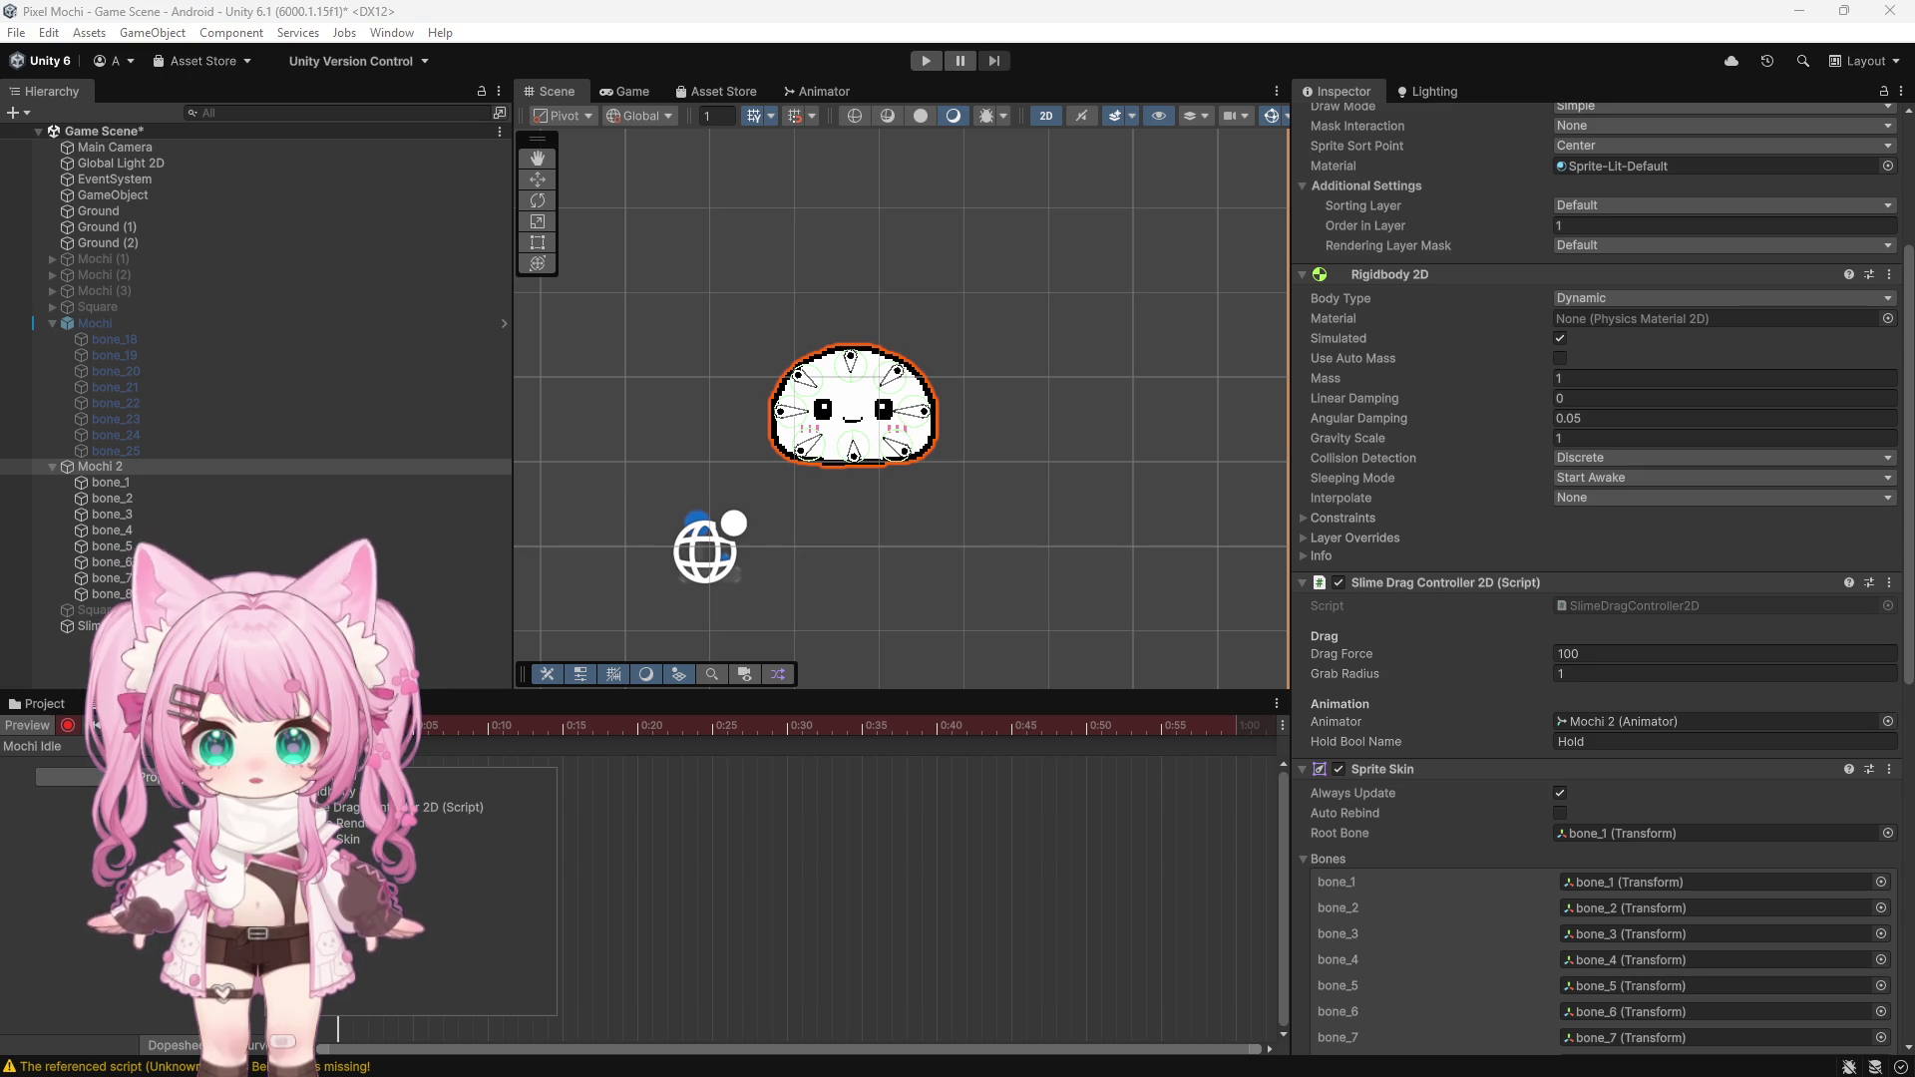
left_click(350, 824)
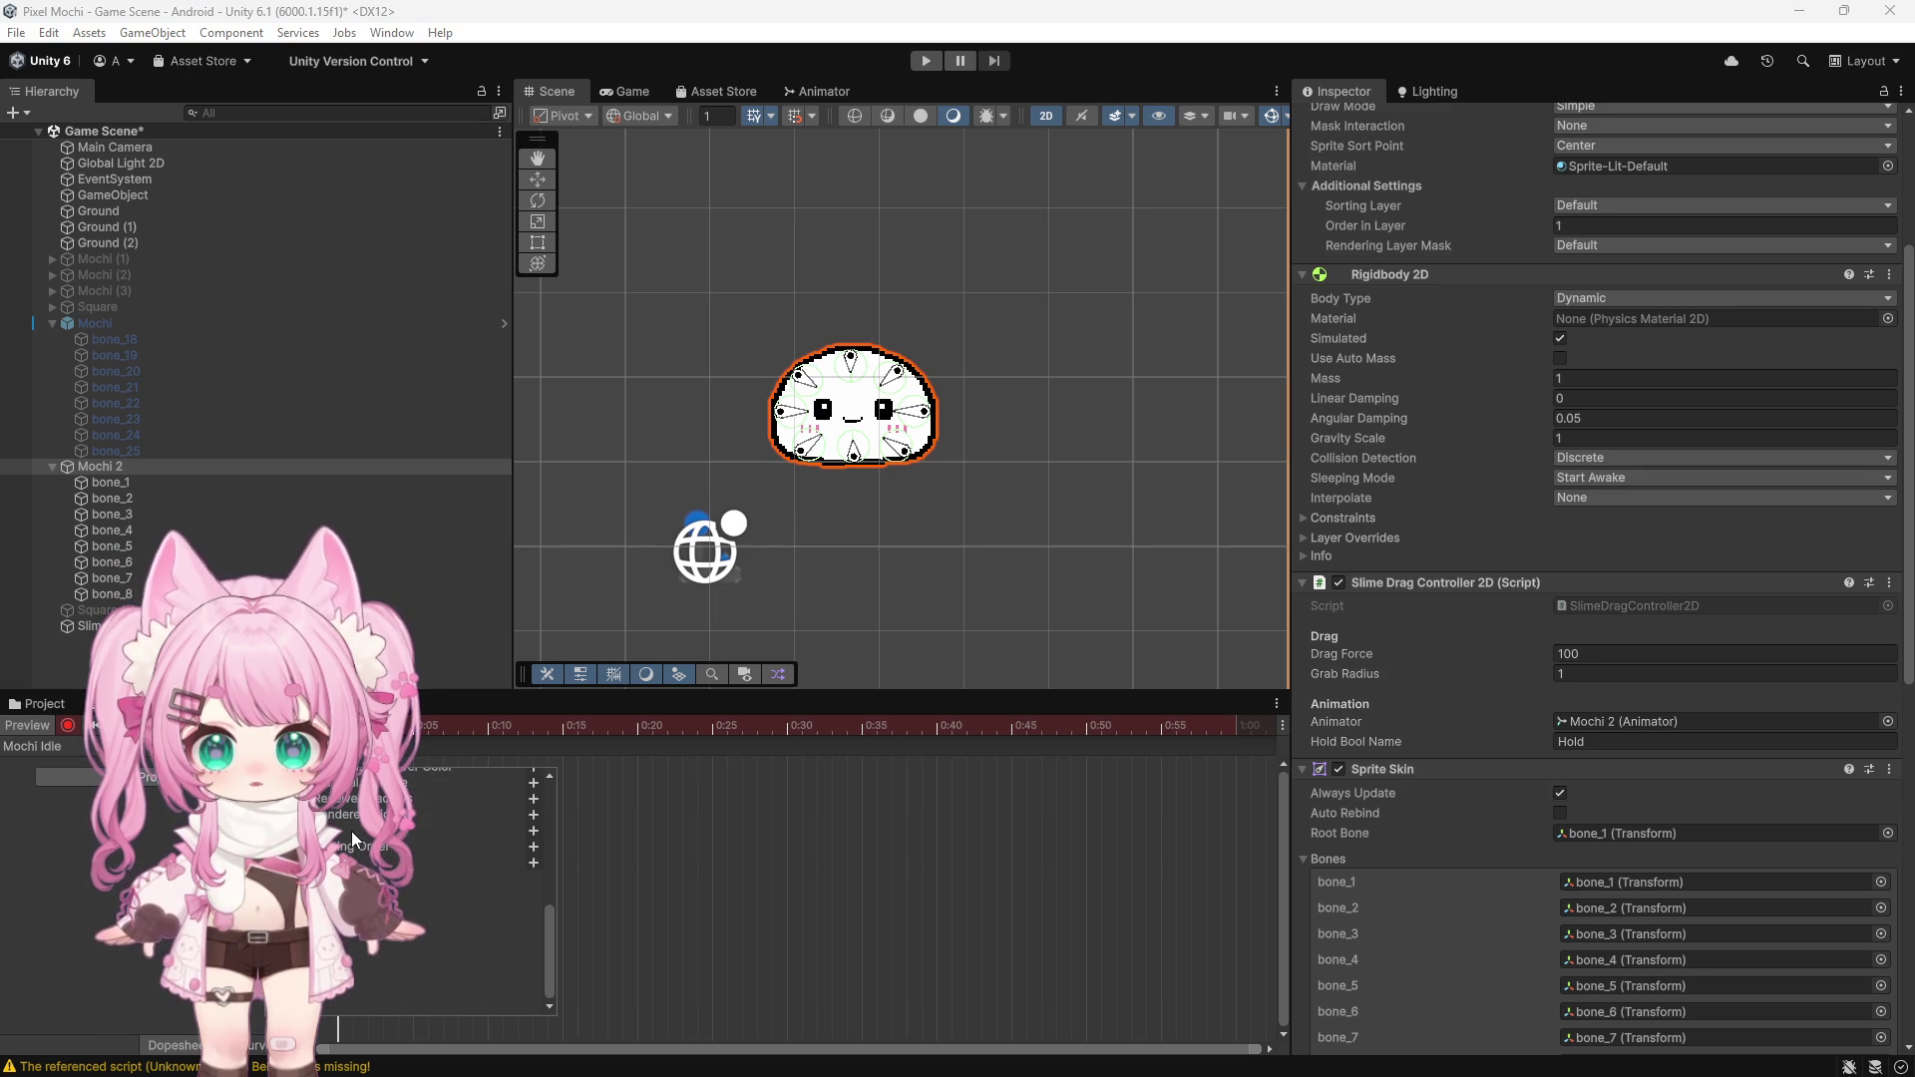
left_click(534, 863)
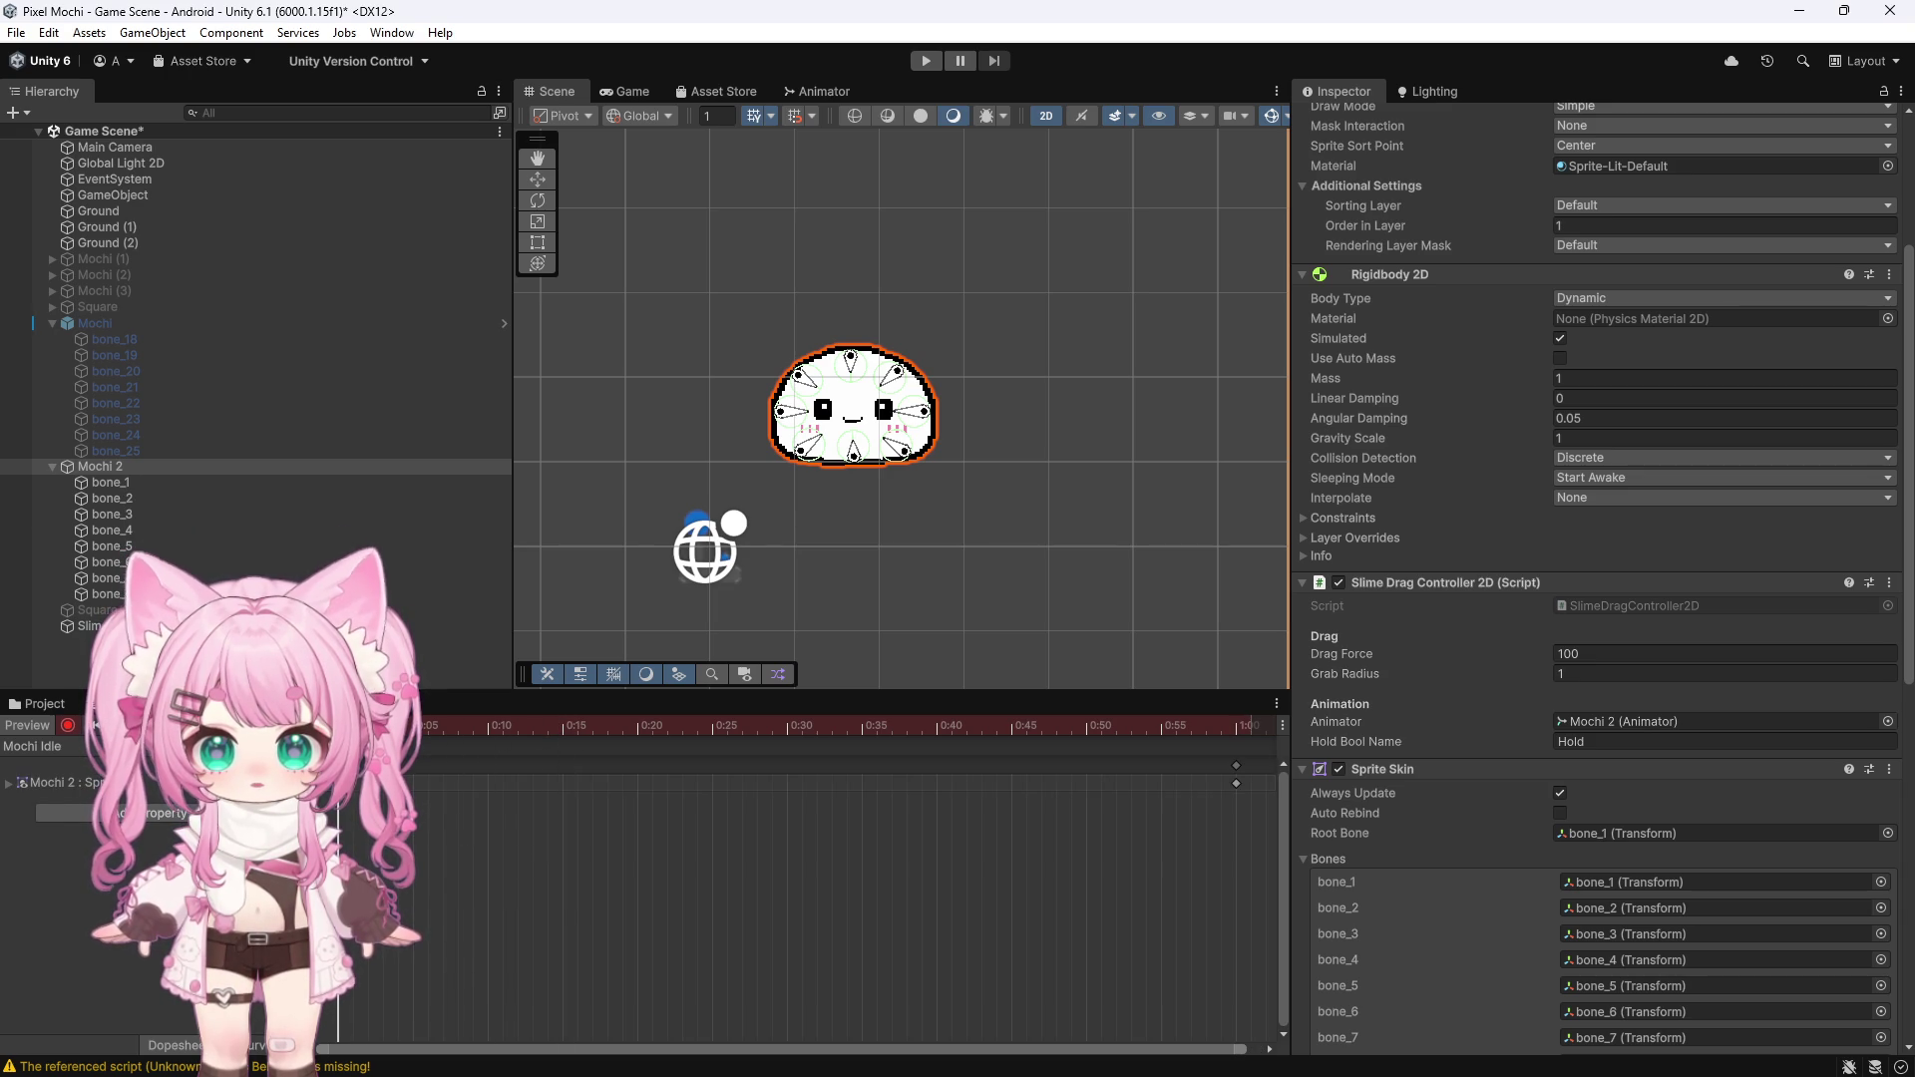
scroll(1616, 463, "up", 5)
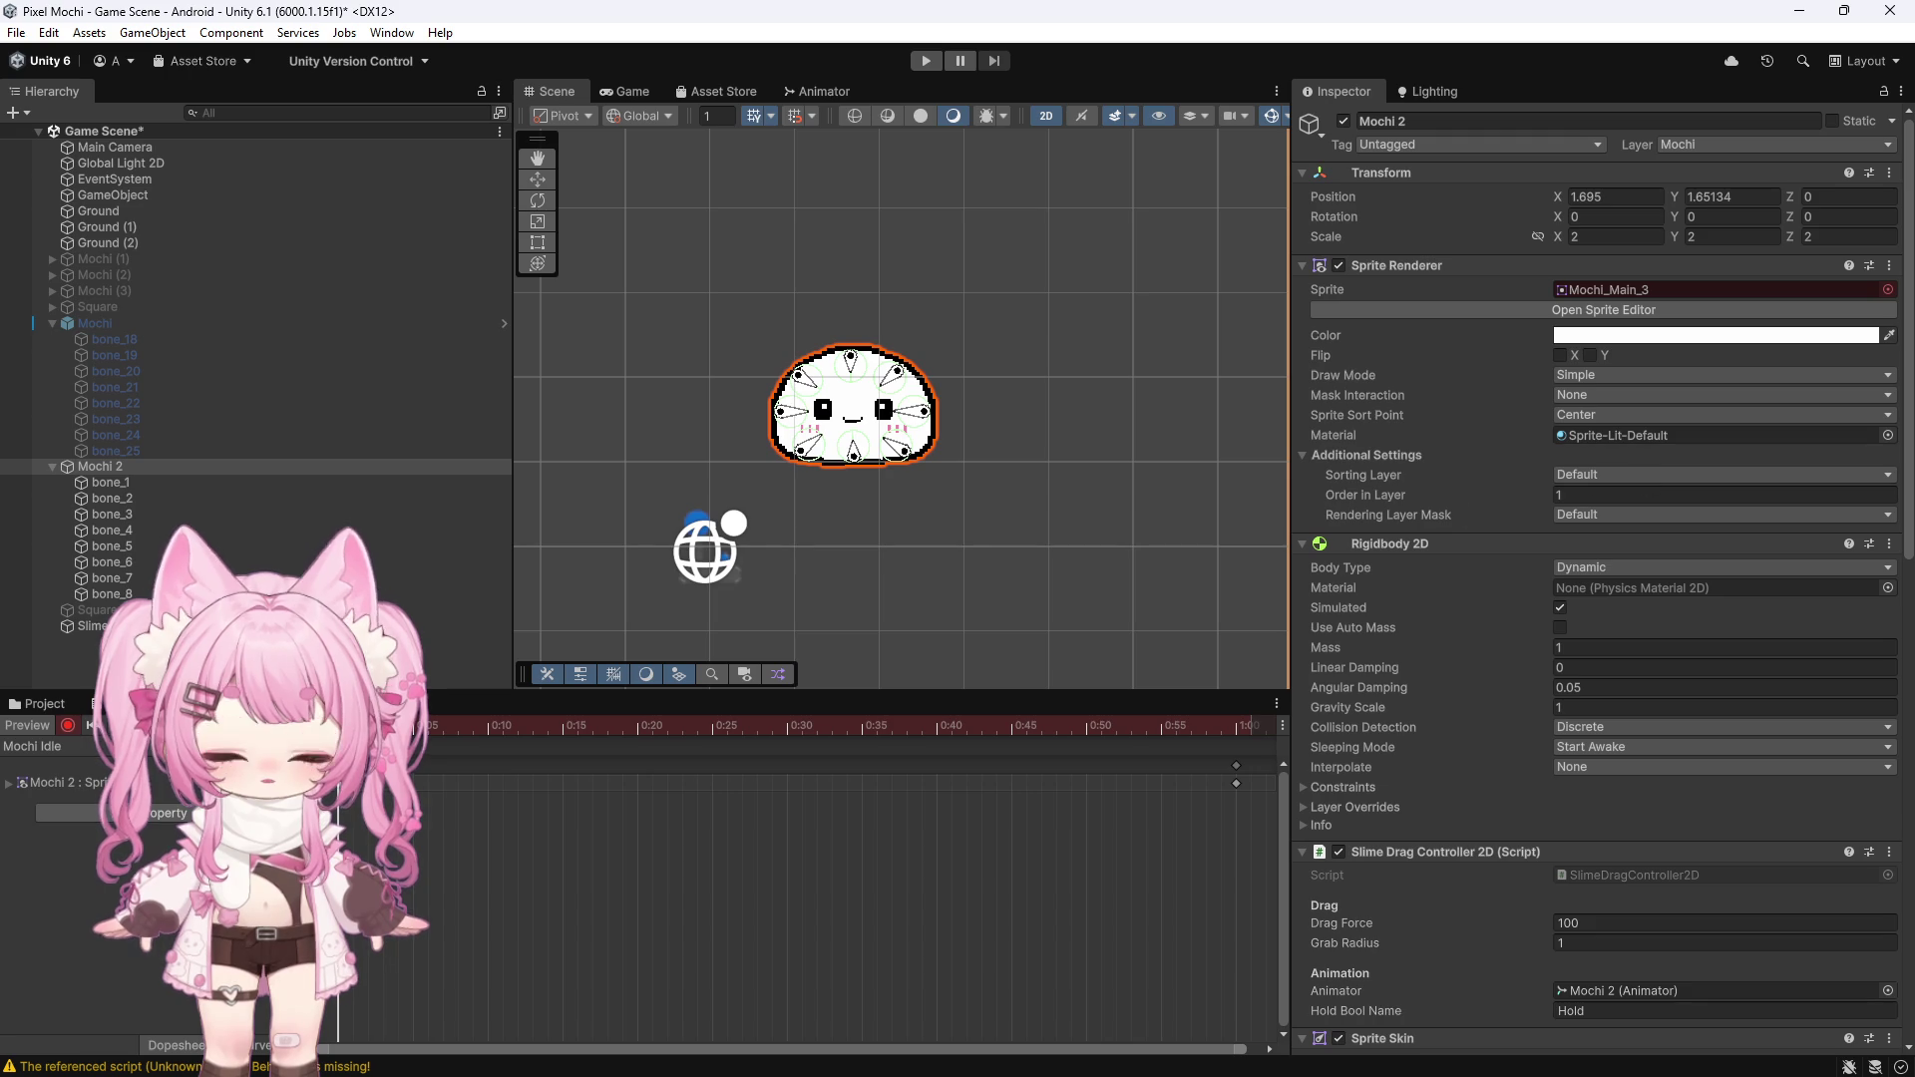
Key Mochi 2's sprite to Mochi_Main_3_Hold in the Mochi Hold clip, then start a play test
left_click(68, 725)
left_click(40, 746)
left_click(68, 767)
left_click(67, 726)
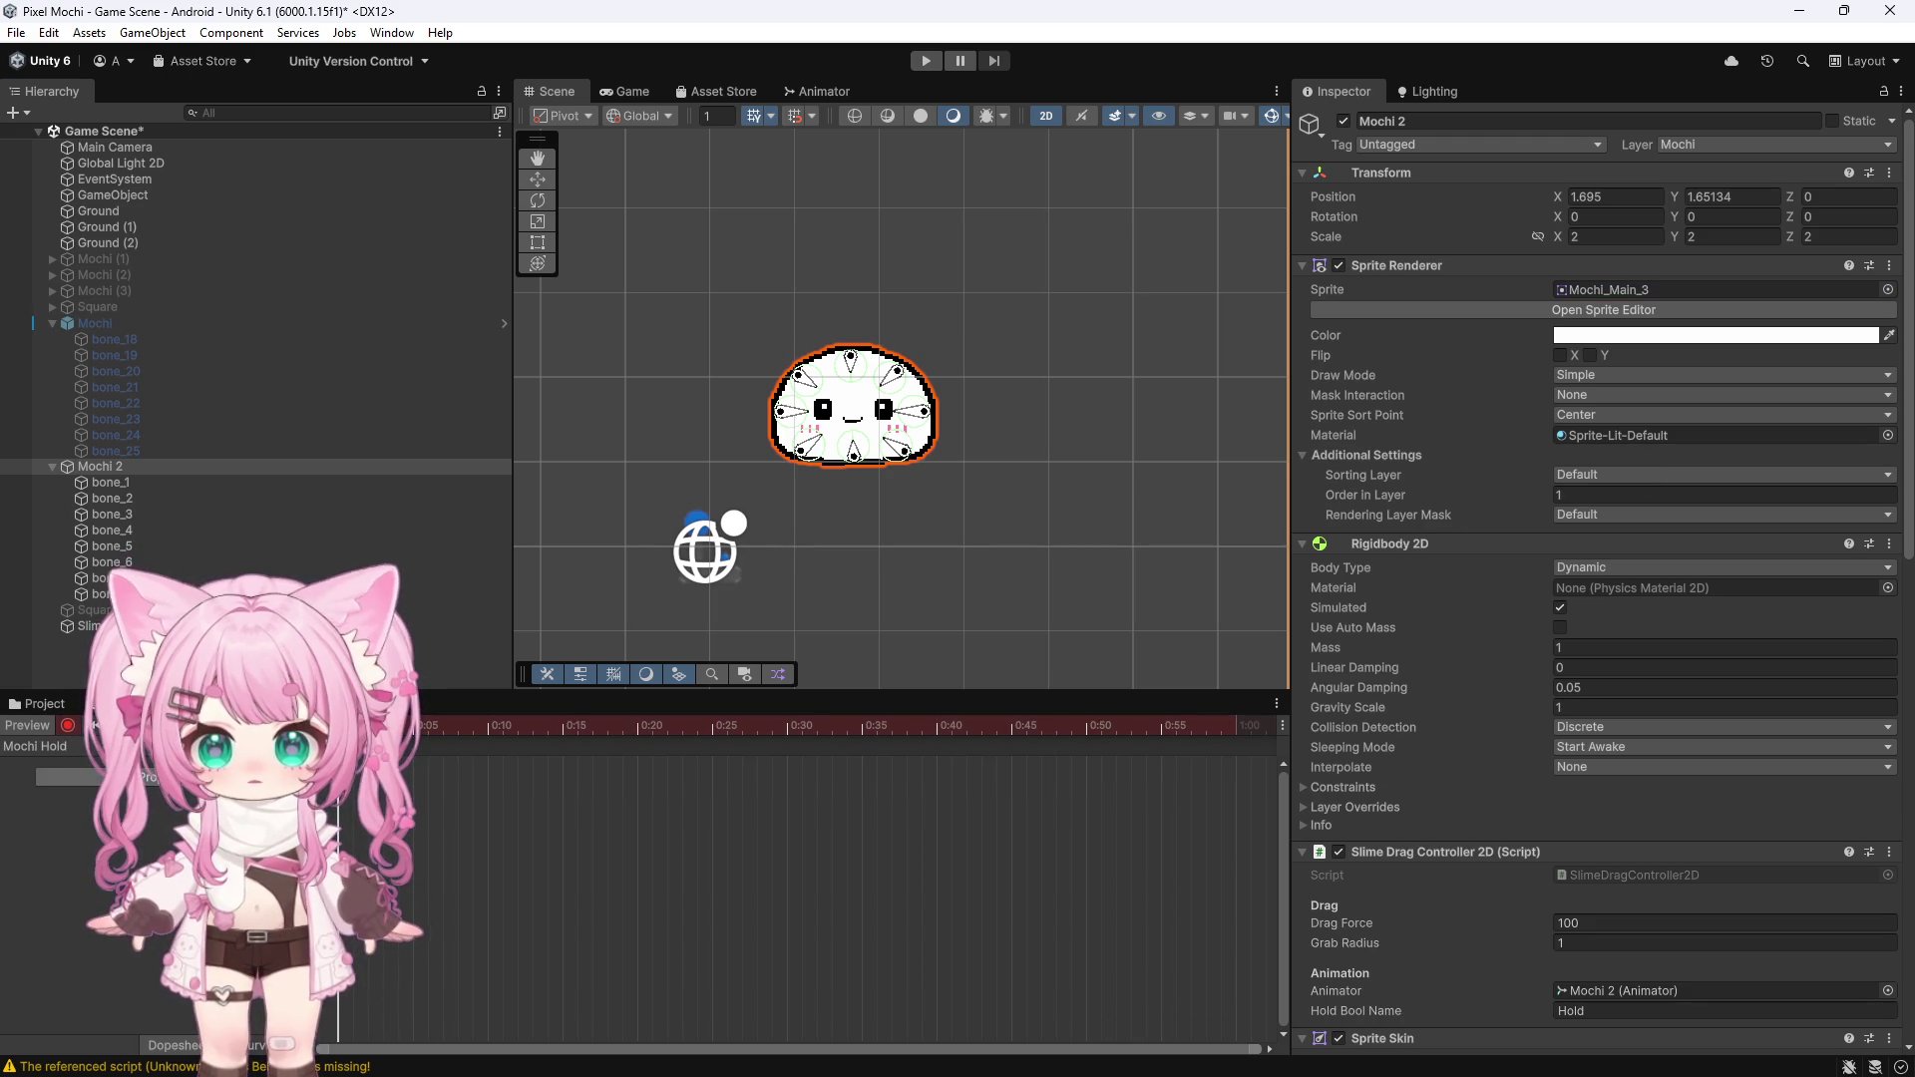
left_click(90, 777)
left_click(329, 823)
left_click(533, 863)
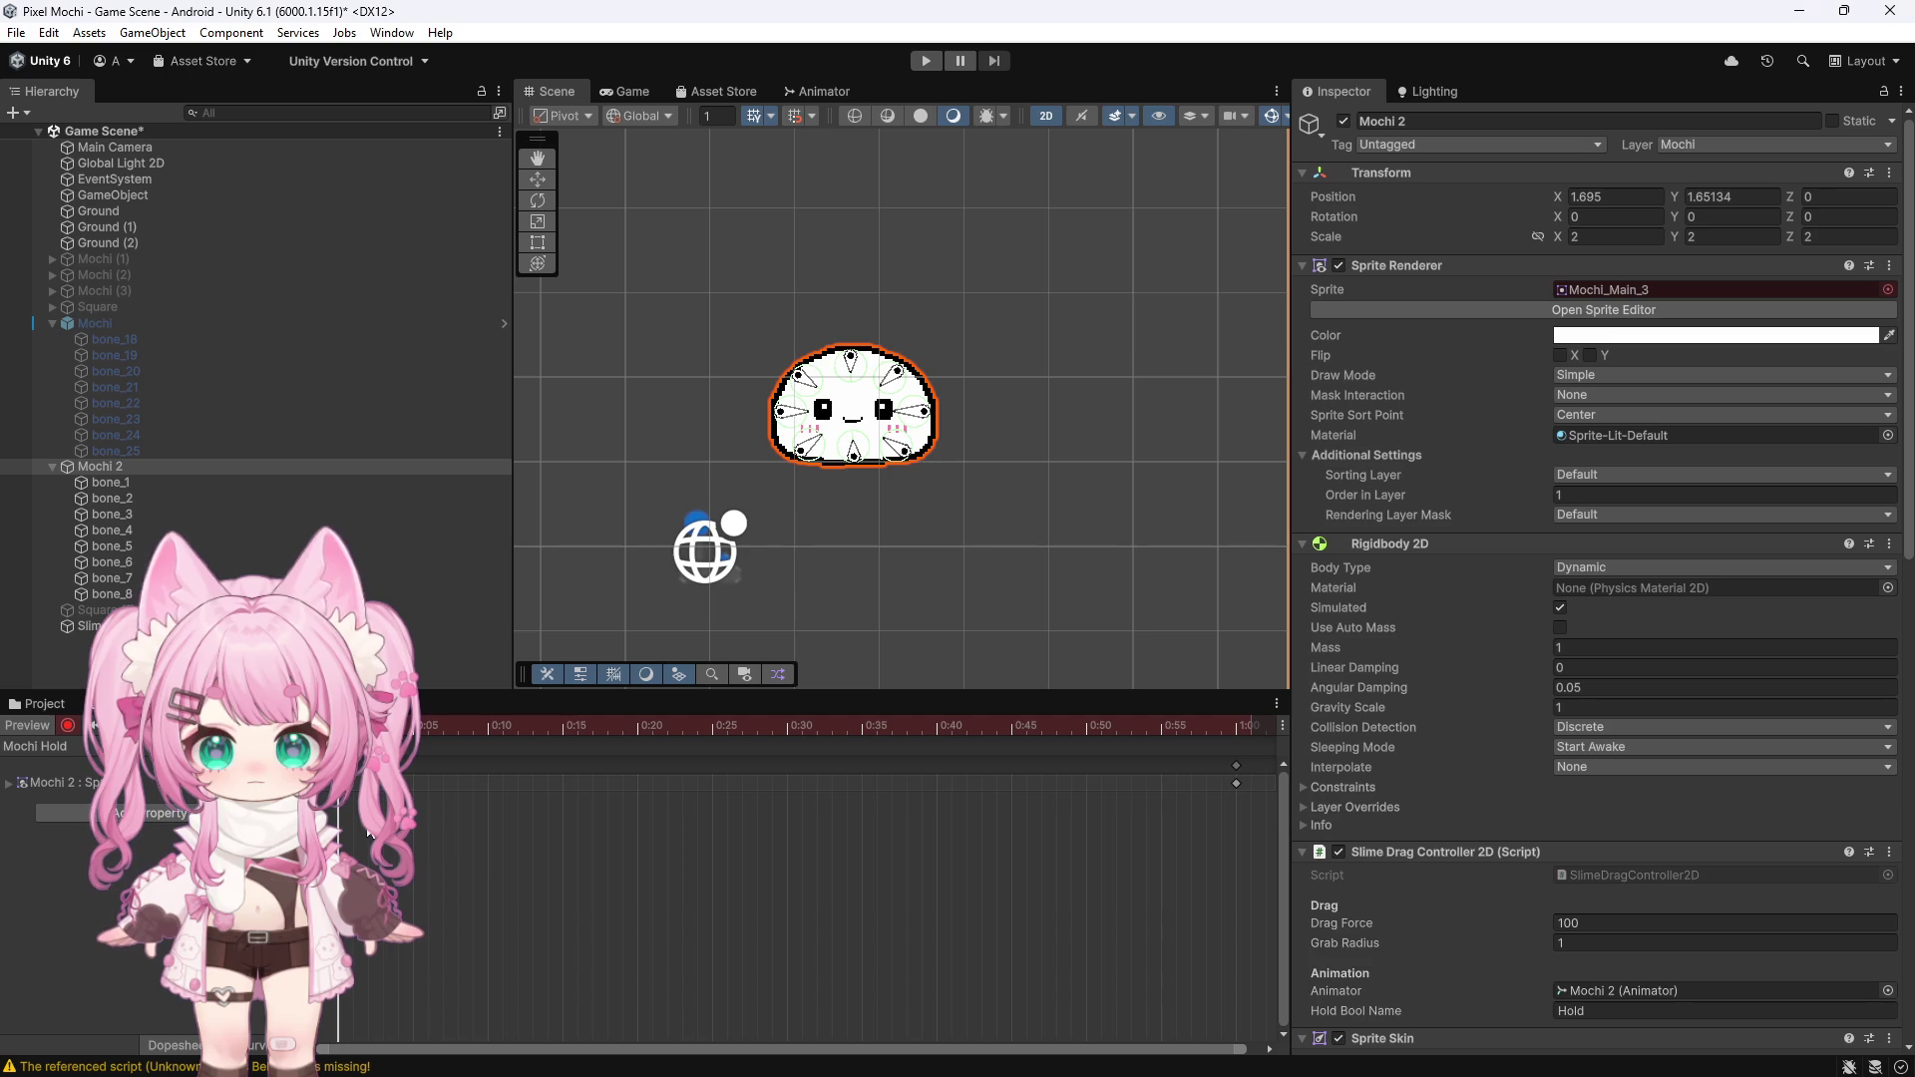
left_click(1889, 290)
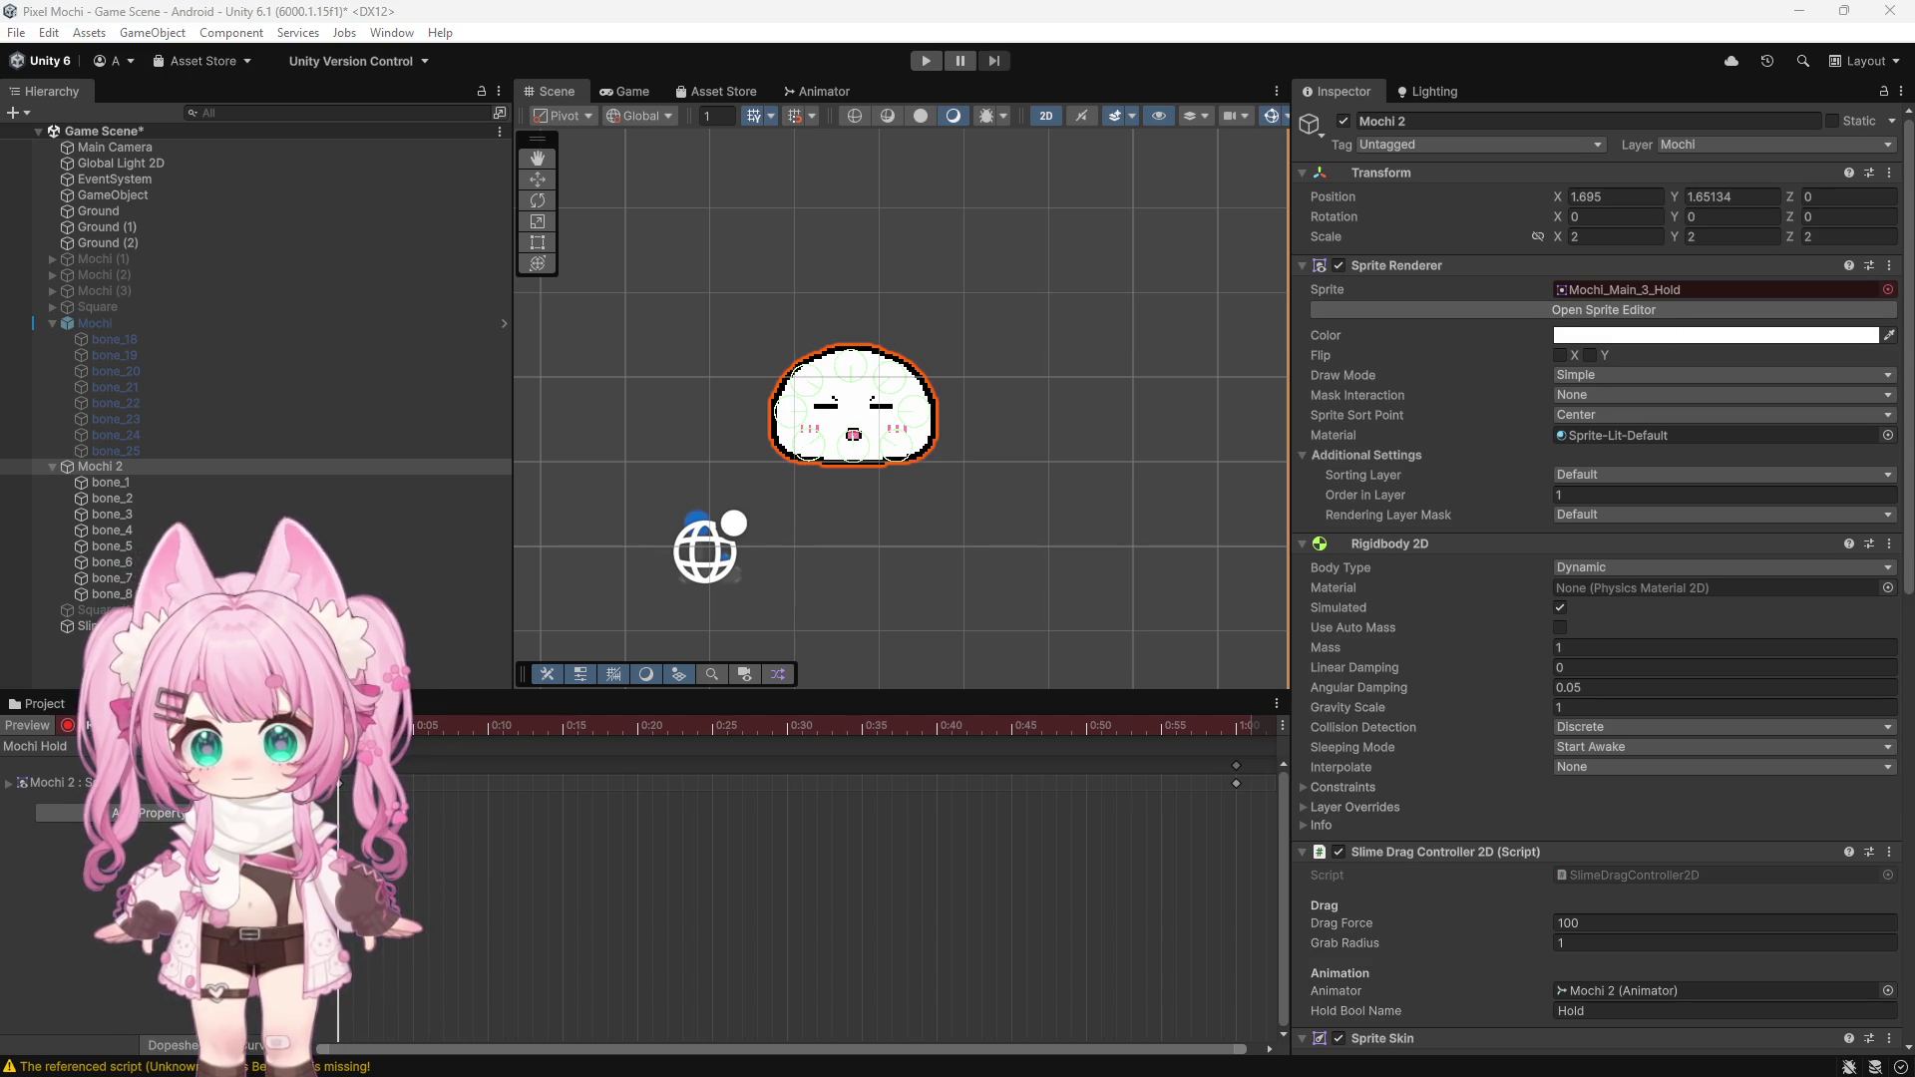
left_click(67, 724)
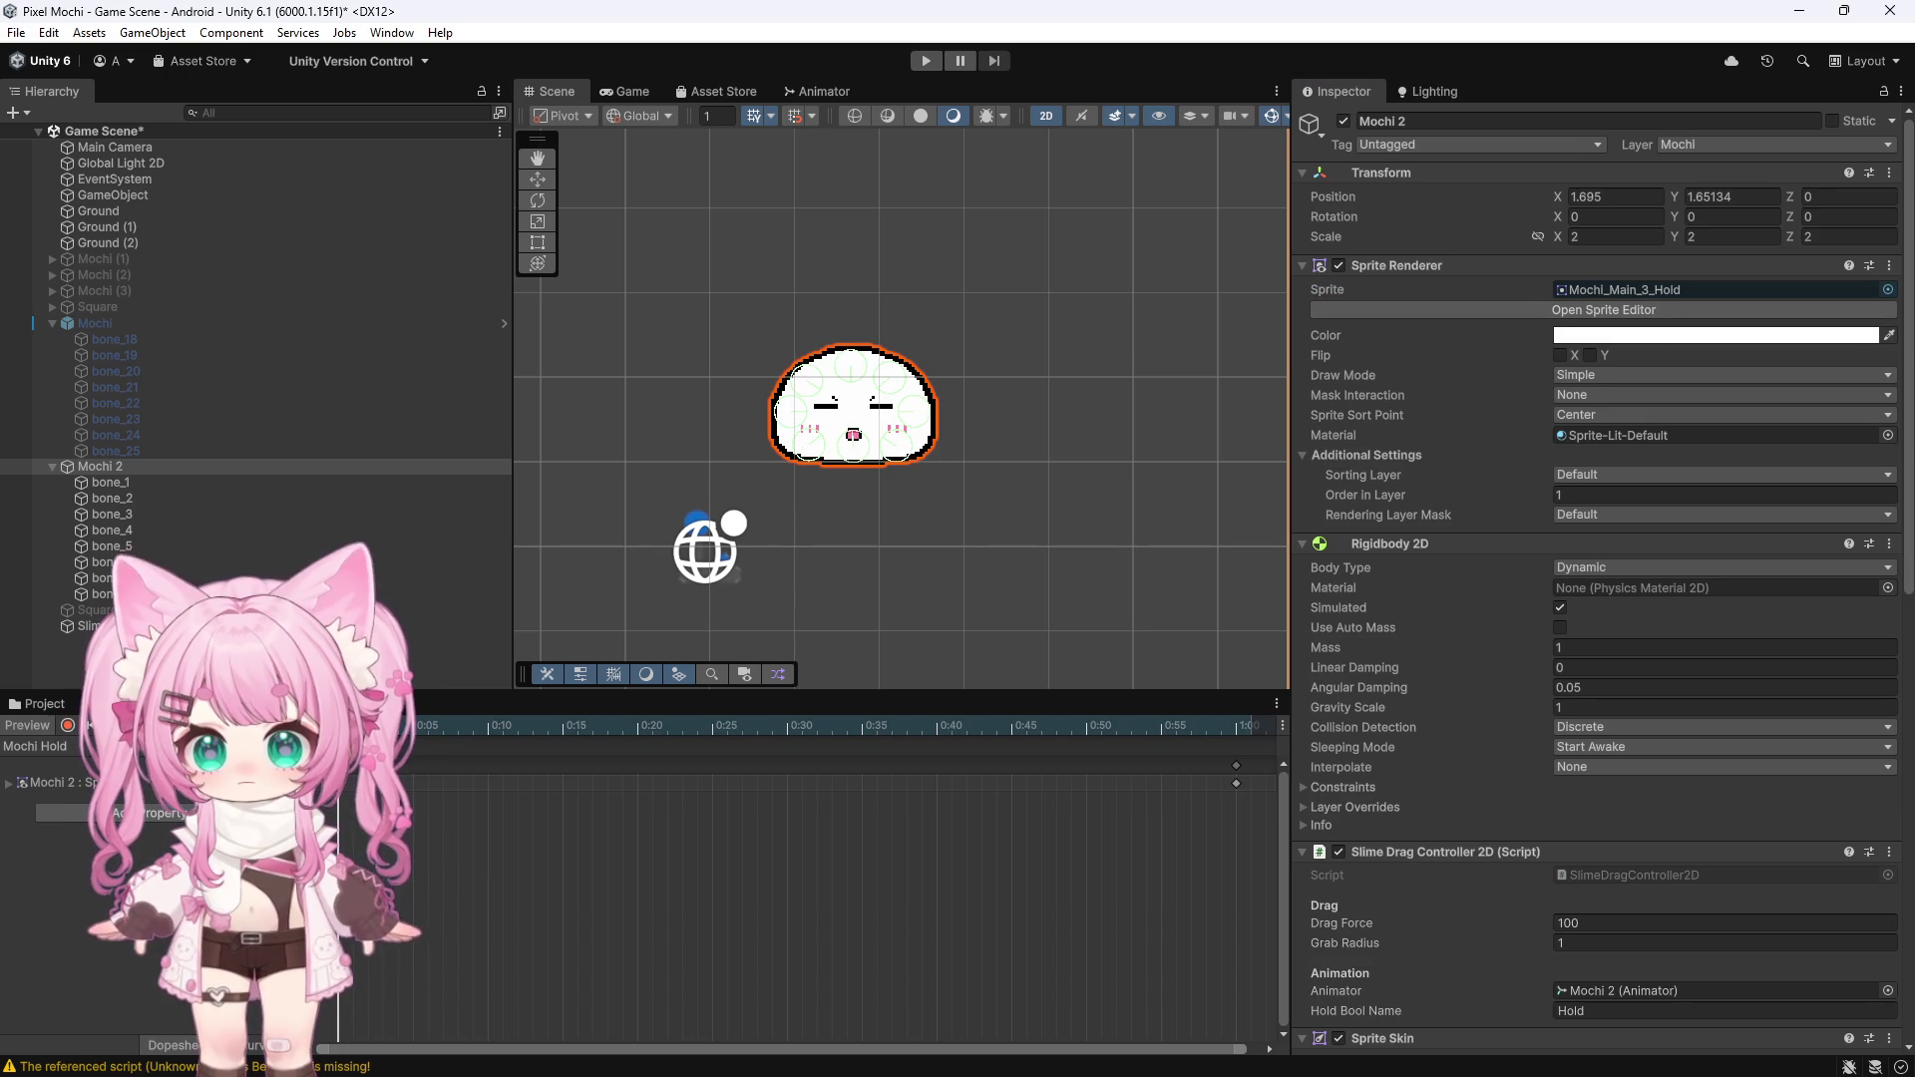
left_click(926, 61)
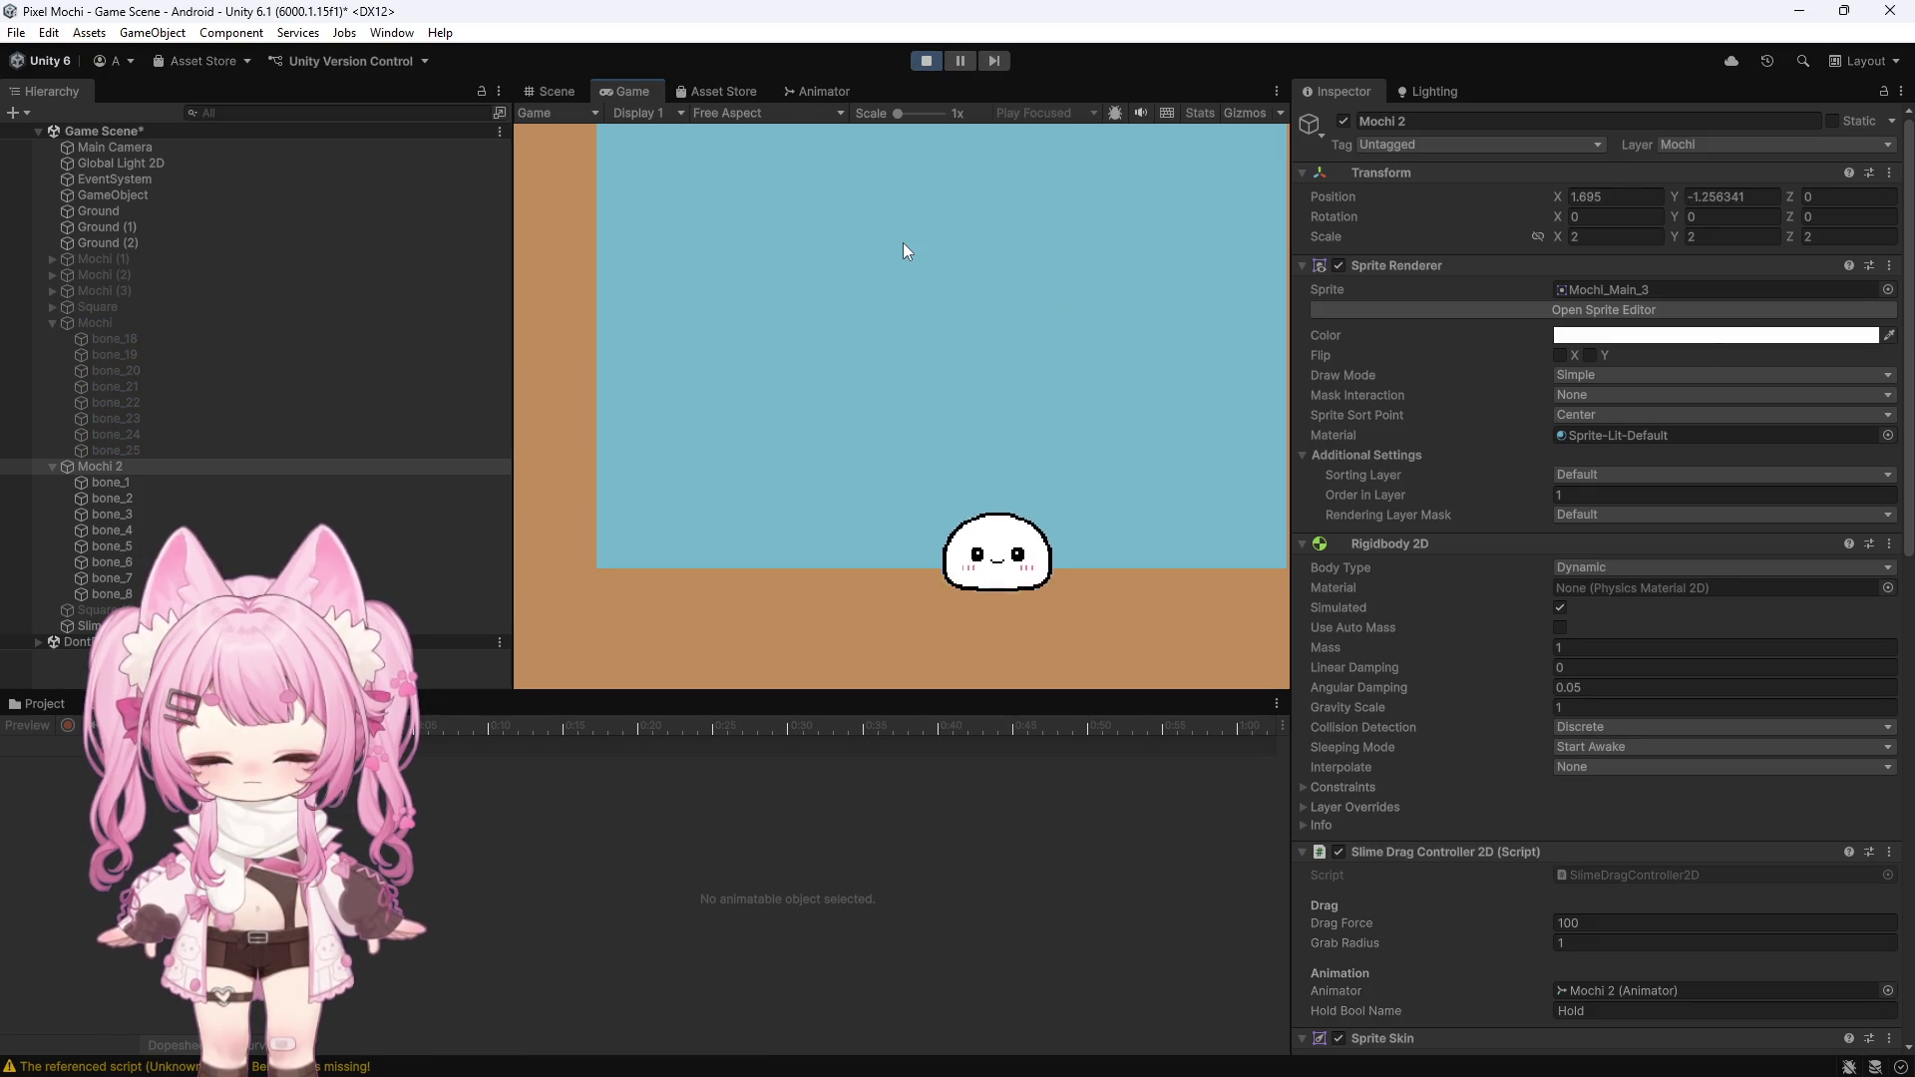
Stop the test, bring the Project files back into the bottom panel, and play again
left_click(925, 61)
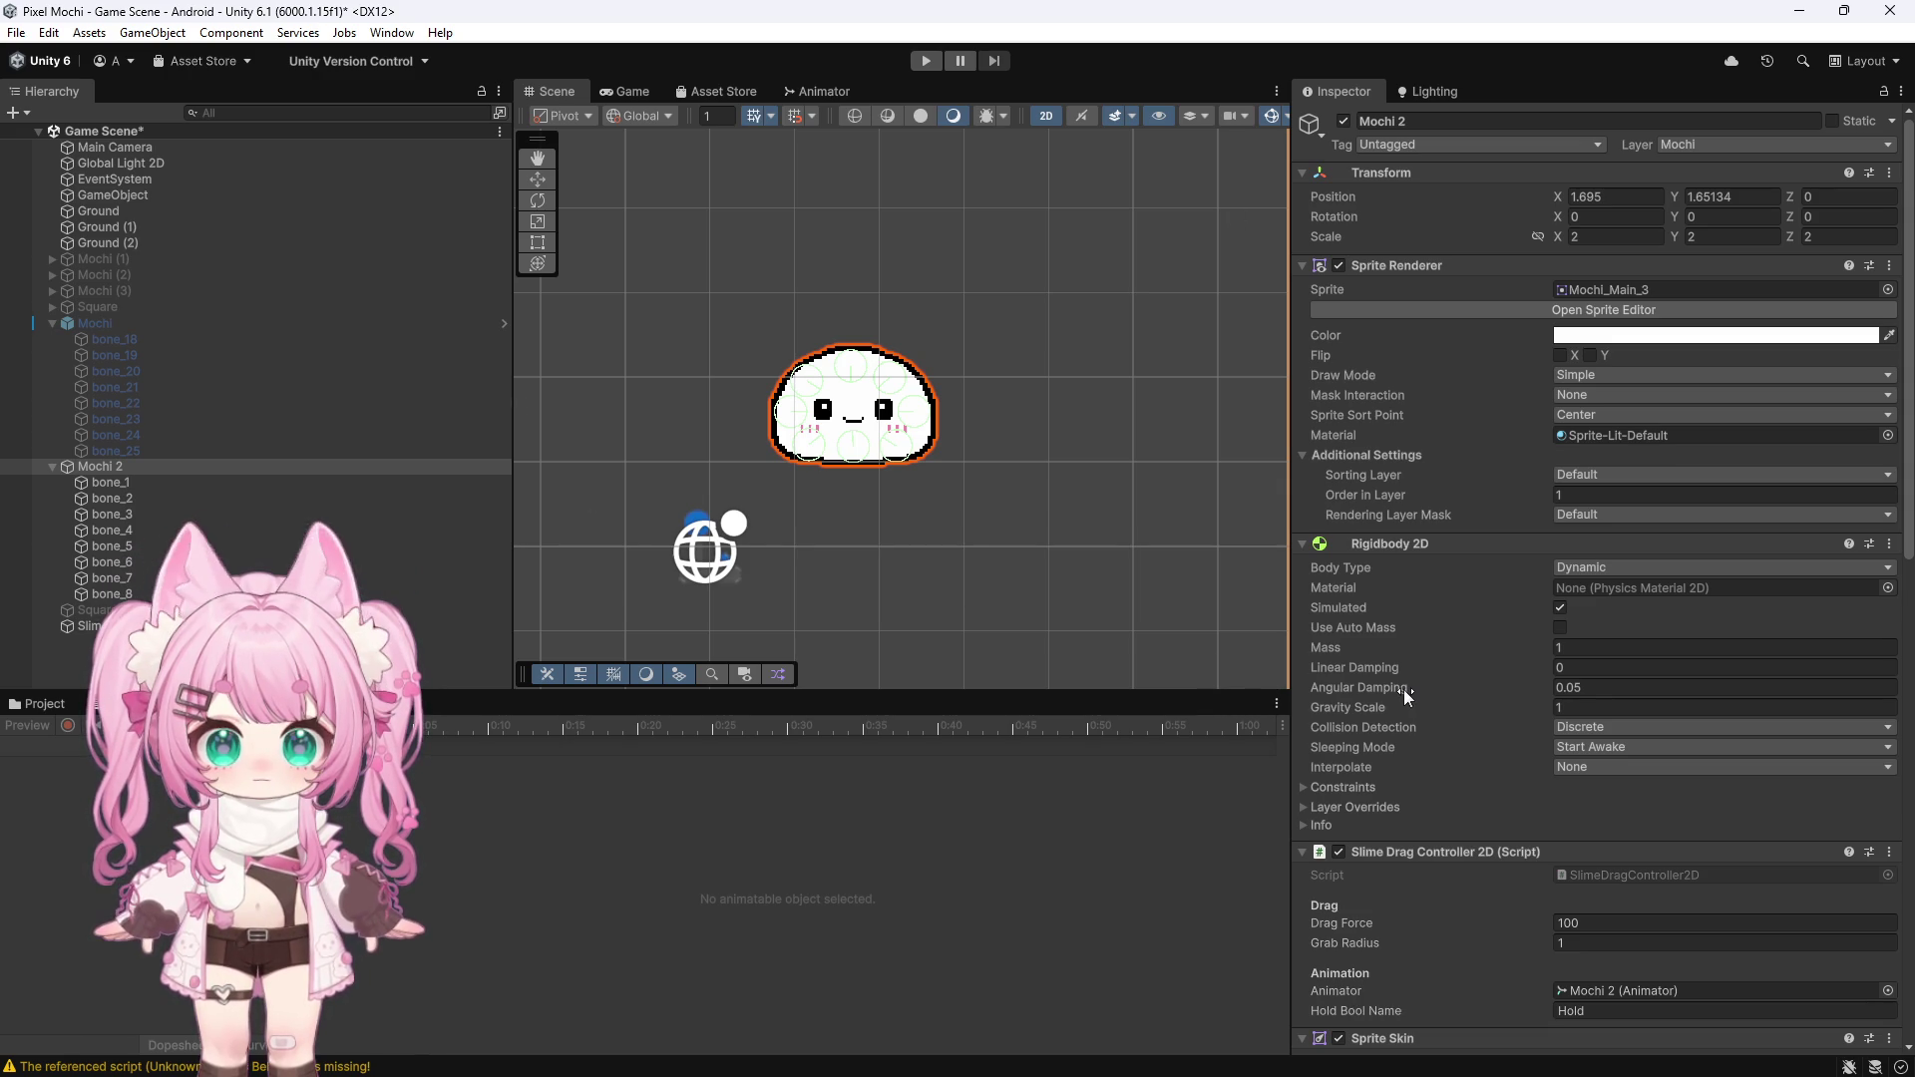
scroll(1403, 690, "down", 3)
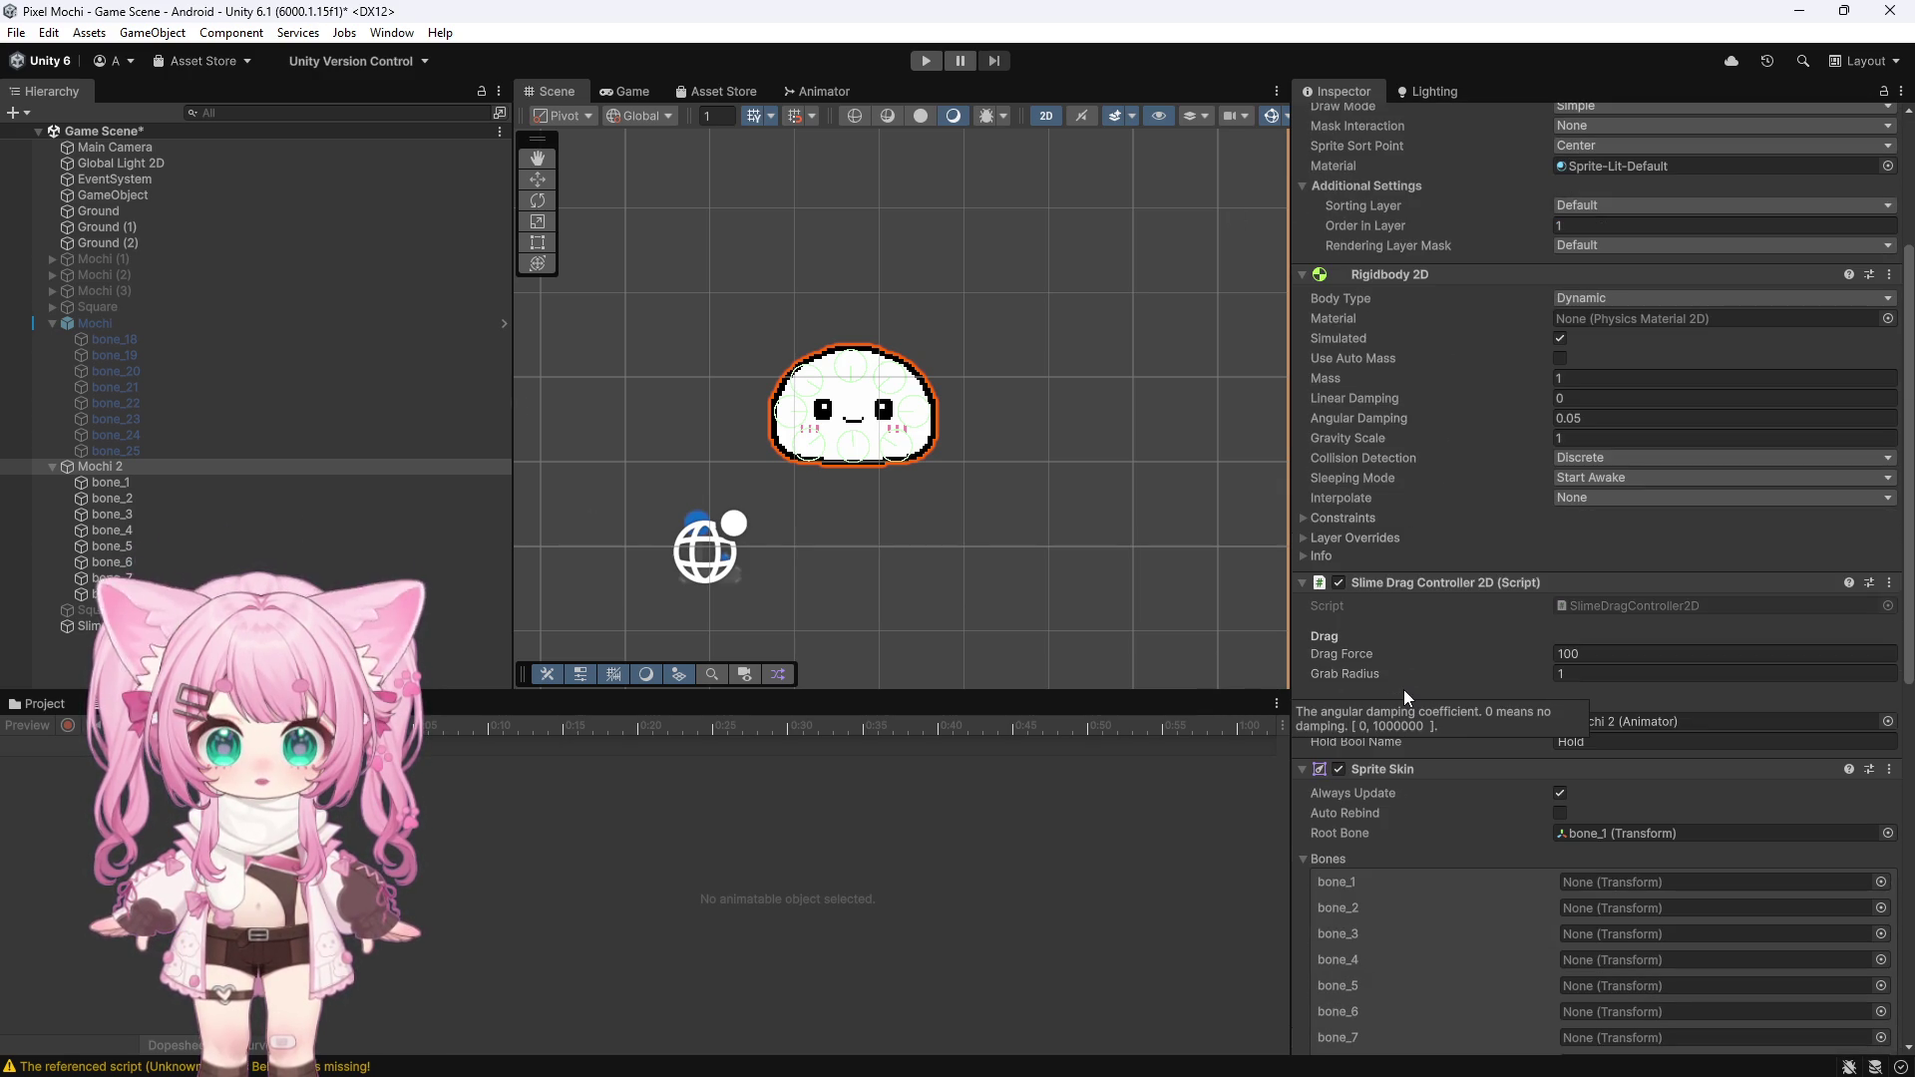
left_click(30, 708)
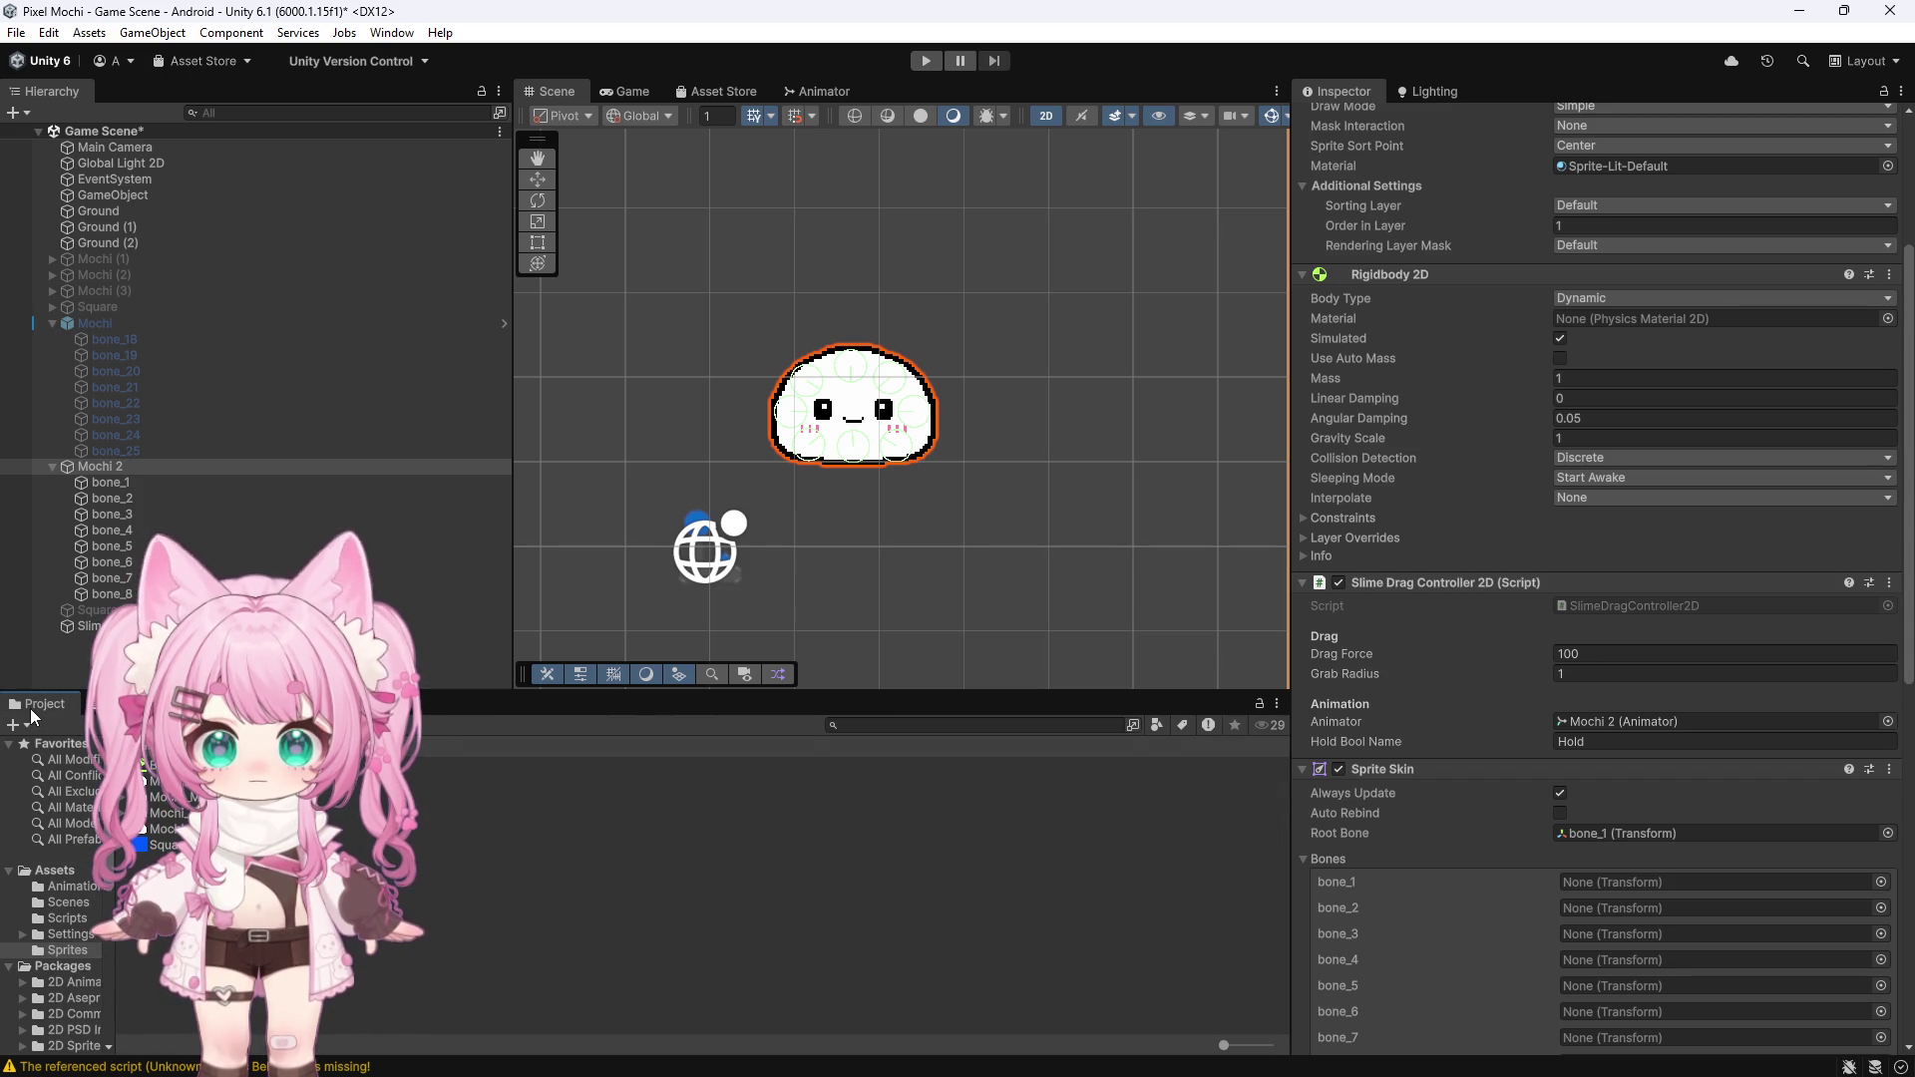
left_click(926, 62)
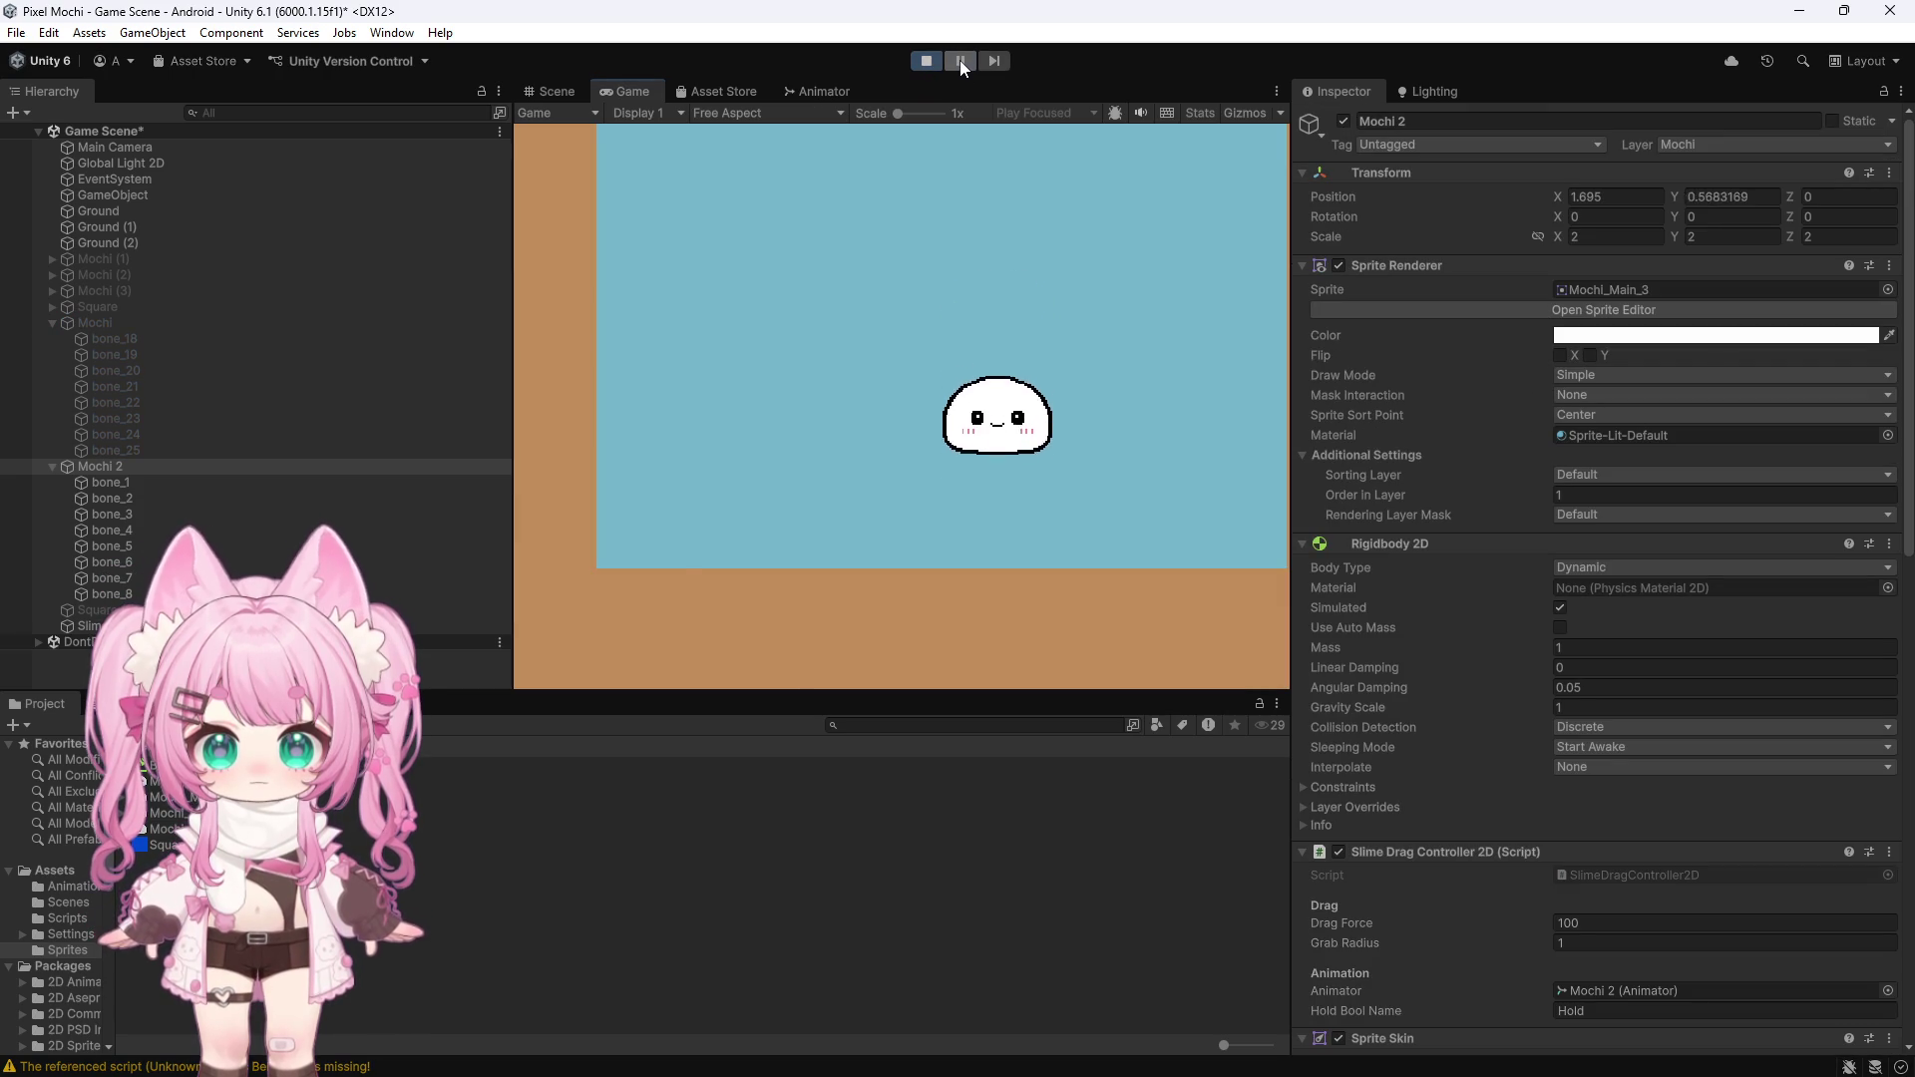
Pause the game, check that Mochi 2's Sprite Skin bones are unassigned, then stop the test
left_click(960, 61)
scroll(805, 411, "up", 5)
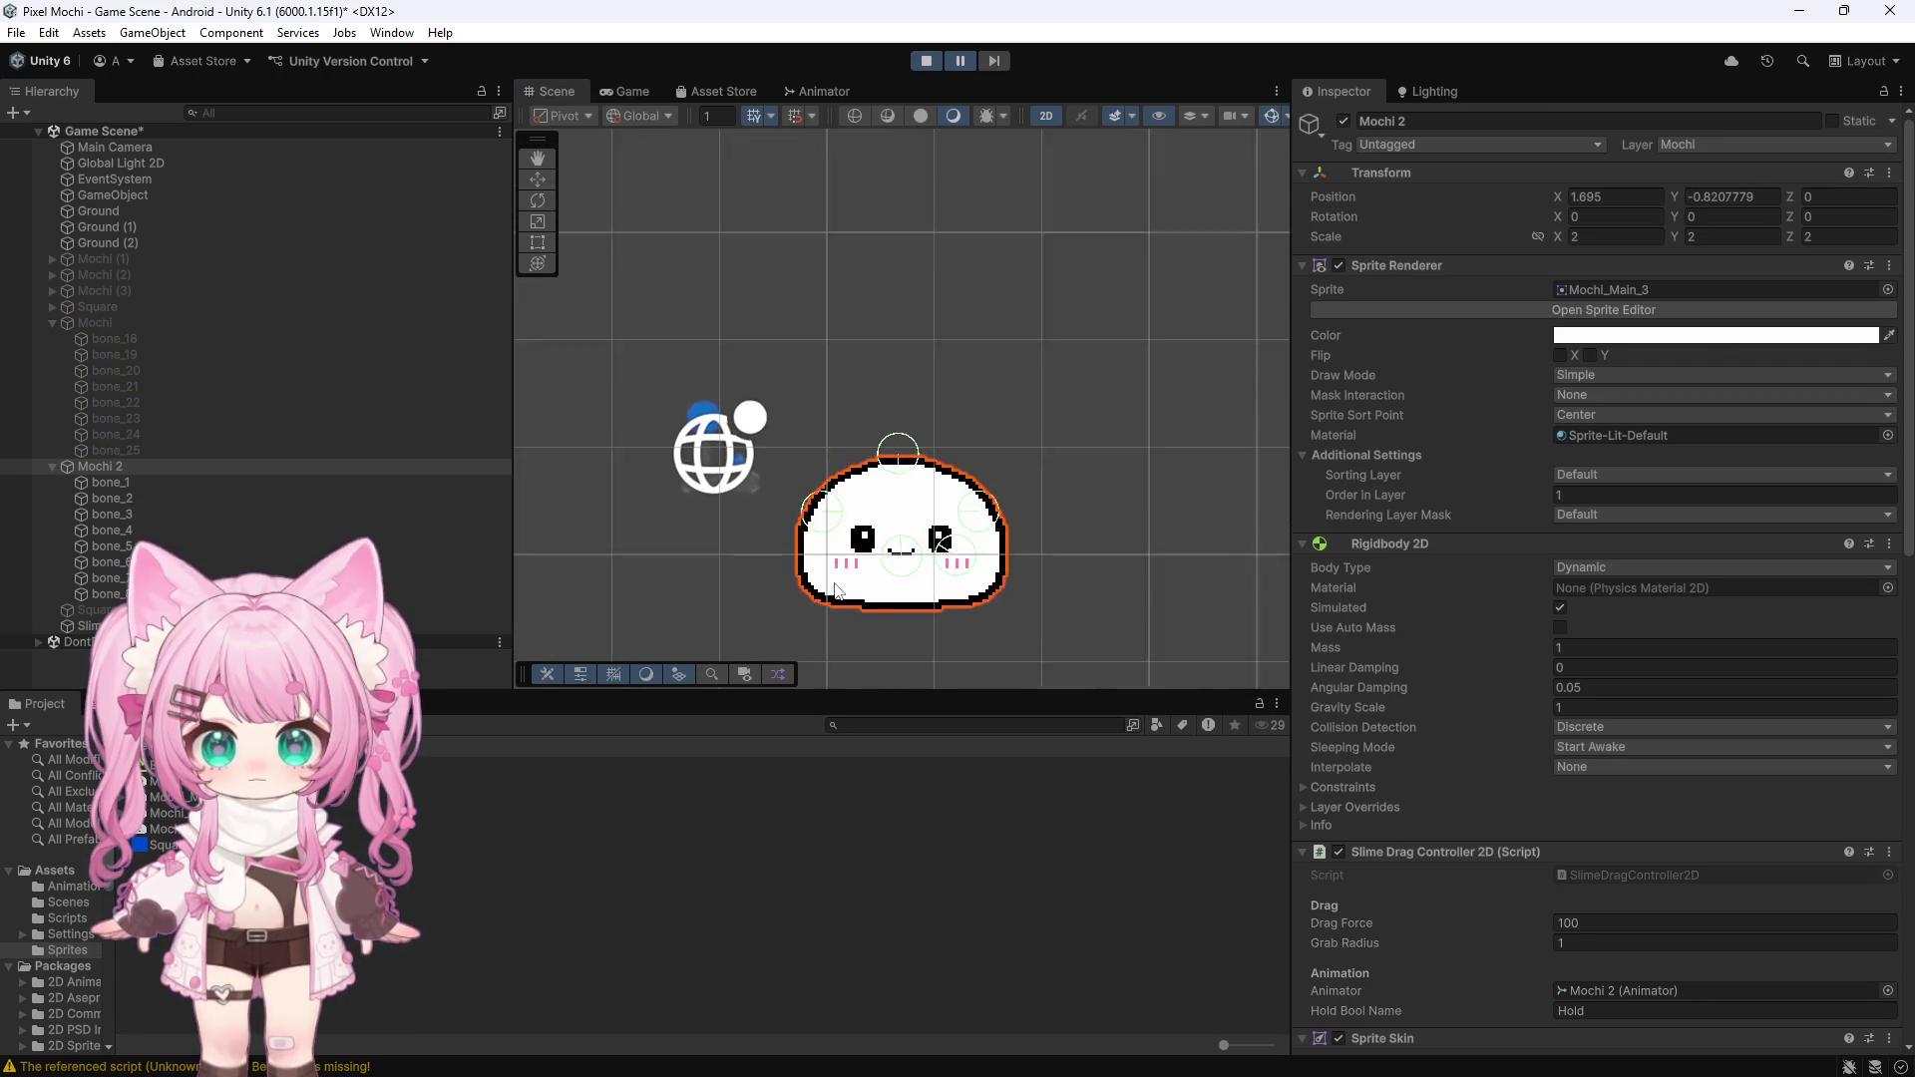
scroll(862, 563, "up", 5)
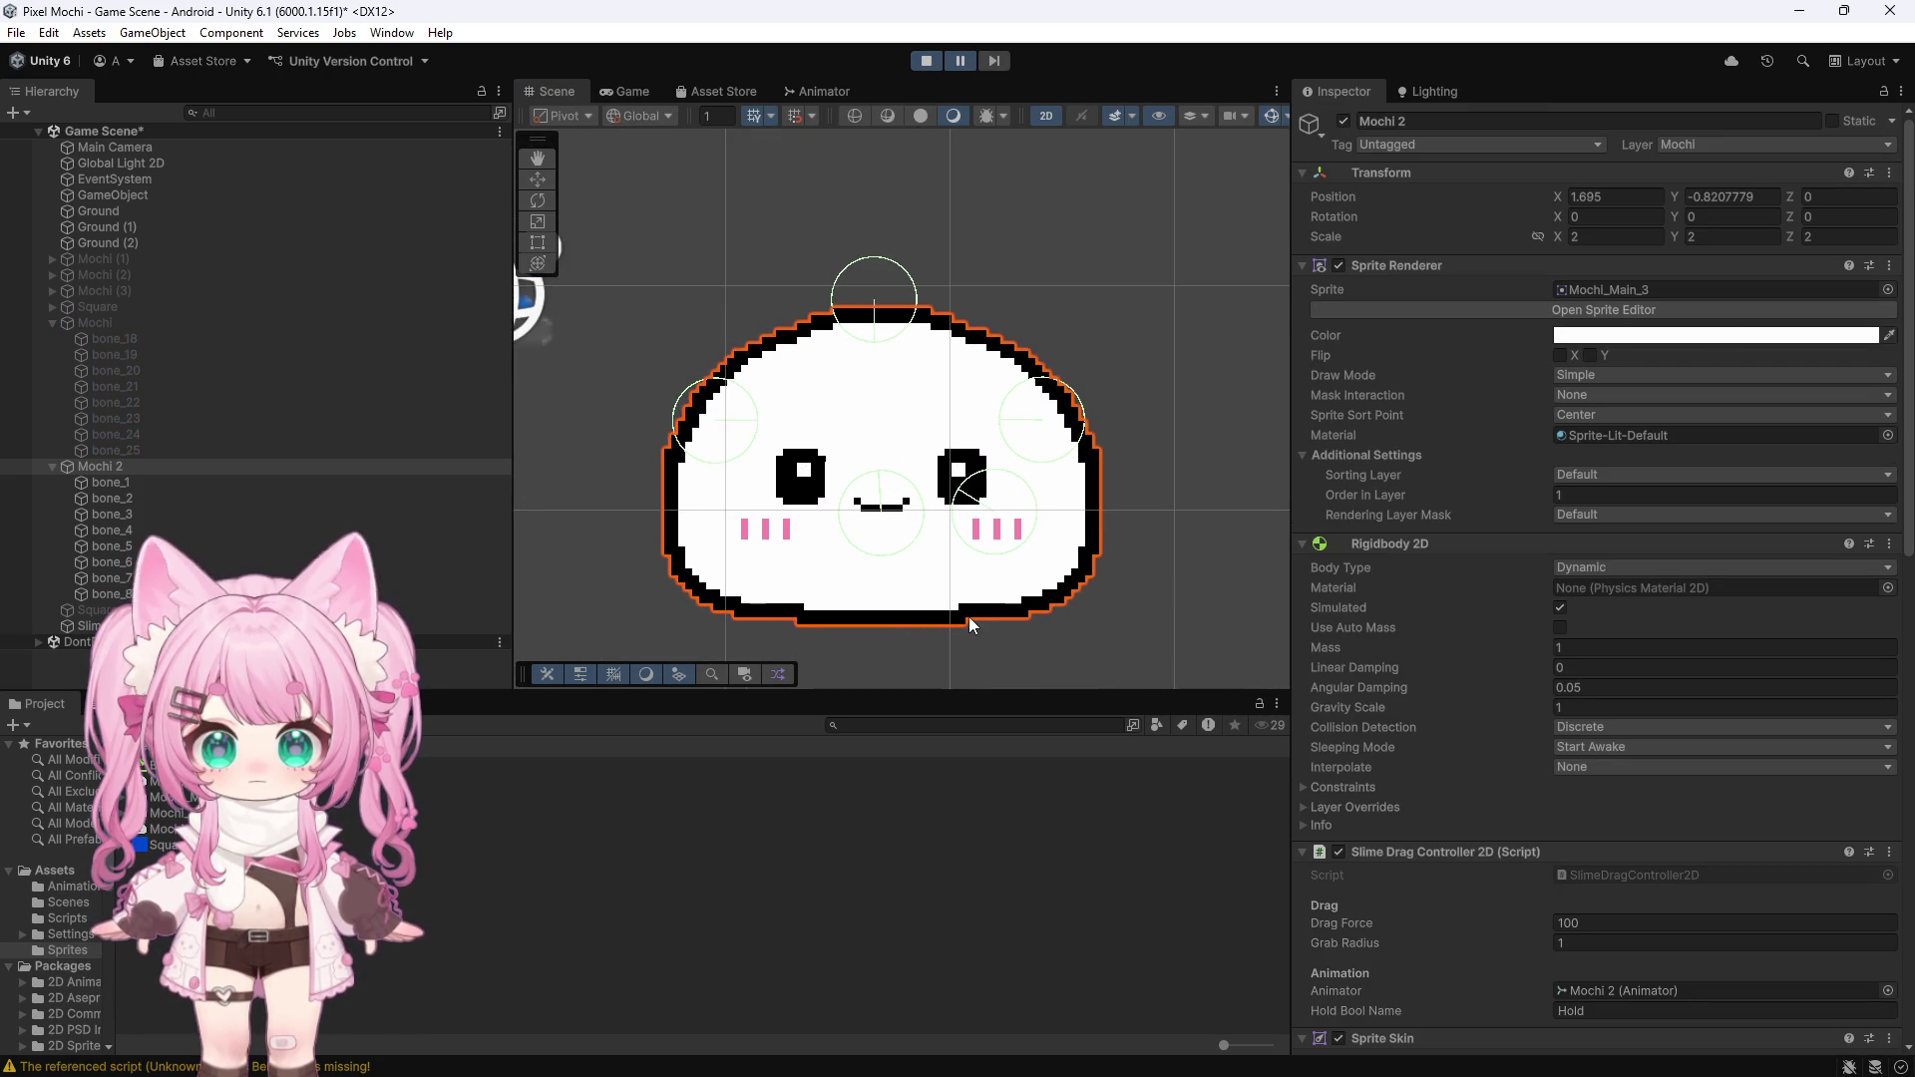
scroll(968, 613, "up", 2)
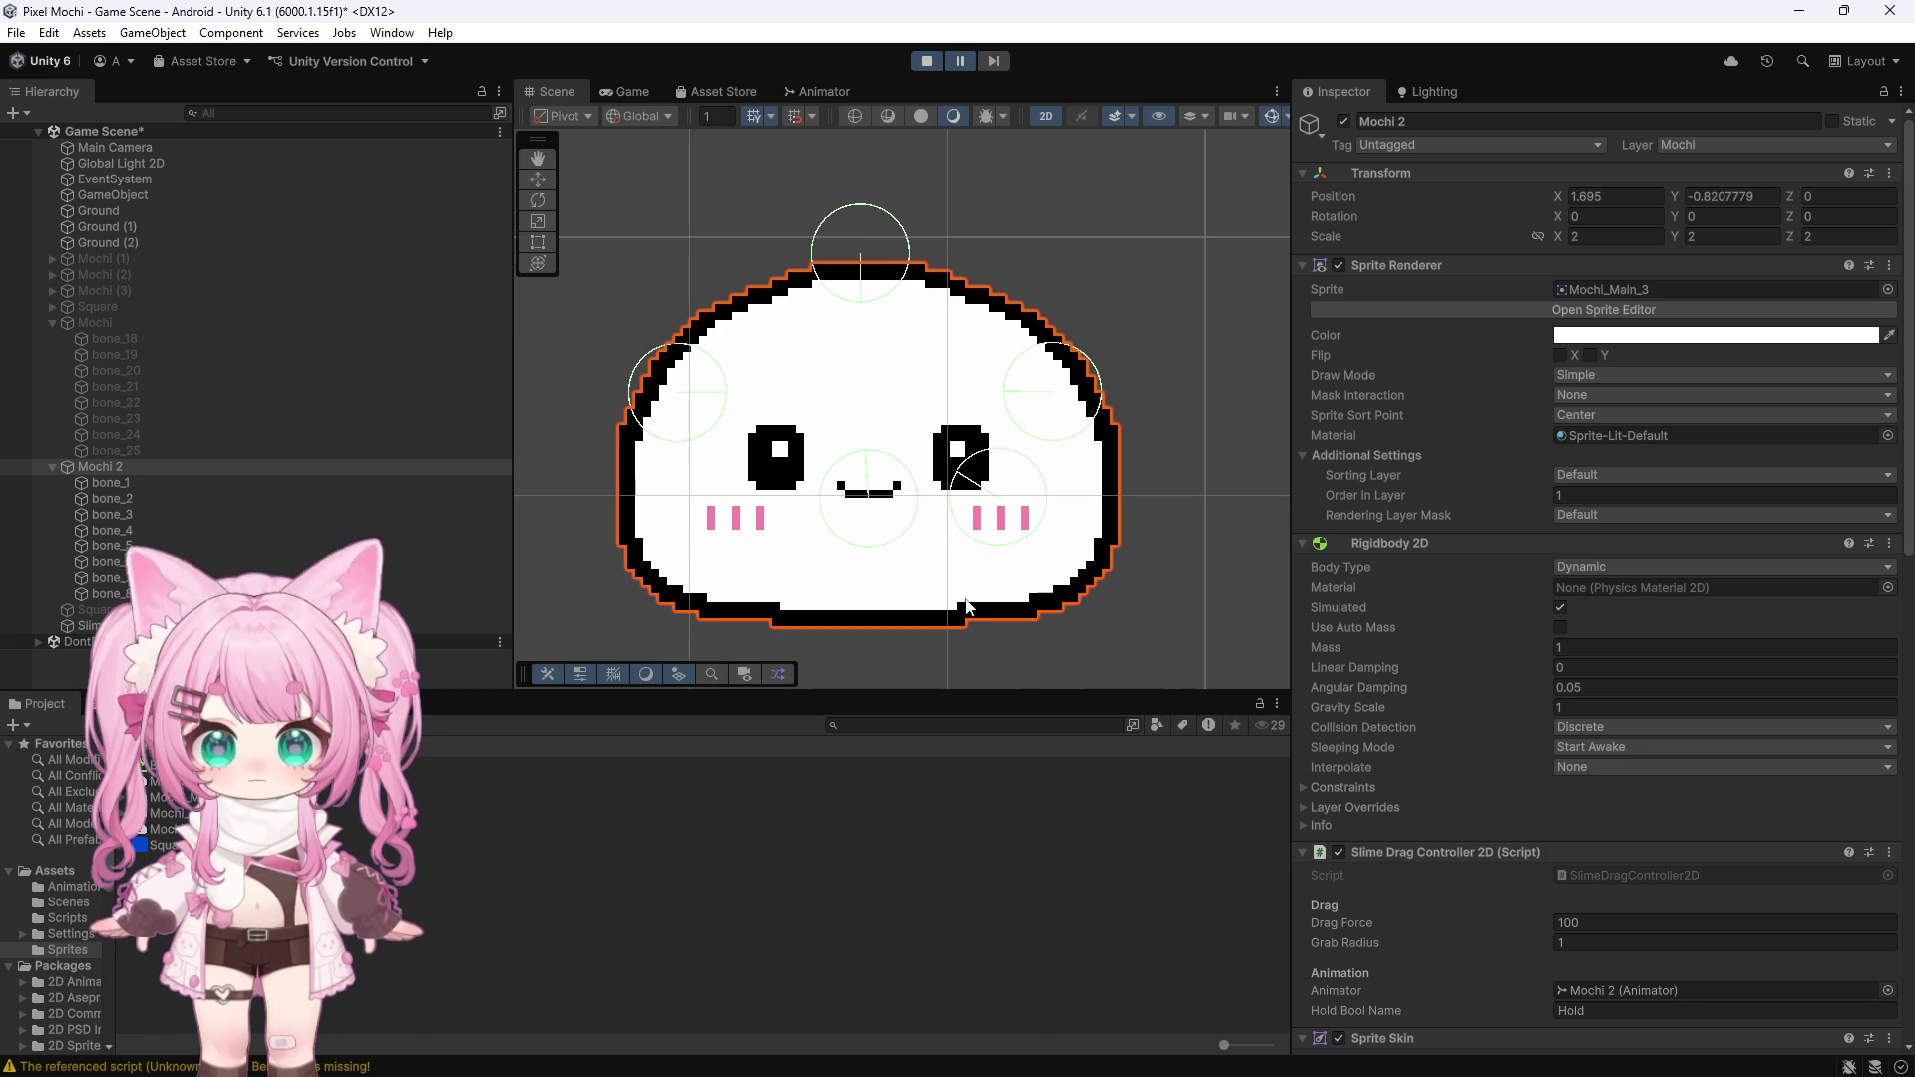
left_click(114, 468)
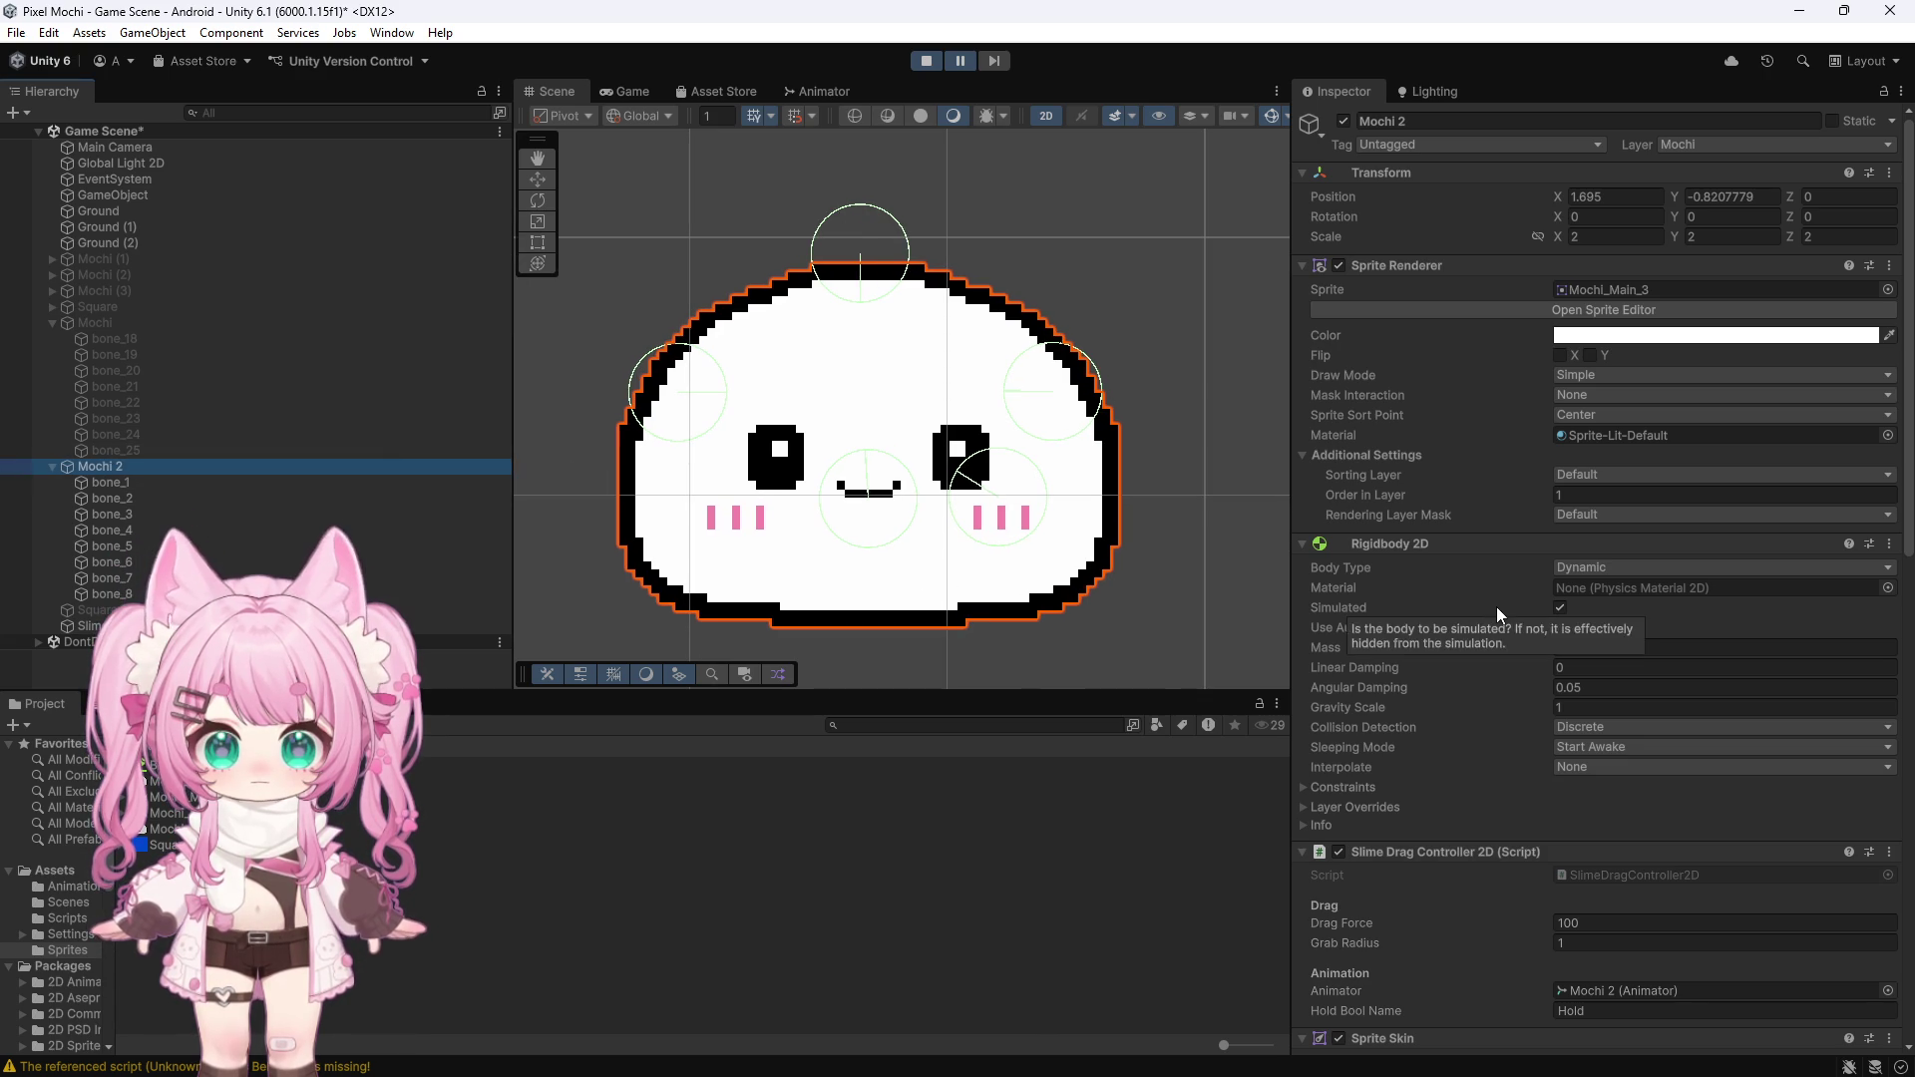
scroll(1445, 639, "down", 8)
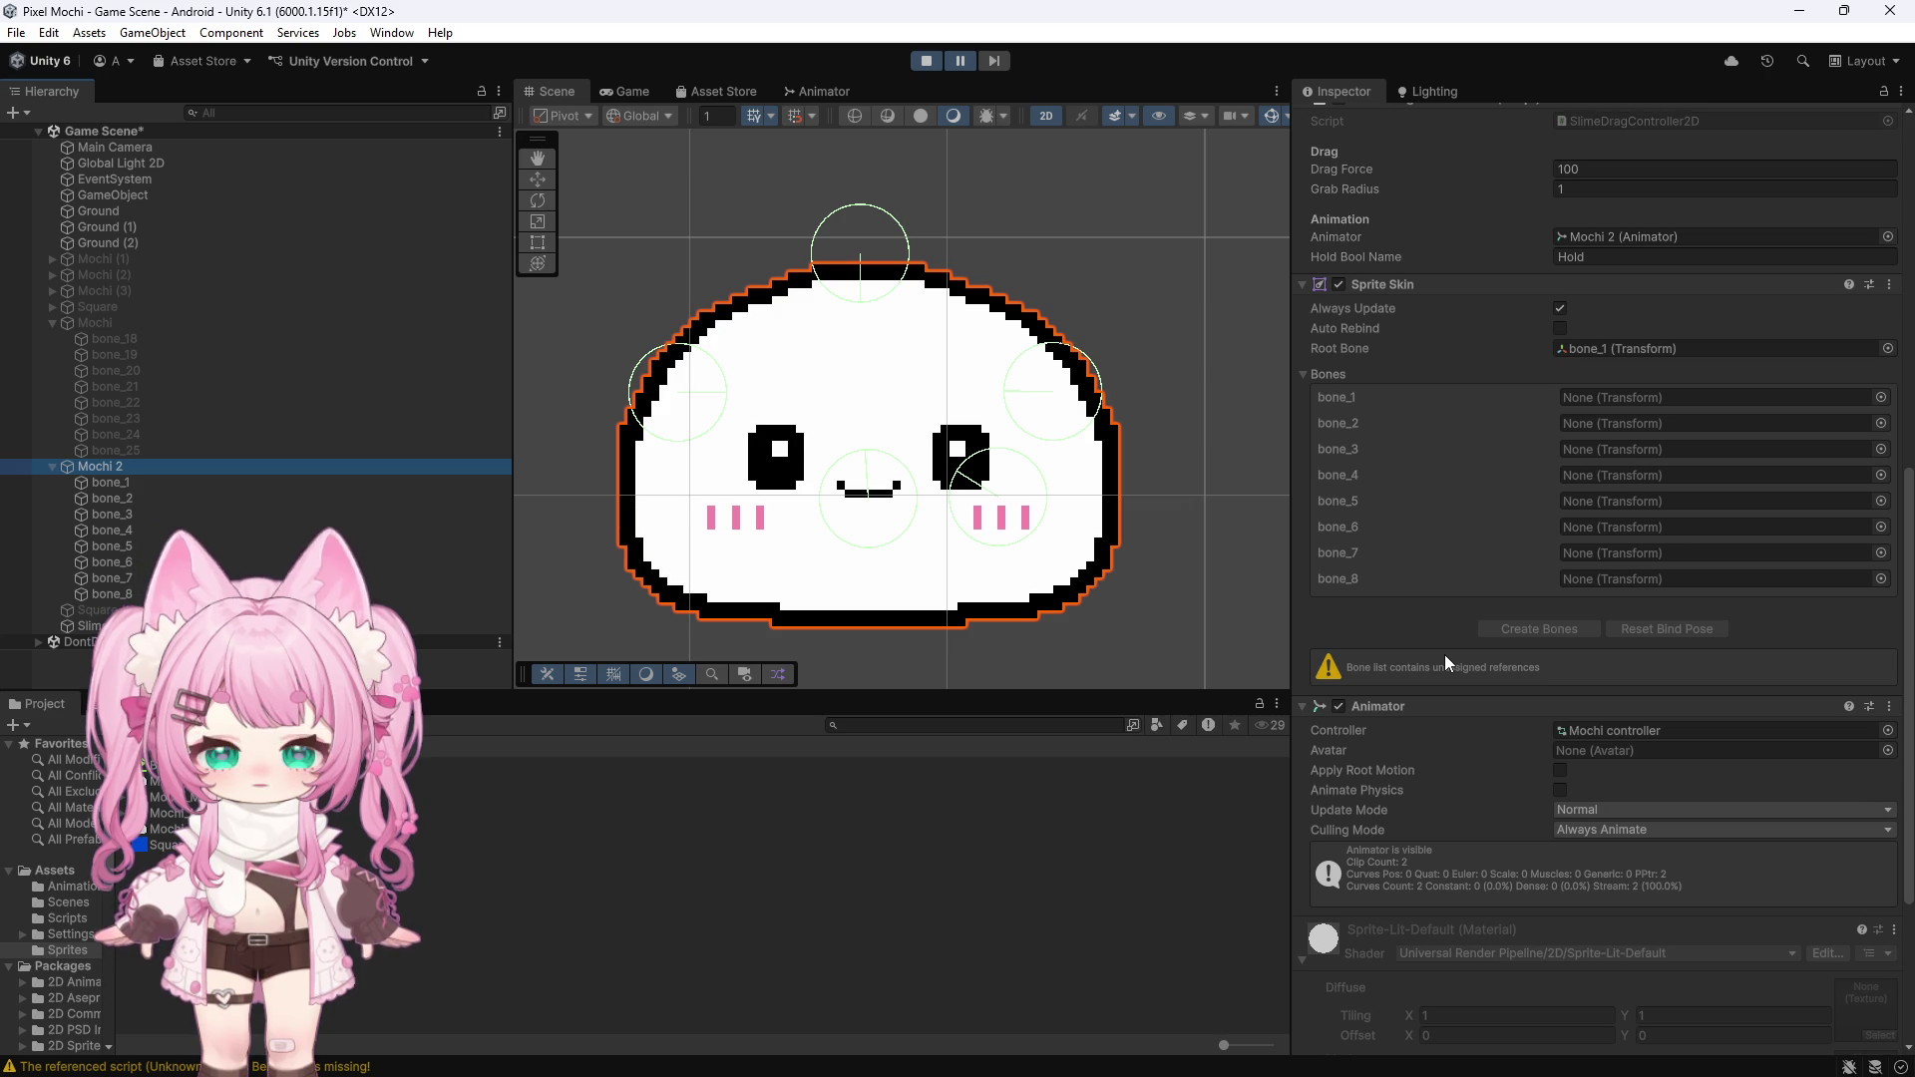
scroll(1445, 654, "down", 2)
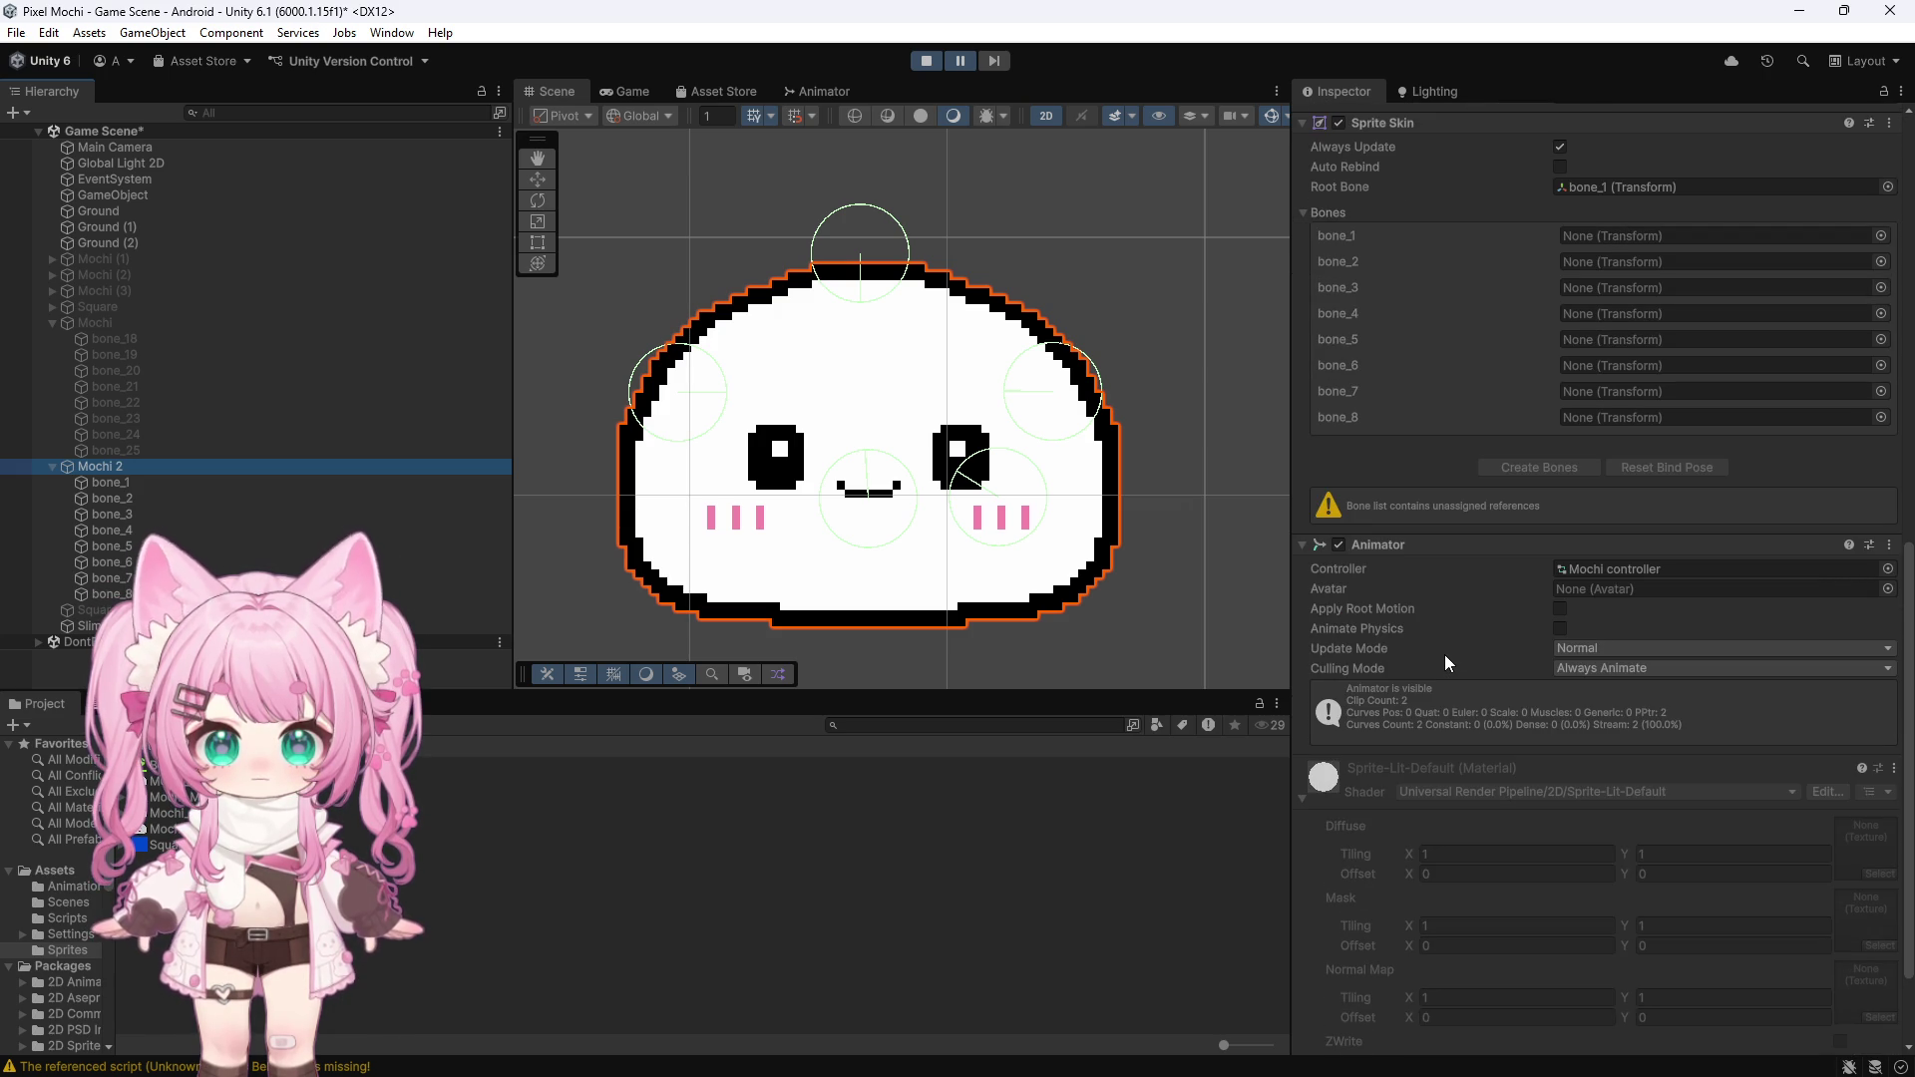
scroll(1445, 655, "down", 2)
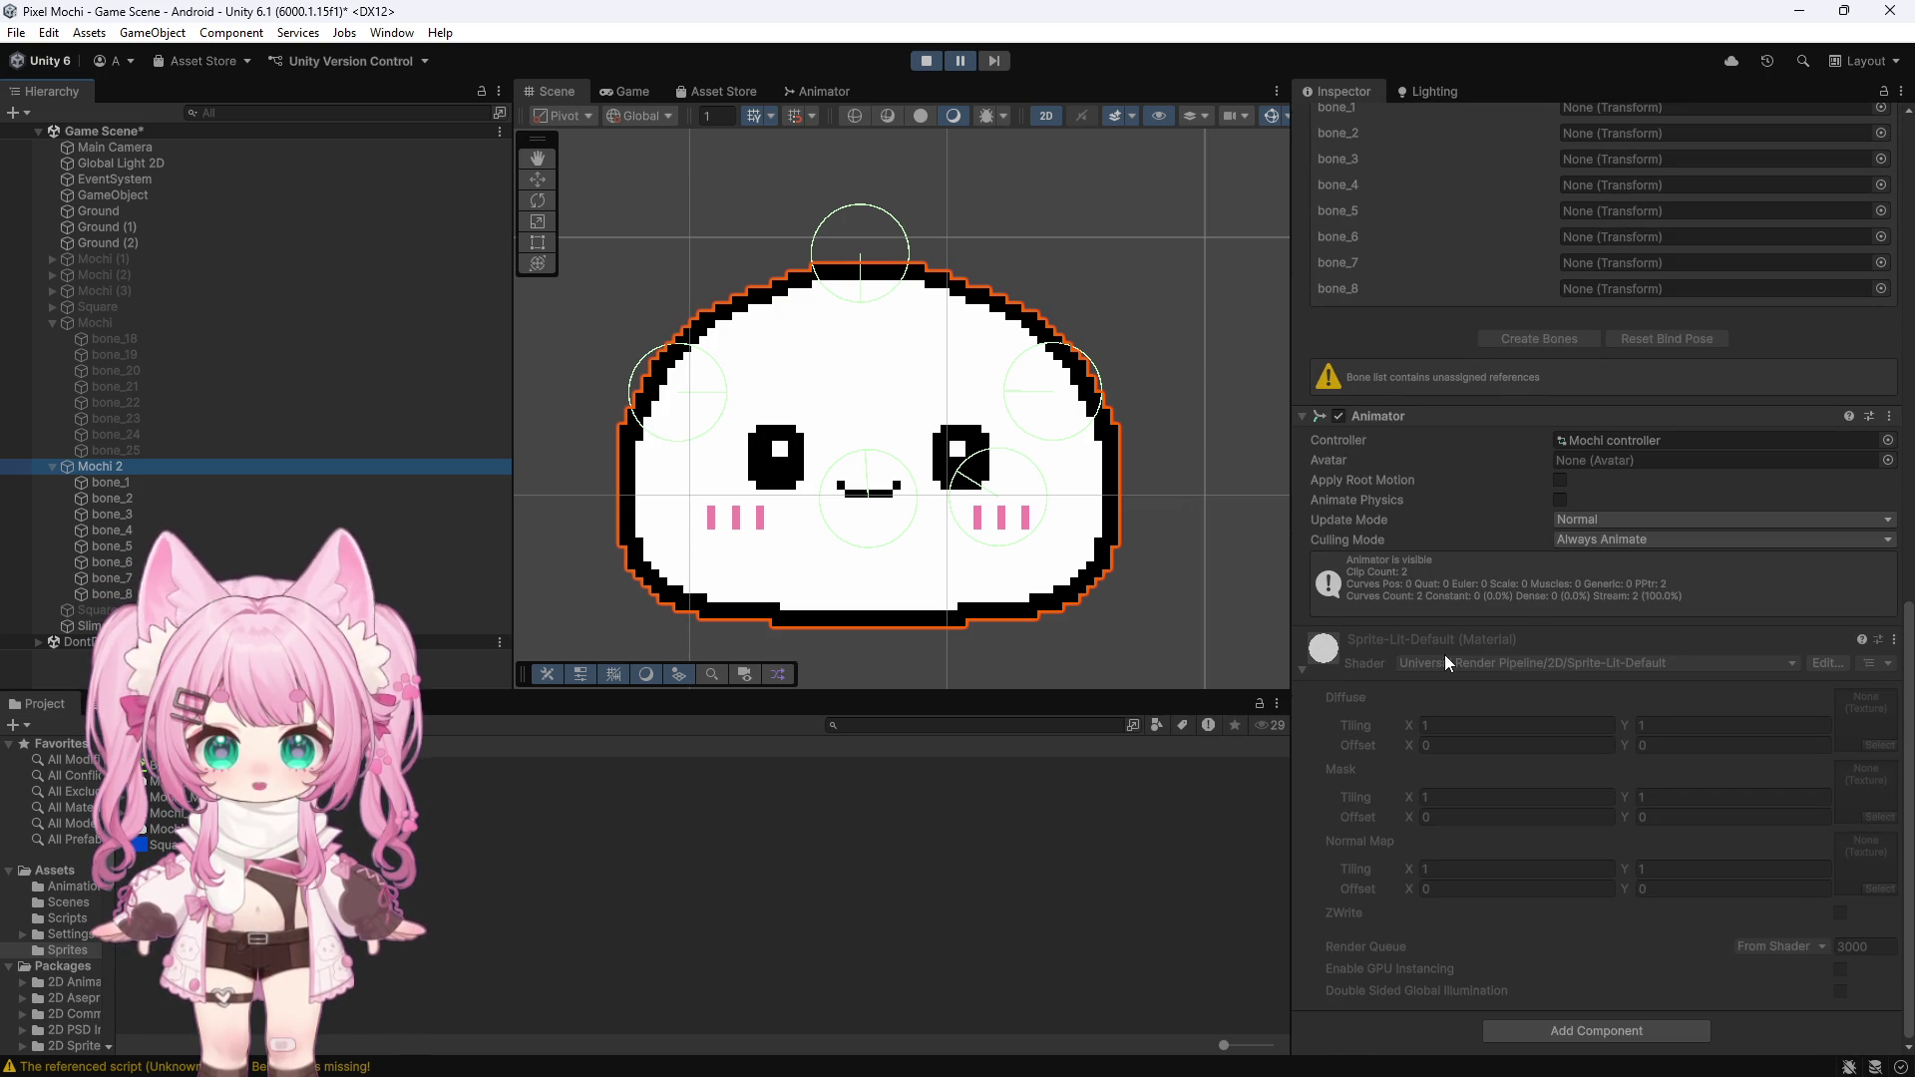
scroll(1444, 655, "up", 10)
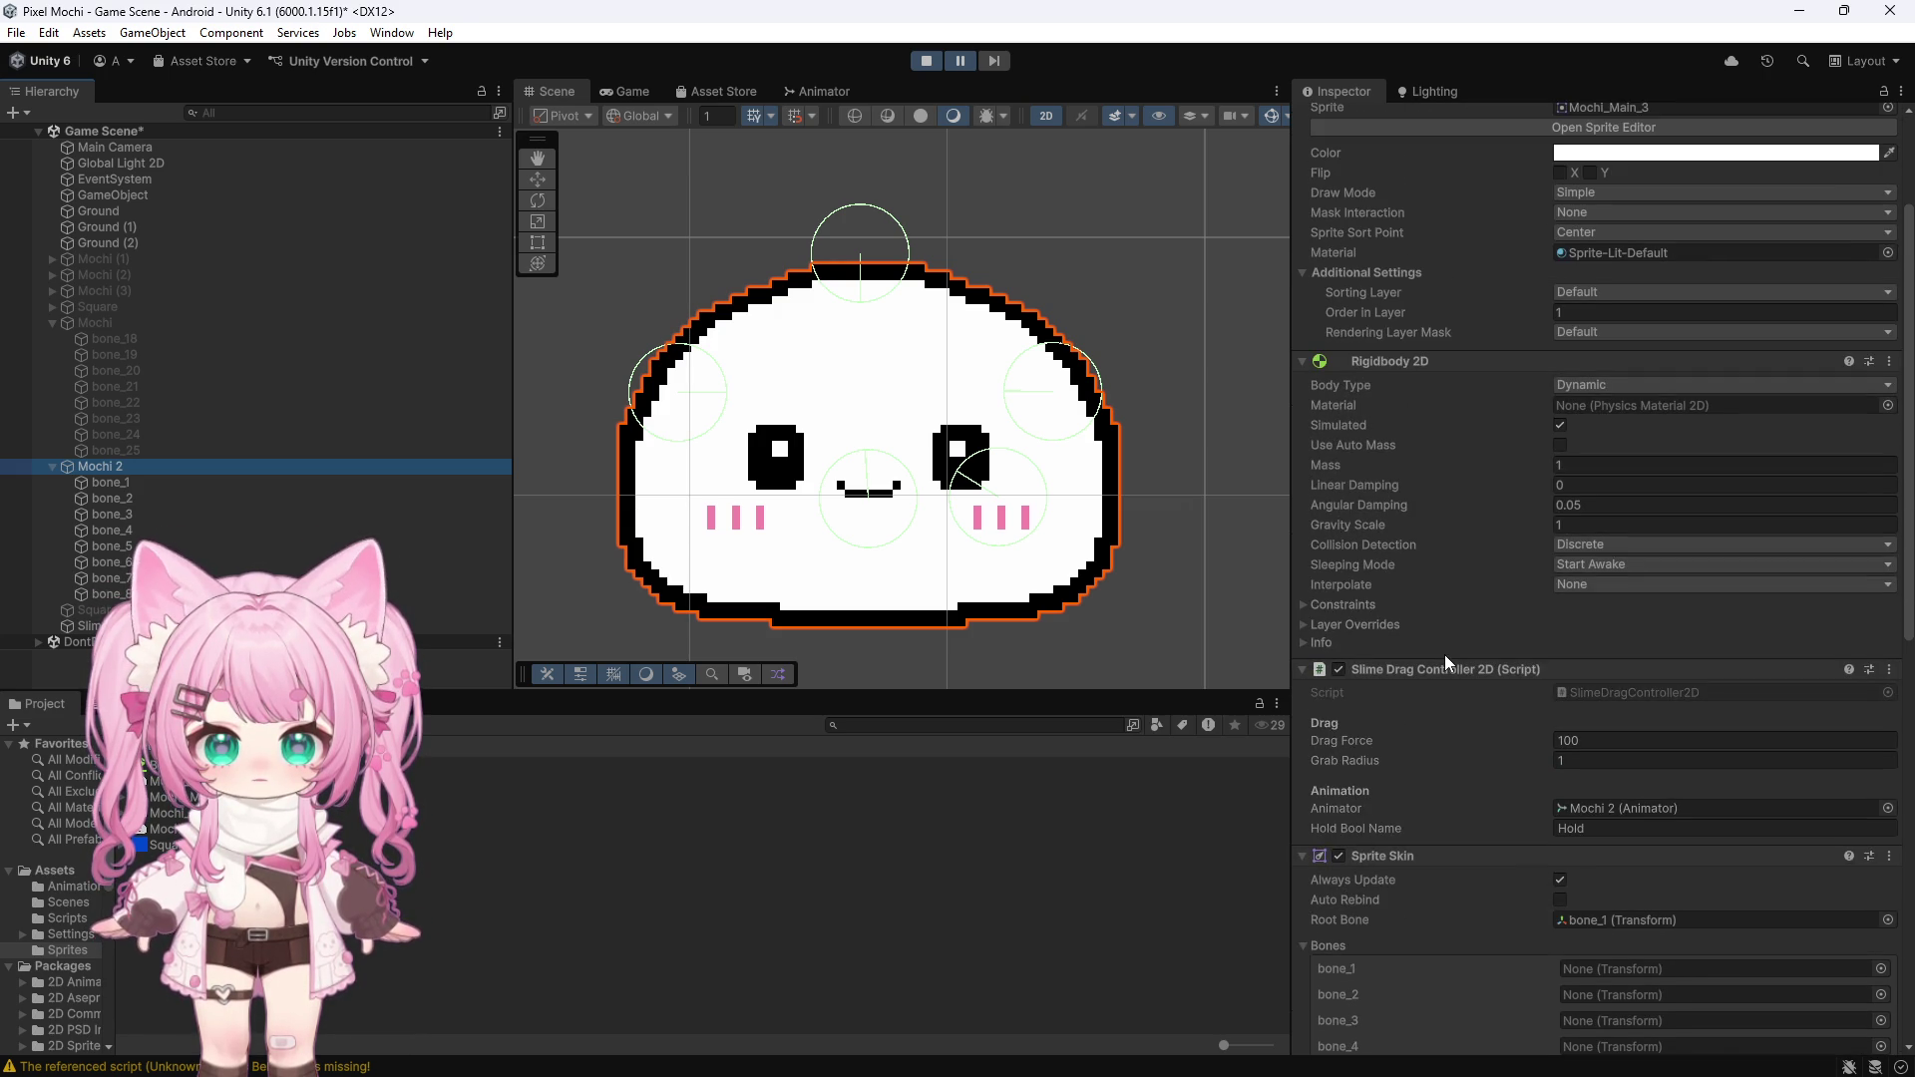
left_click(926, 60)
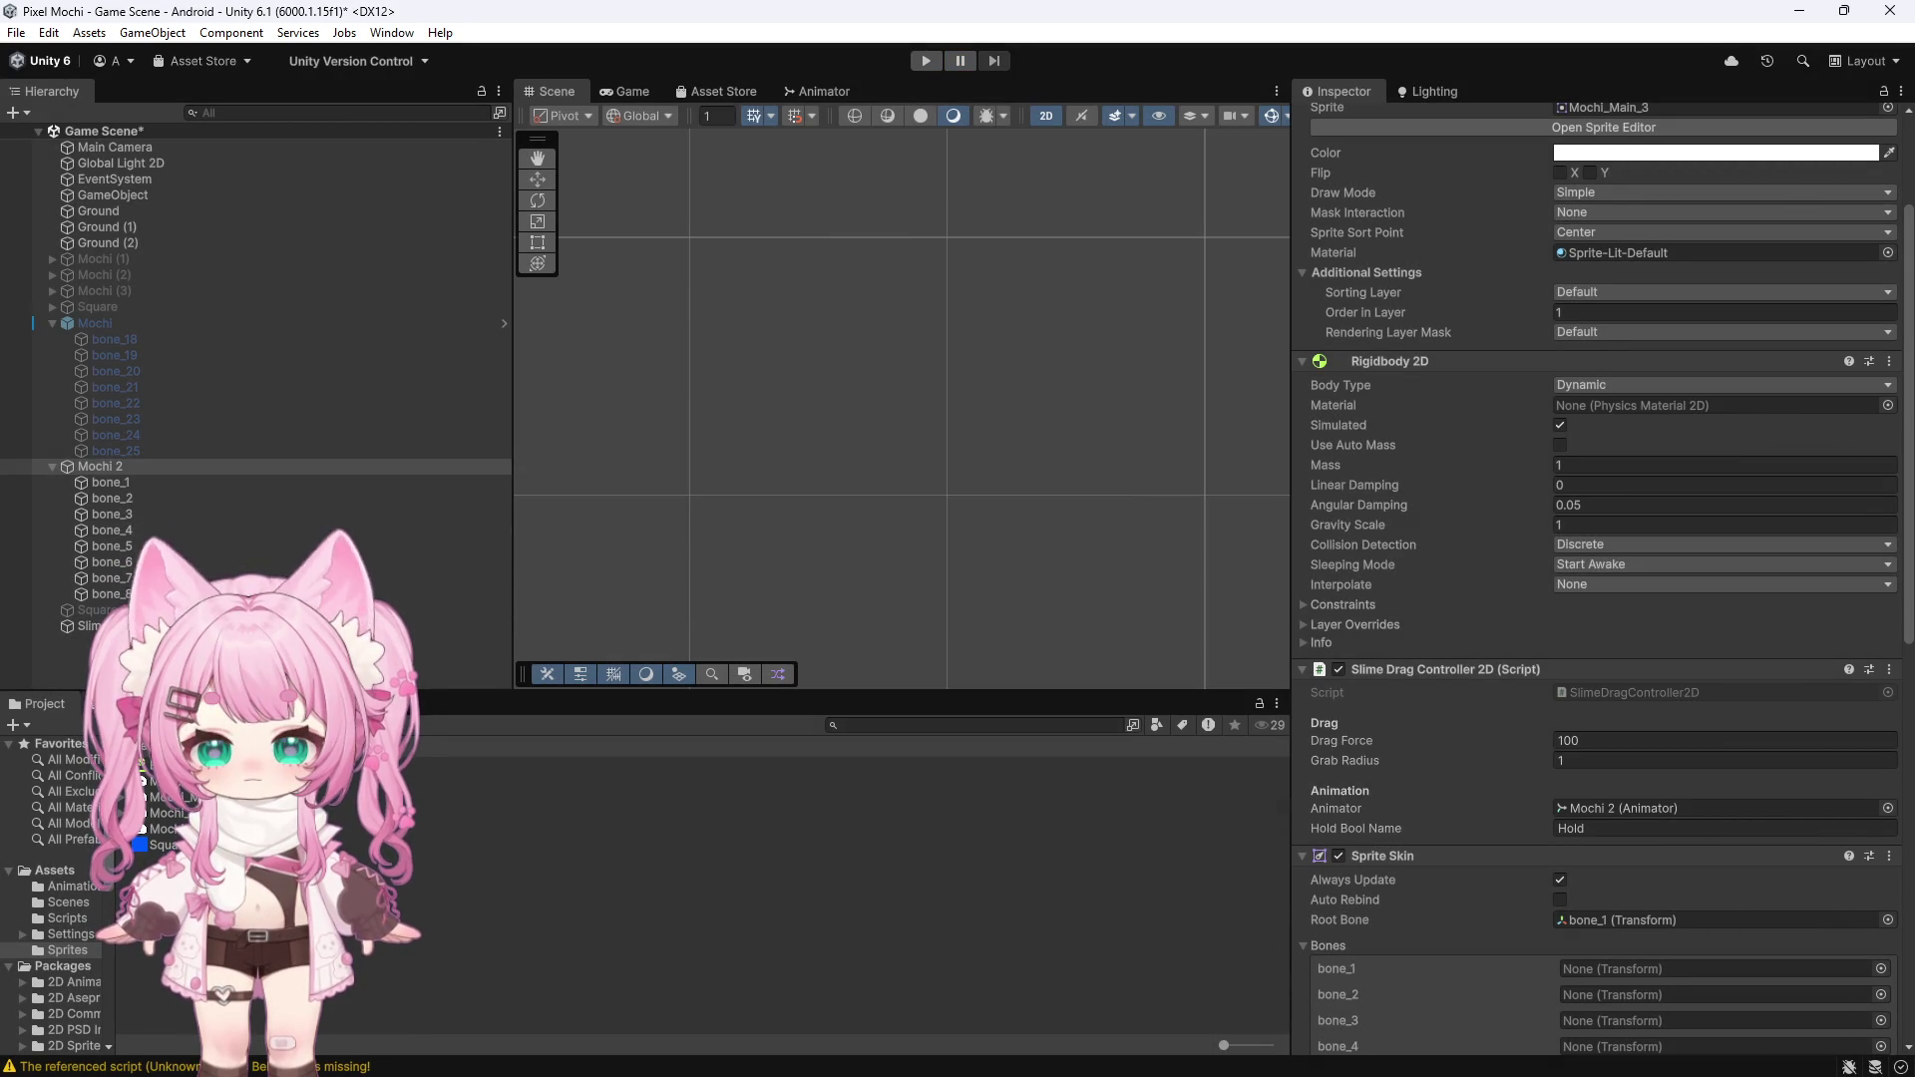
Delete the Mochi 2 Sprite track from the Mochi Idle clip and start Play mode
key("ctrl+6")
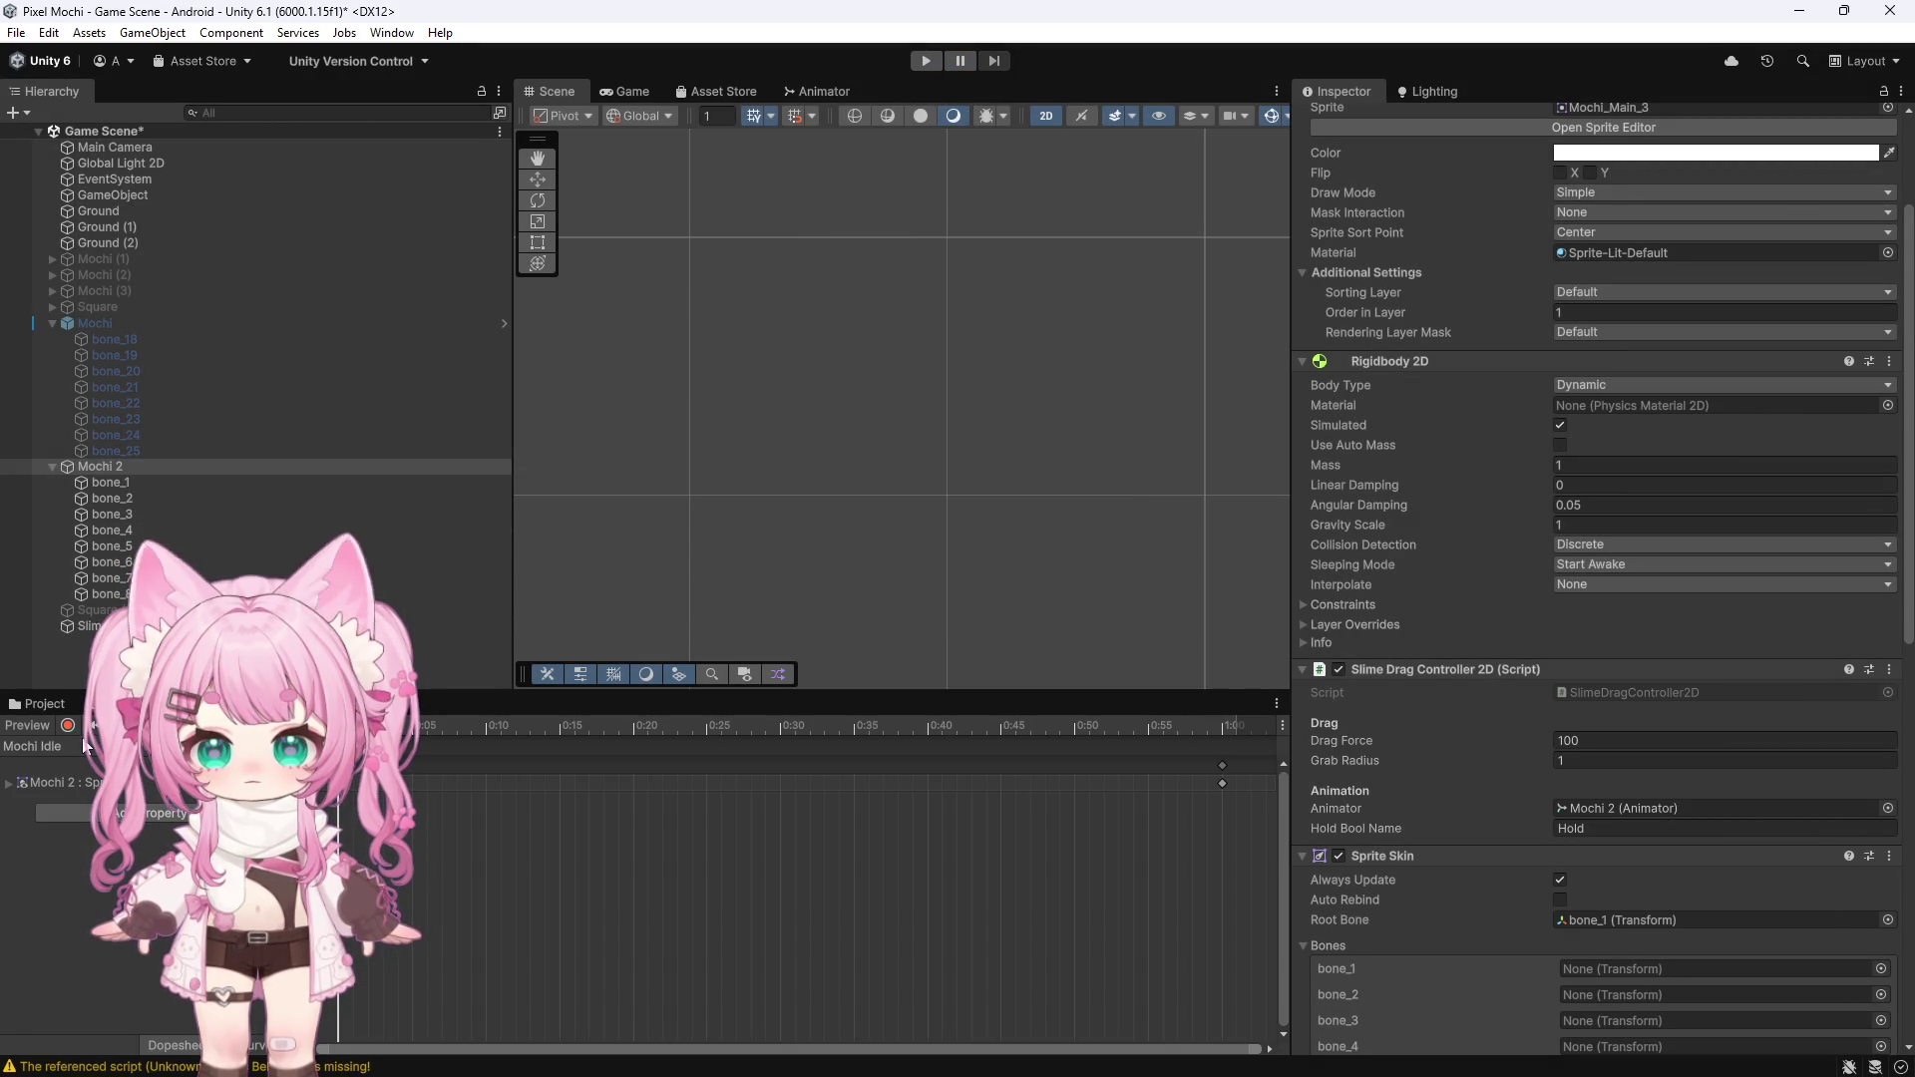
left_click(155, 785)
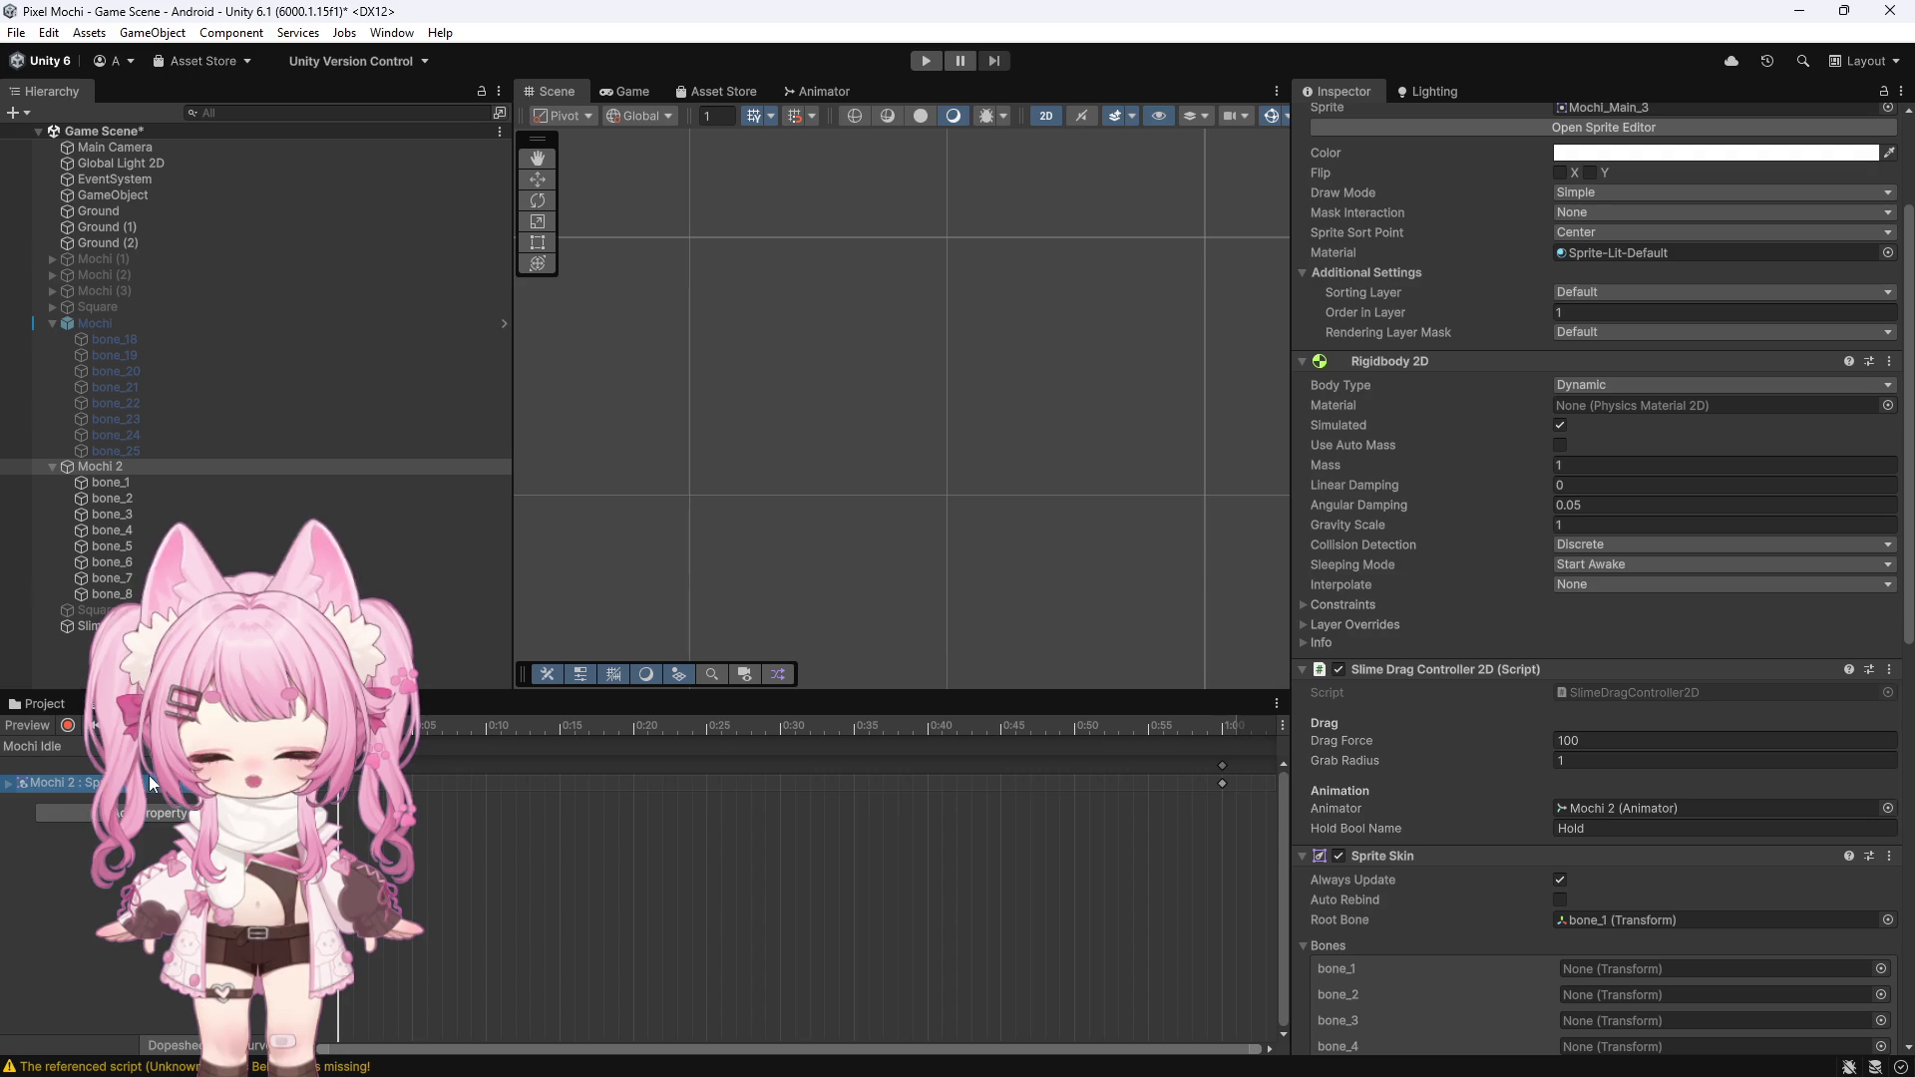
key("Delete")
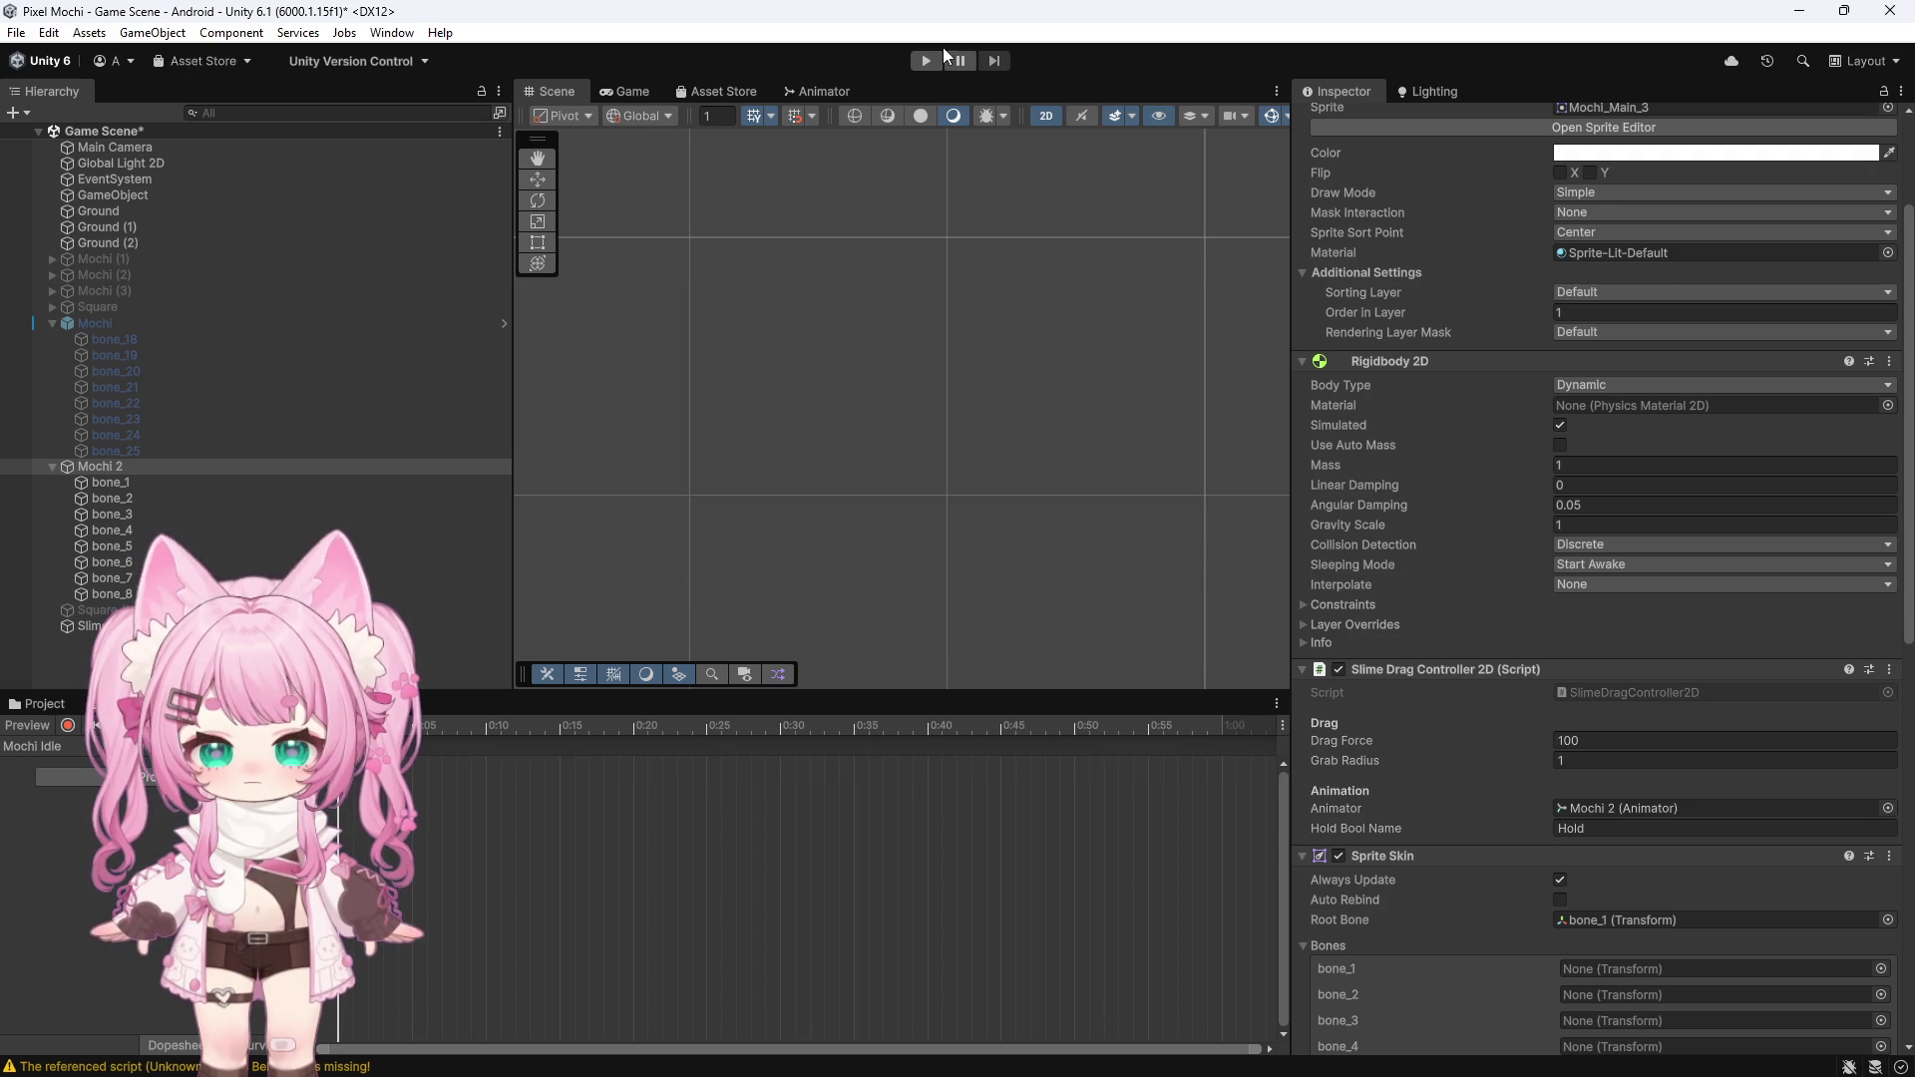
left_click(933, 60)
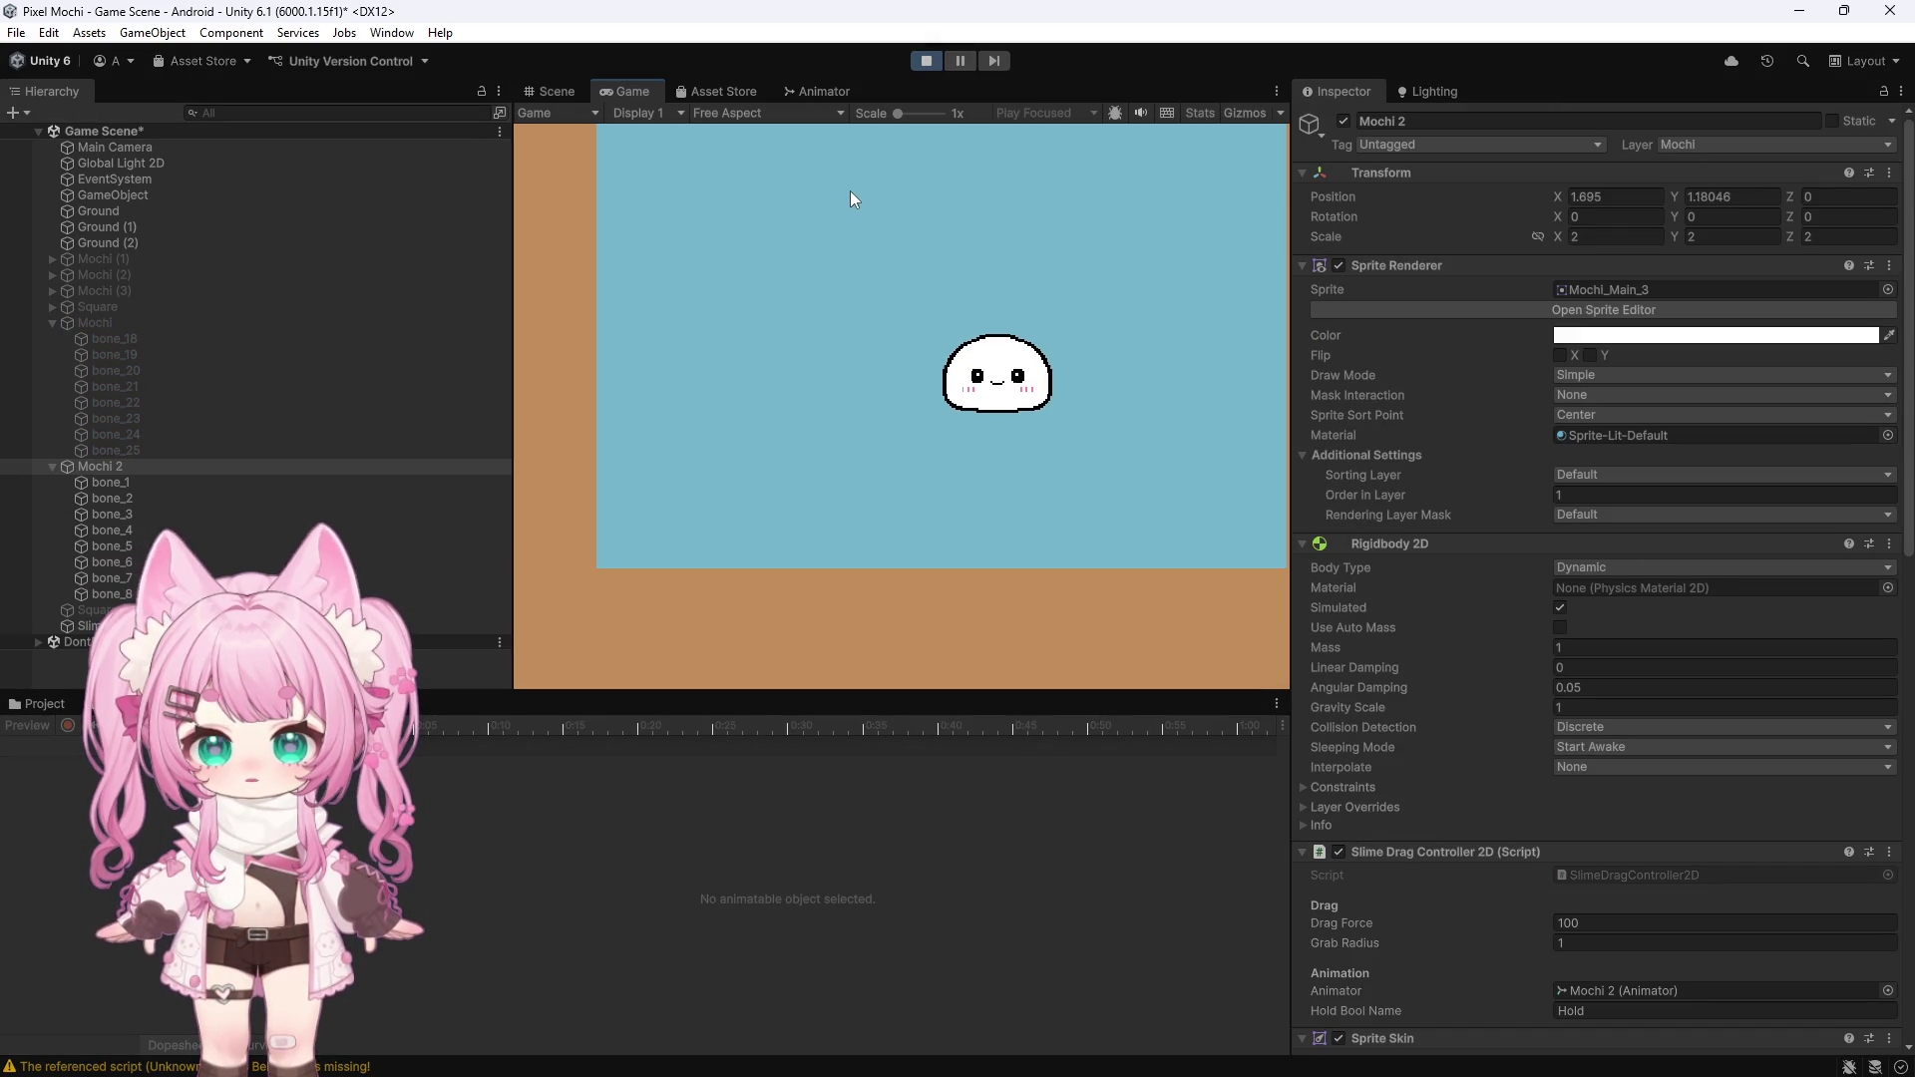
Exit Play mode and confirm Mochi 2's Sprite Skin bones list holds bone_1 through bone_8
left_click(928, 61)
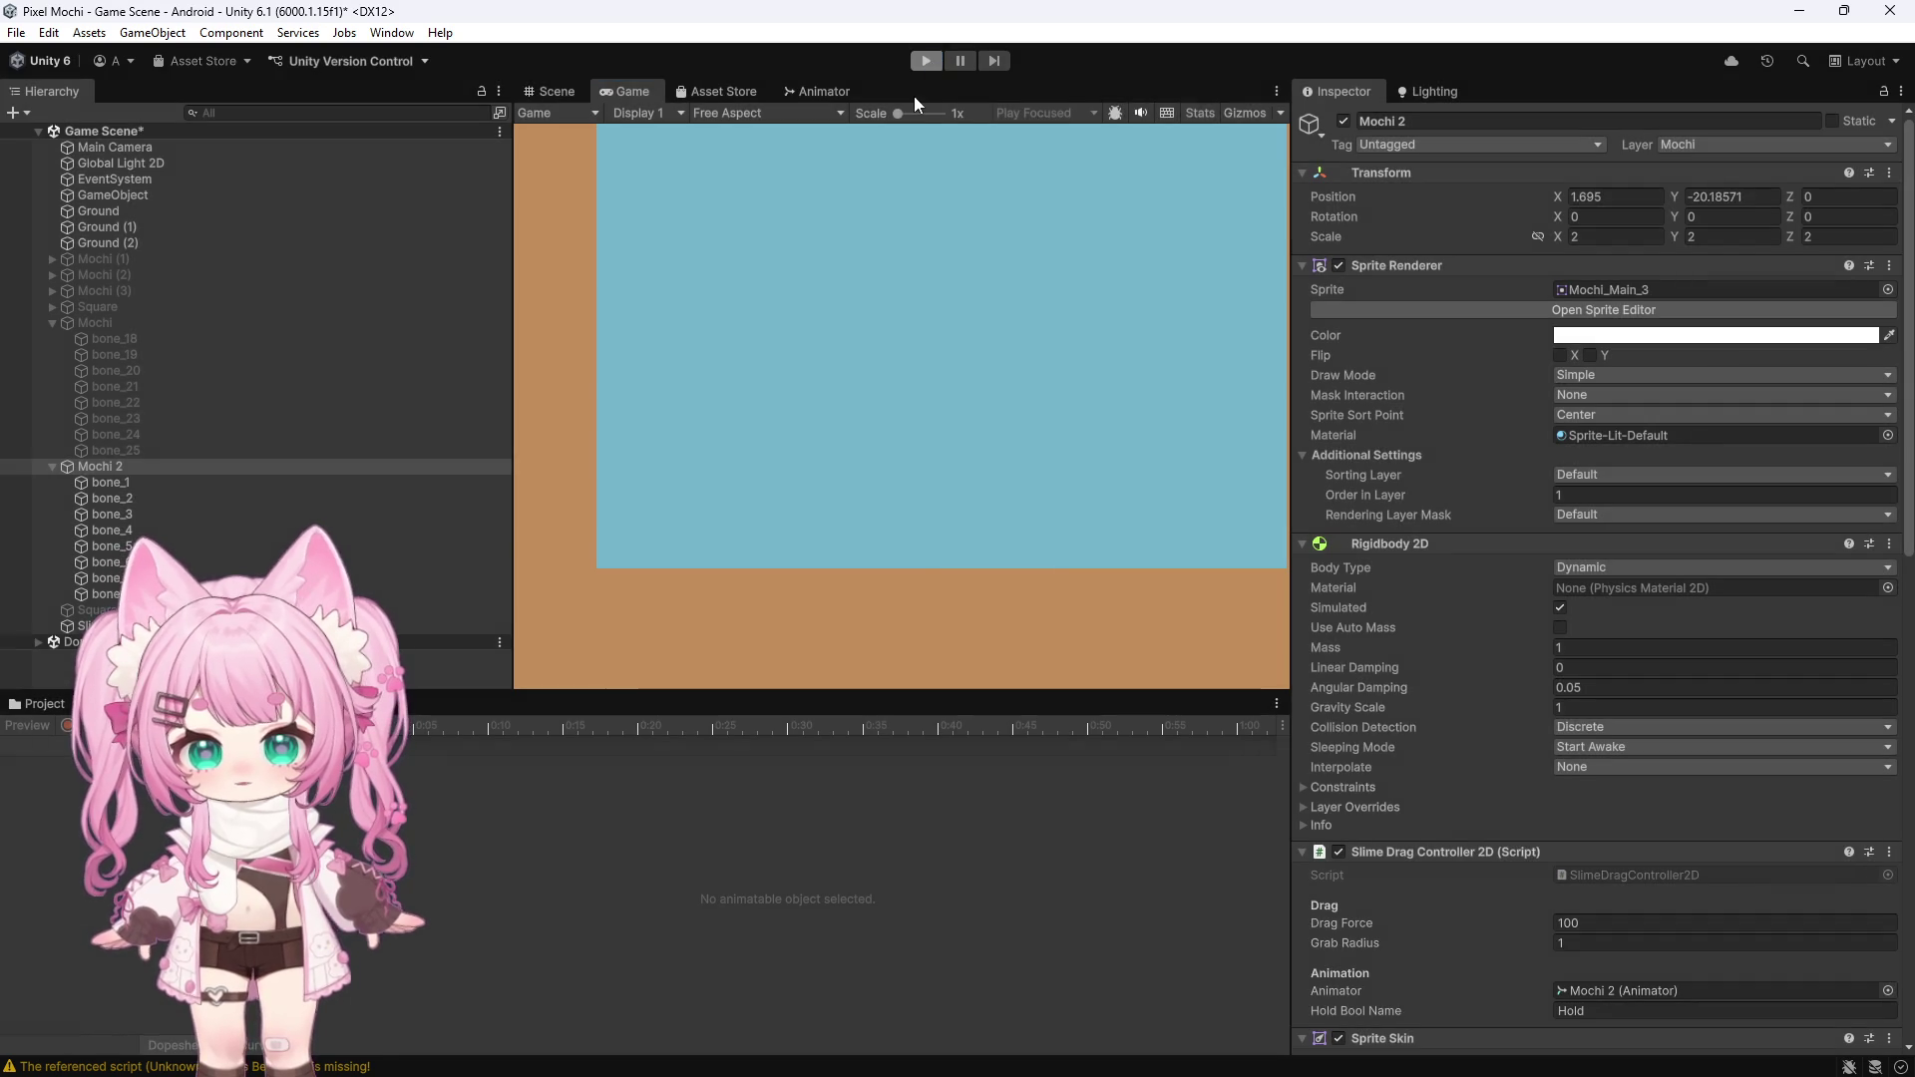
scroll(1399, 419, "down", 10)
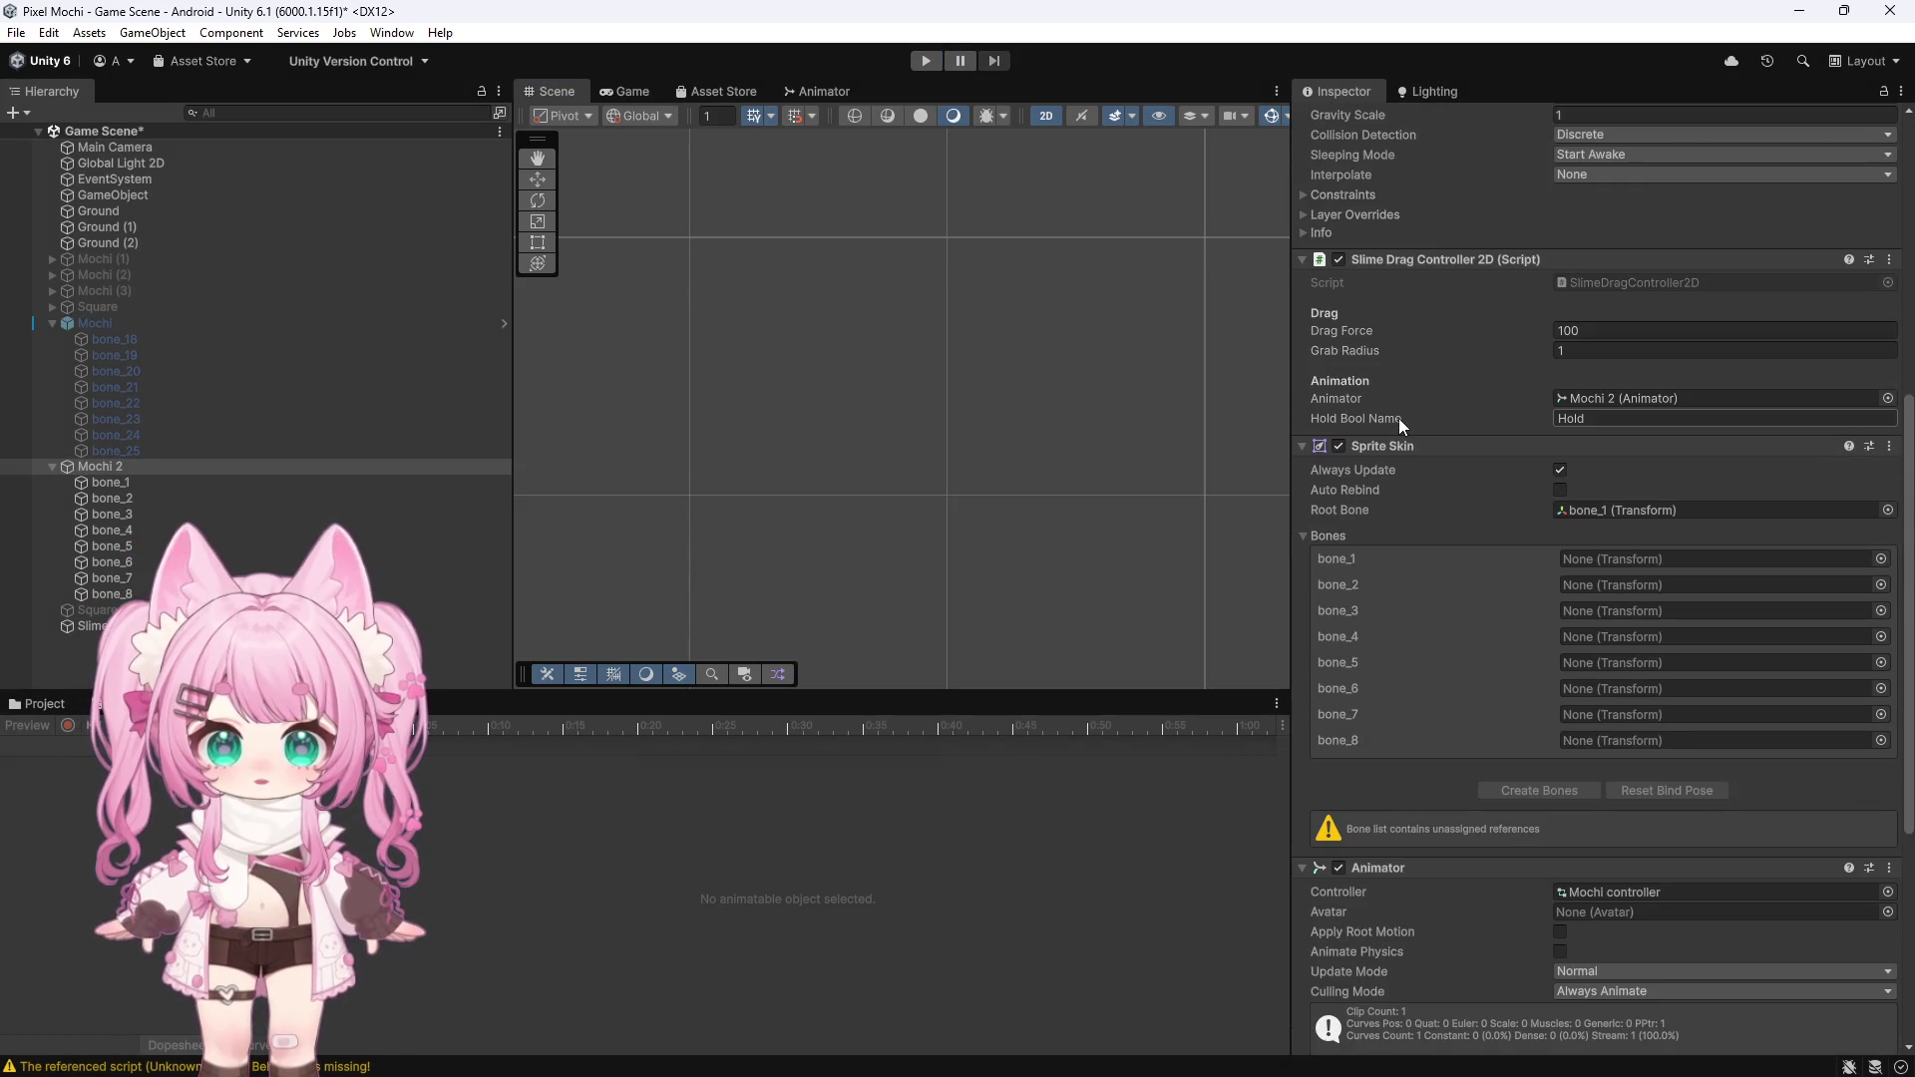
scroll(1399, 417, "down", 3)
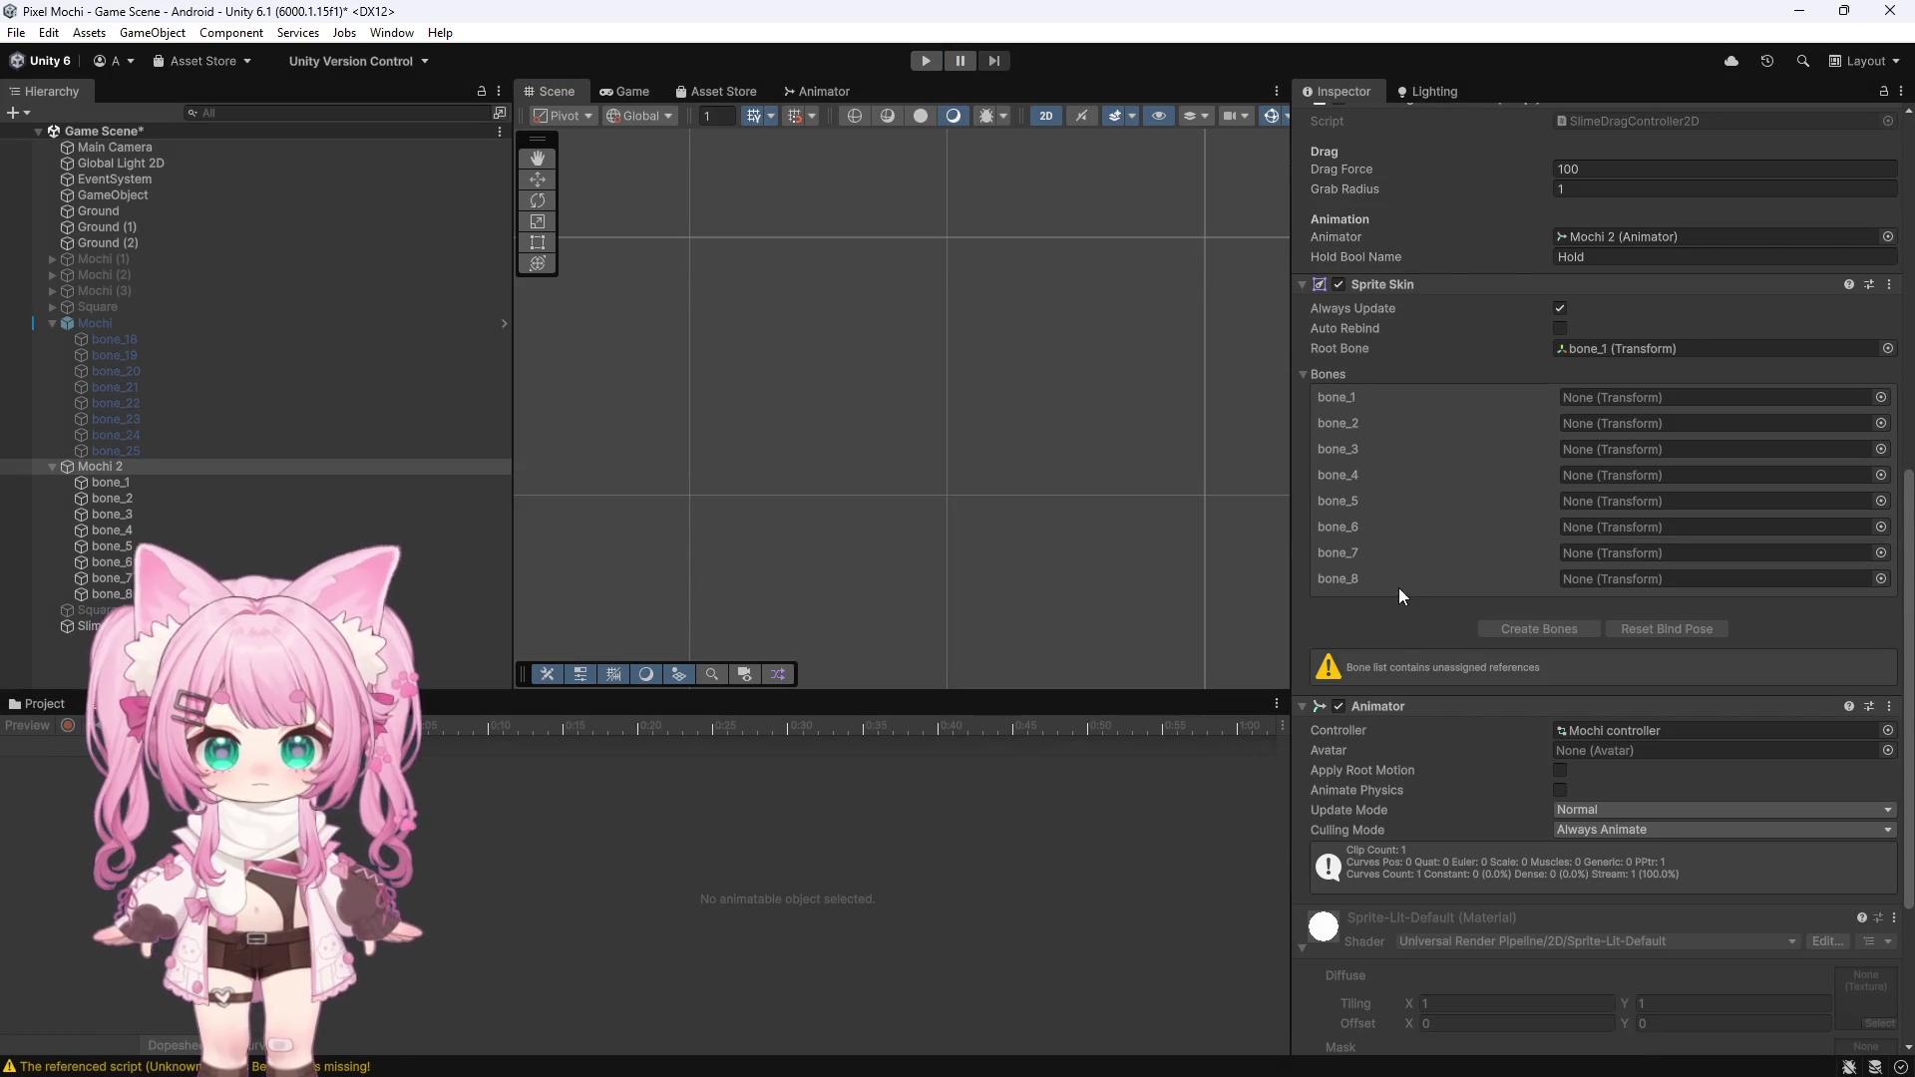
scroll(1400, 596, "down", 1)
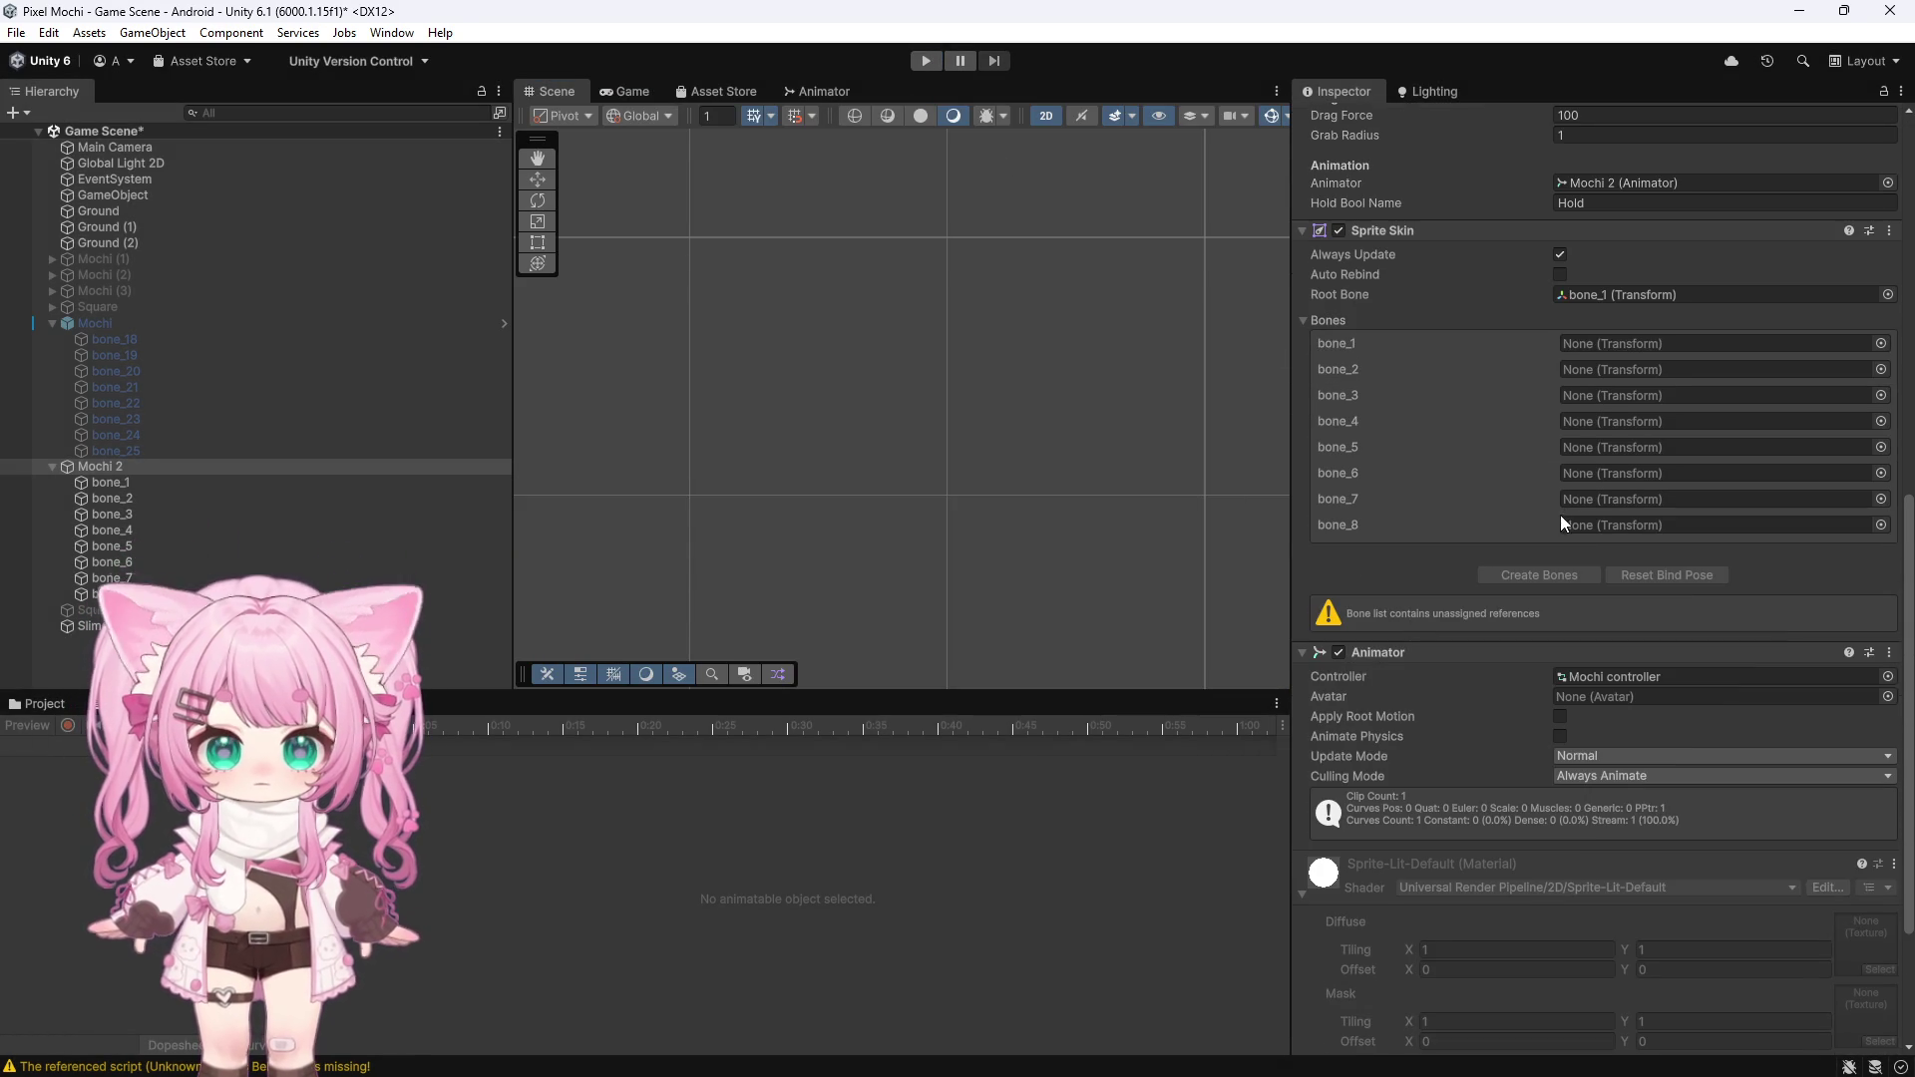
scroll(1561, 517, "up", 2)
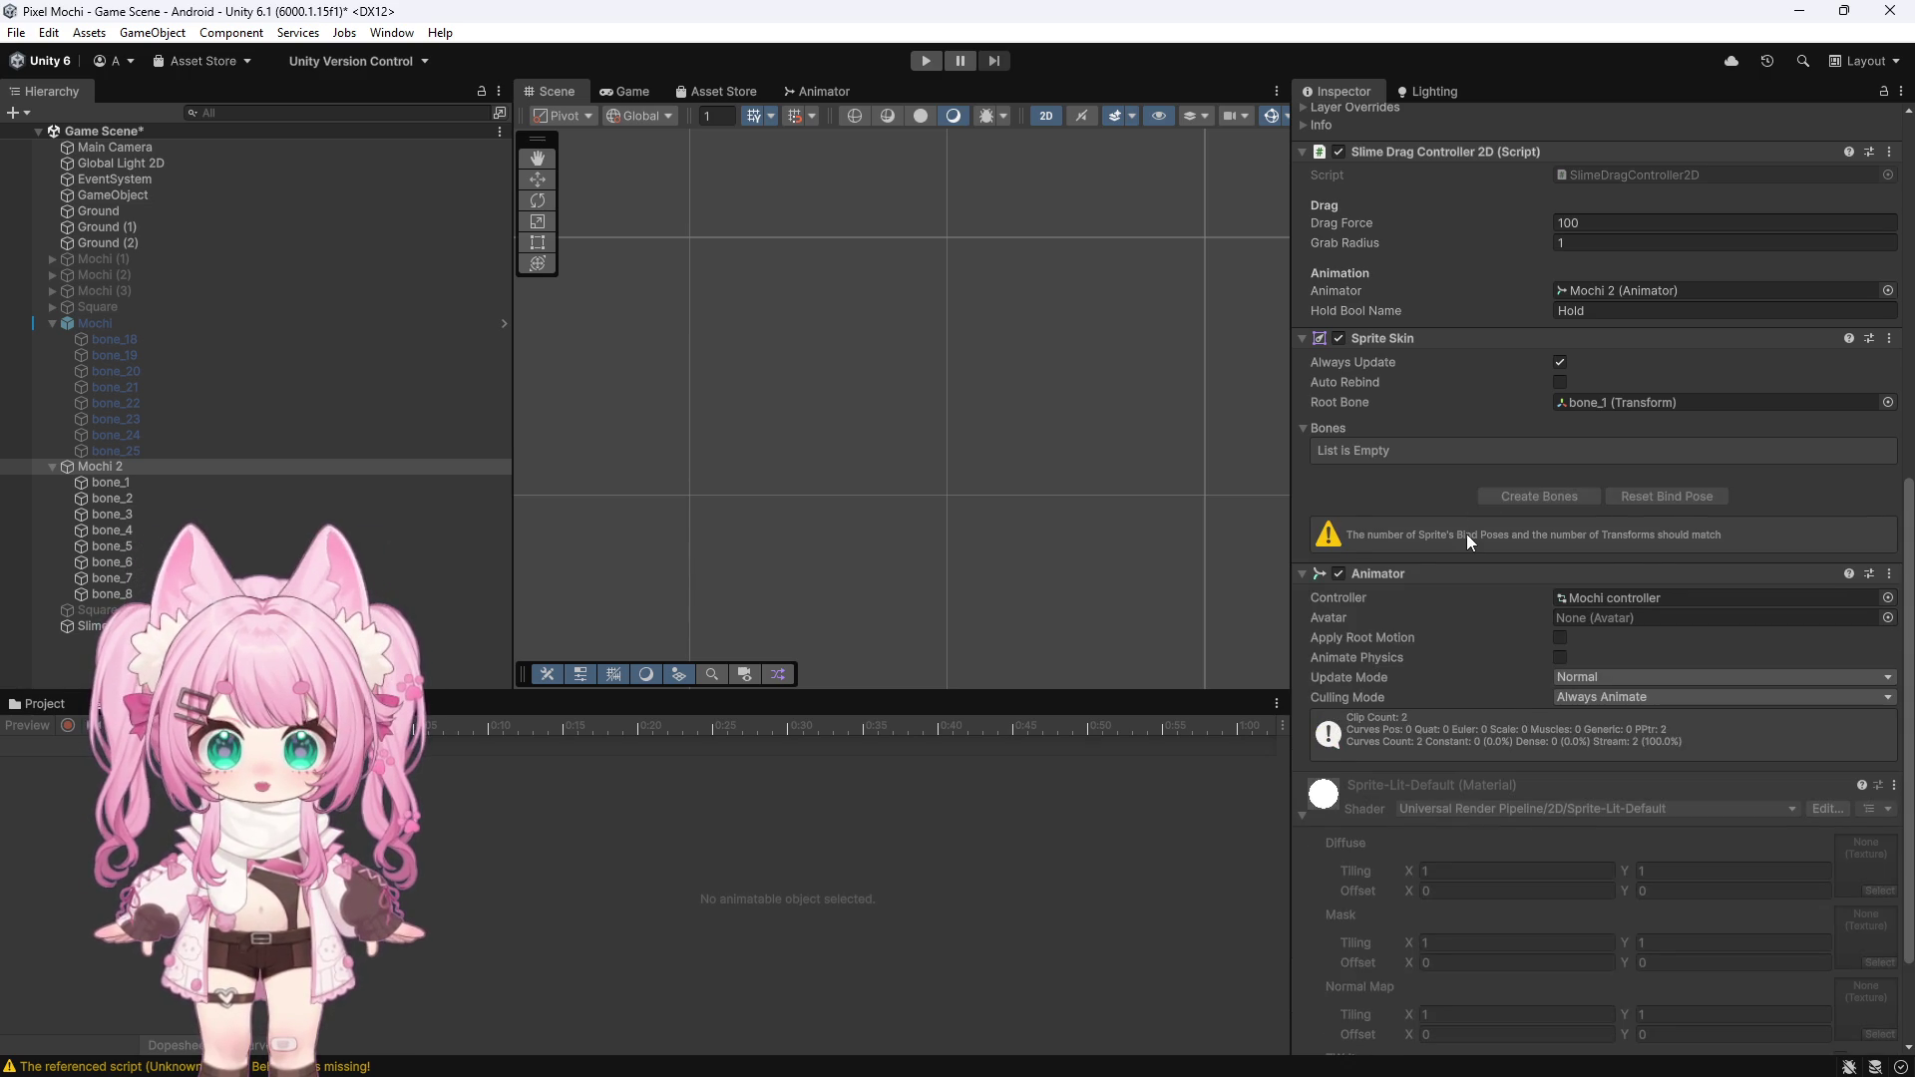
scroll(1420, 566, "down", 1)
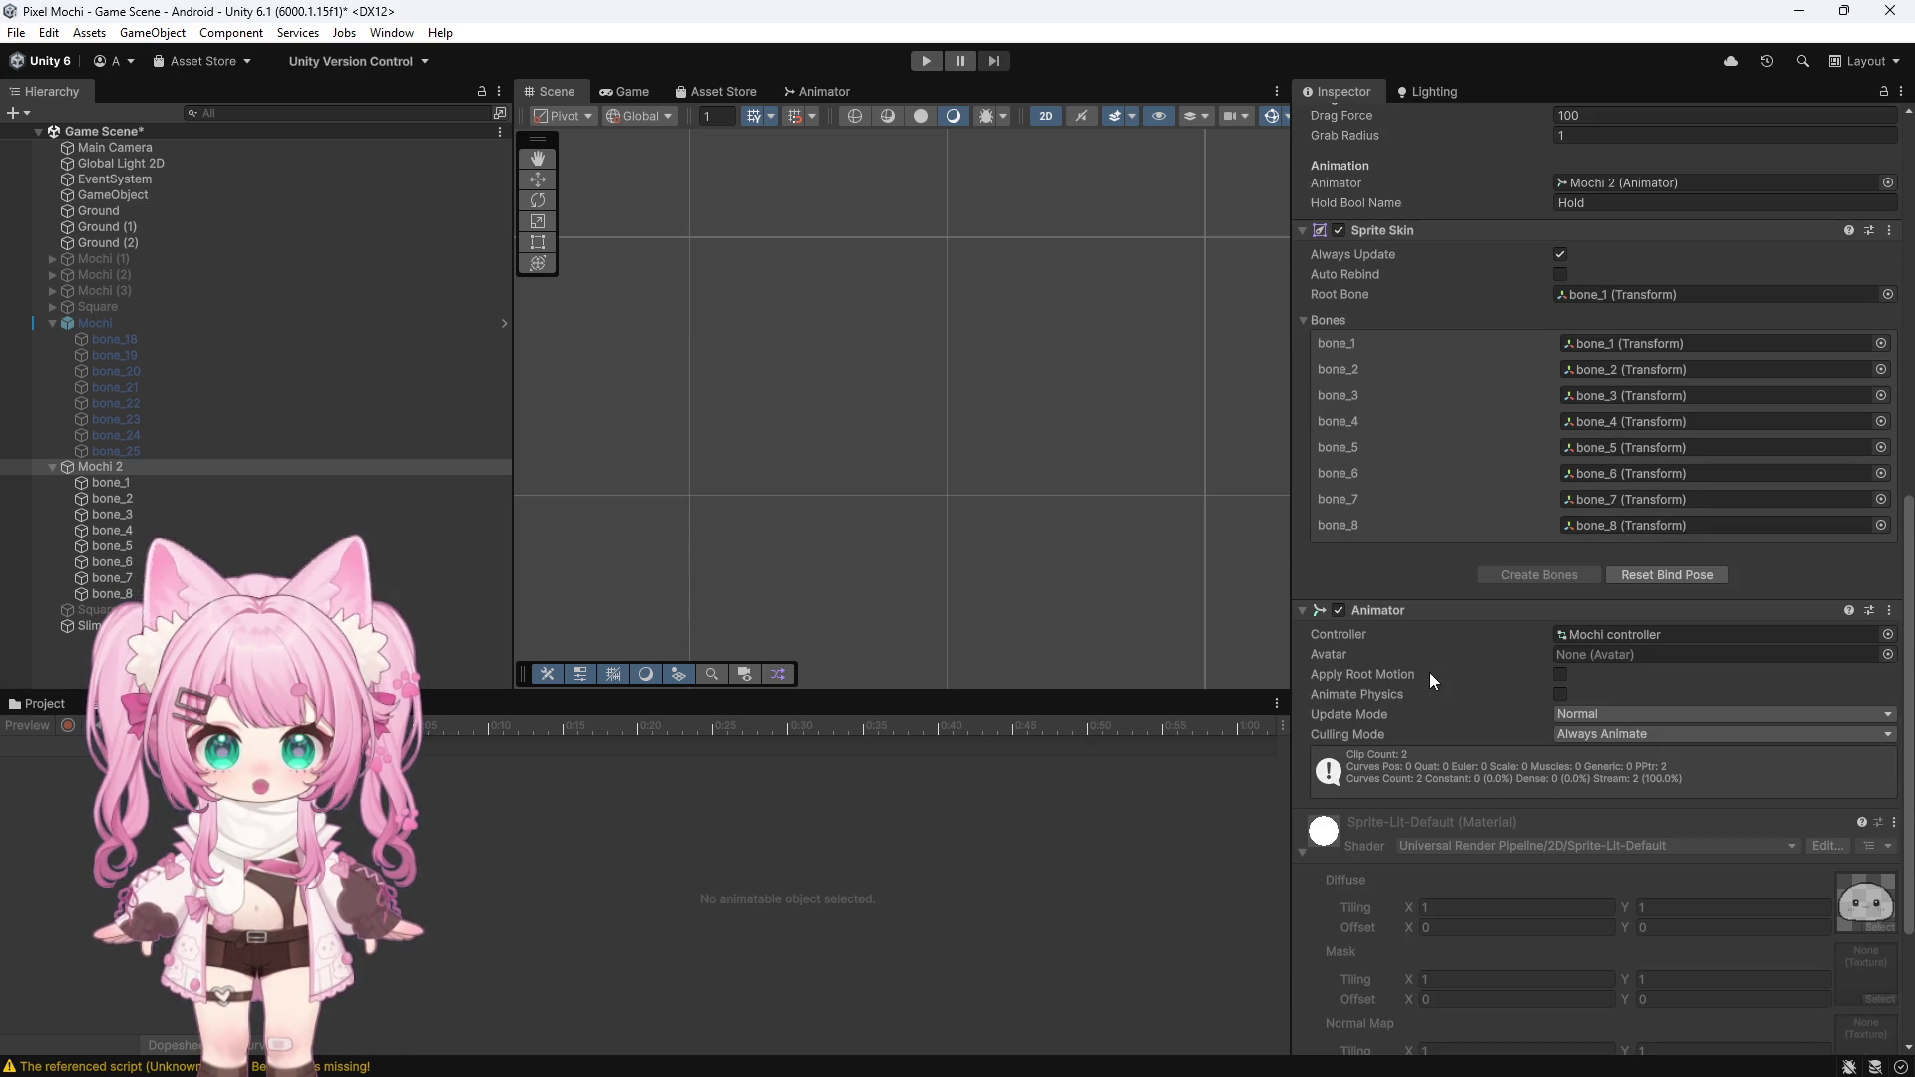
Run a second Play-mode test of the rigged mochi, then stop it
scroll(835, 379, "down", 3)
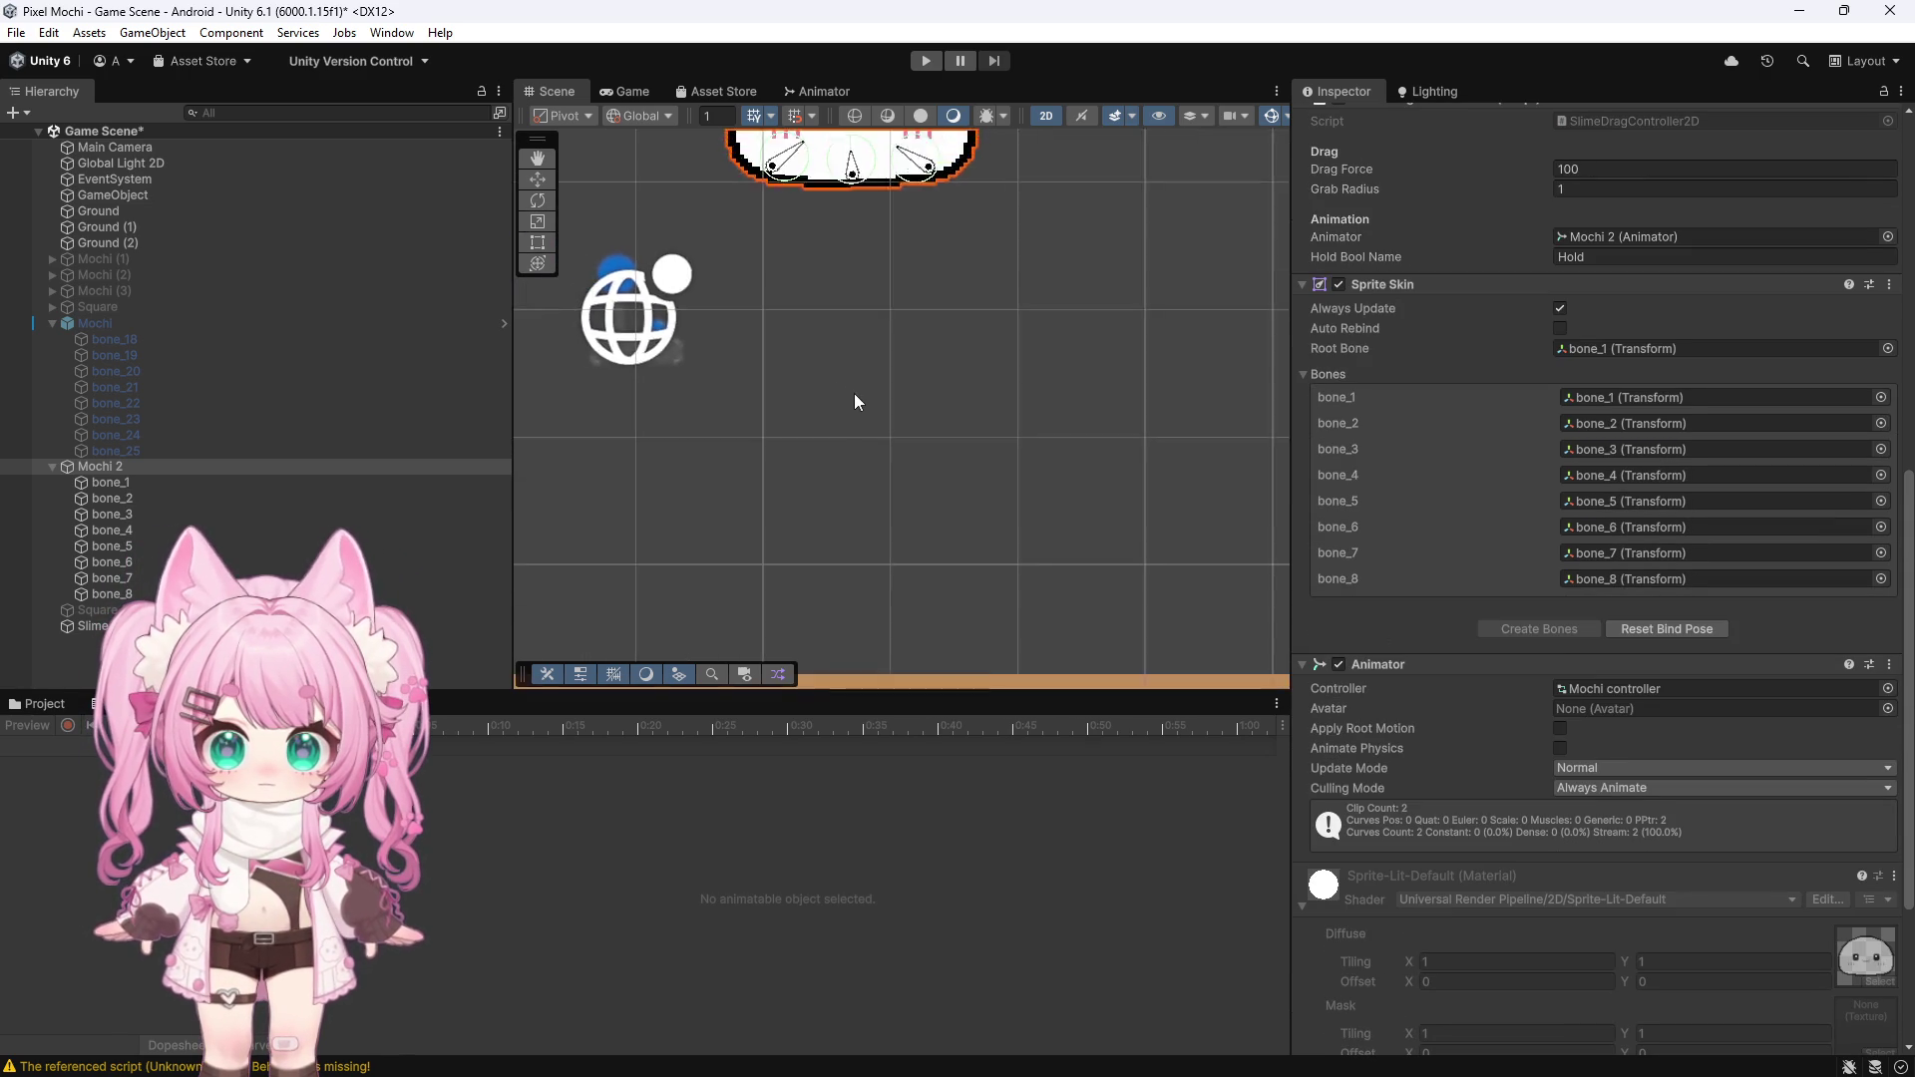
scroll(968, 432, "down", 1)
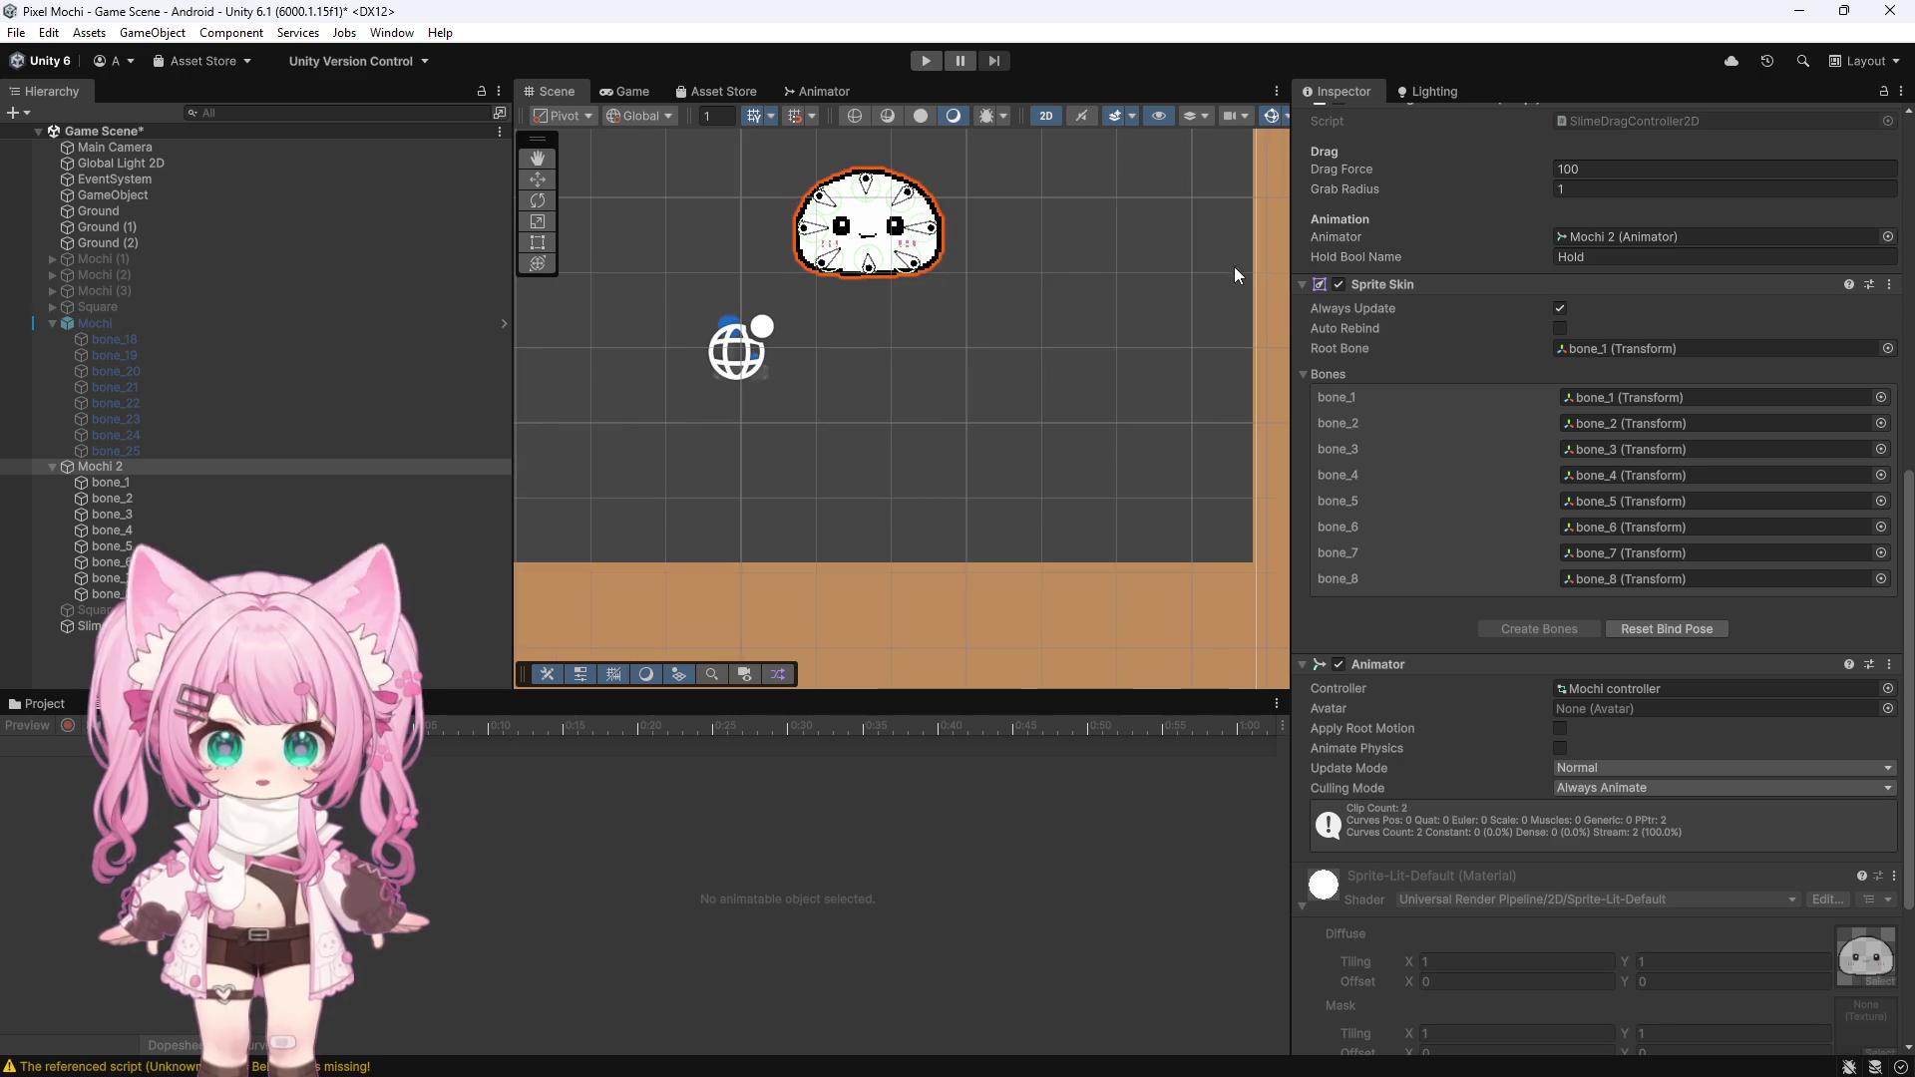
left_click(926, 60)
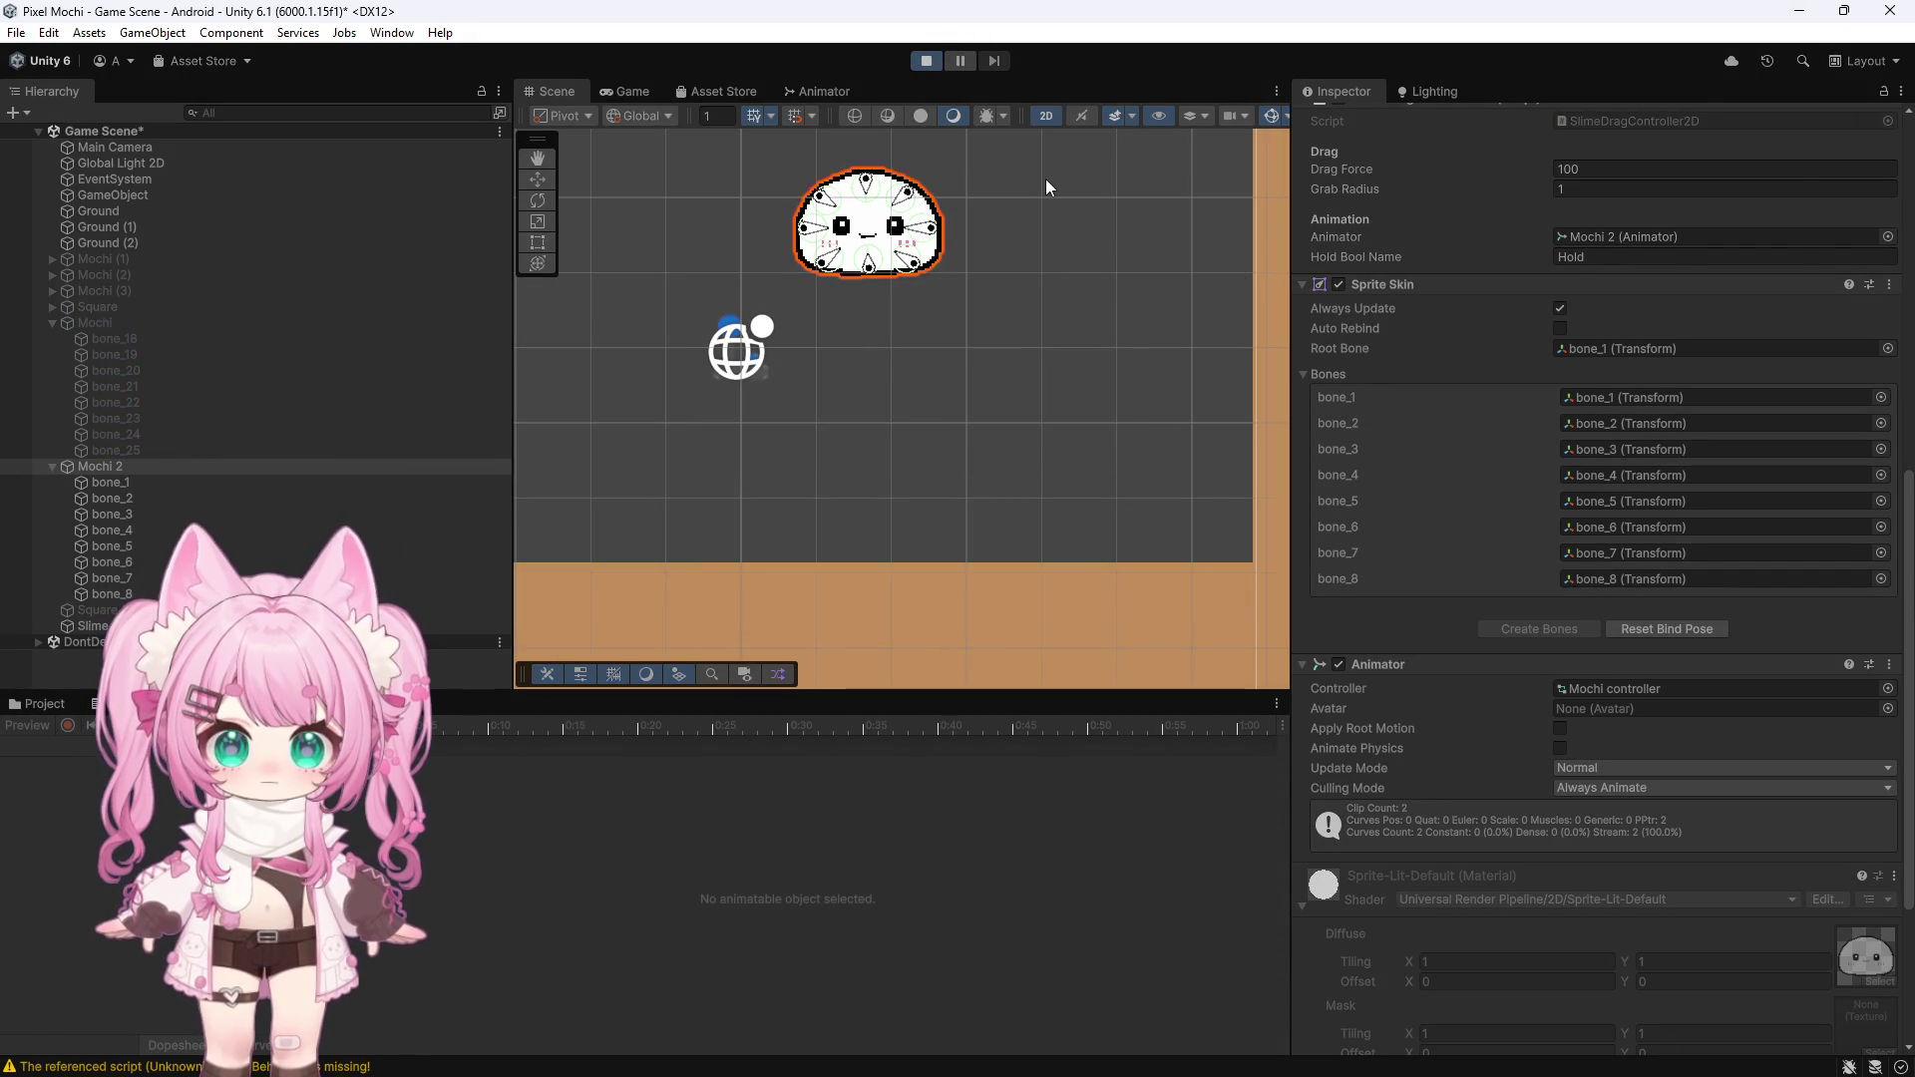
left_click(927, 61)
Show the Mochi controller graph with its Mochi Idle and Mochi Hold states and Hold parameter
scroll(1356, 445, "down", 5)
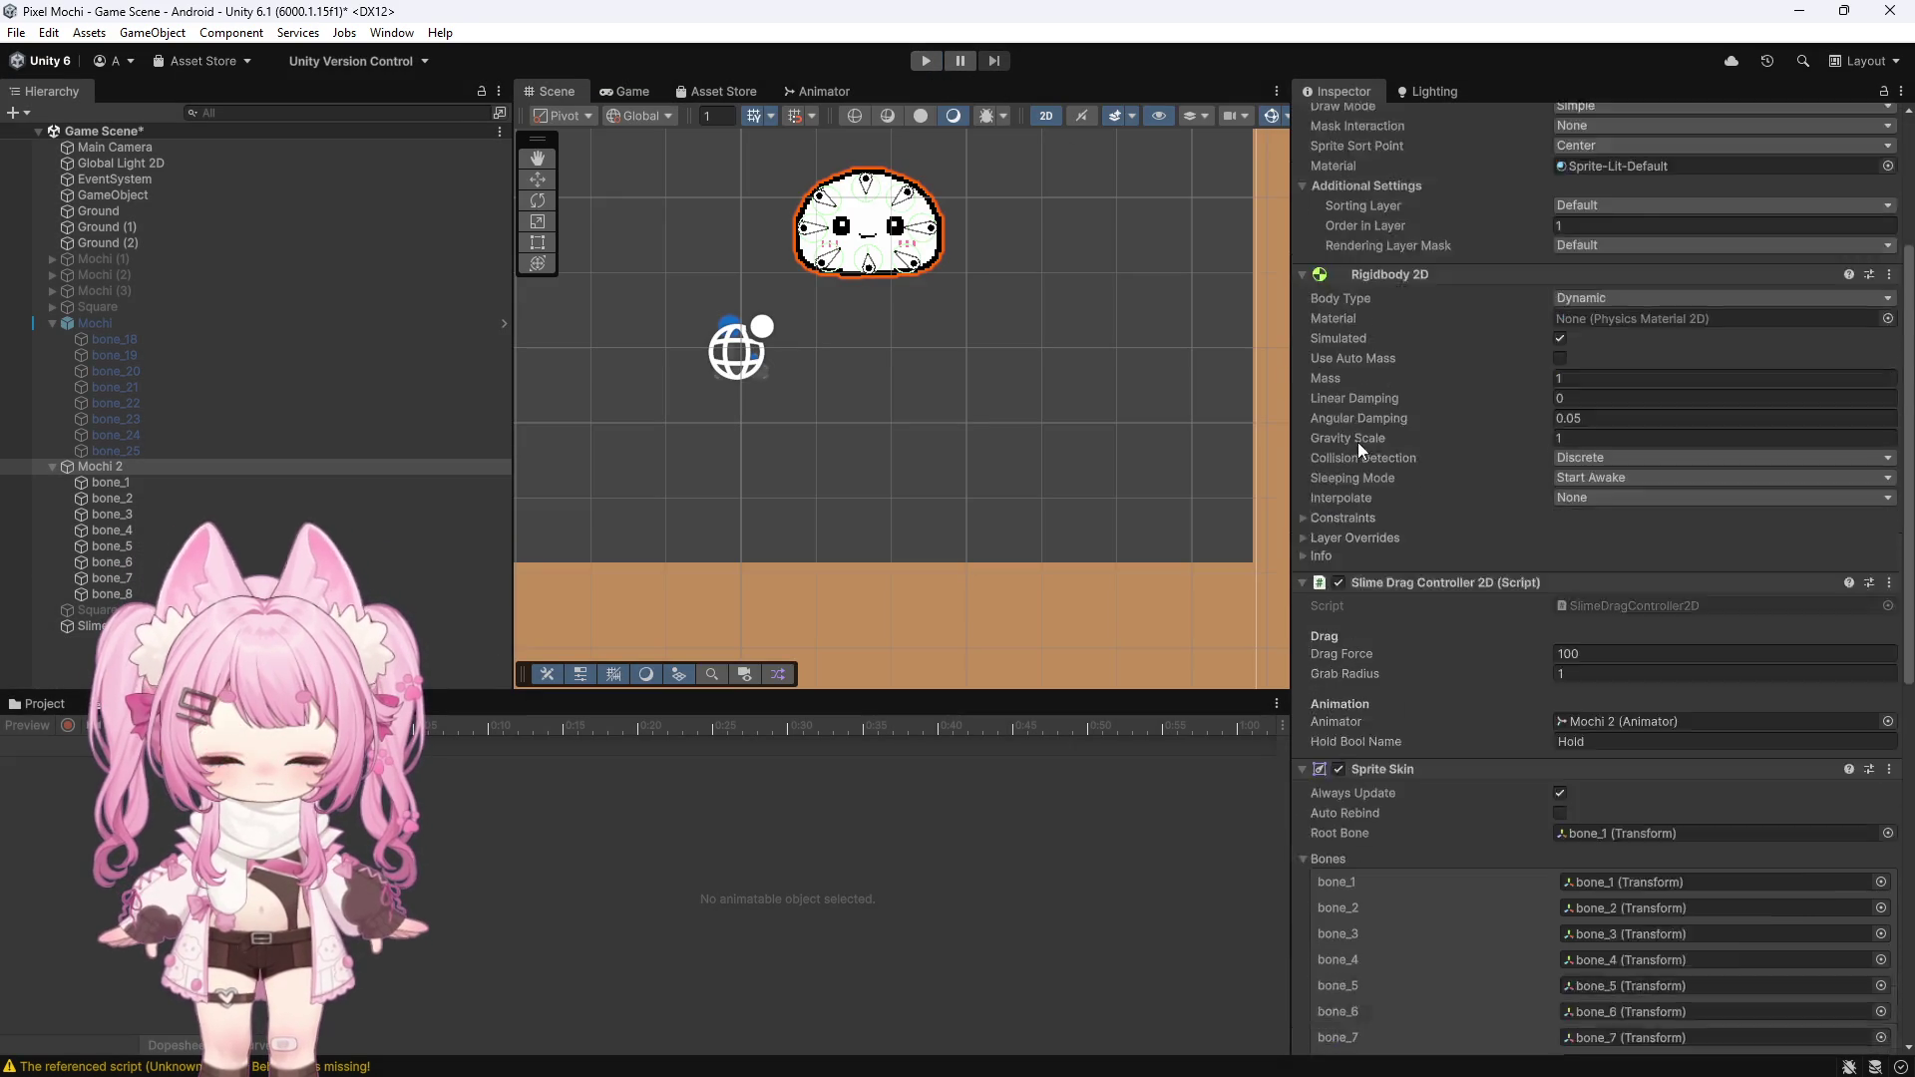
scroll(1359, 413, "down", 5)
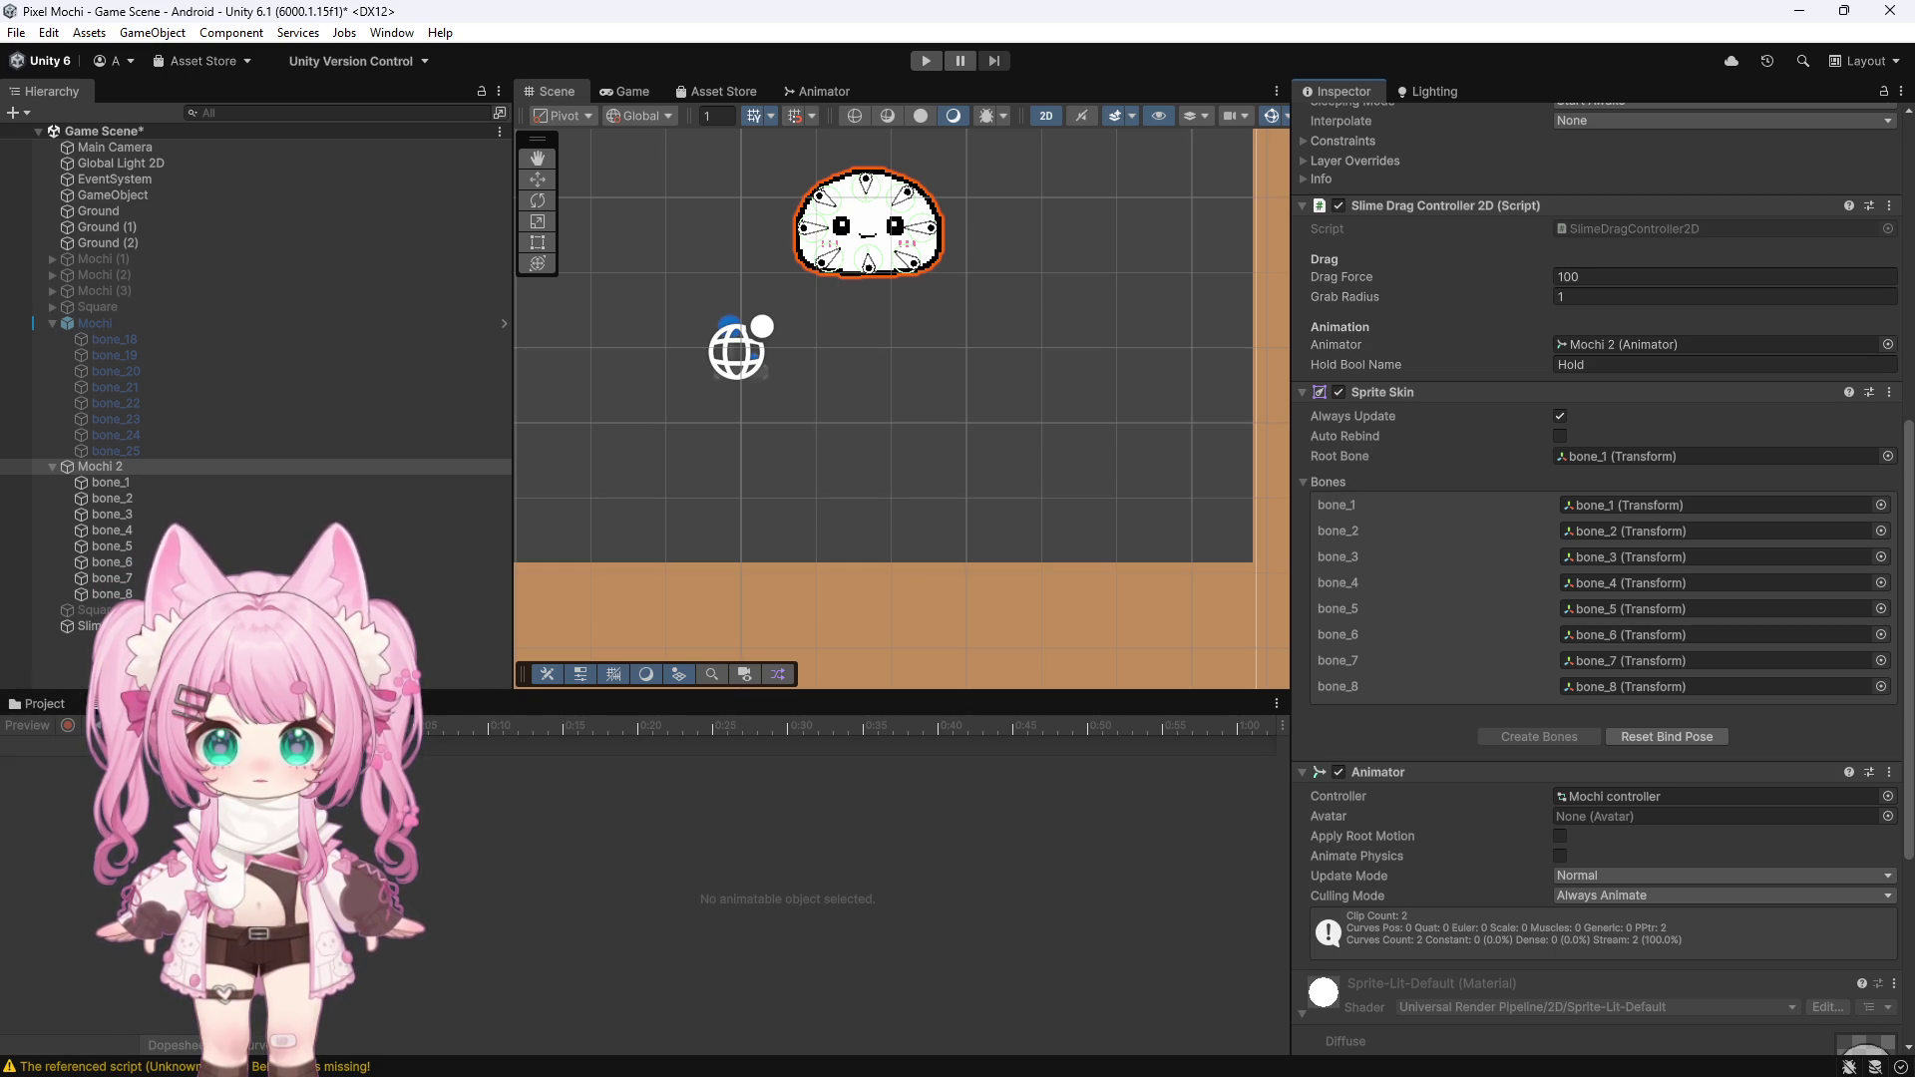
left_click(810, 89)
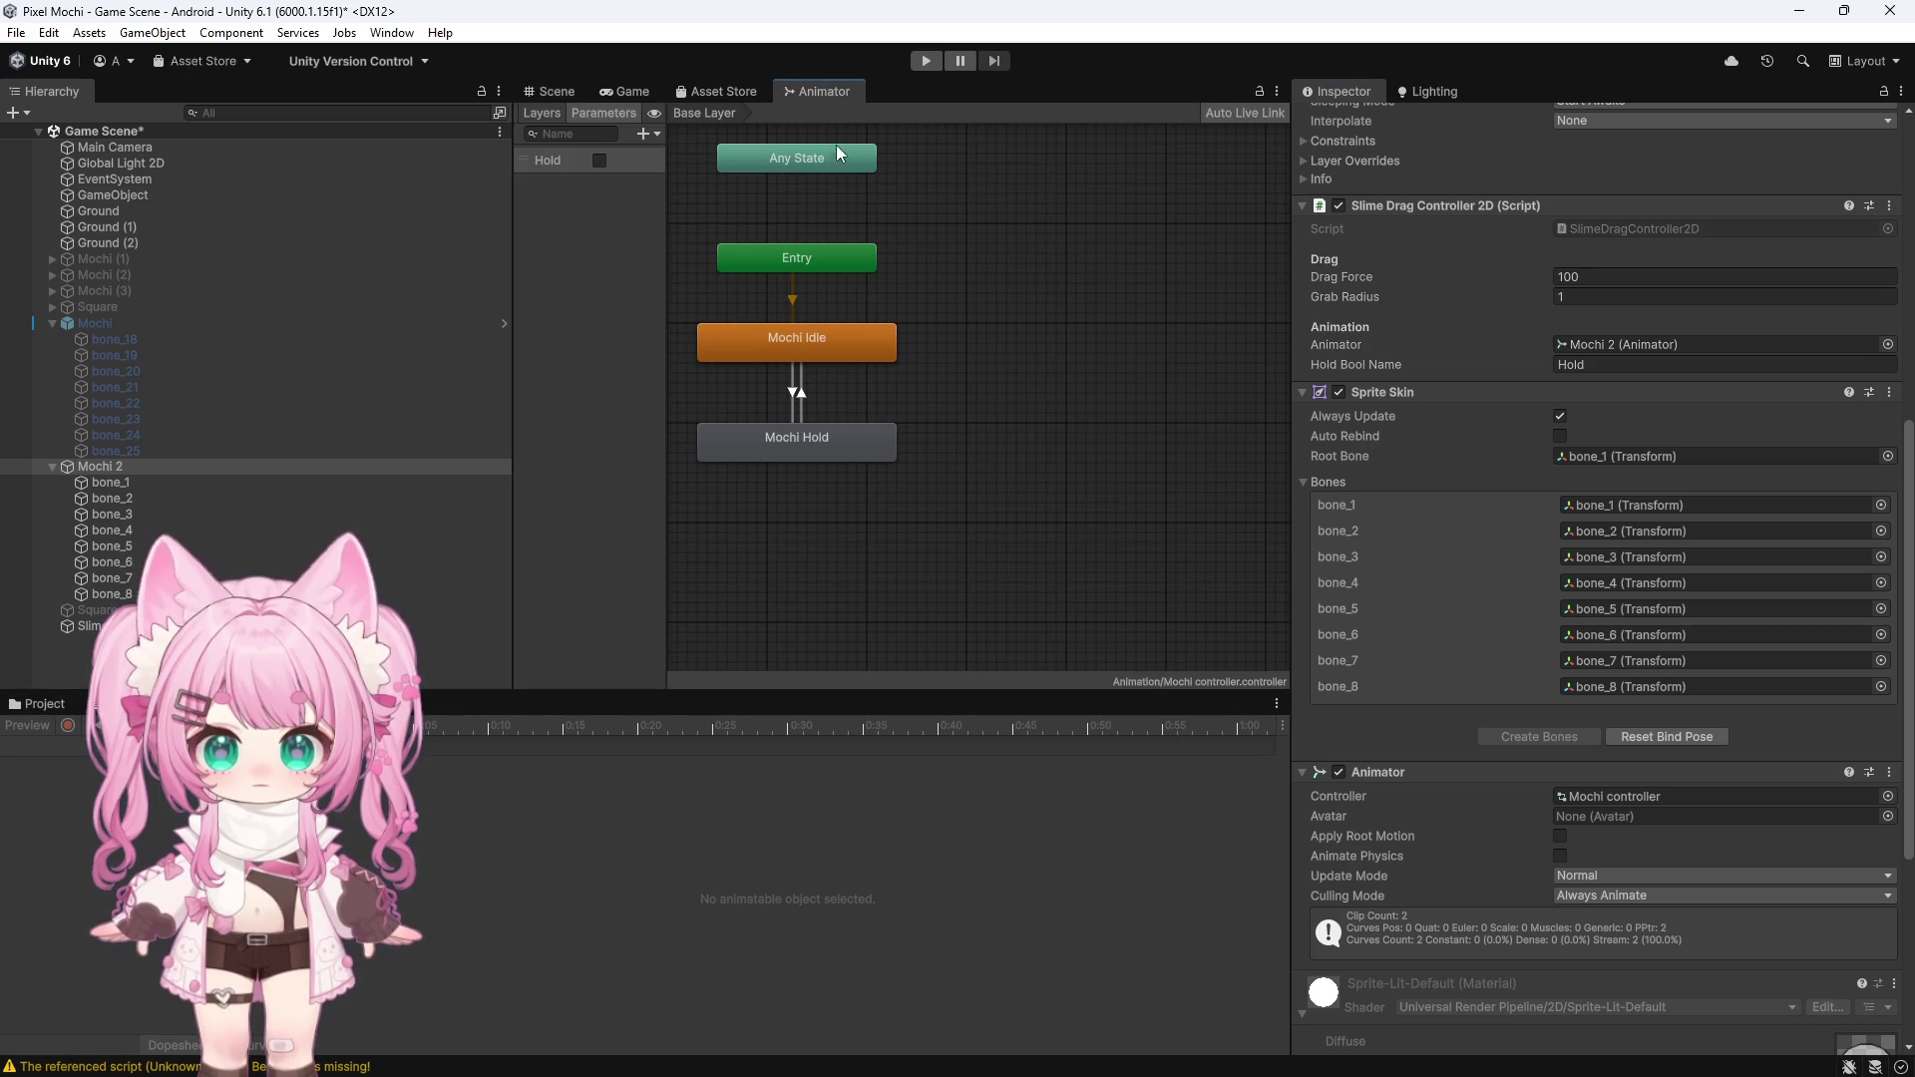
Back in the Scene view, select Mochi 2 and locate its Mochi controller asset
left_click(556, 90)
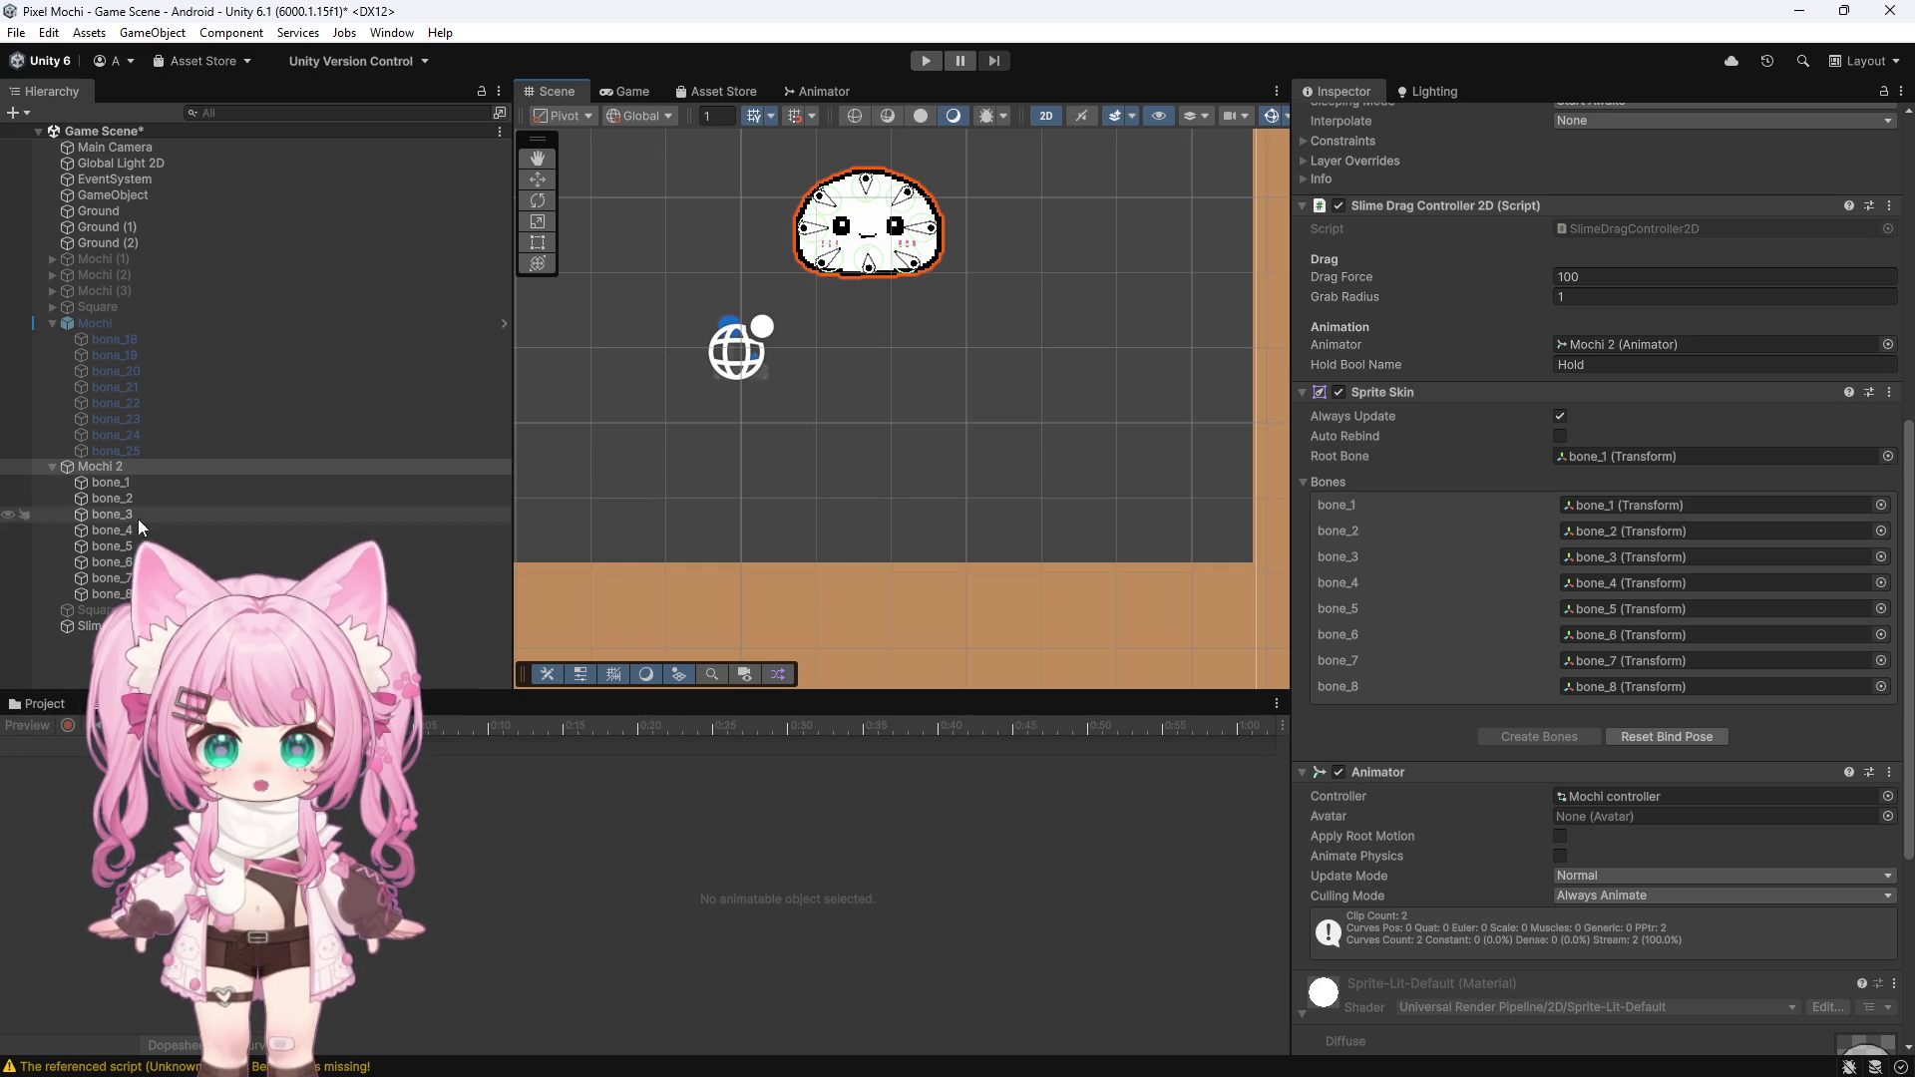
left_click(104, 465)
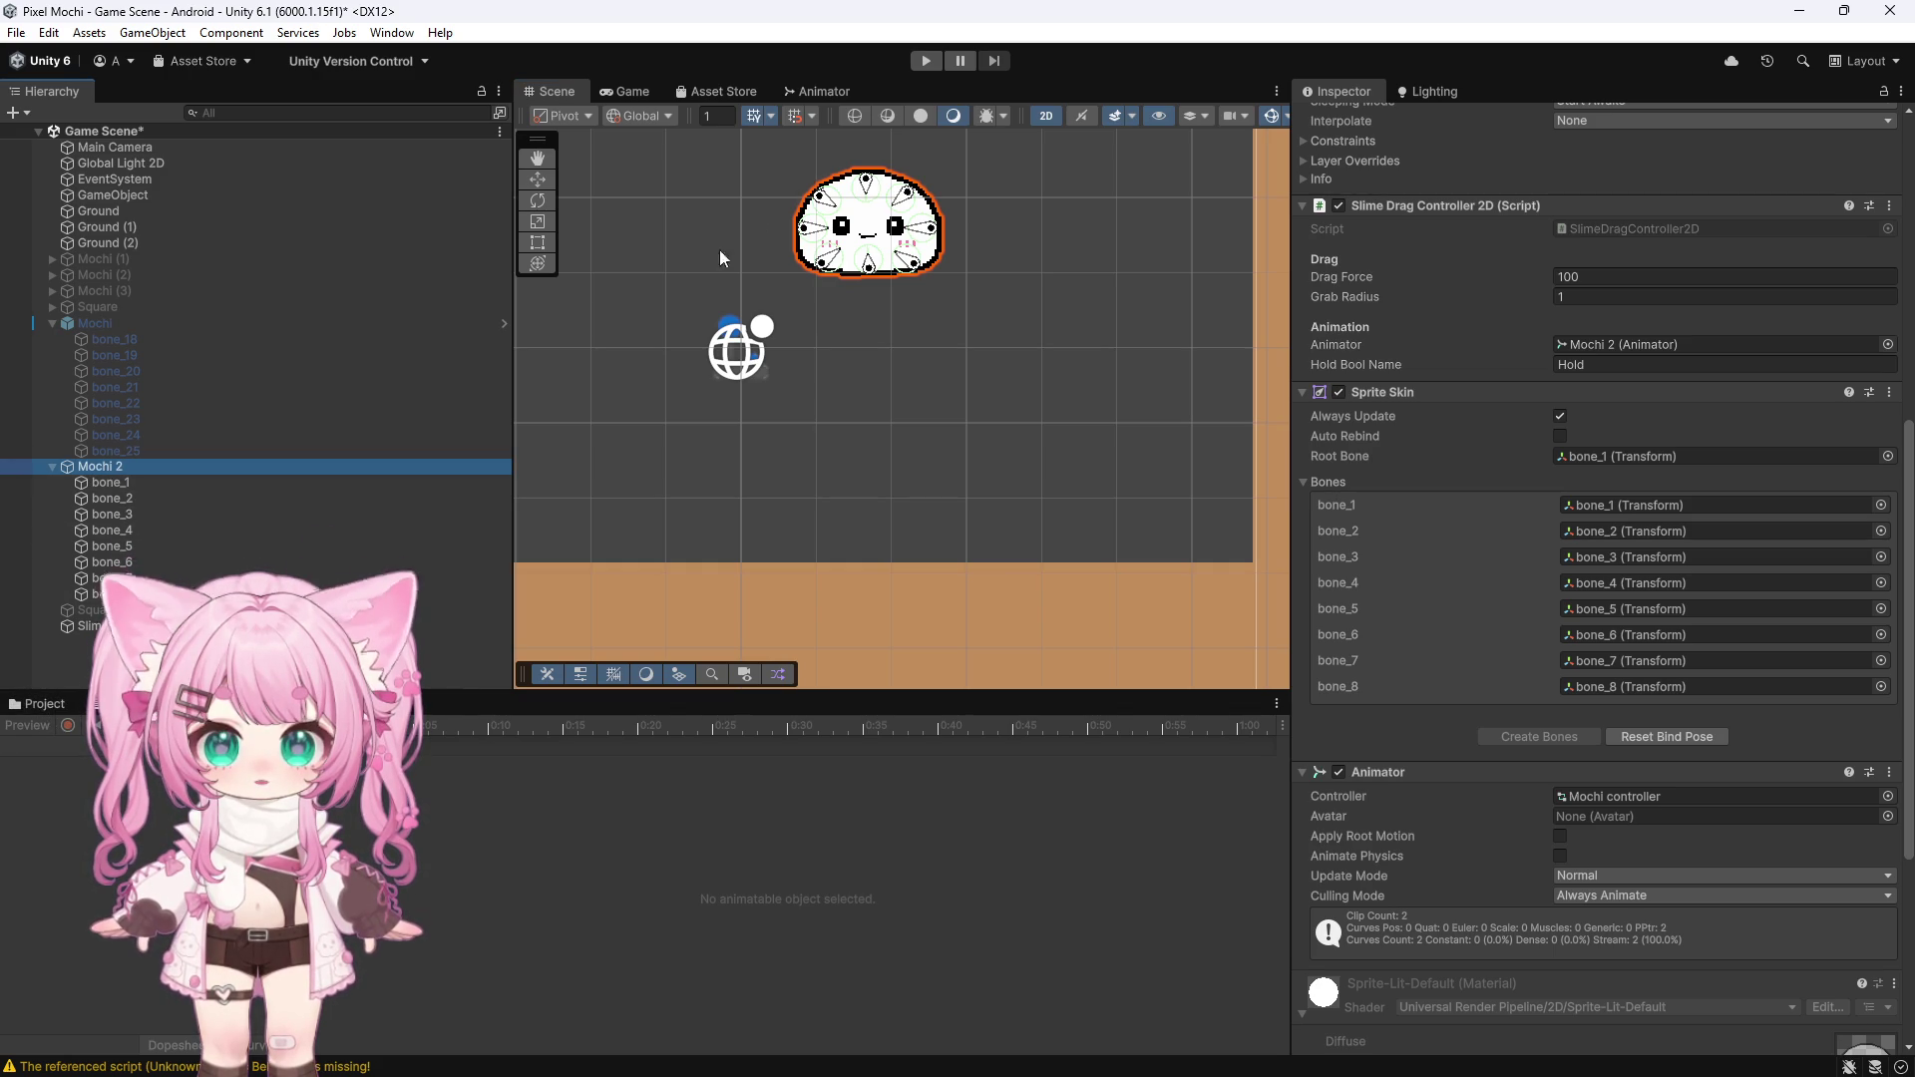
left_click(1608, 796)
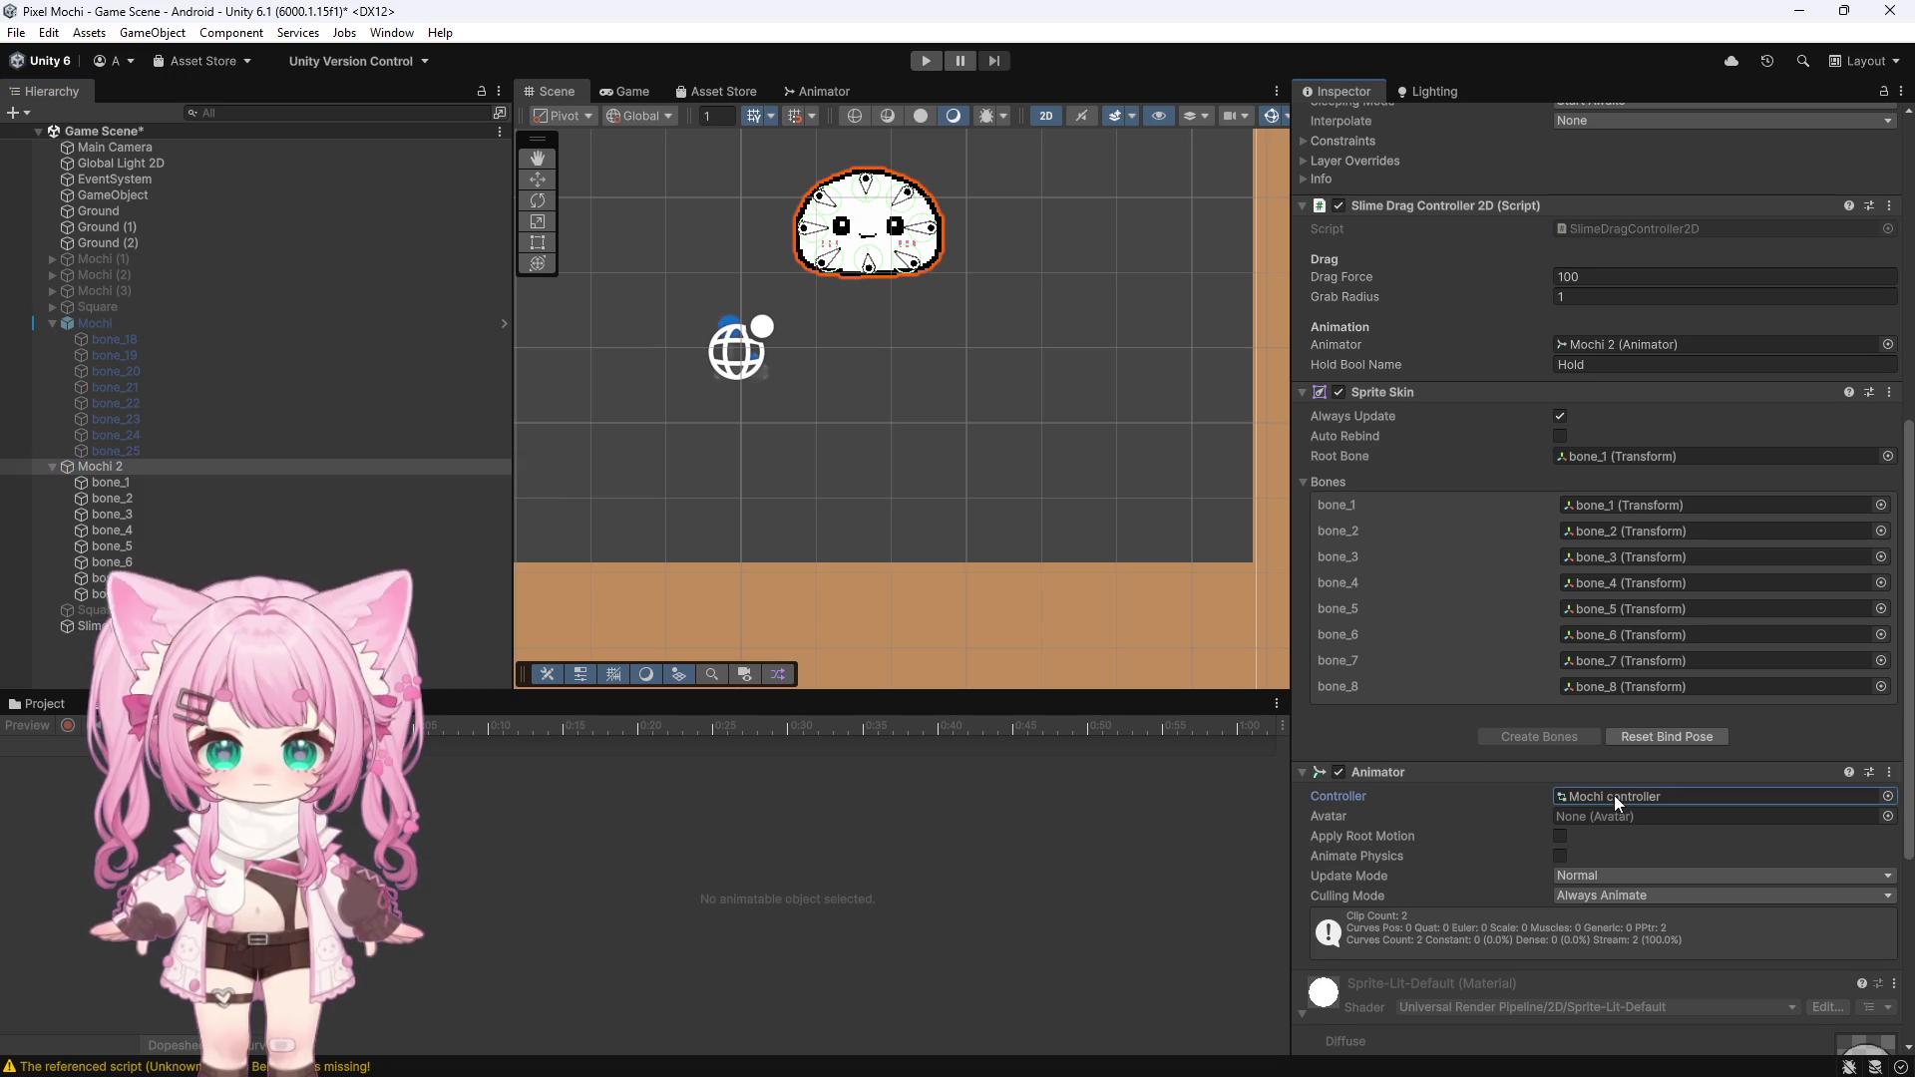
Check the Console warnings, then show Mochi 2's Mochi Idle clip with its Sprite track
scroll(1399, 806, "down", 5)
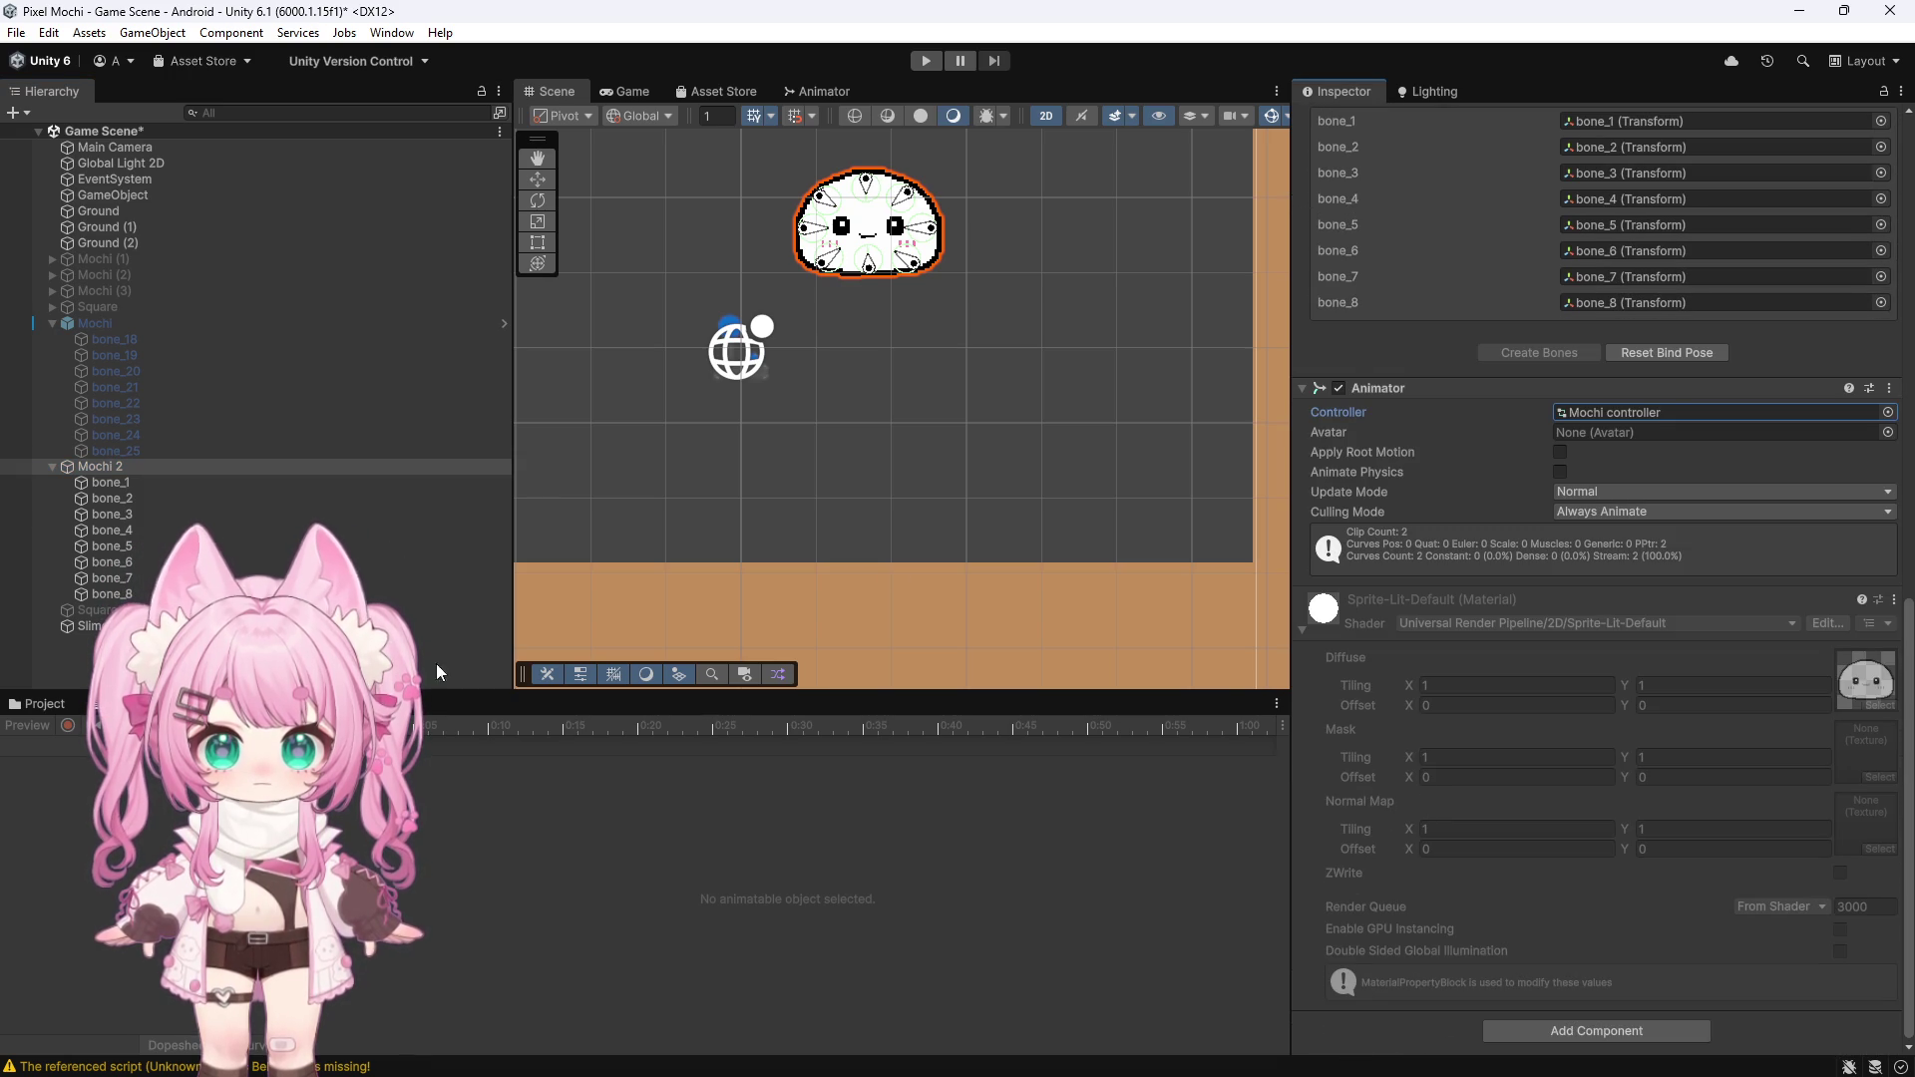
left_click(182, 714)
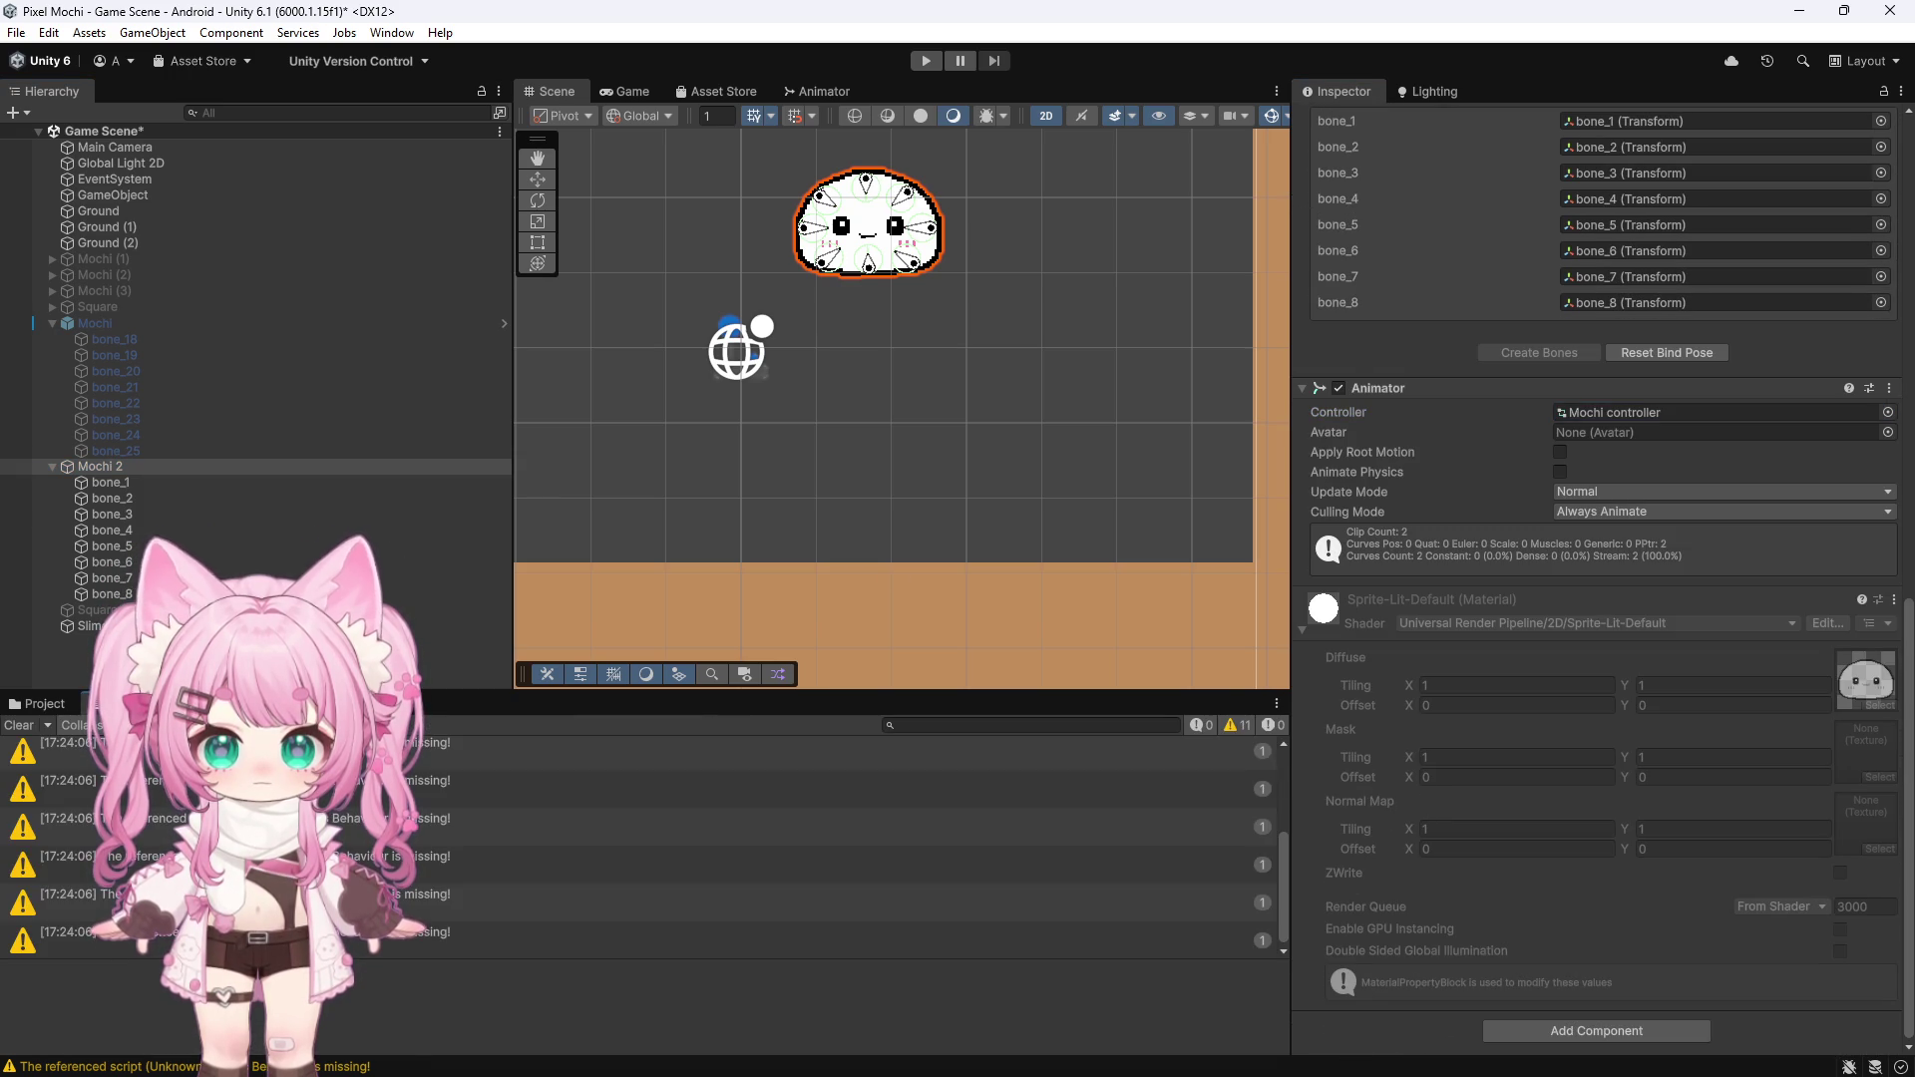
left_click(114, 703)
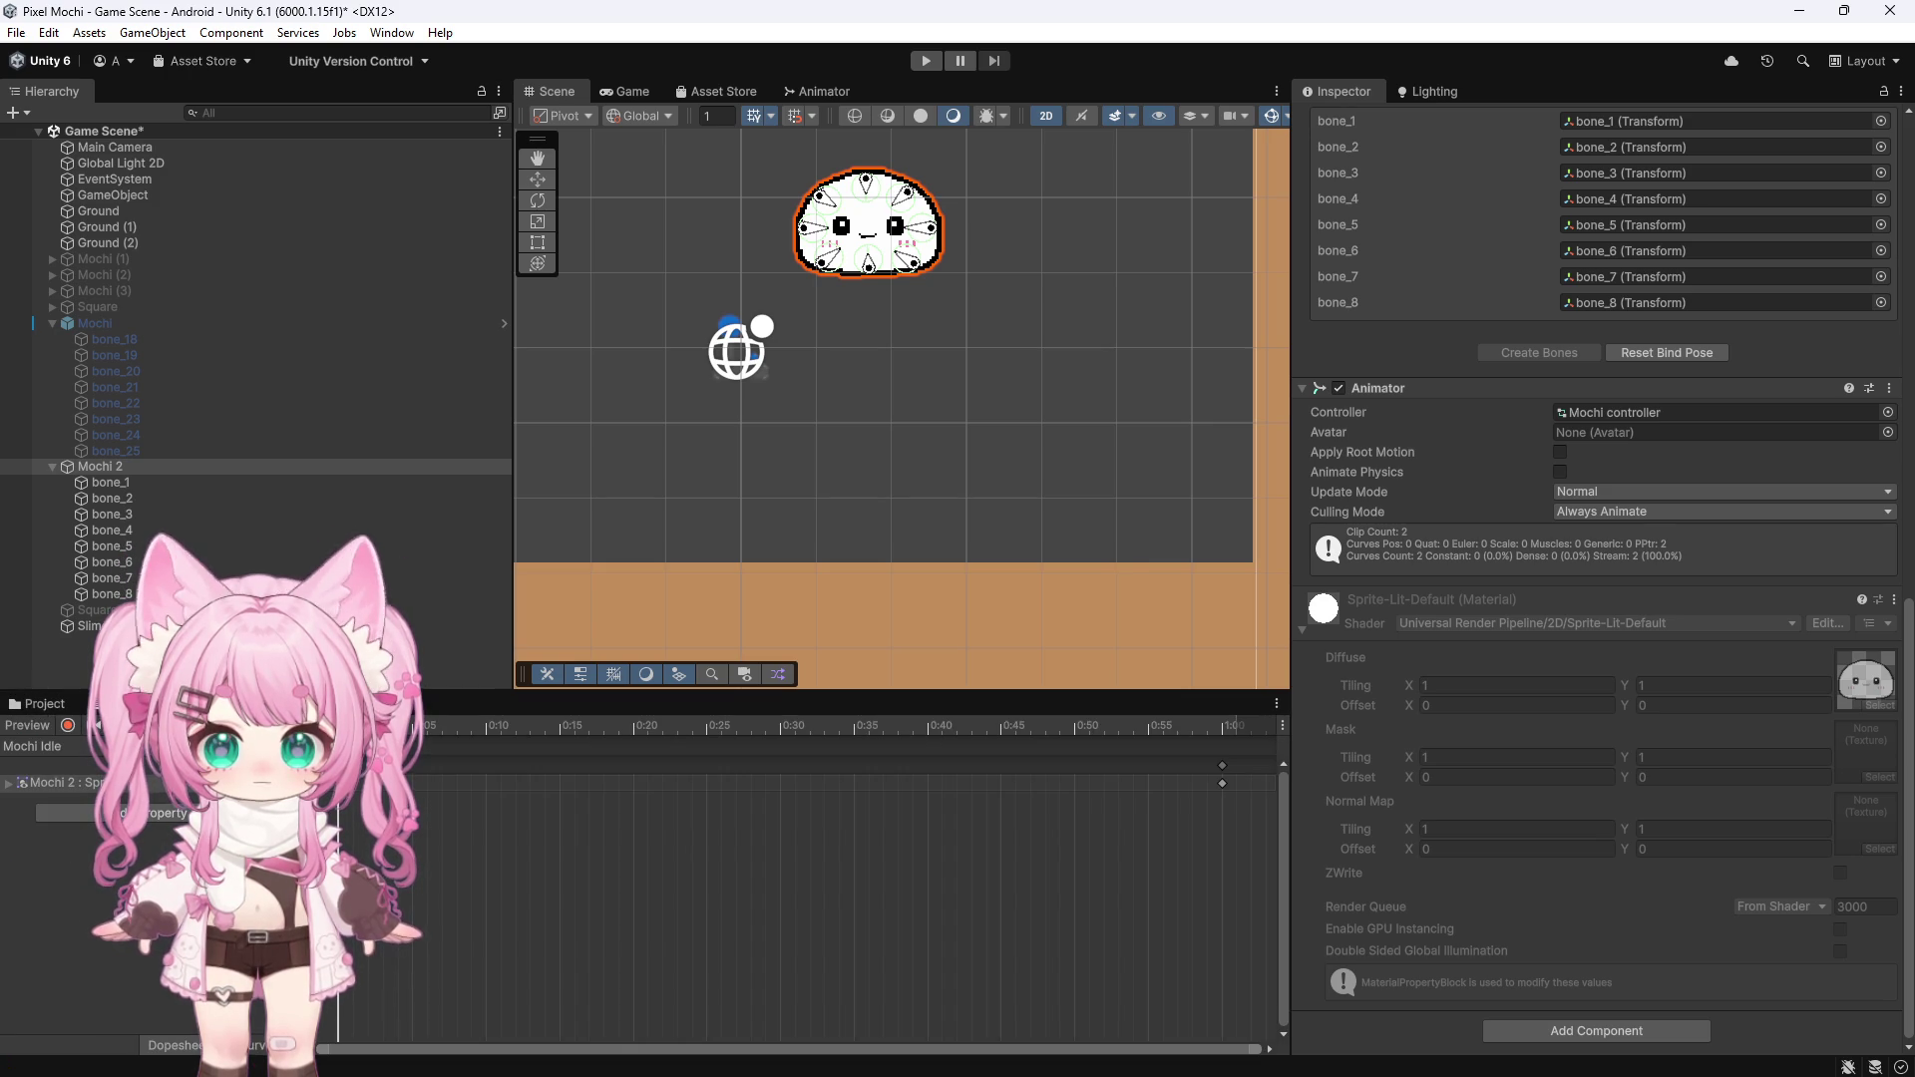
Preview the Mochi Idle animation, then switch to editing the Mochi Hold clip
key("space")
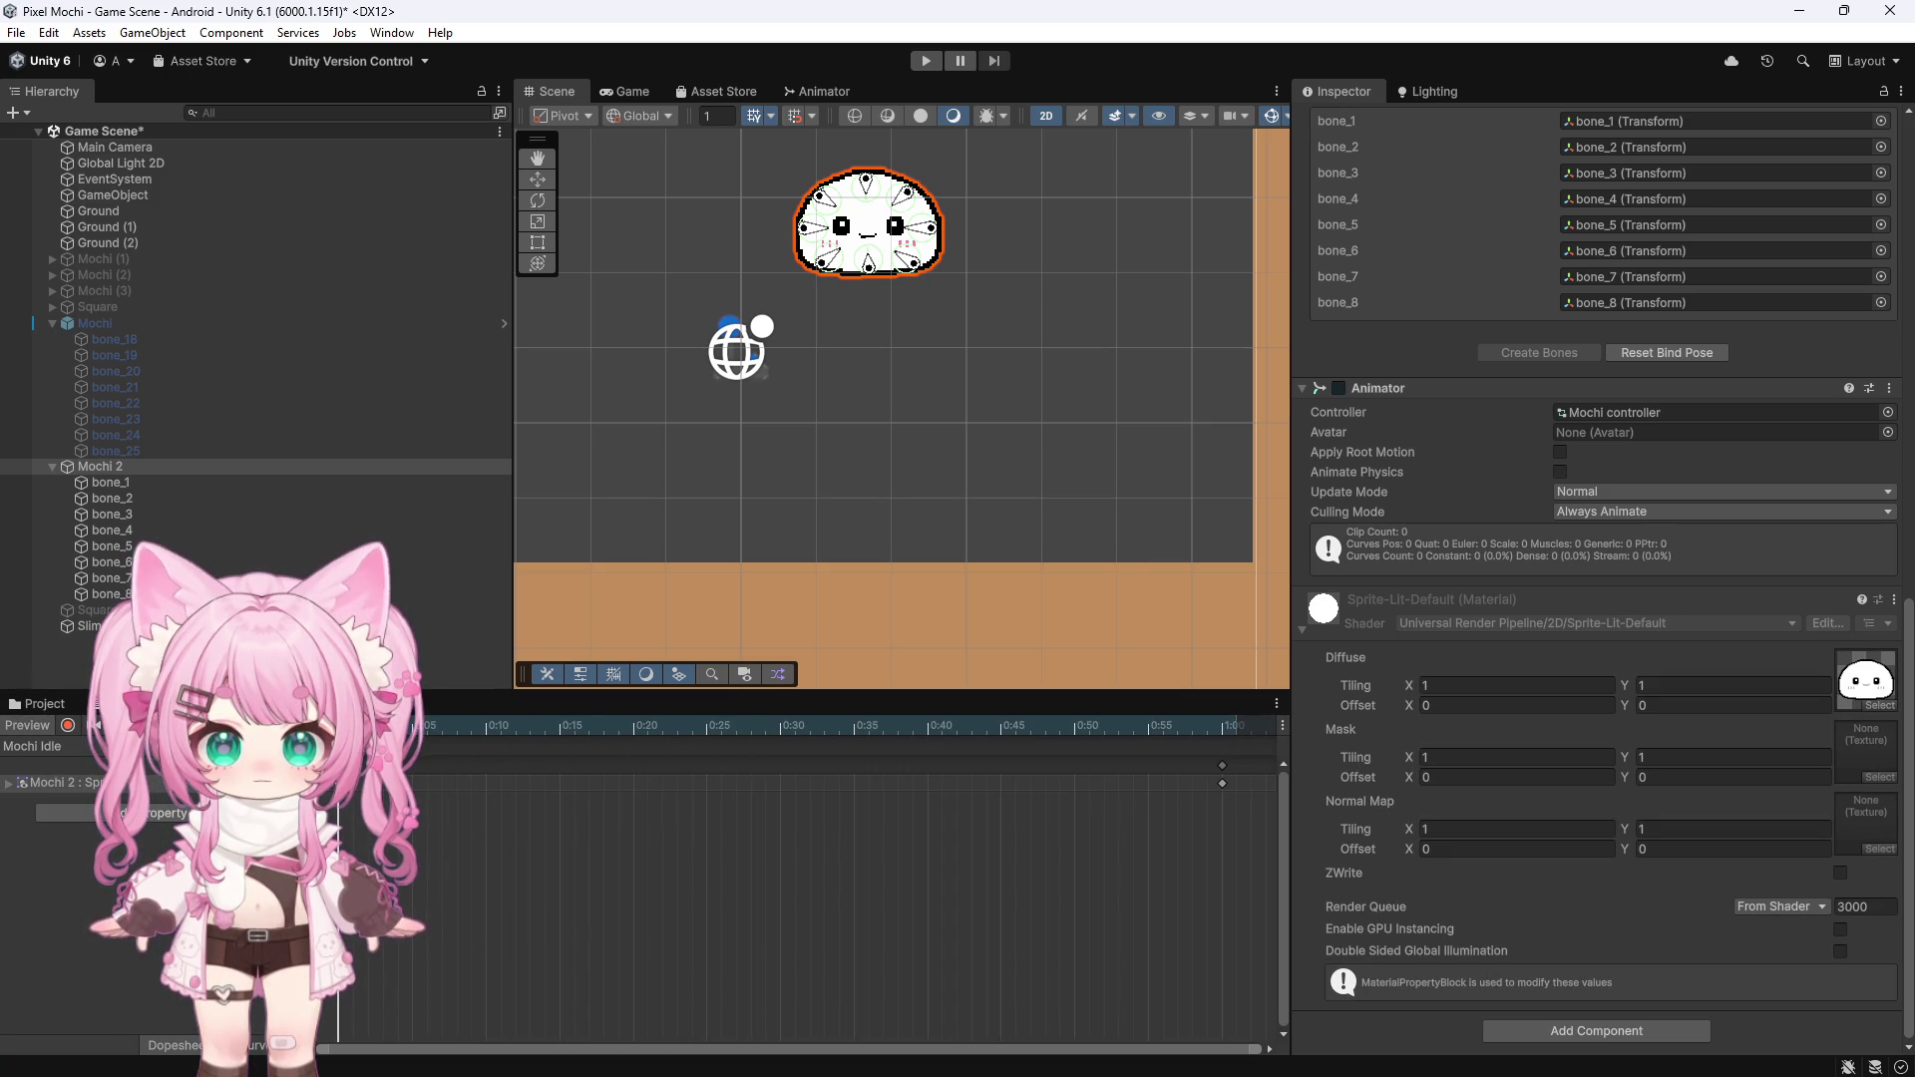
left_click(78, 751)
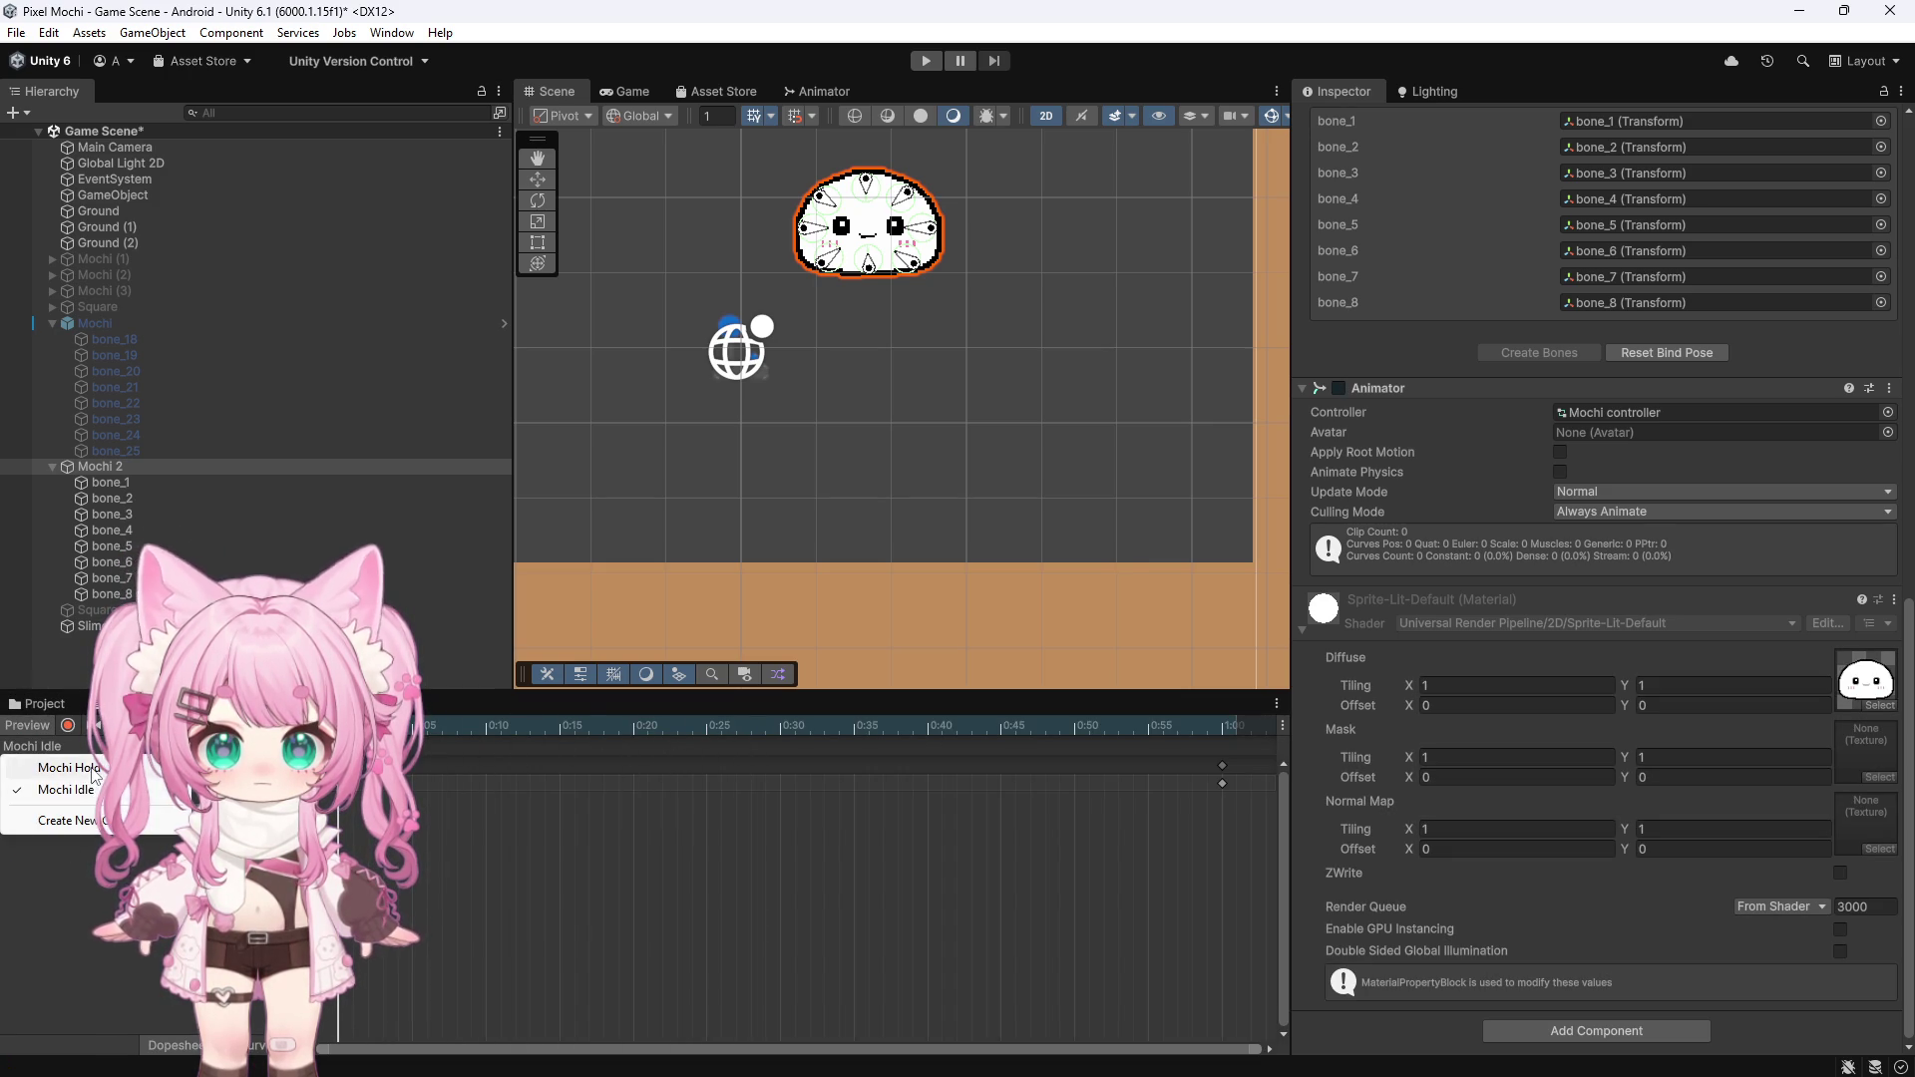
left_click(70, 768)
Record Mochi 2's sprite as Mochi_Main_3_Hold into the Mochi Hold clip's timeline
left_click(662, 726)
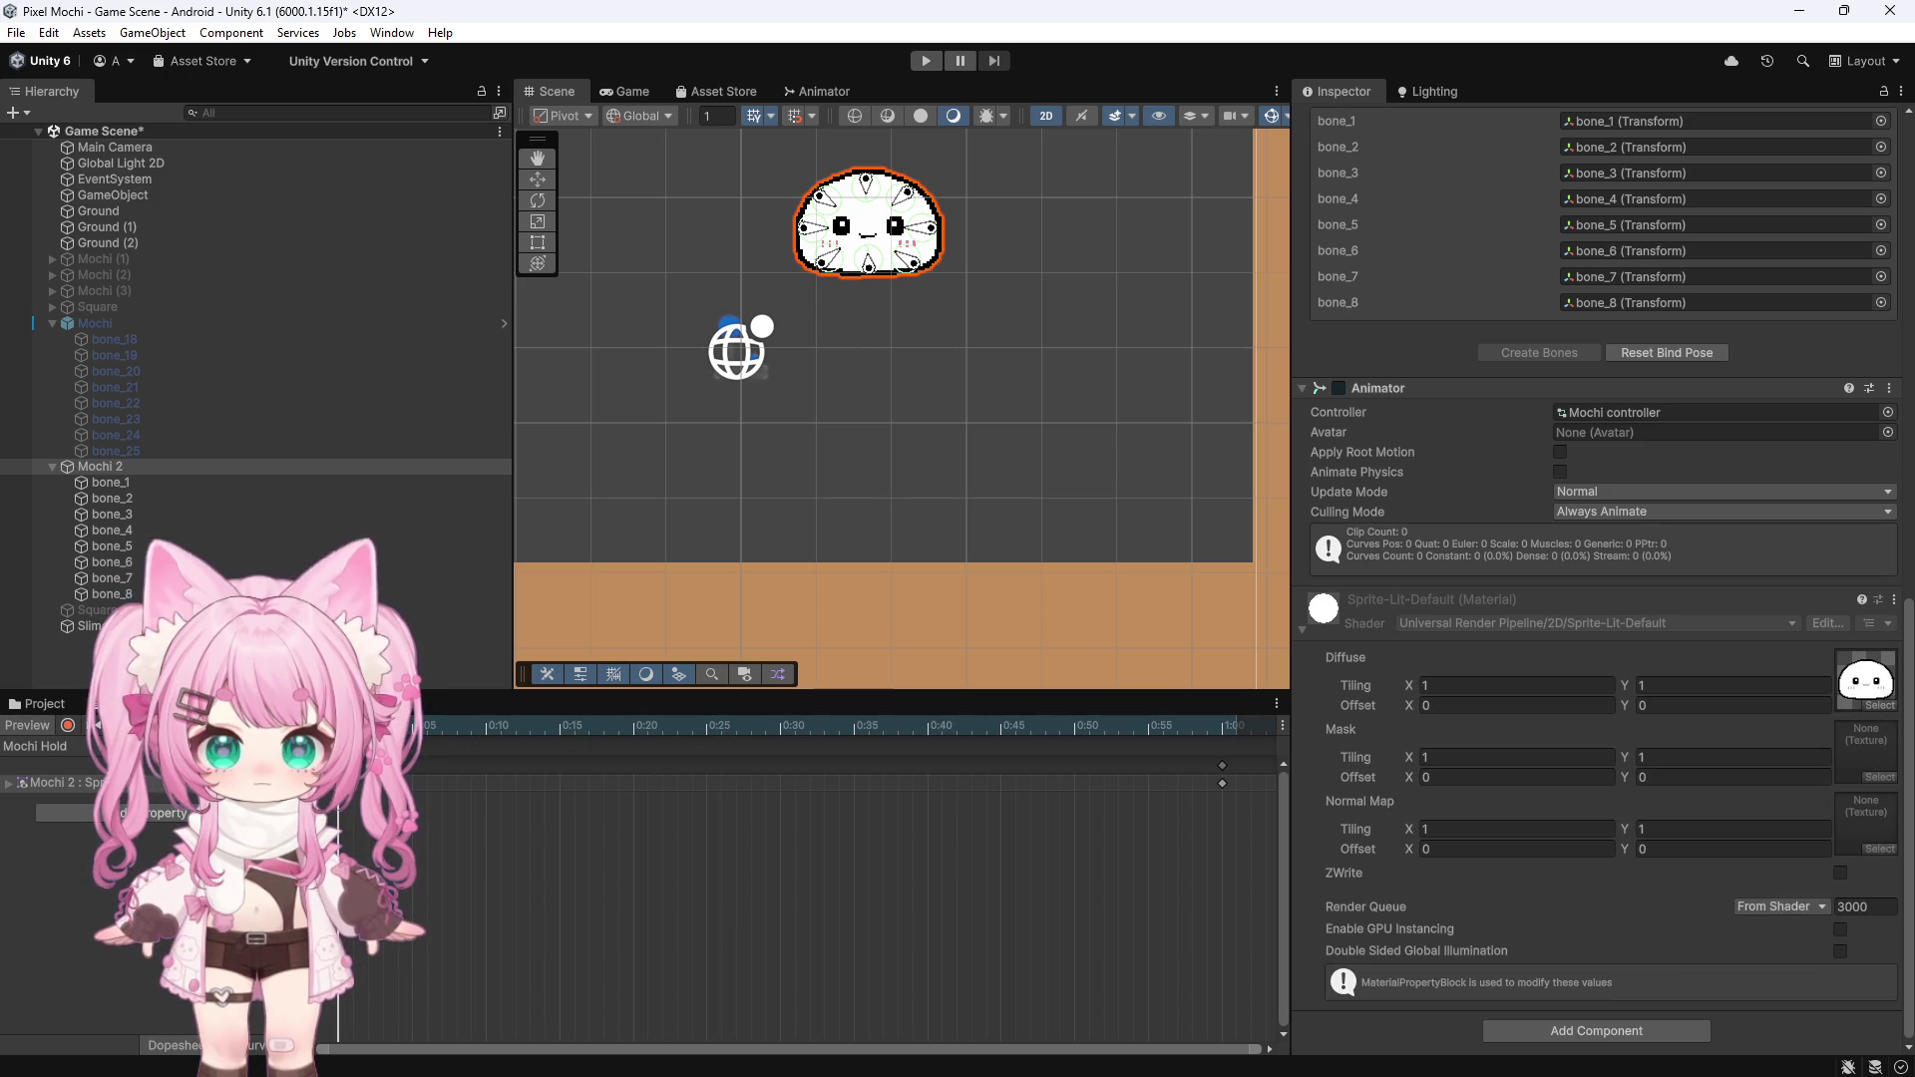
scroll(1377, 639, "up", 10)
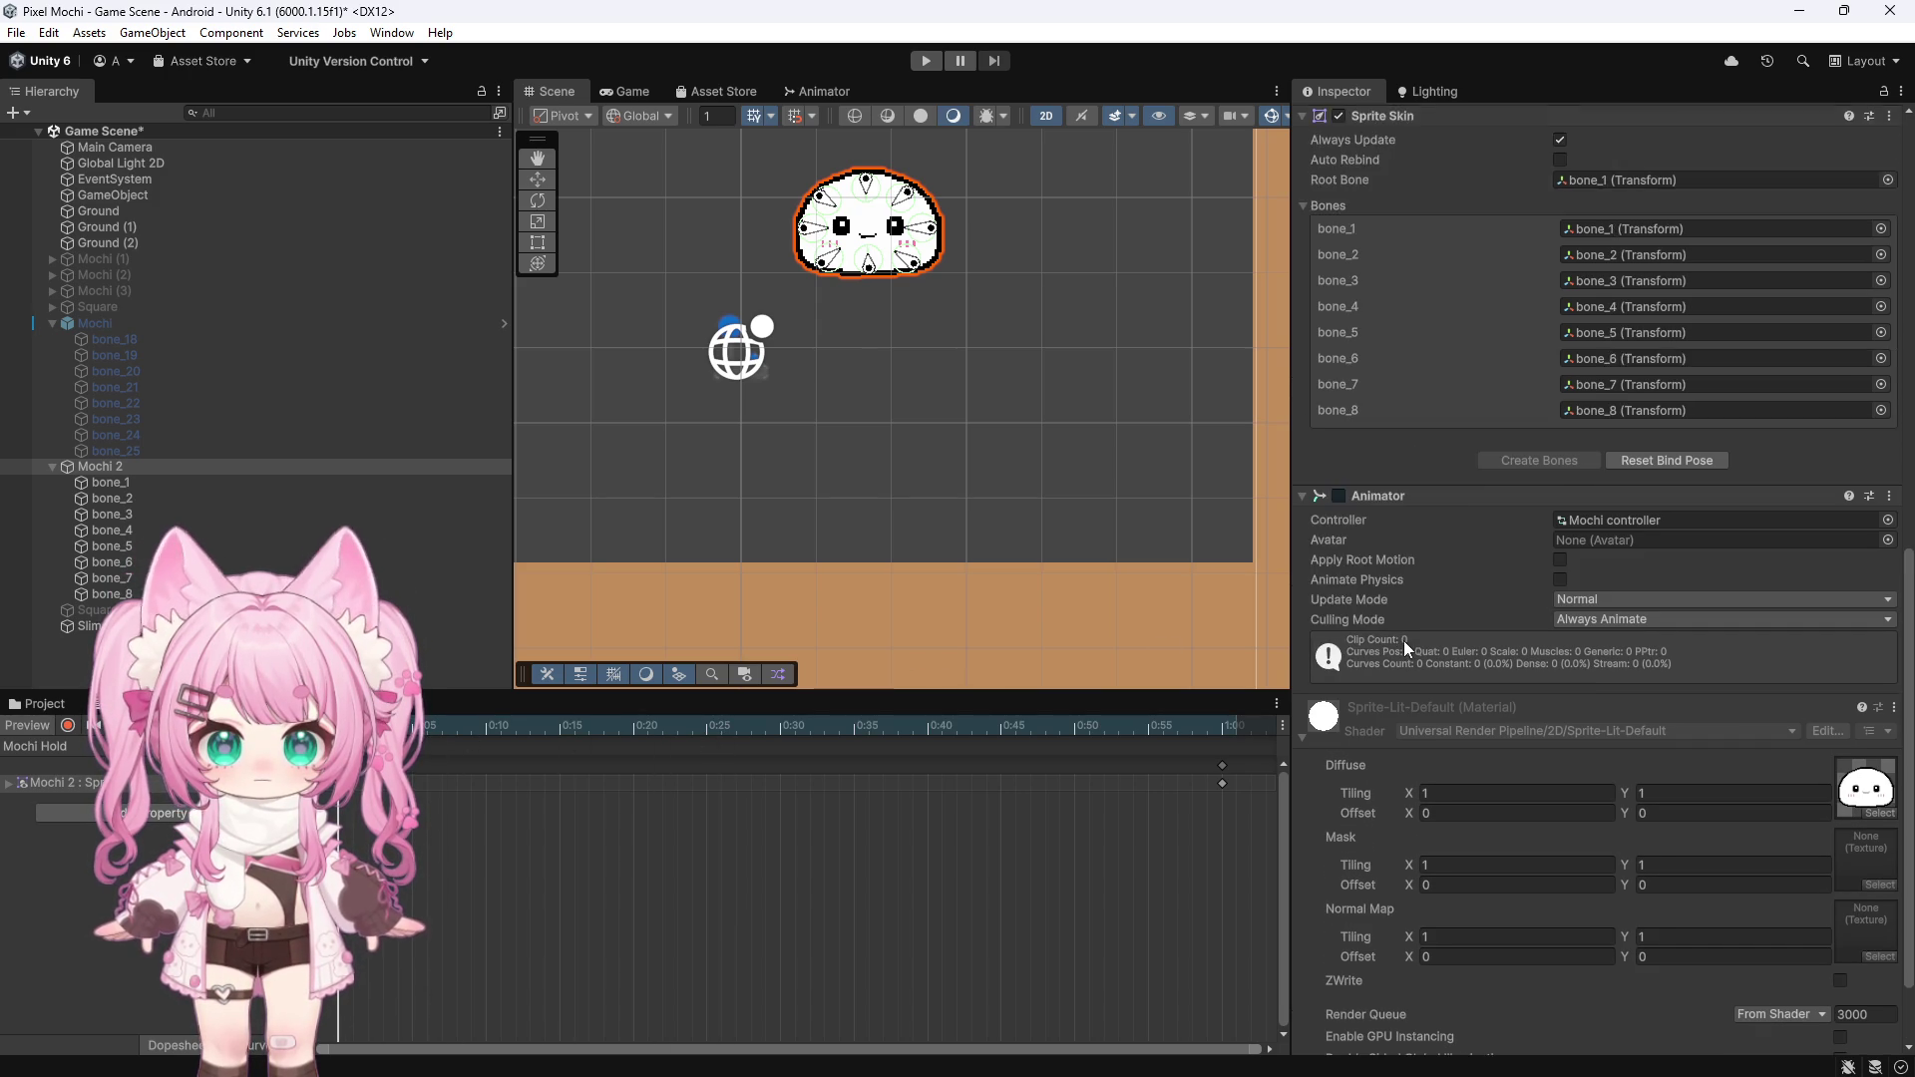
scroll(1356, 639, "up", 8)
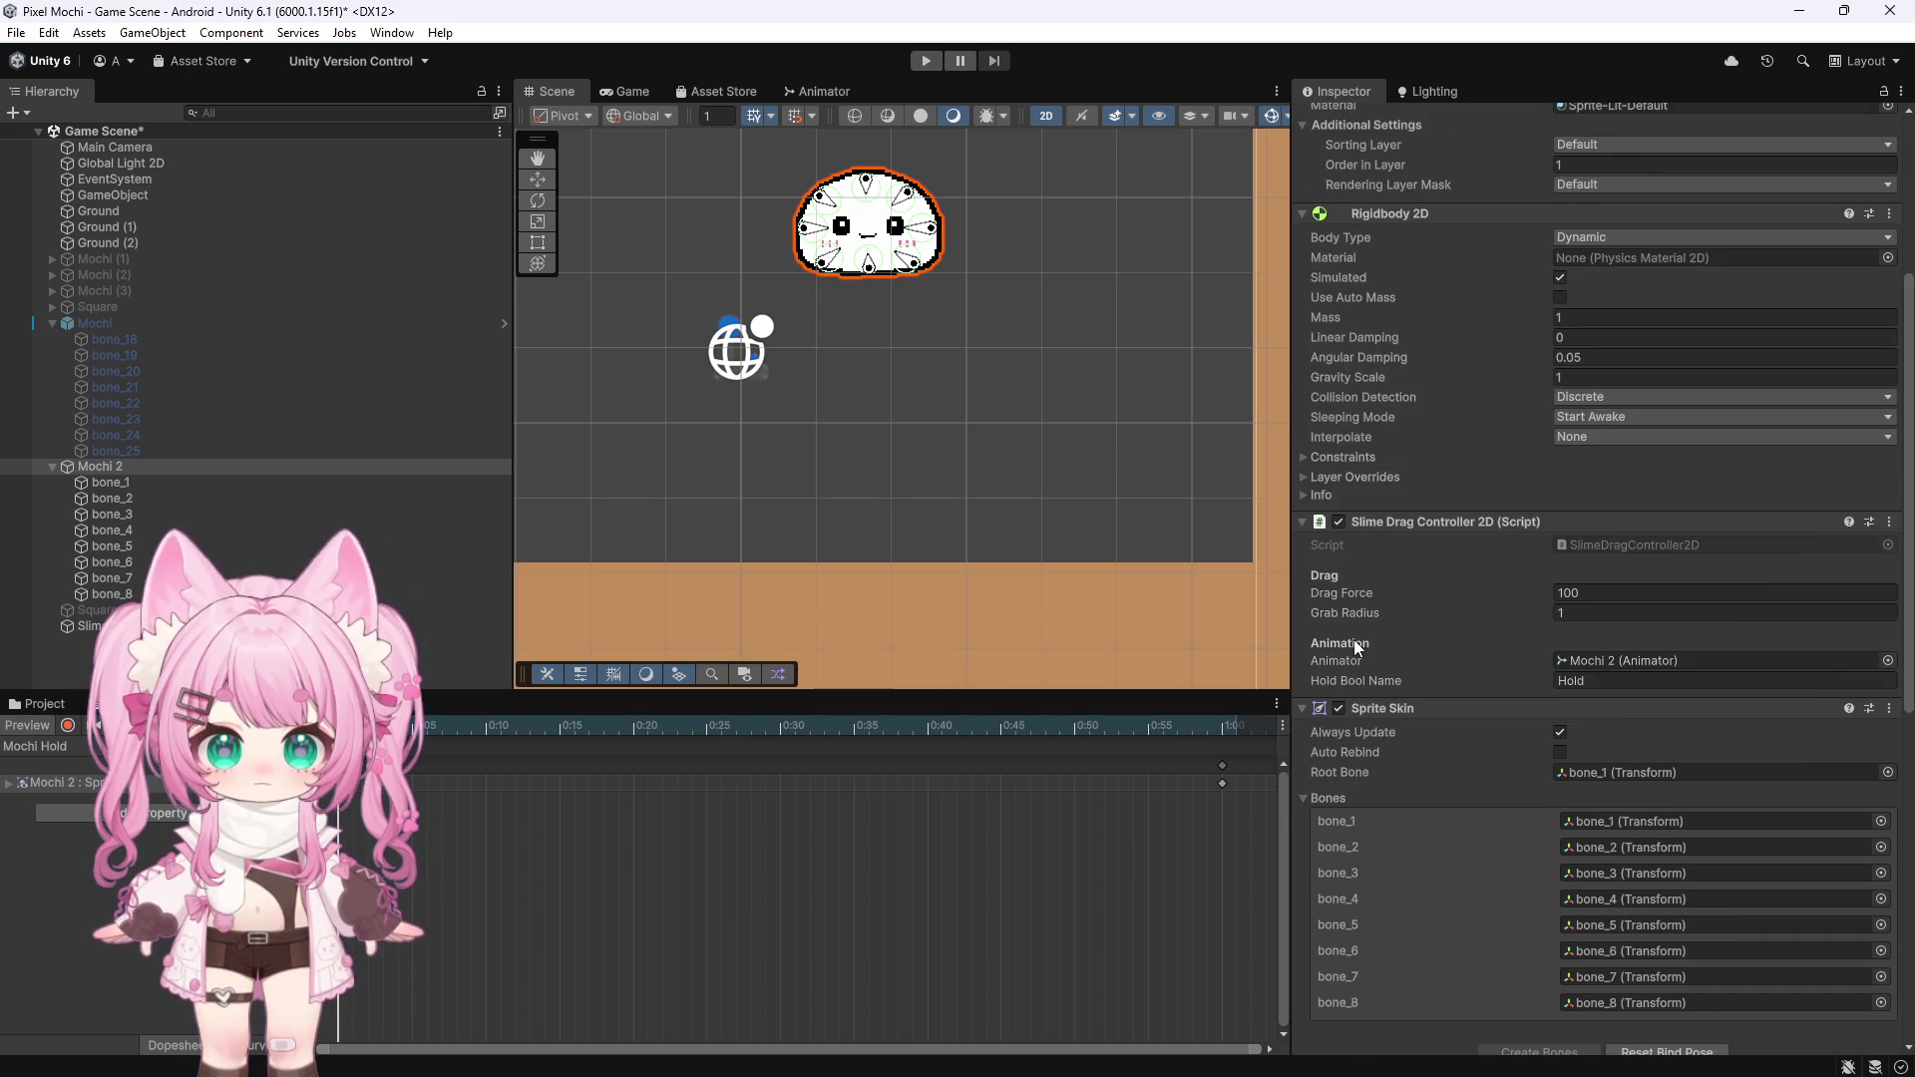
scroll(1354, 639, "down", 5)
left_click(64, 728)
scroll(1508, 630, "up", 1)
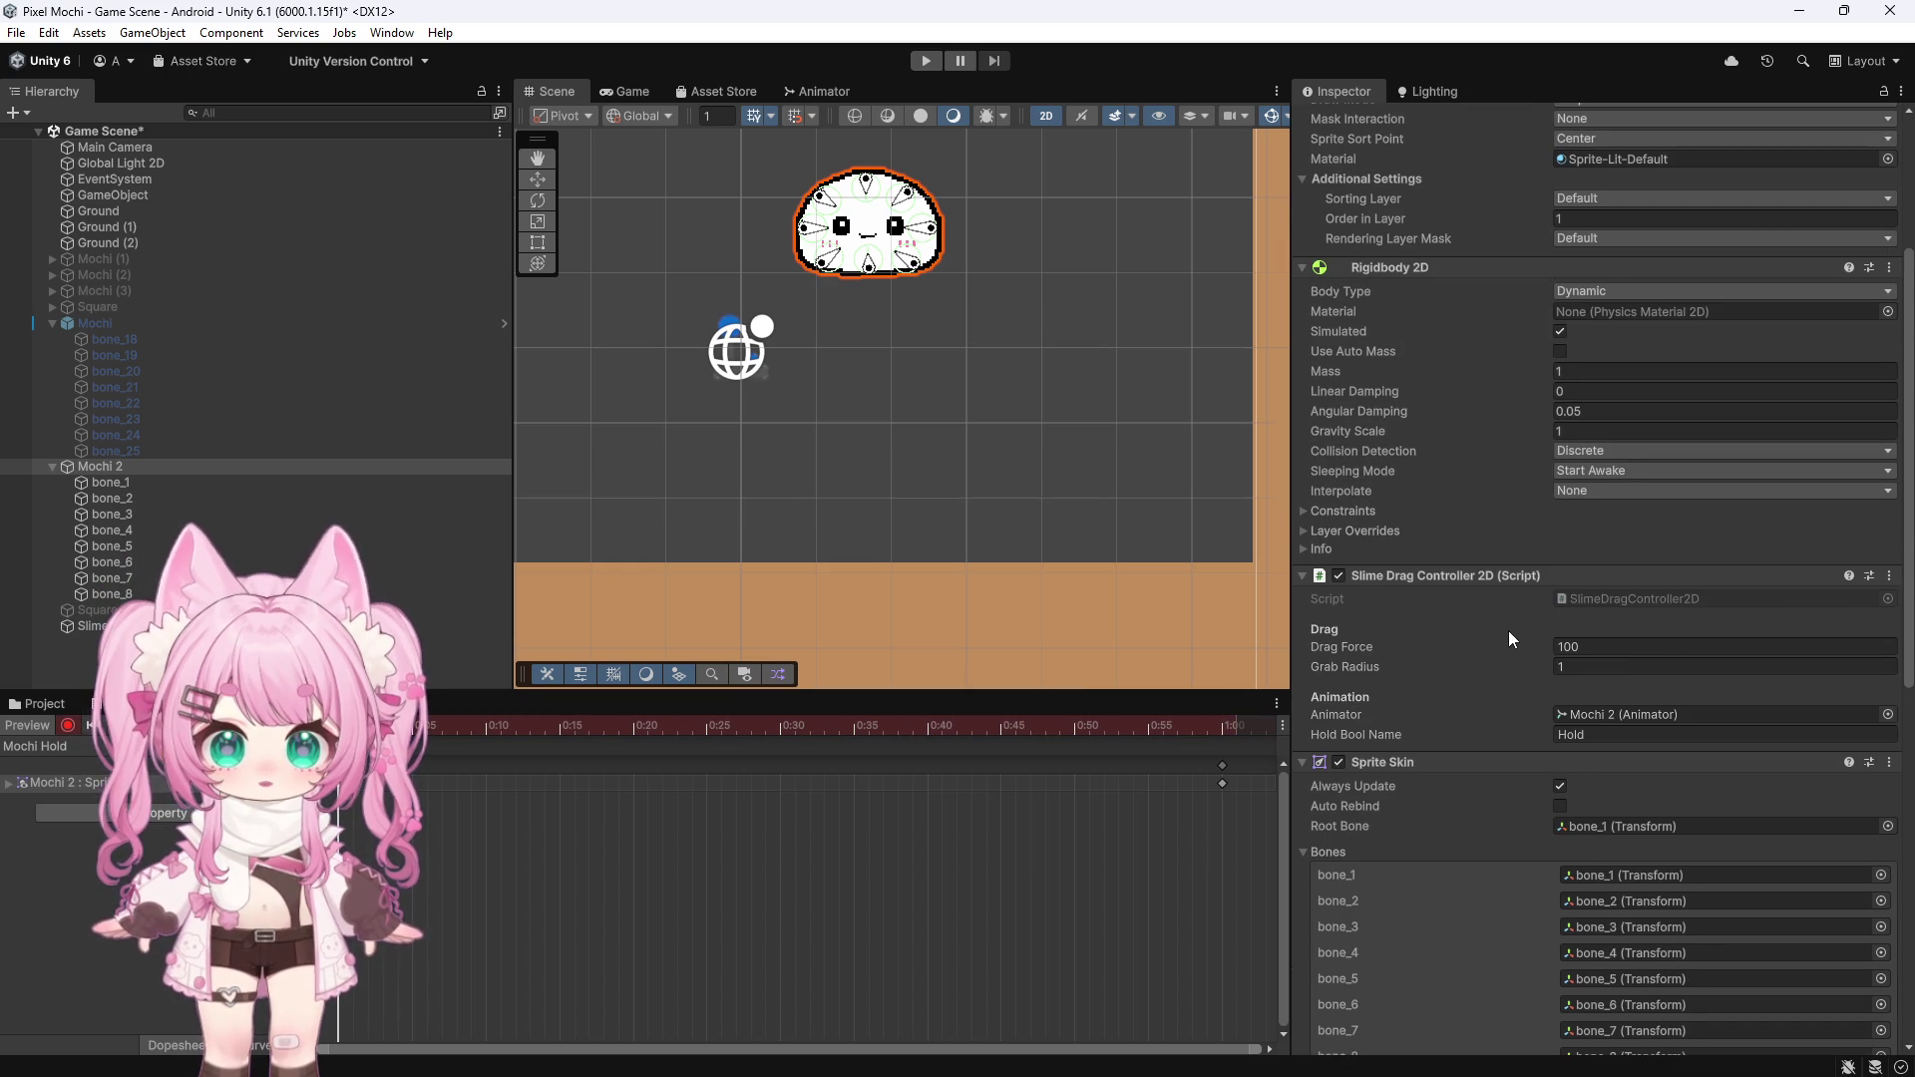
scroll(1488, 644, "up", 3)
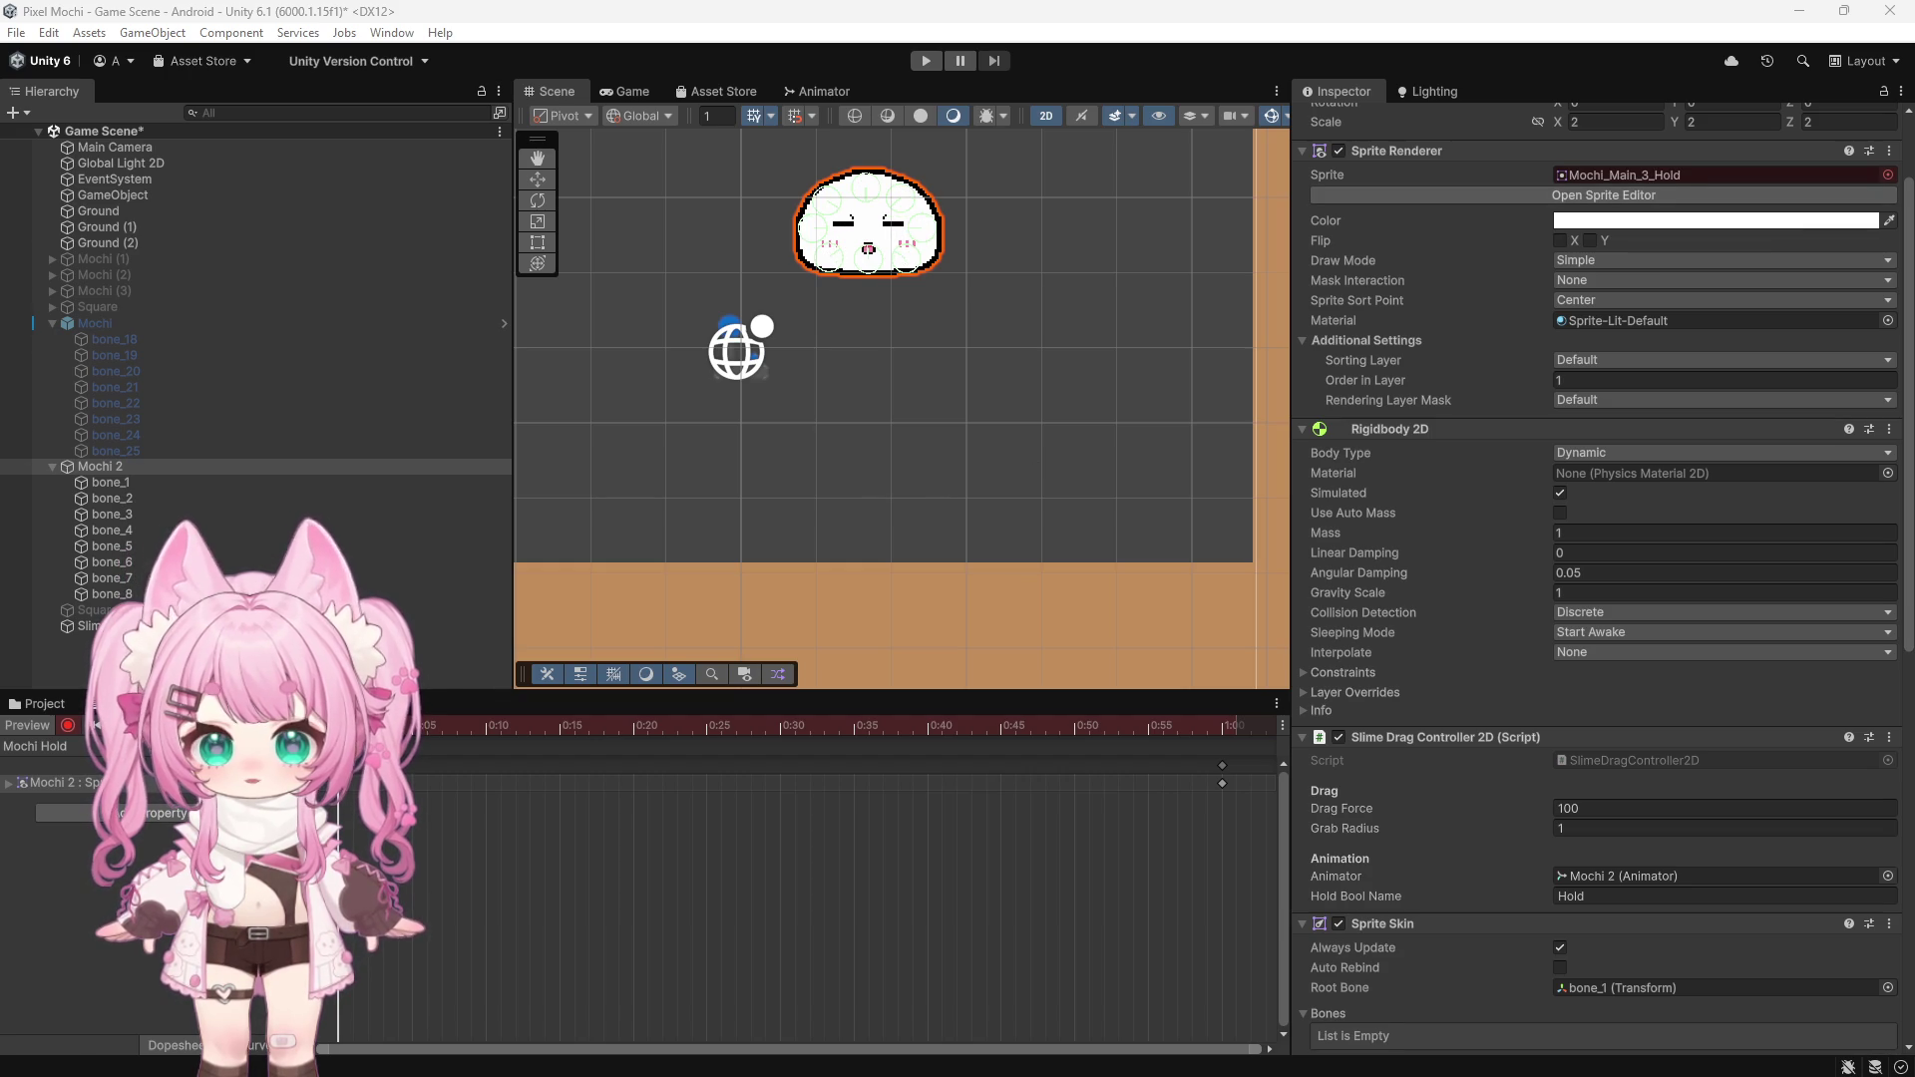
Review Mochi 2's Inspector components, then turn off recording for the Mochi Hold clip
scroll(1415, 676, "down", 11)
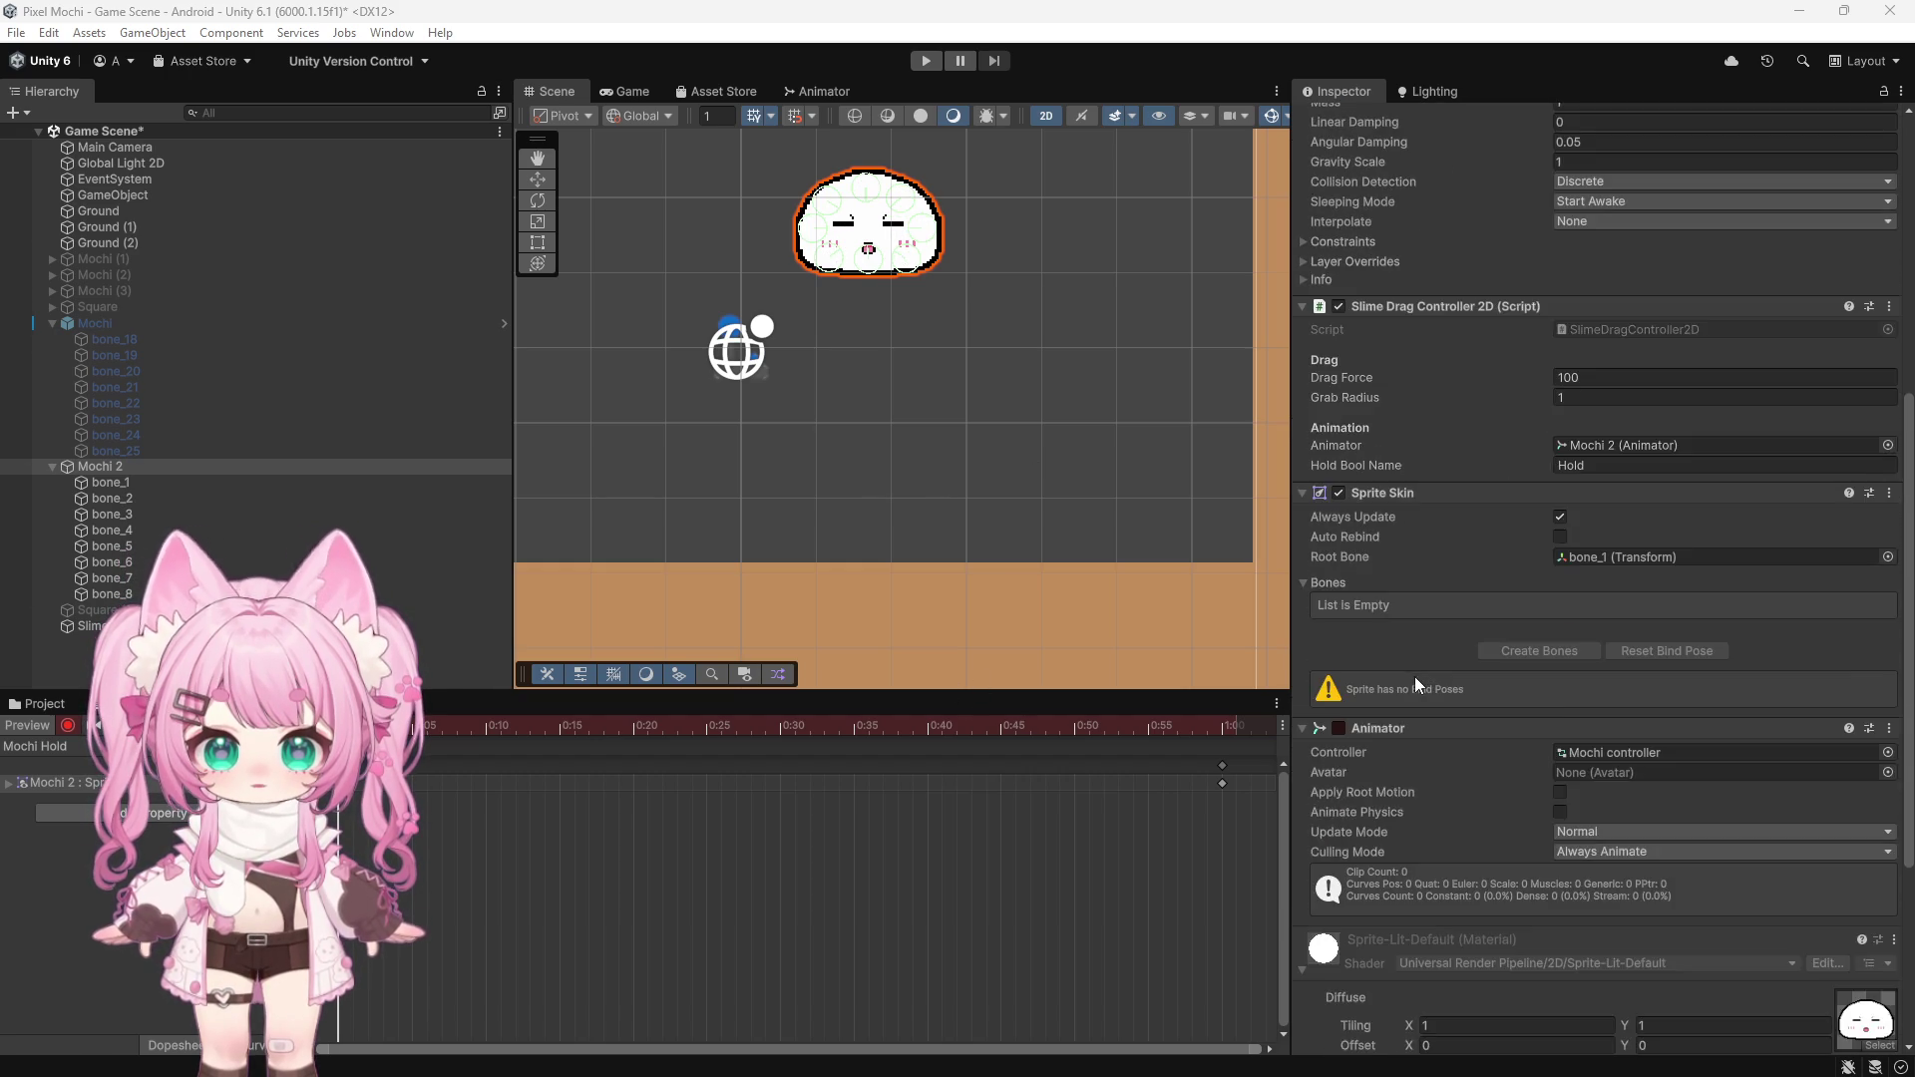
scroll(1414, 676, "down", 3)
scroll(1414, 676, "up", 5)
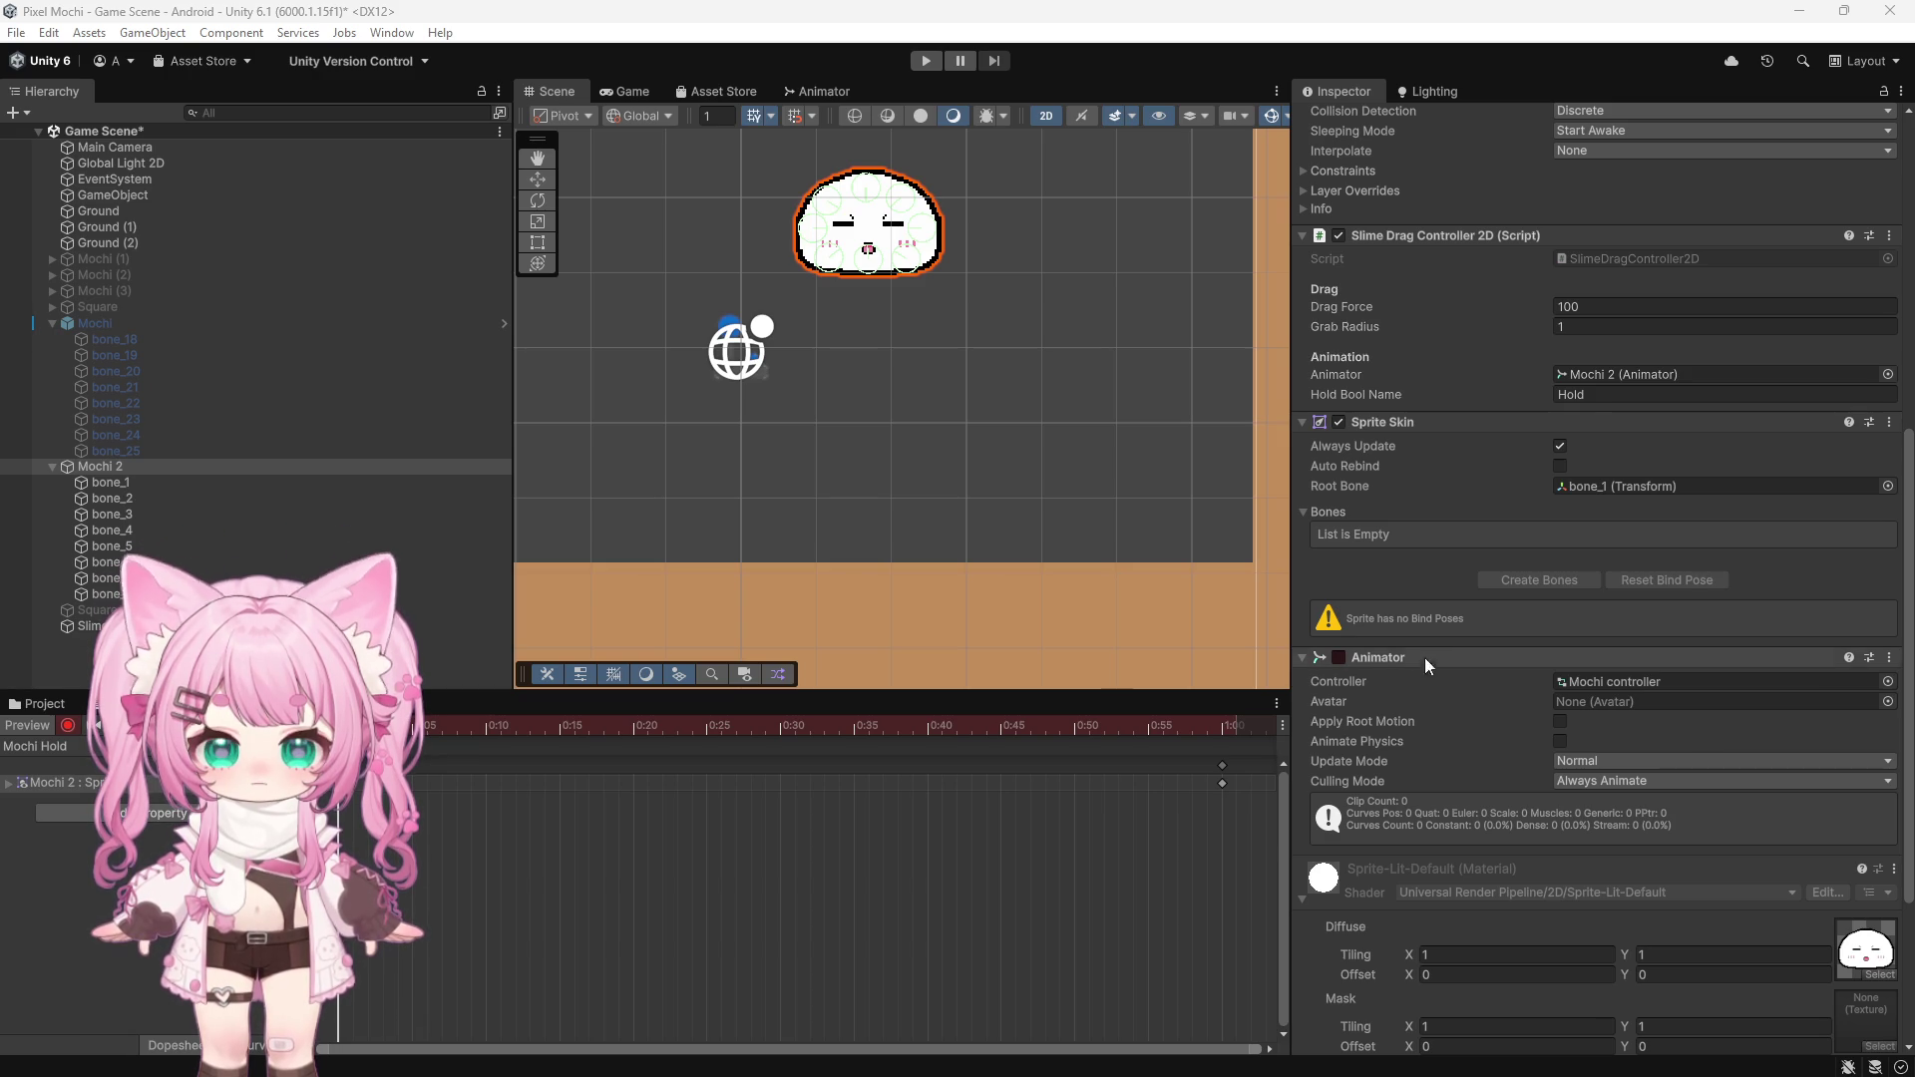
scroll(1451, 617, "up", 4)
scroll(1456, 644, "up", 7)
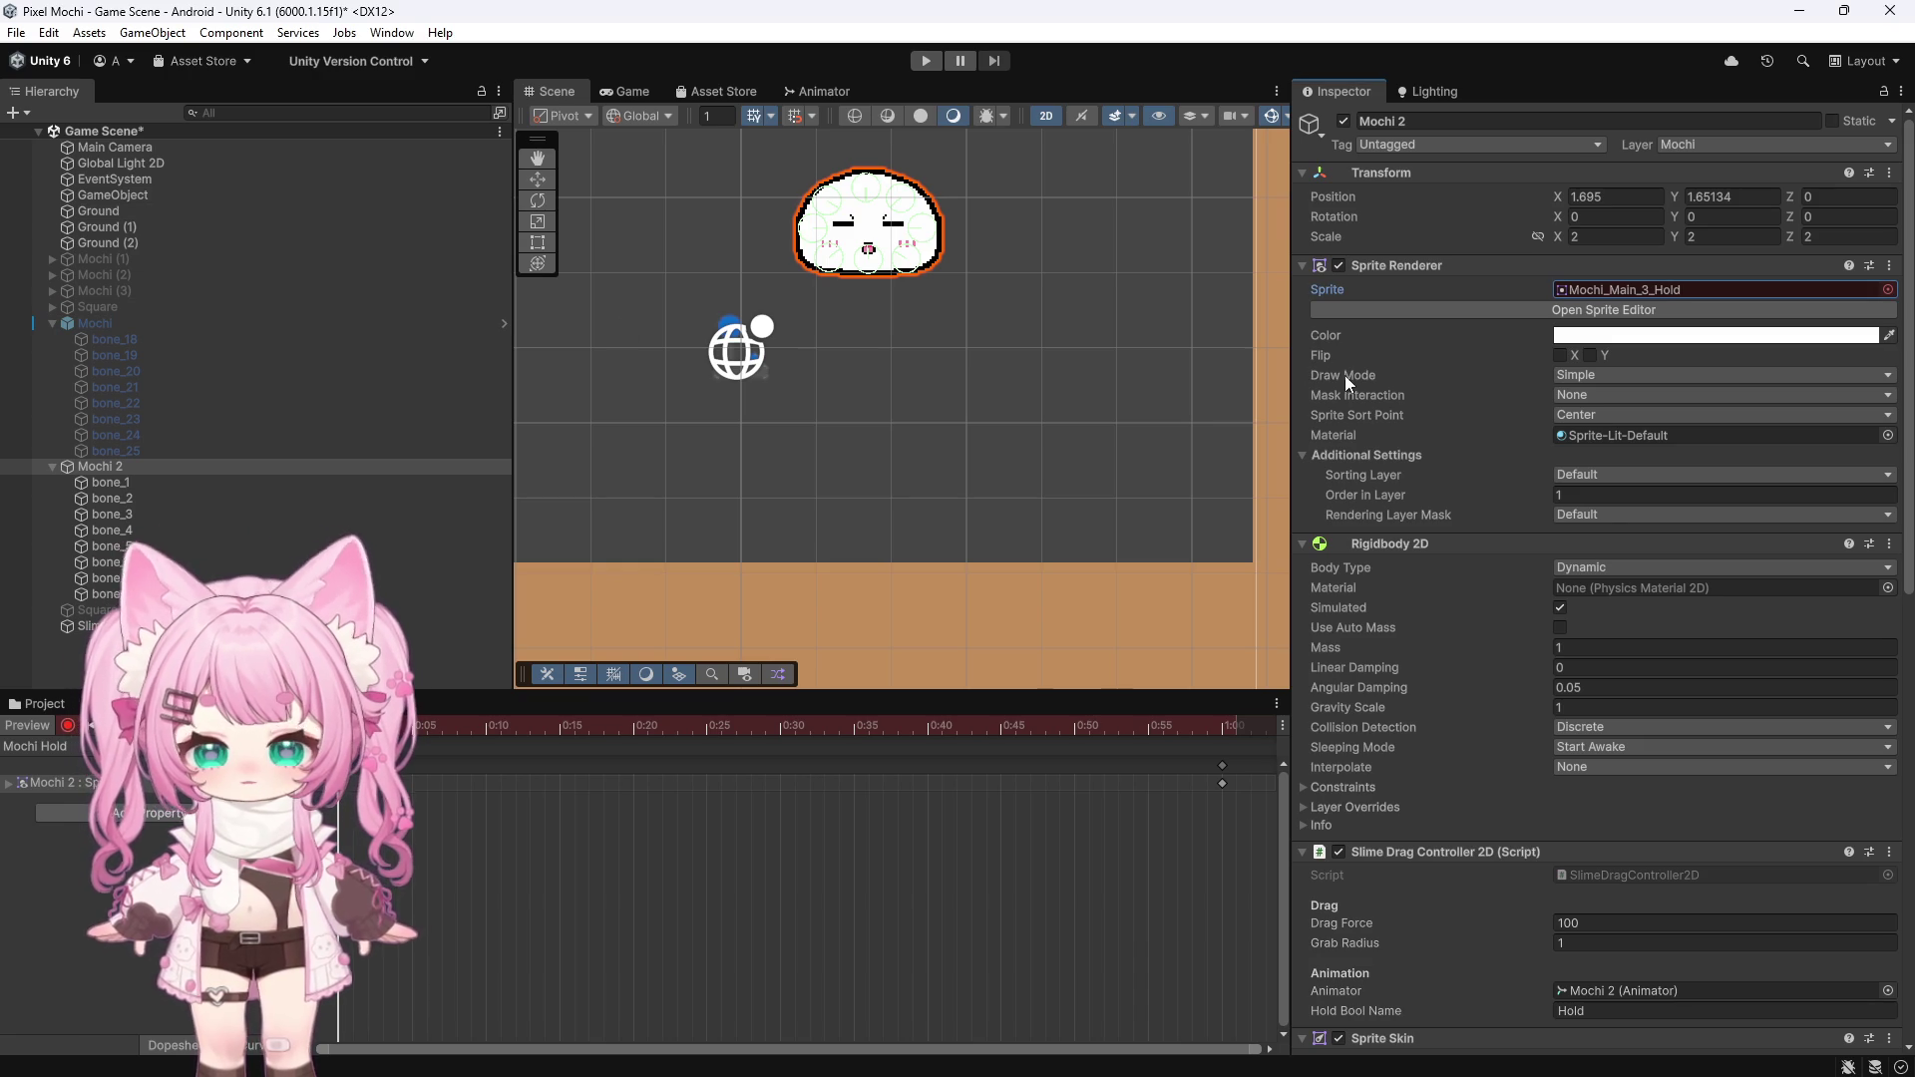
scroll(1512, 476, "down", 8)
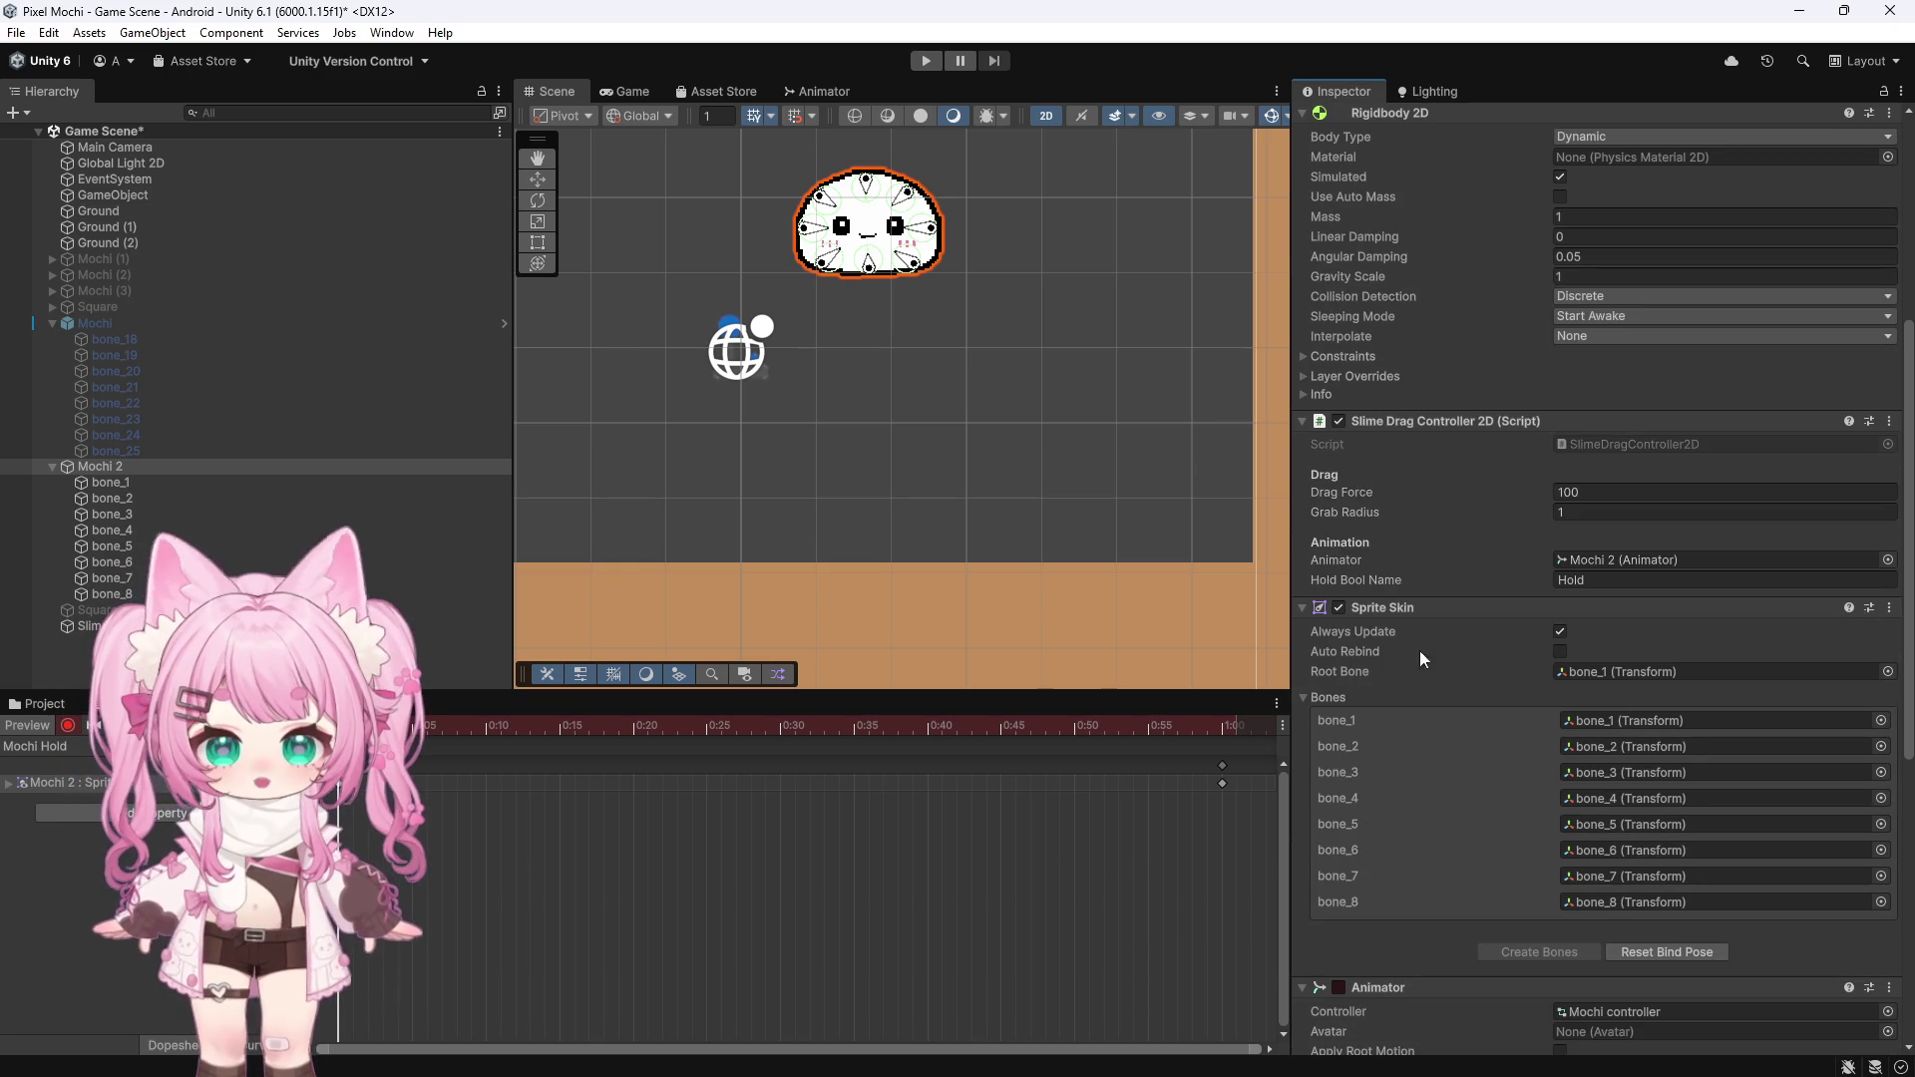
left_click(72, 727)
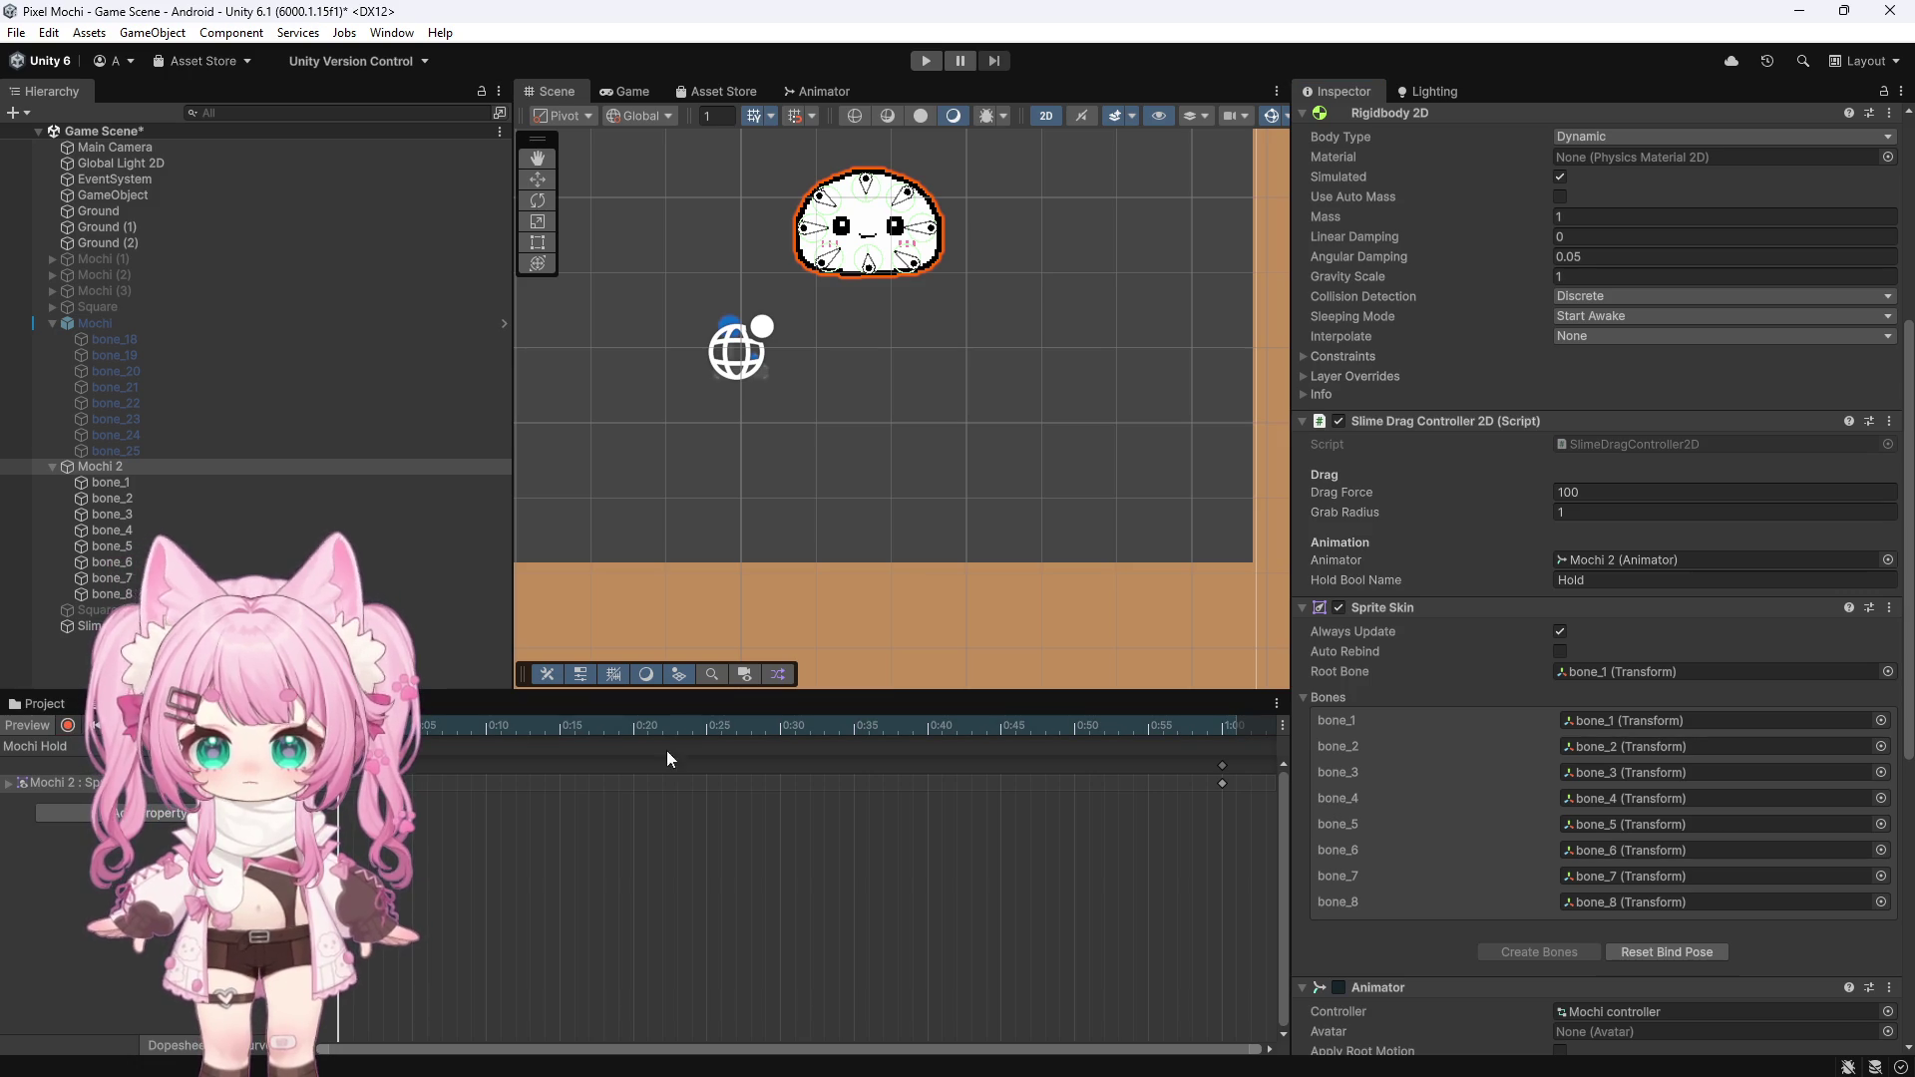
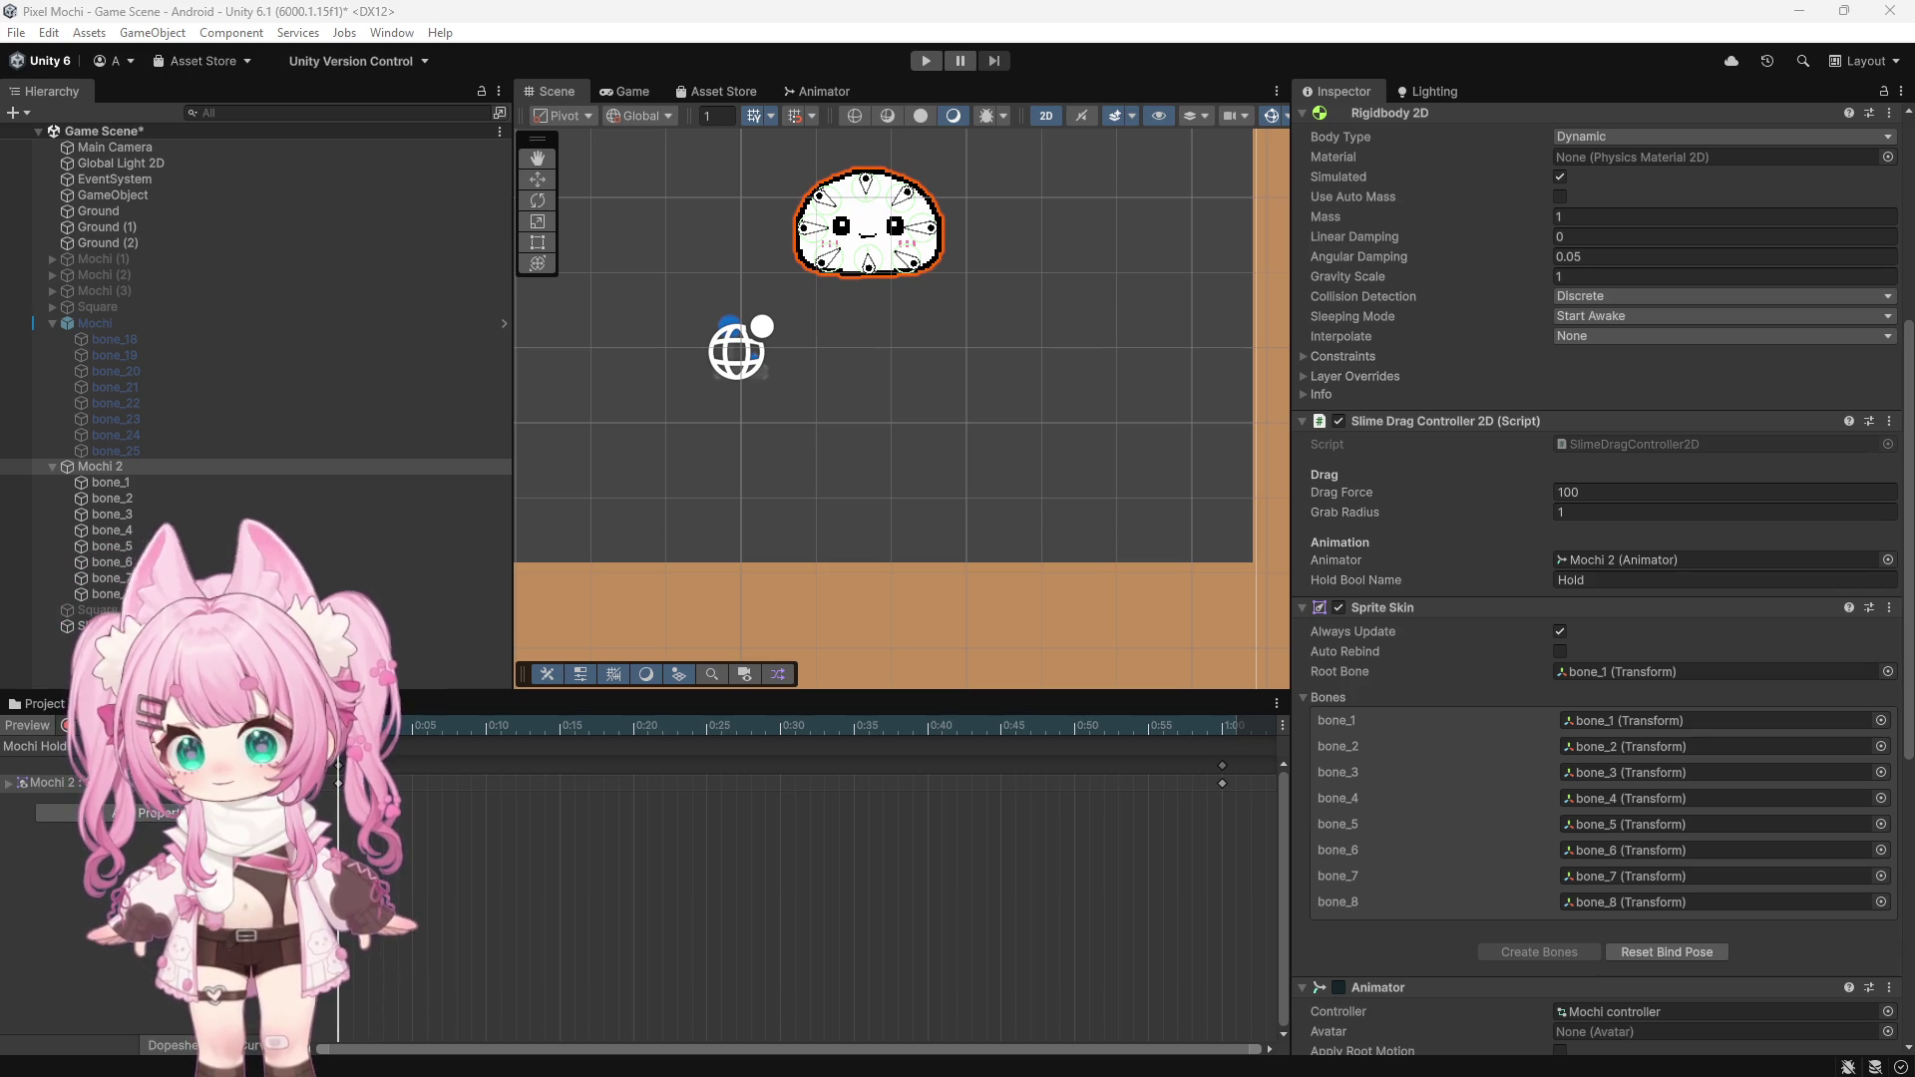
Search 'spritere' in Add Component and add a Sprite Resolver component to Mochi 2
scroll(1314, 657, "up", 10)
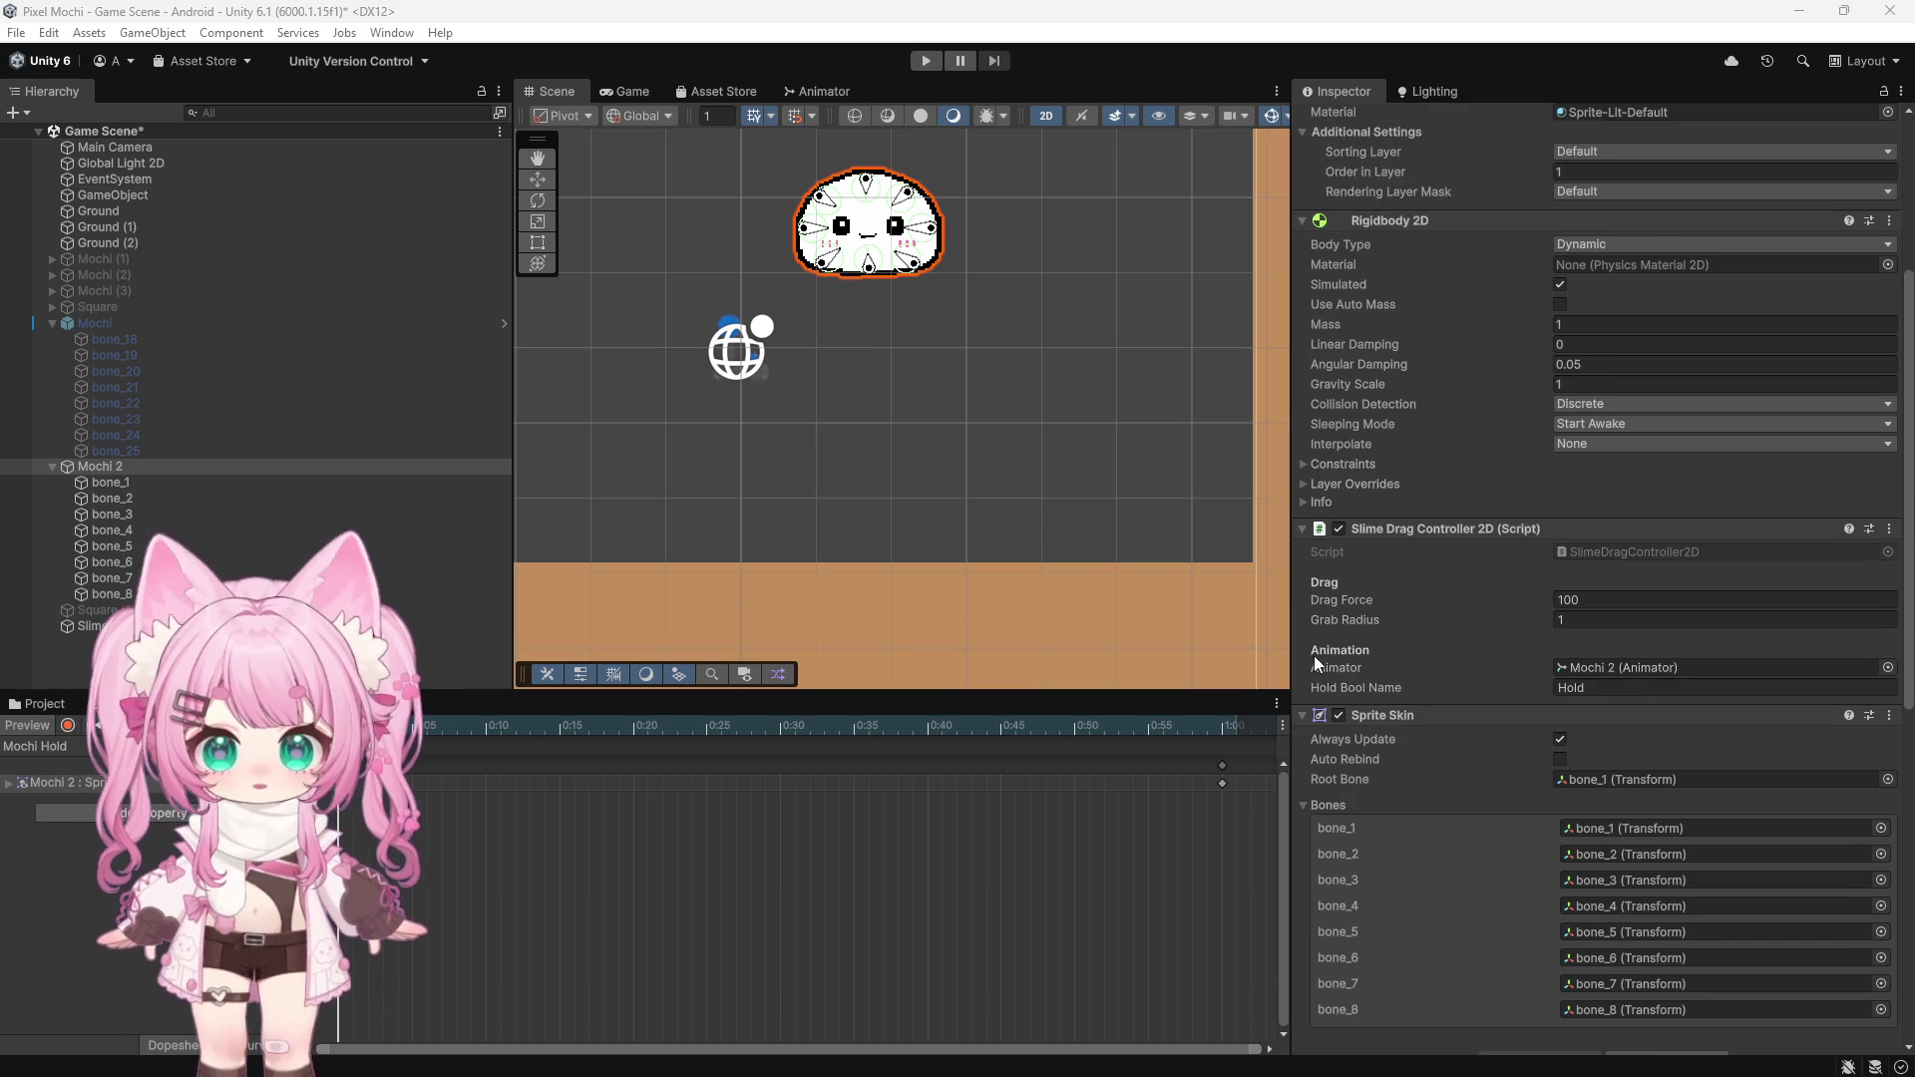
scroll(1324, 626, "down", 8)
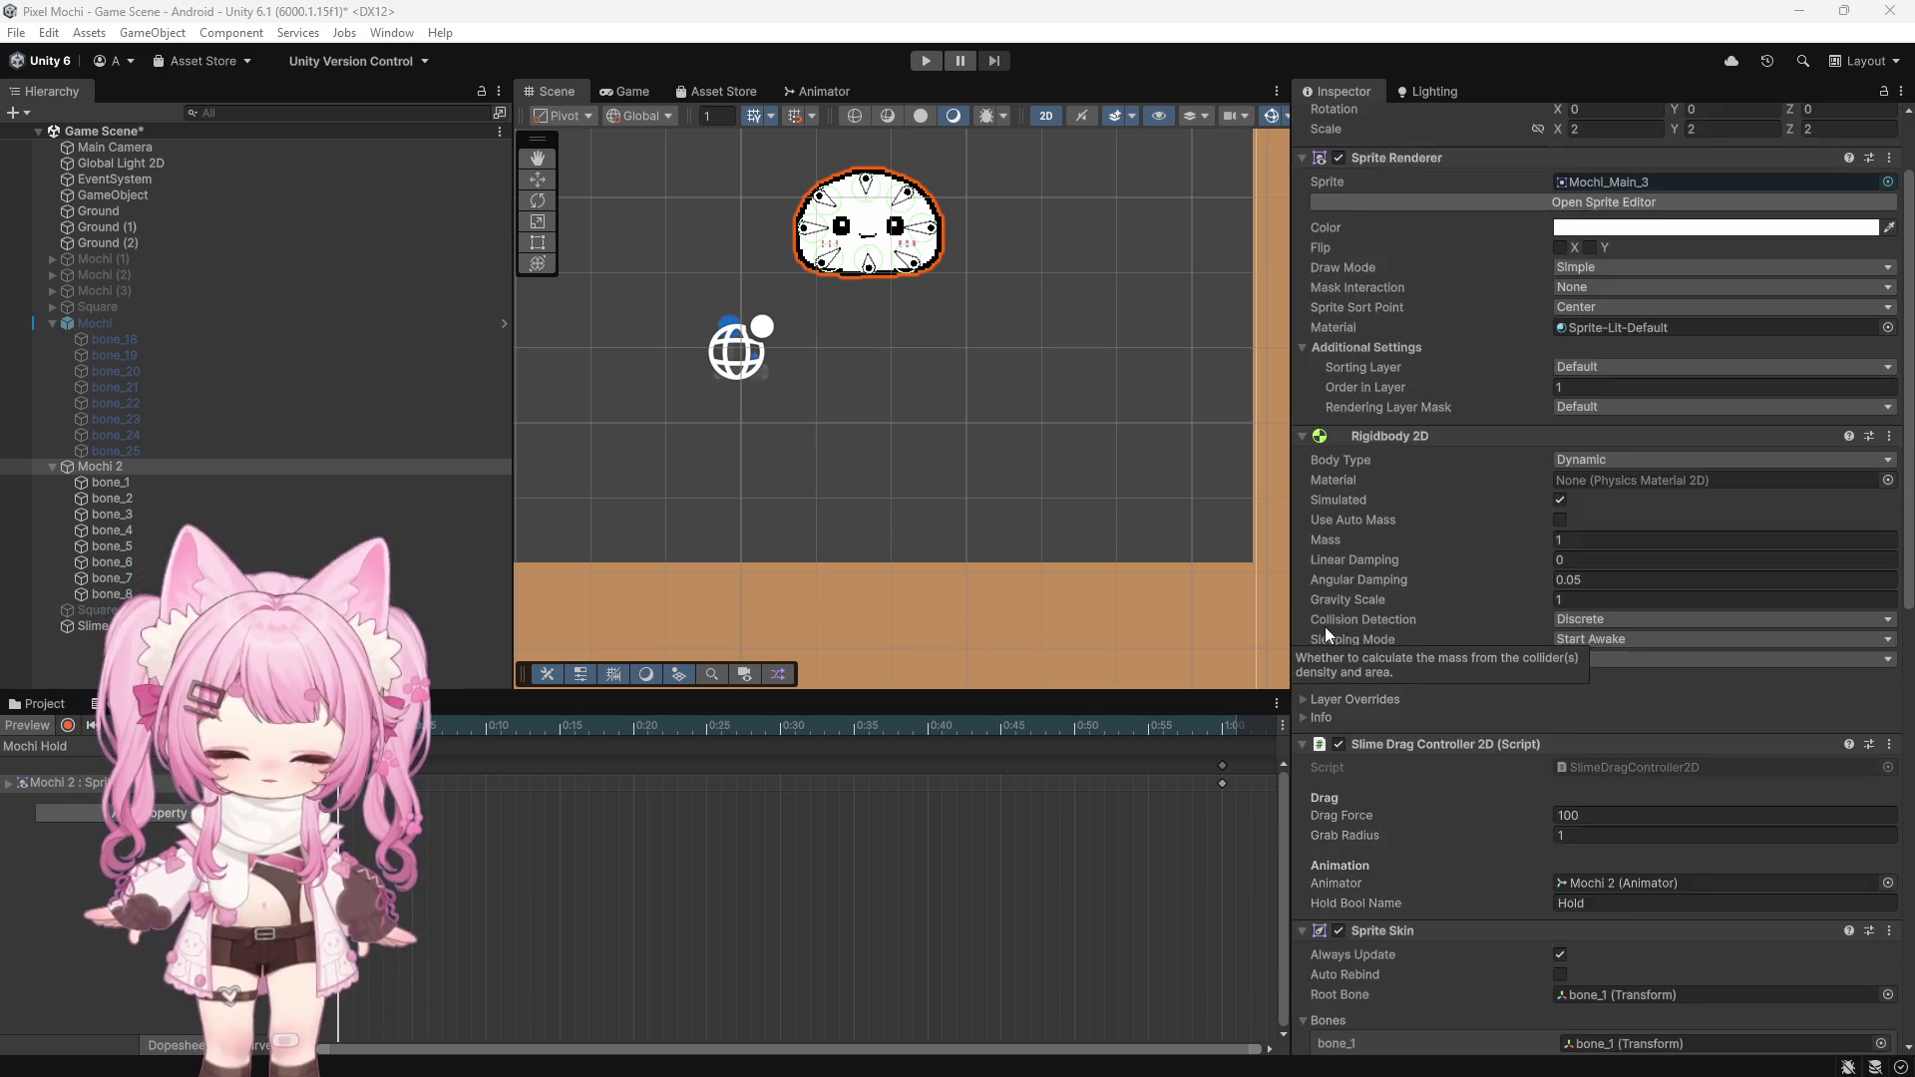
scroll(1392, 654, "down", 3)
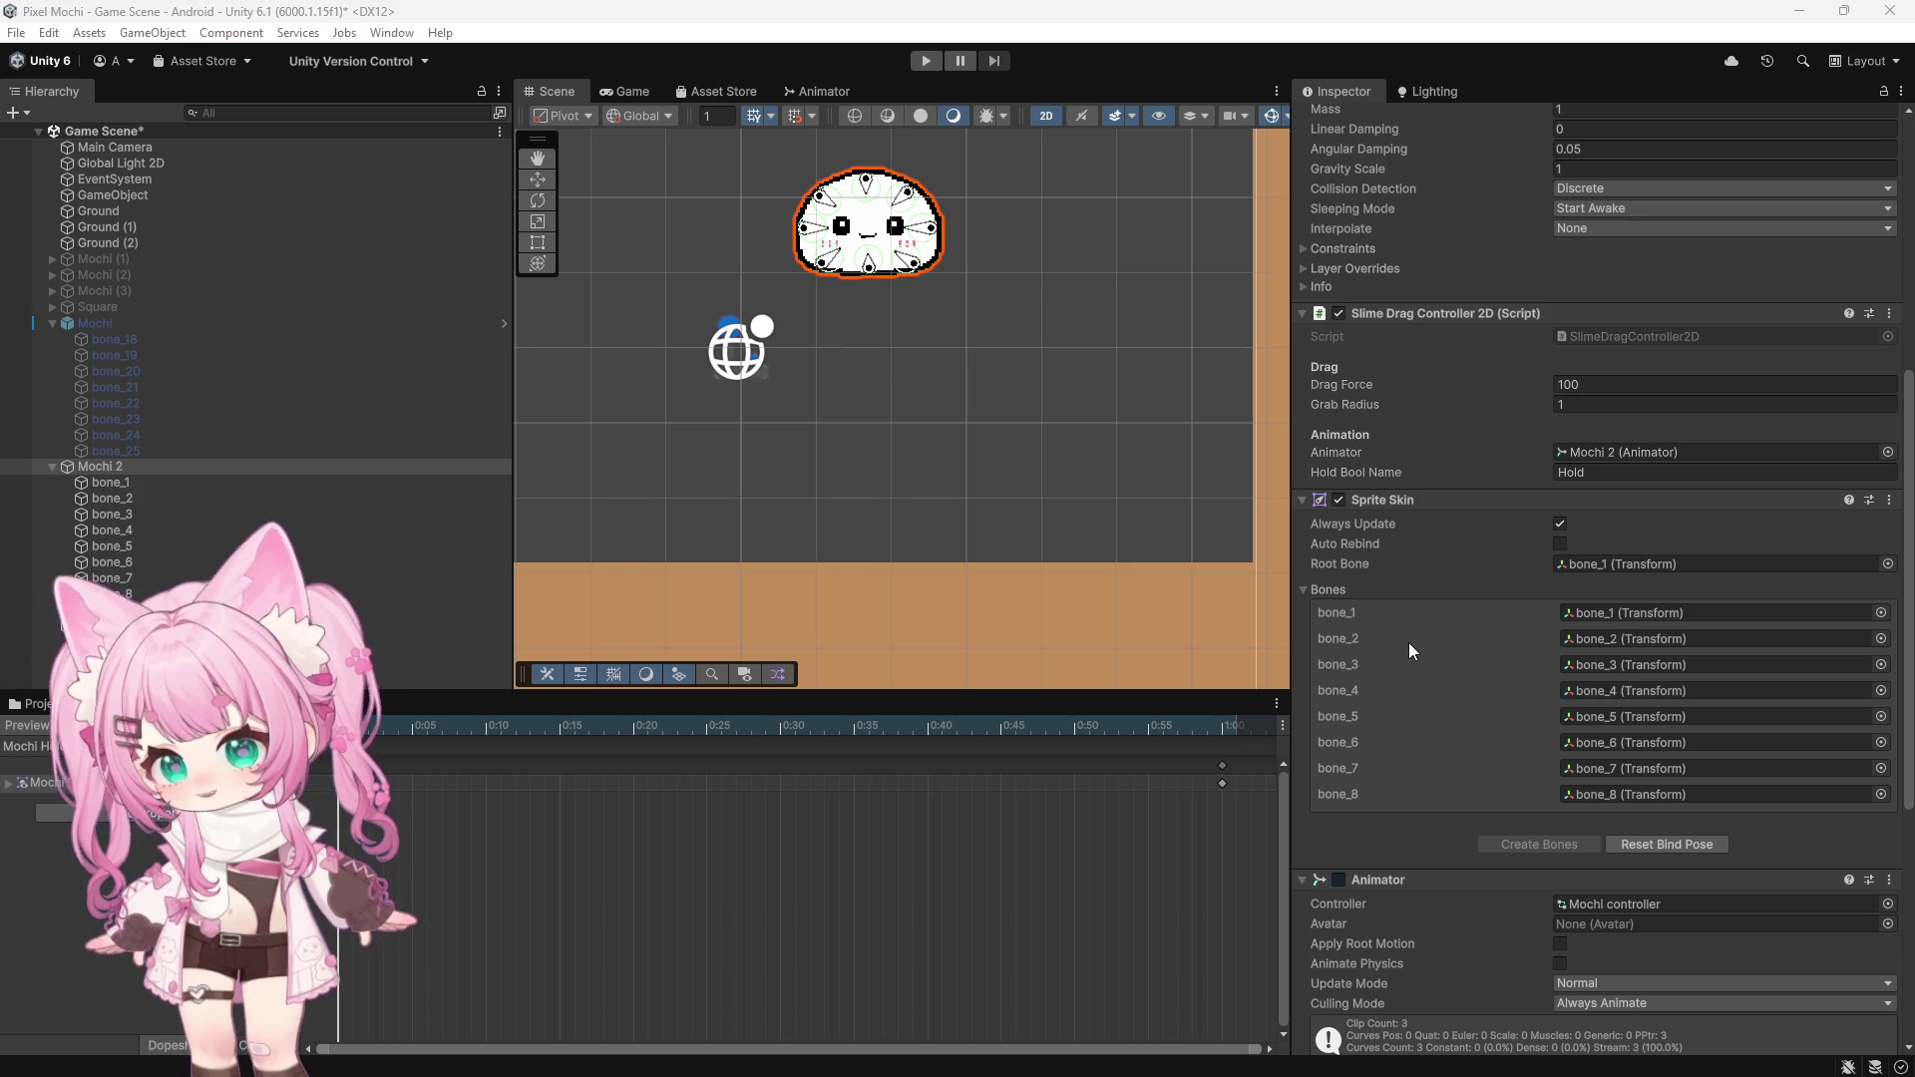
scroll(1450, 728, "down", 5)
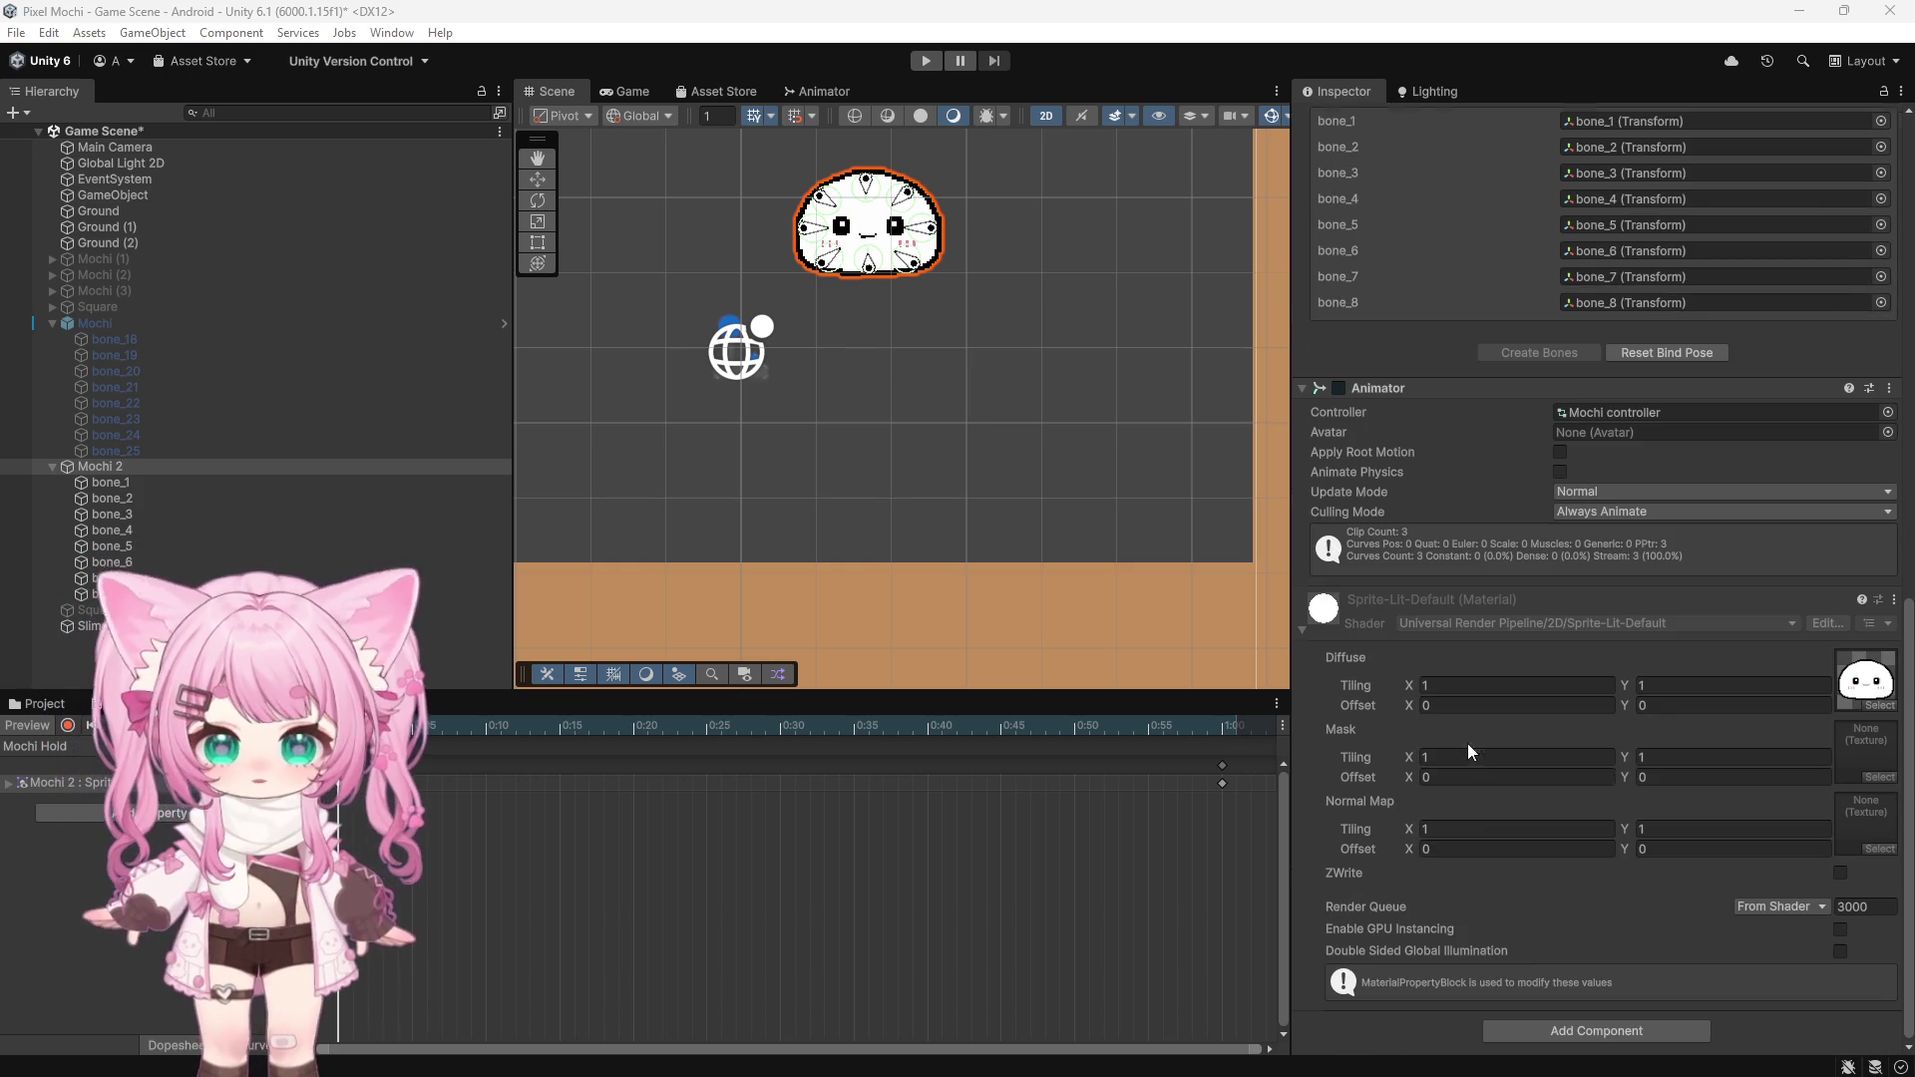
left_click(1516, 1033)
type("spritr")
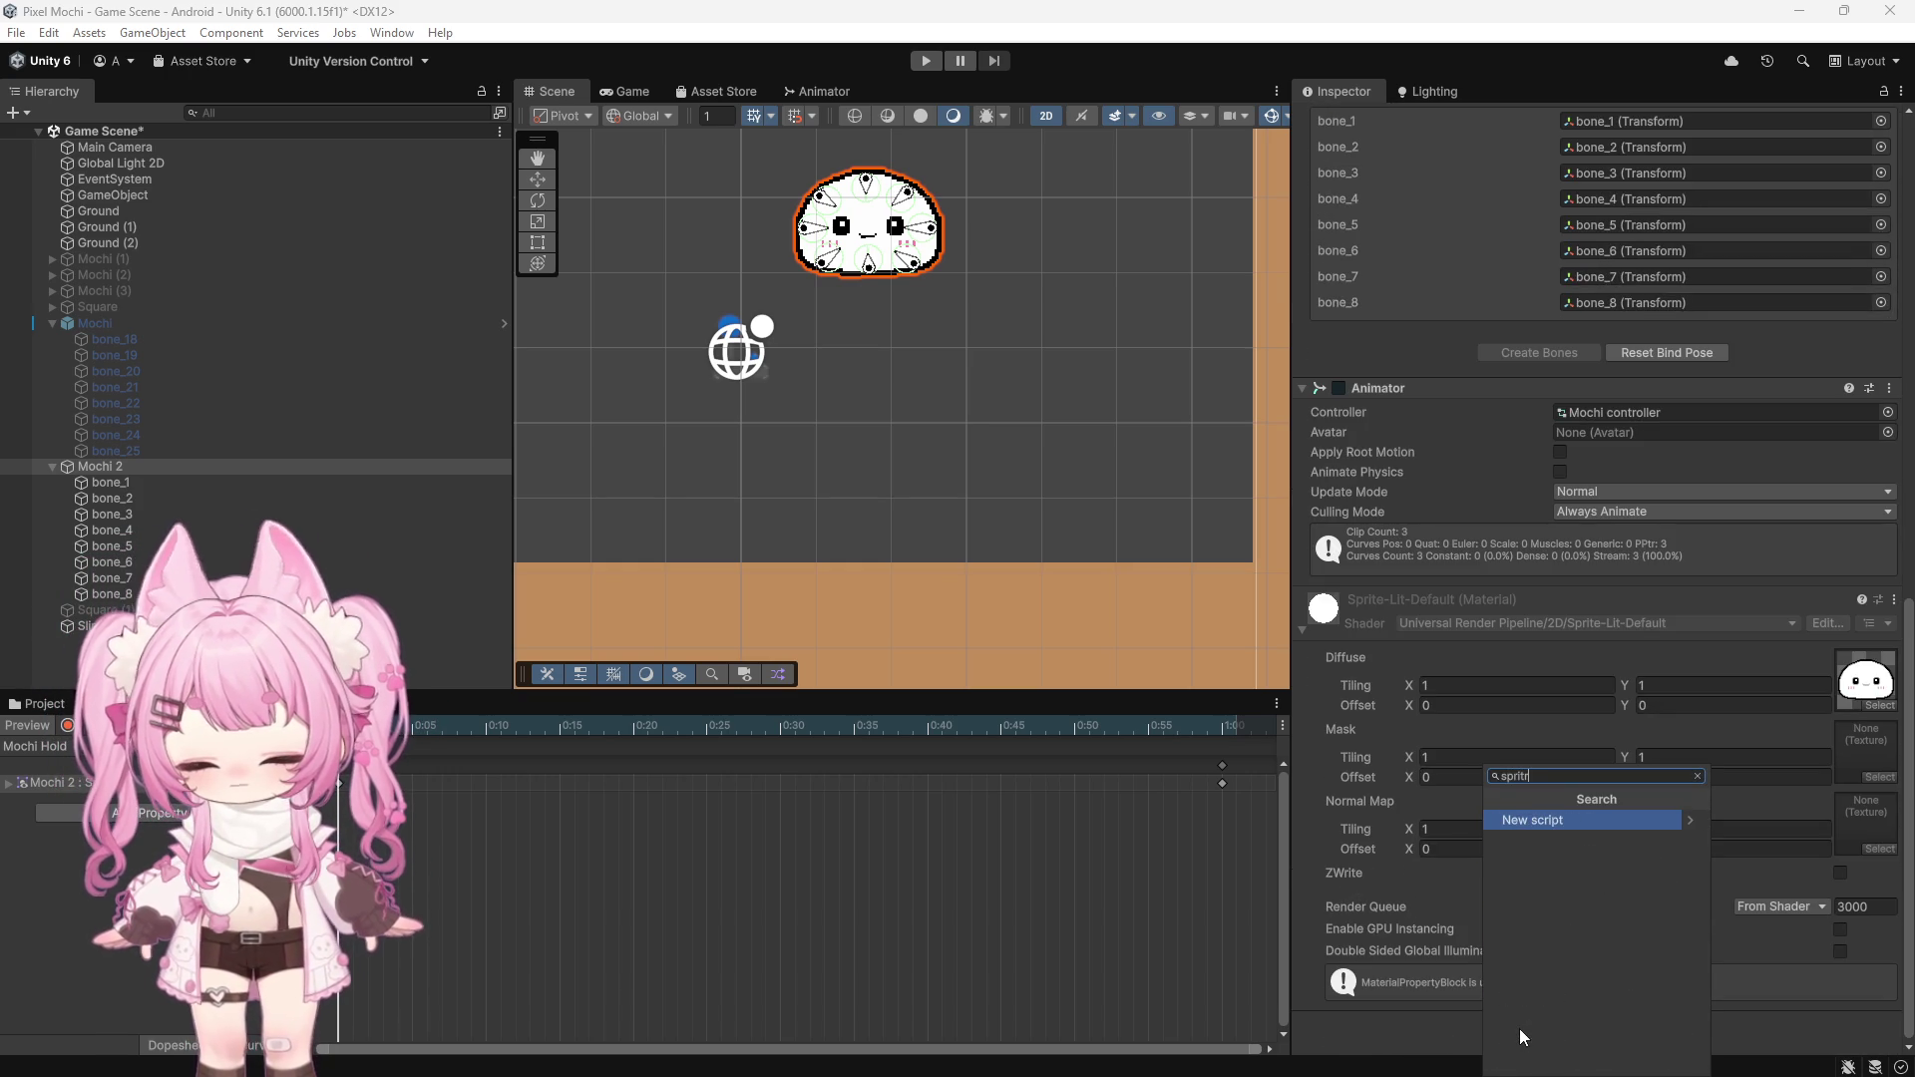
key("BackSpace")
type("ere")
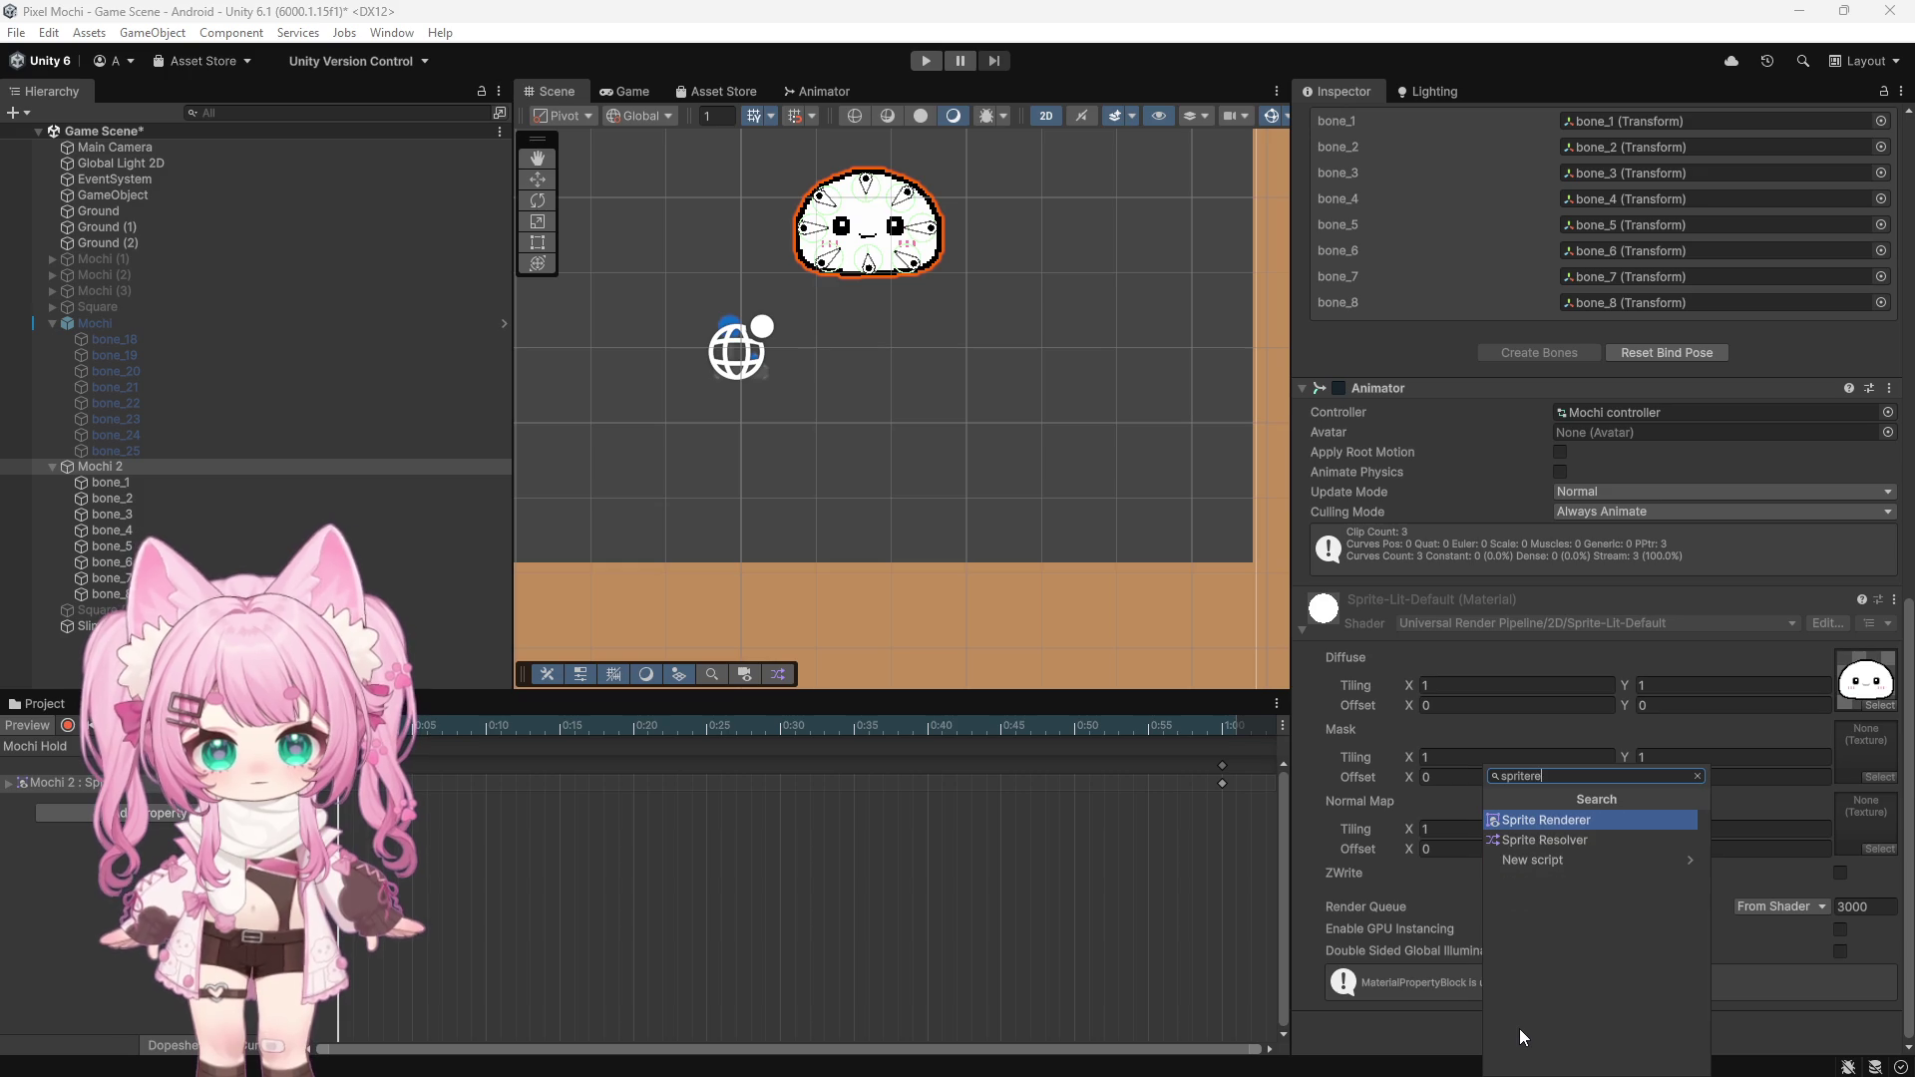
left_click(1570, 841)
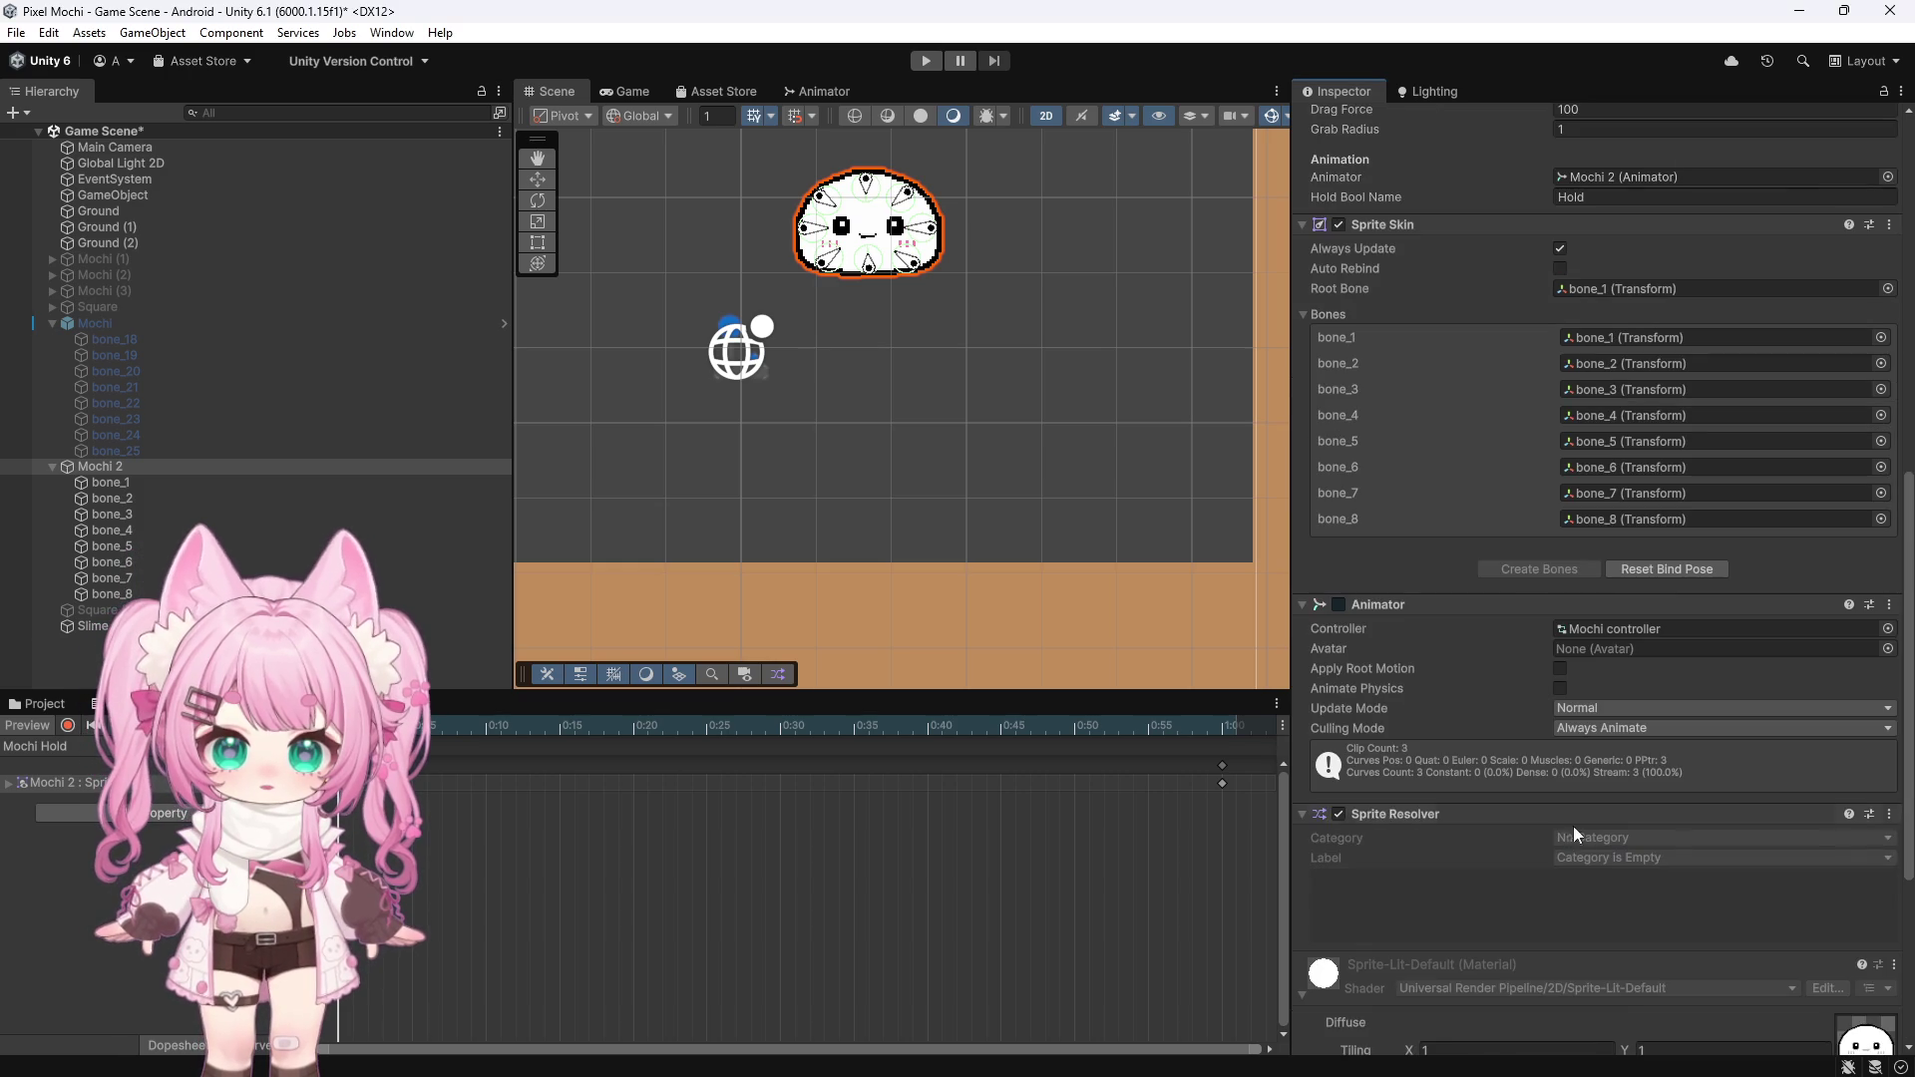
scroll(1493, 692, "down", 5)
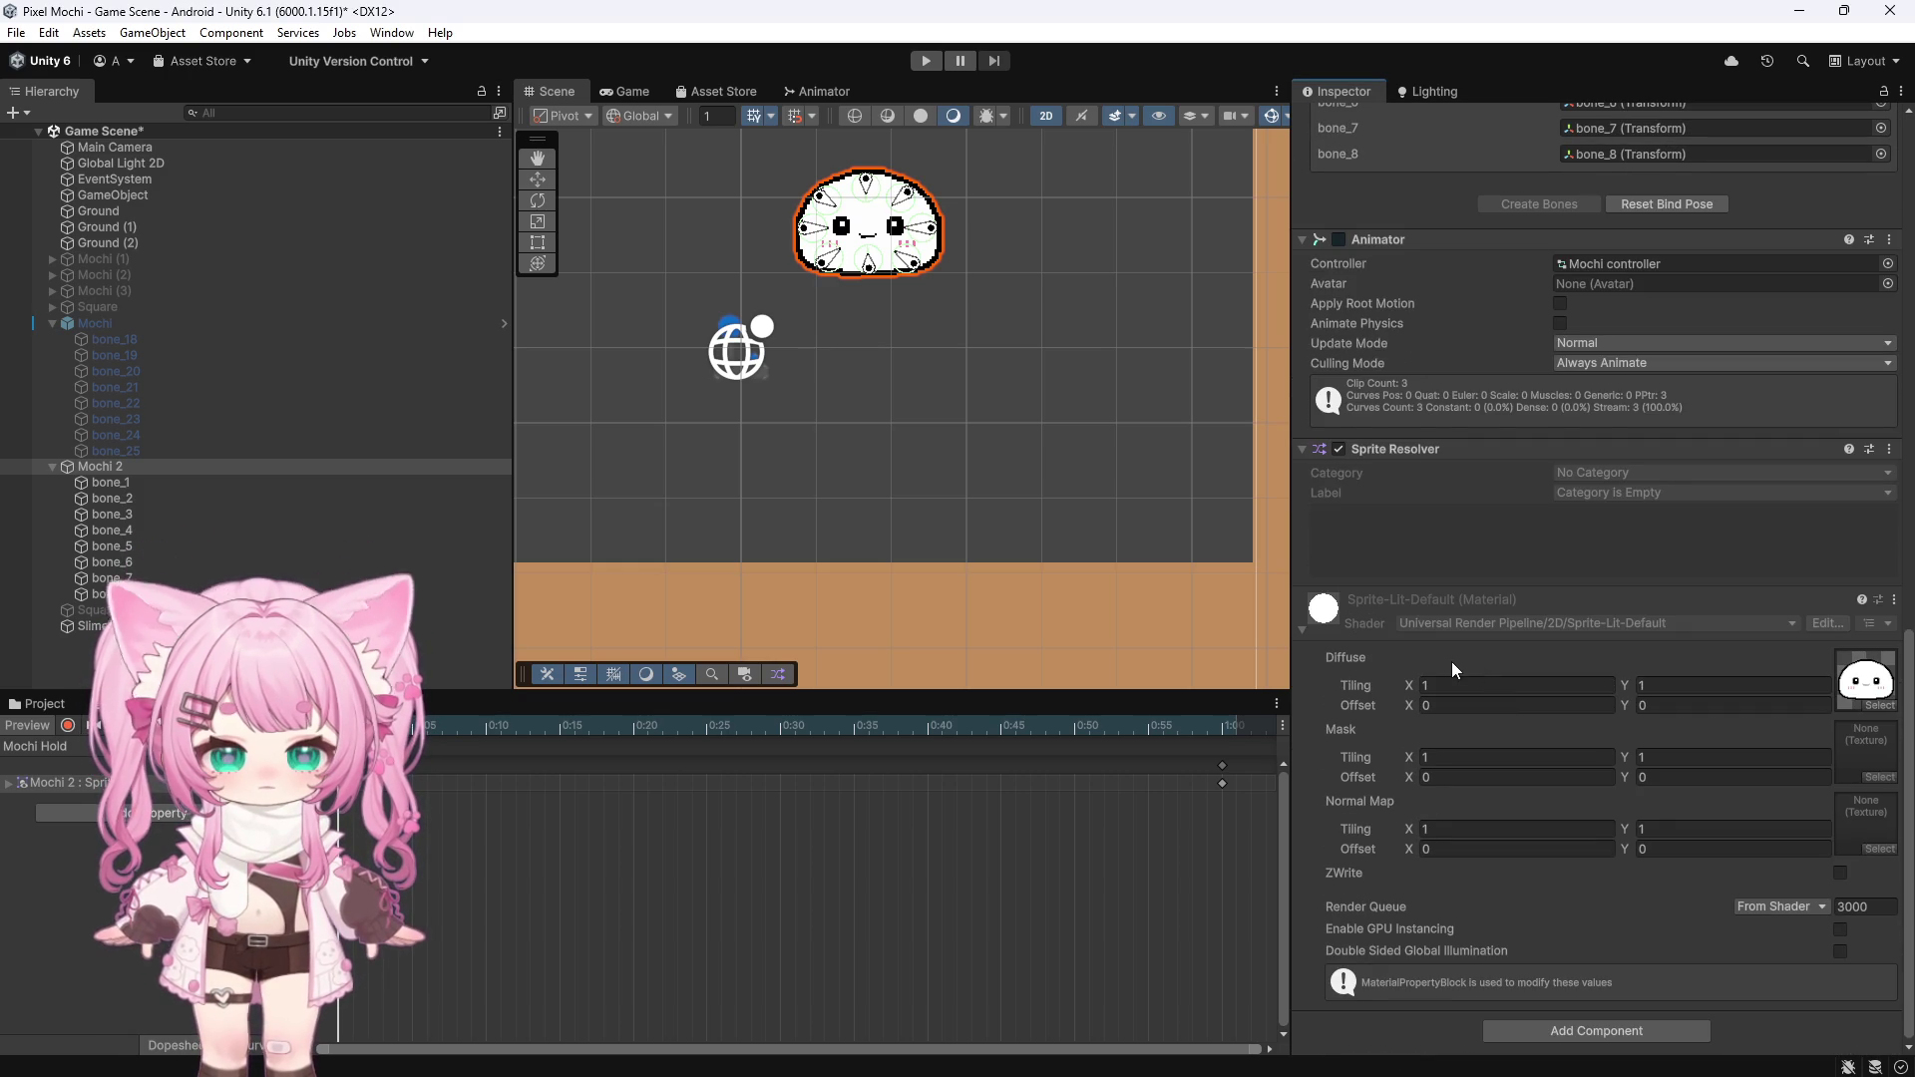
scroll(1451, 661, "up", 3)
scroll(1451, 661, "down", 3)
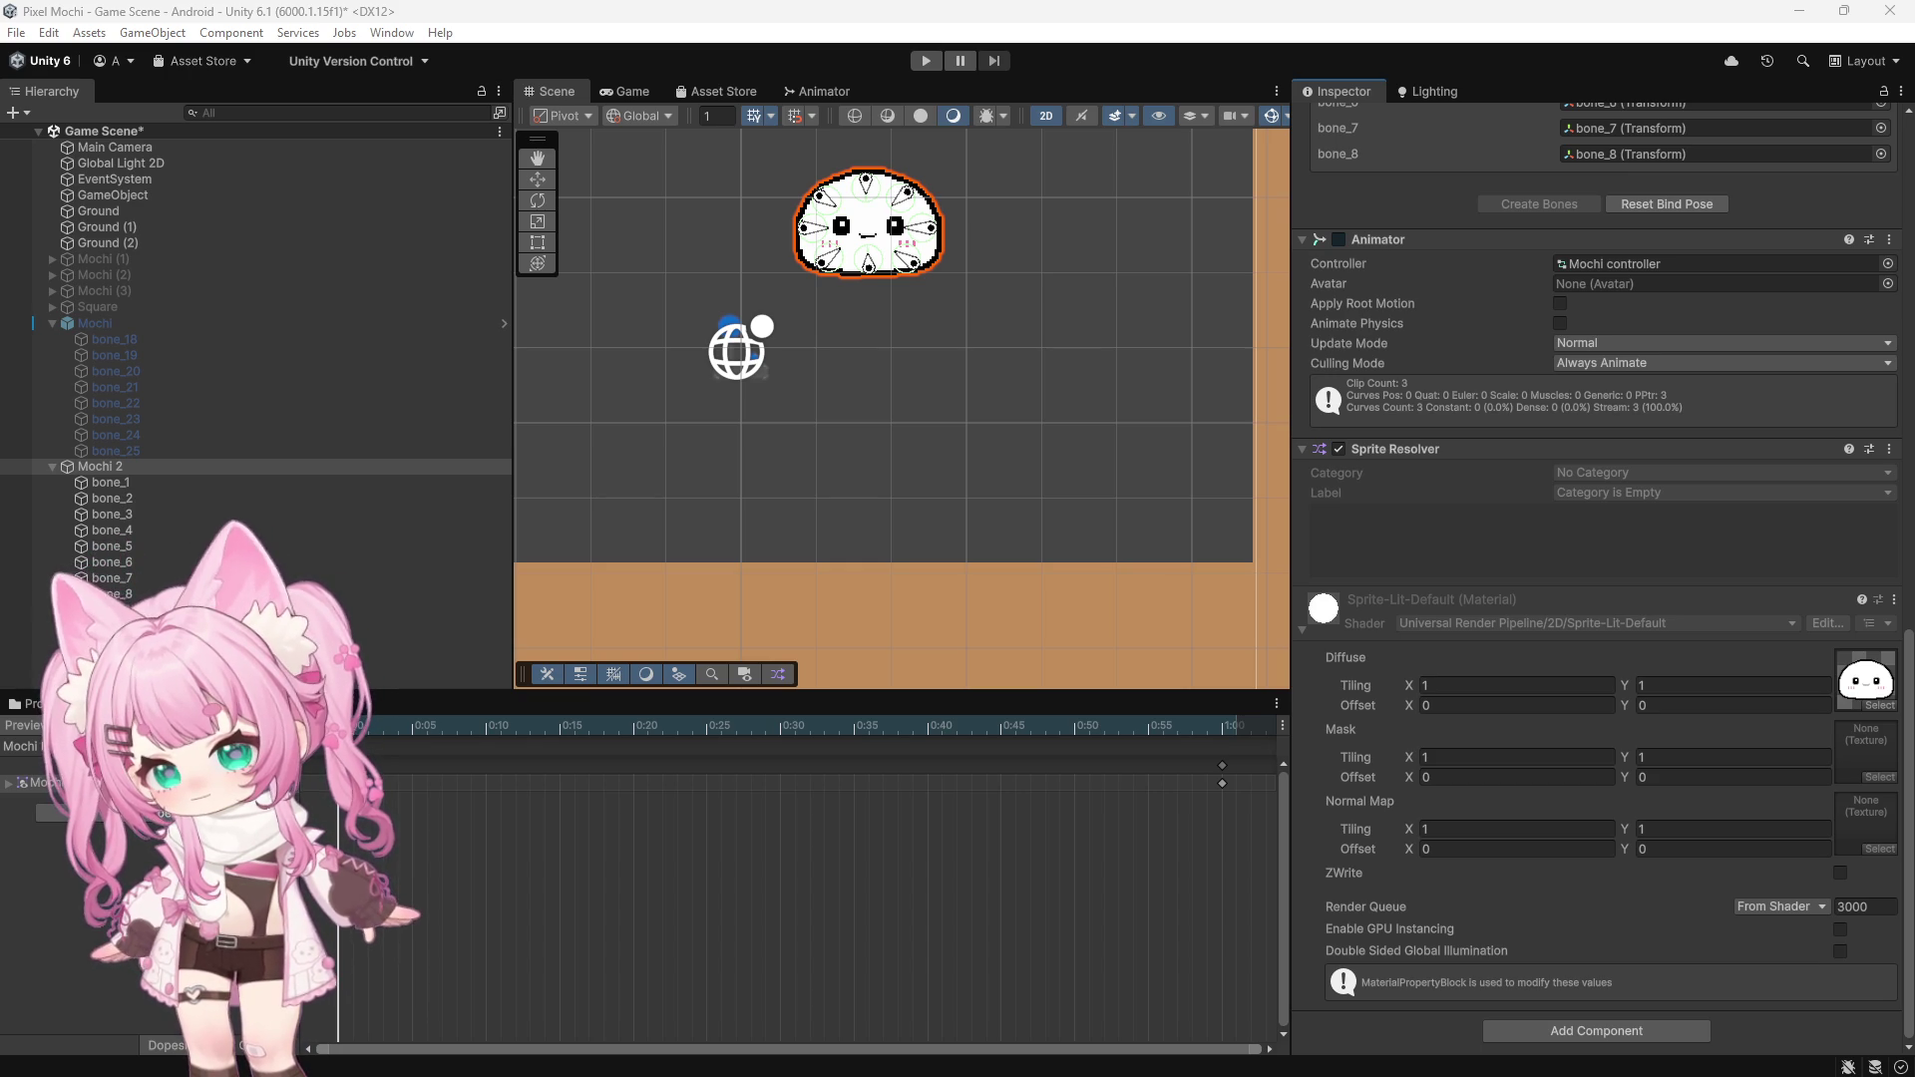
left_click(38, 704)
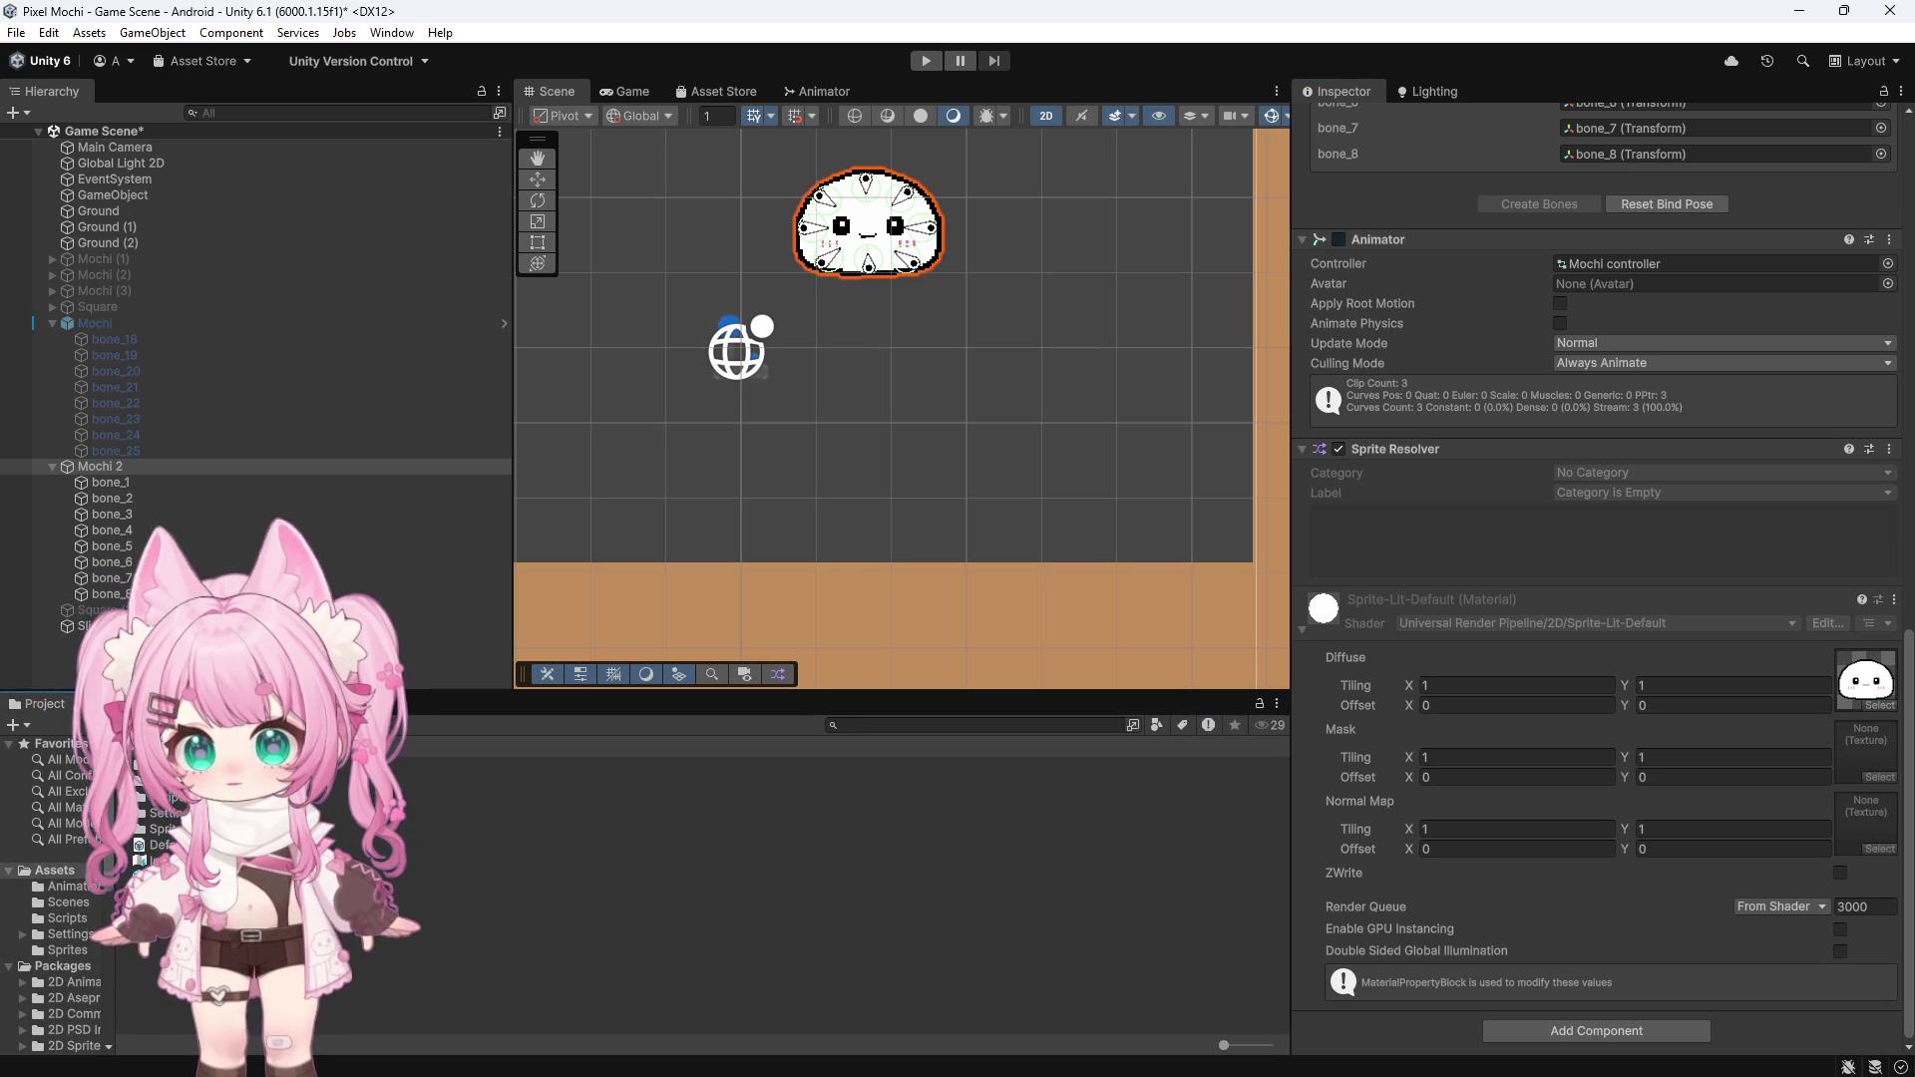
Create the Mochi Sprite Library asset in Assets/Animation and inspect its import settings
left_click(65, 886)
right_click(174, 859)
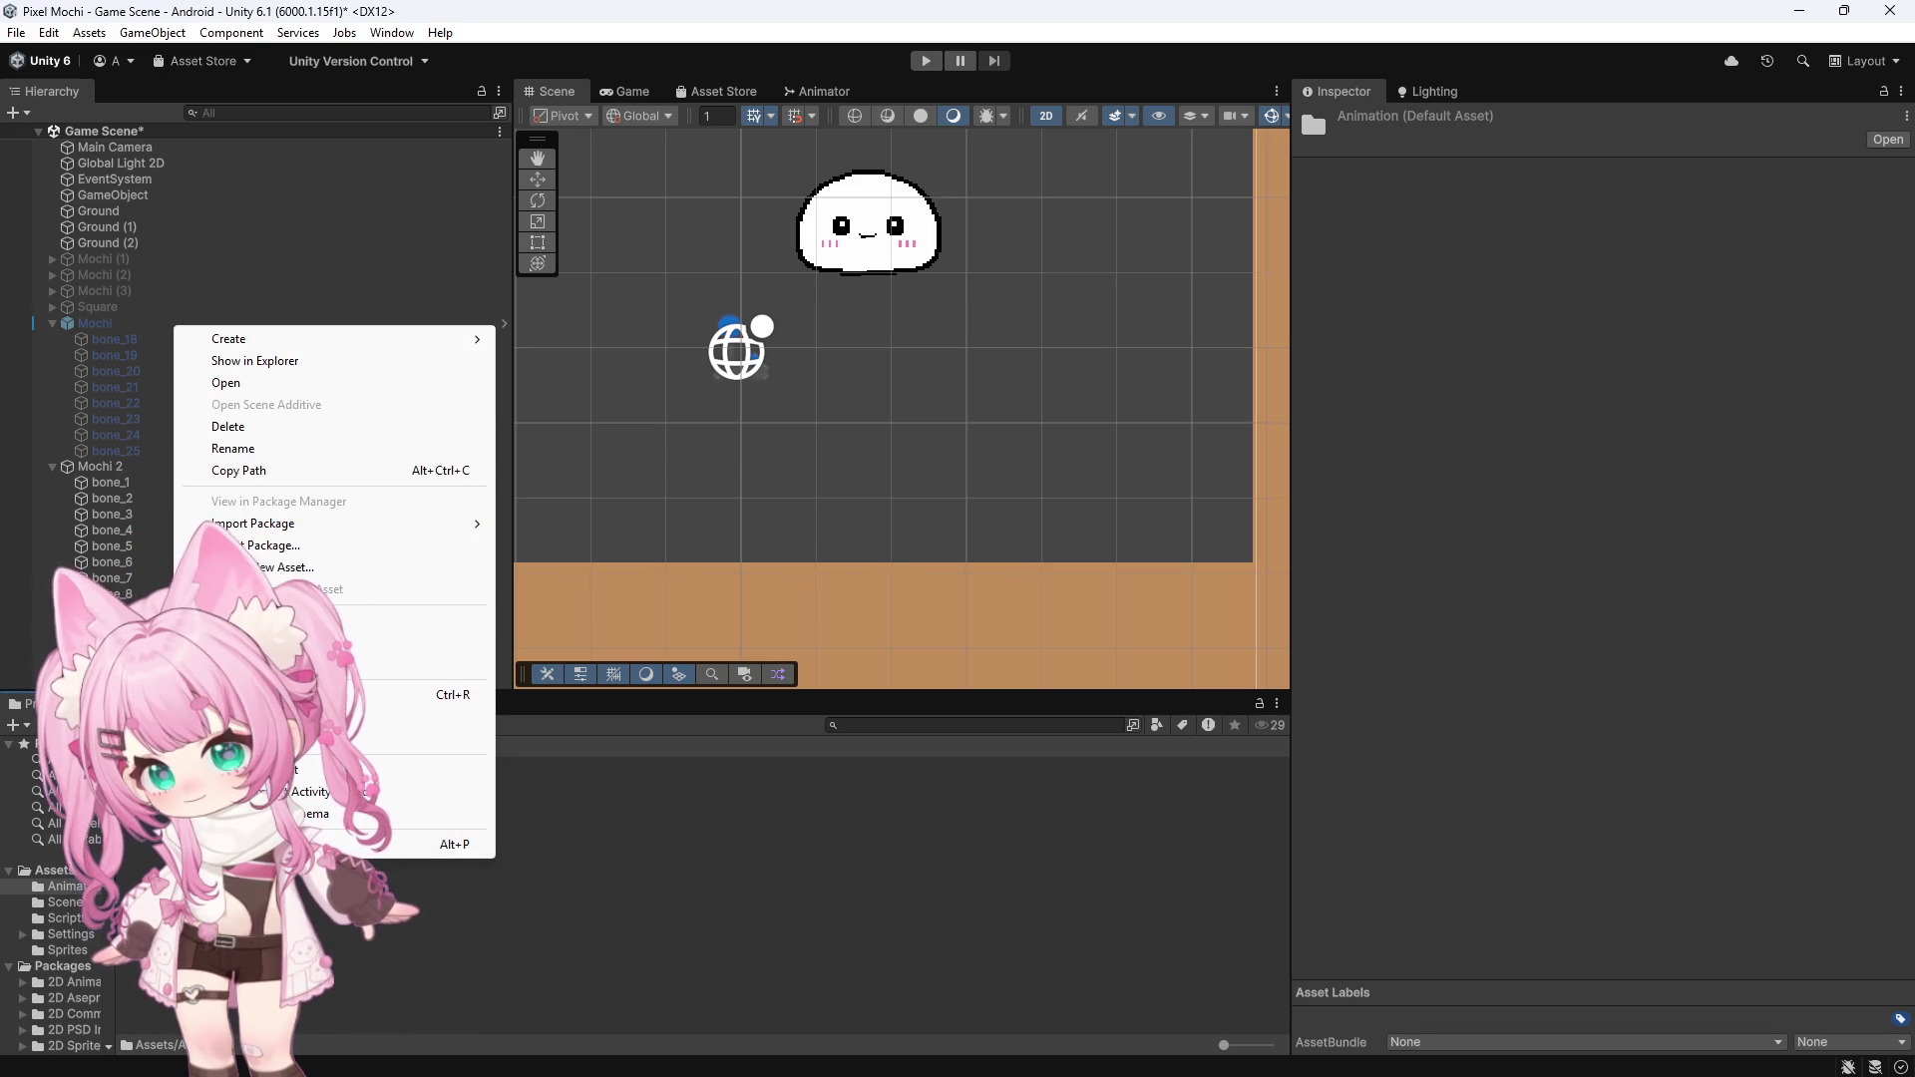
left_click(228, 339)
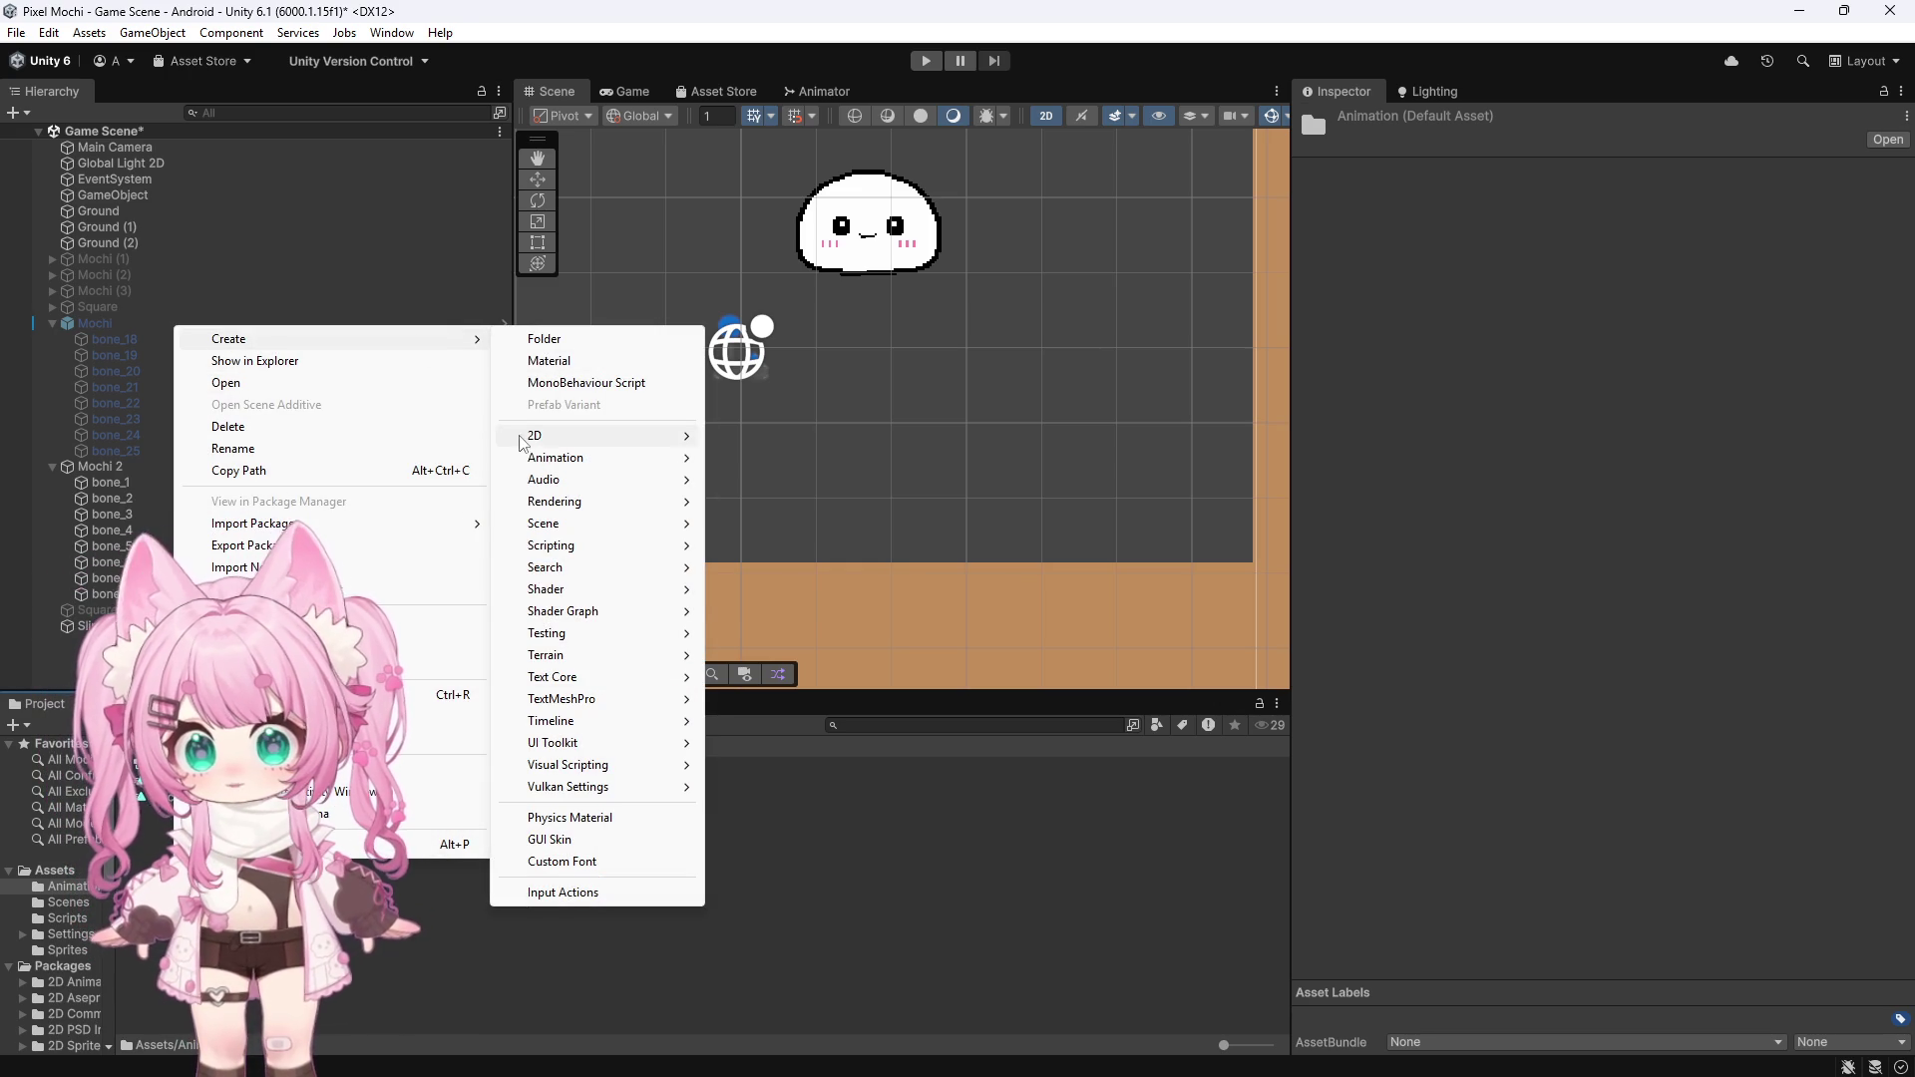
mouse_move(529, 439)
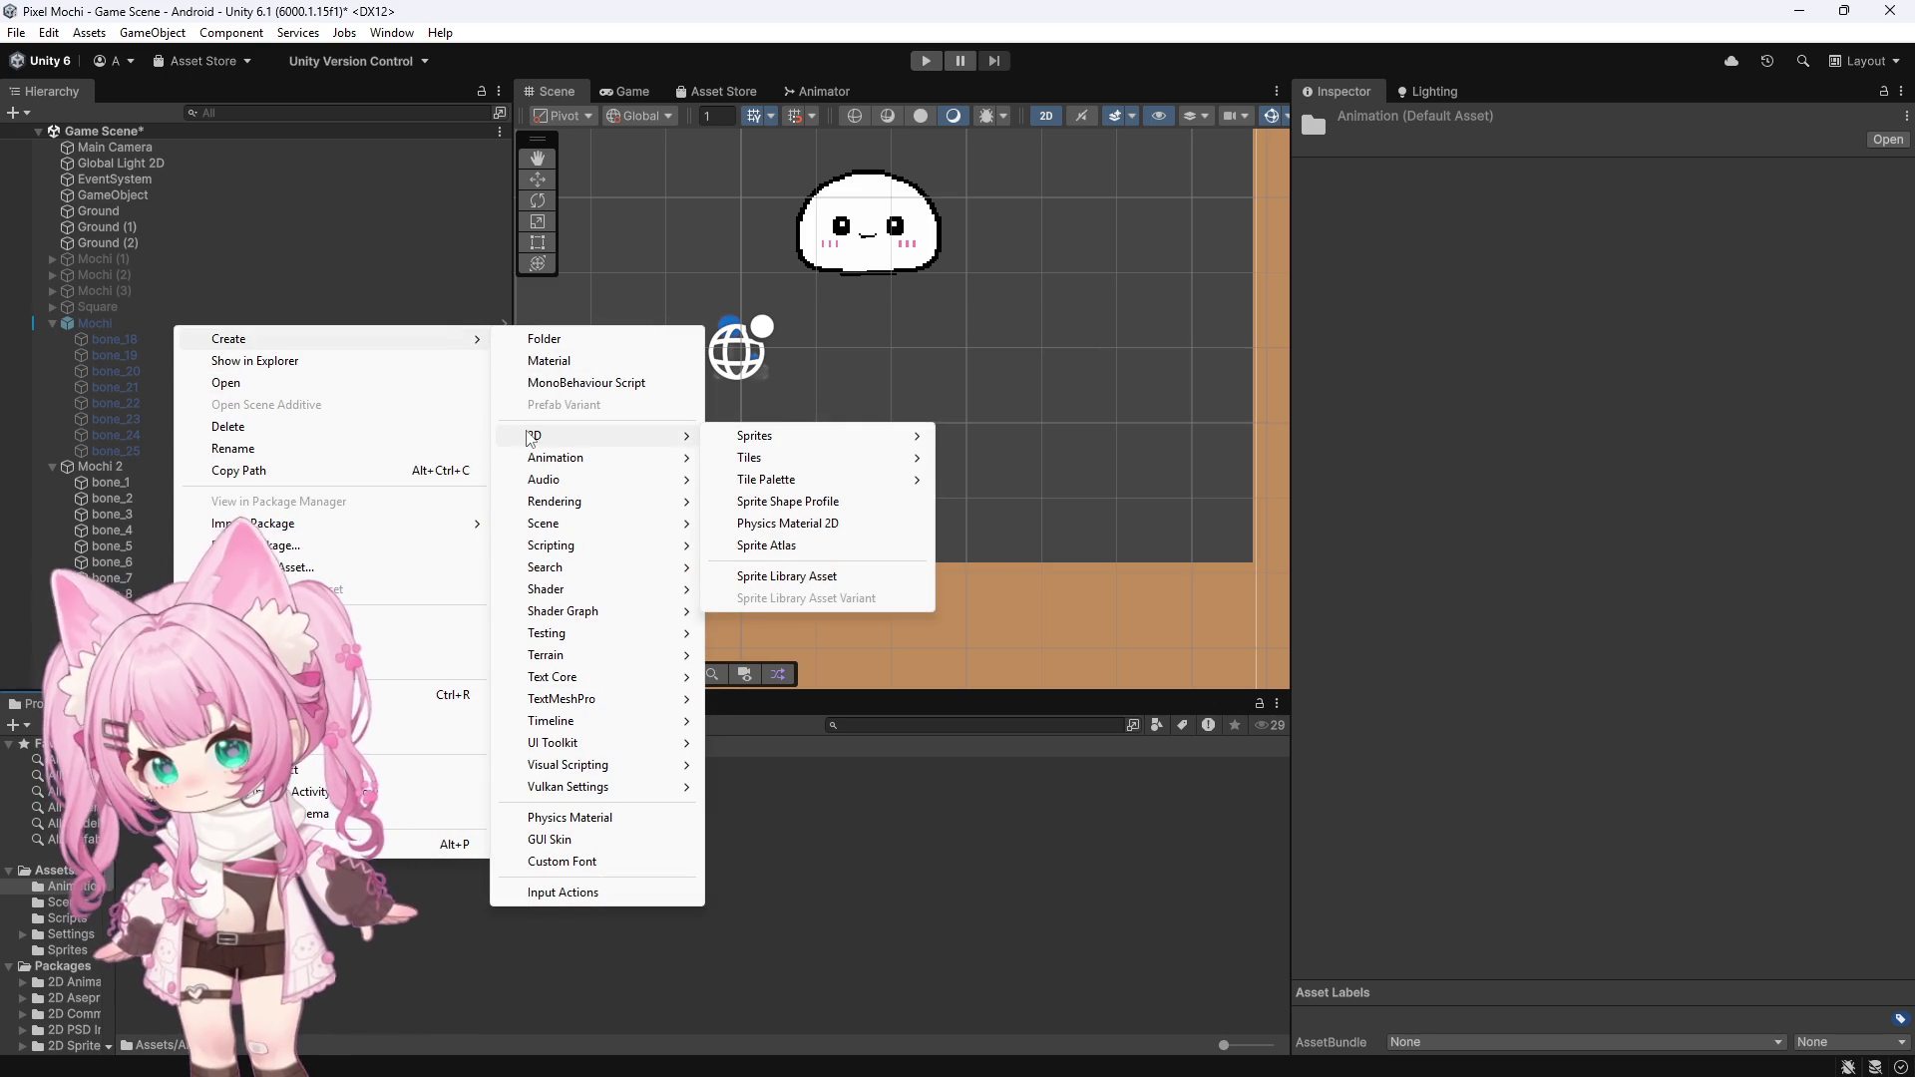
mouse_move(778, 443)
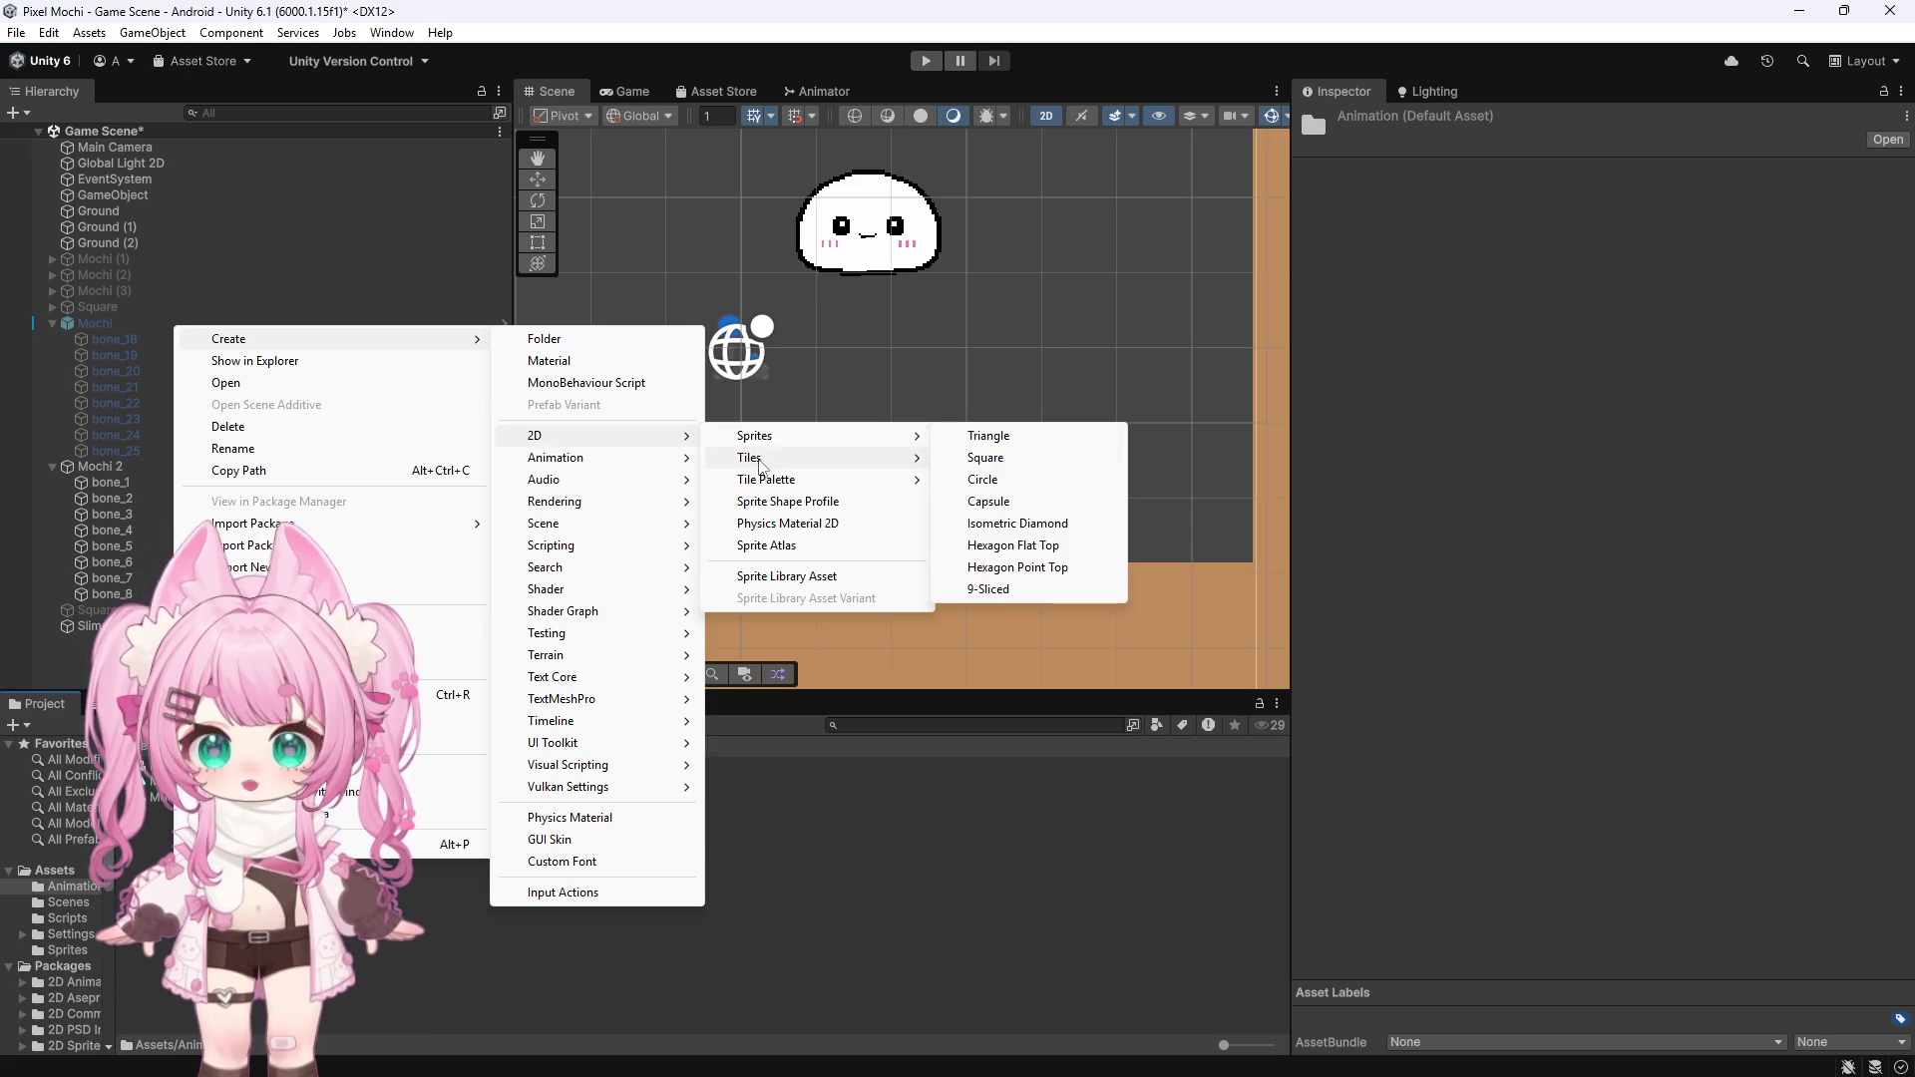
left_click(777, 576)
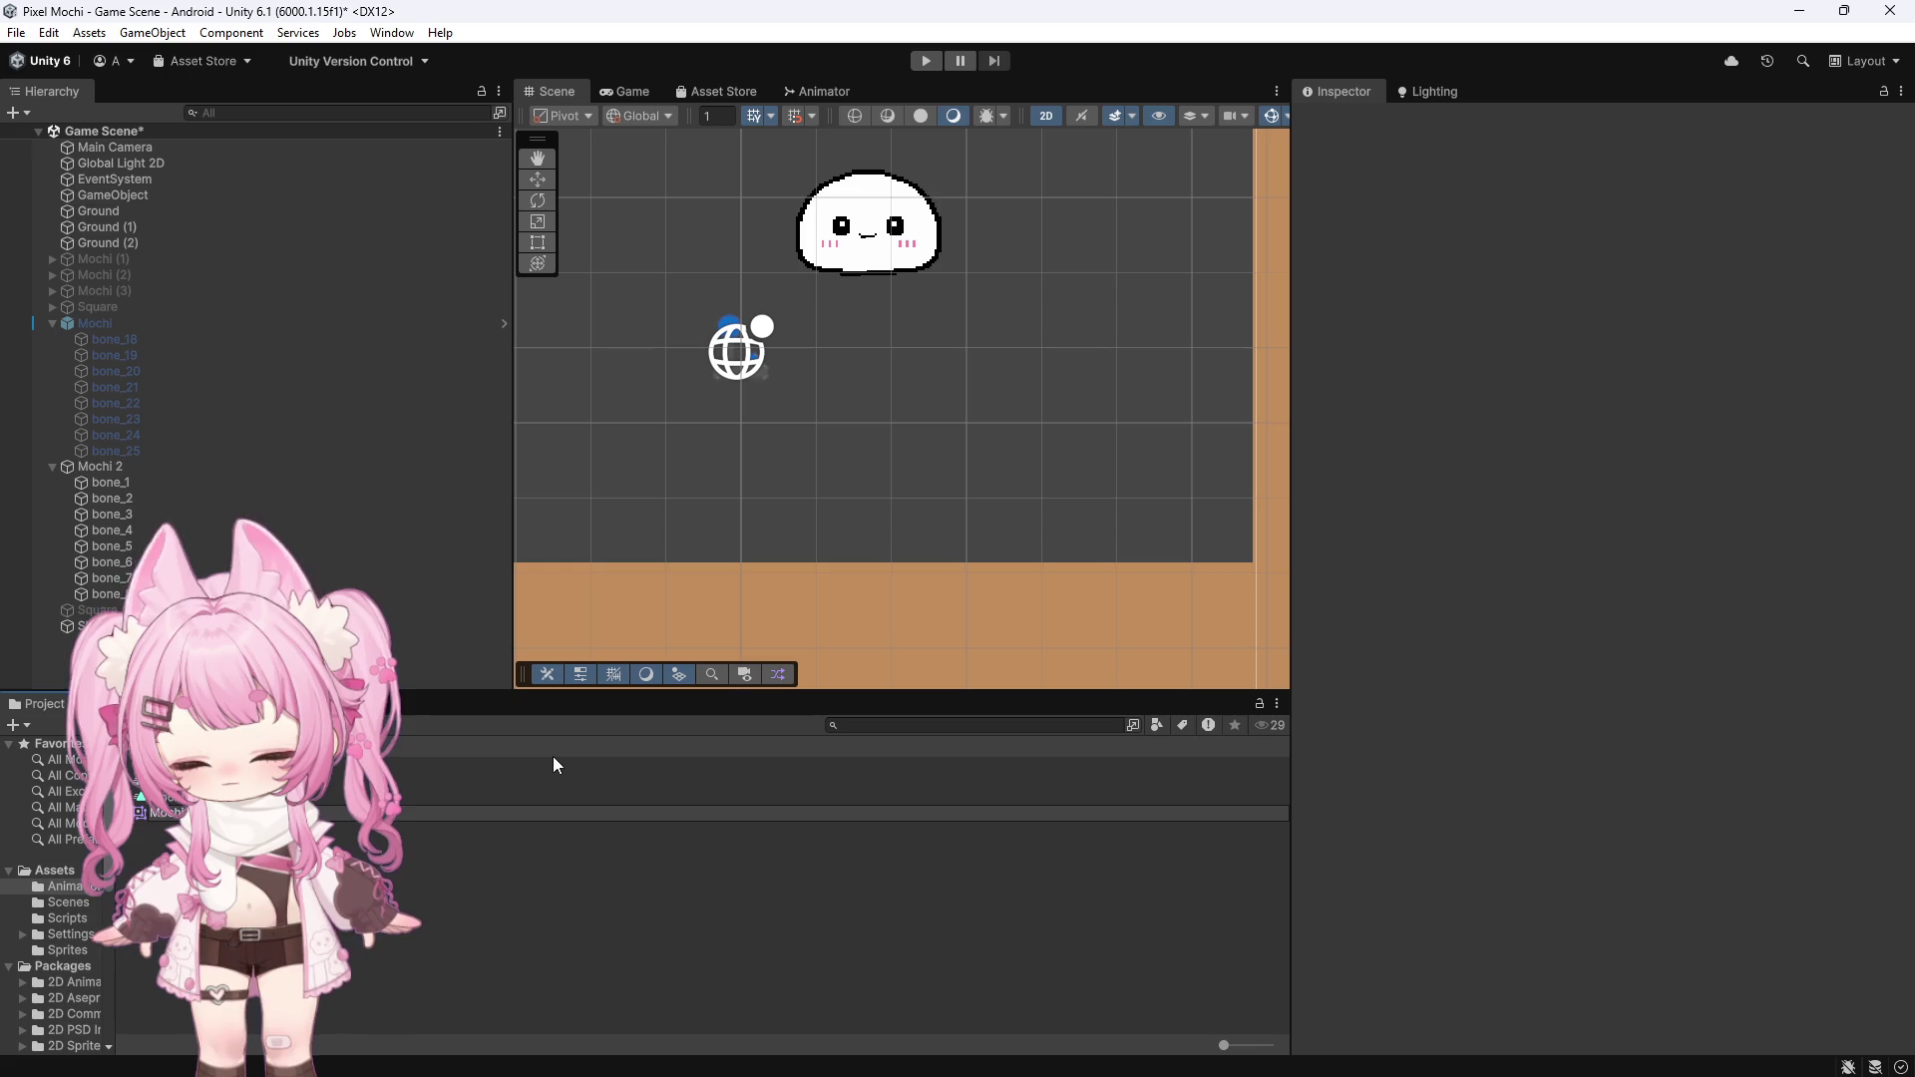
left_click(553, 756)
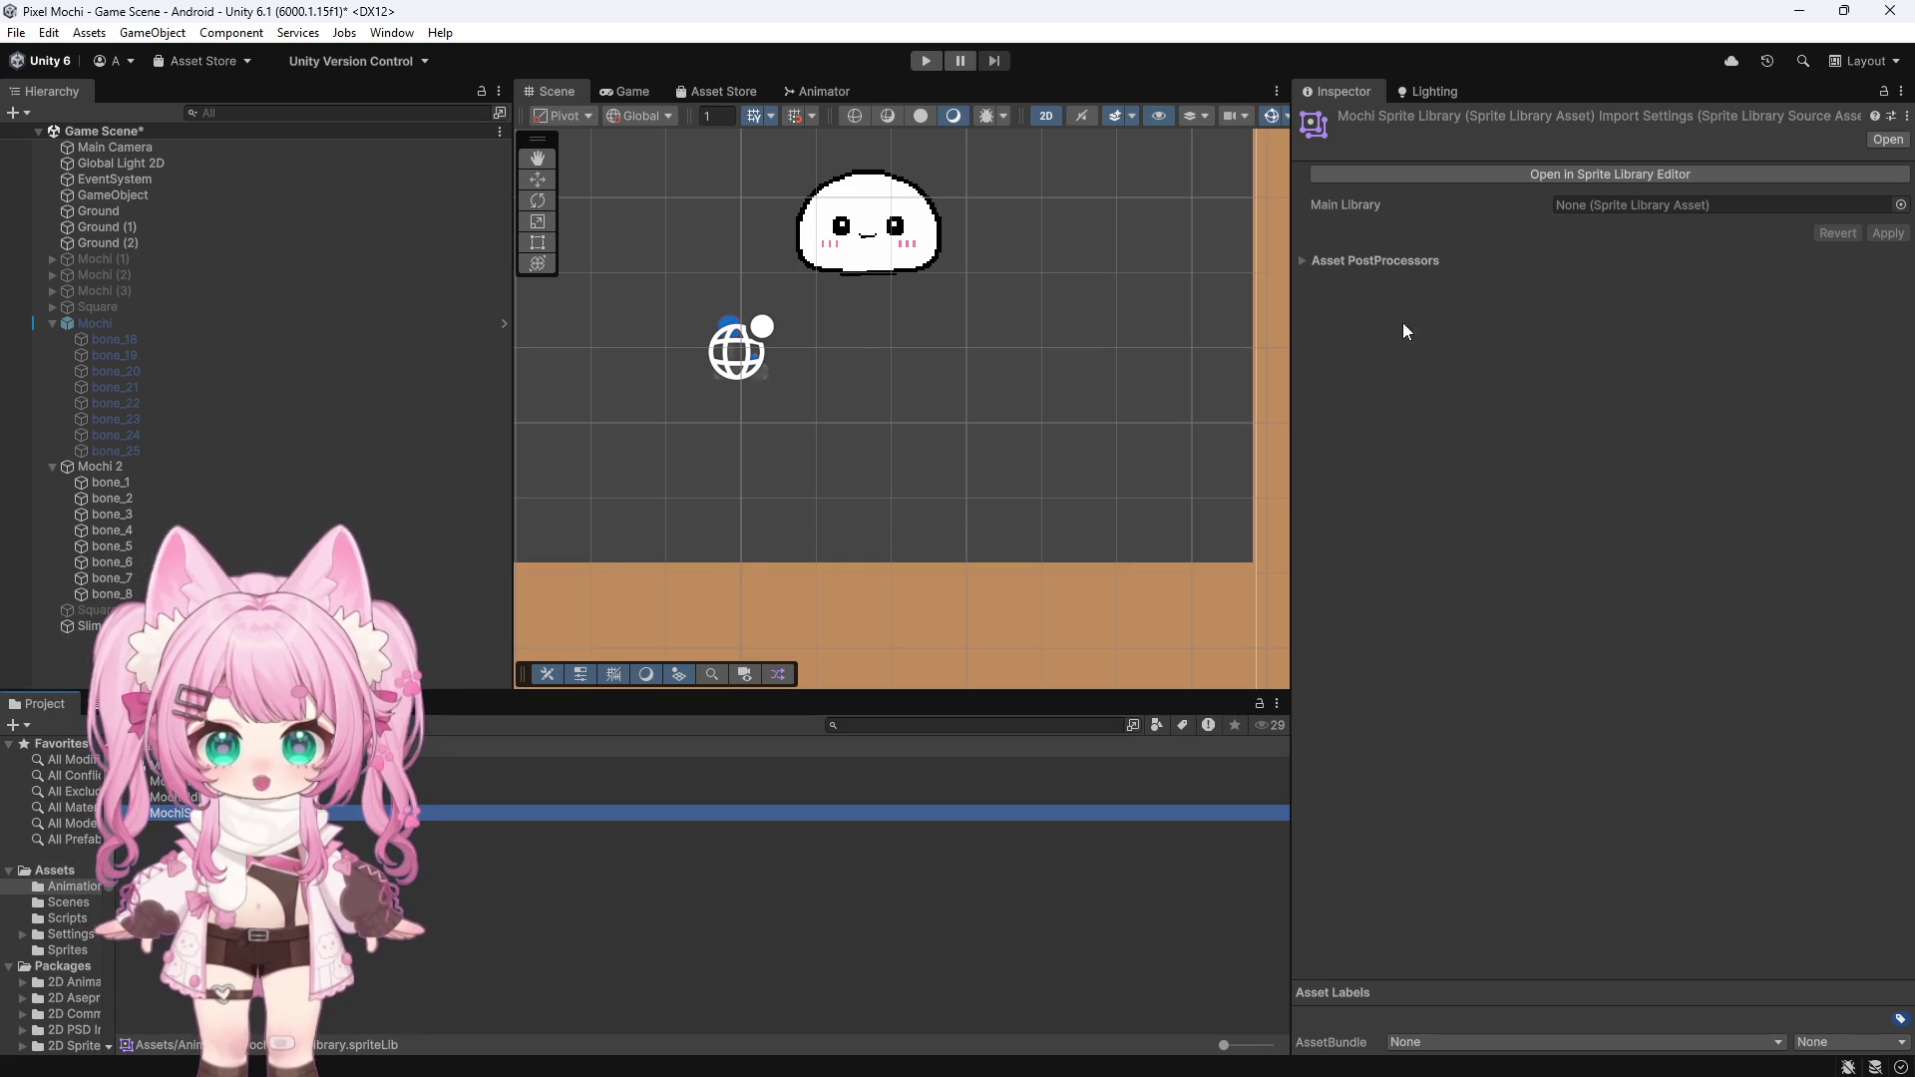
left_click(1302, 260)
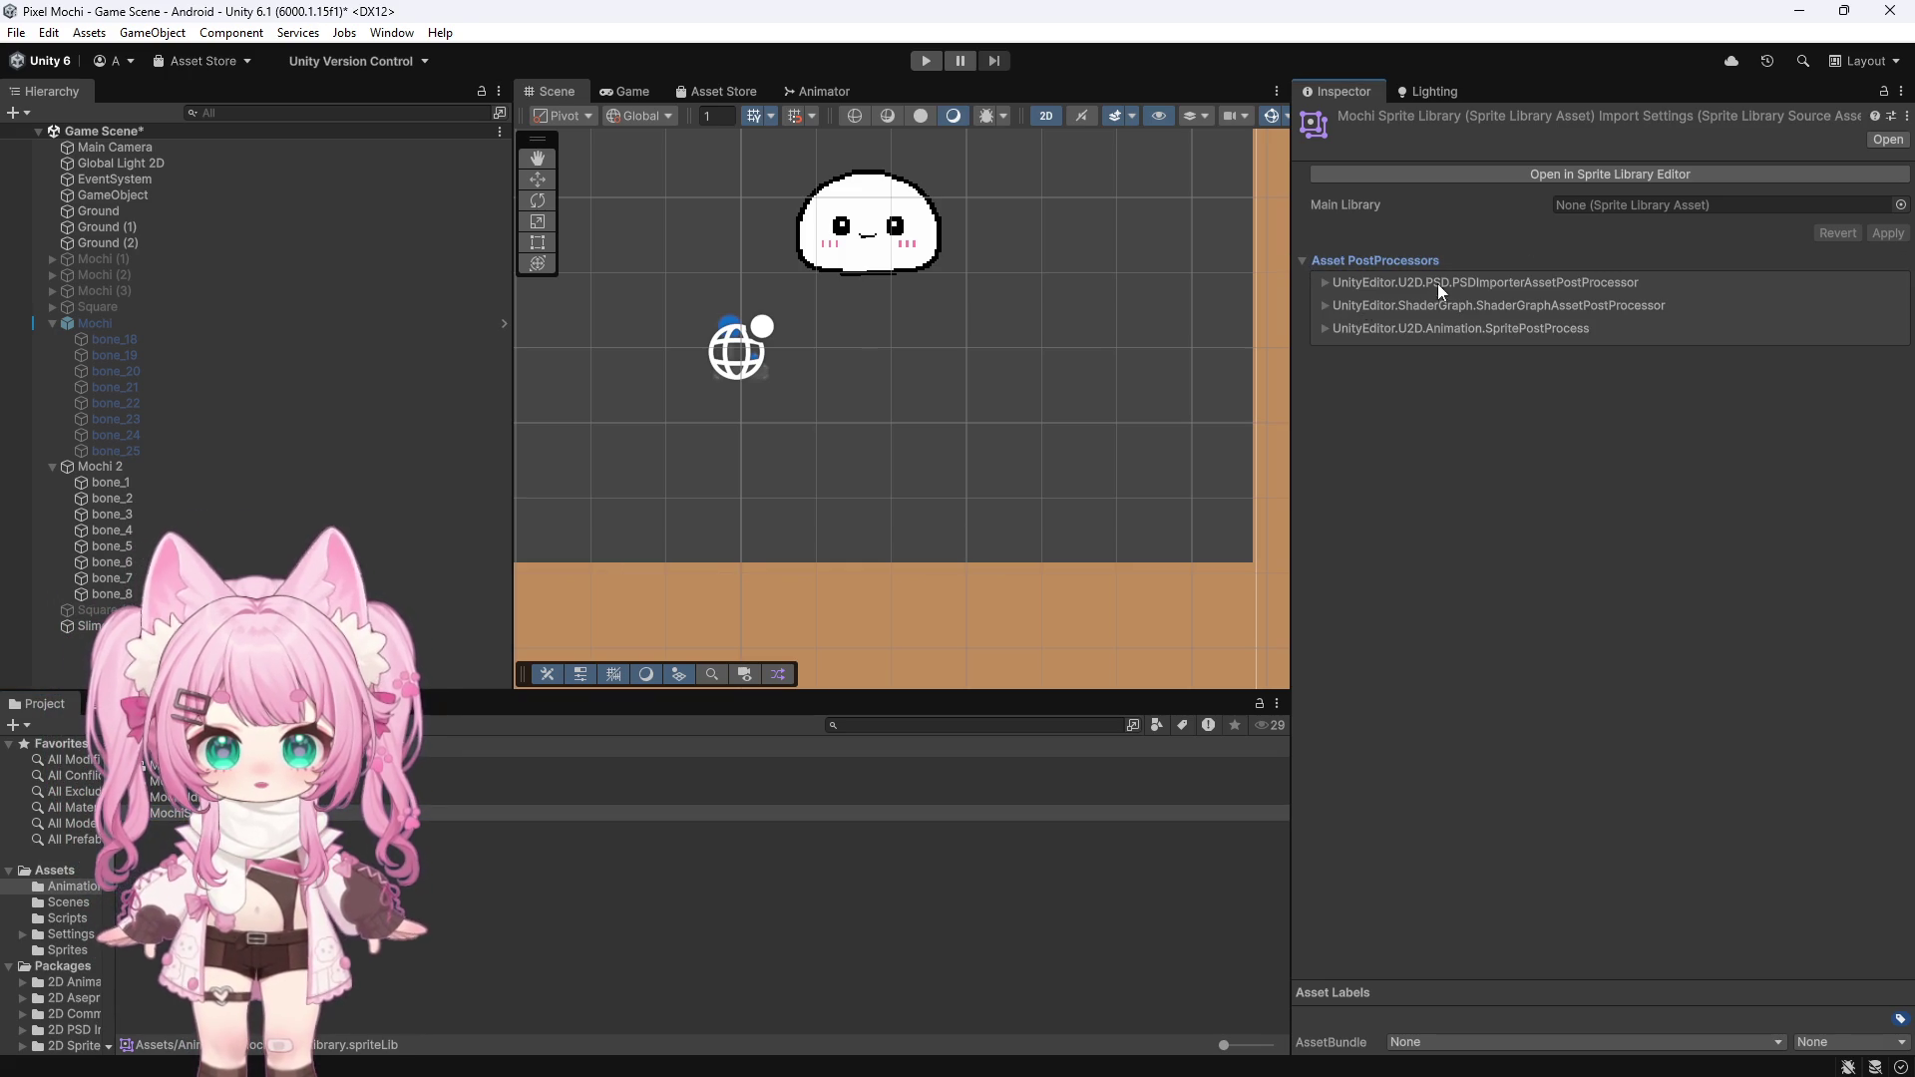
In the Sprite Library Editor, create the Body category and add its Idle and Hold labels
left_click(1530, 174)
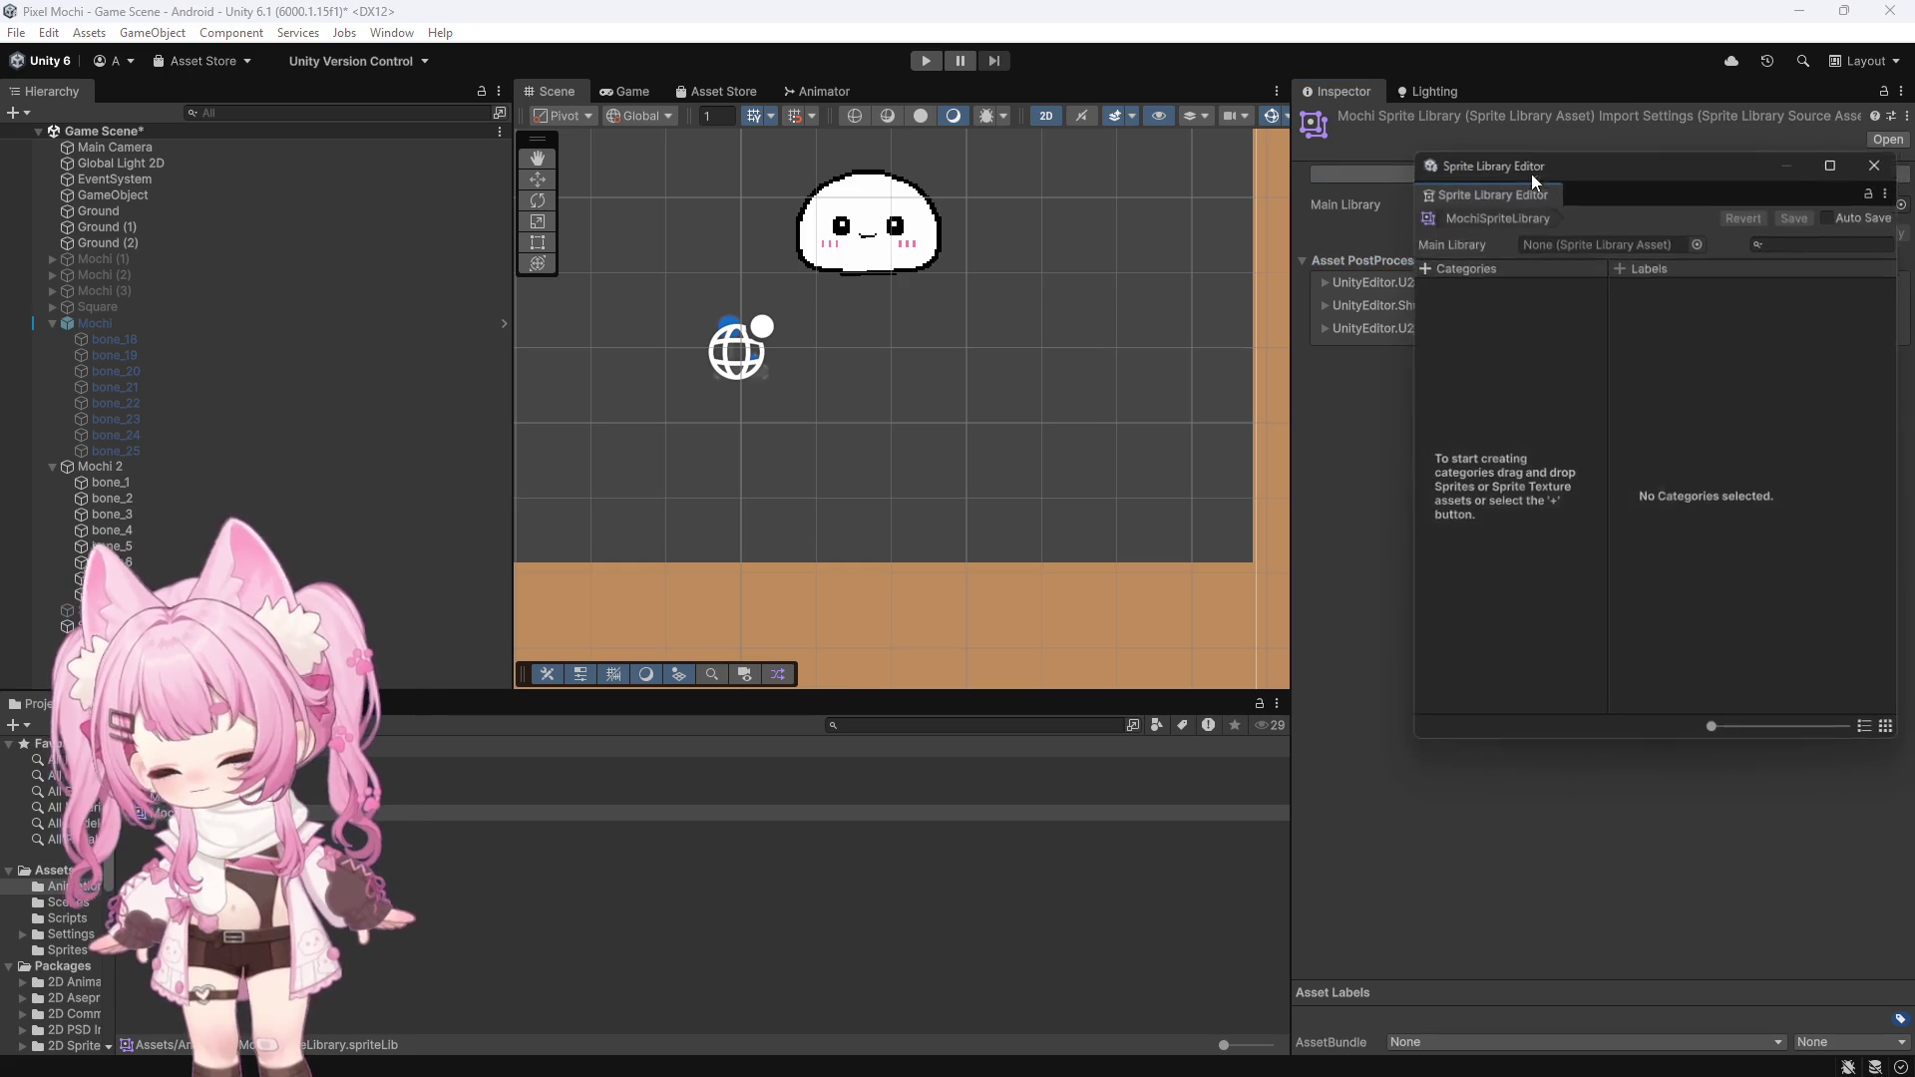
left_click(1420, 264)
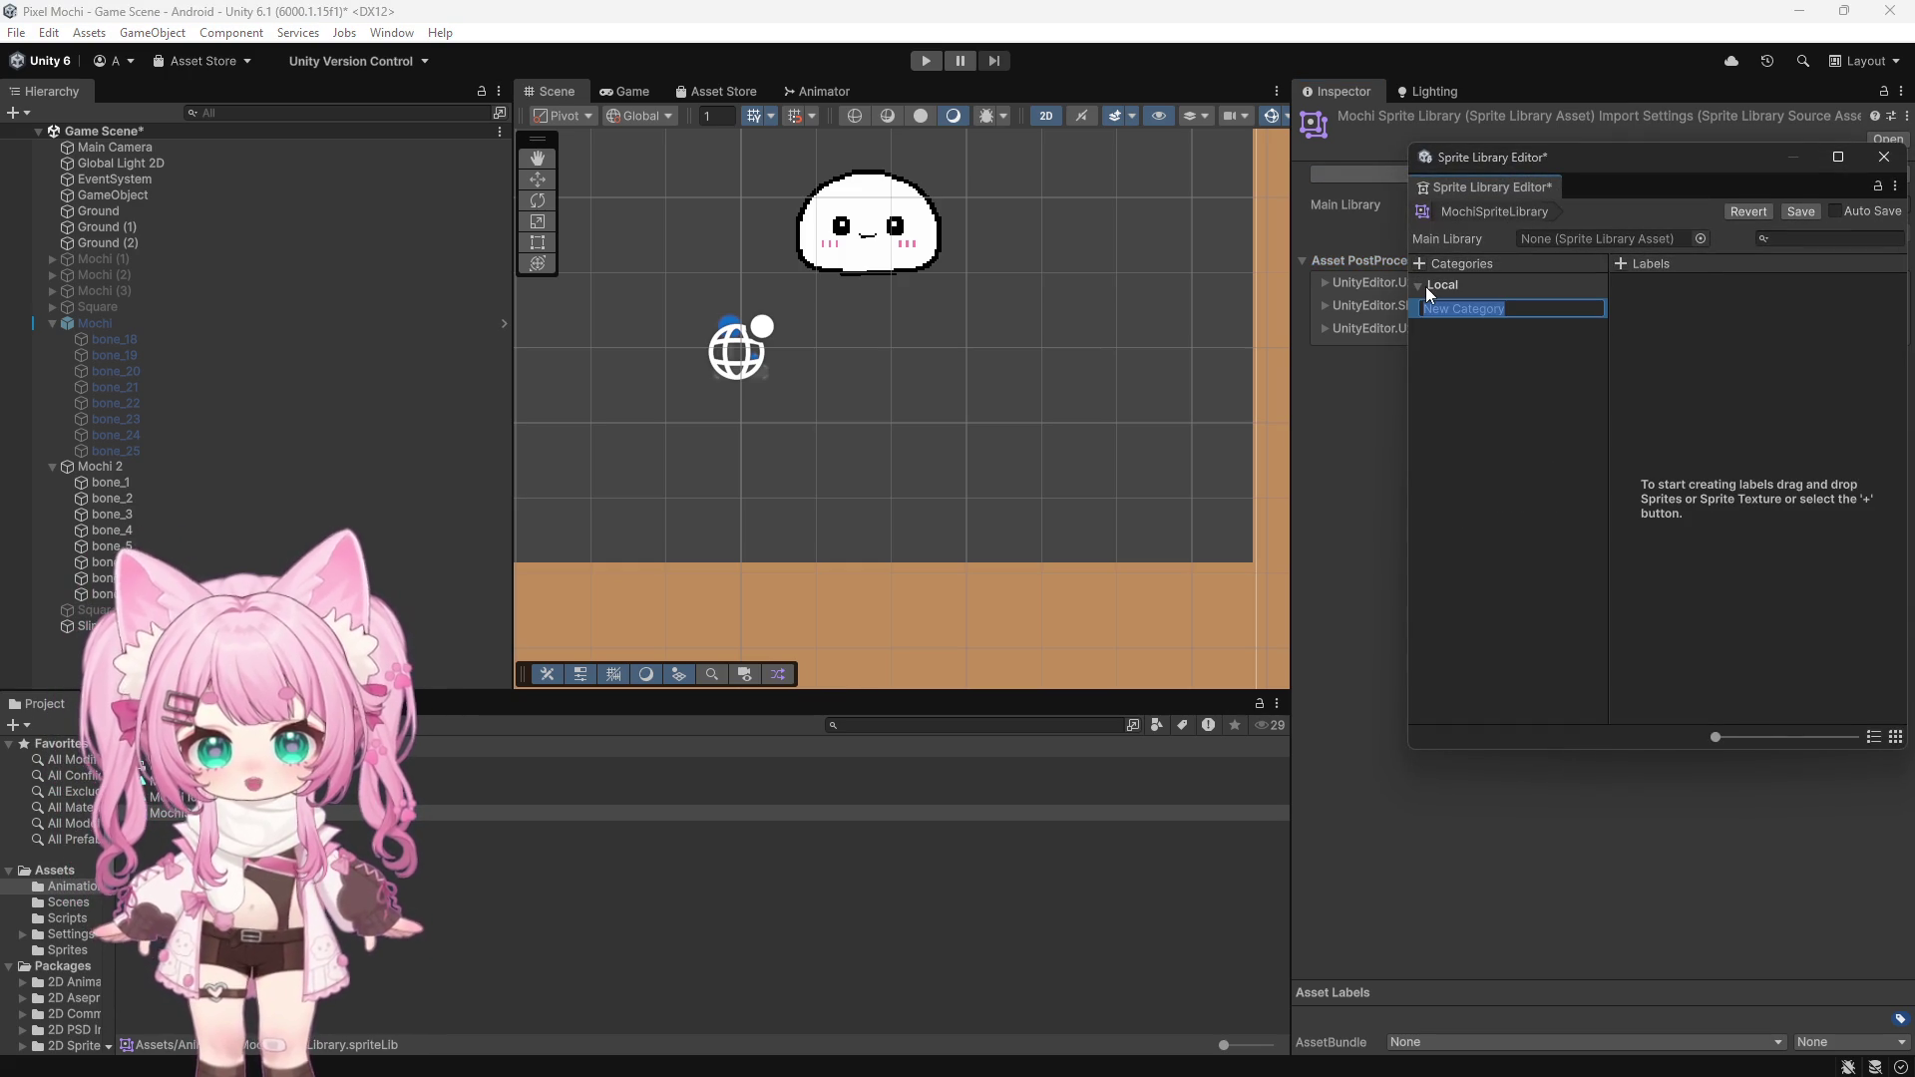
type("Idle")
key("Return")
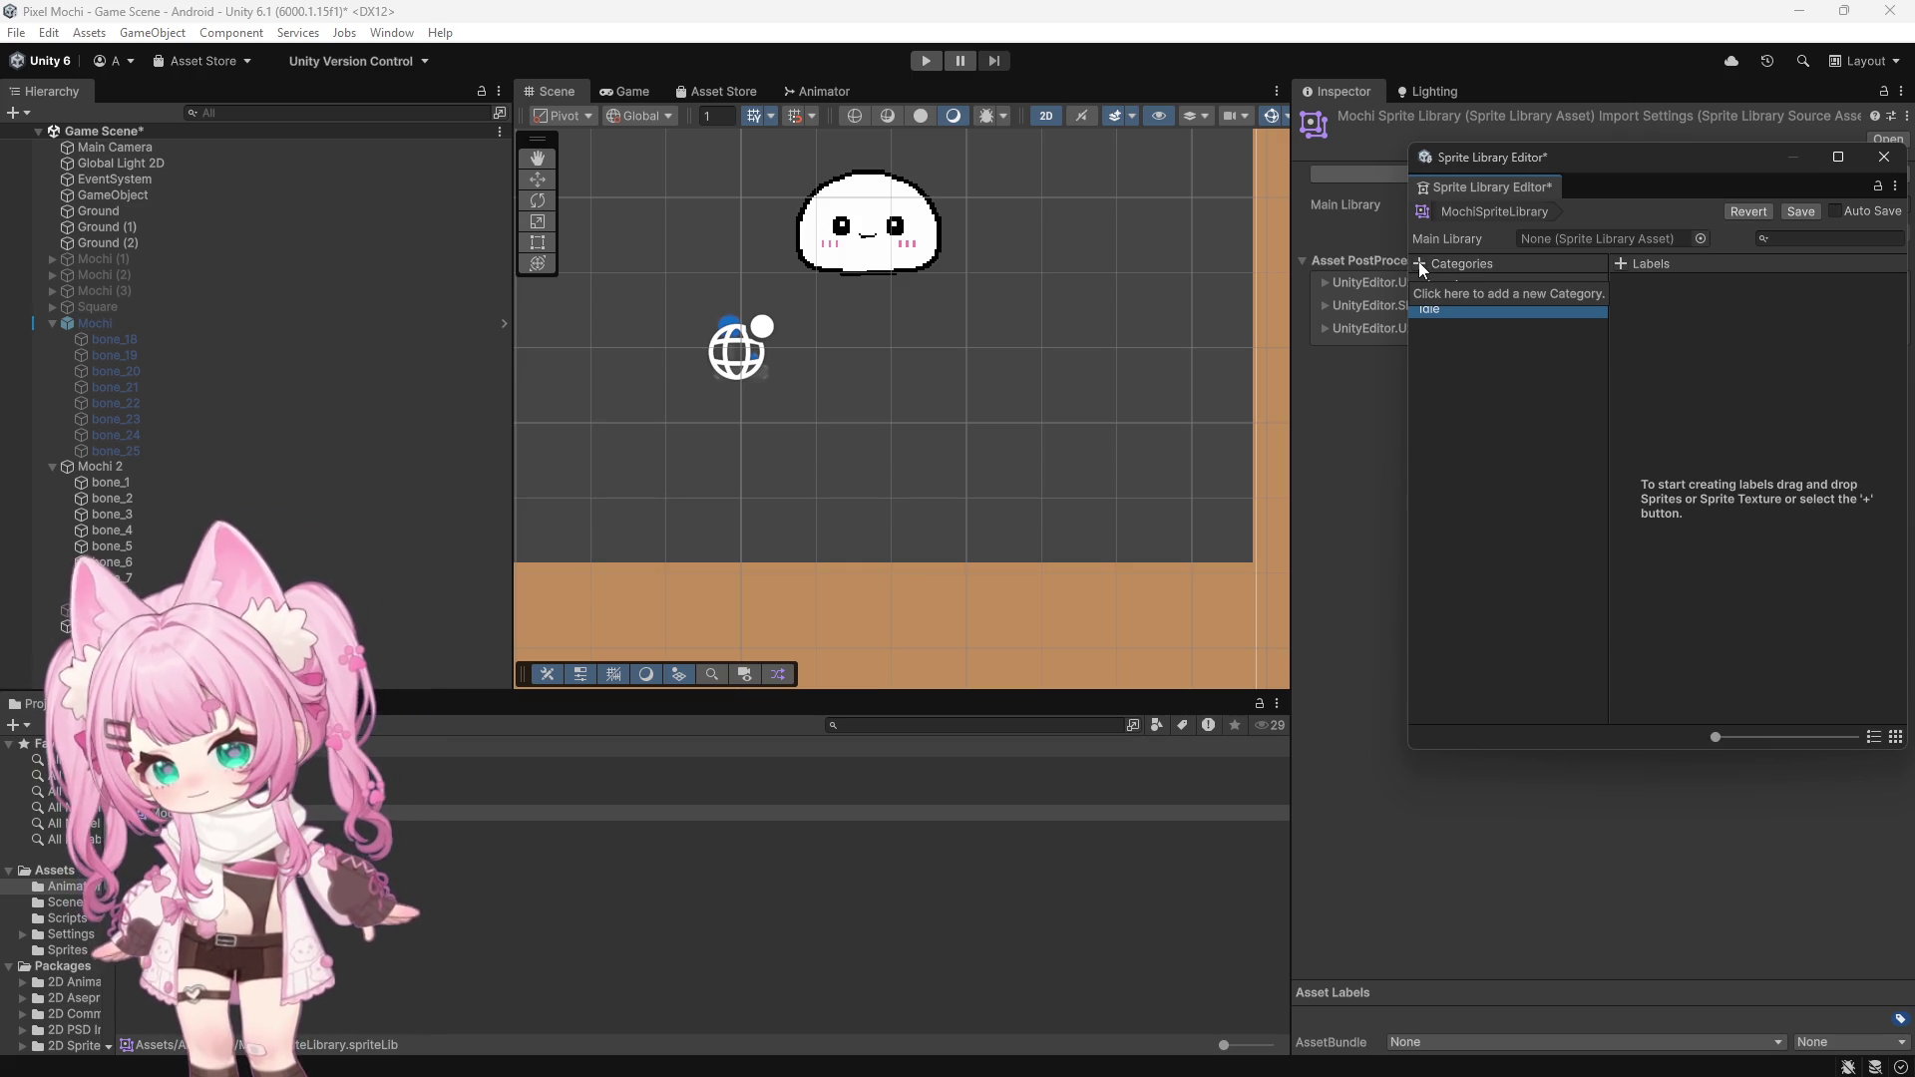
left_click(1419, 286)
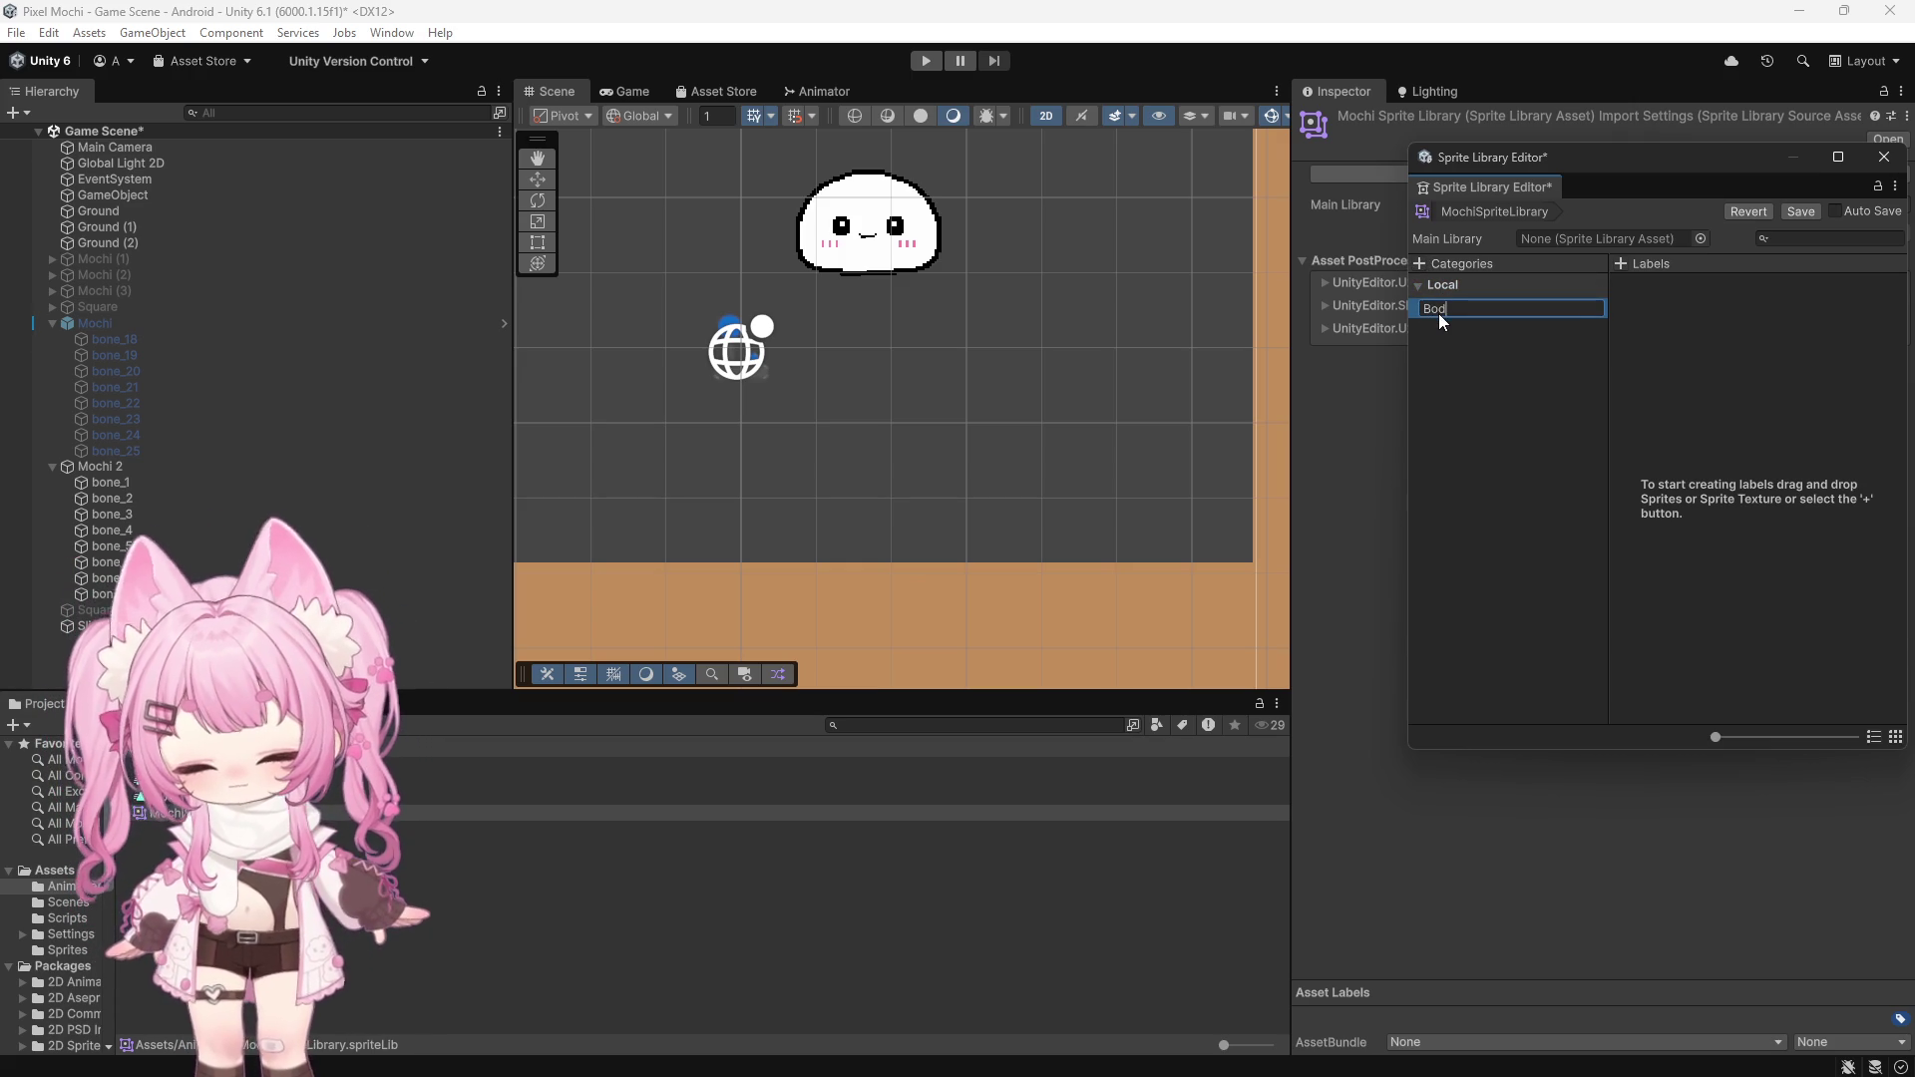
type("y")
key("Return")
left_click(1621, 264)
type("Idle")
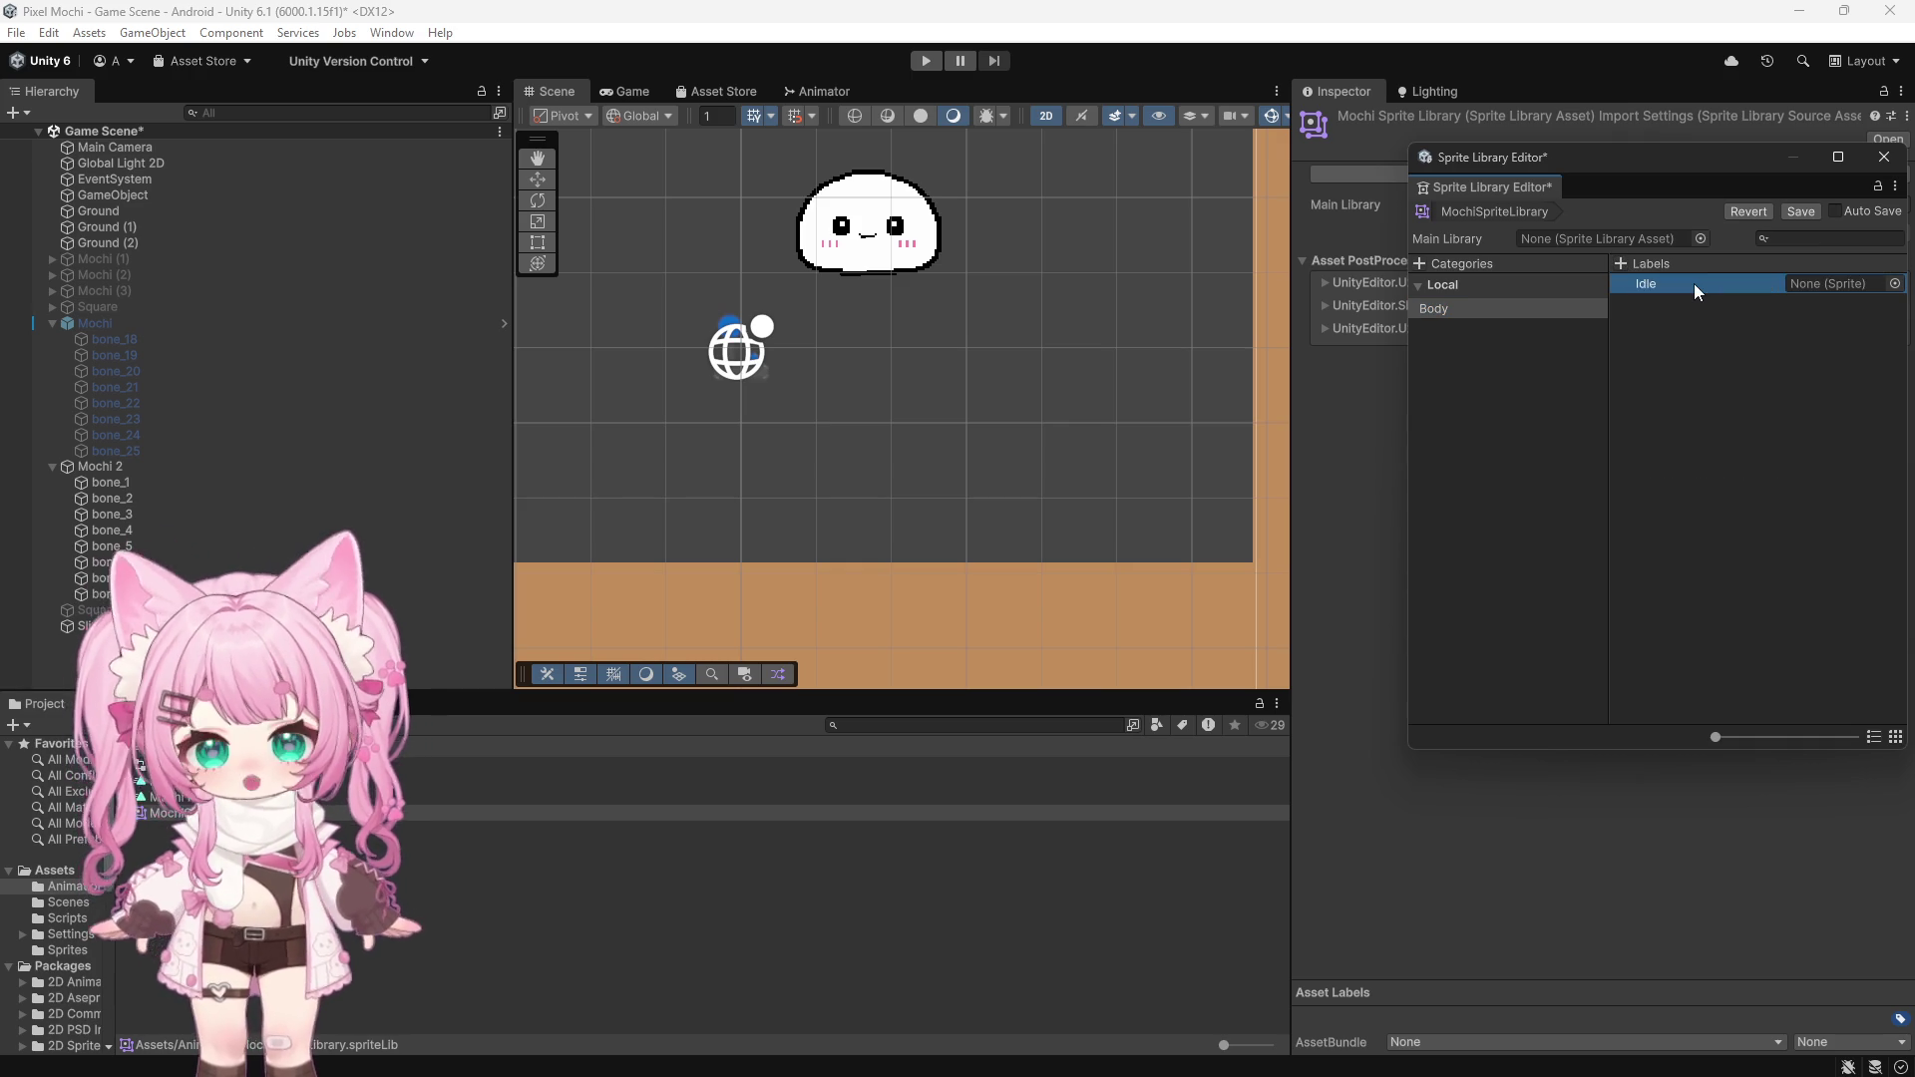
left_click(1620, 263)
key("ctrl+shift+Left")
key("ctrl+shift+Left")
type("Hold")
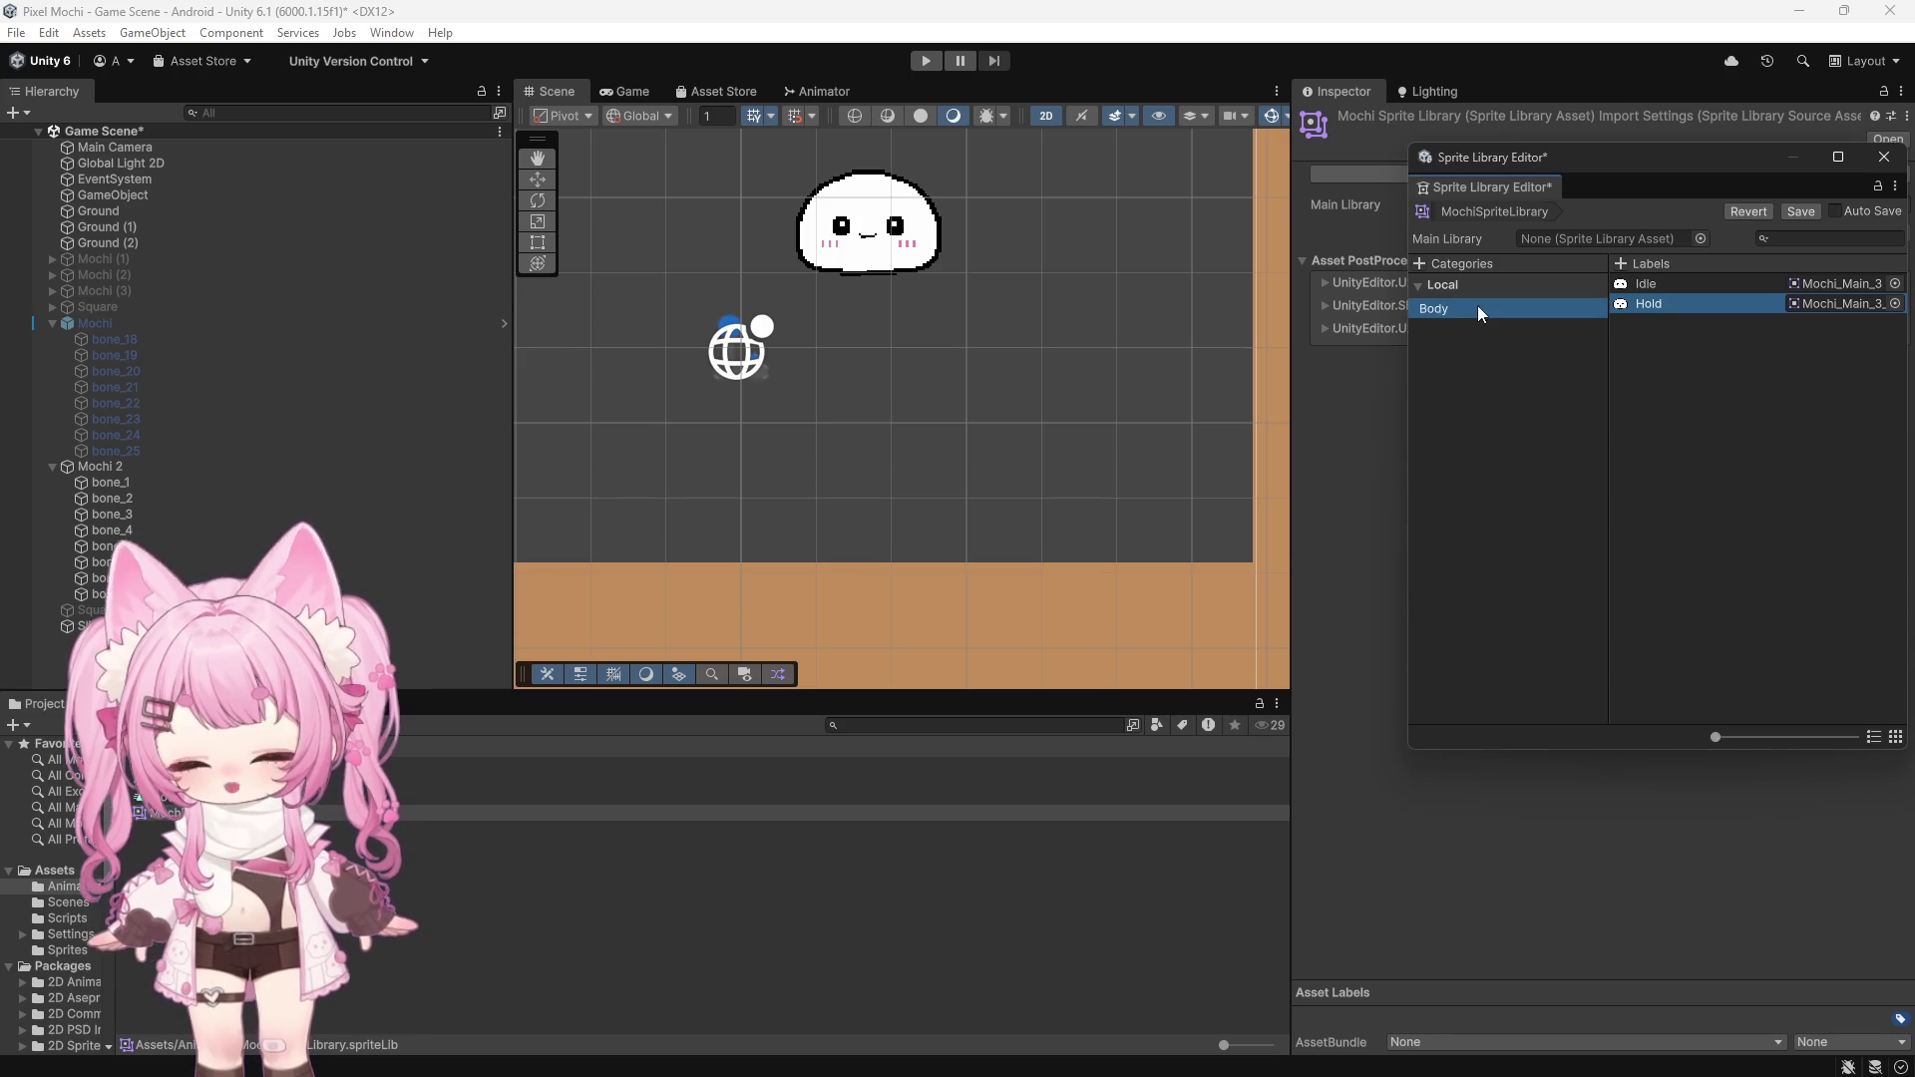
Close the Sprite Library Editor, saving the library changes, and reselect Mochi 2
left_click_drag(1670, 160, 1145, 175)
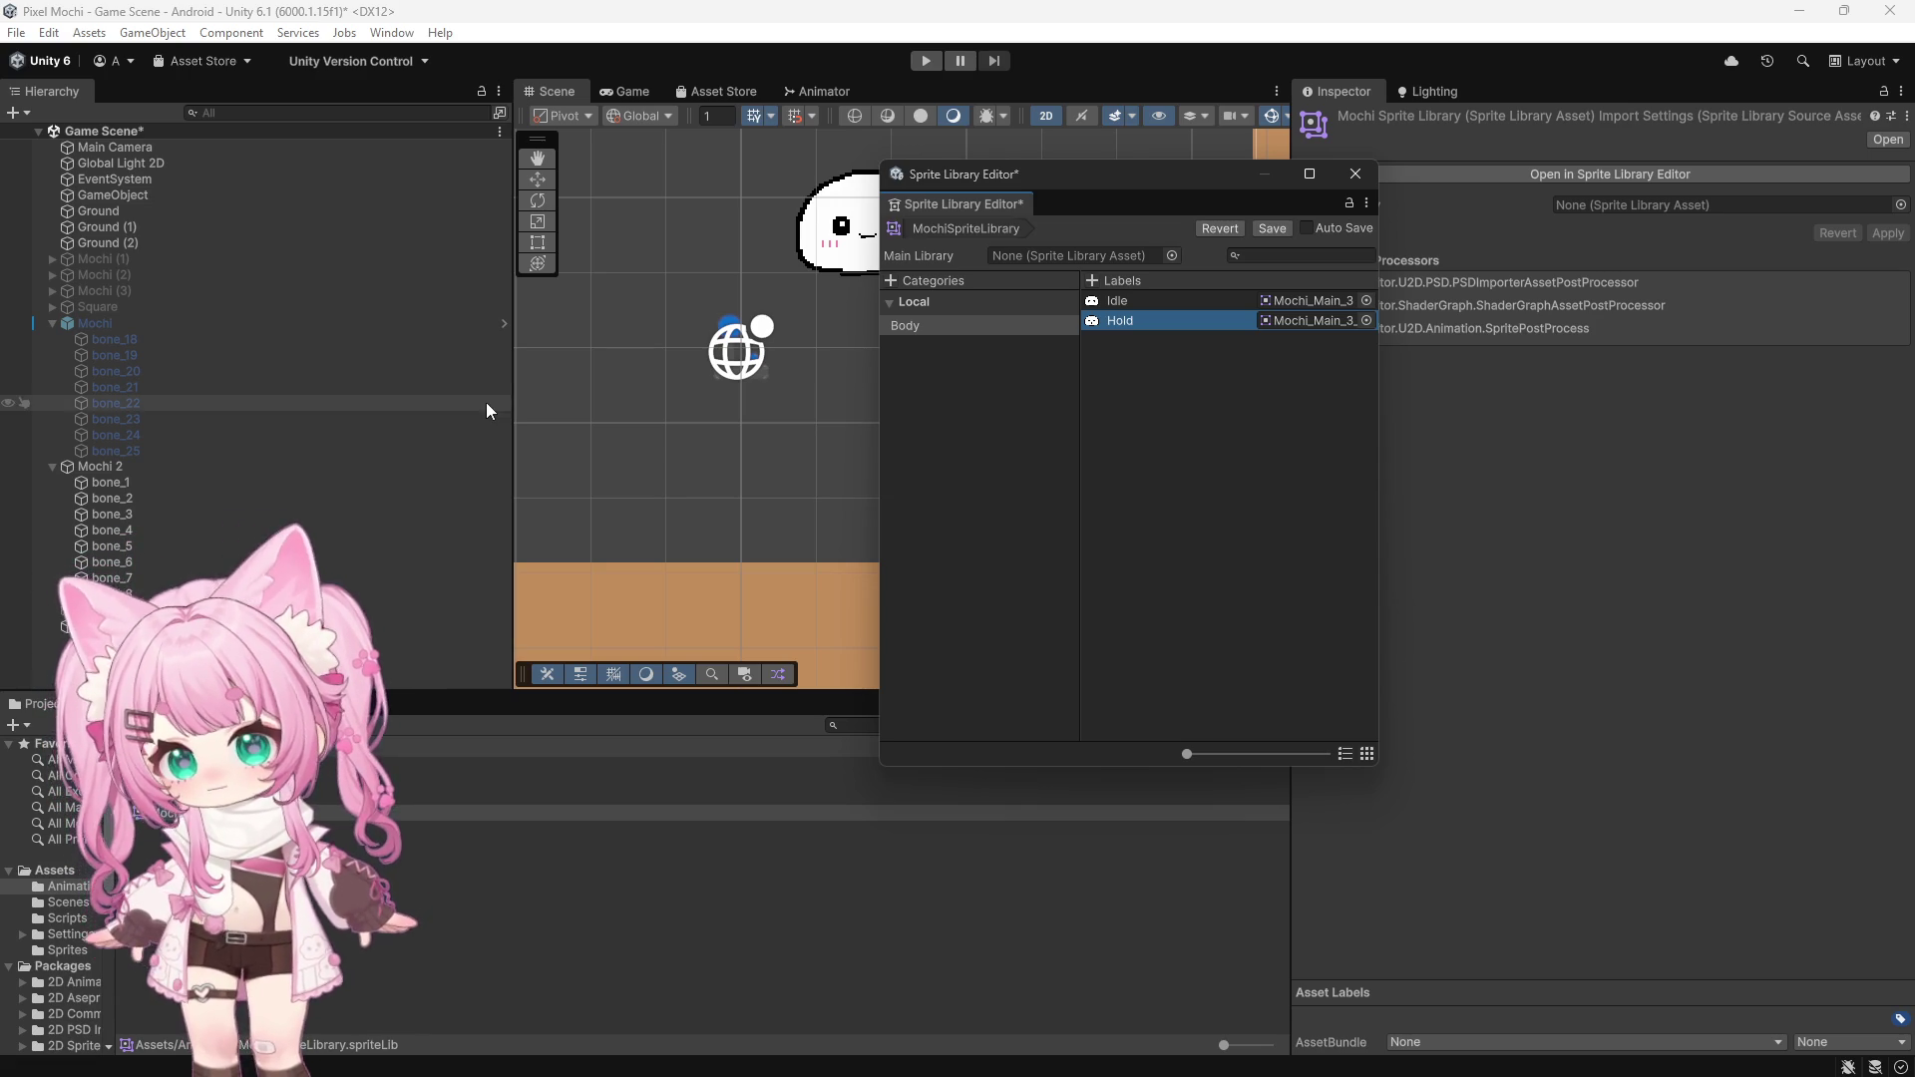
left_click(1357, 176)
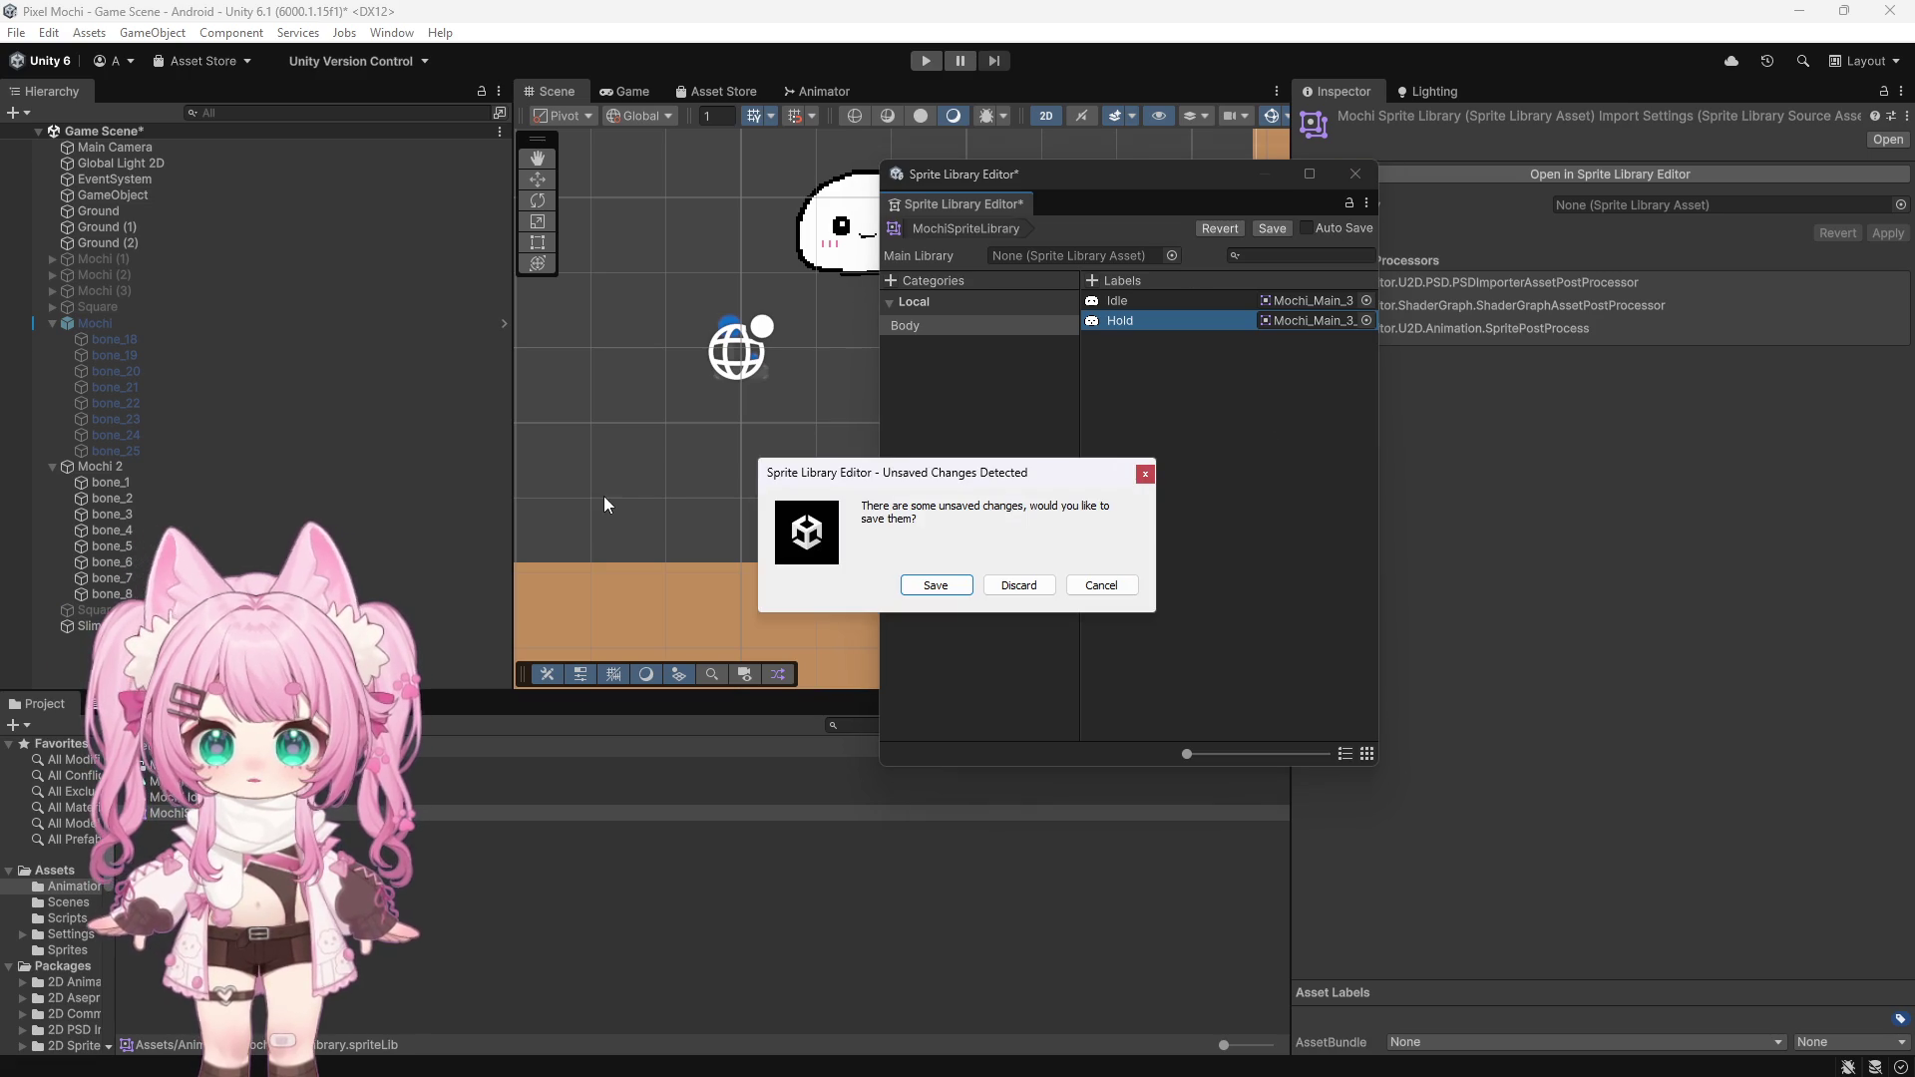
left_click(913, 591)
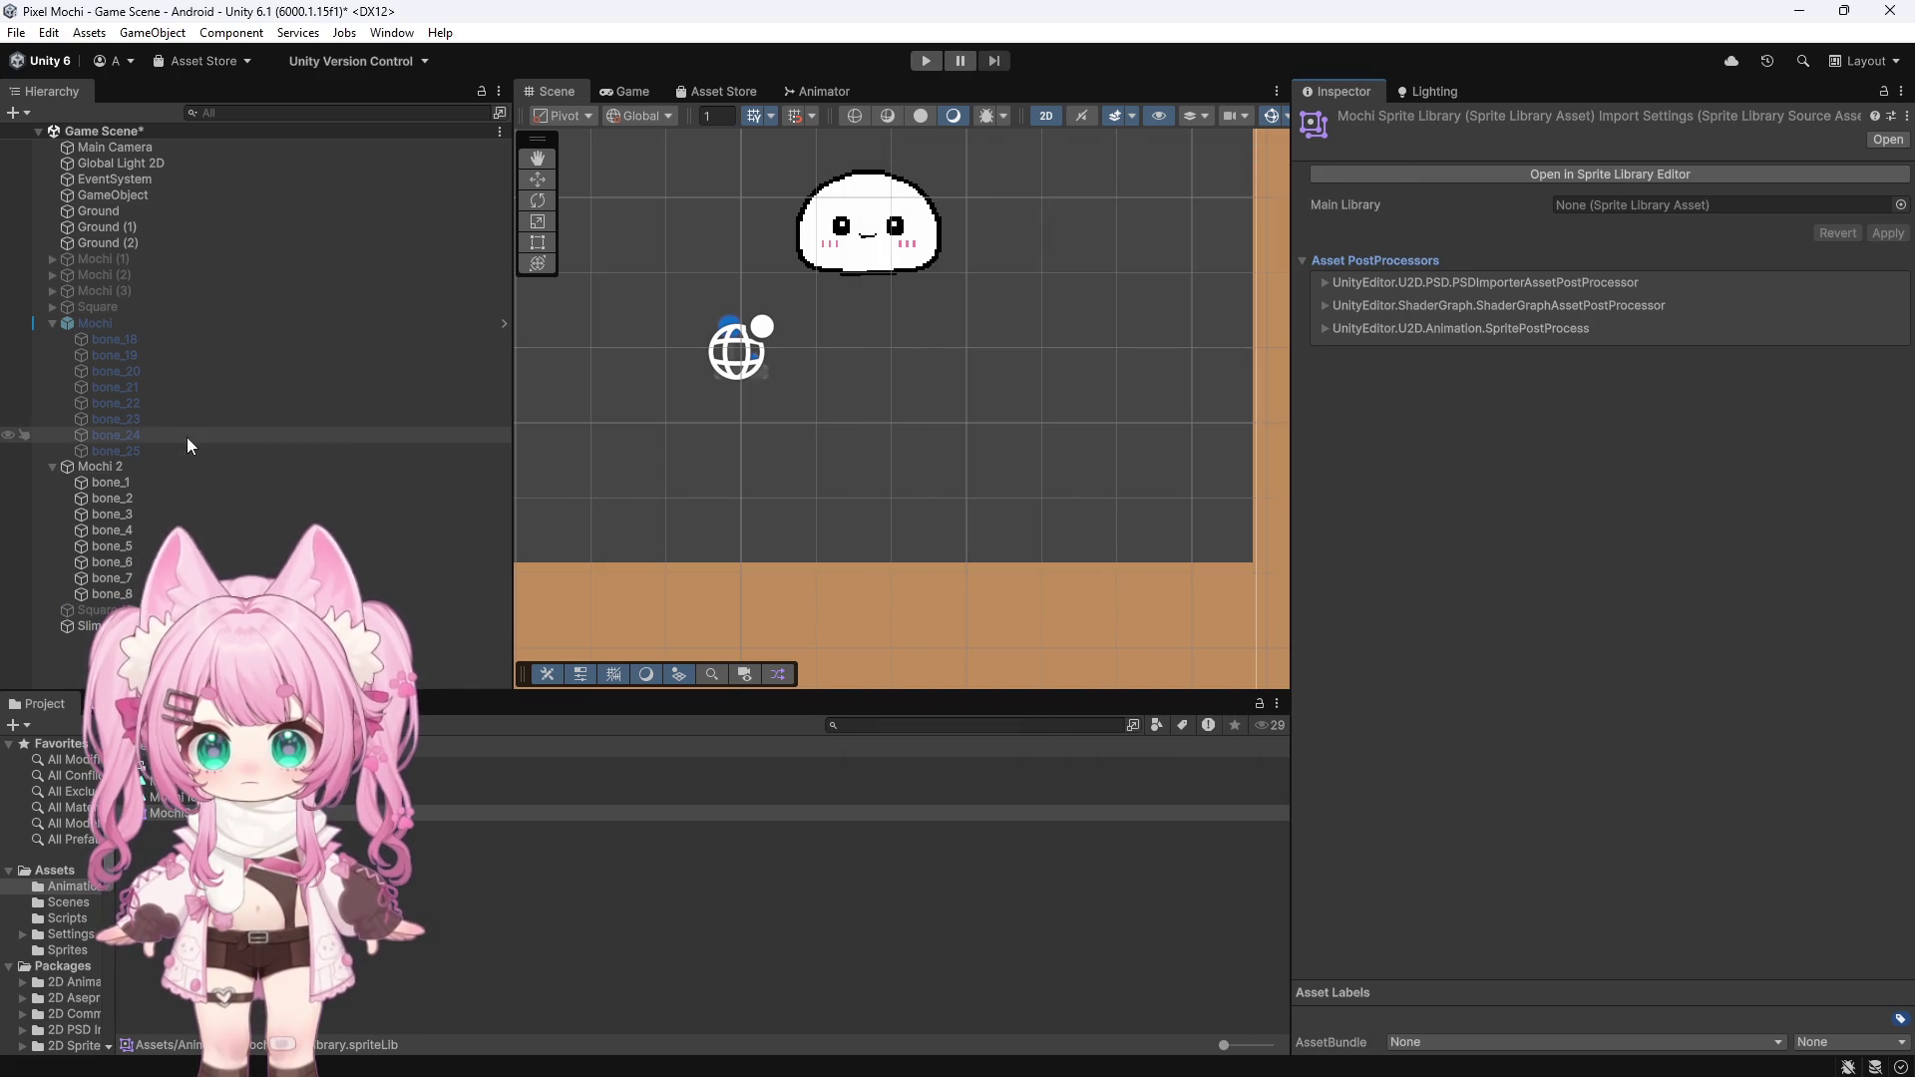
left_click(118, 466)
Remove the Sprite Resolver and Animator components from Mochi 2
scroll(1317, 720, "down", 15)
left_click(1889, 658)
left_click(1769, 756)
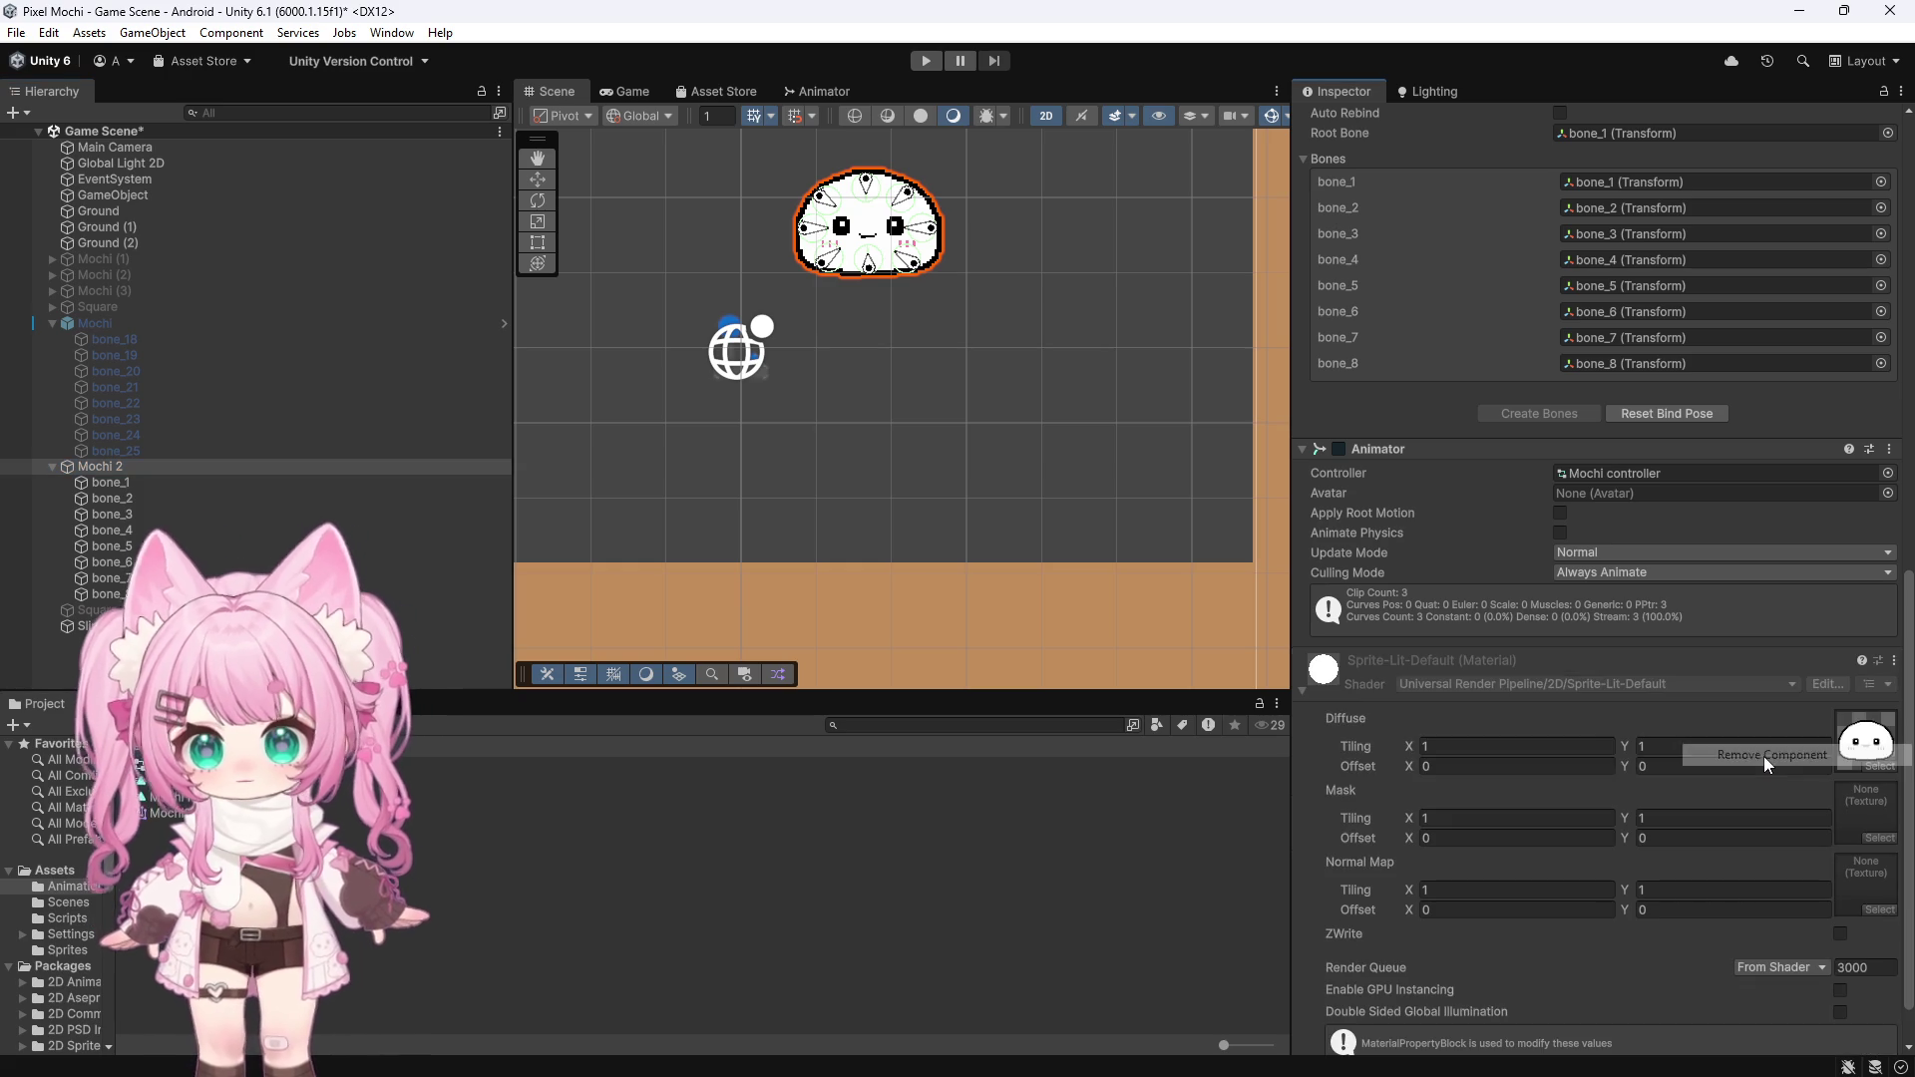
scroll(1528, 773, "down", 2)
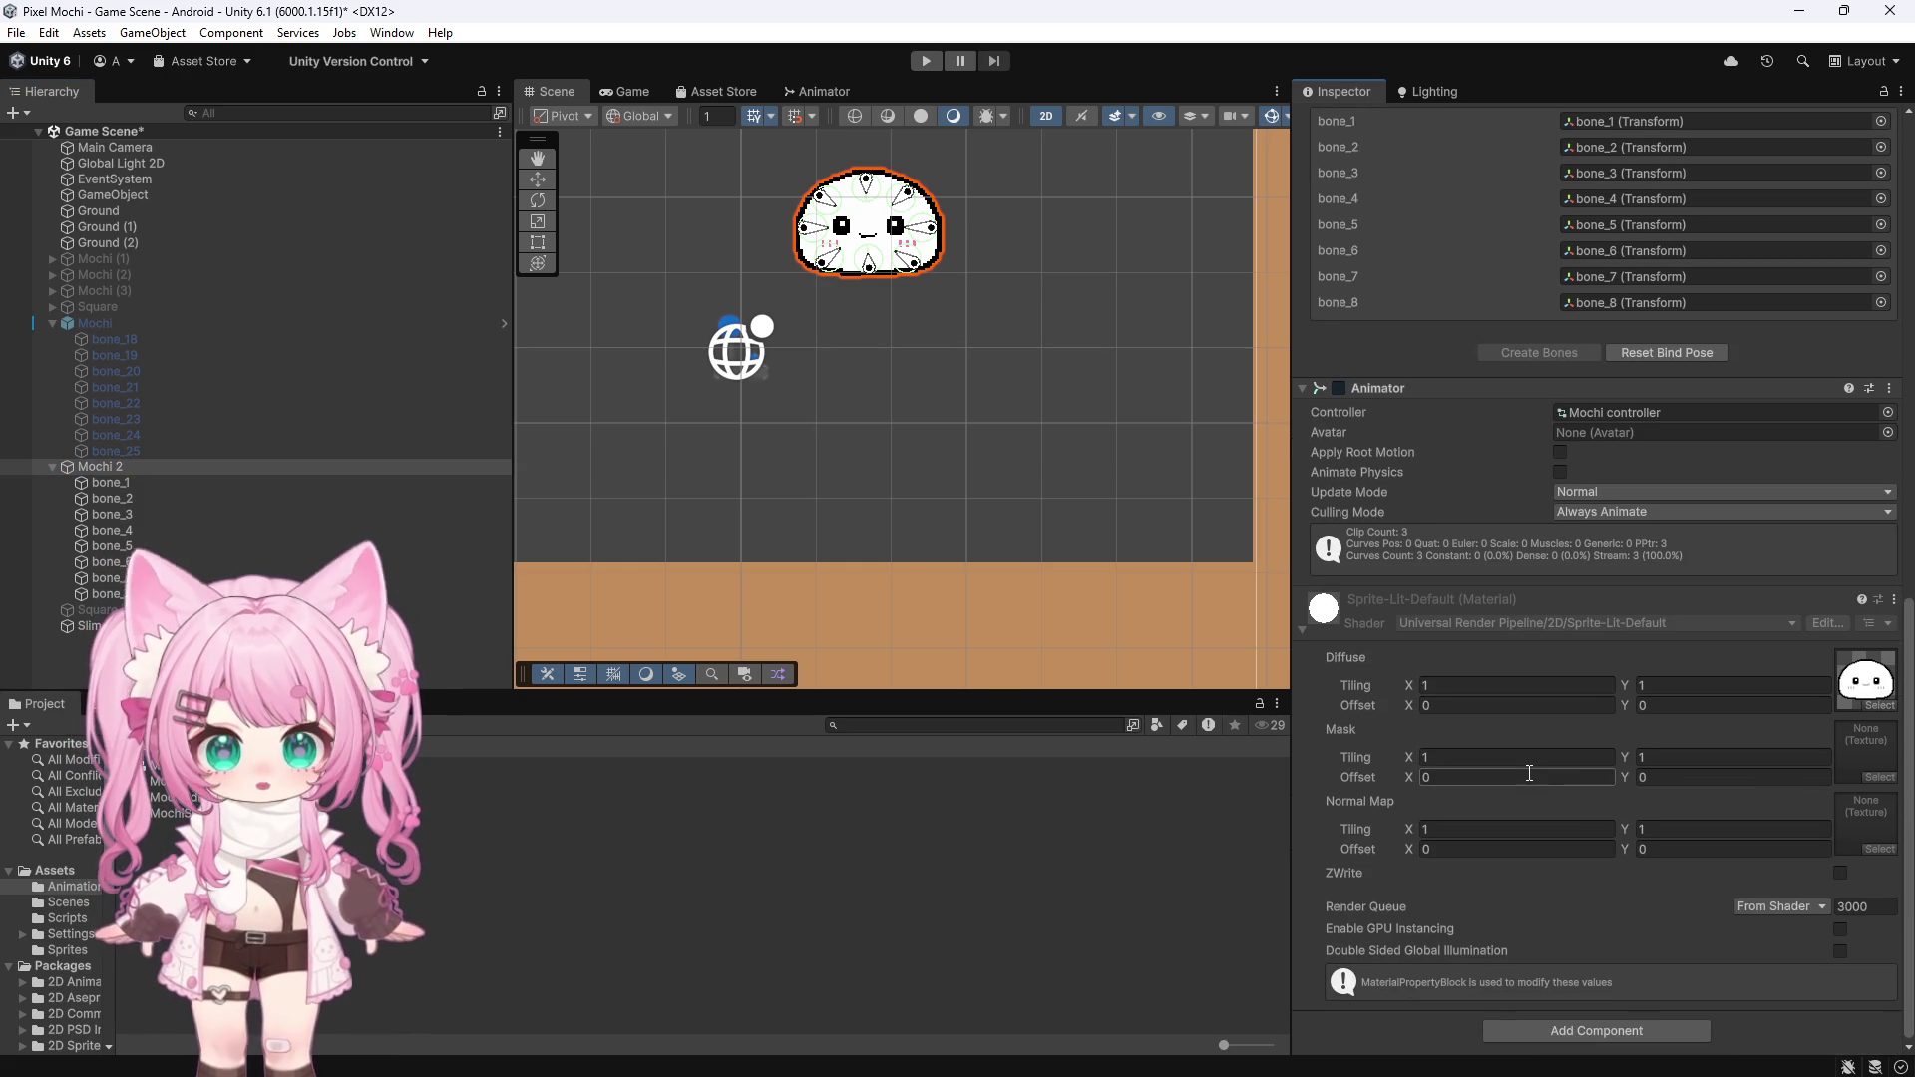
left_click(1889, 388)
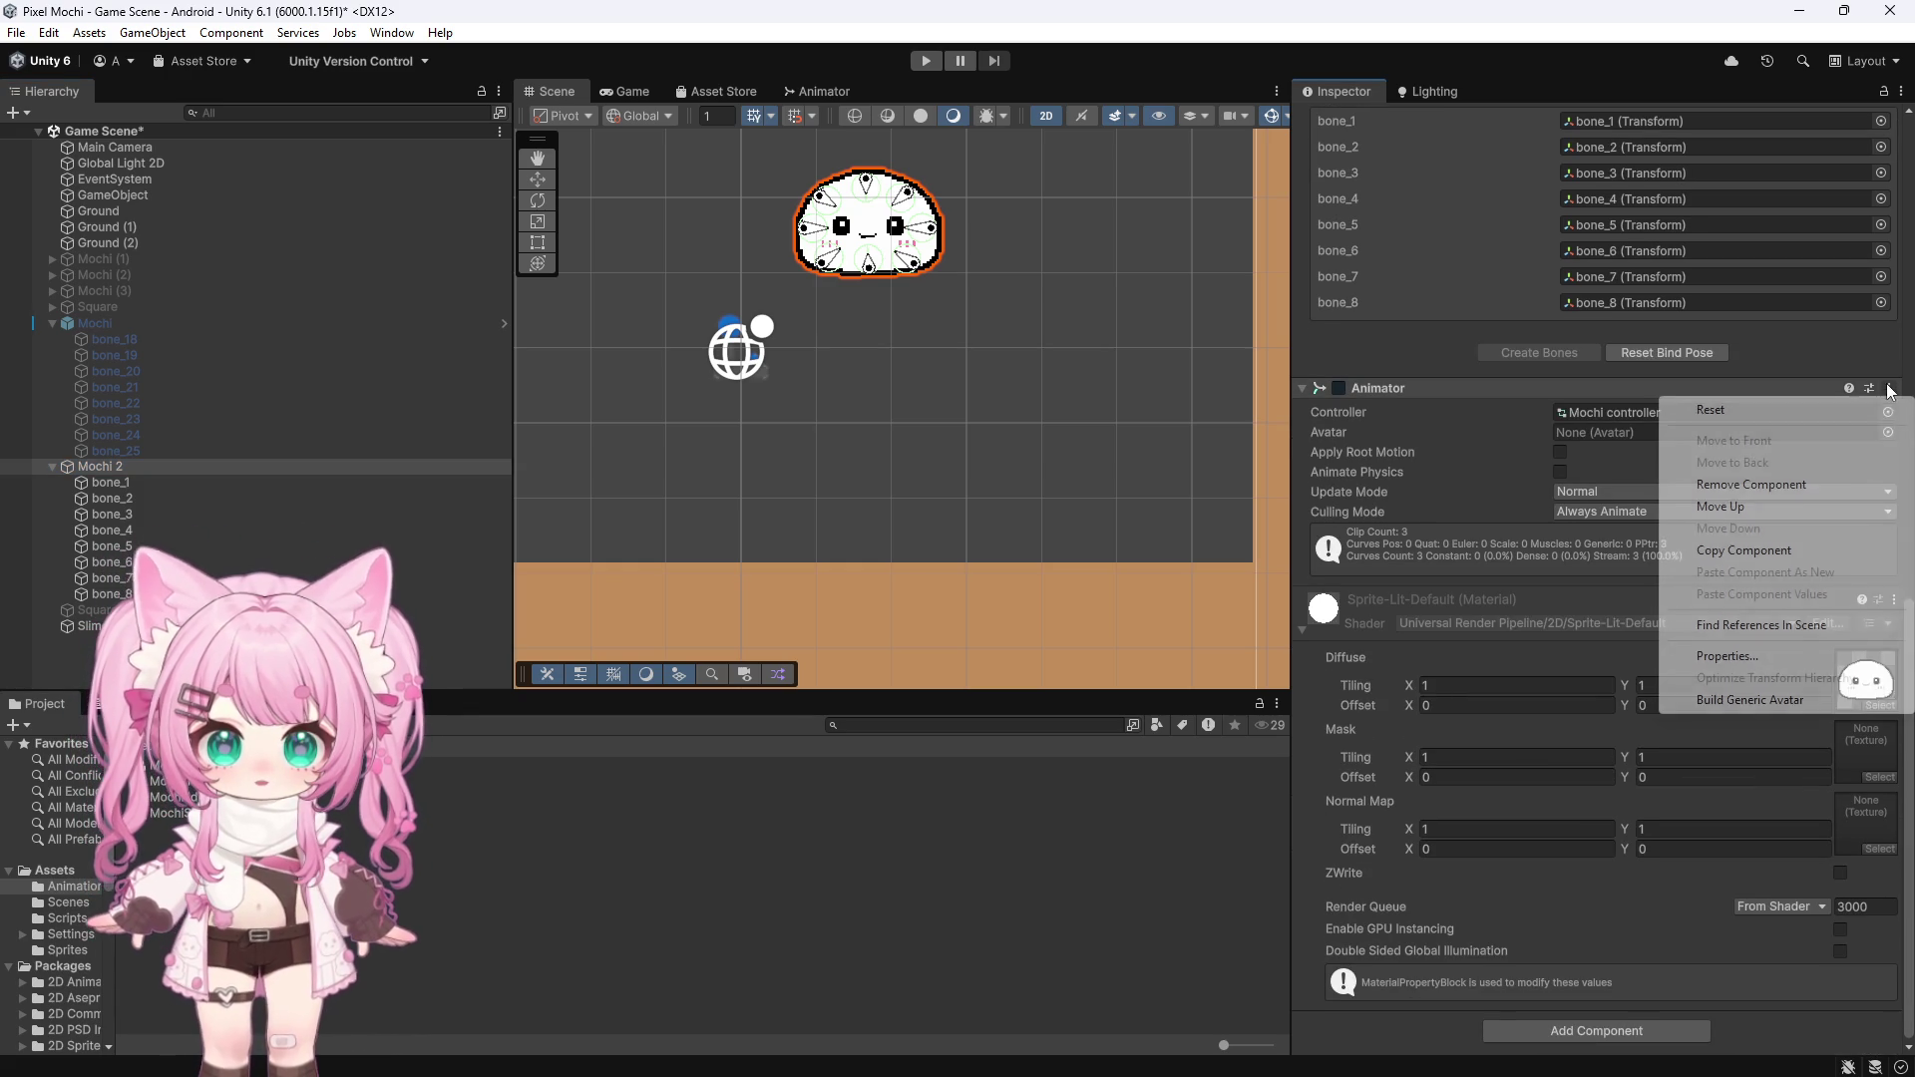
left_click(1755, 482)
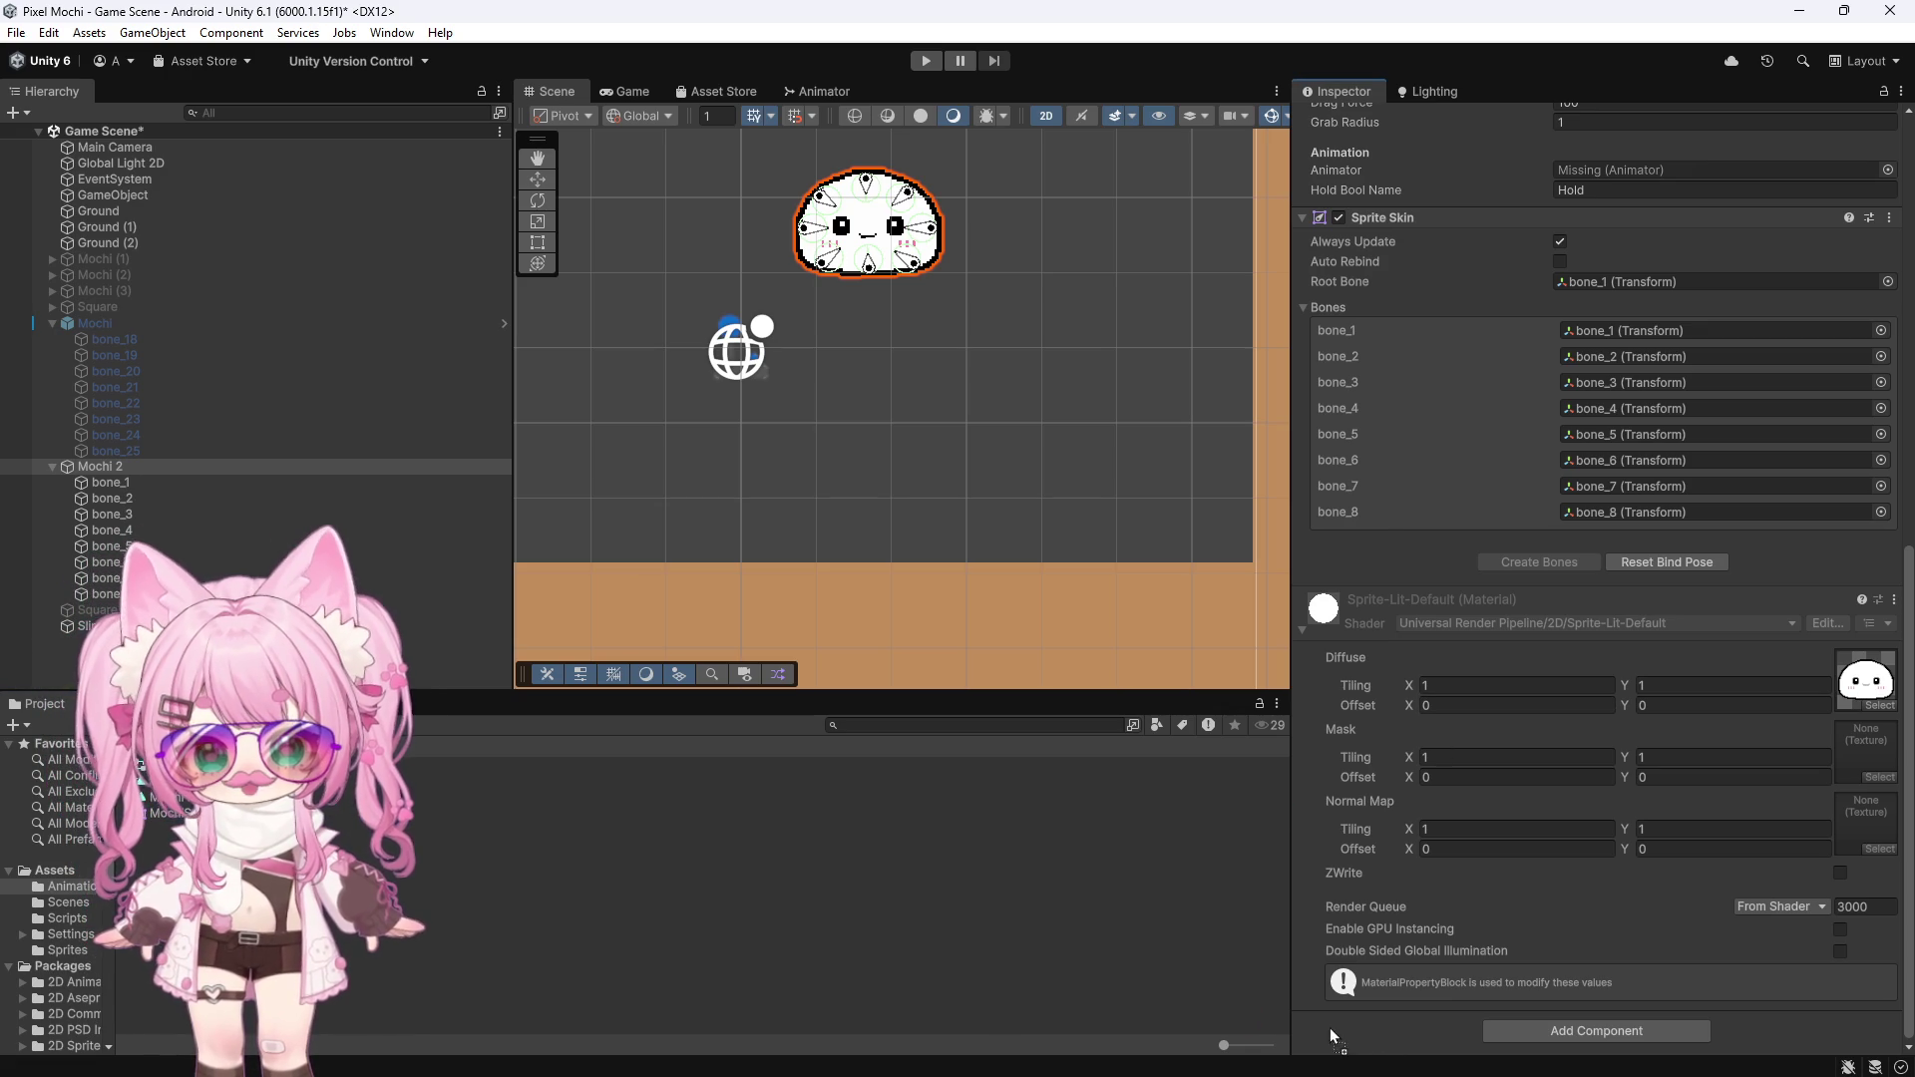
scroll(1350, 1017, "up", 3)
scroll(1350, 956, "down", 4)
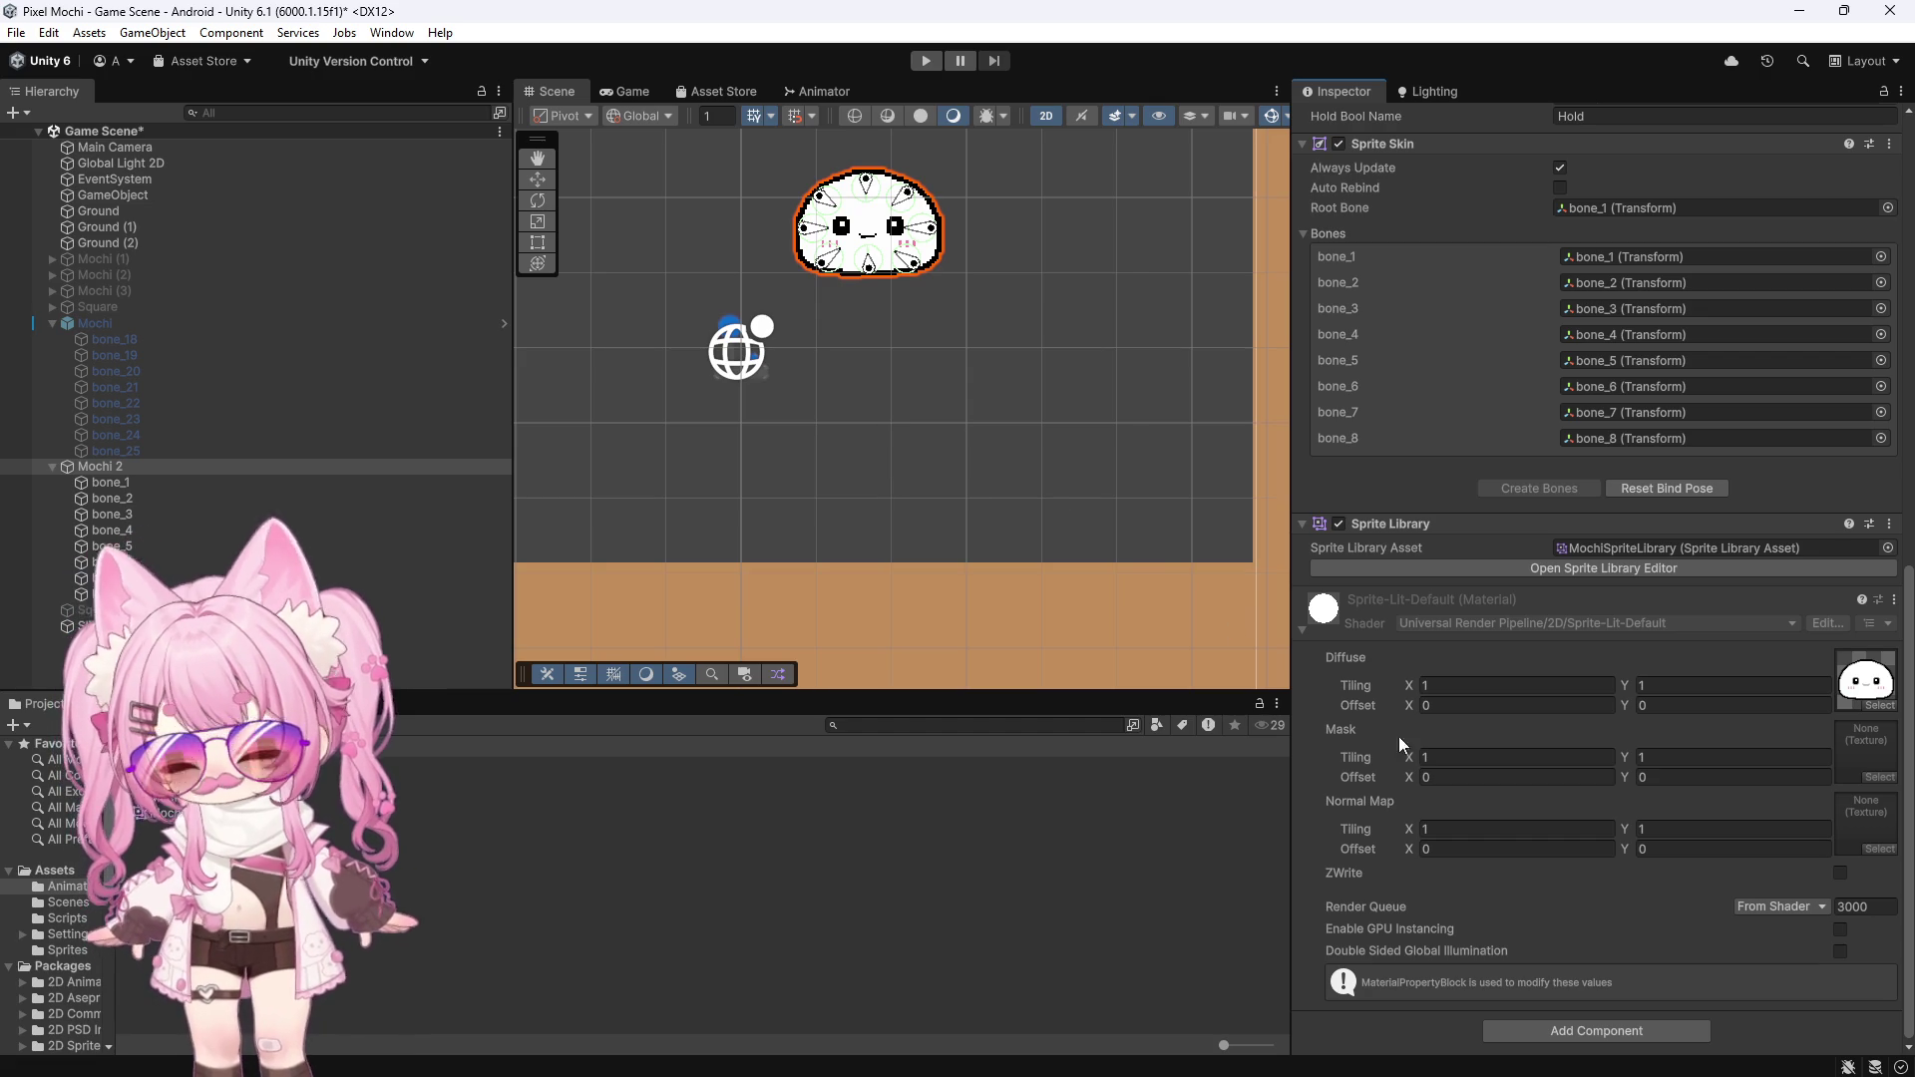
Add a new Sprite Resolver component to Mochi 2
left_click(1528, 1026)
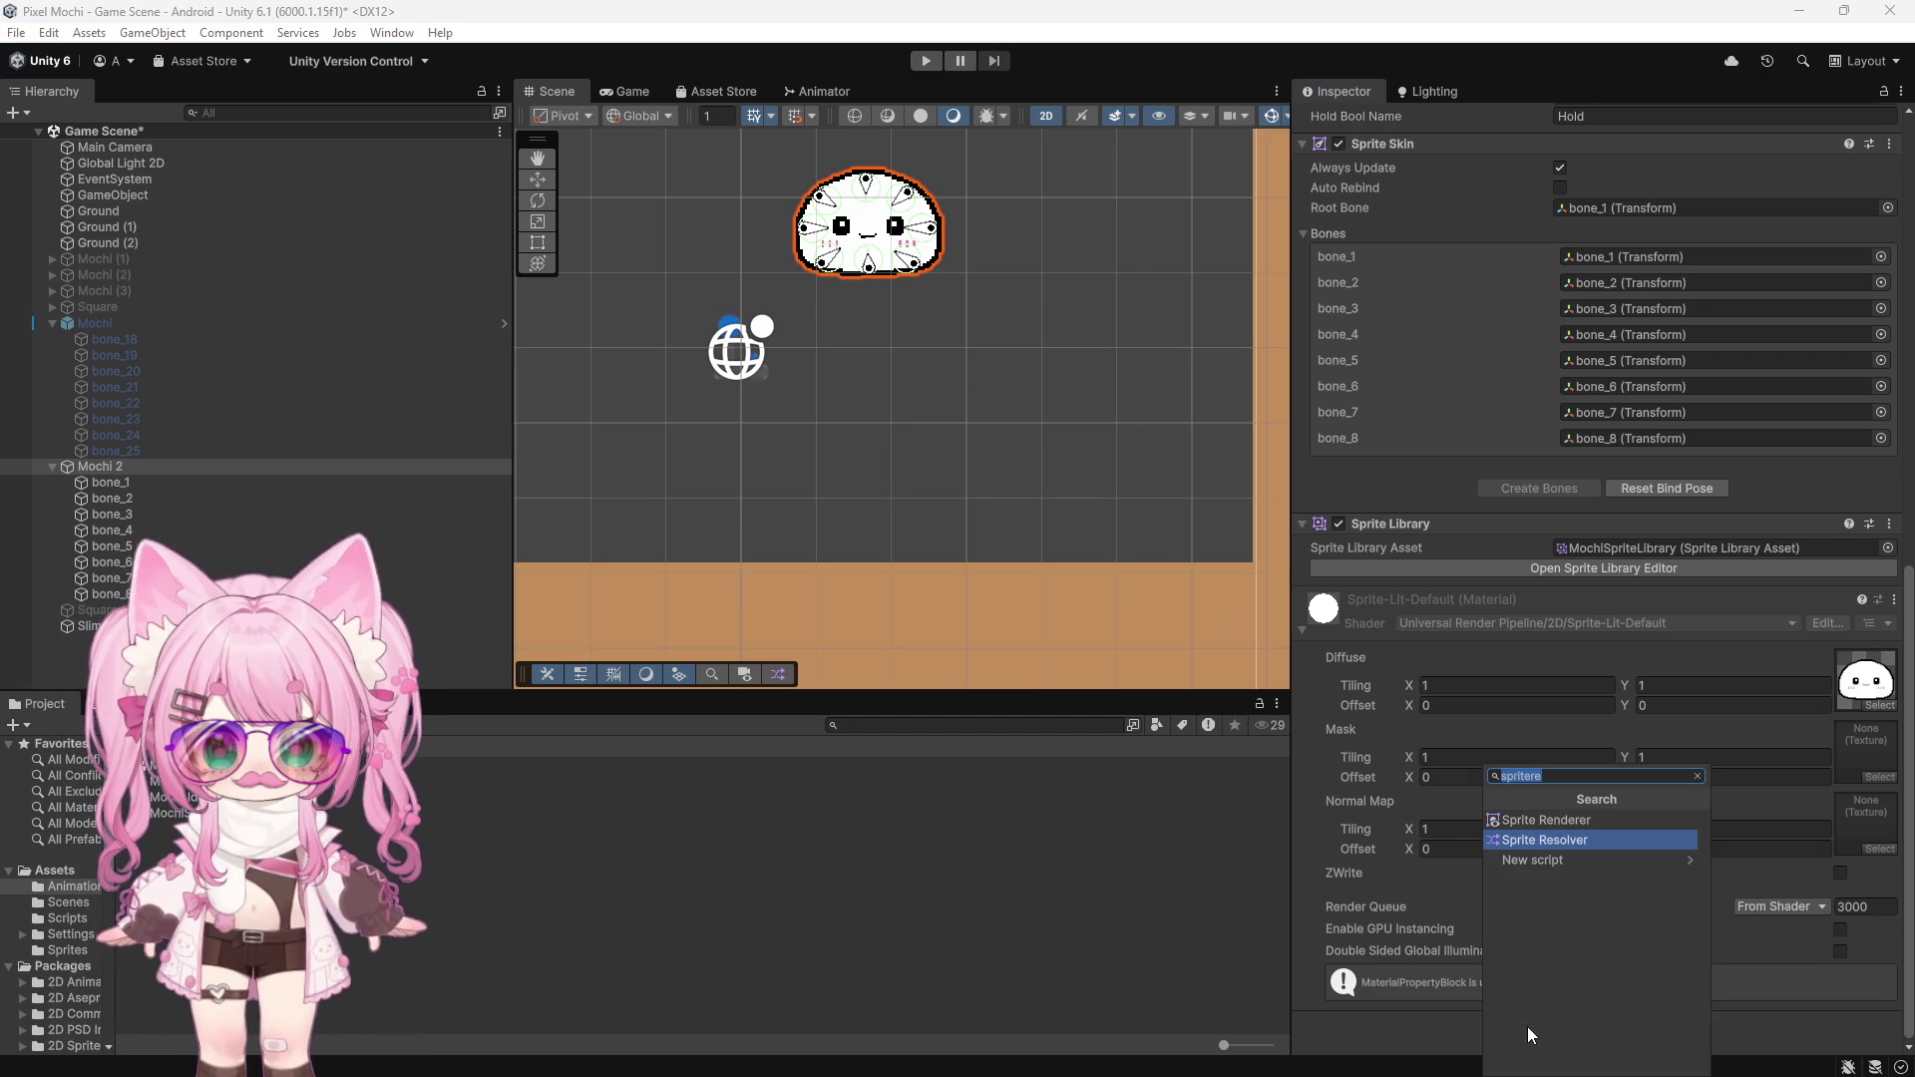
left_click(1562, 839)
scroll(1526, 875, "down", 3)
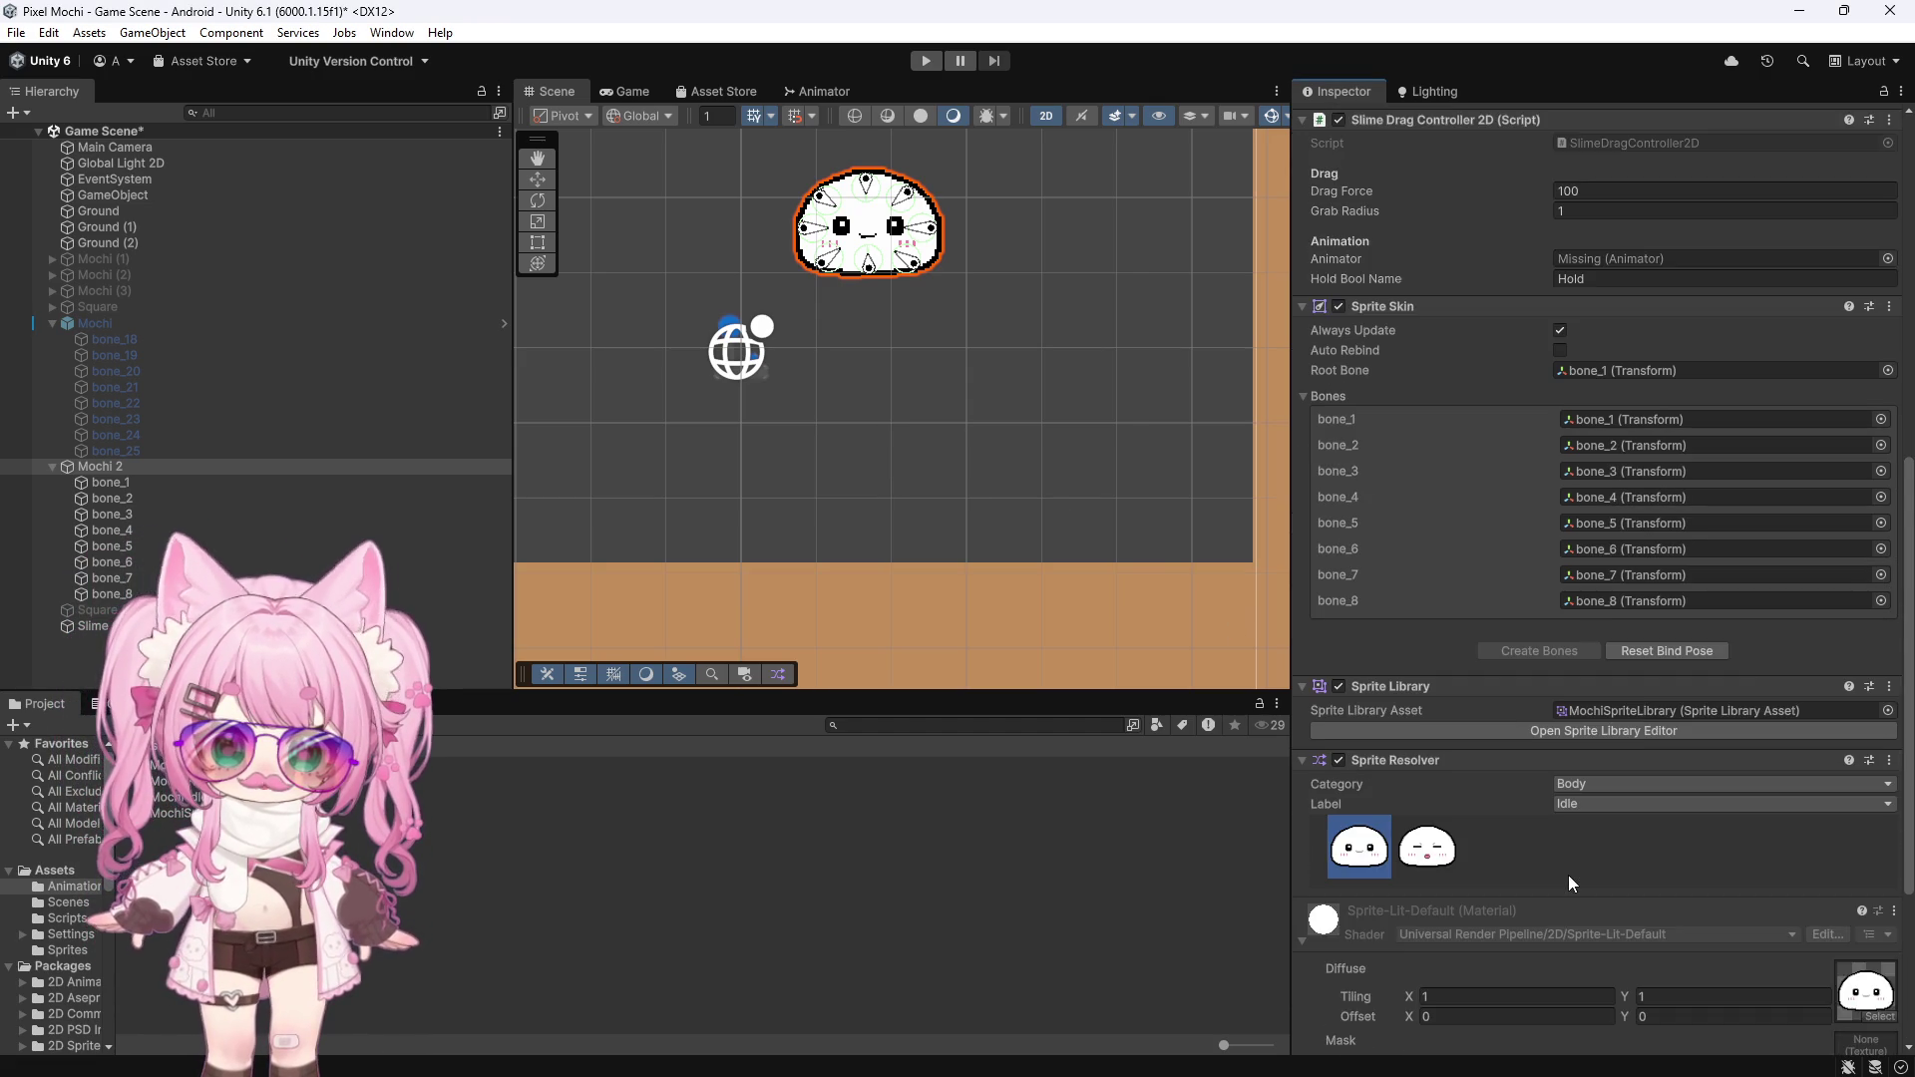
scroll(1568, 876, "down", 3)
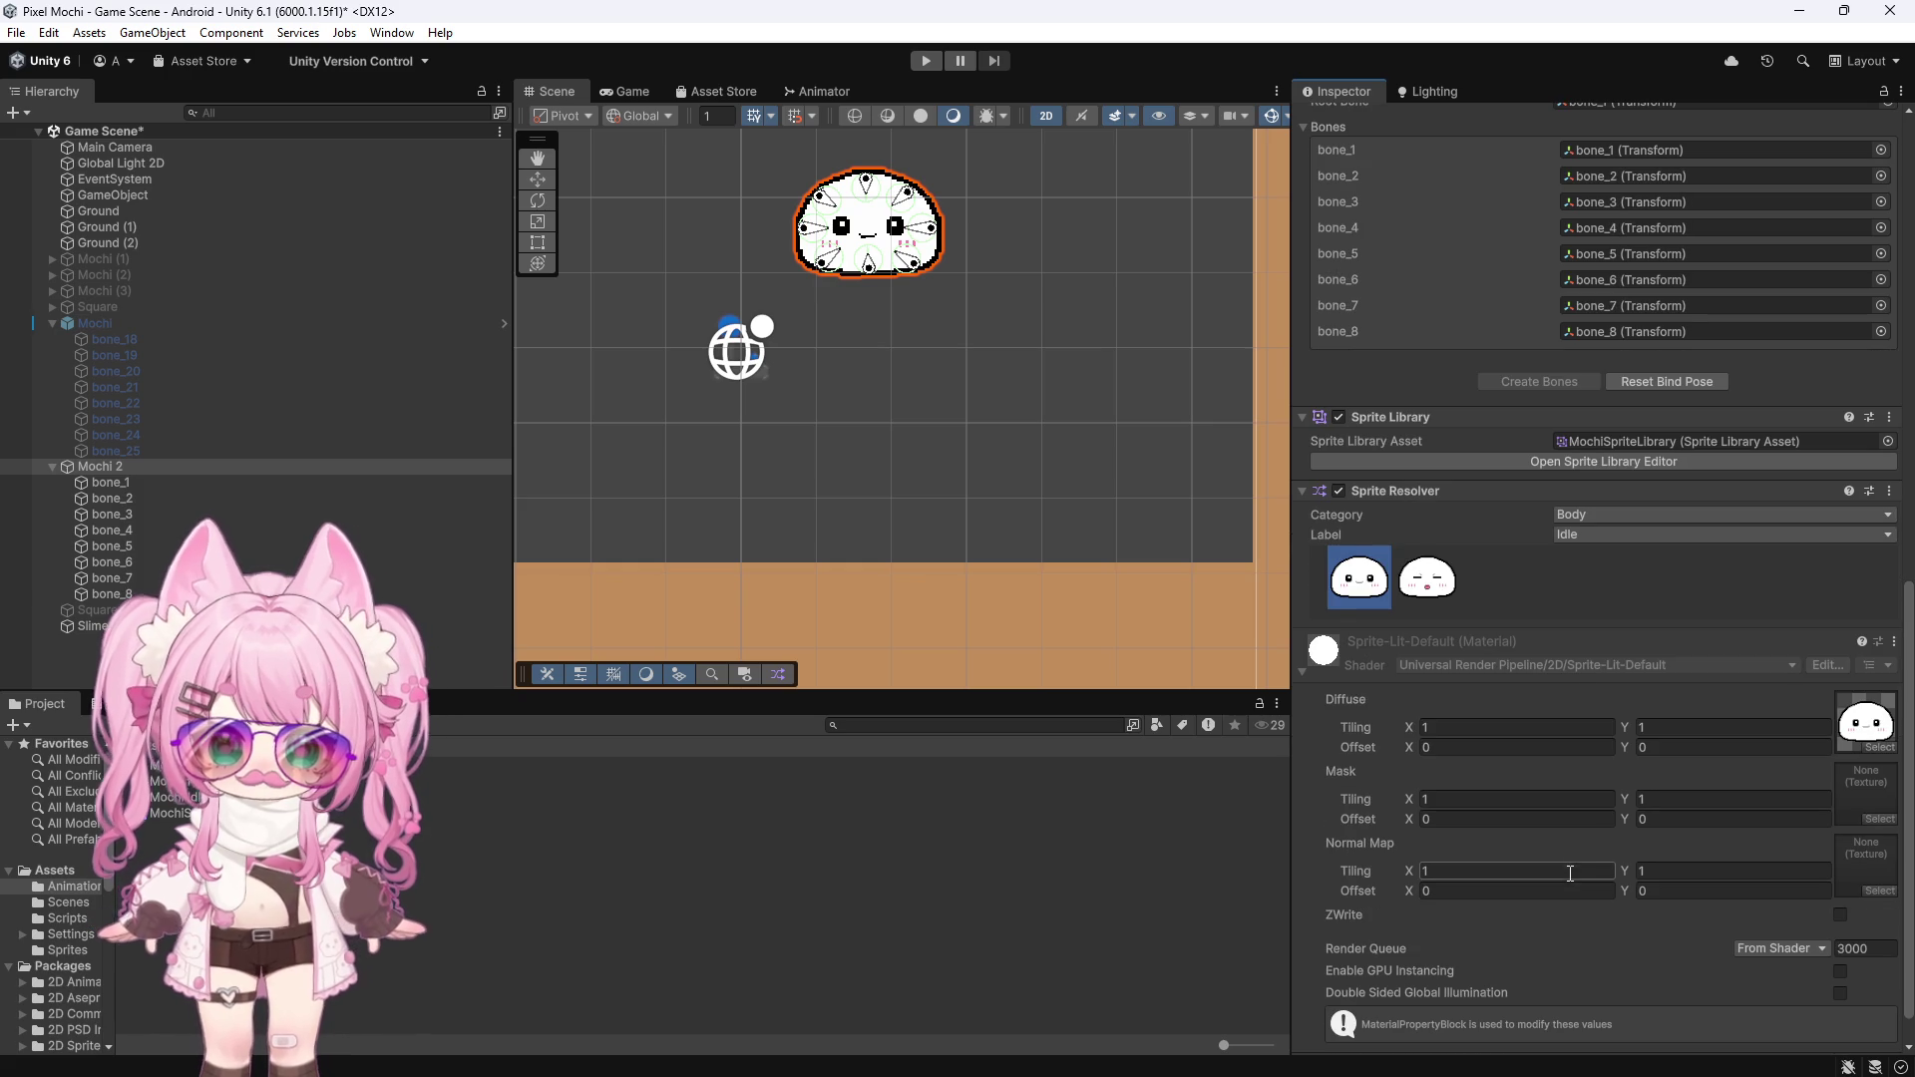
scroll(1567, 865, "up", 1)
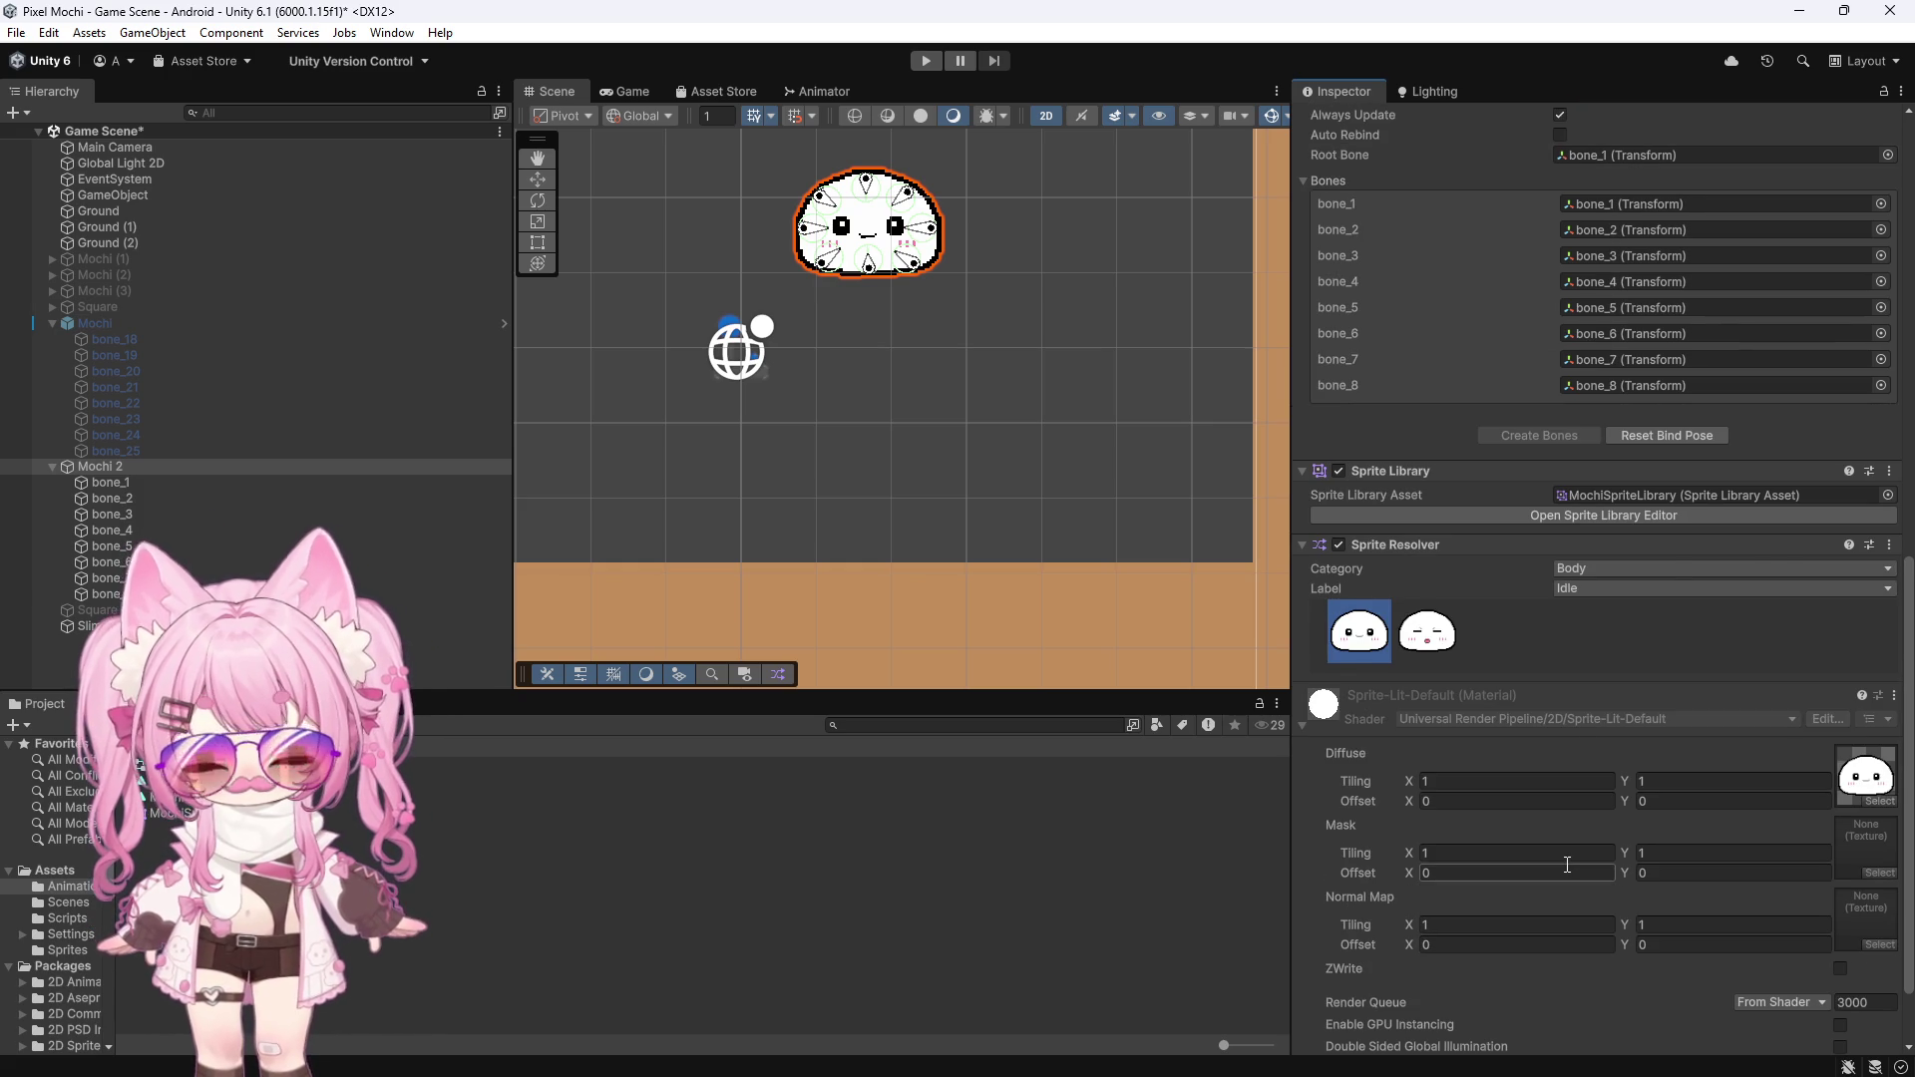
Try the resolver's Hold label, leave it on Body/Idle, and open the Animation window with Ctrl+6
left_click(1443, 642)
left_click(1365, 544)
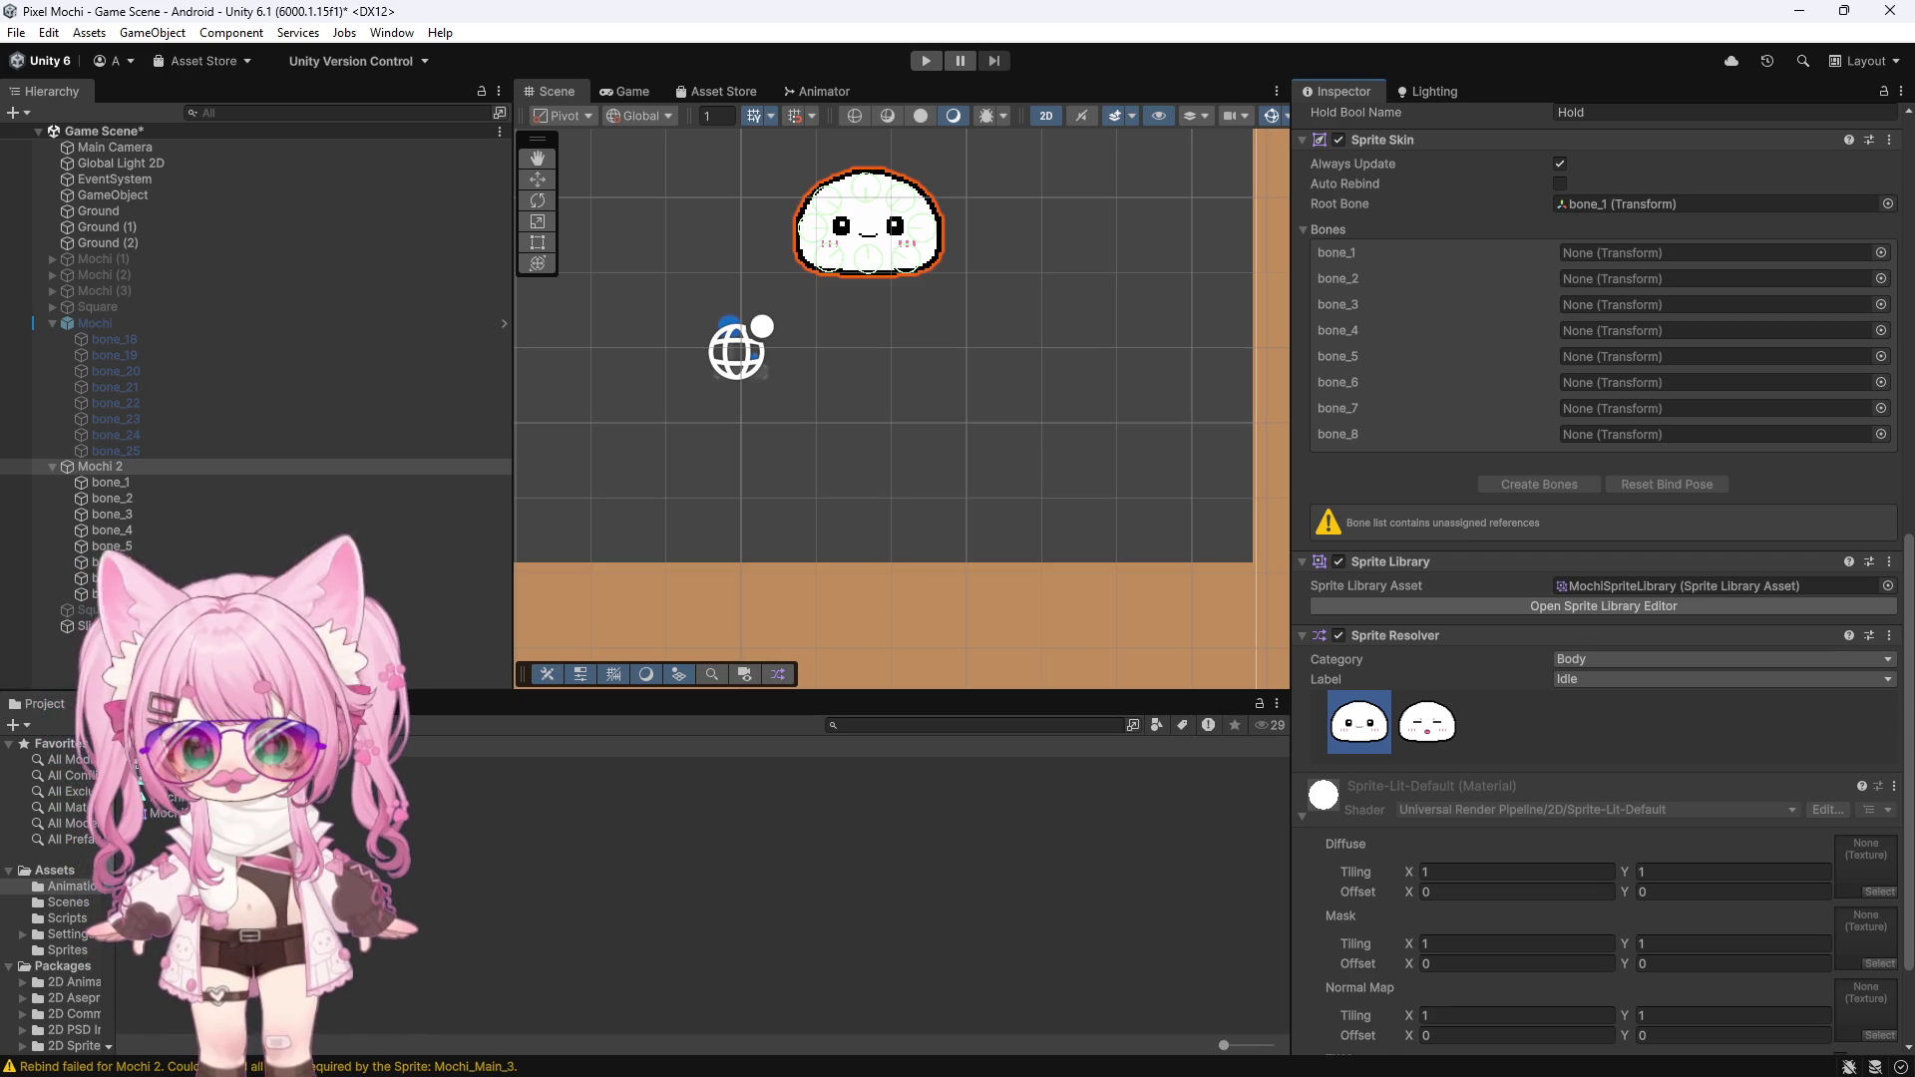
key("ctrl+6")
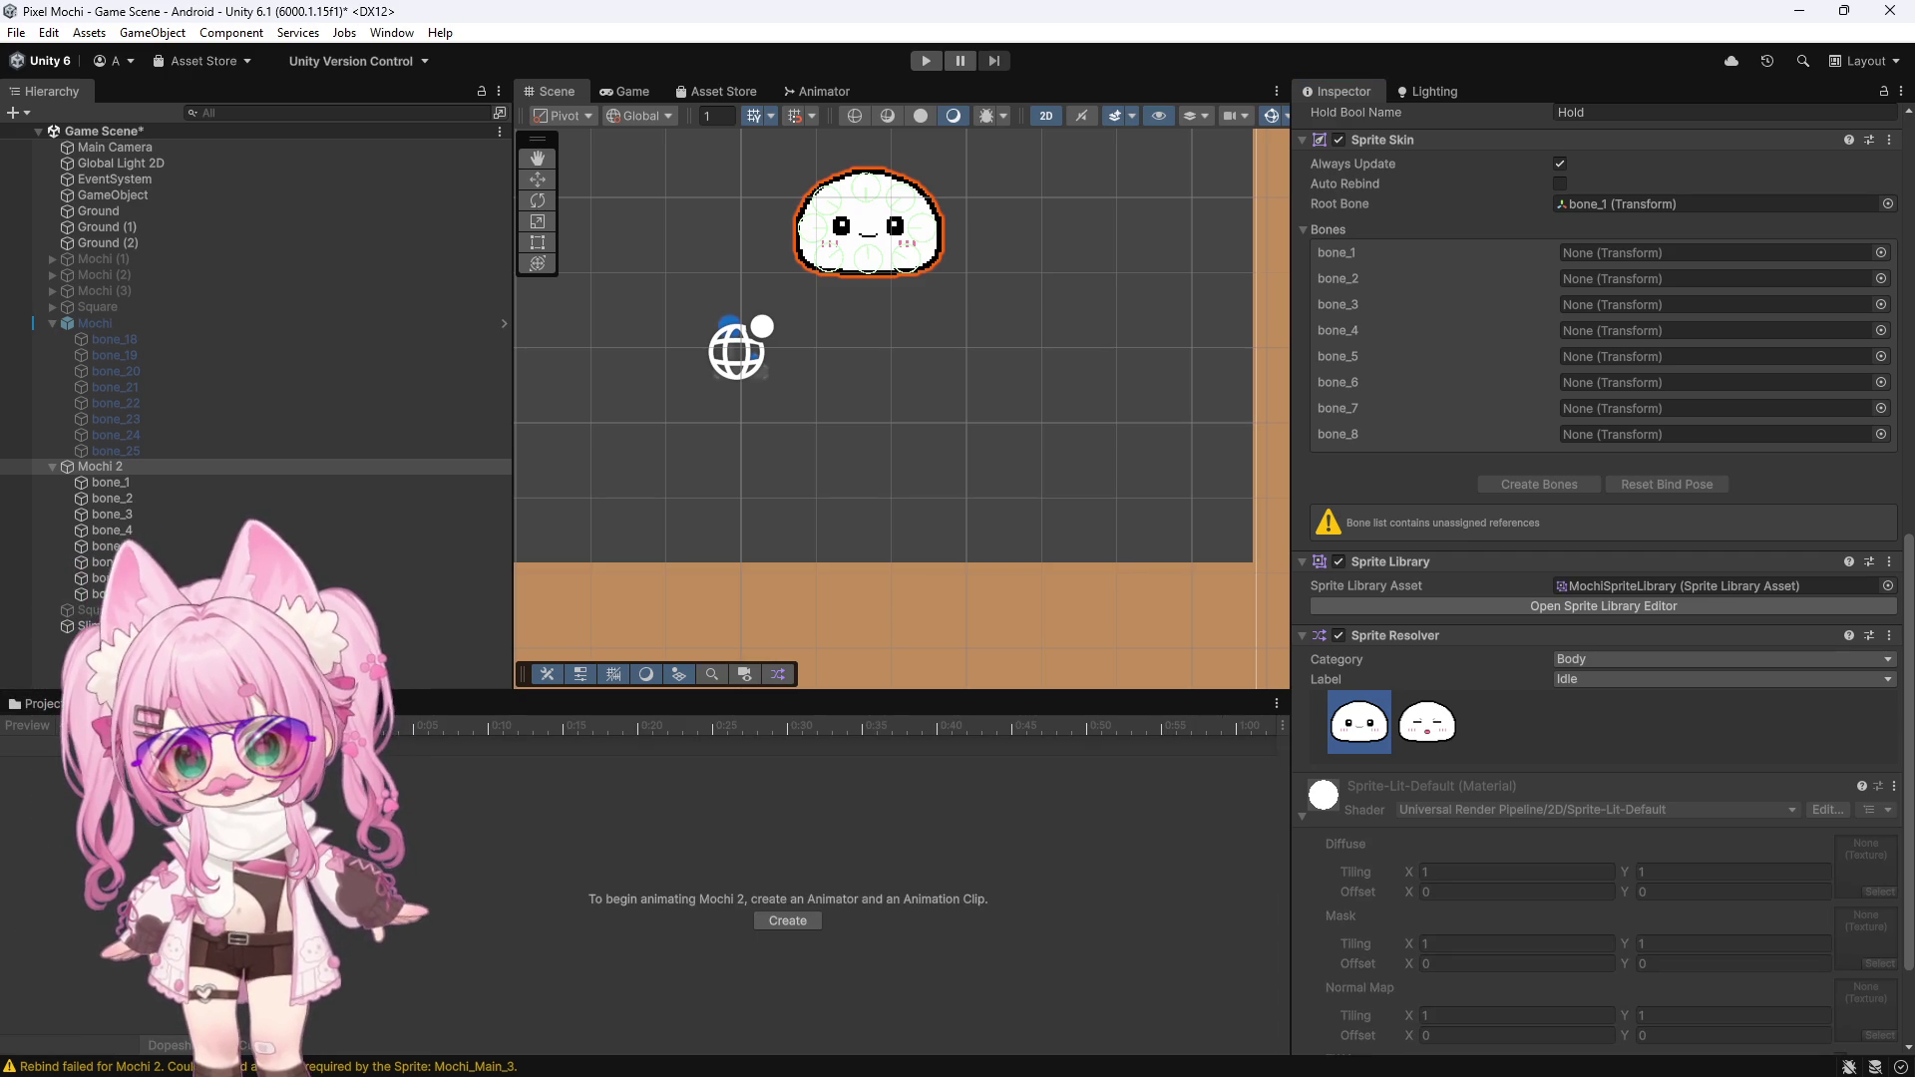
Select Mochi 2 and add an Animator component found by searching 'anima'
left_click(94, 467)
scroll(1596, 898, "down", 3)
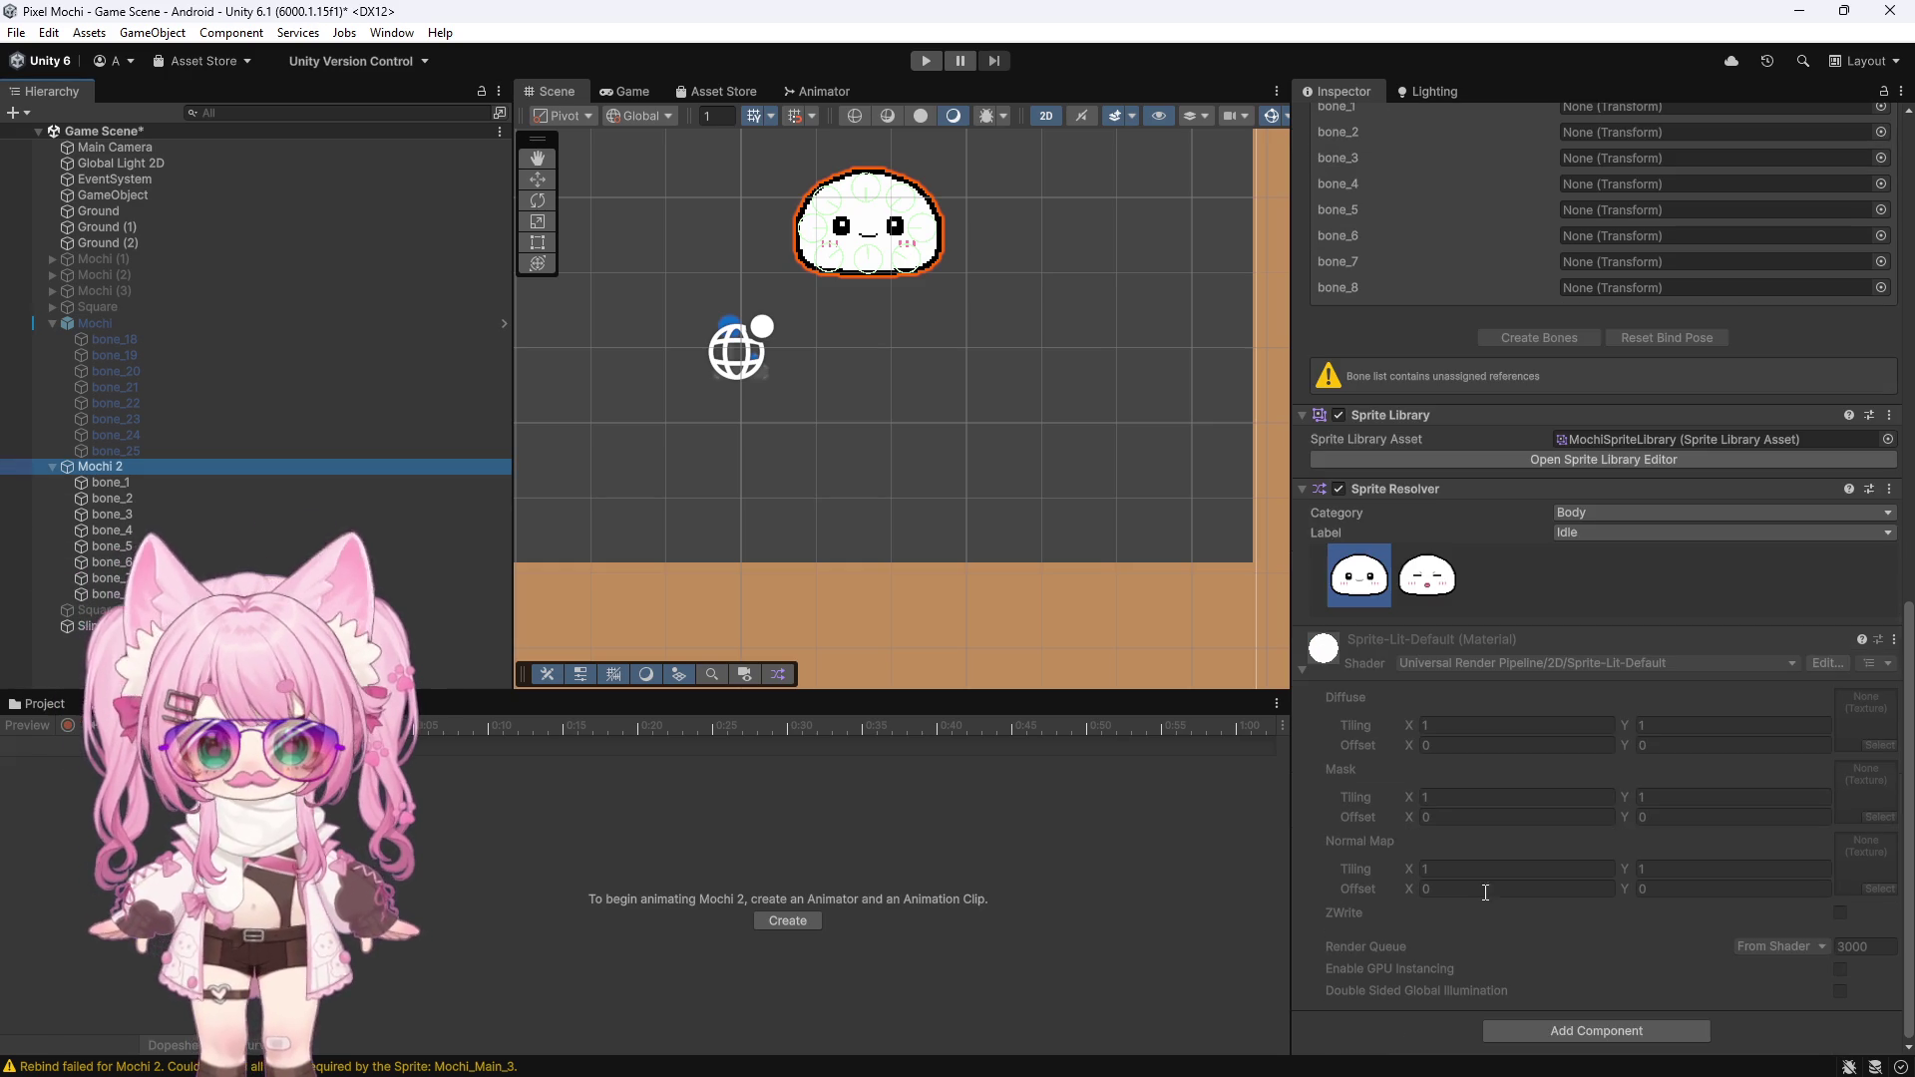
left_click(1550, 1031)
type("anima")
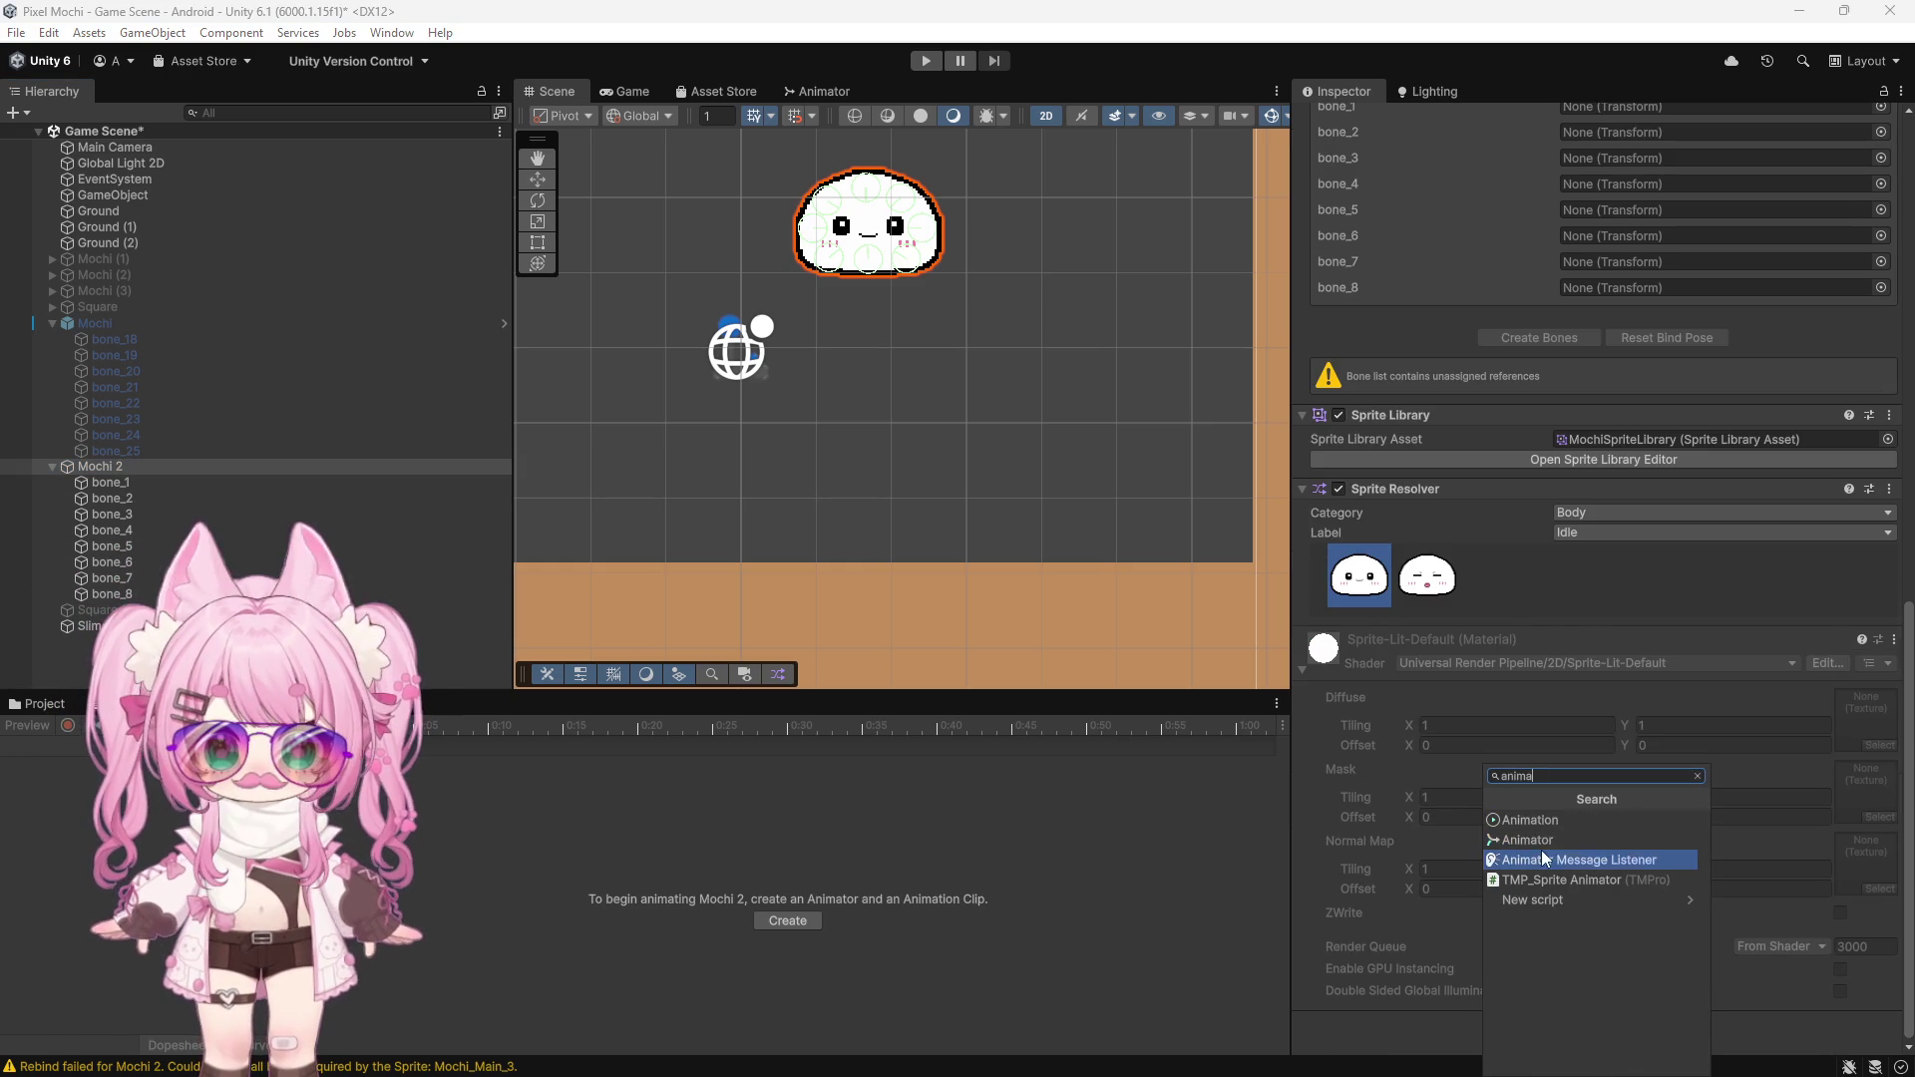
left_click(1540, 839)
scroll(1506, 942, "down", 4)
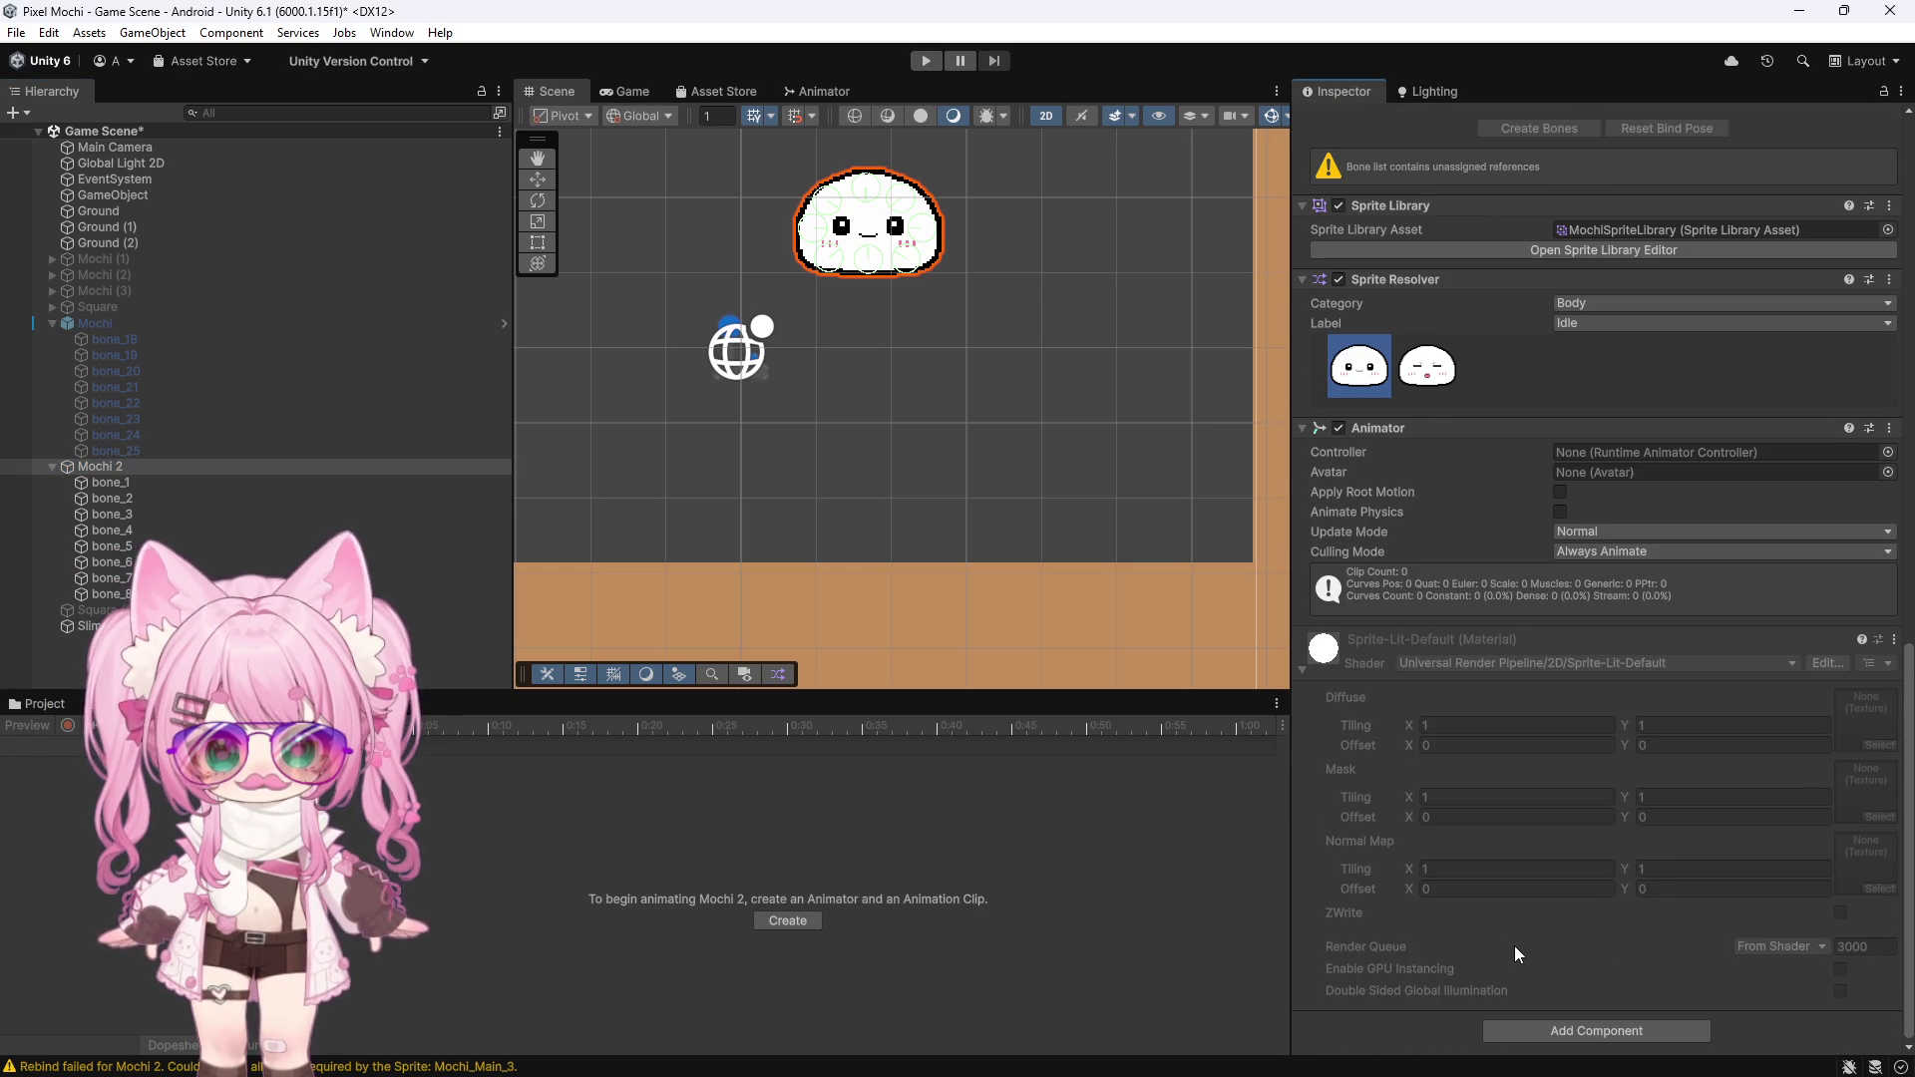
scroll(1518, 949, "up", 3)
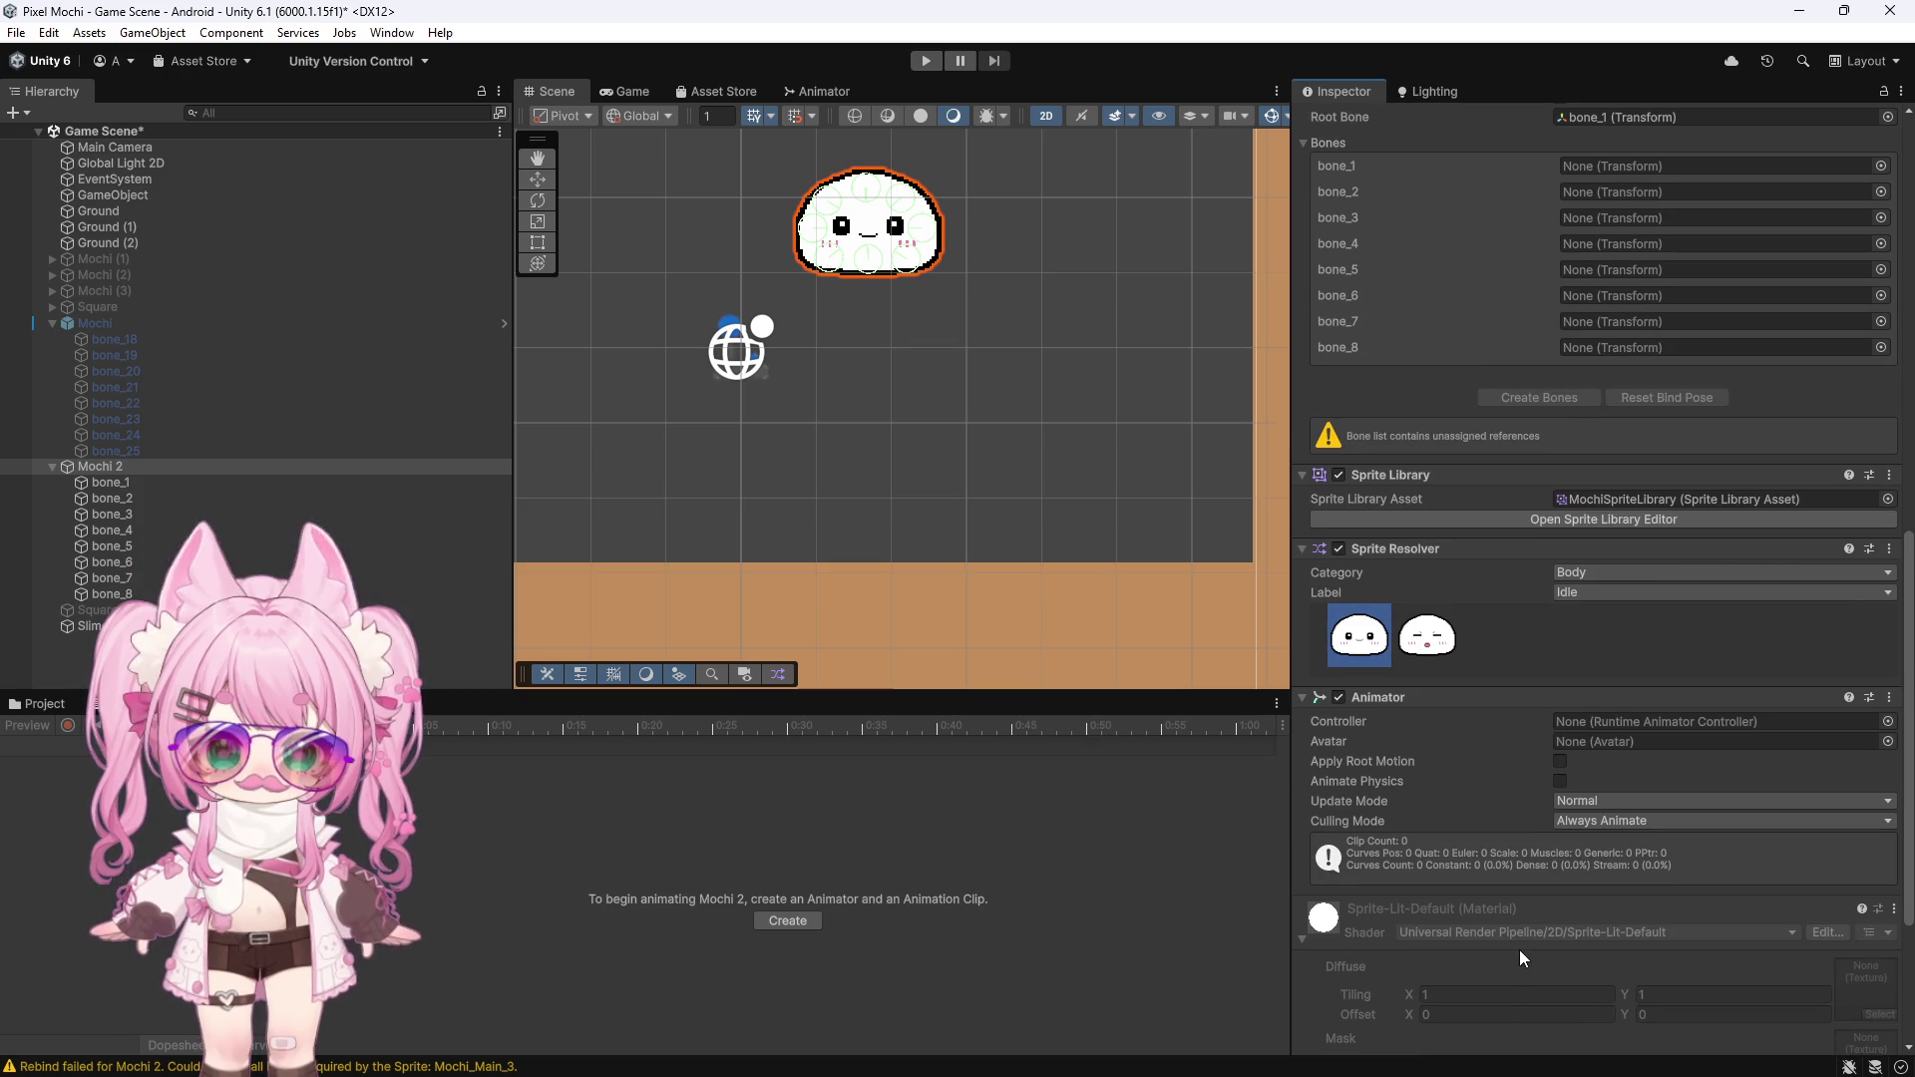
scroll(1518, 949, "down", 2)
scroll(1518, 949, "down", 3)
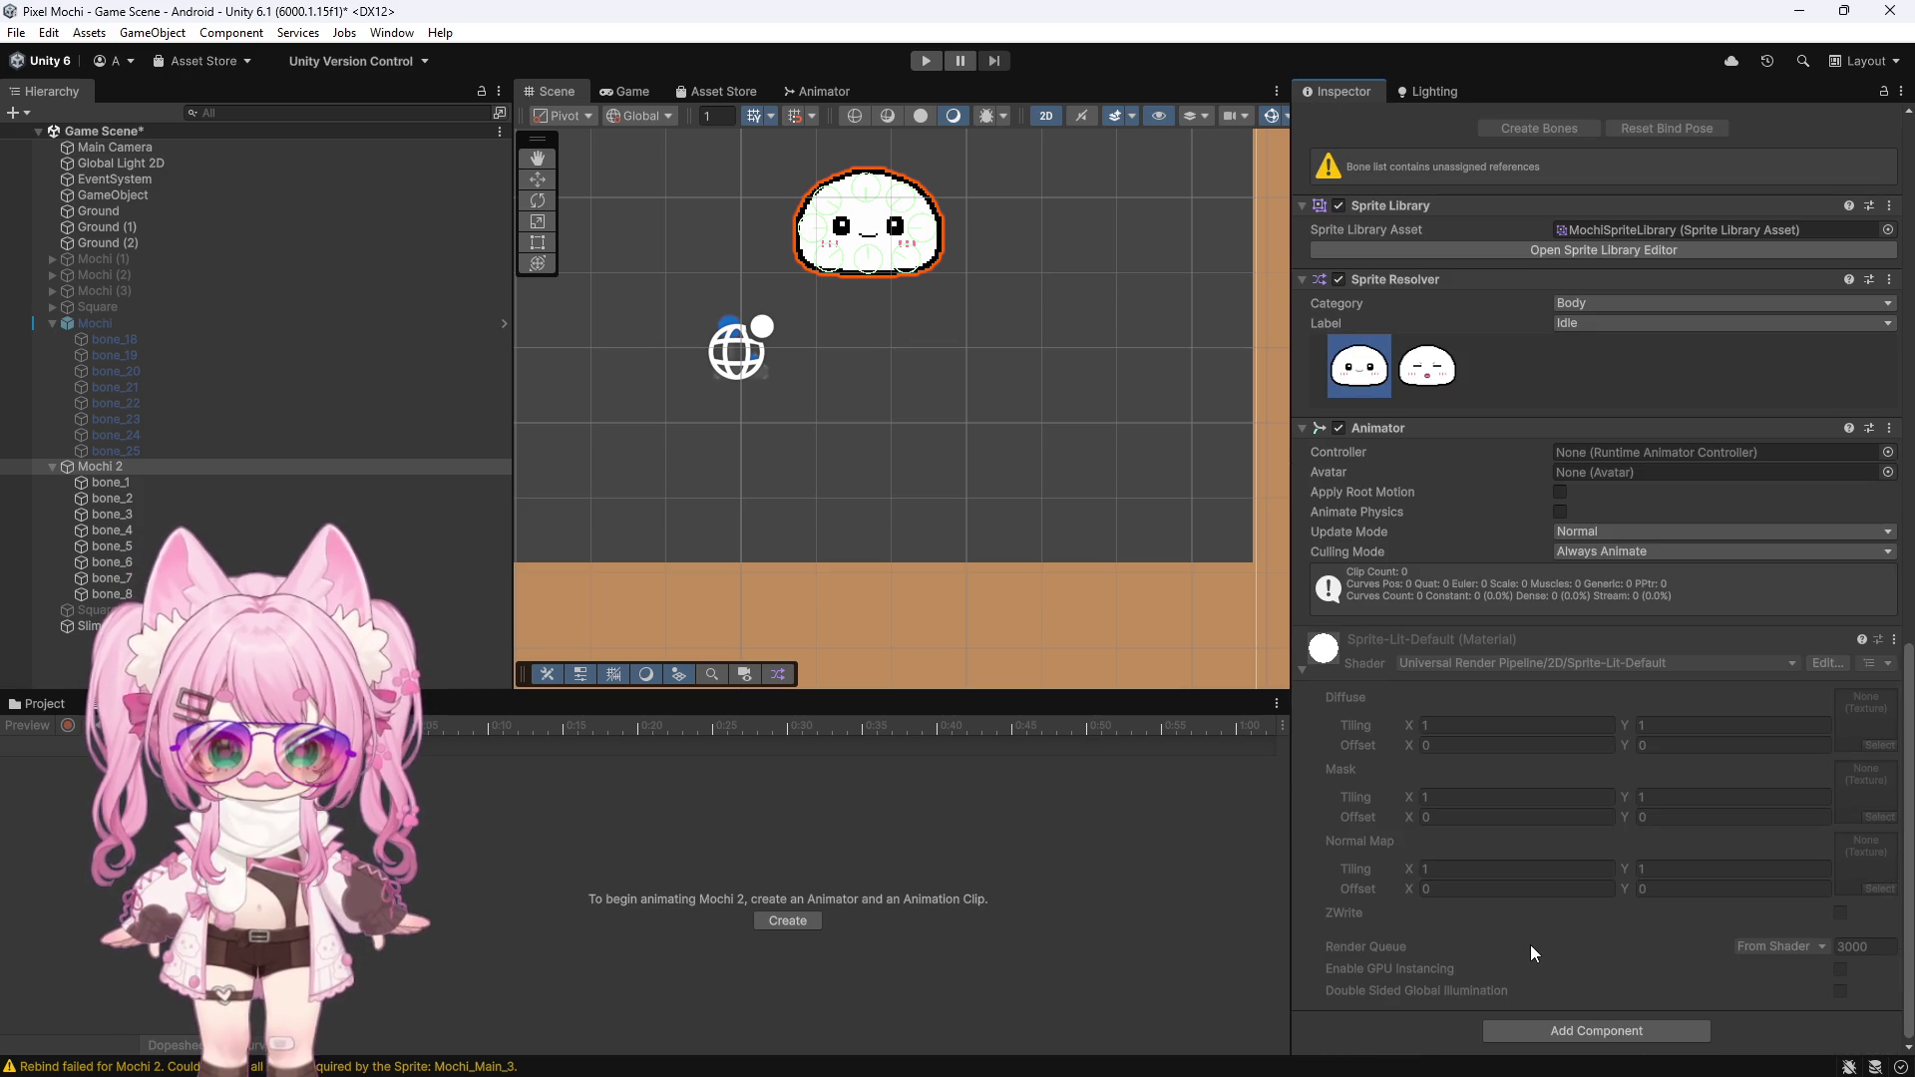
scroll(1569, 932, "up", 11)
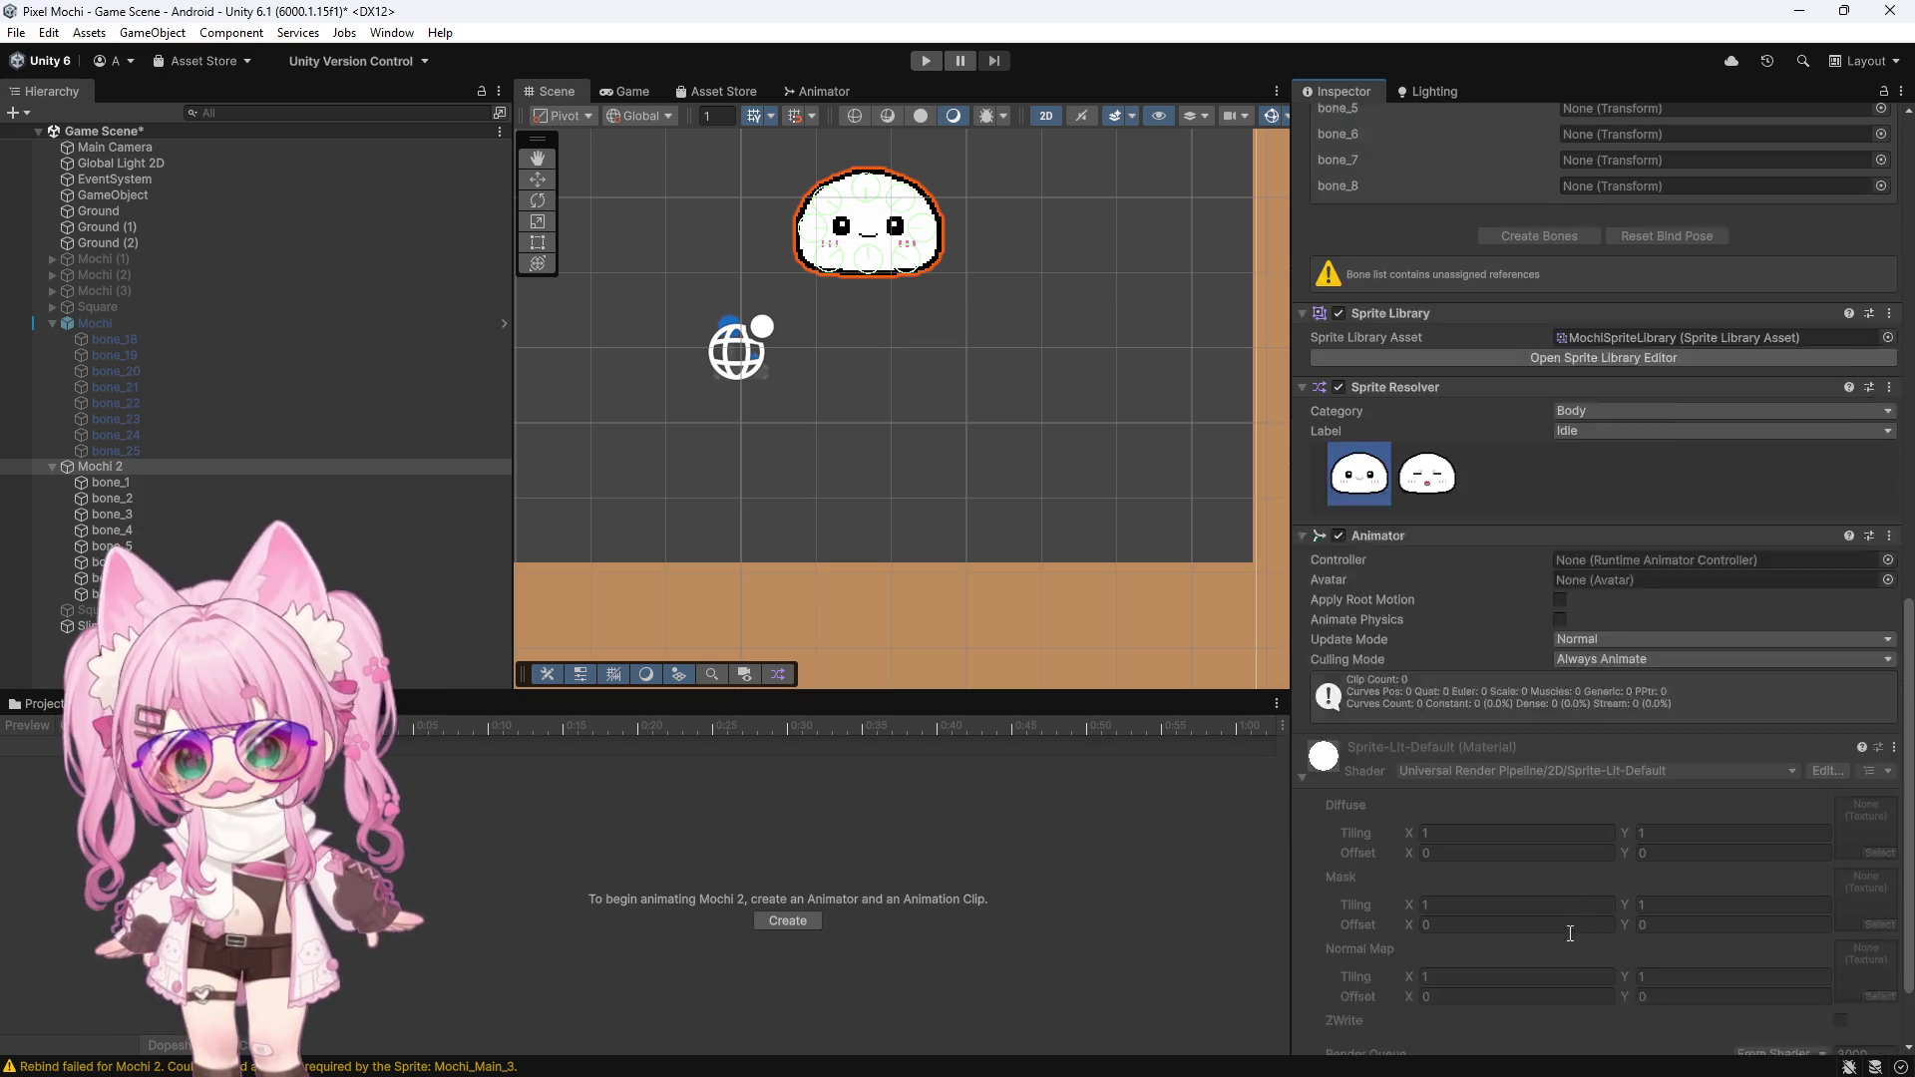
scroll(1536, 914, "up", 12)
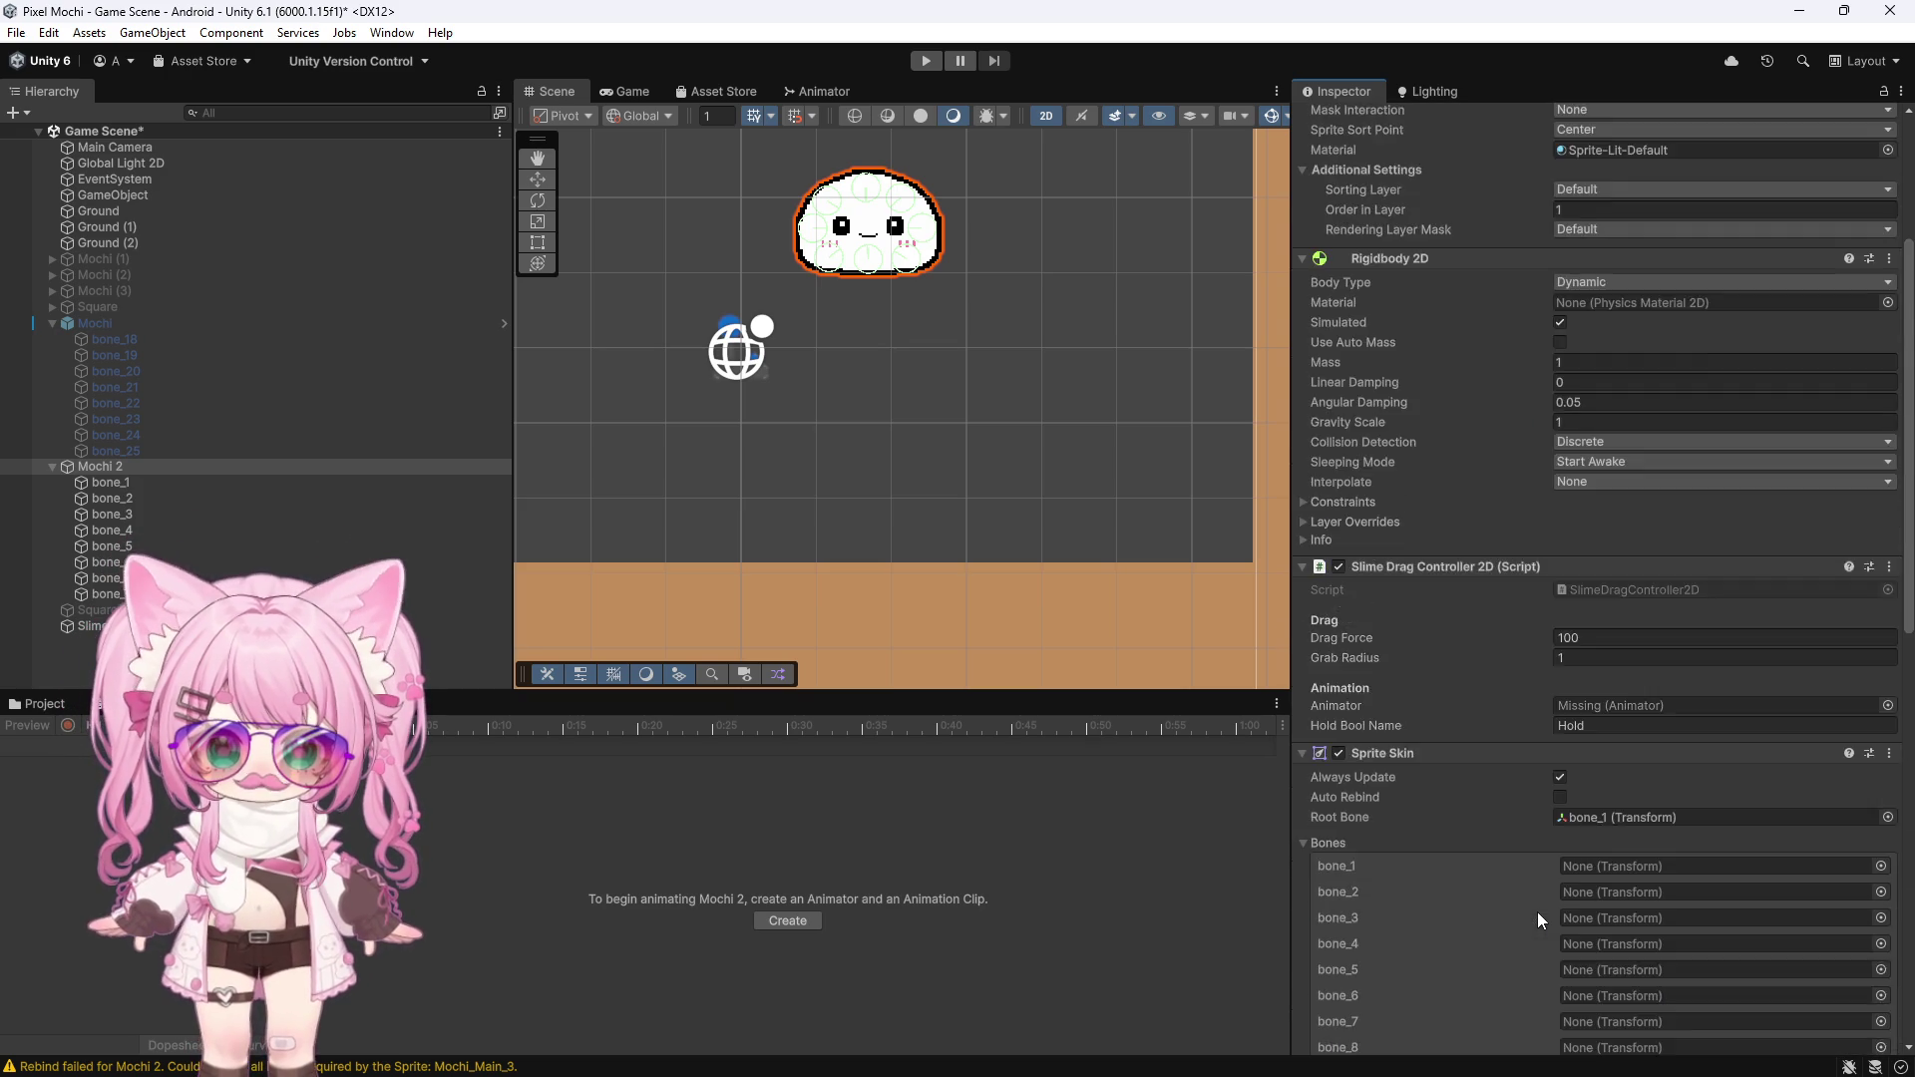
scroll(1495, 902, "down", 20)
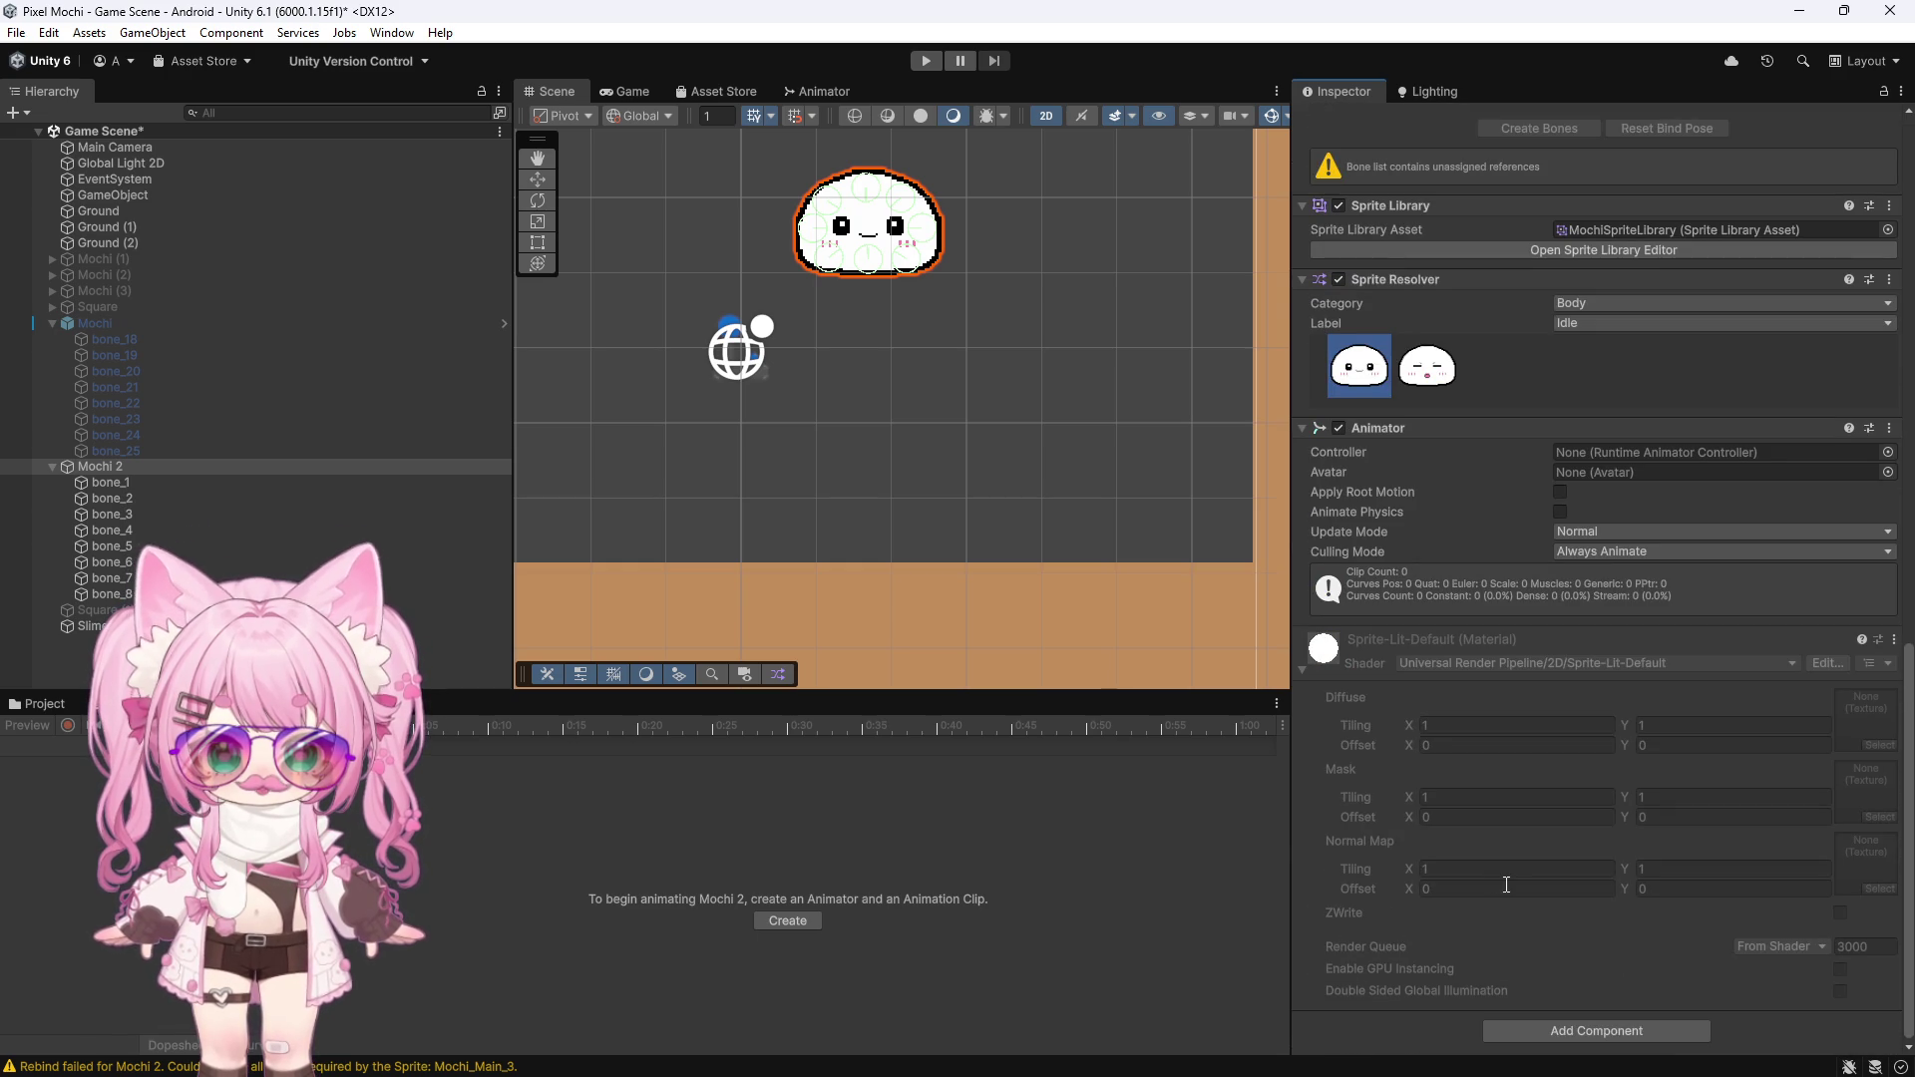
Pick the Mochi controller in the Animator's Controller field so the Mochi Idle clip loads
left_click(1889, 454)
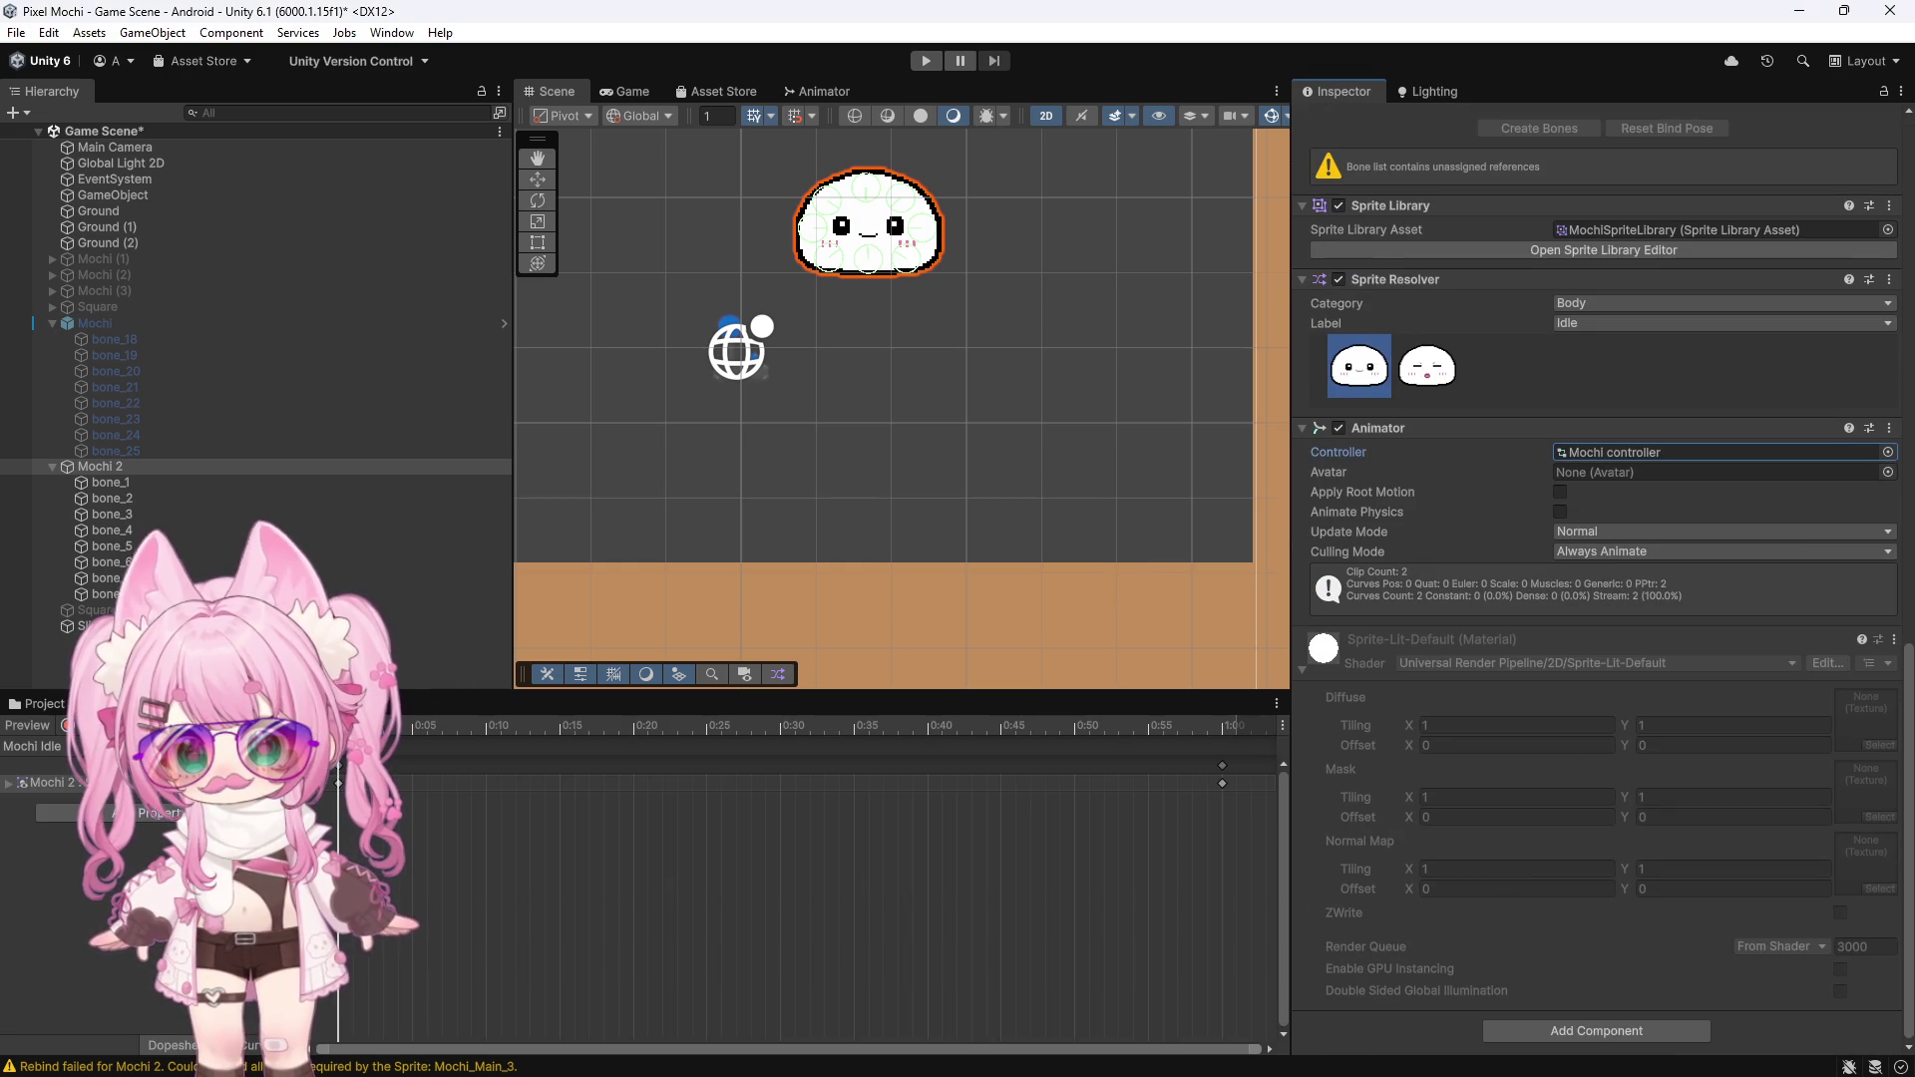
left_click(501, 842)
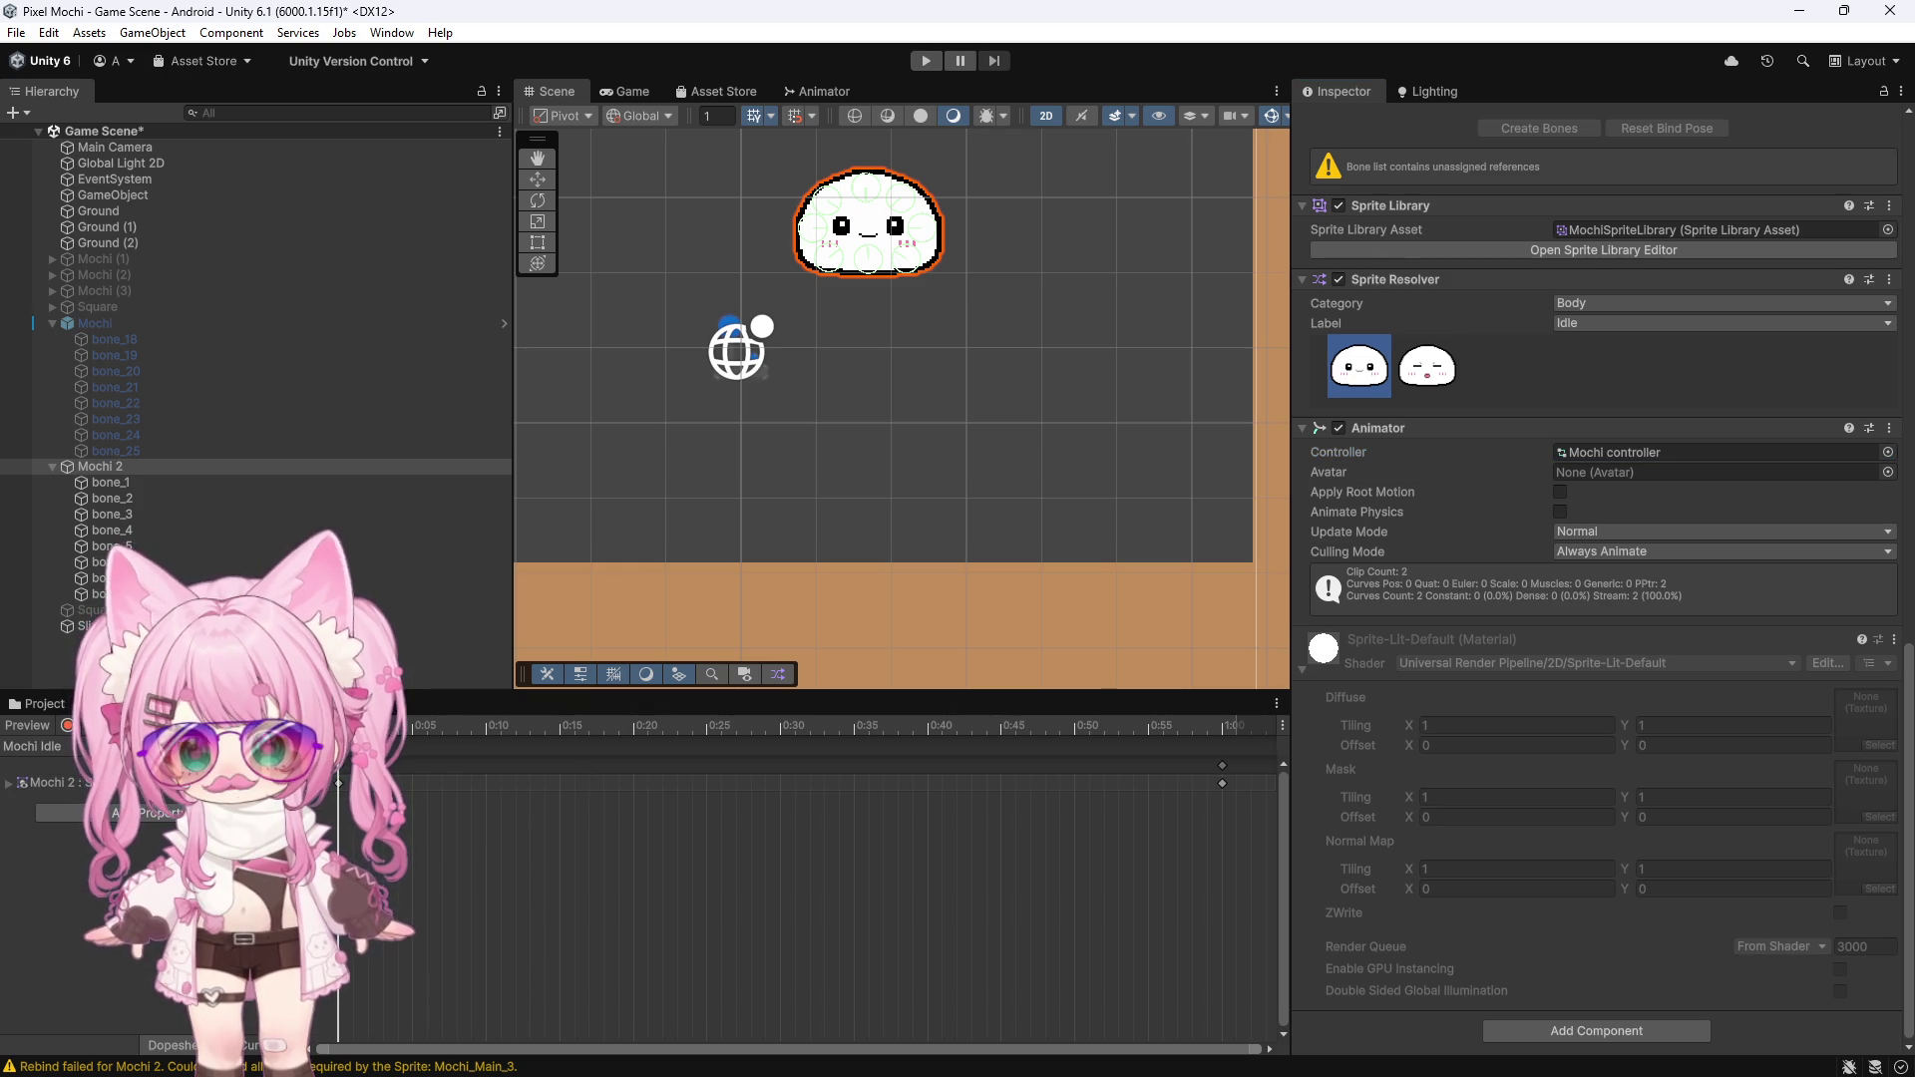
key("alt+Tab")
key("alt+Tab")
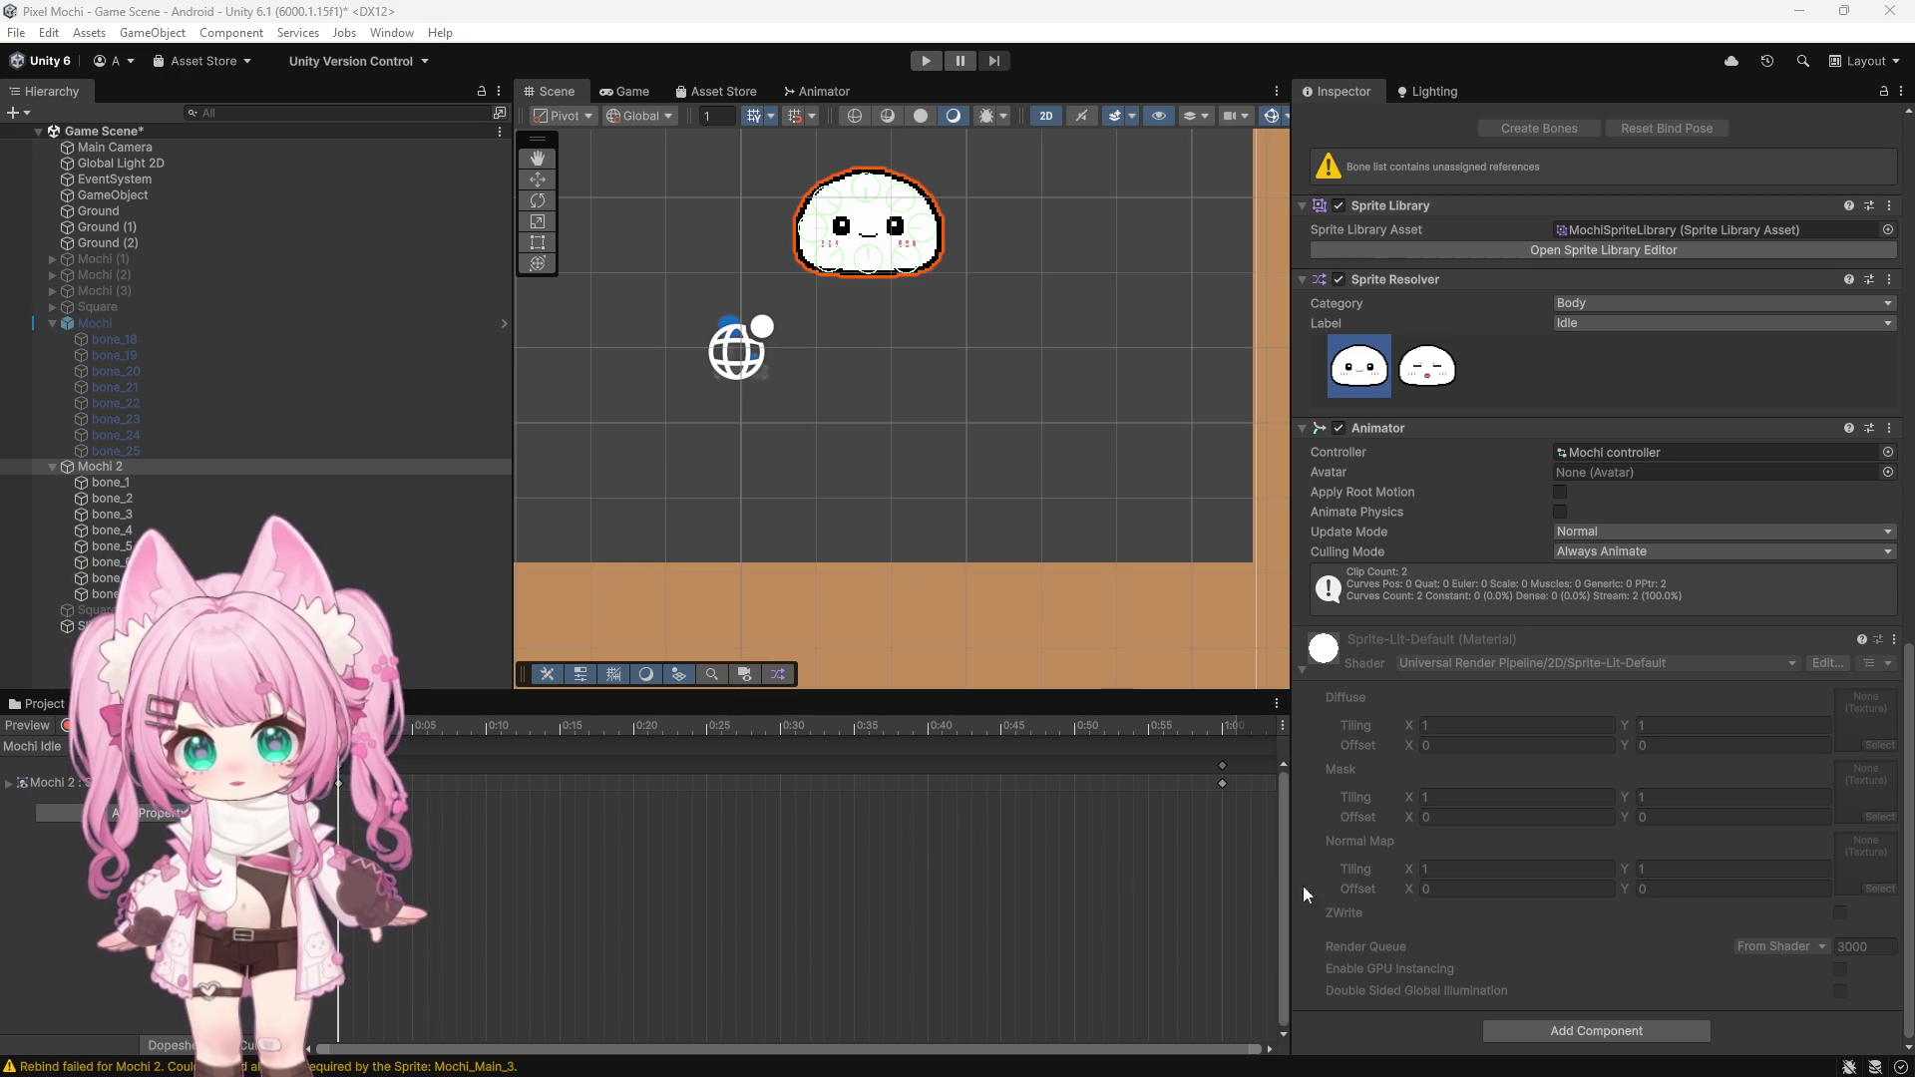
Preview the Mochi Hold clip, return to Mochi Idle, and open the Add Property list
left_click_drag(1265, 899, 1079, 834)
left_click(33, 746)
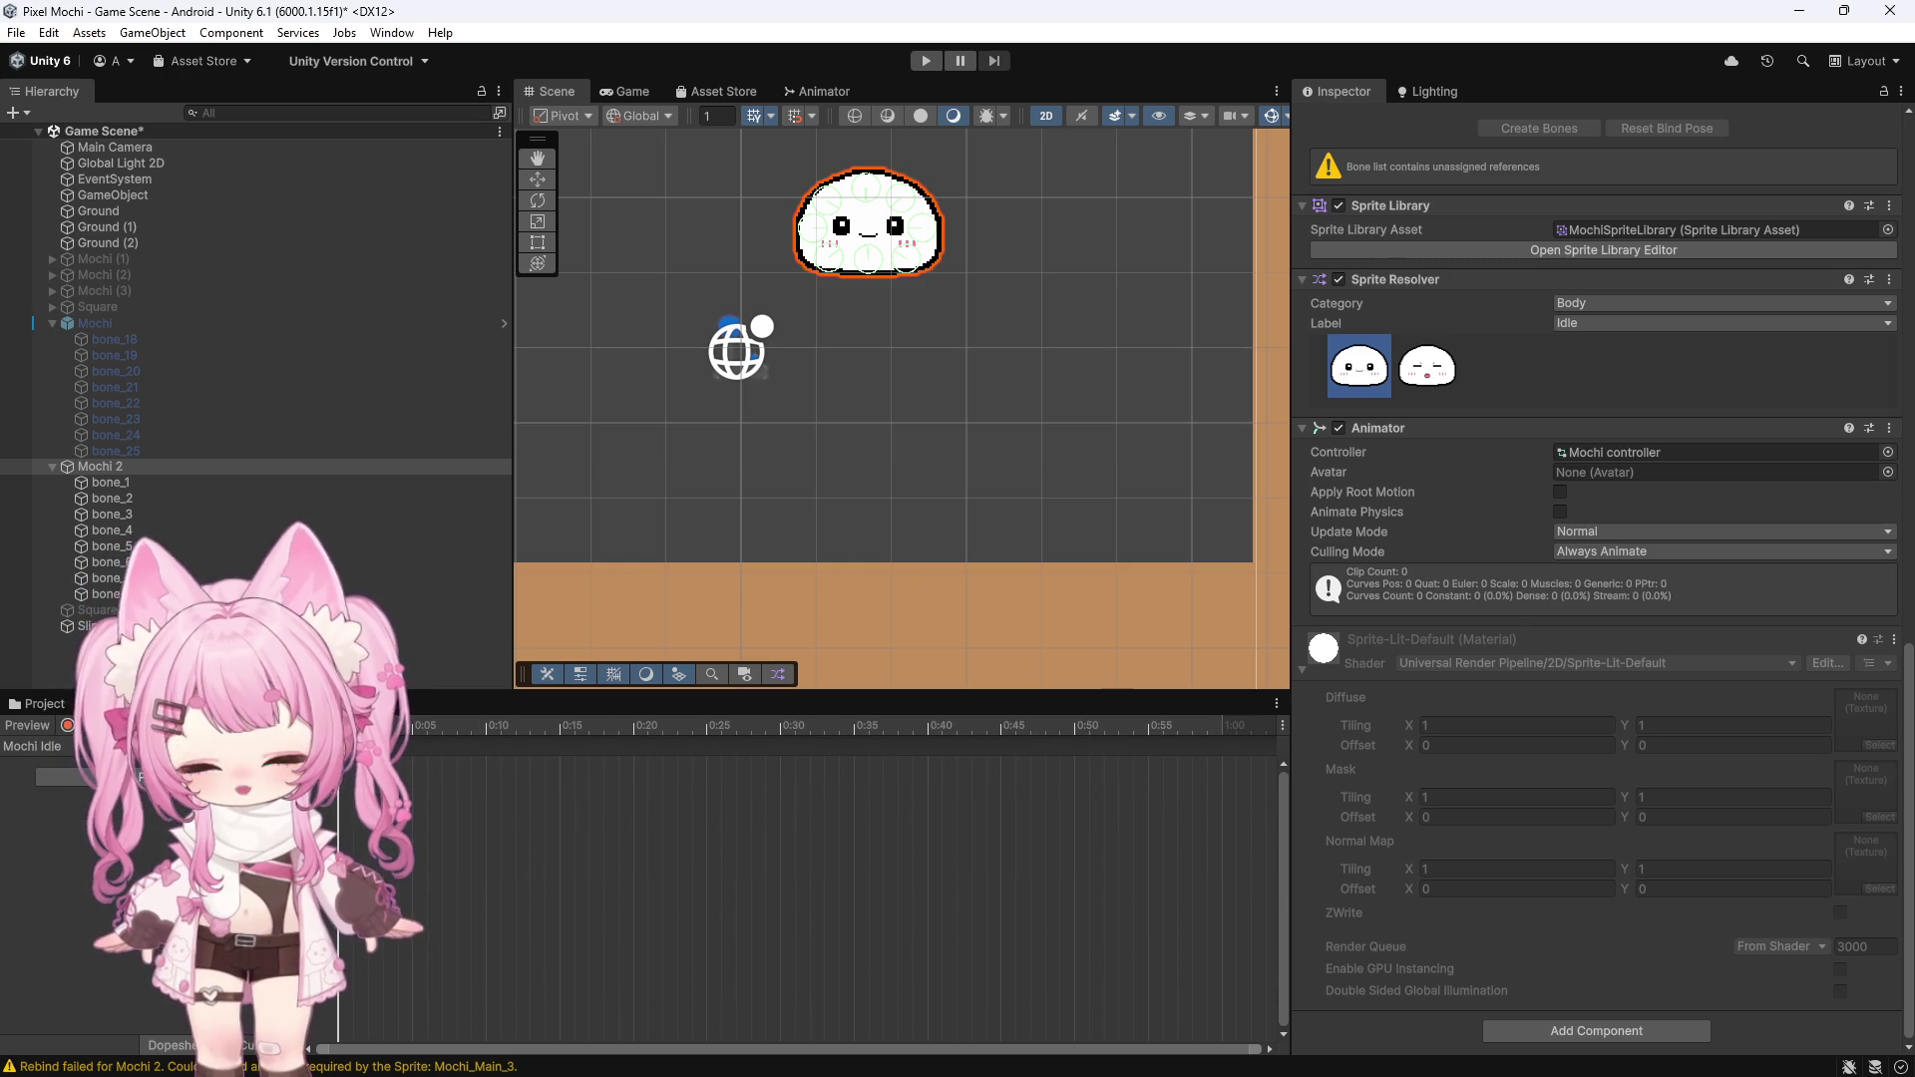
left_click(65, 767)
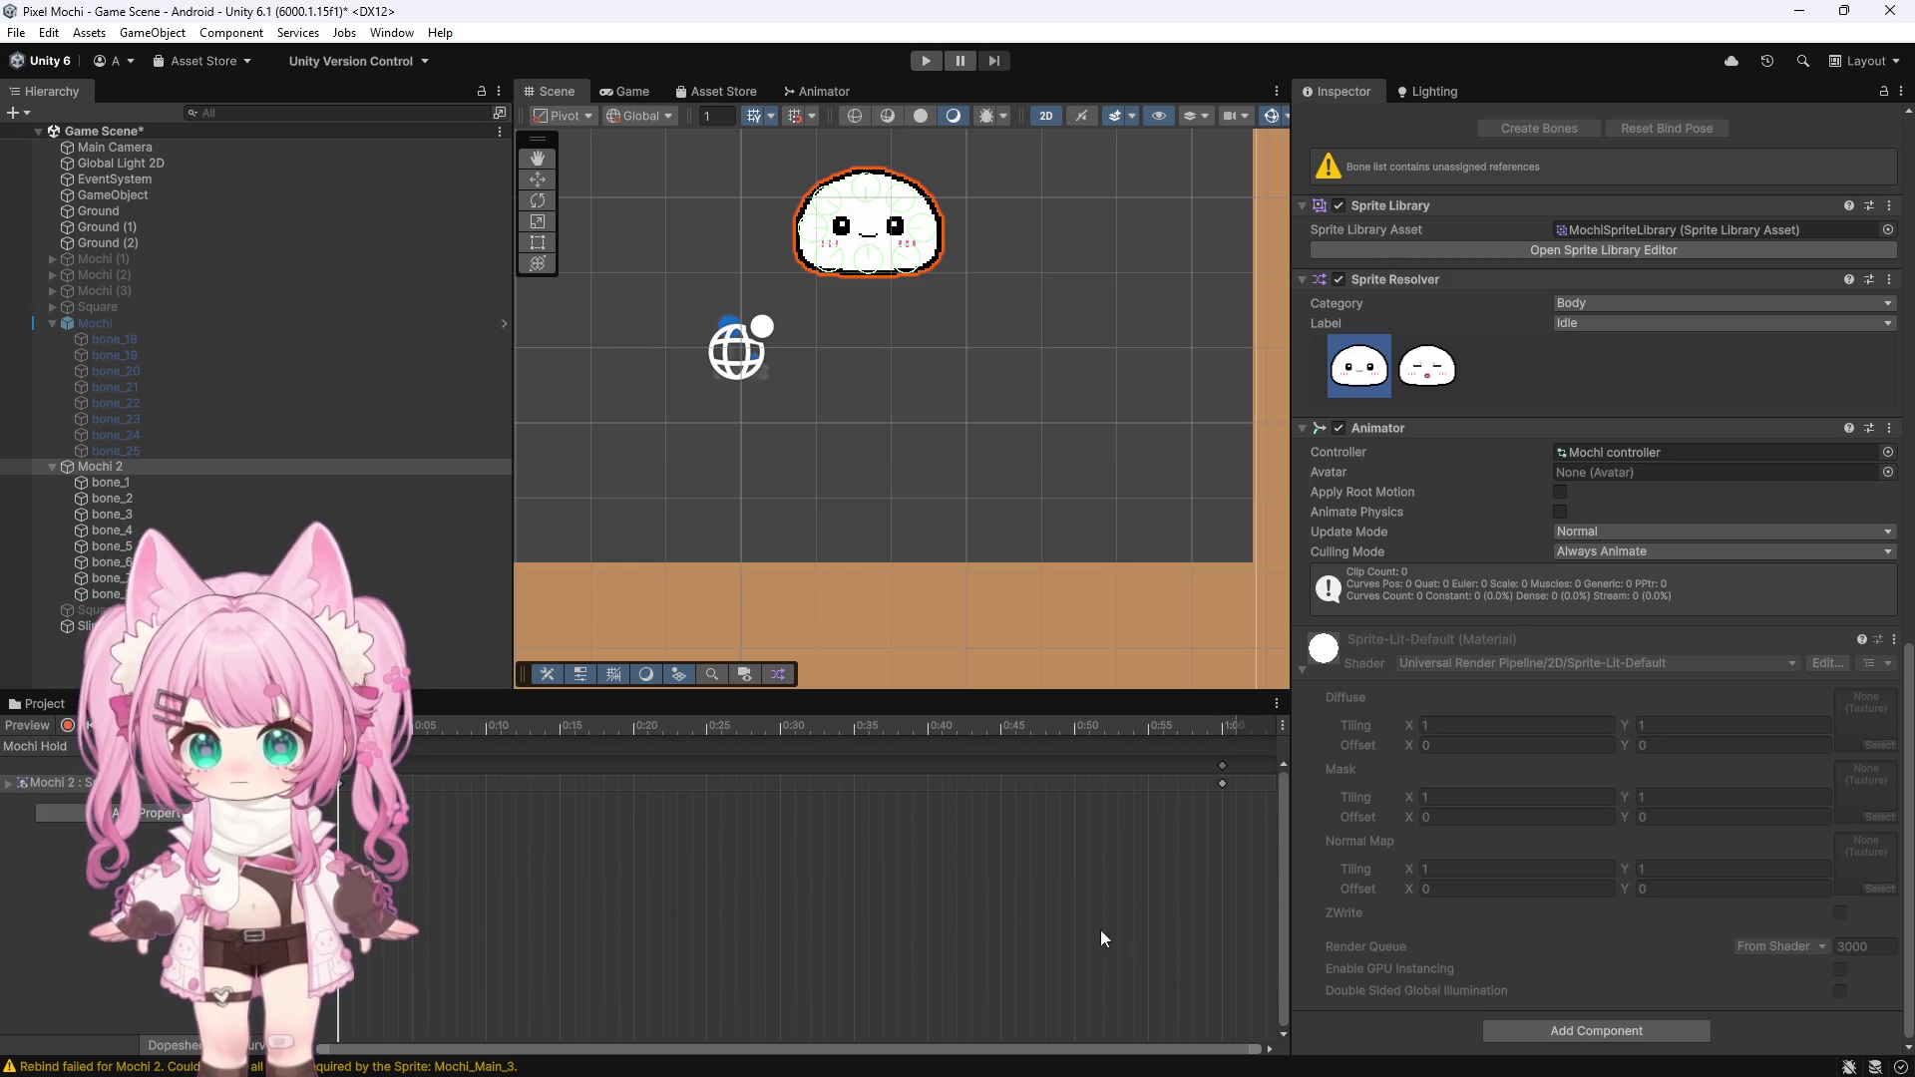
left_click(33, 746)
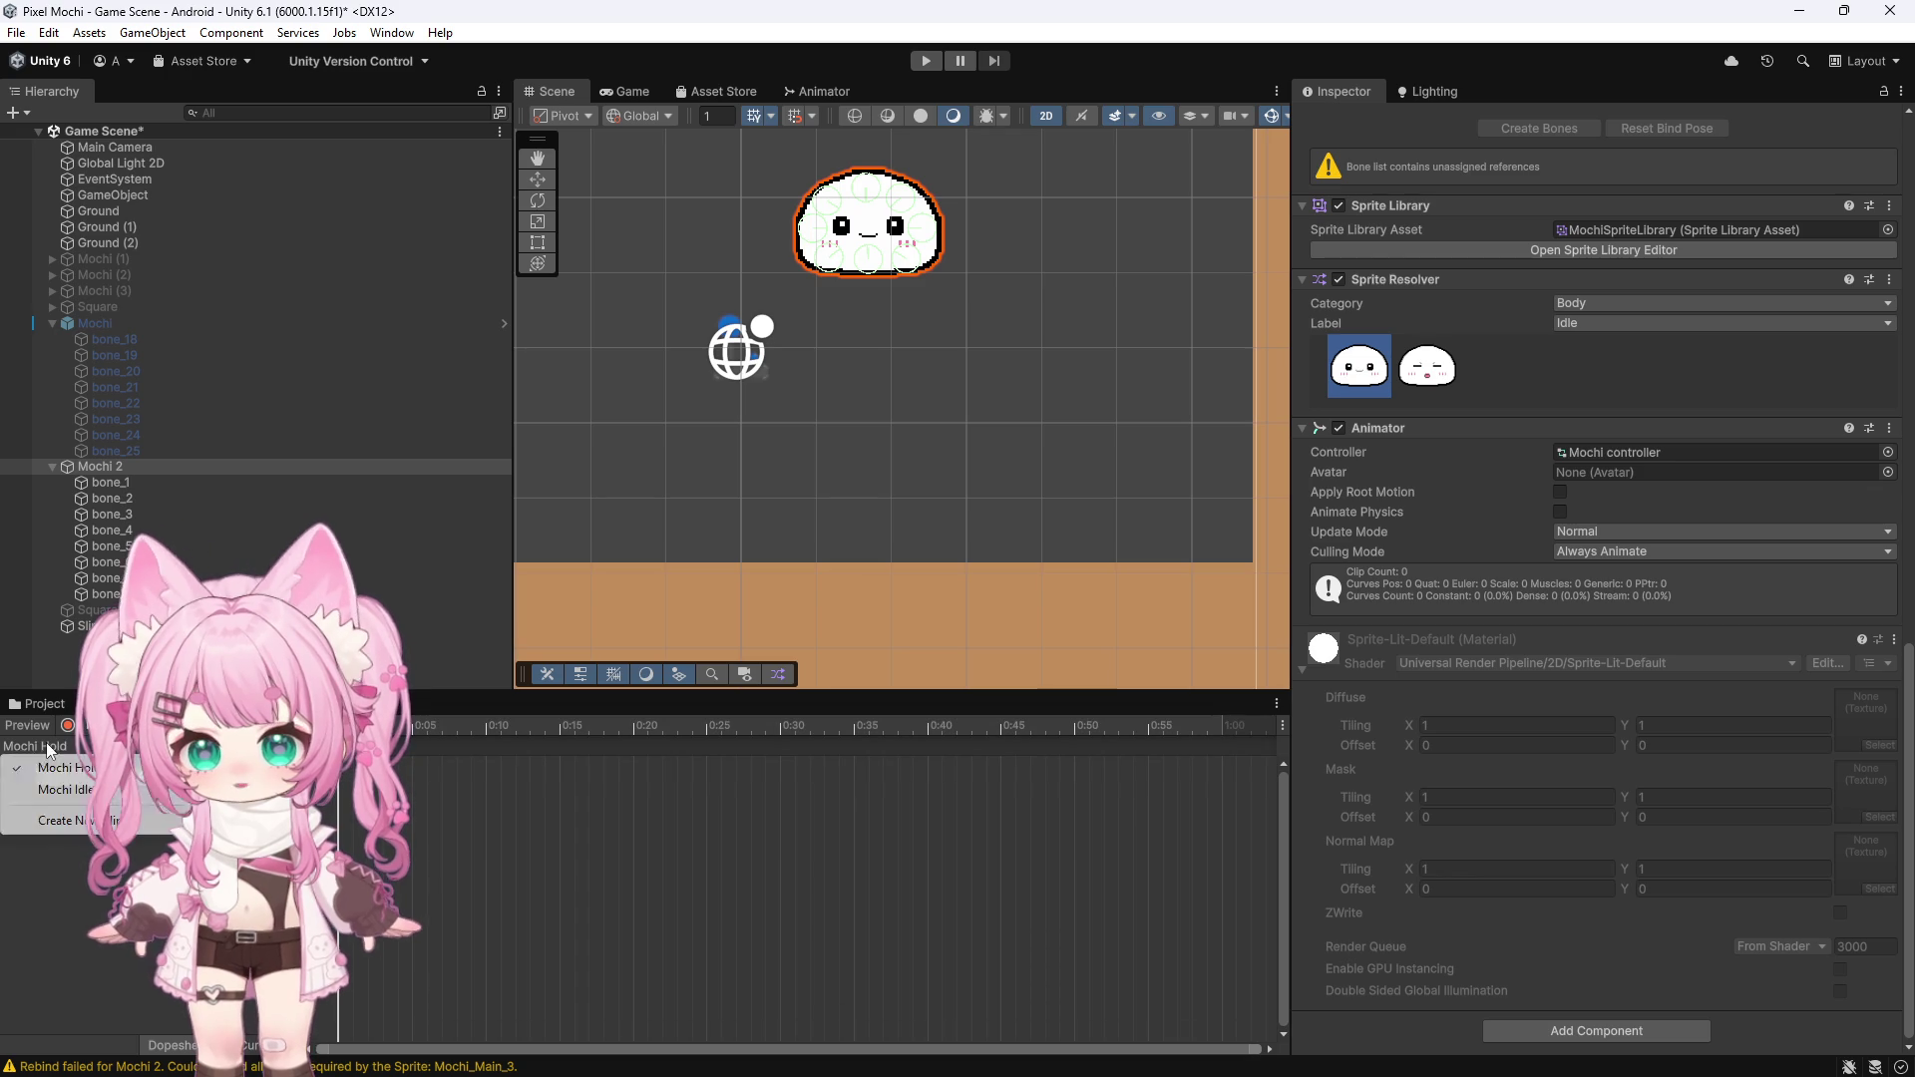
left_click(72, 788)
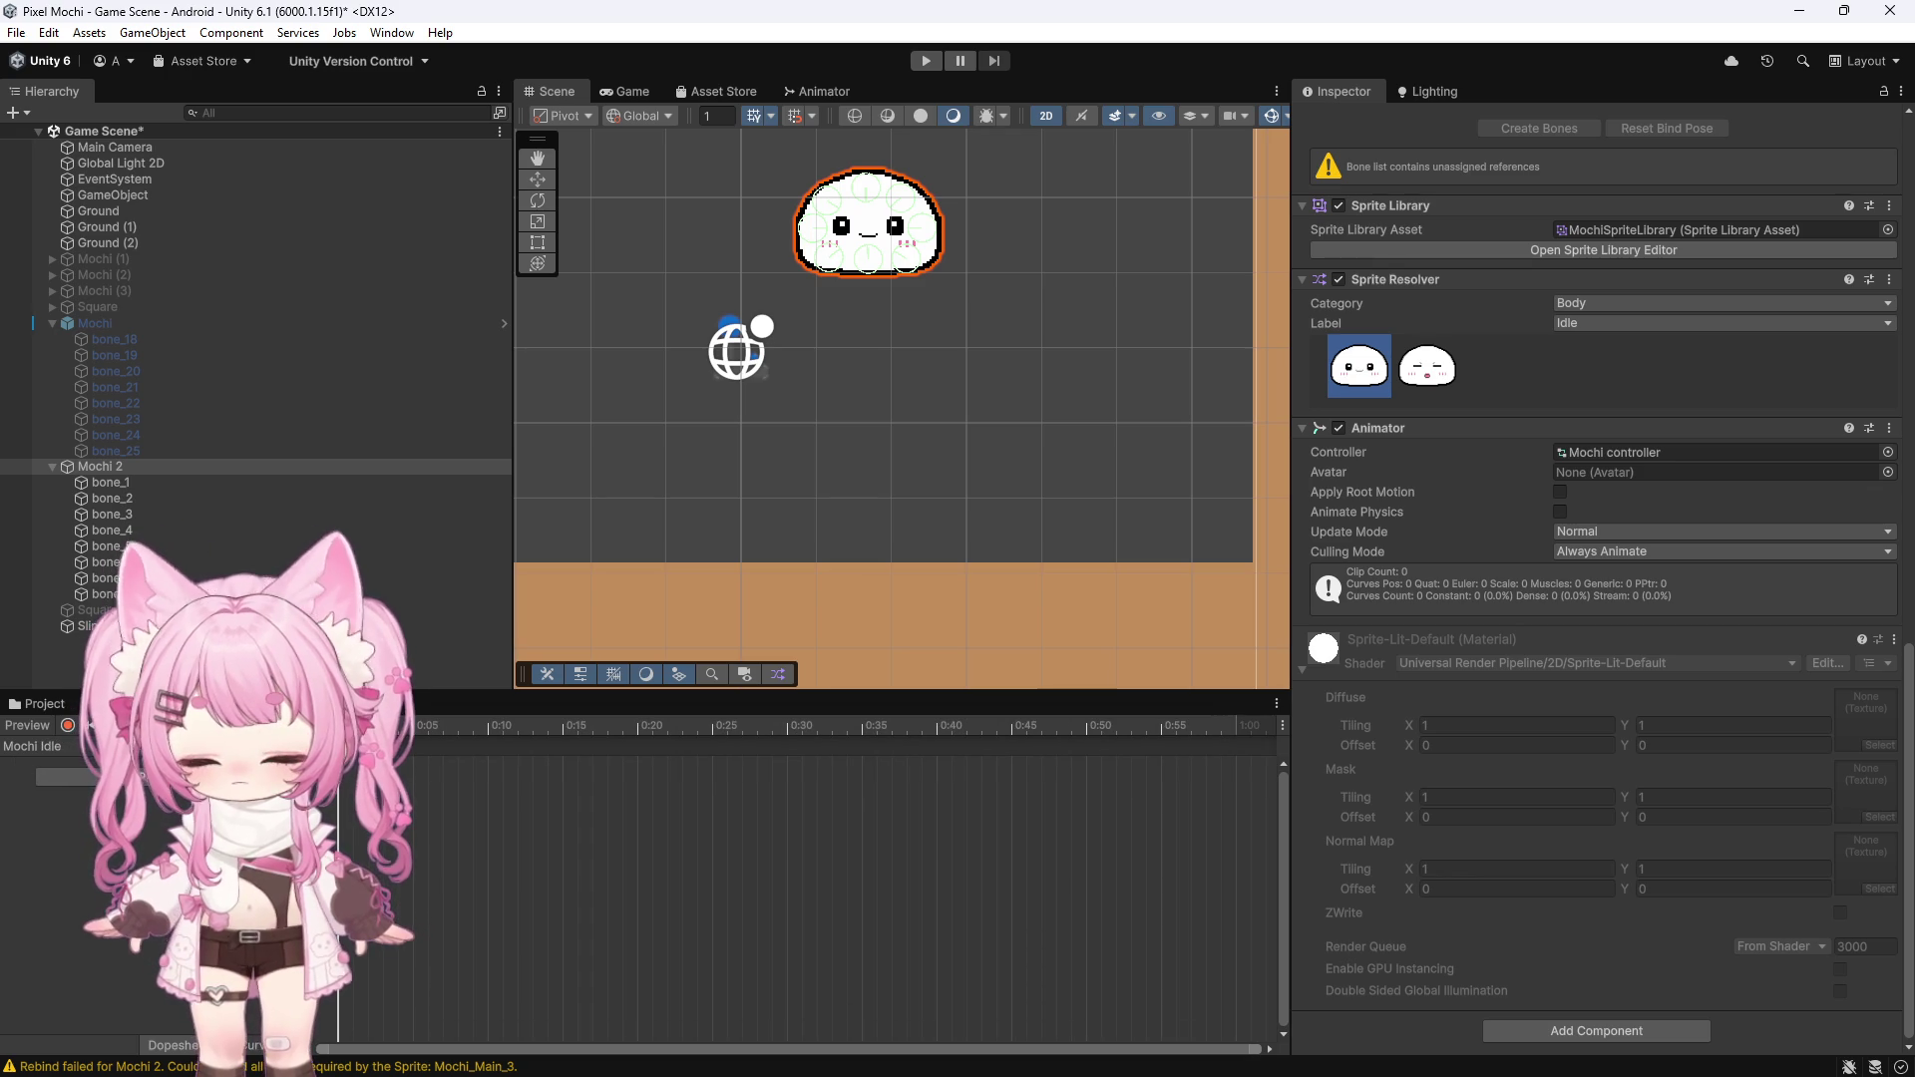
left_click(85, 777)
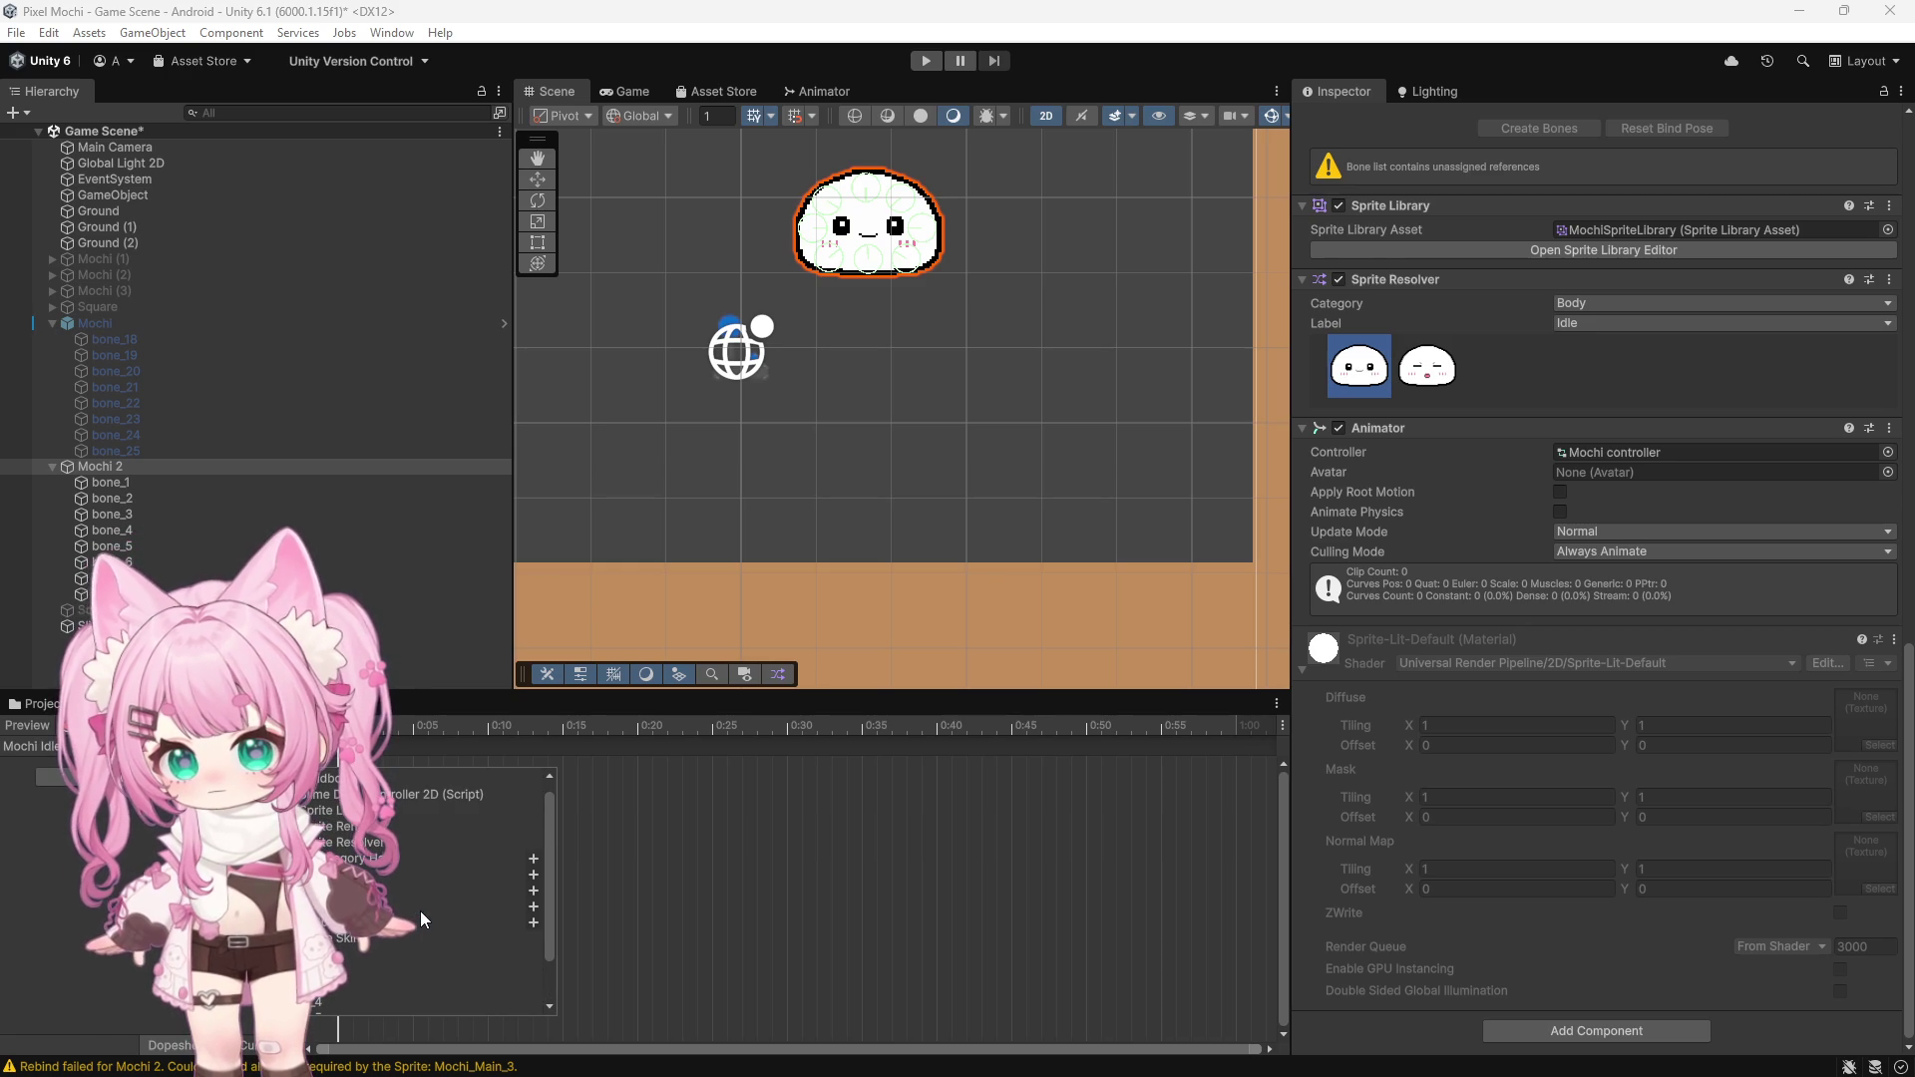
Expand the Sprite Resolver entry in Add Property and close the list without adding a track
scroll(421, 912, "down", 1)
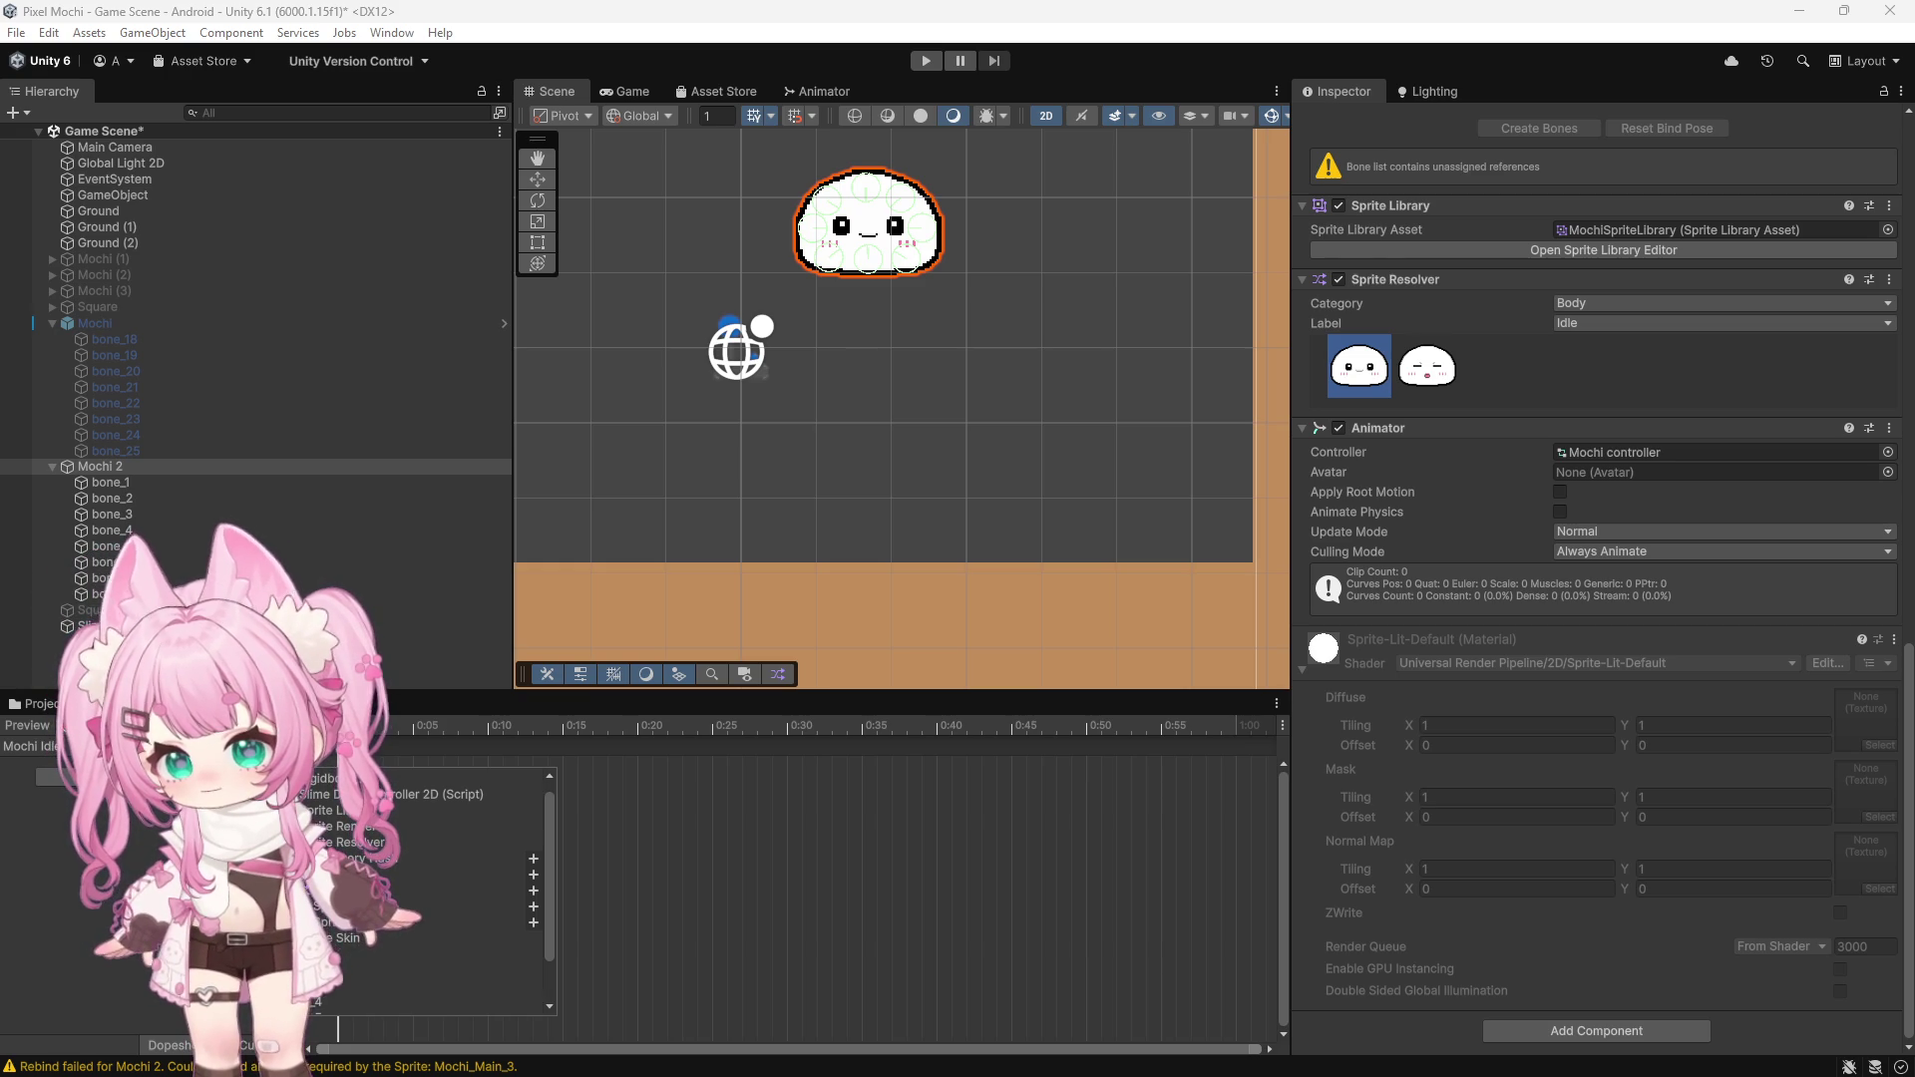
key("Escape")
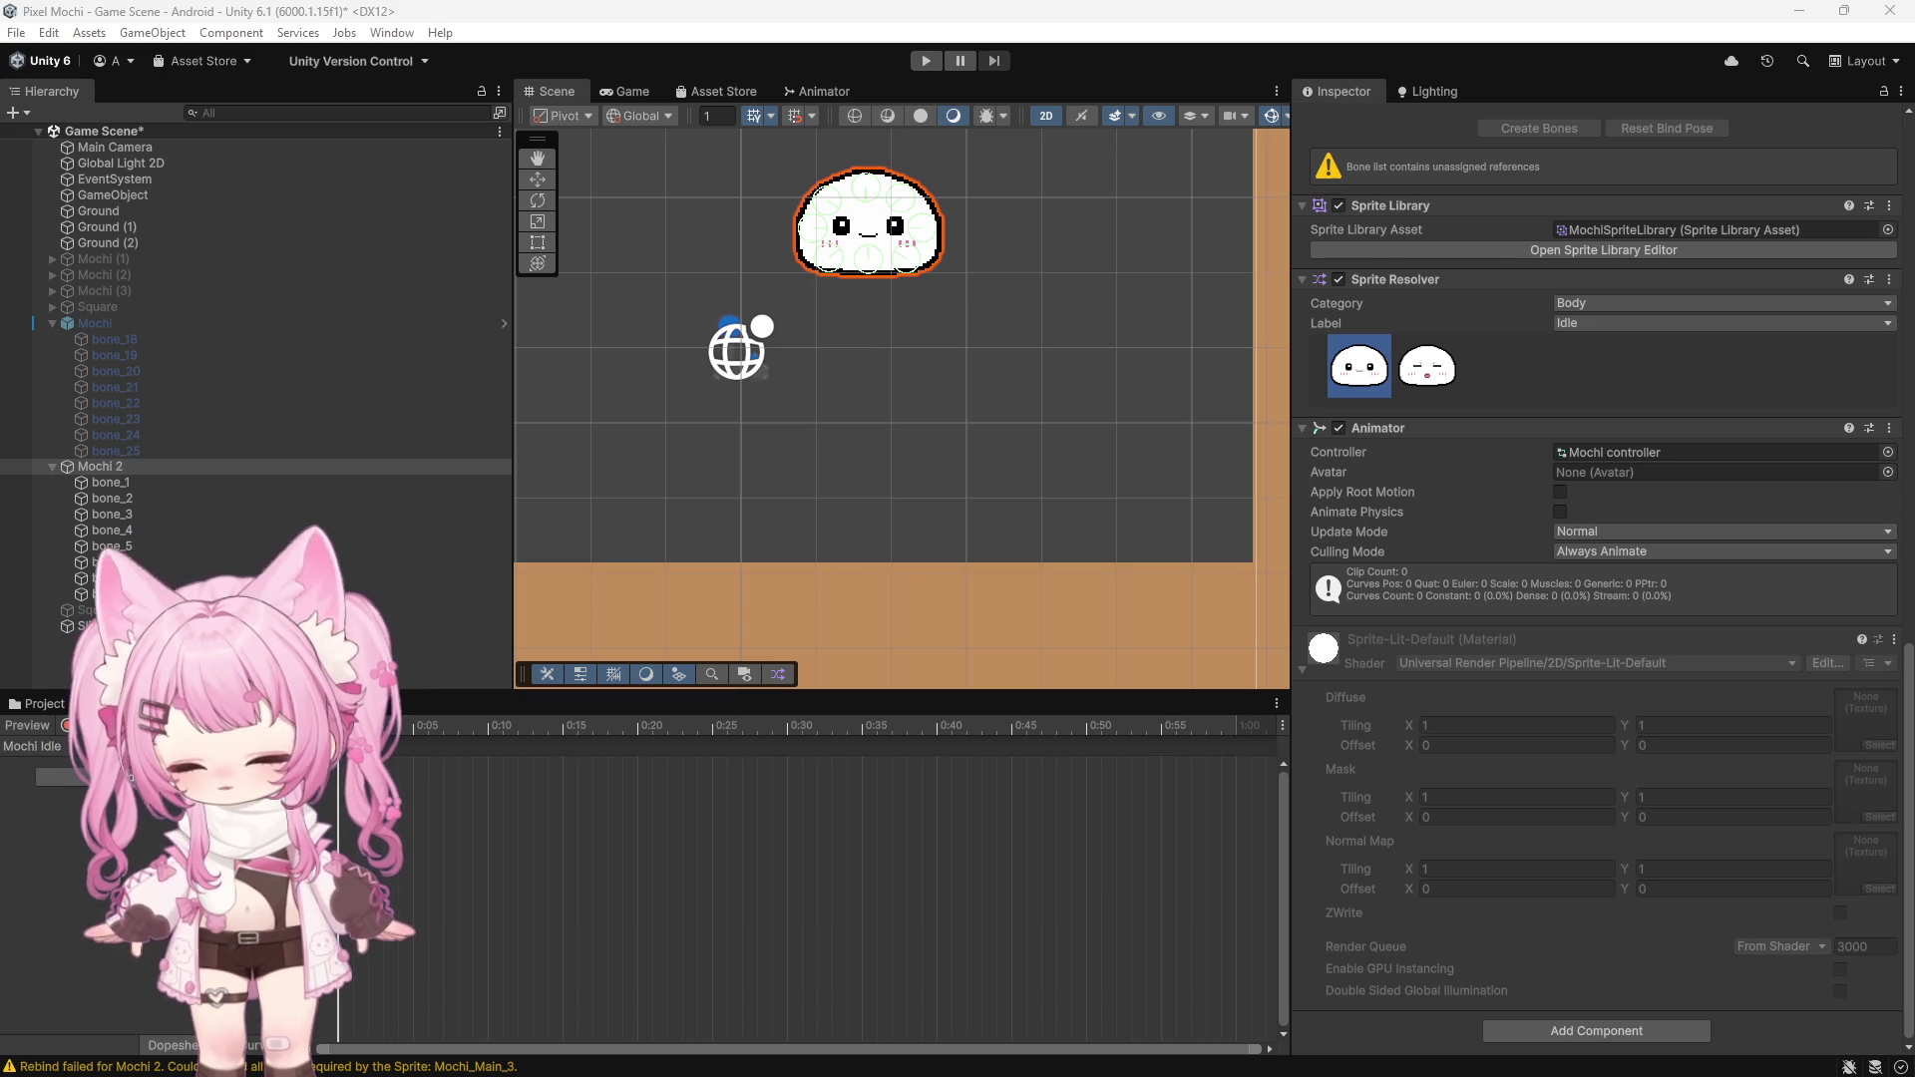
left_click(169, 777)
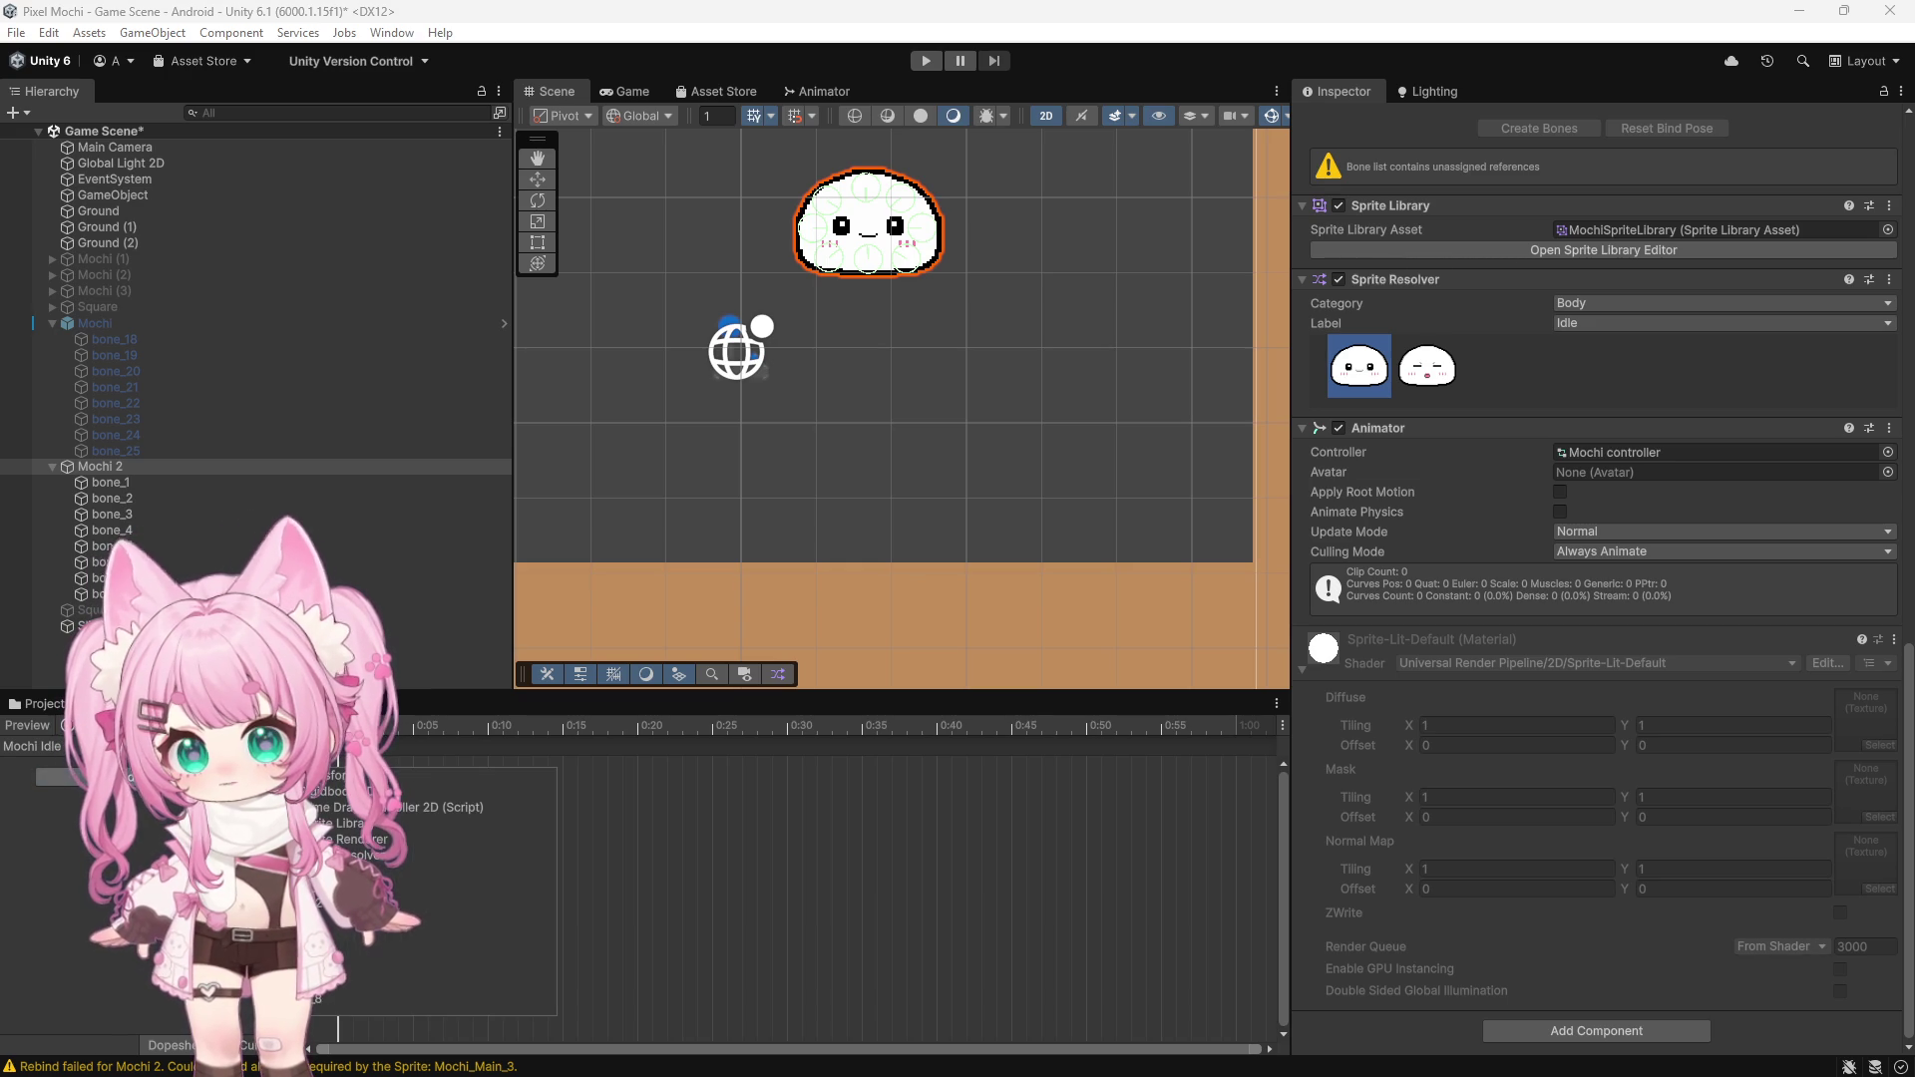
left_click(339, 855)
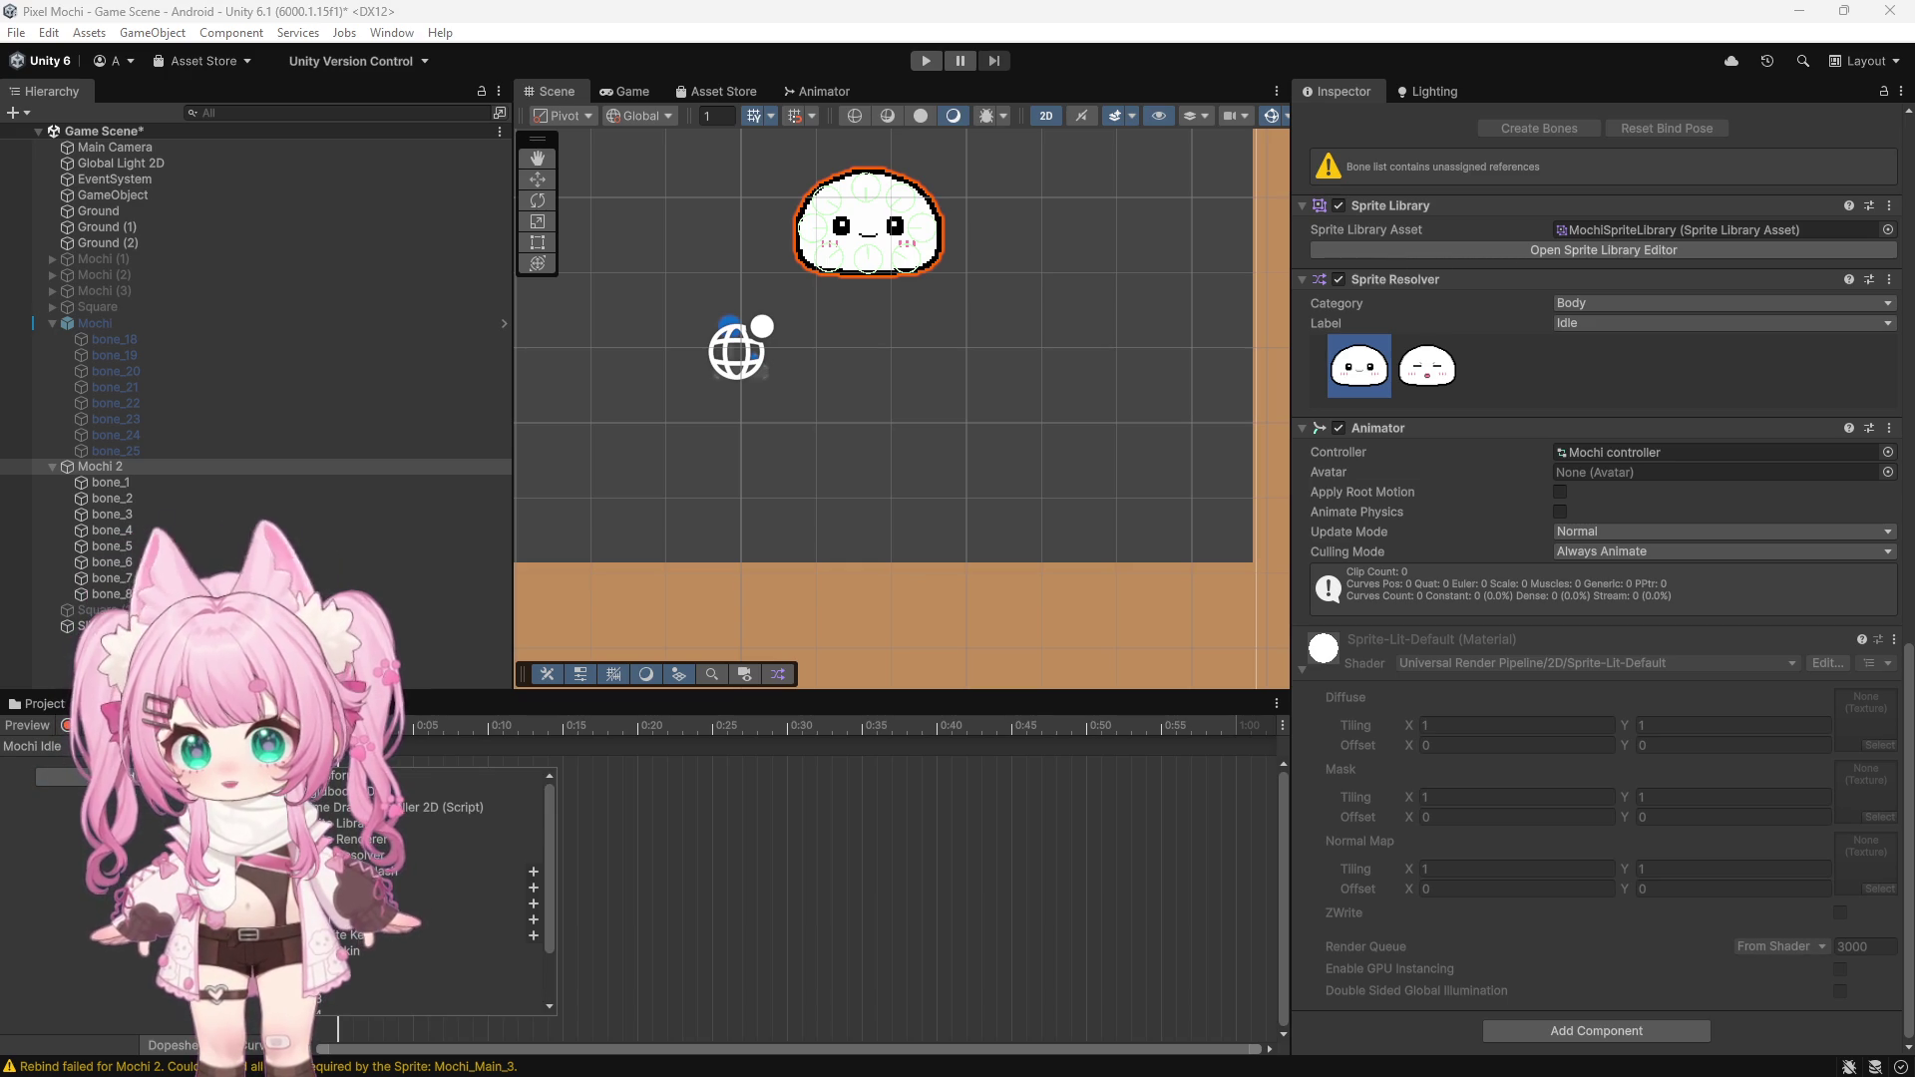
key("Escape")
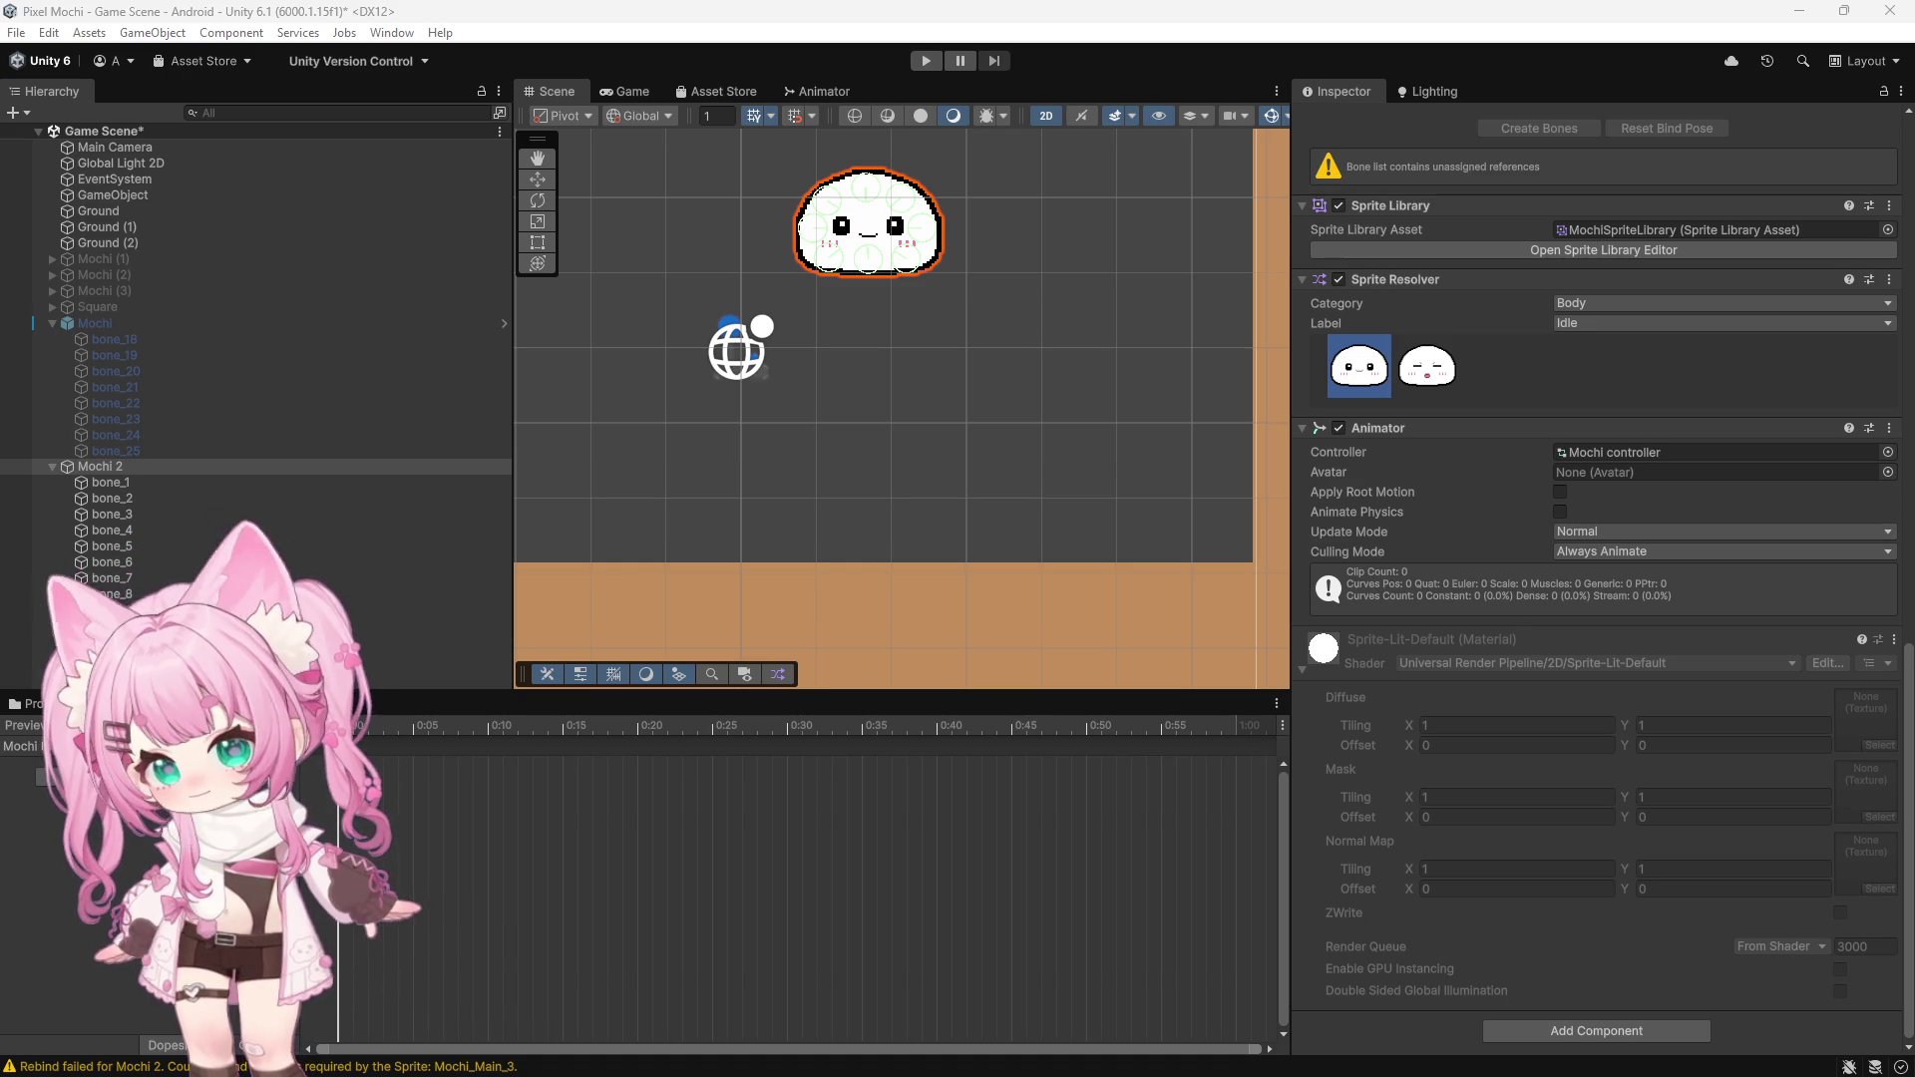
left_click(170, 776)
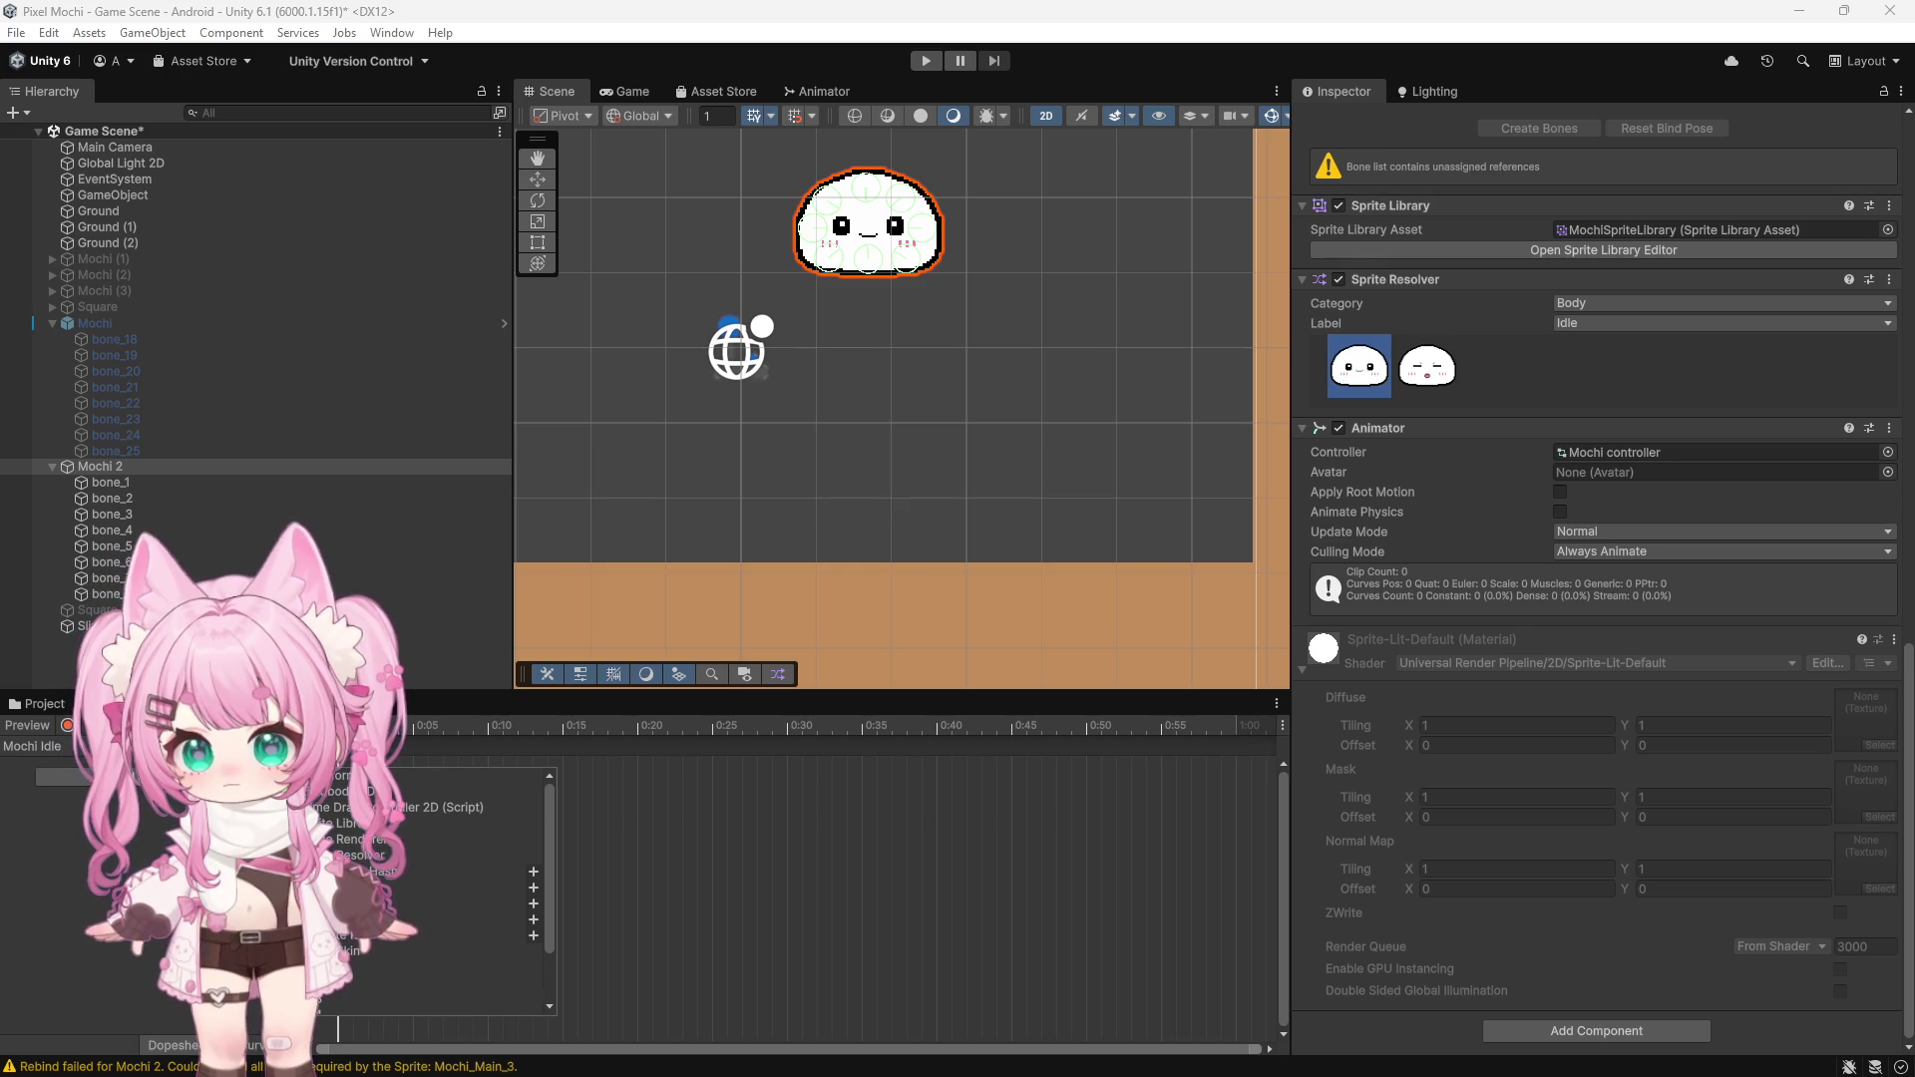
key("Escape")
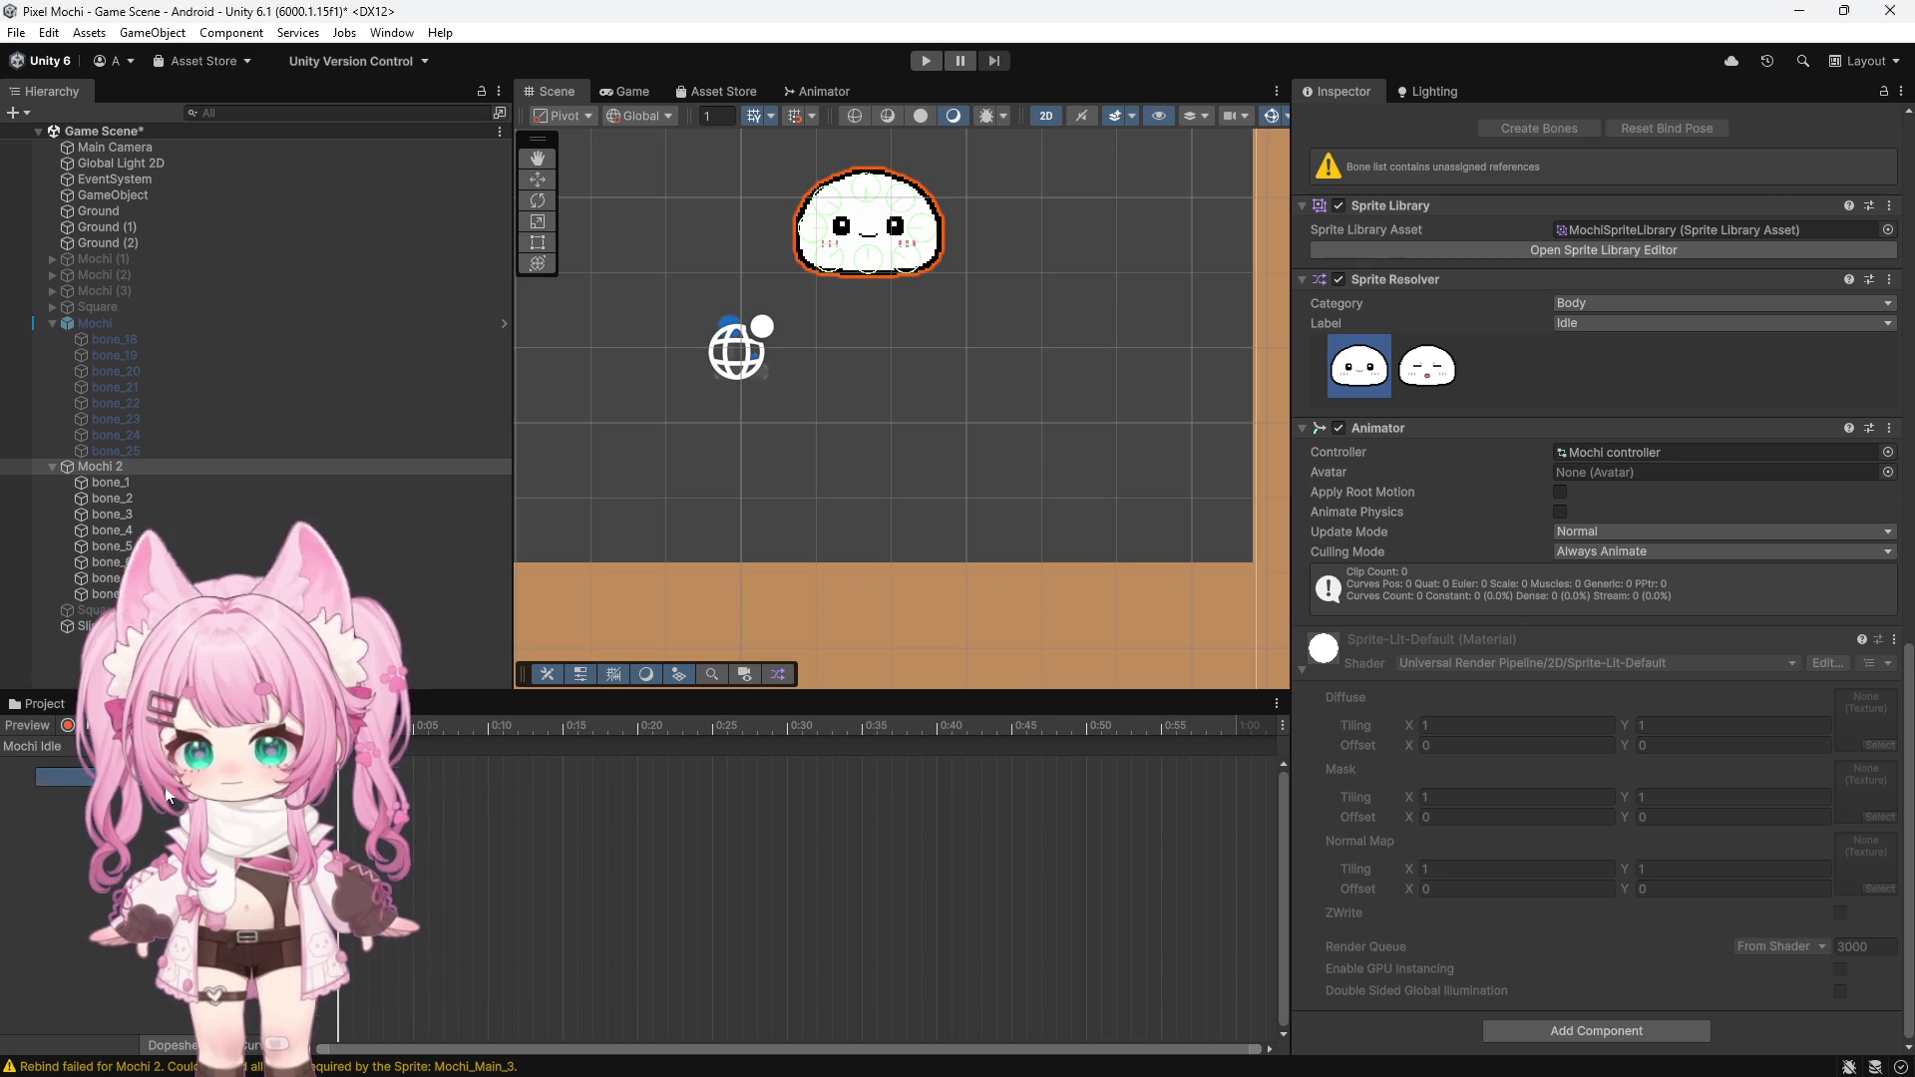
Expand Sprite Resolver in Add Property and add one of its tracks to Mochi Idle
left_click(199, 777)
left_click(370, 854)
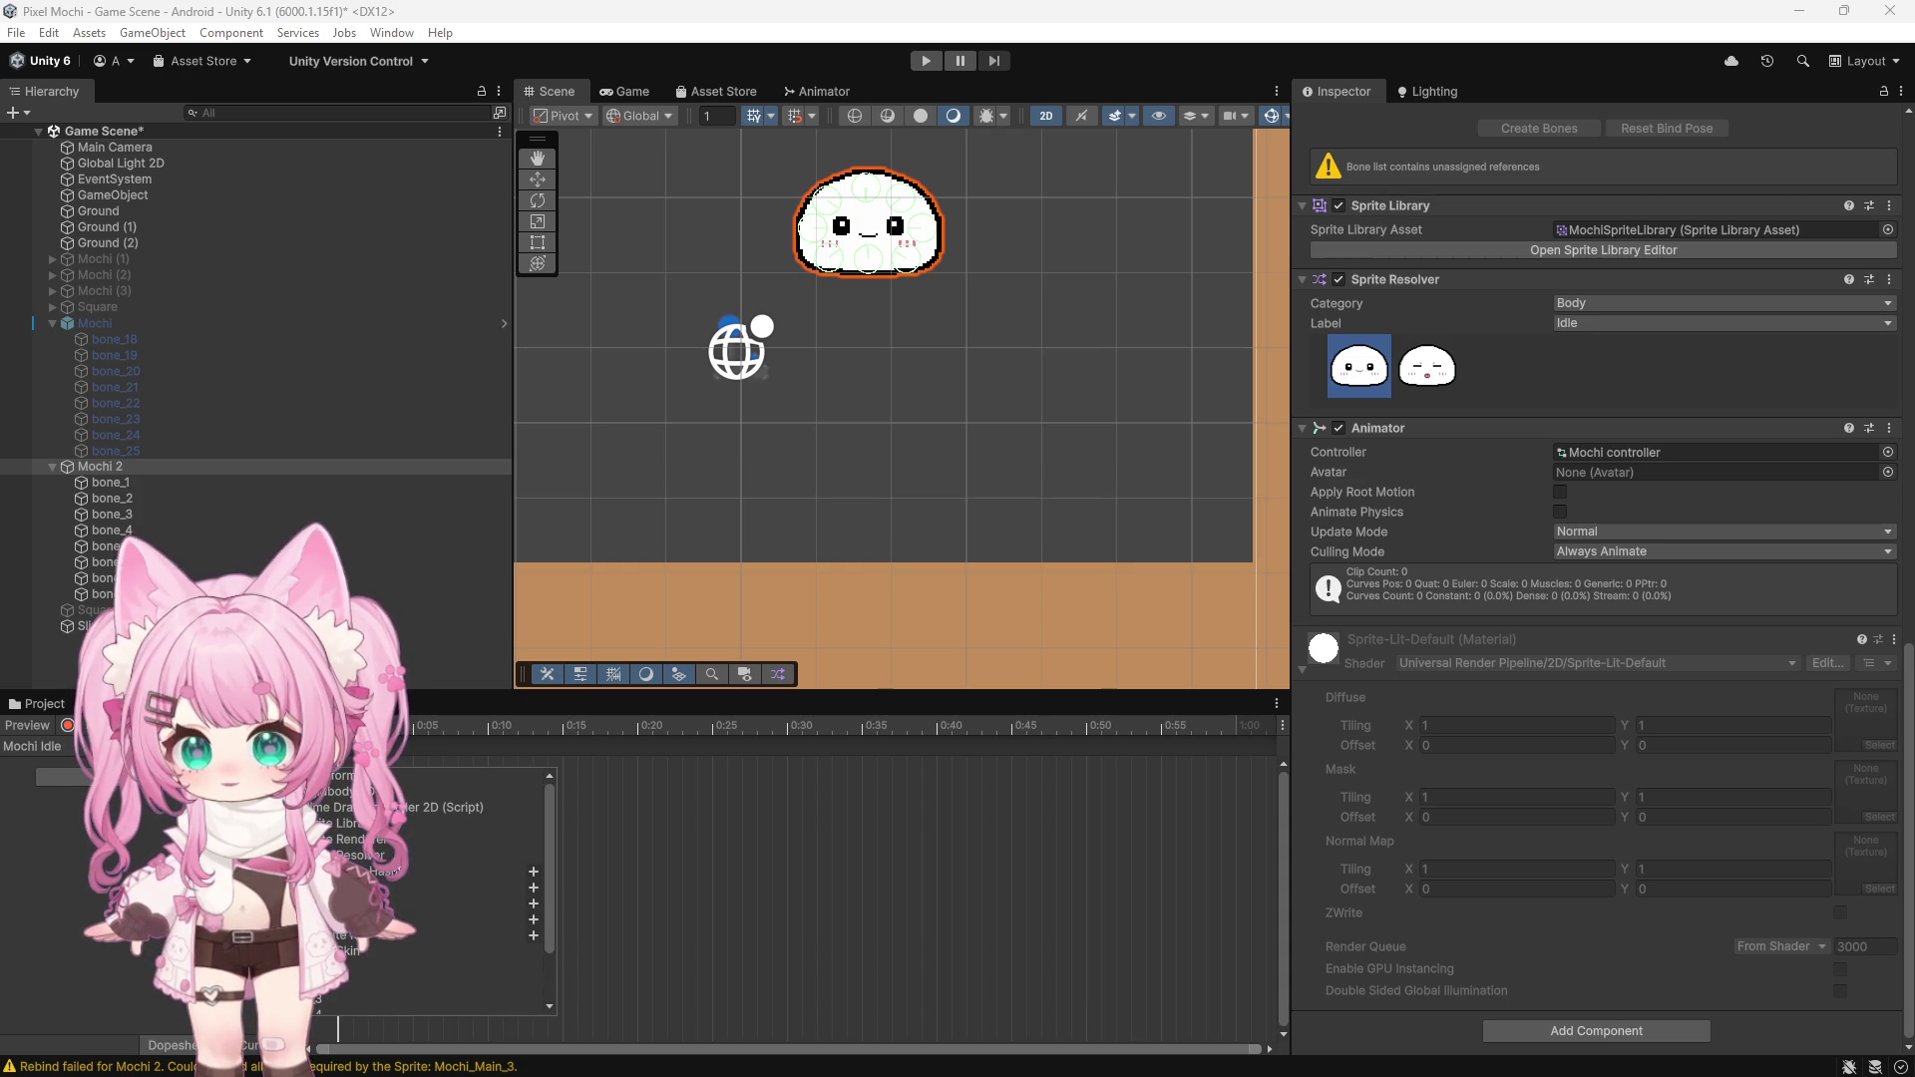
scroll(396, 876, "down", 3)
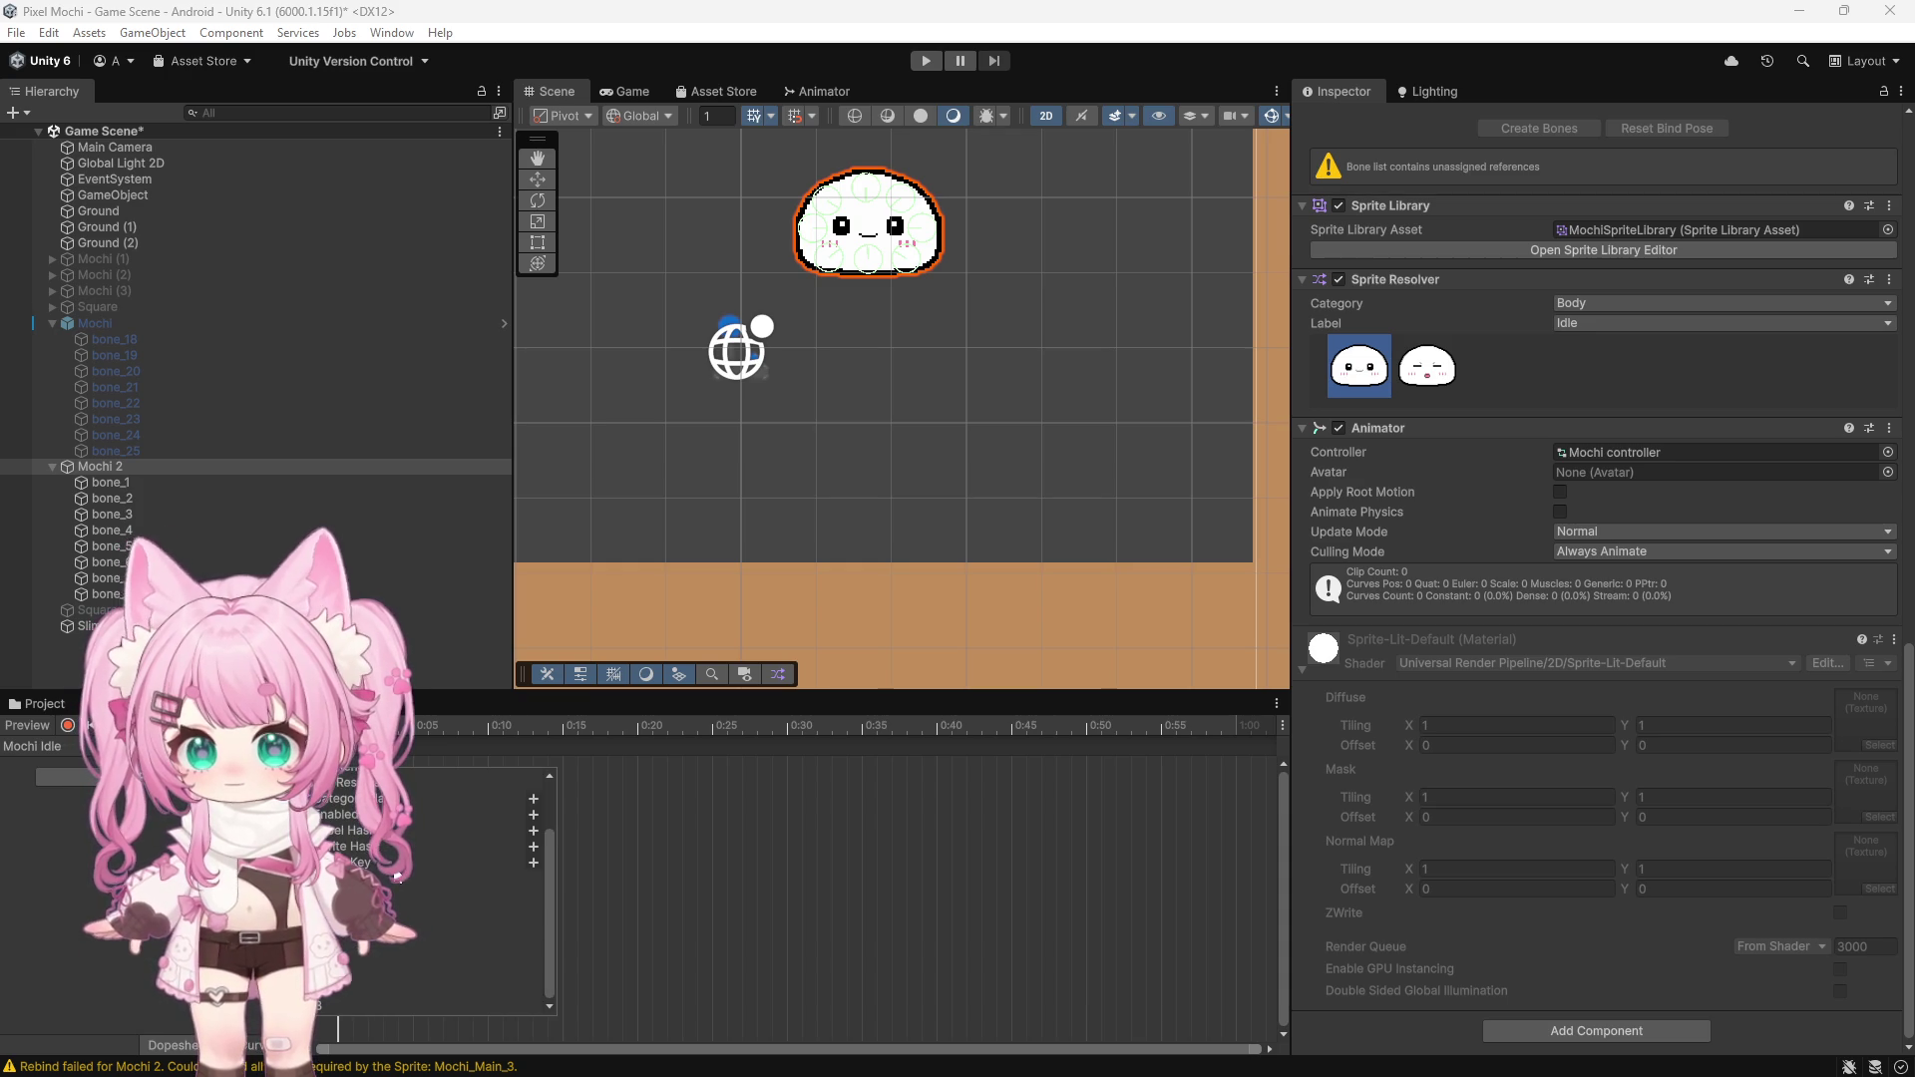
scroll(396, 876, "up", 2)
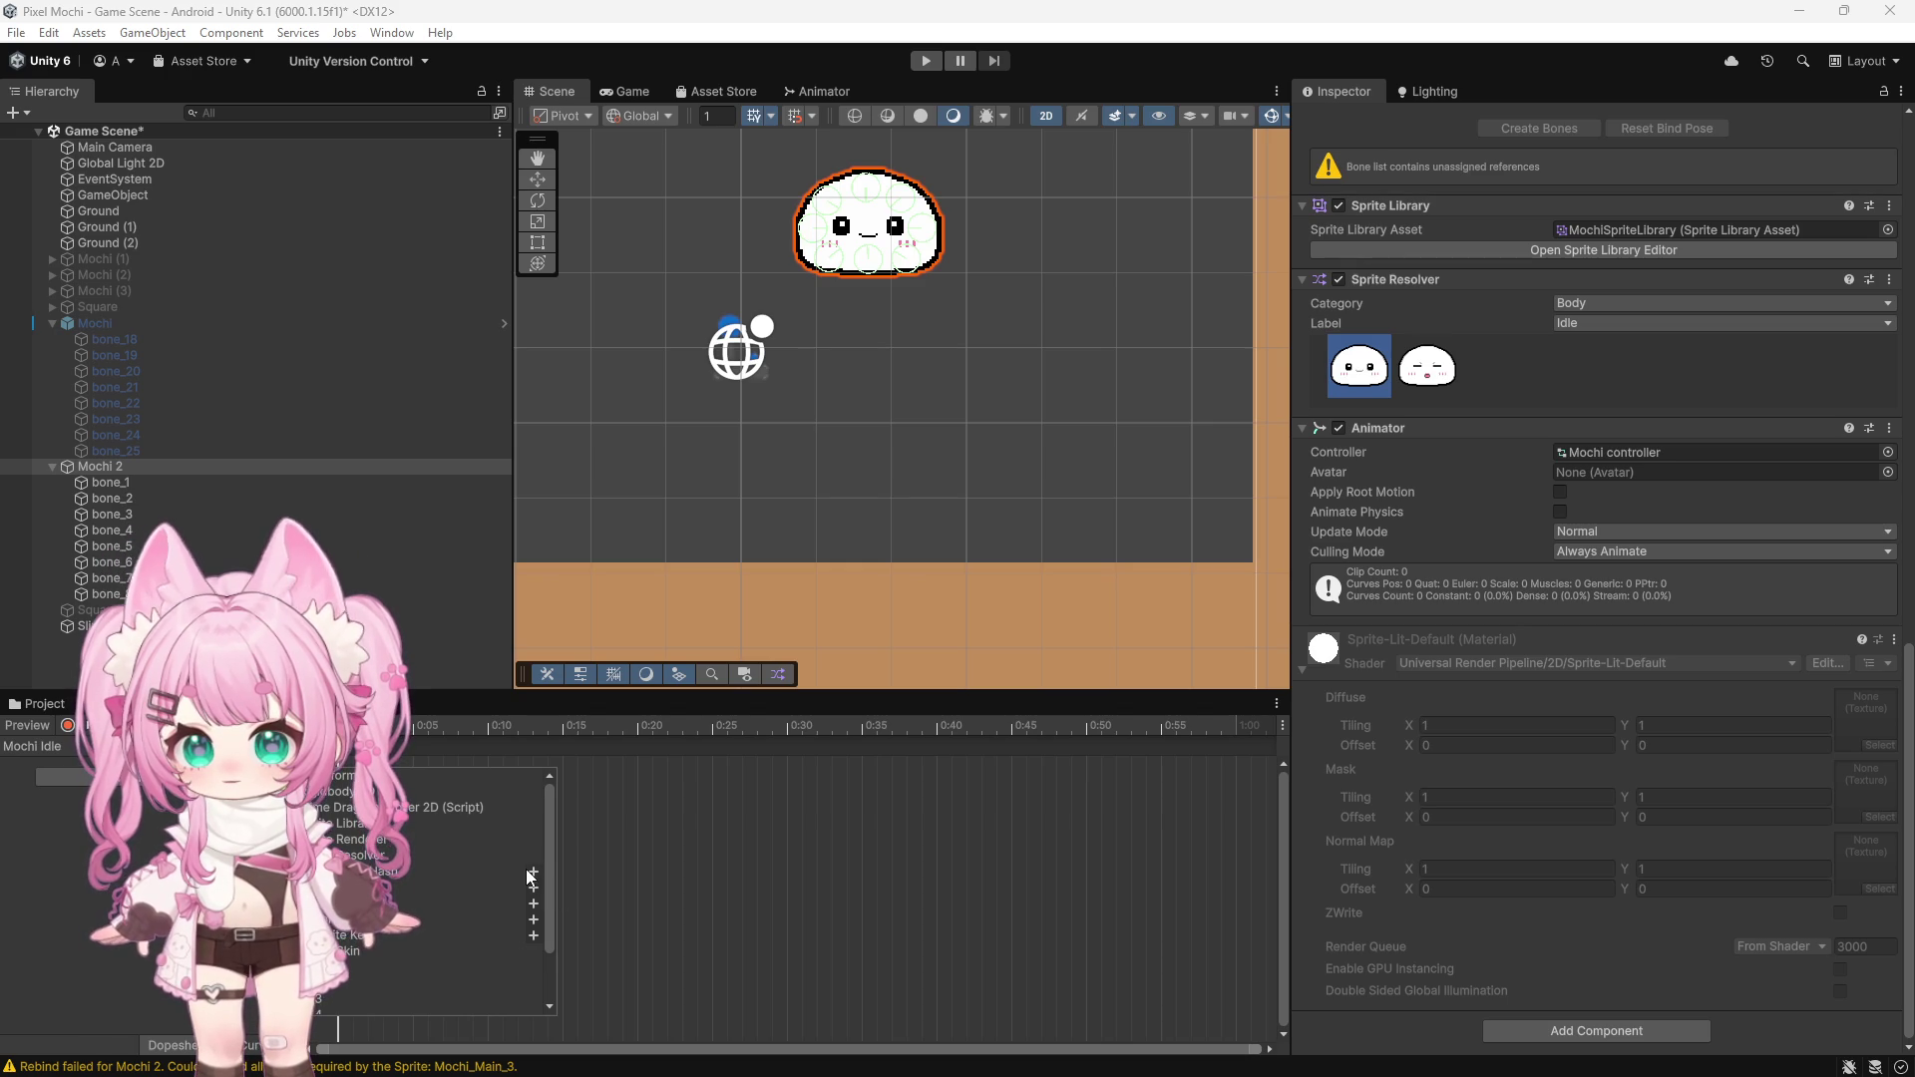
left_click(533, 936)
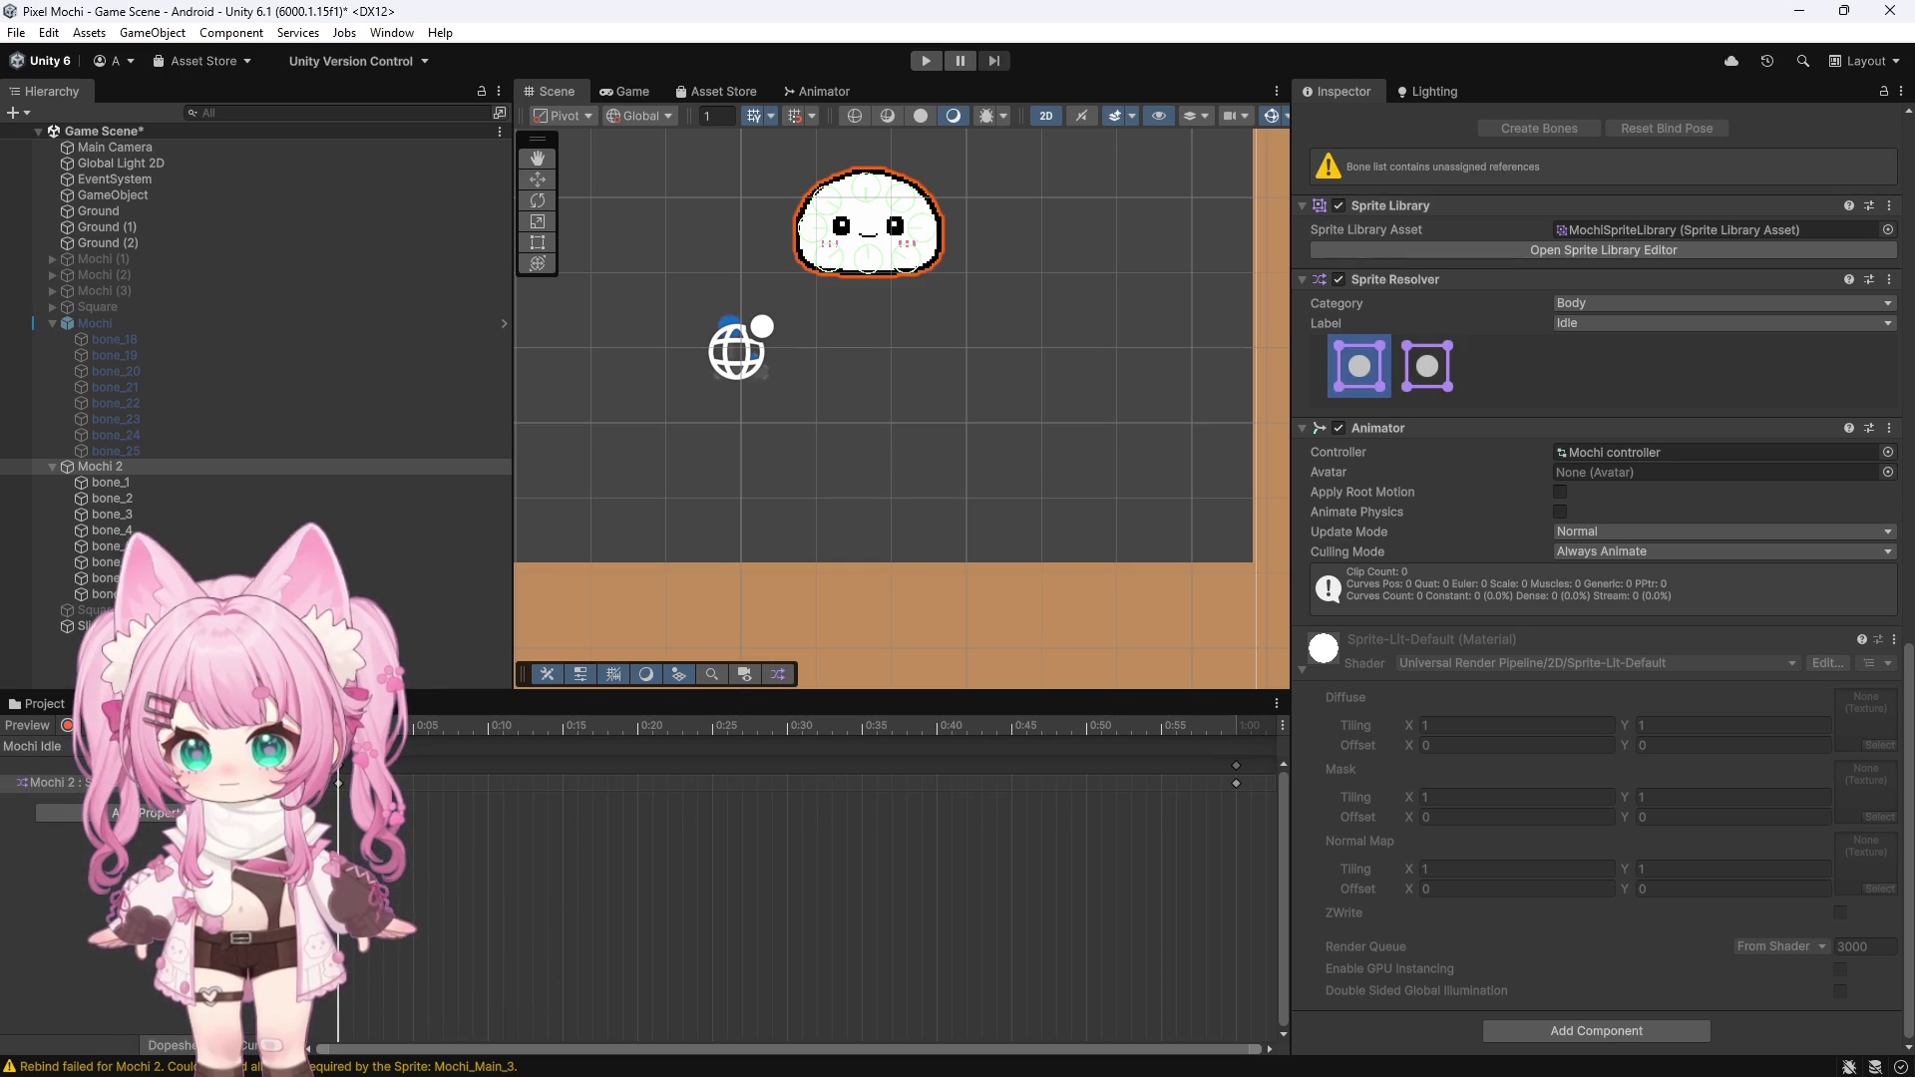
Browse the Sprite Resolver properties several more times, closing the list without adding tracks
left_click(199, 788)
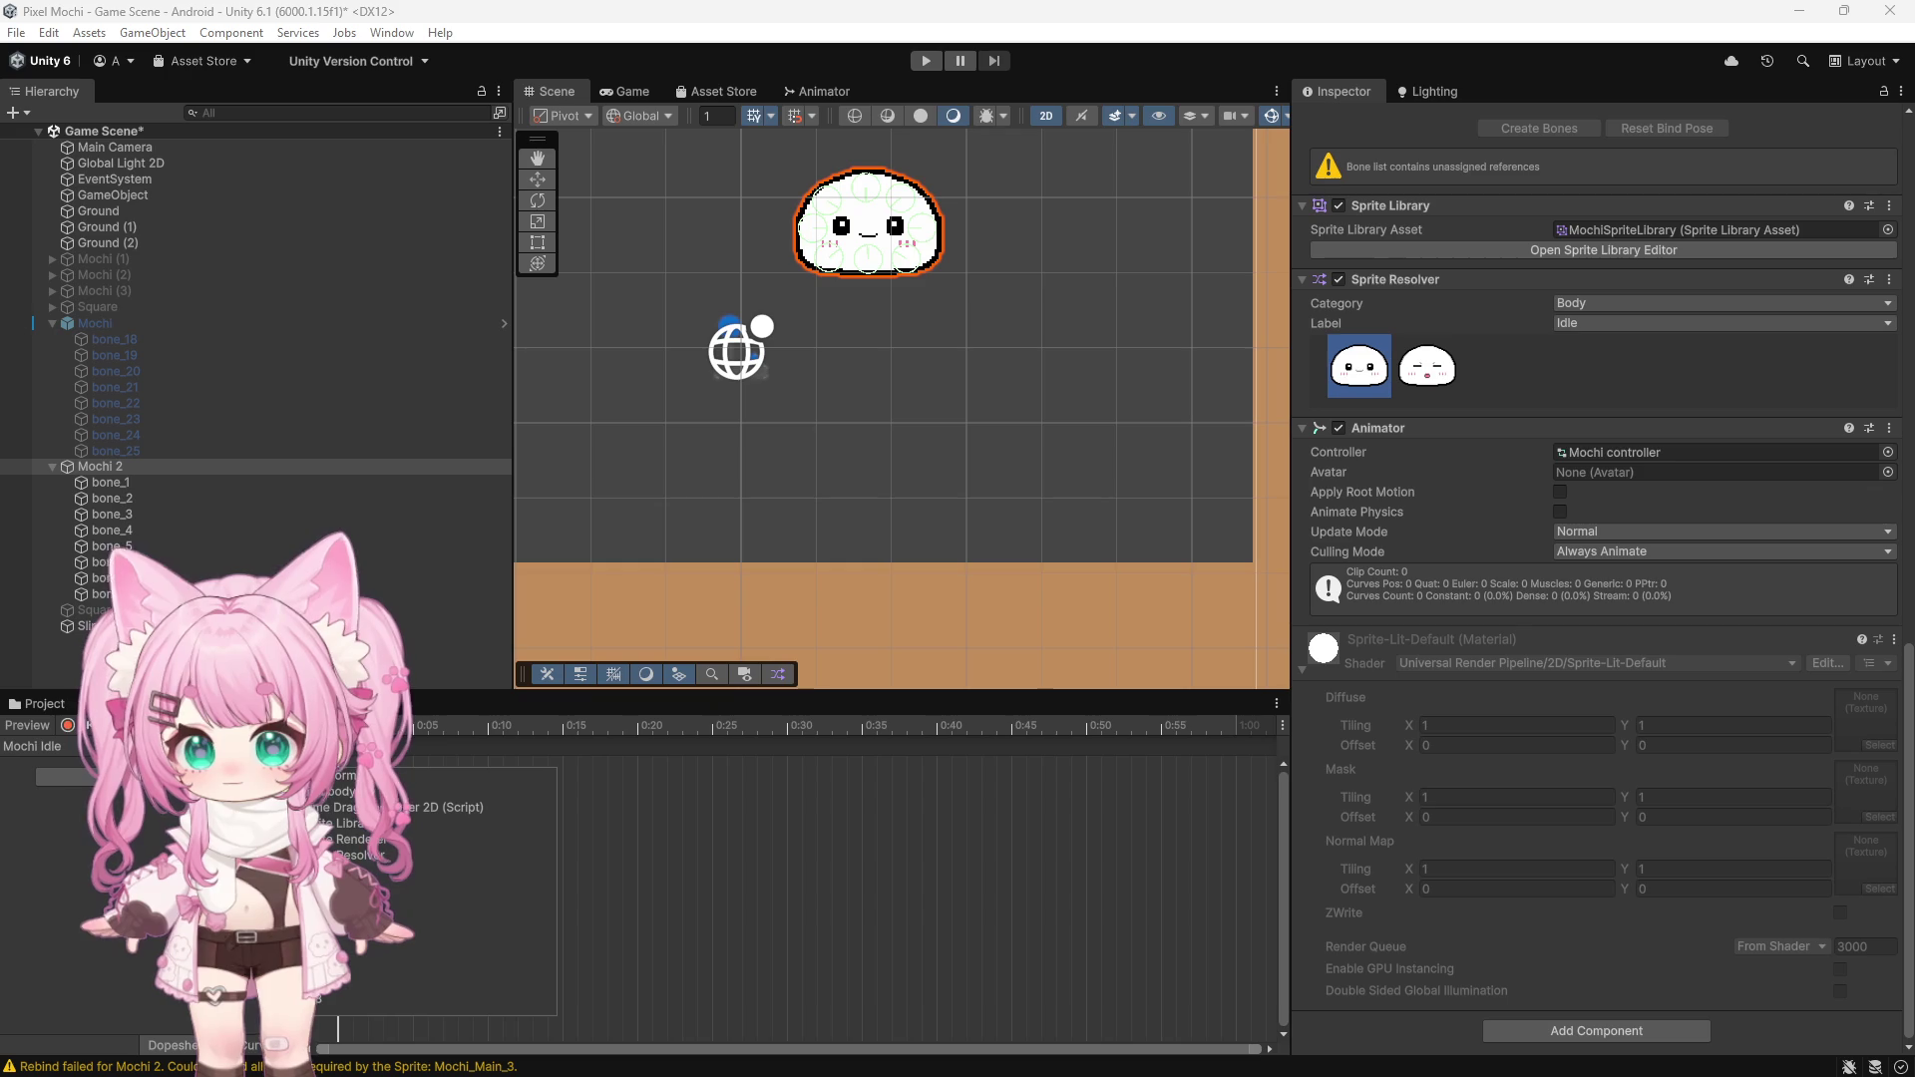
left_click(279, 855)
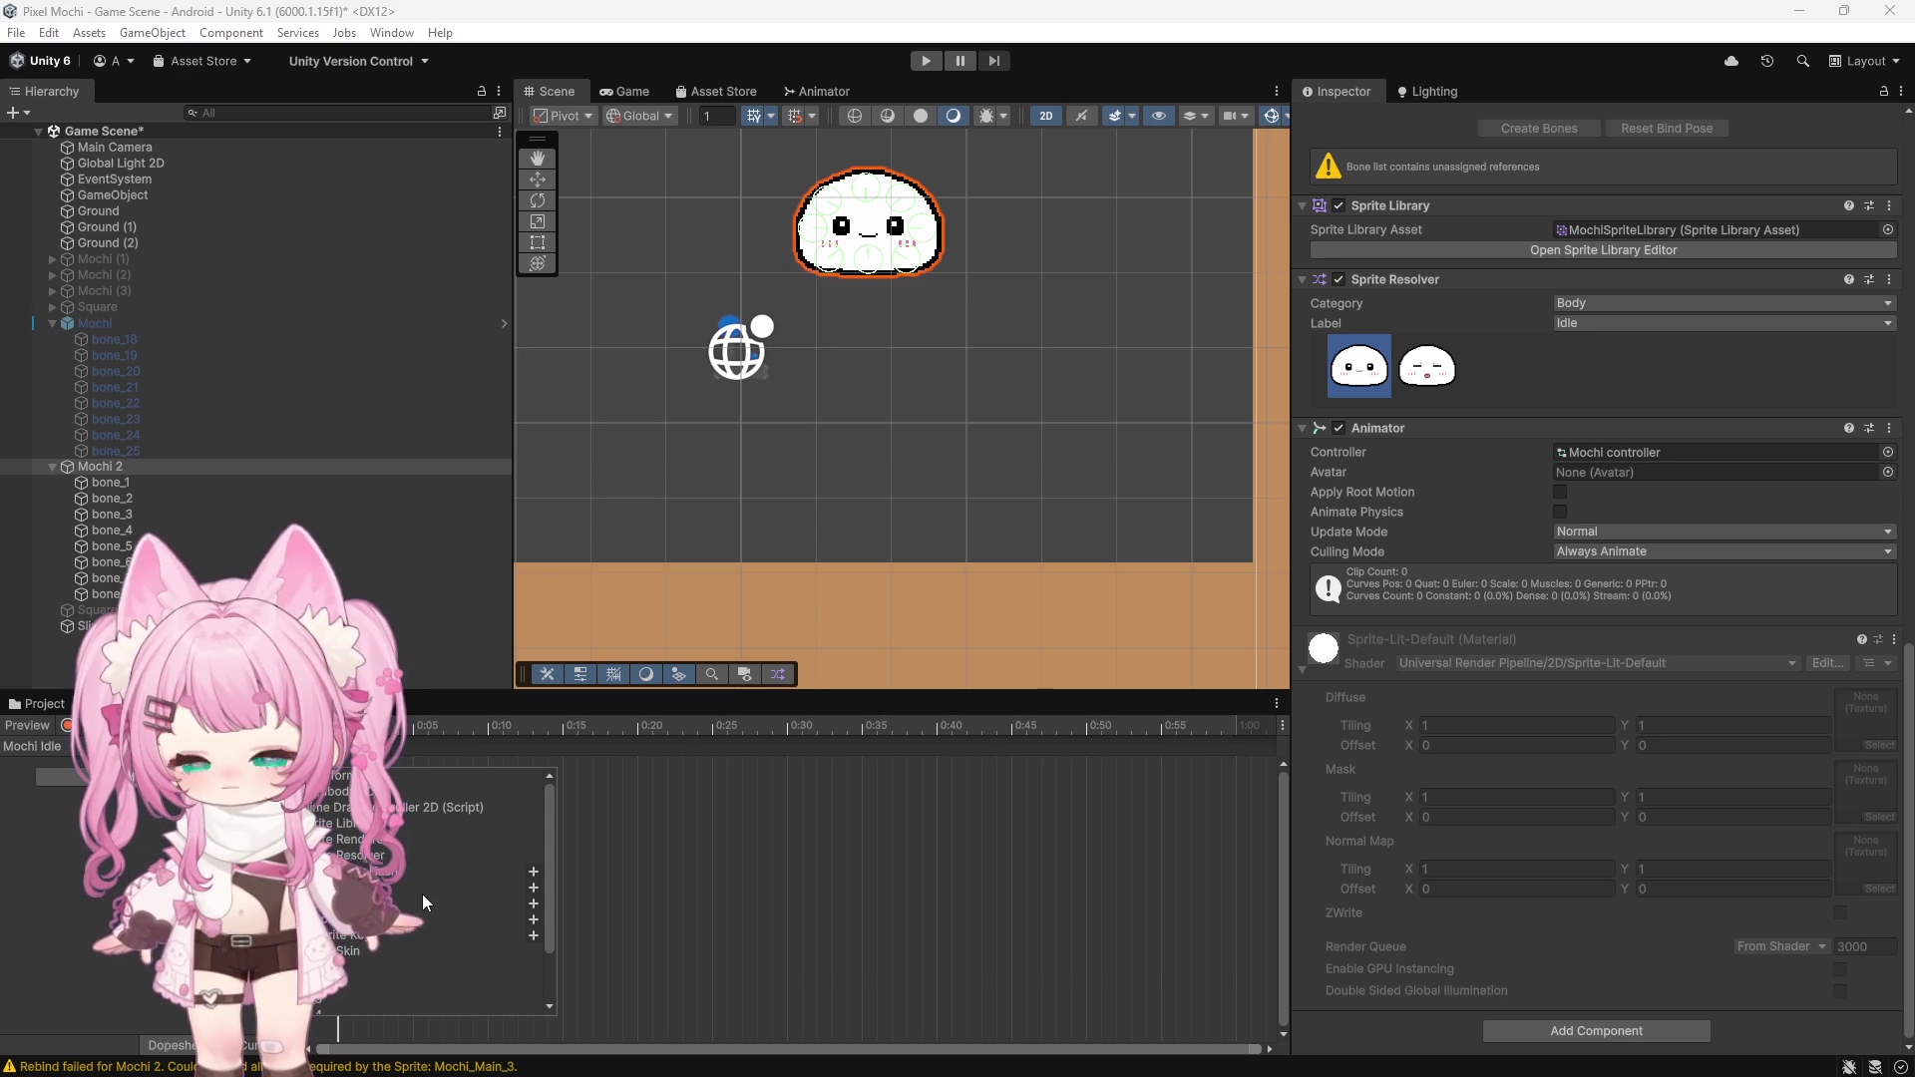
left_click(533, 903)
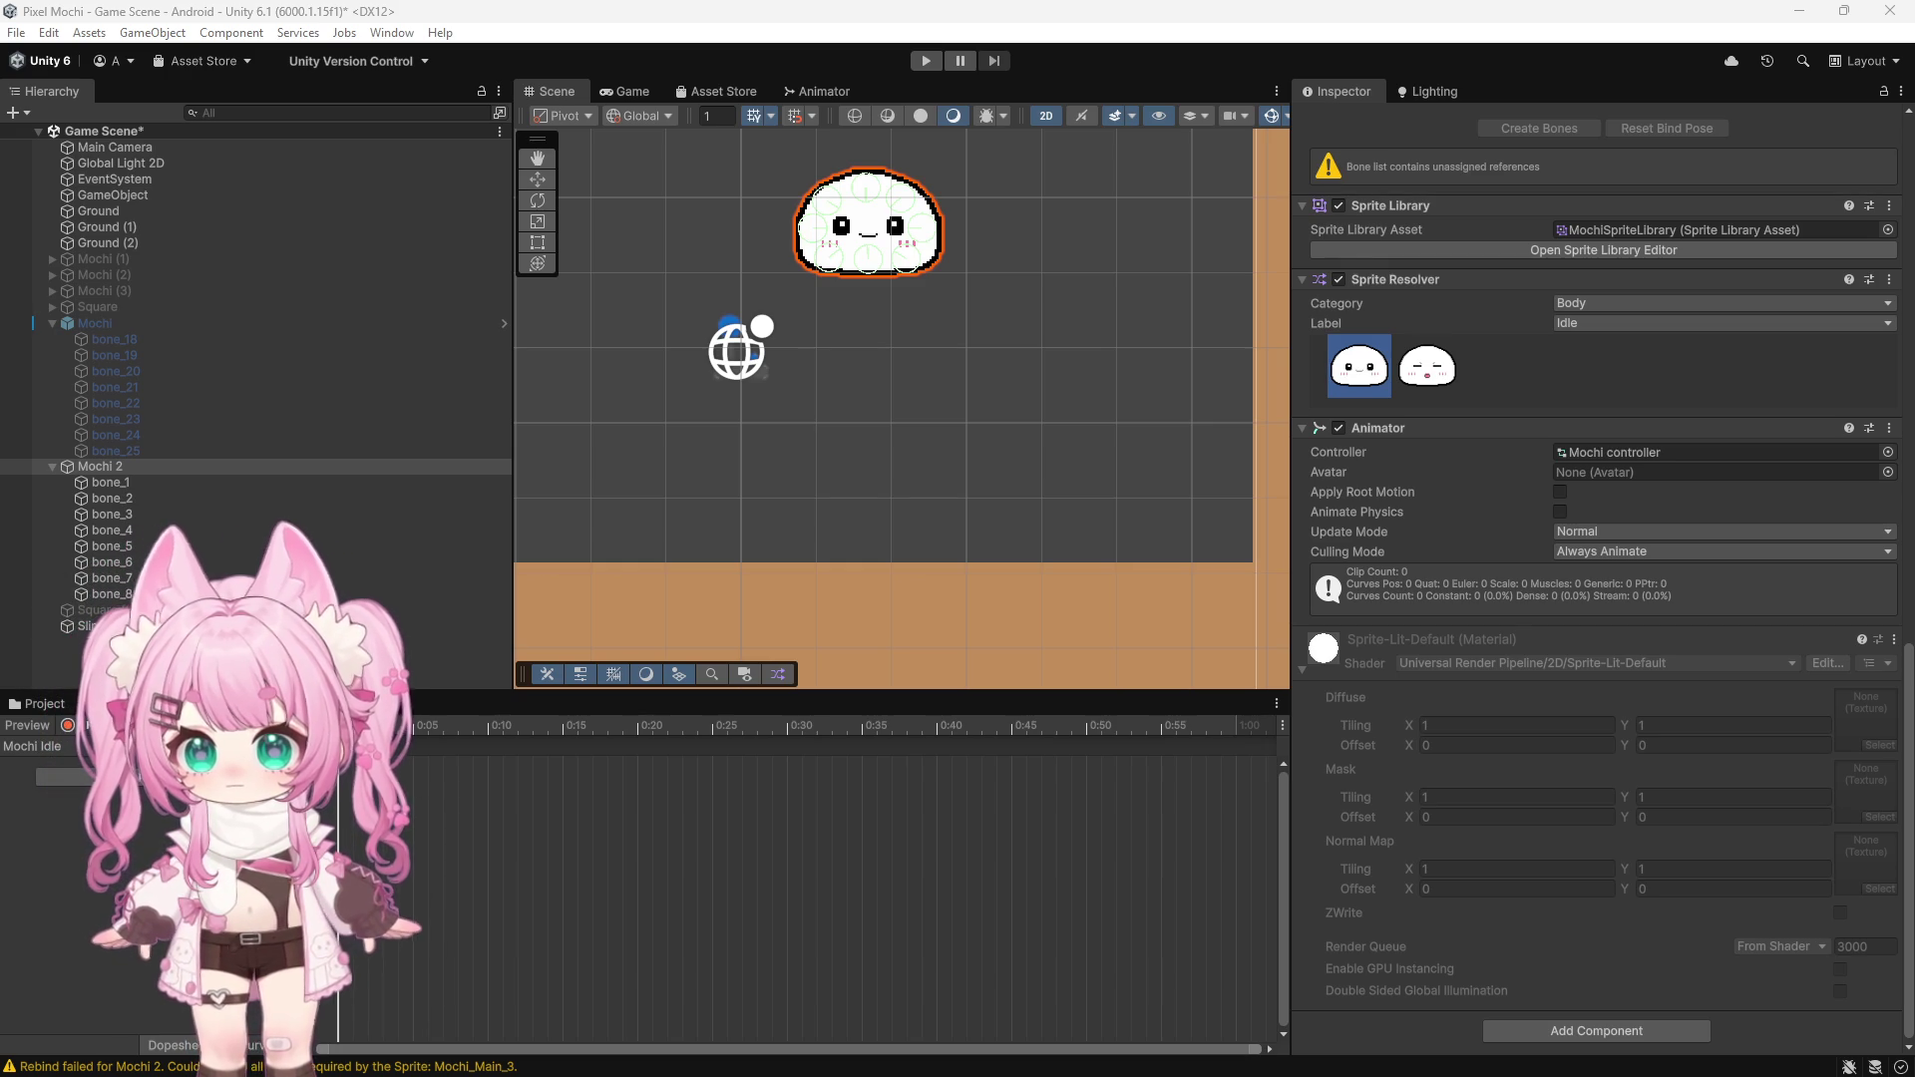
left_click(199, 778)
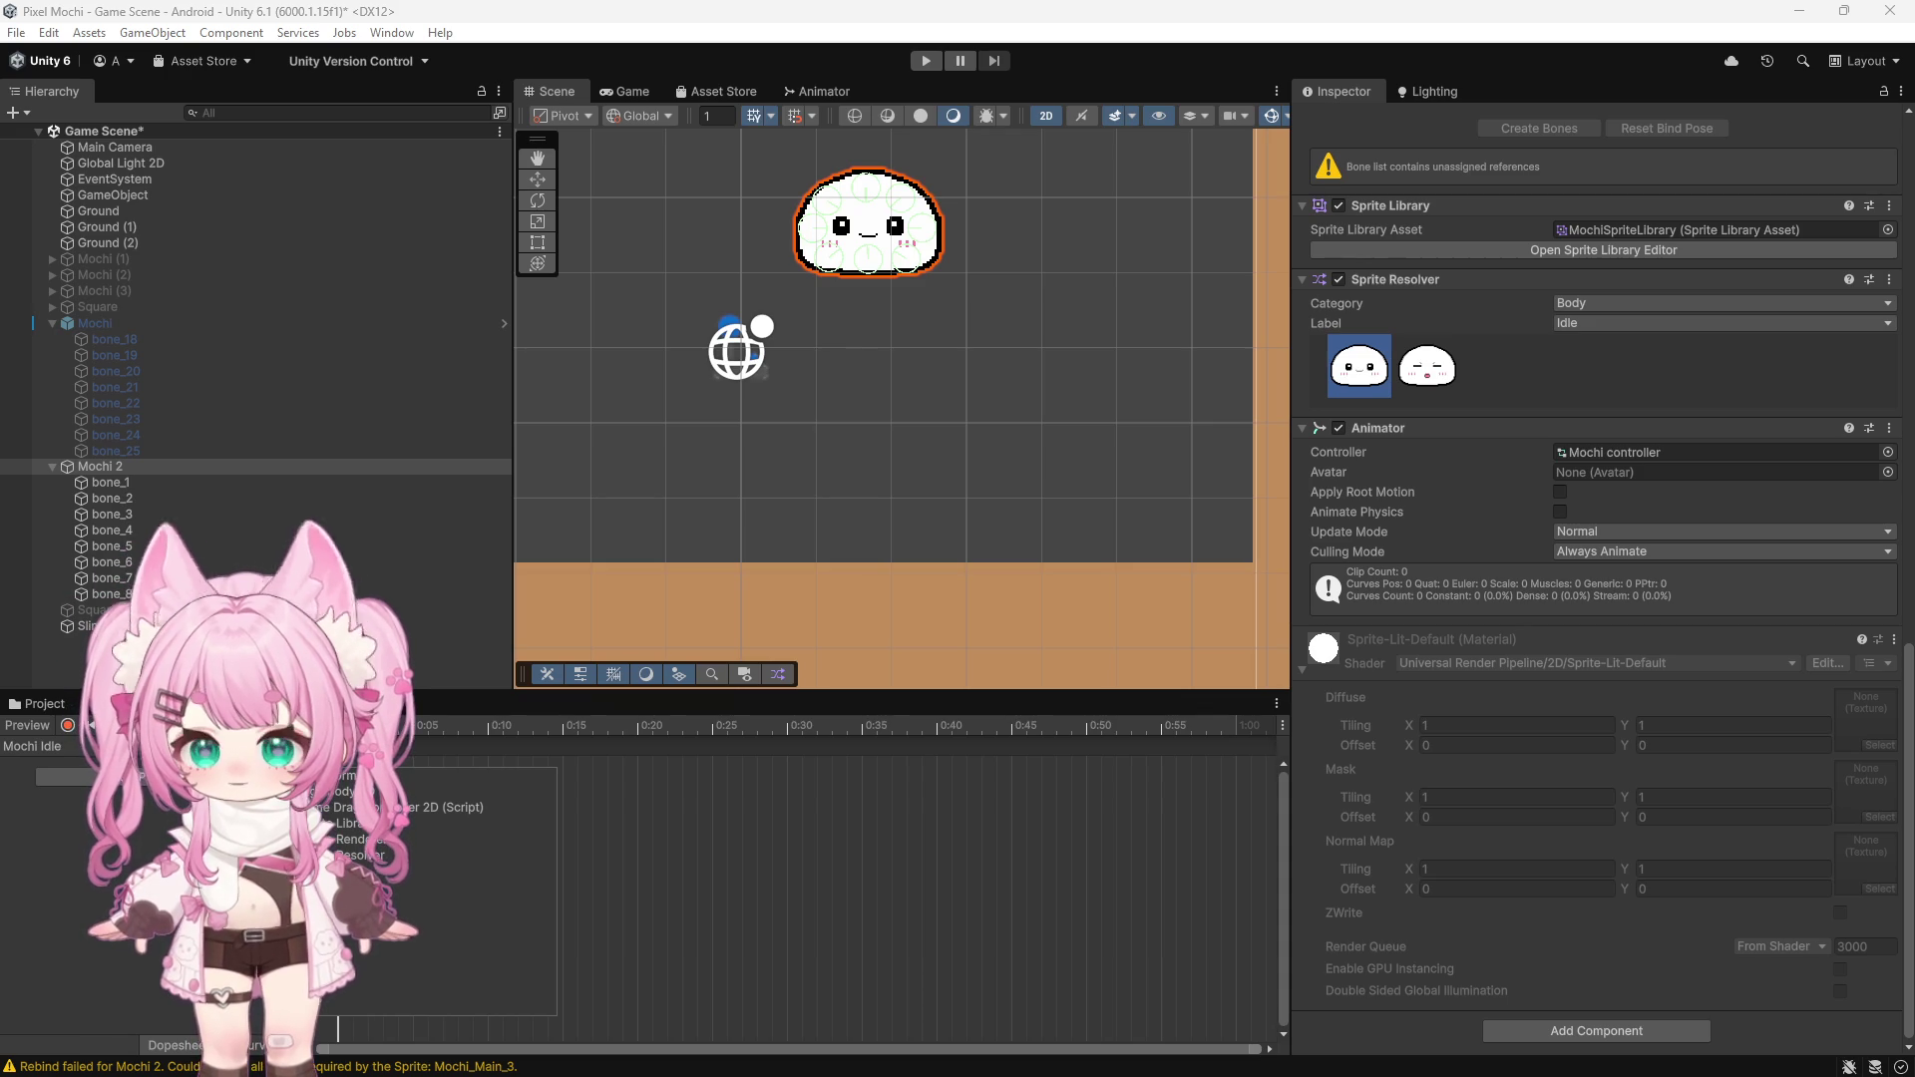
left_click(280, 855)
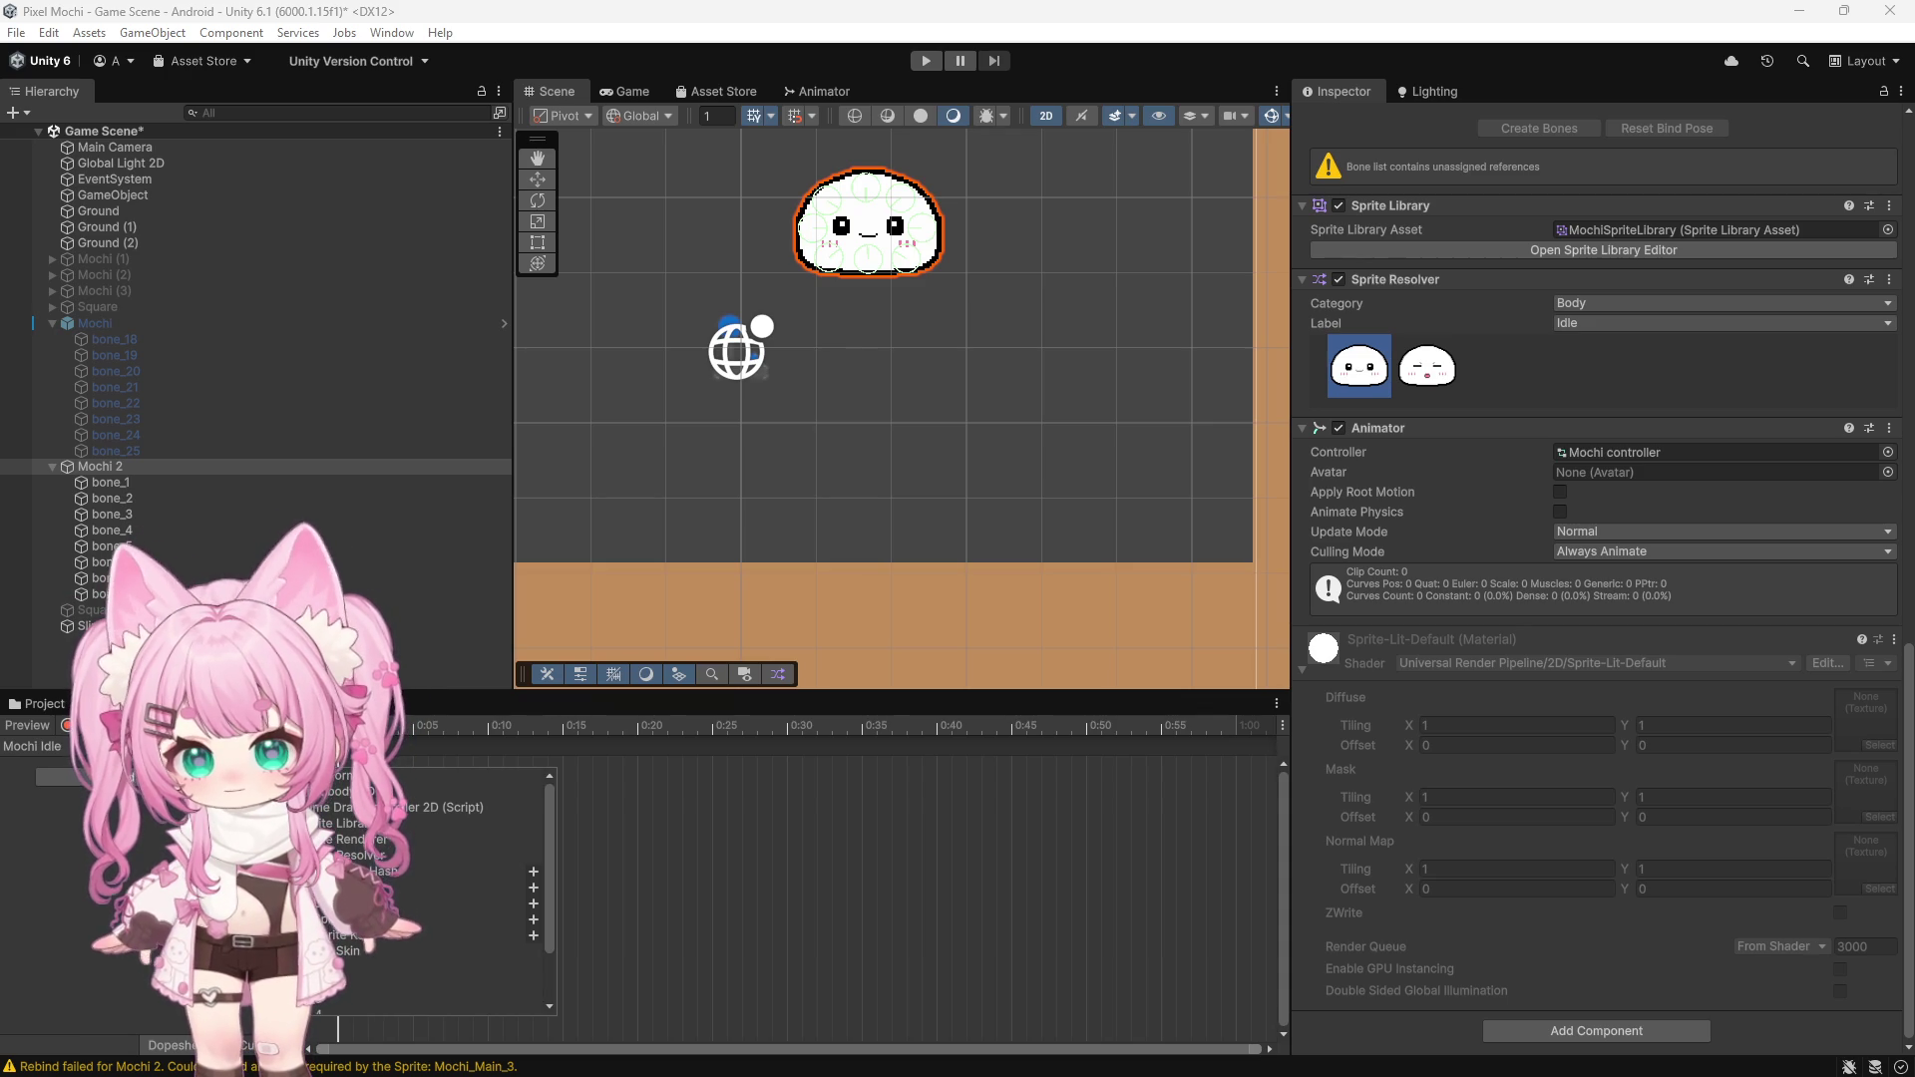
left_click(43, 900)
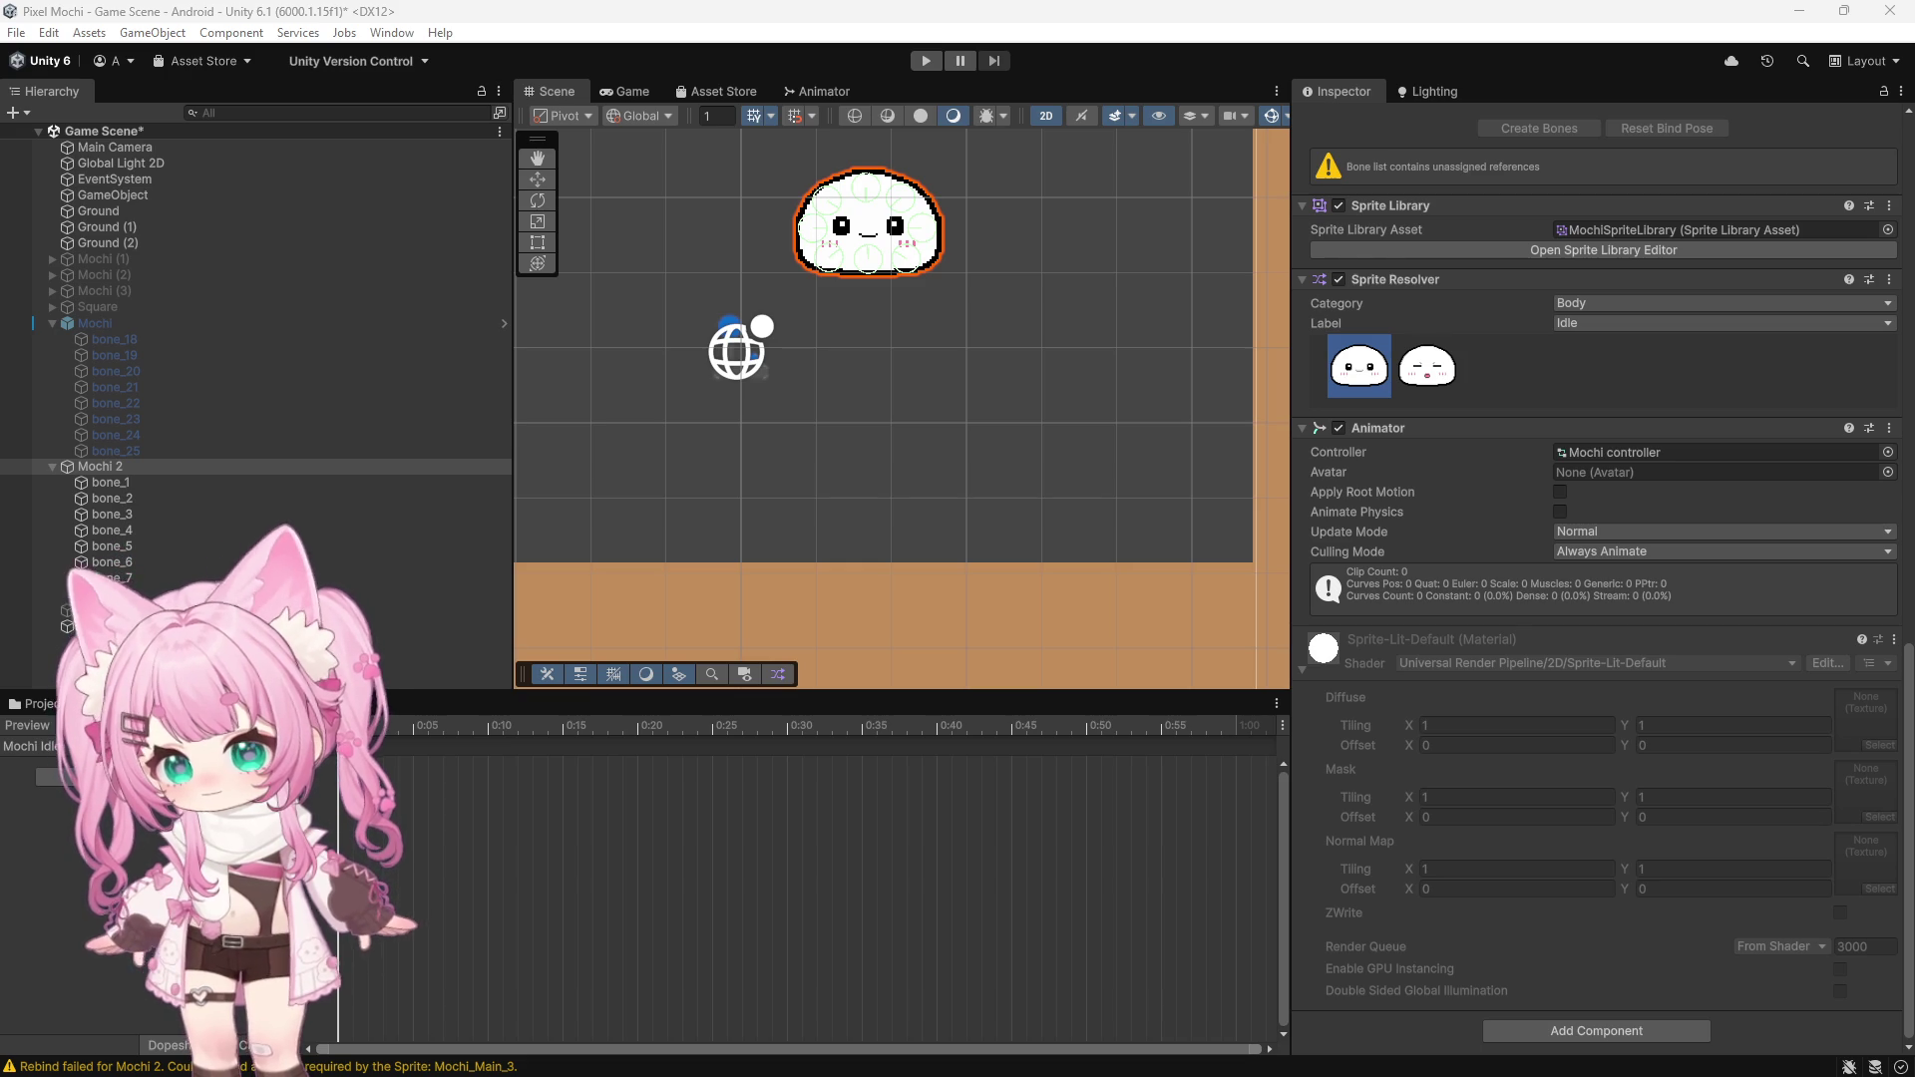
left_click(170, 778)
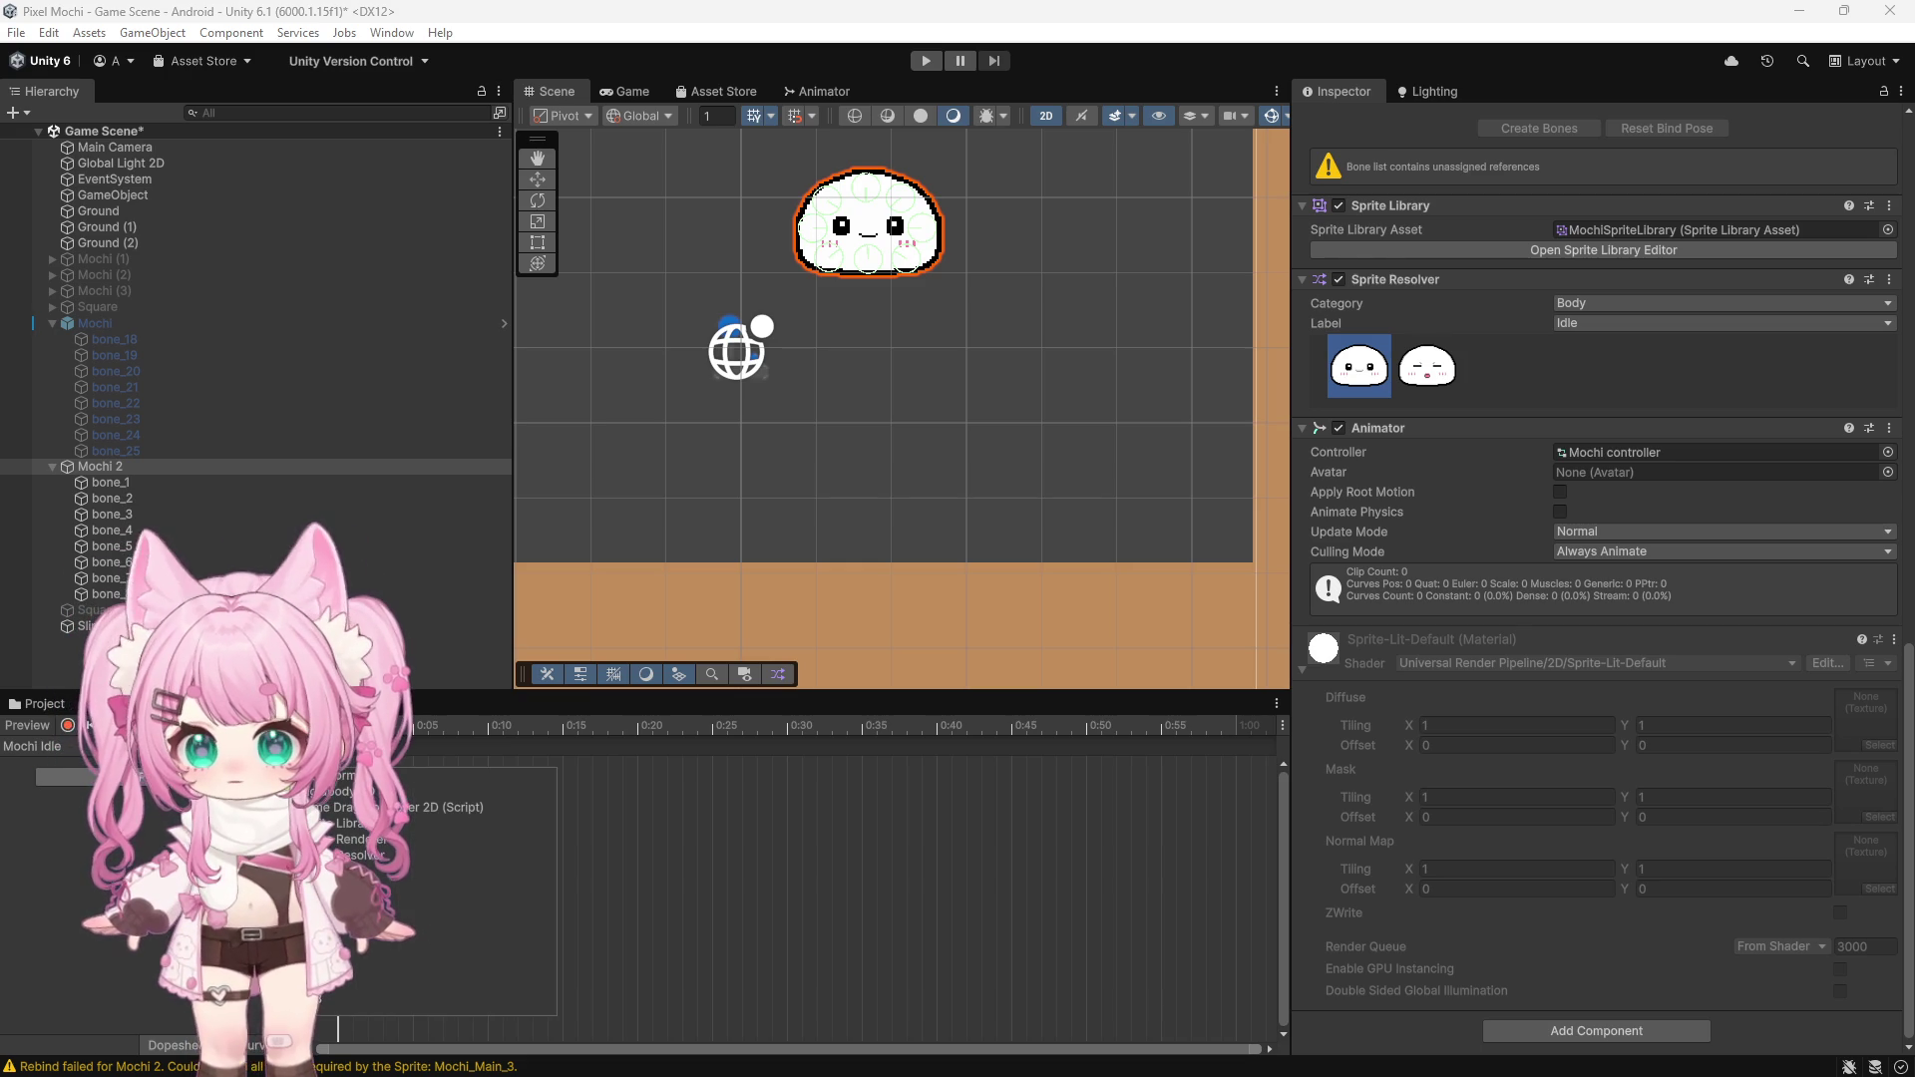
left_click(329, 855)
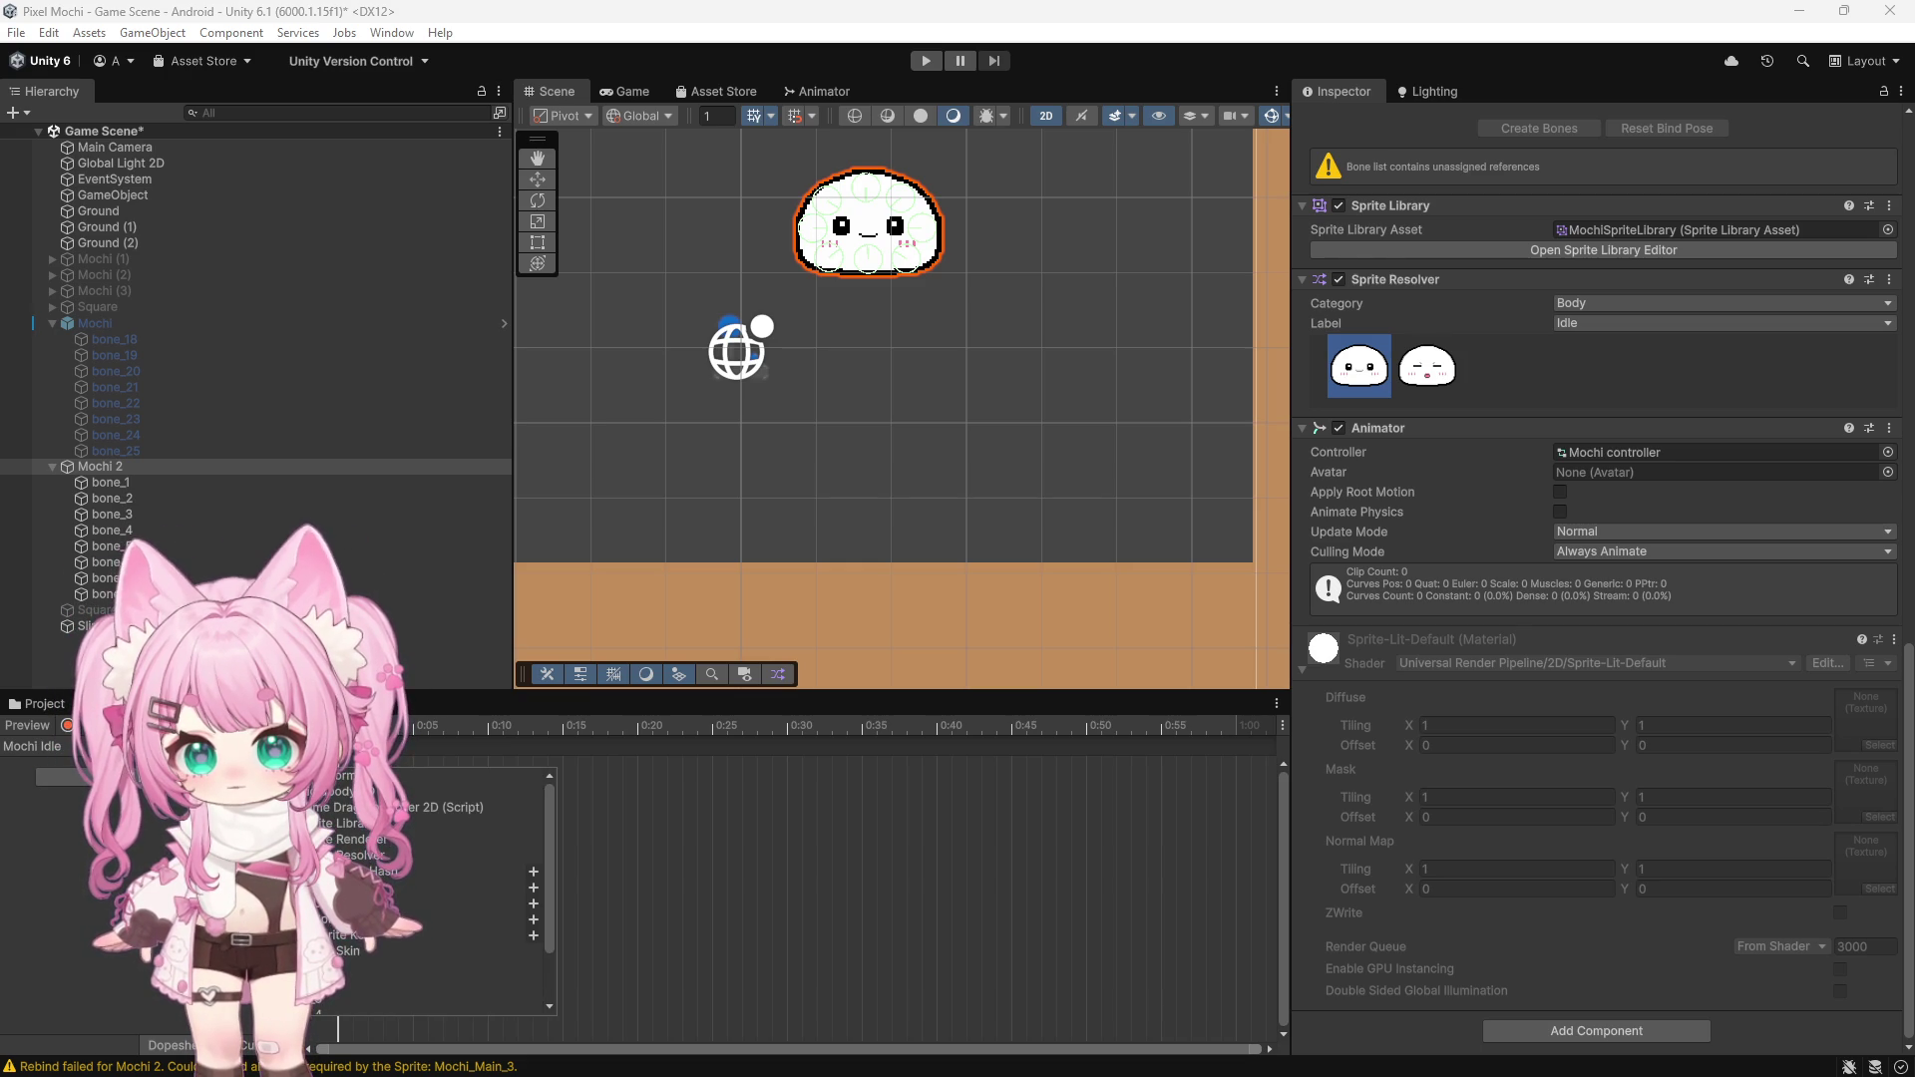
key("Escape")
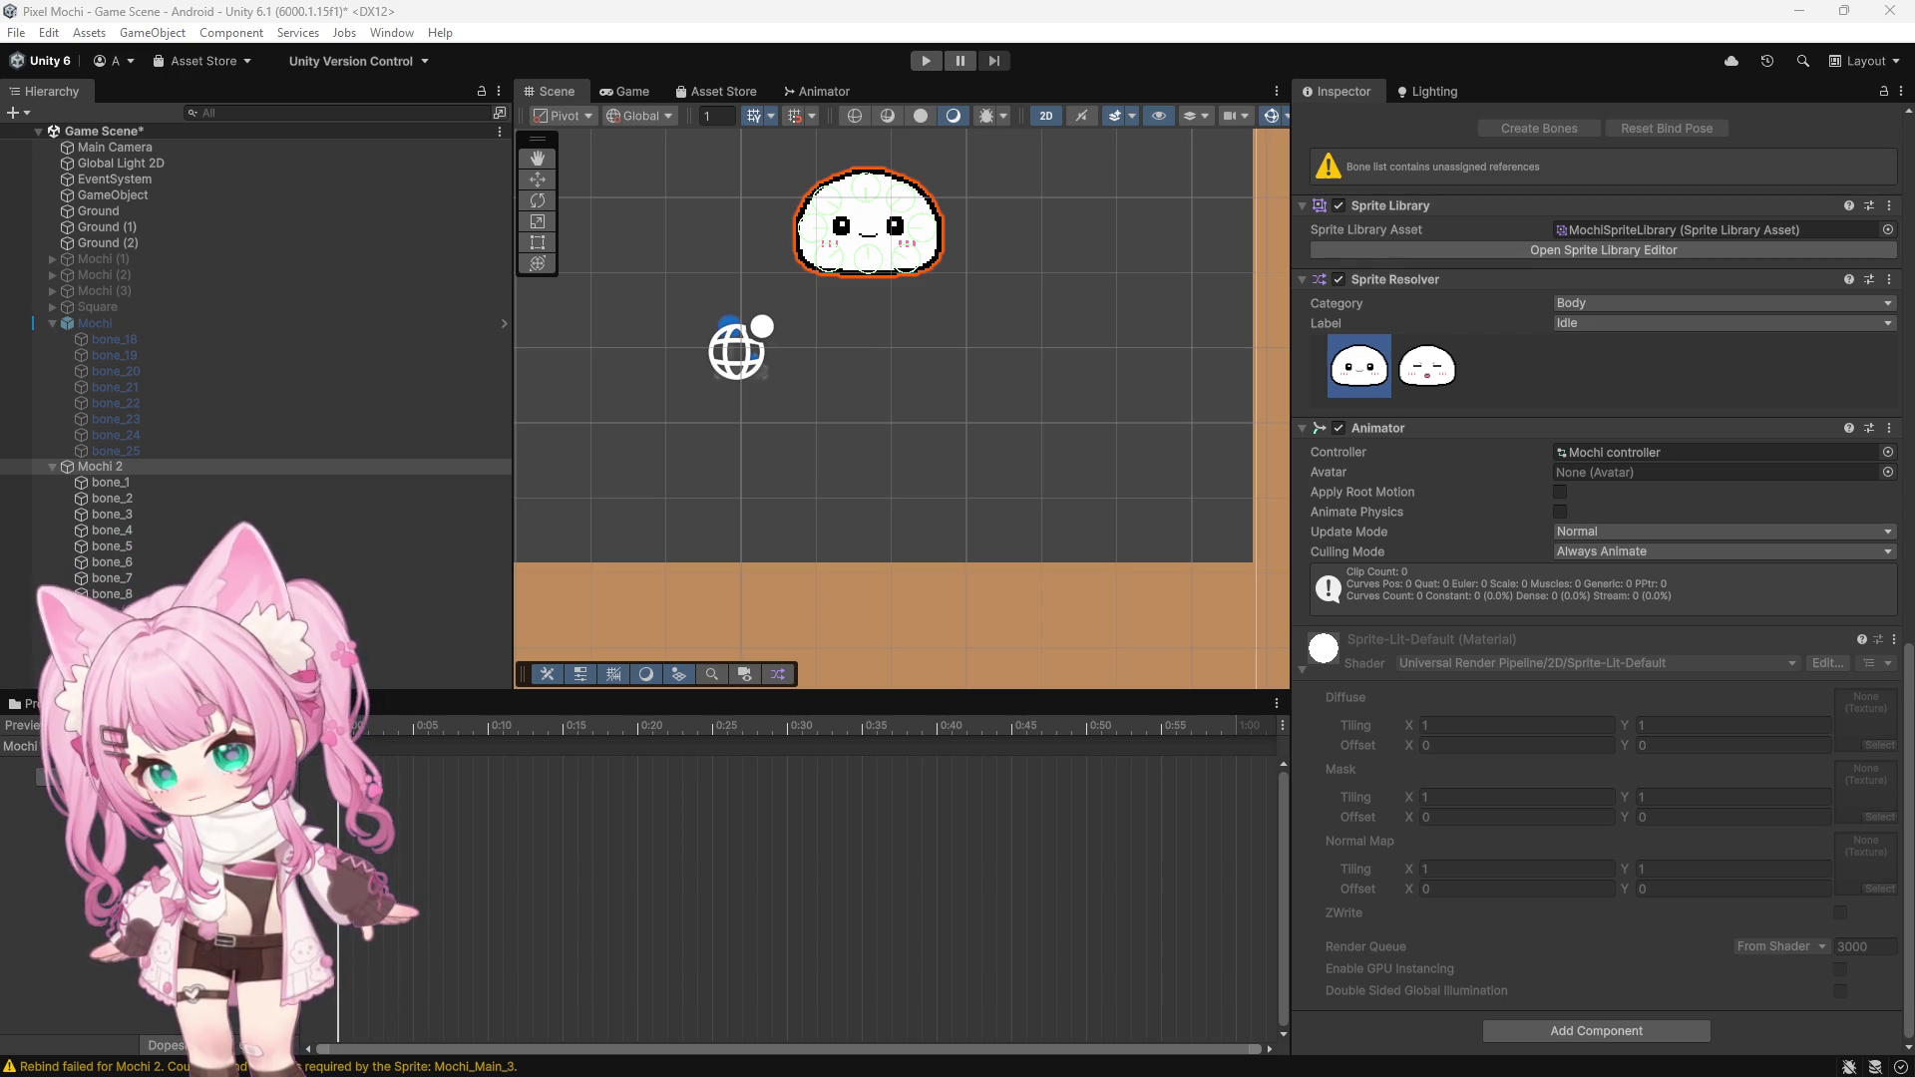
Add two Sprite Resolver property tracks to the Mochi Idle clip
left_click(100, 777)
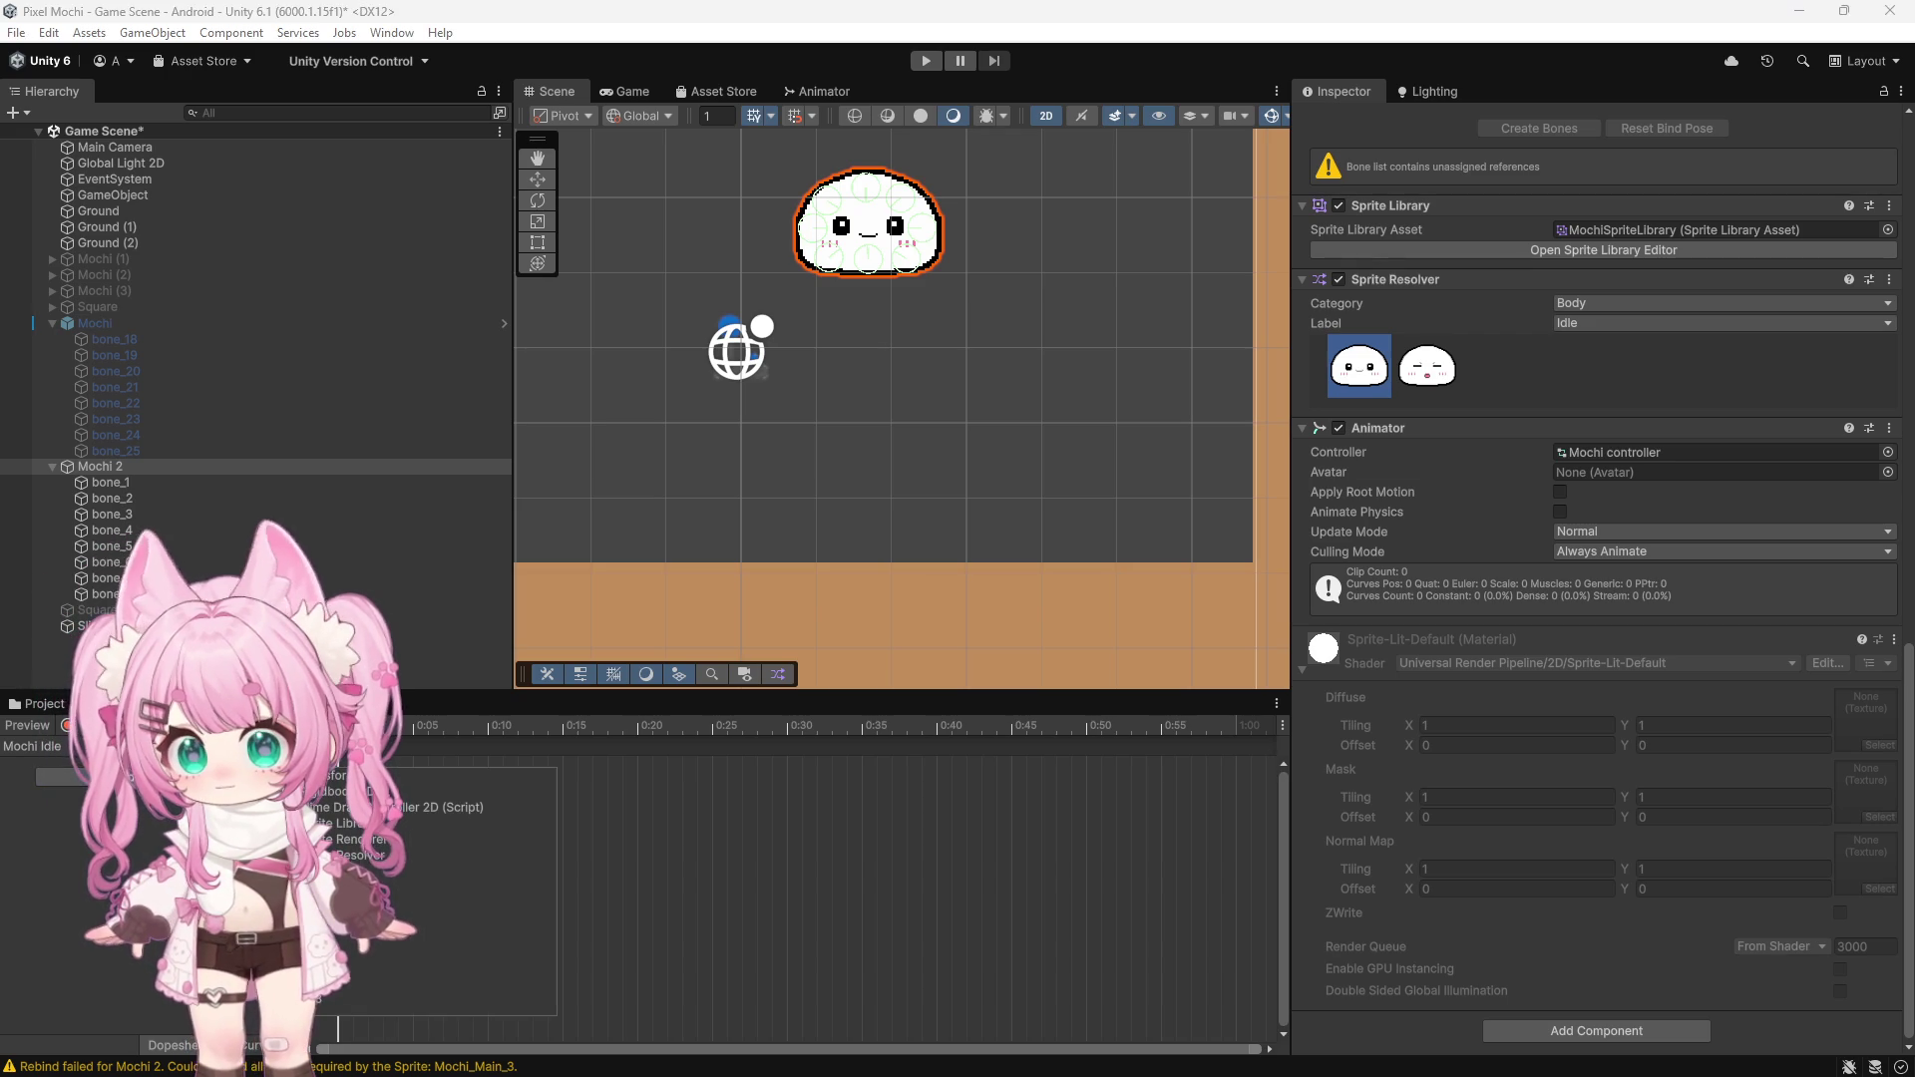
left_click(409, 855)
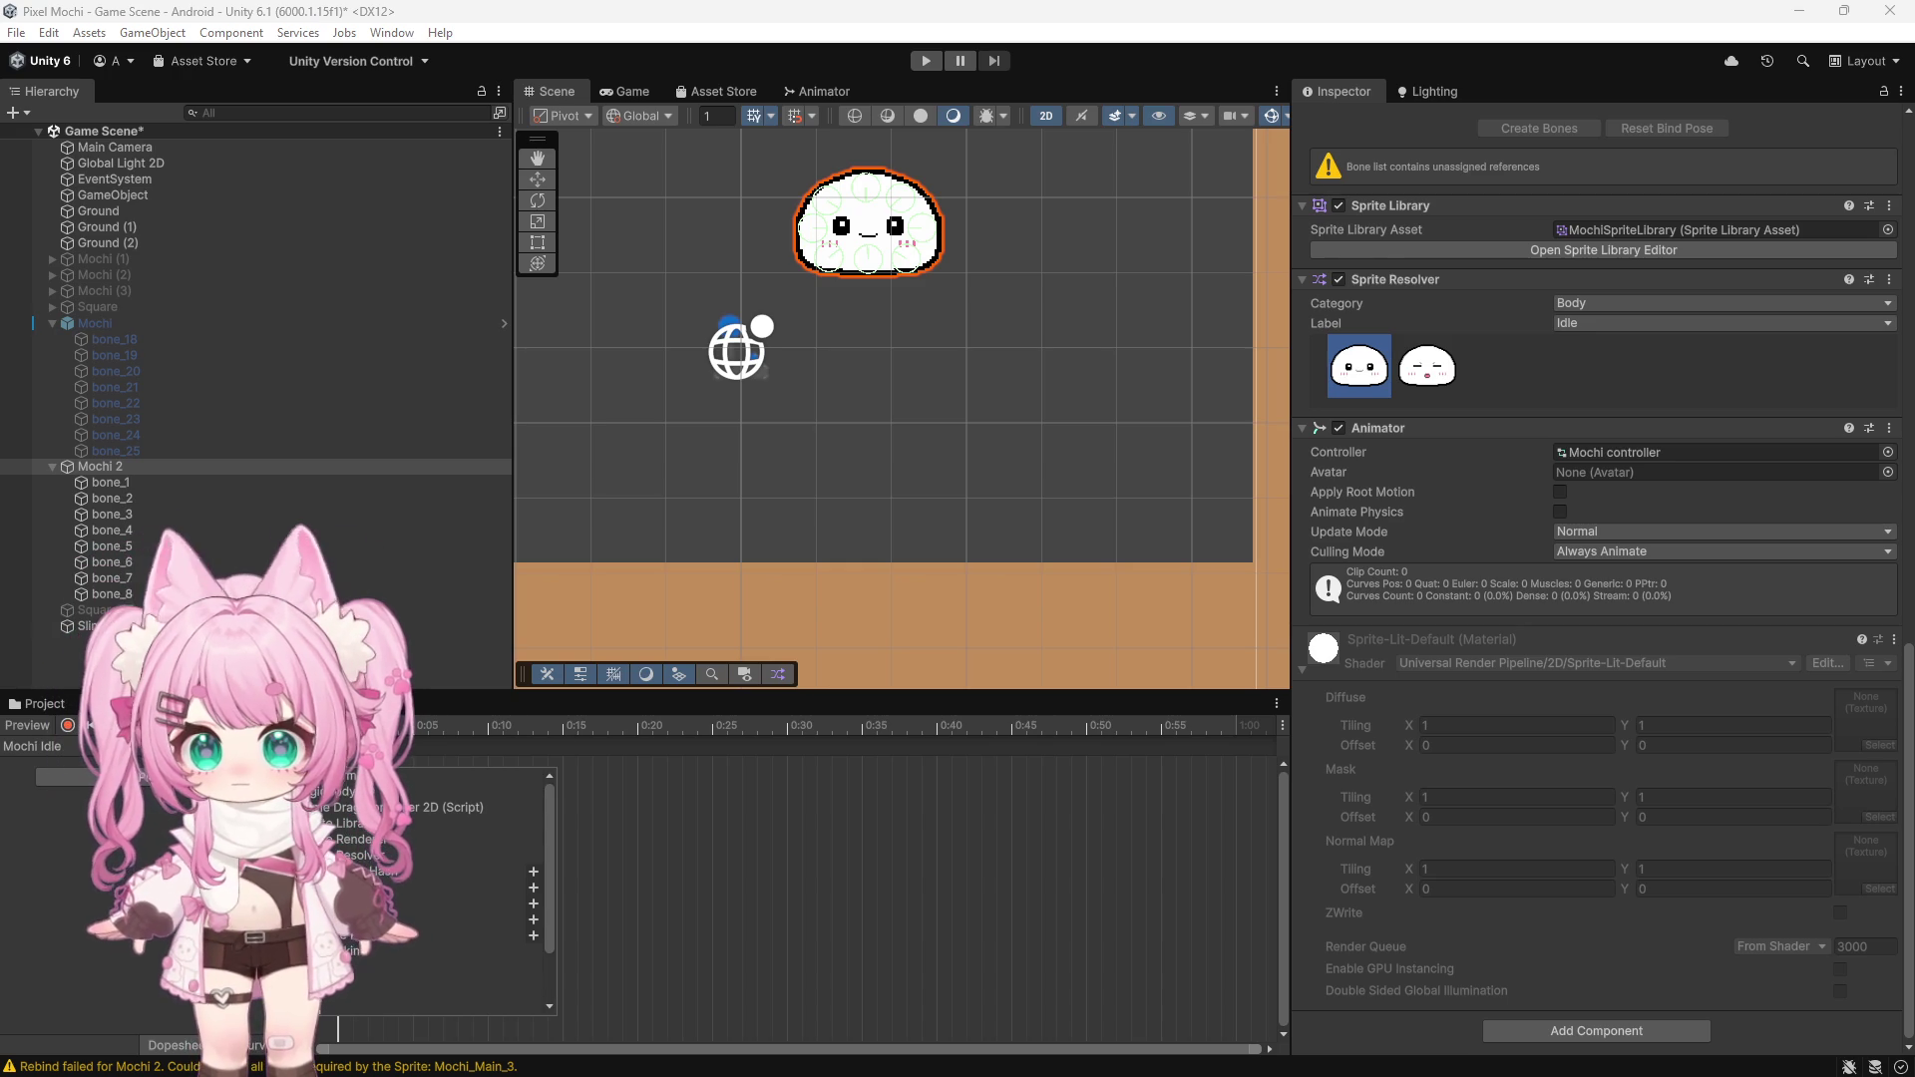
left_click(534, 874)
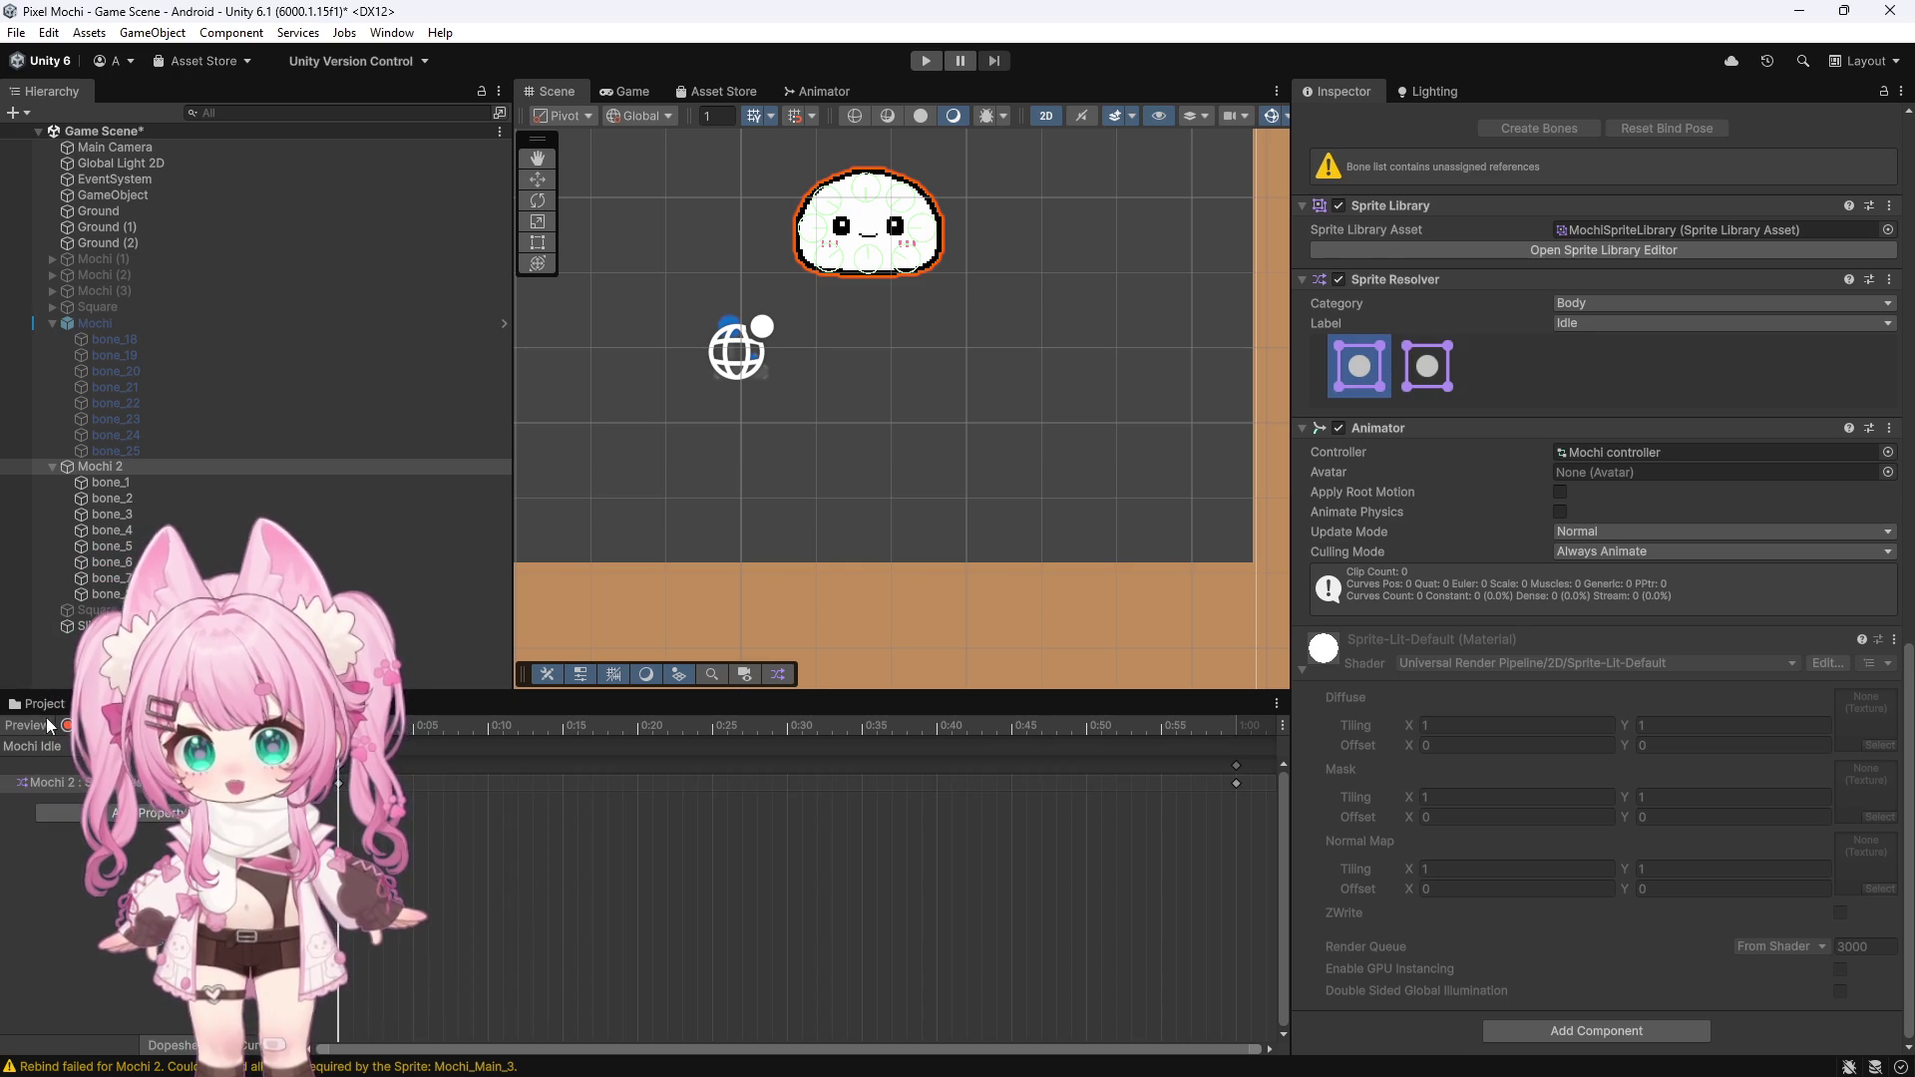
left_click(150, 813)
left_click(399, 891)
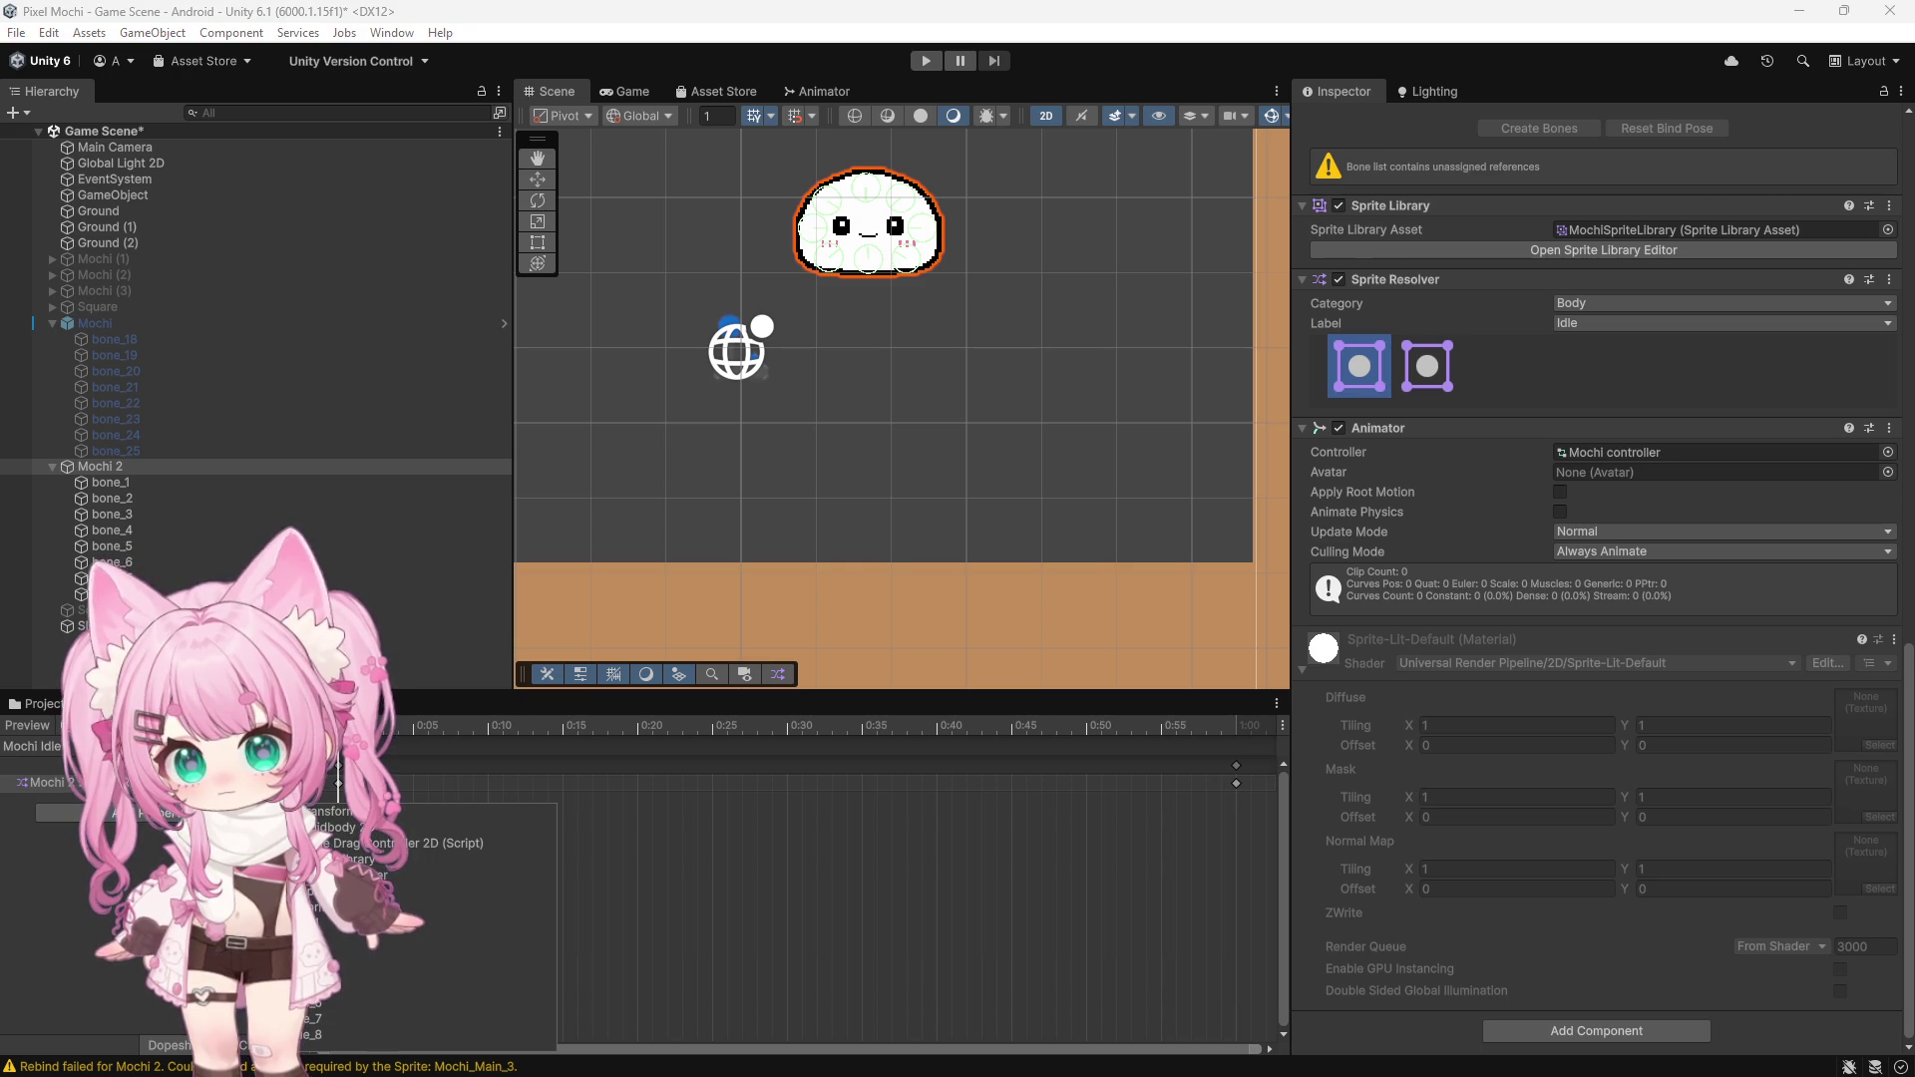
left_click(534, 879)
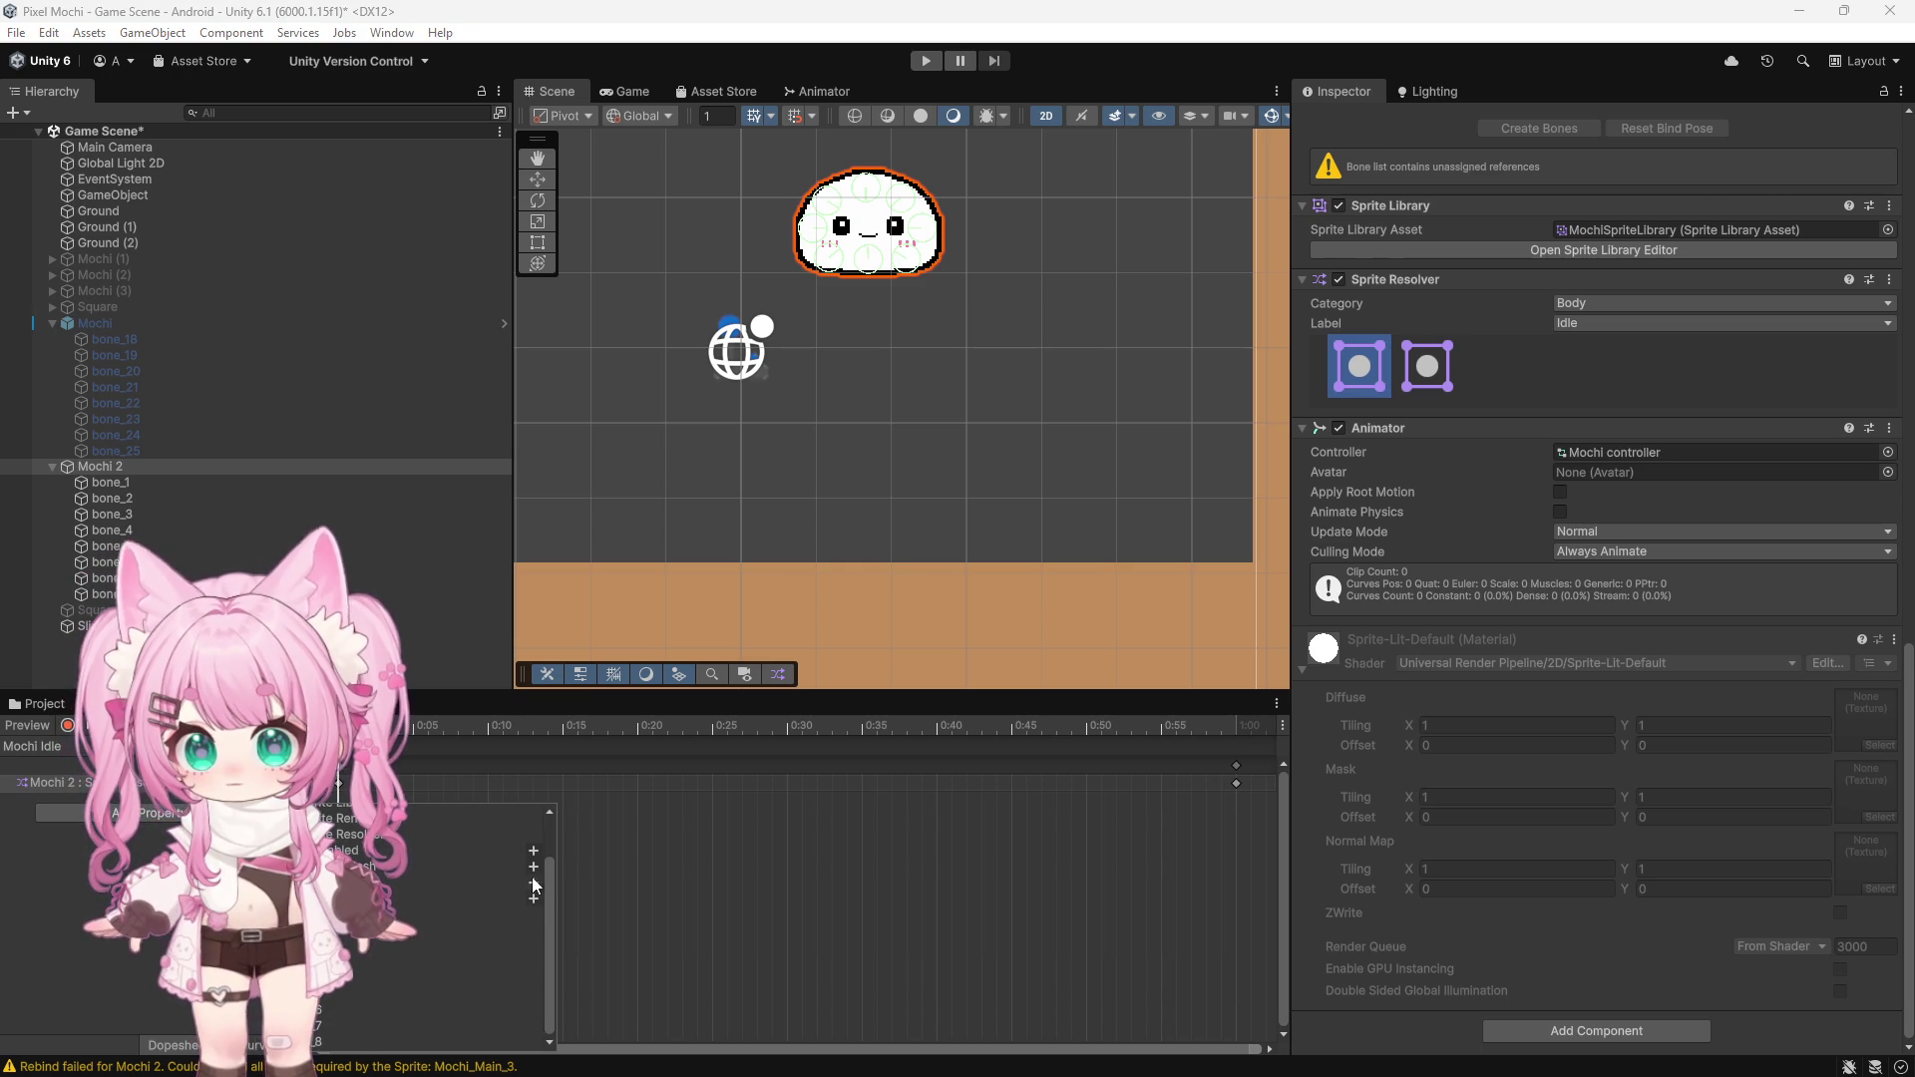
Turn on keyframe recording, switch to the Mochi Hold clip, and open its property list
left_click(67, 726)
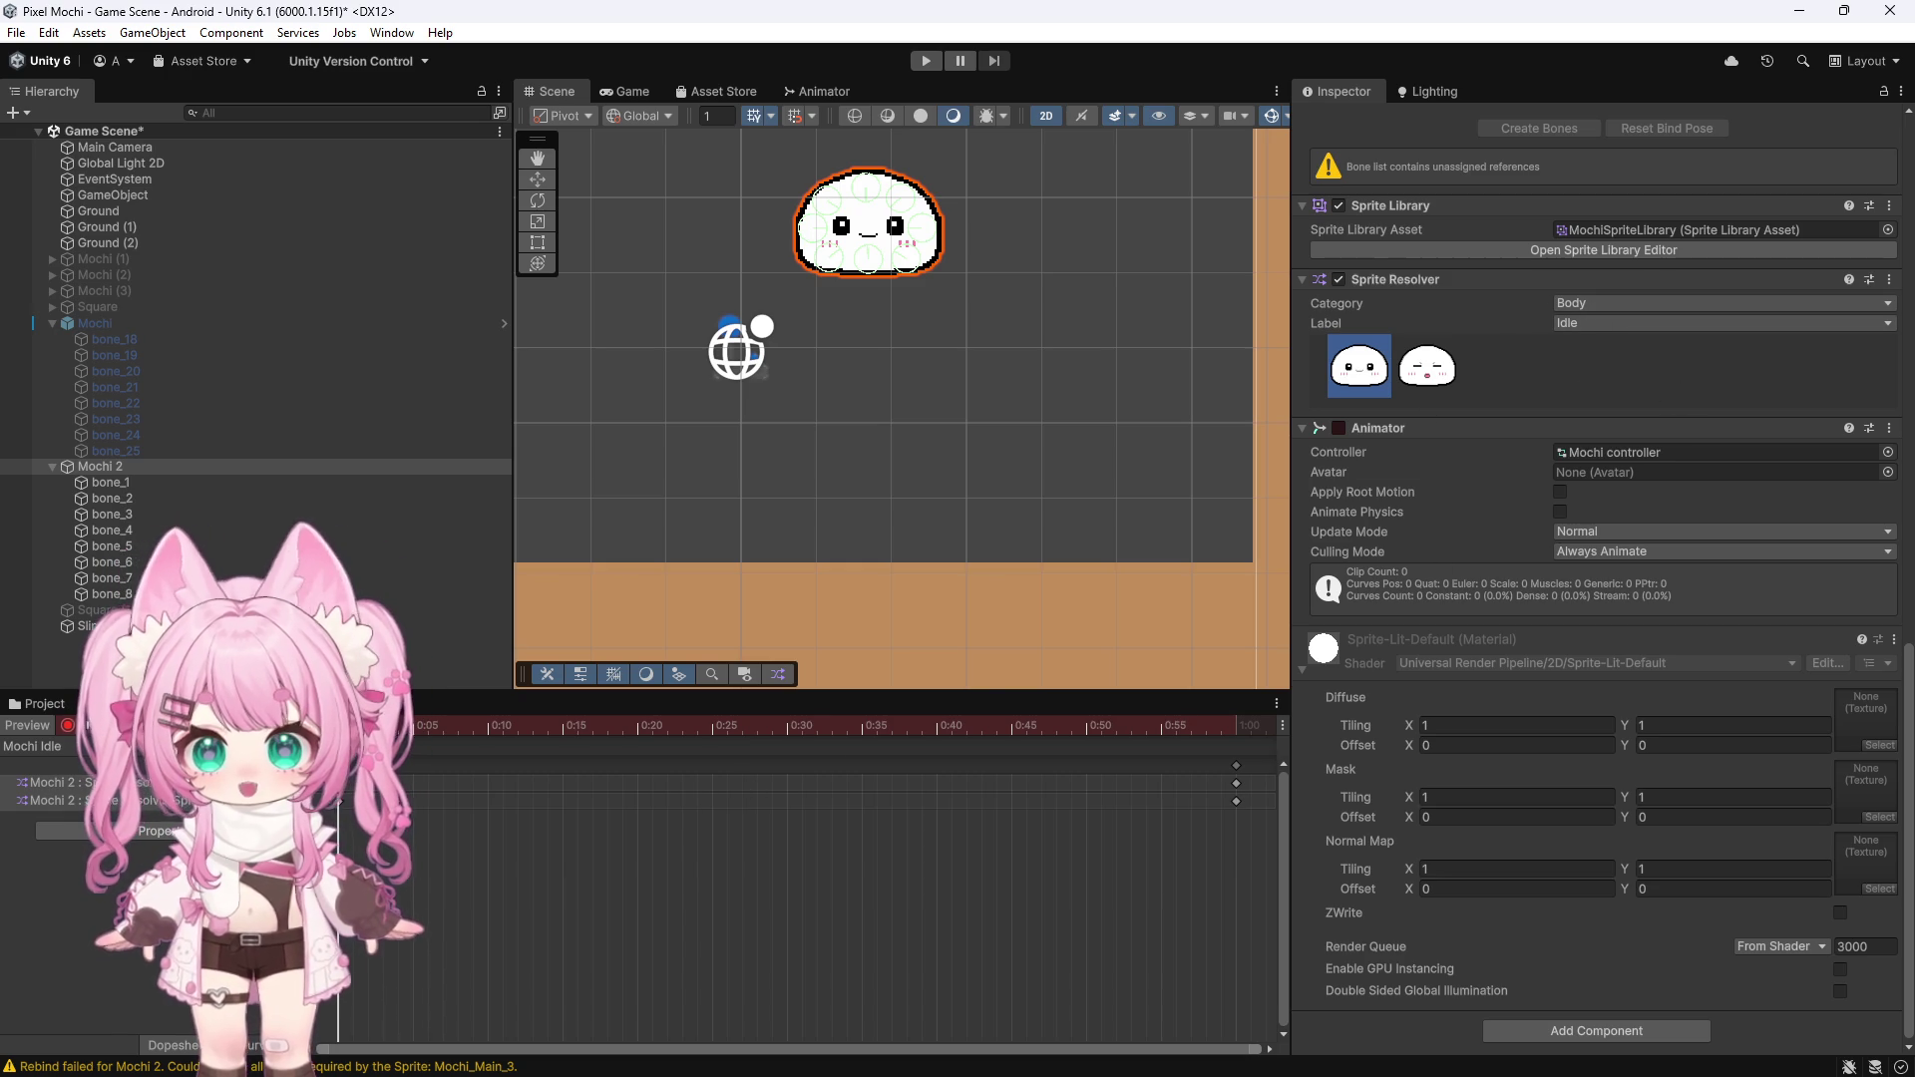
left_click(35, 746)
left_click(87, 760)
left_click(88, 776)
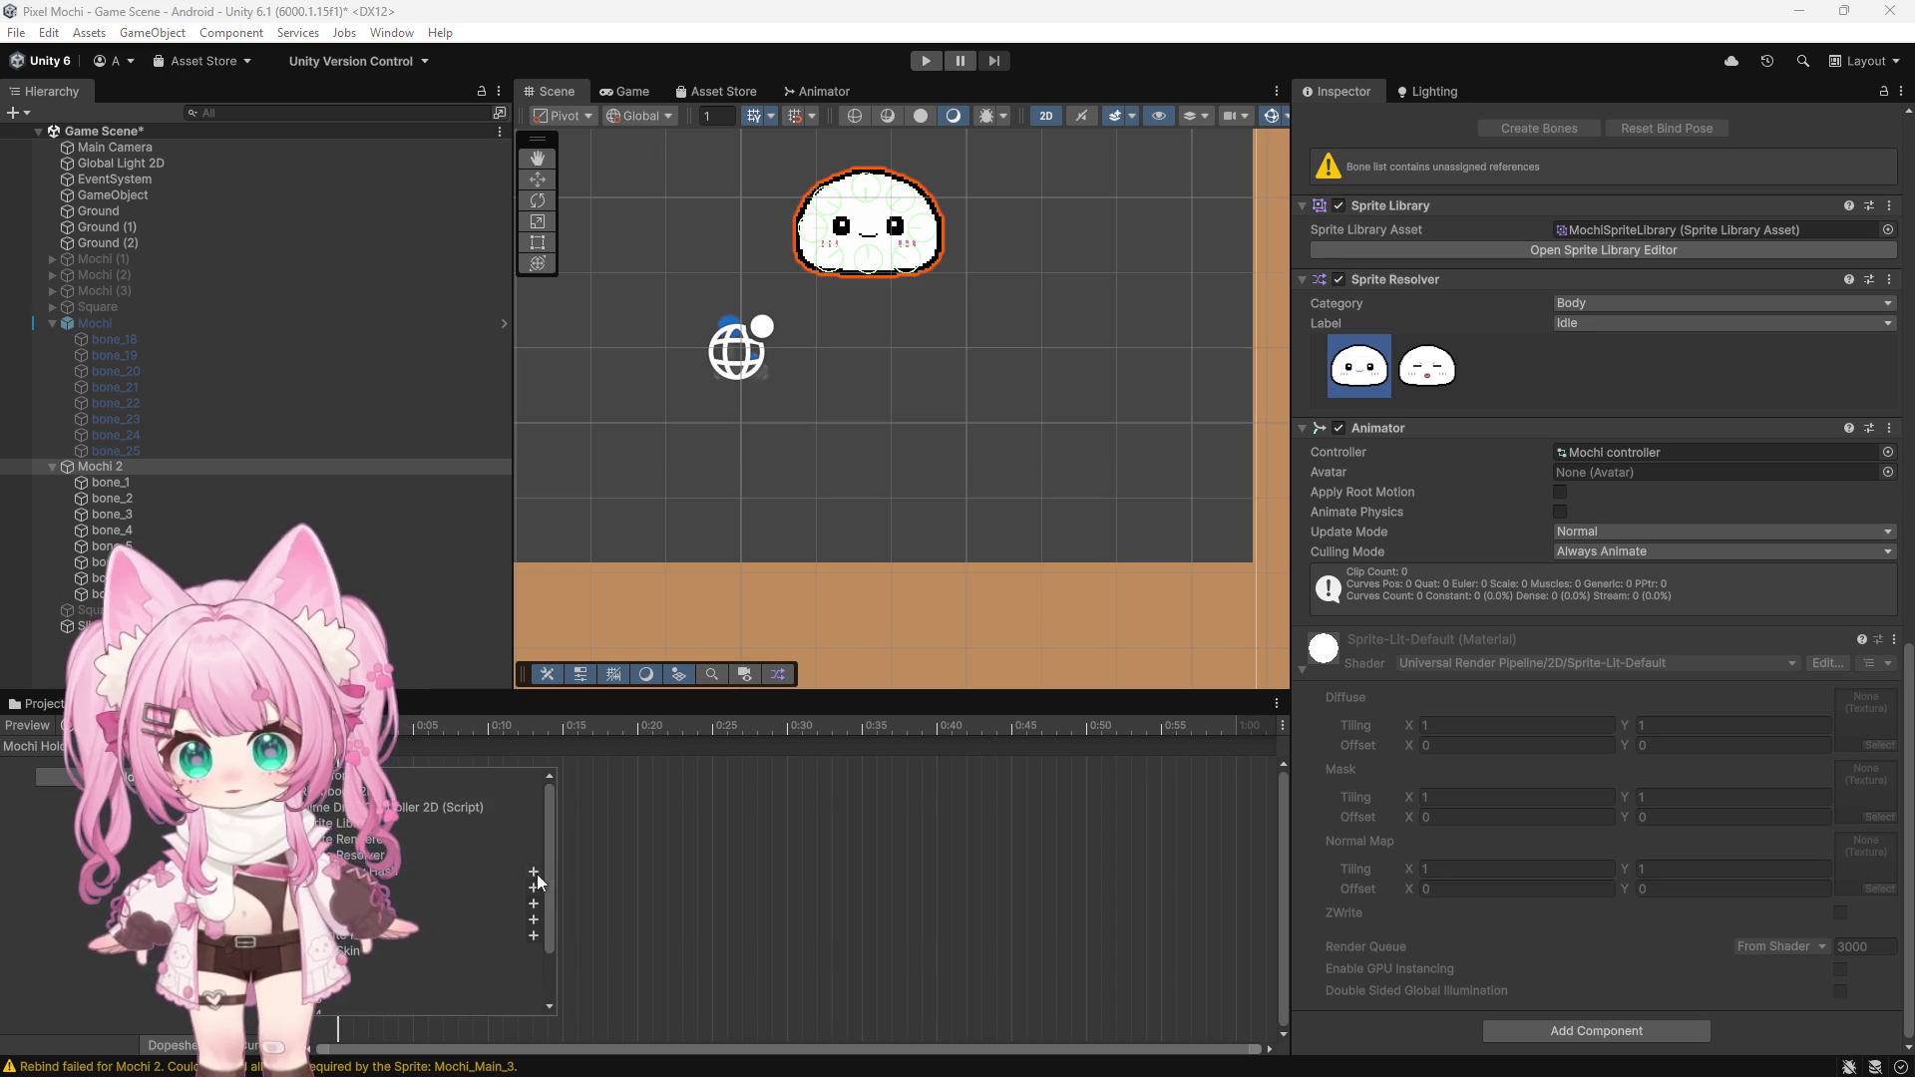
Add two Sprite Resolver tracks to Mochi Hold and record its label as Hold
left_click(540, 875)
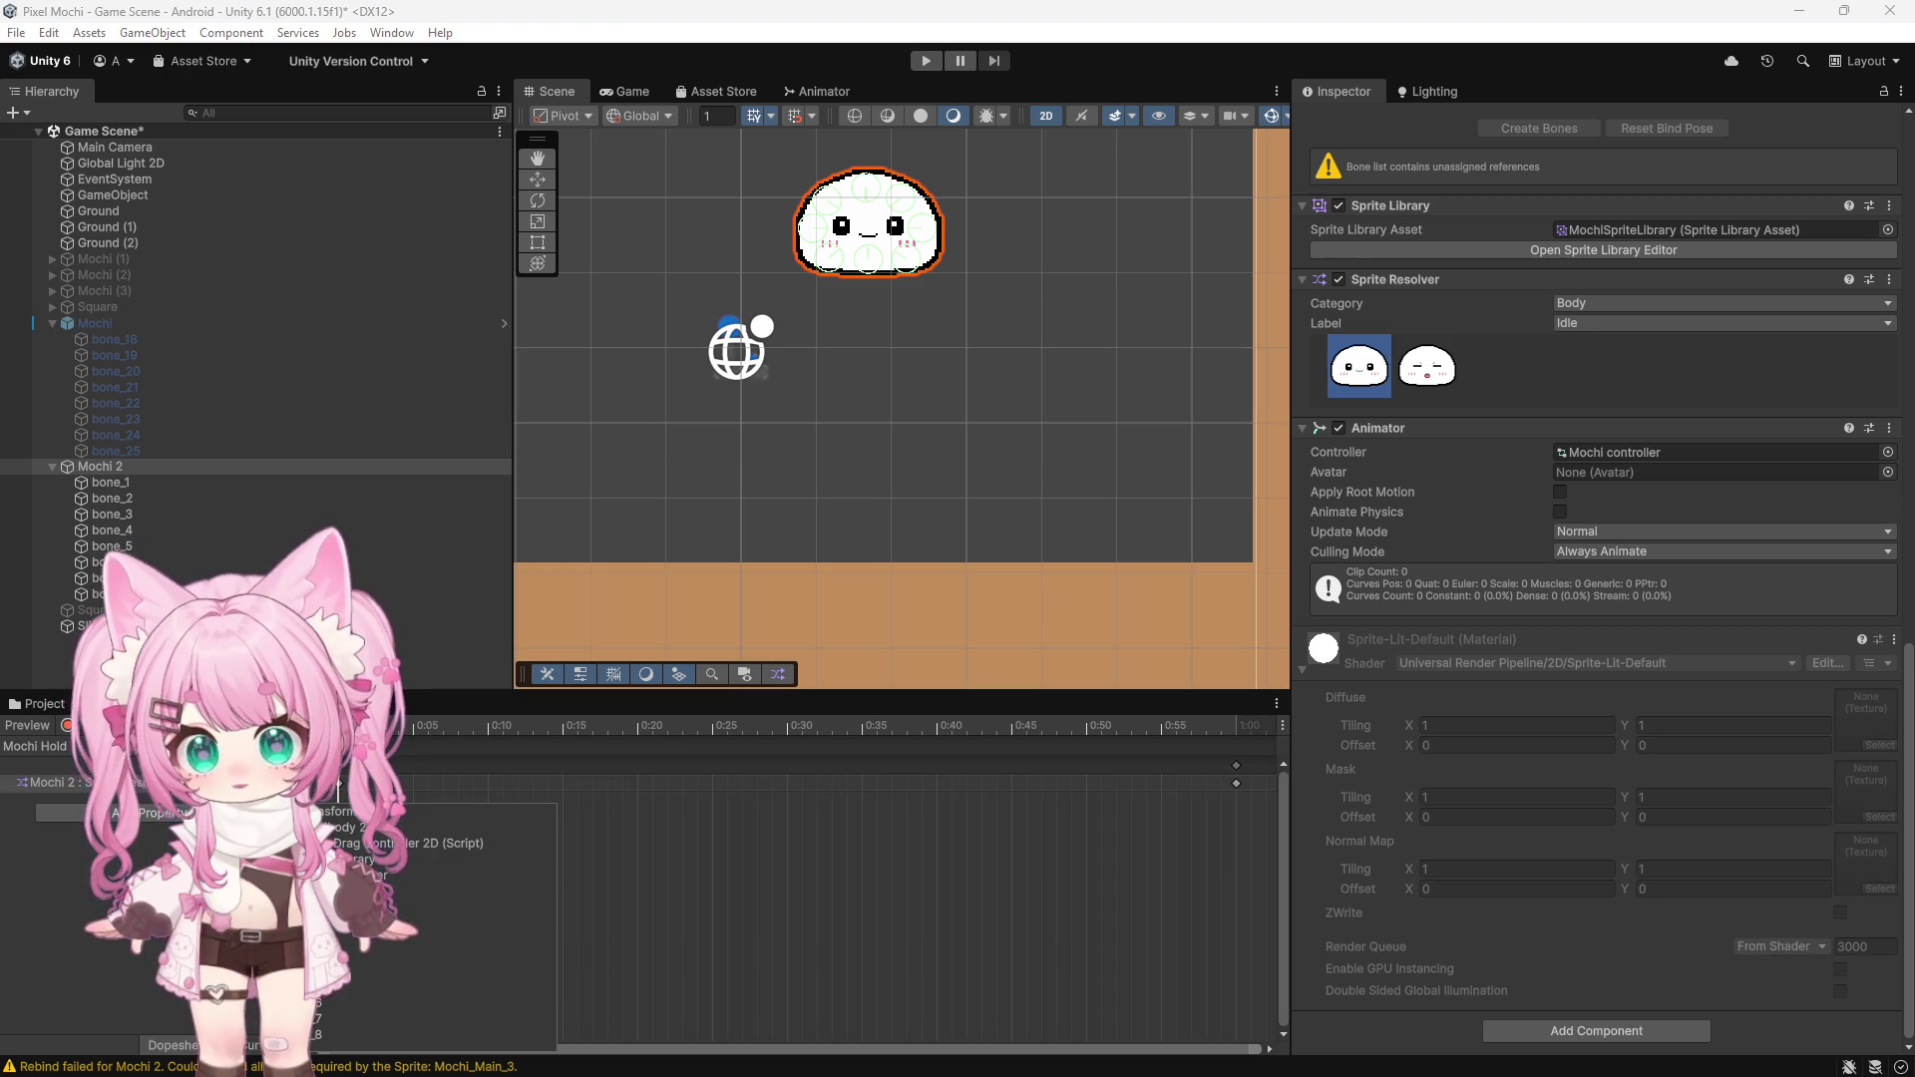
left_click(150, 813)
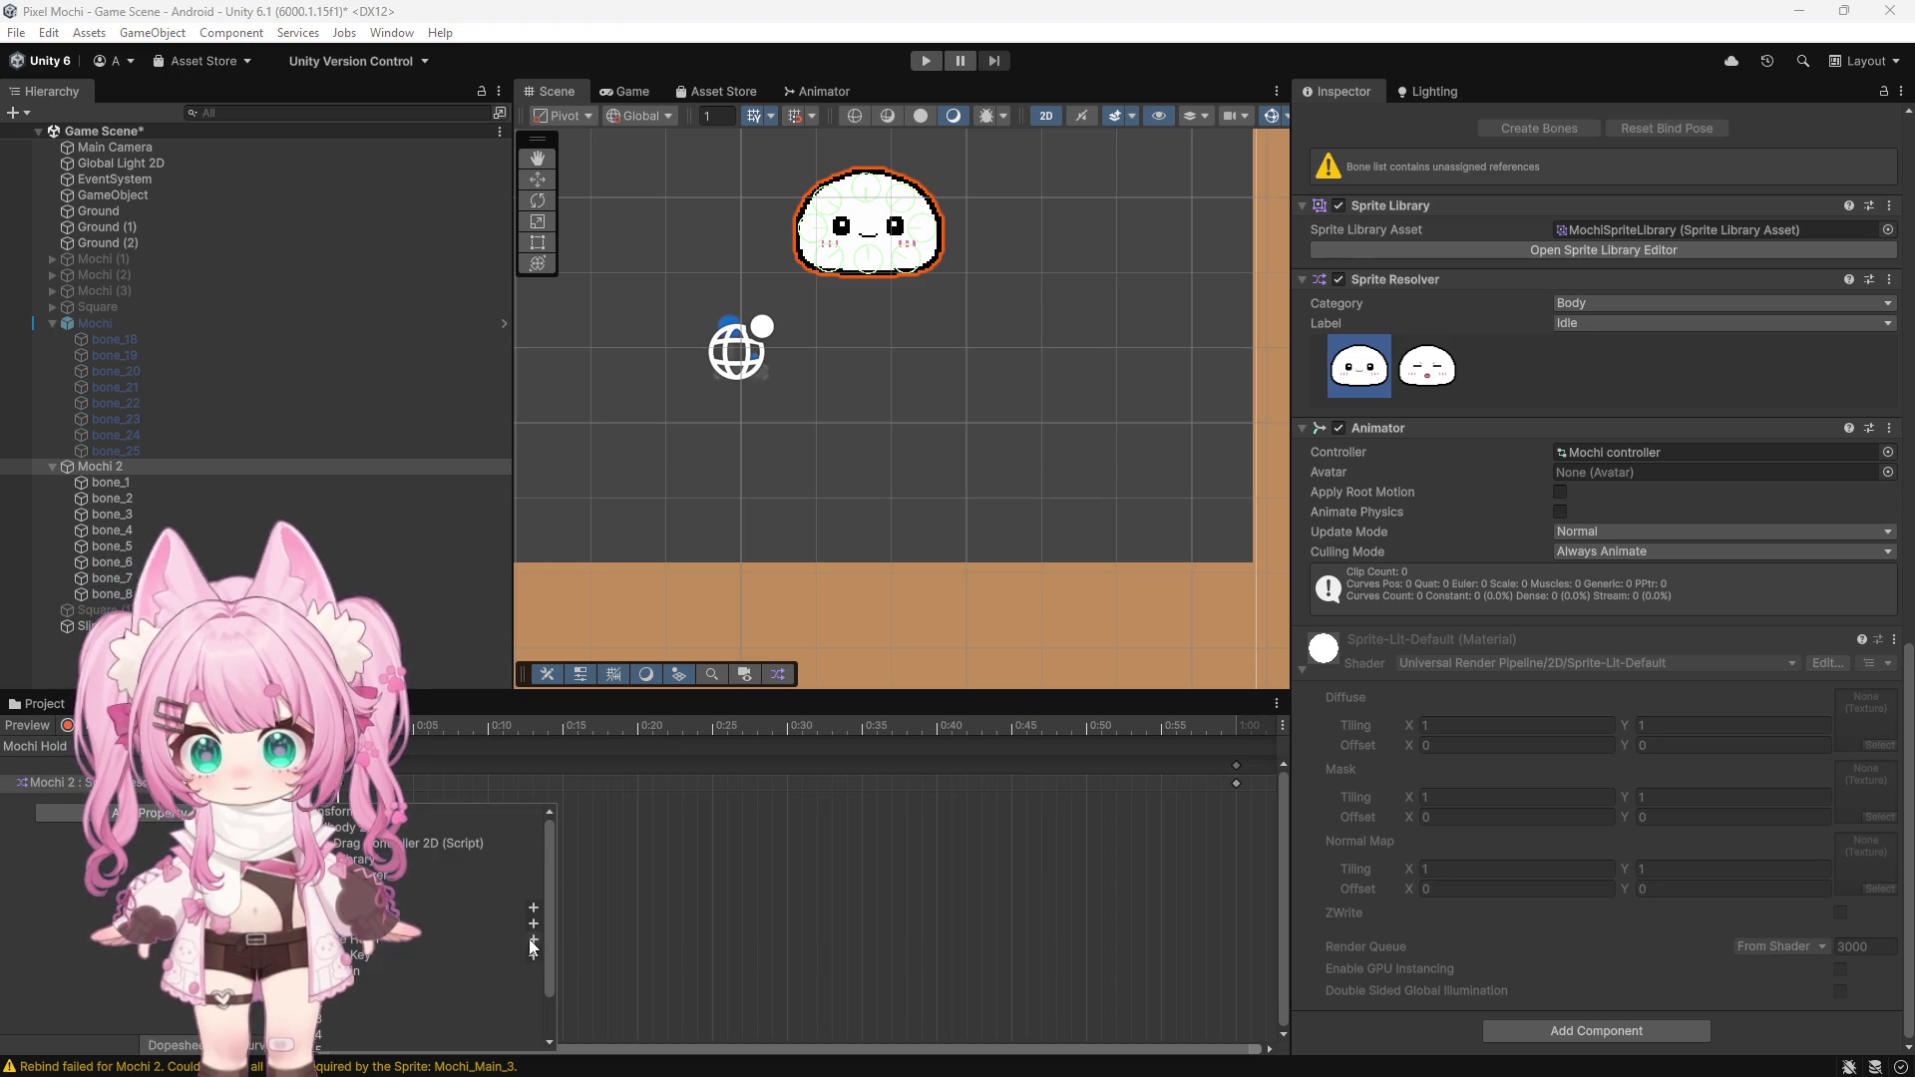
left_click(533, 940)
left_click(67, 725)
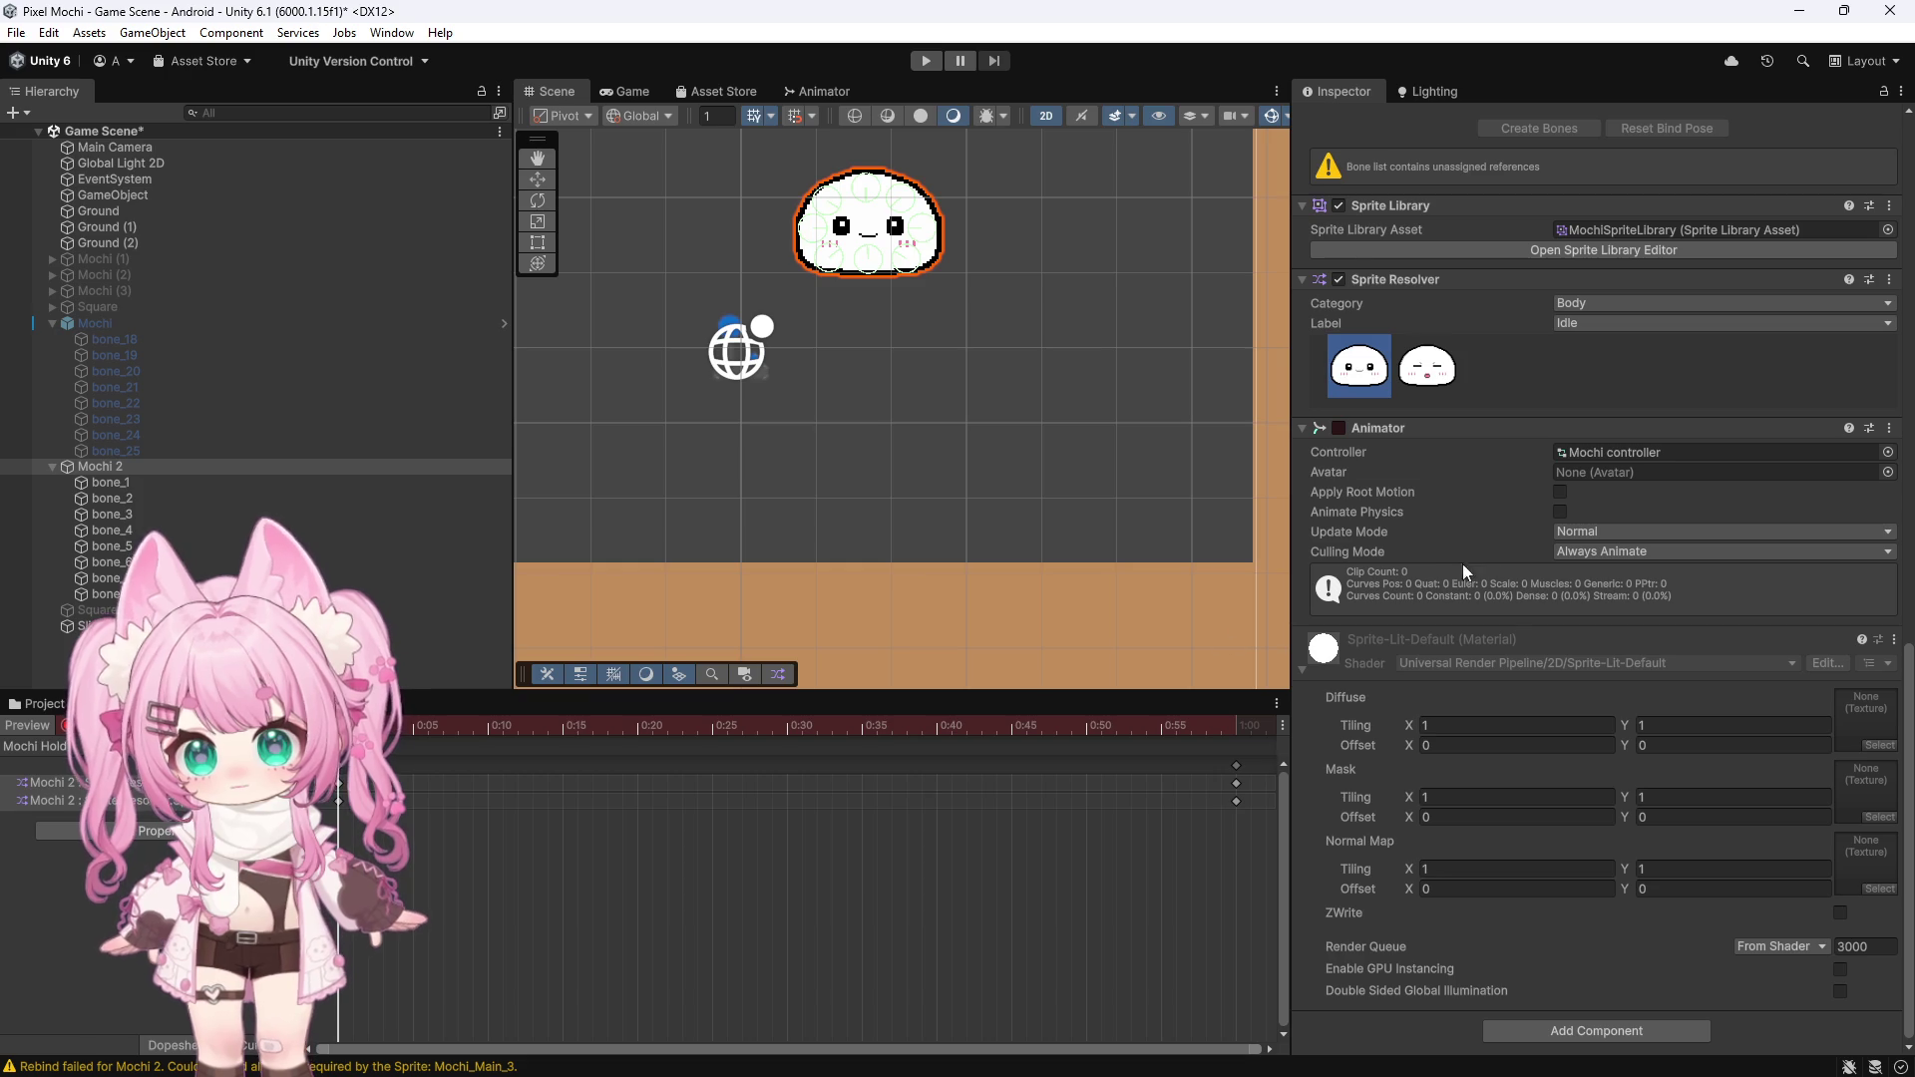
left_click(1596, 323)
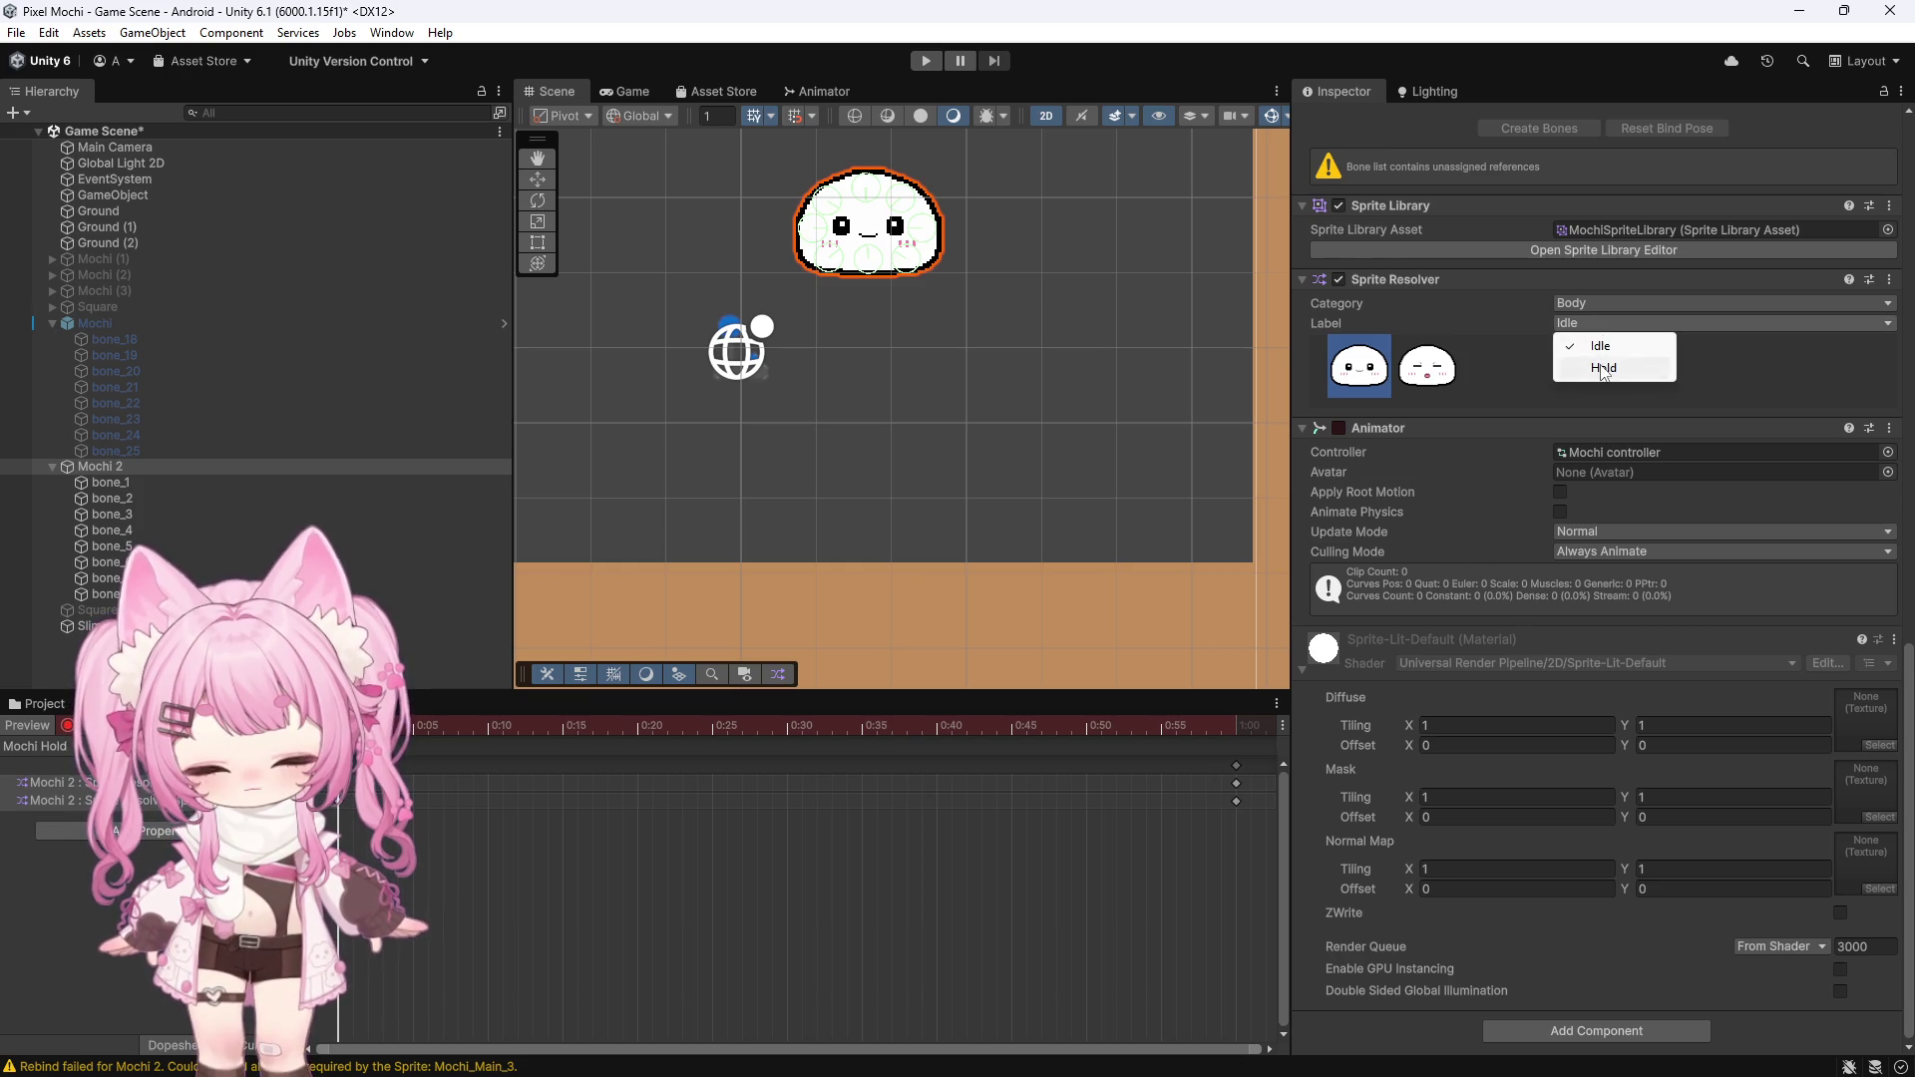
left_click(1626, 363)
left_click(67, 725)
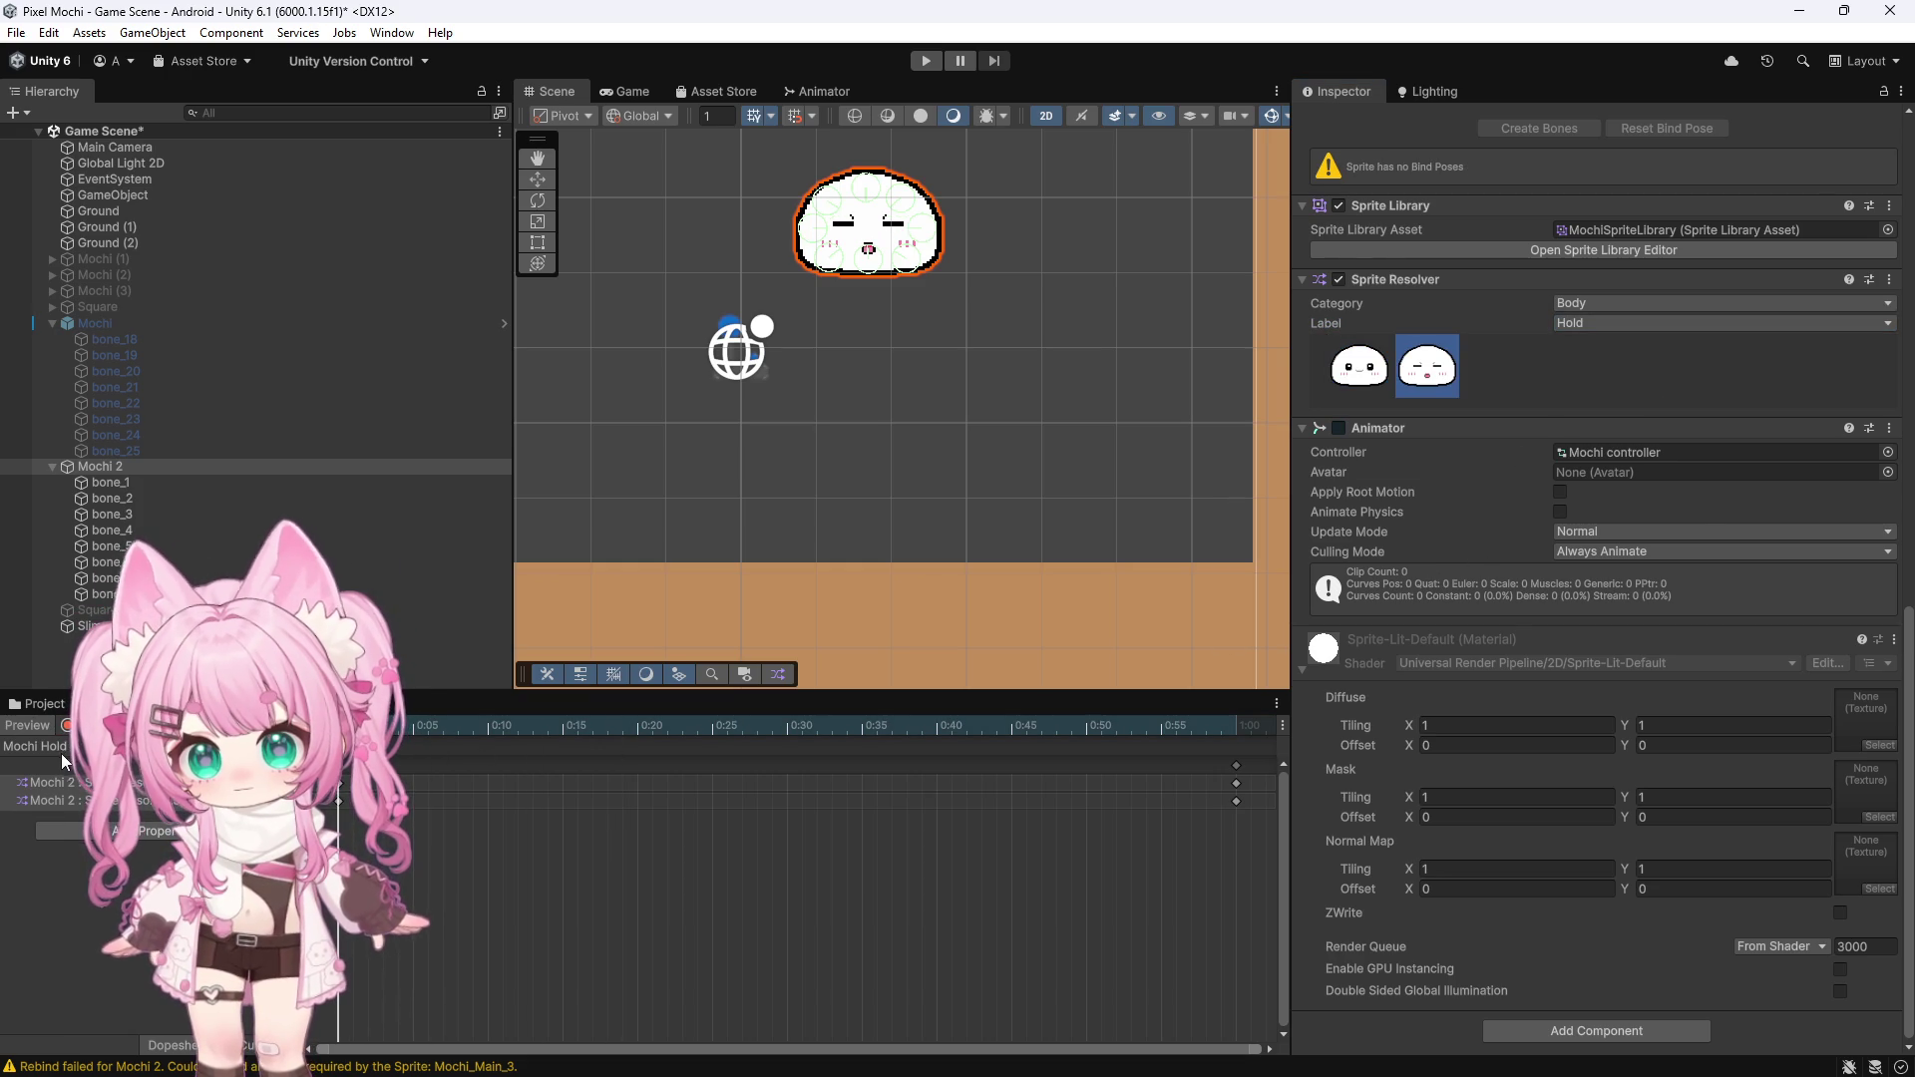
Switch back to the Mochi Idle clip and enter Play mode to test the slime
left_click(62, 748)
left_click(60, 789)
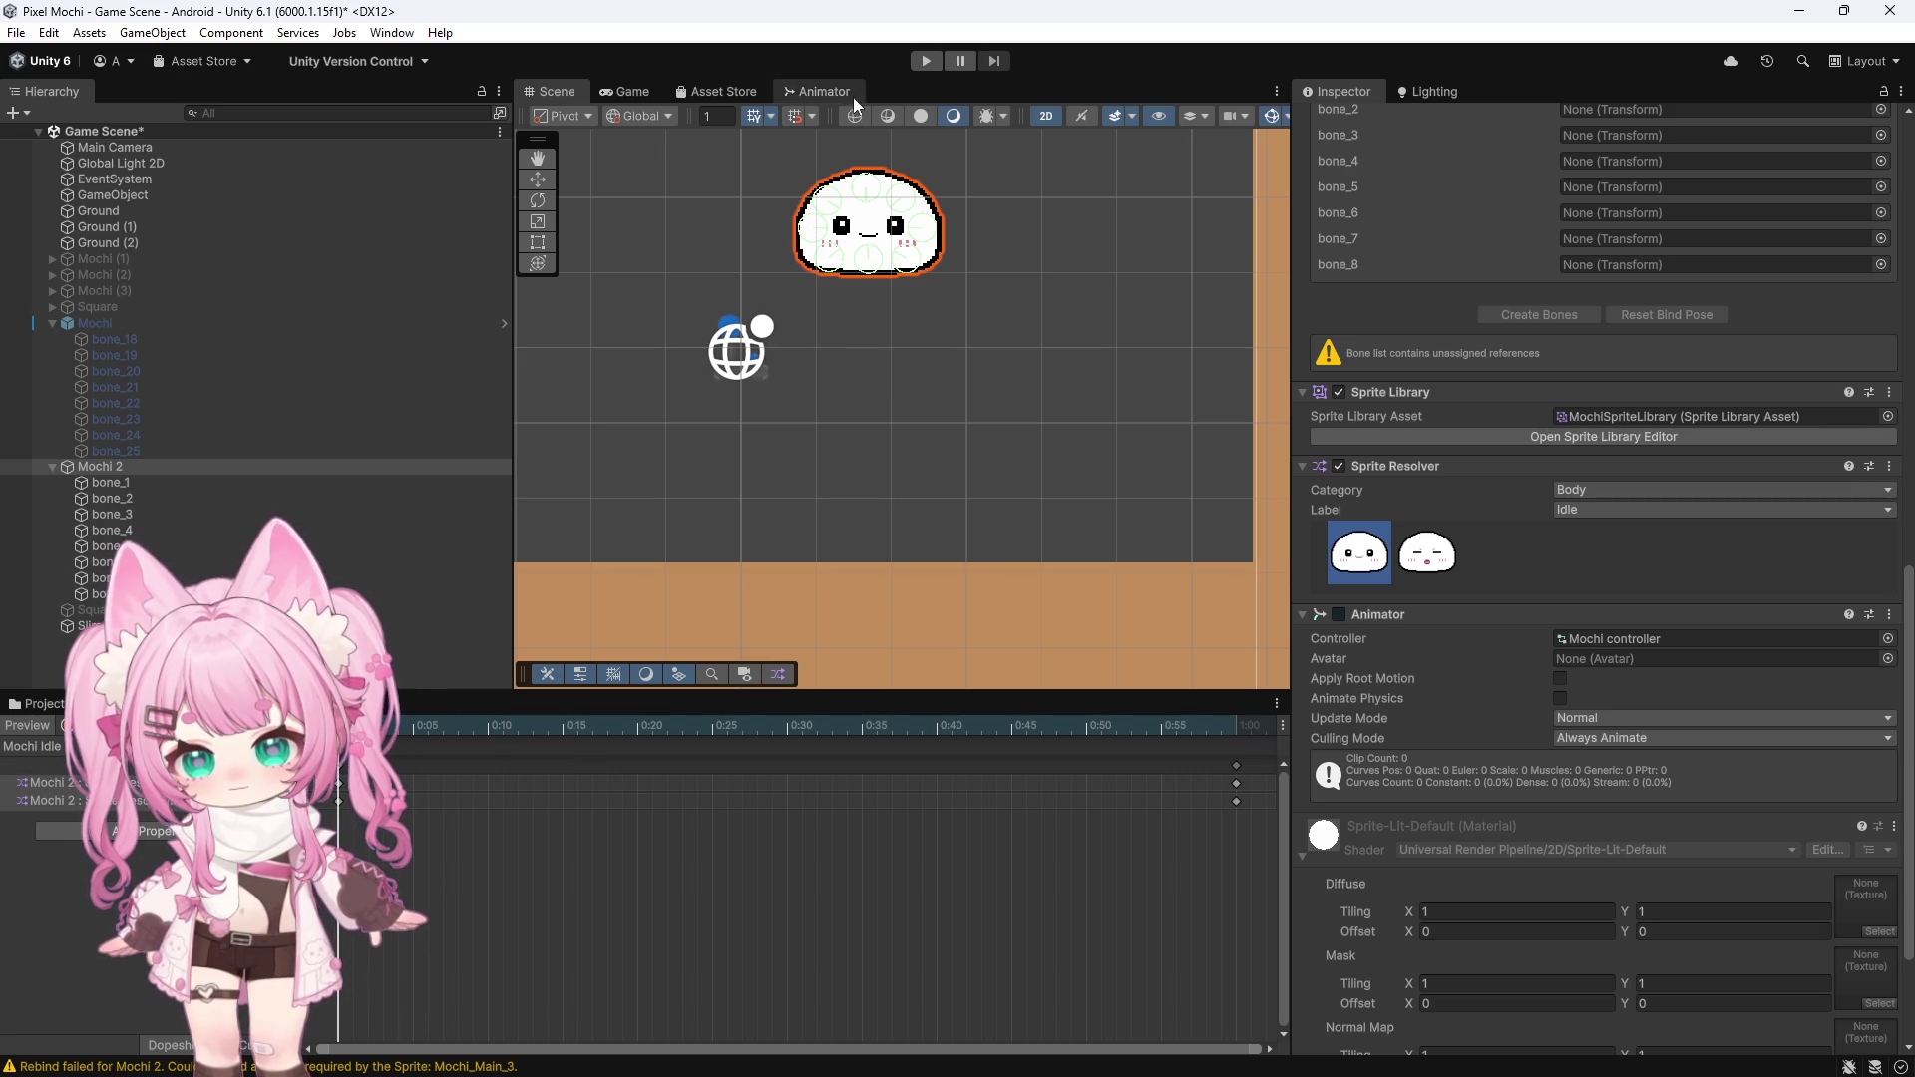
key("ctrl+p")
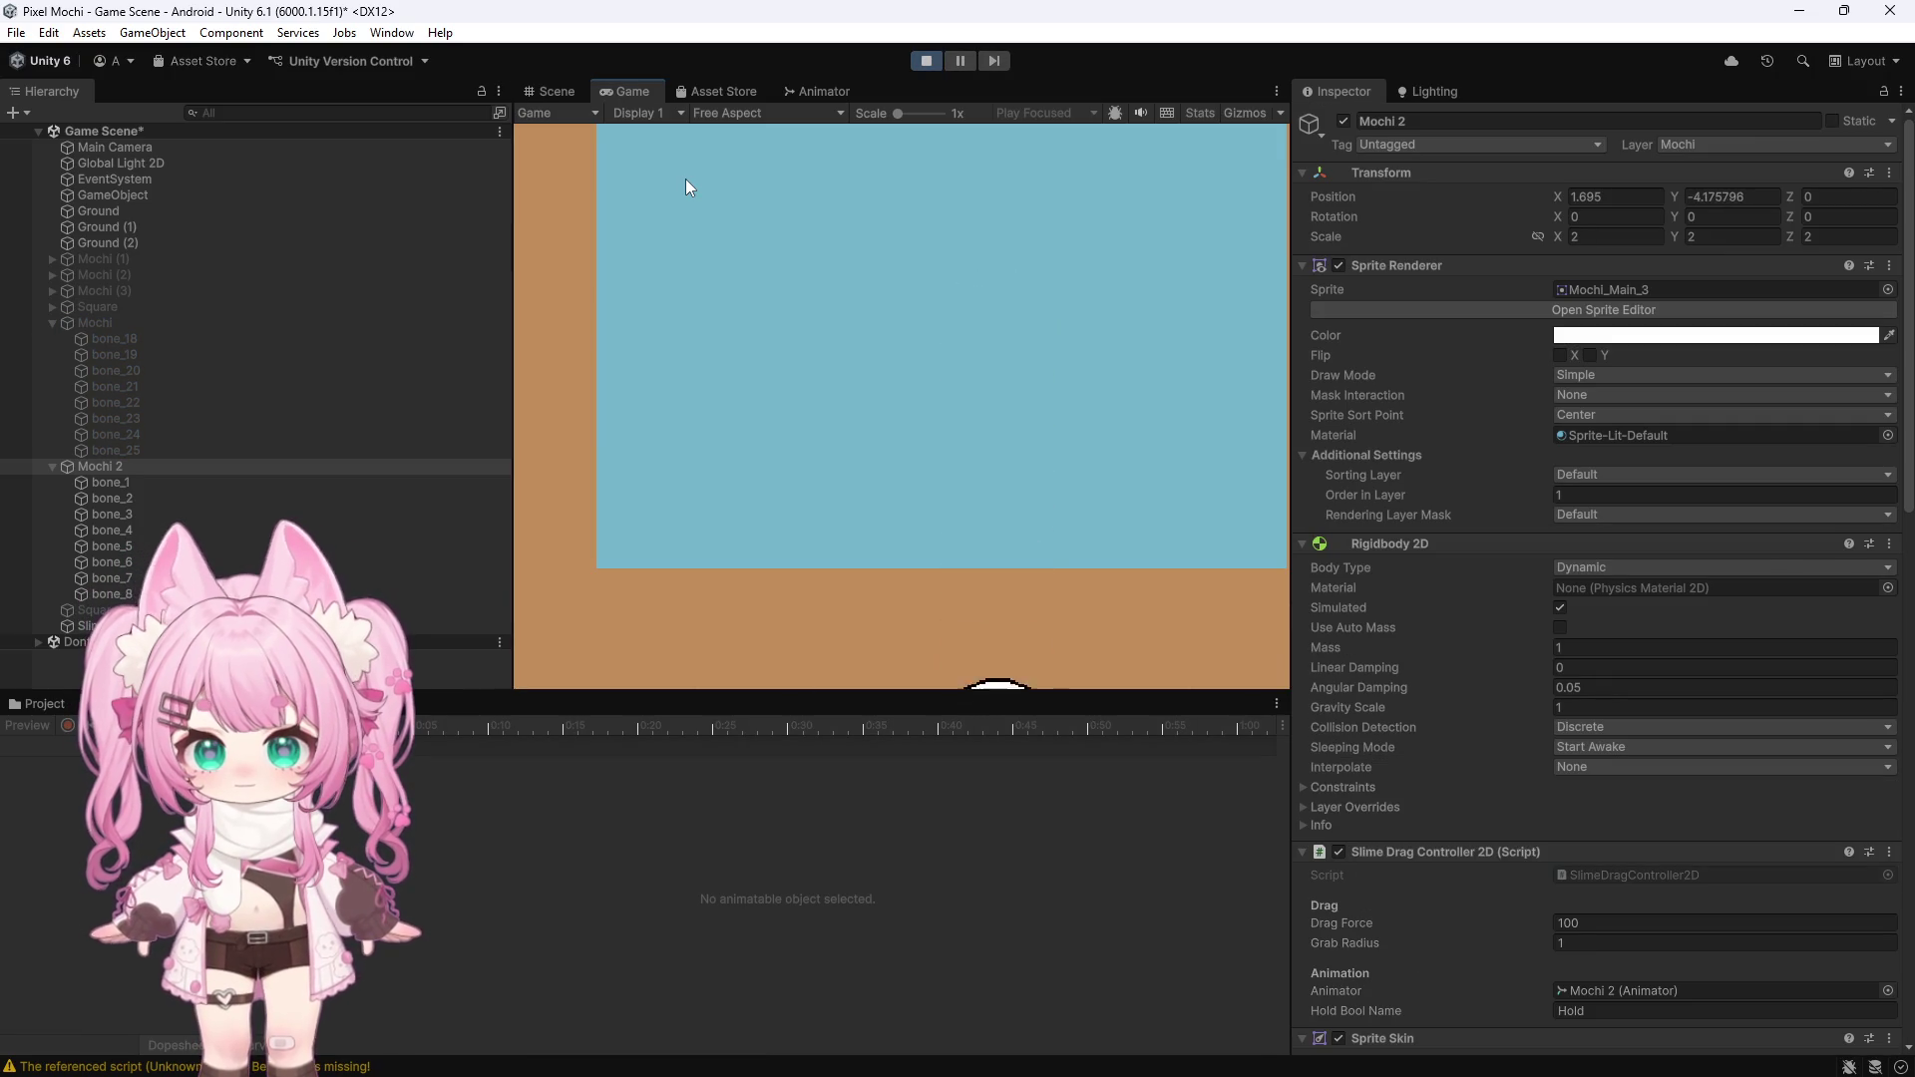
Exit Play mode, check bone_1, and select Mochi 2 to edit its Sprite Skin
left_click(927, 62)
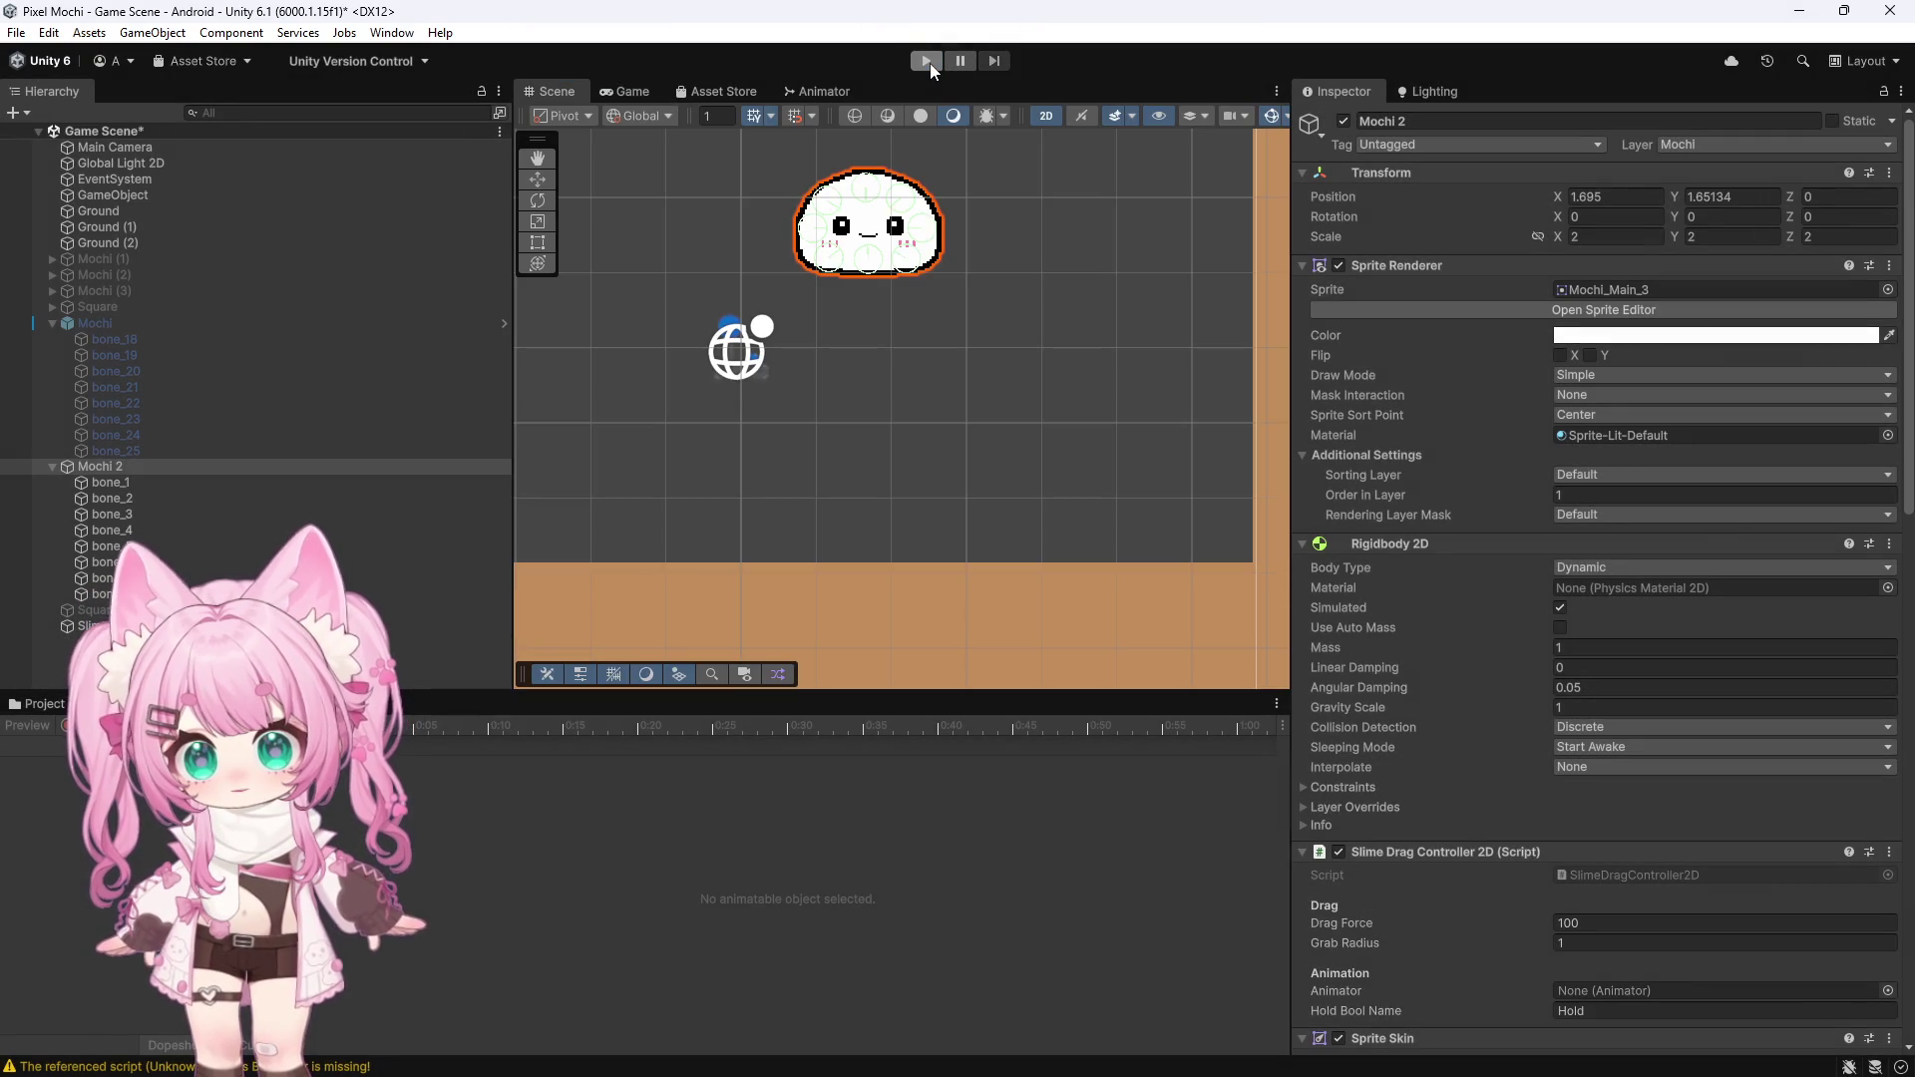
scroll(1398, 391, "down", 10)
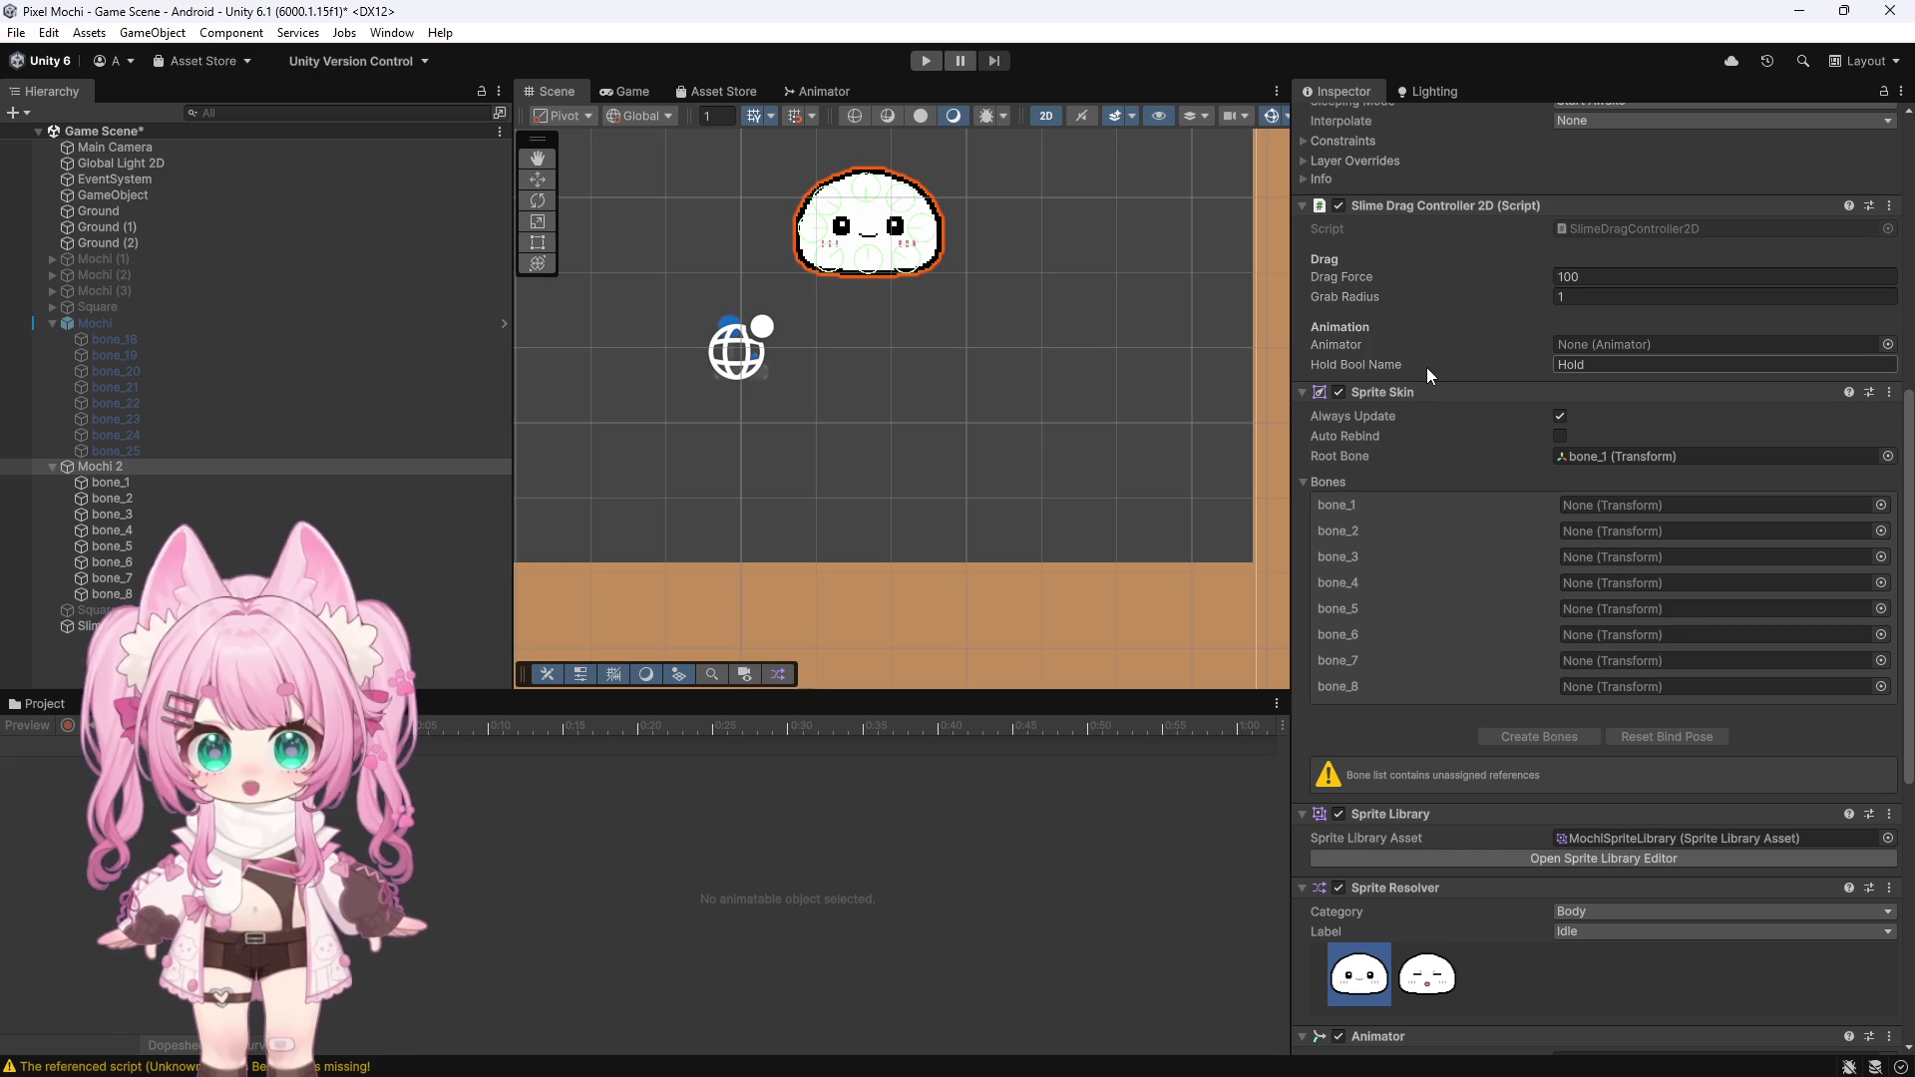
left_click(112, 481)
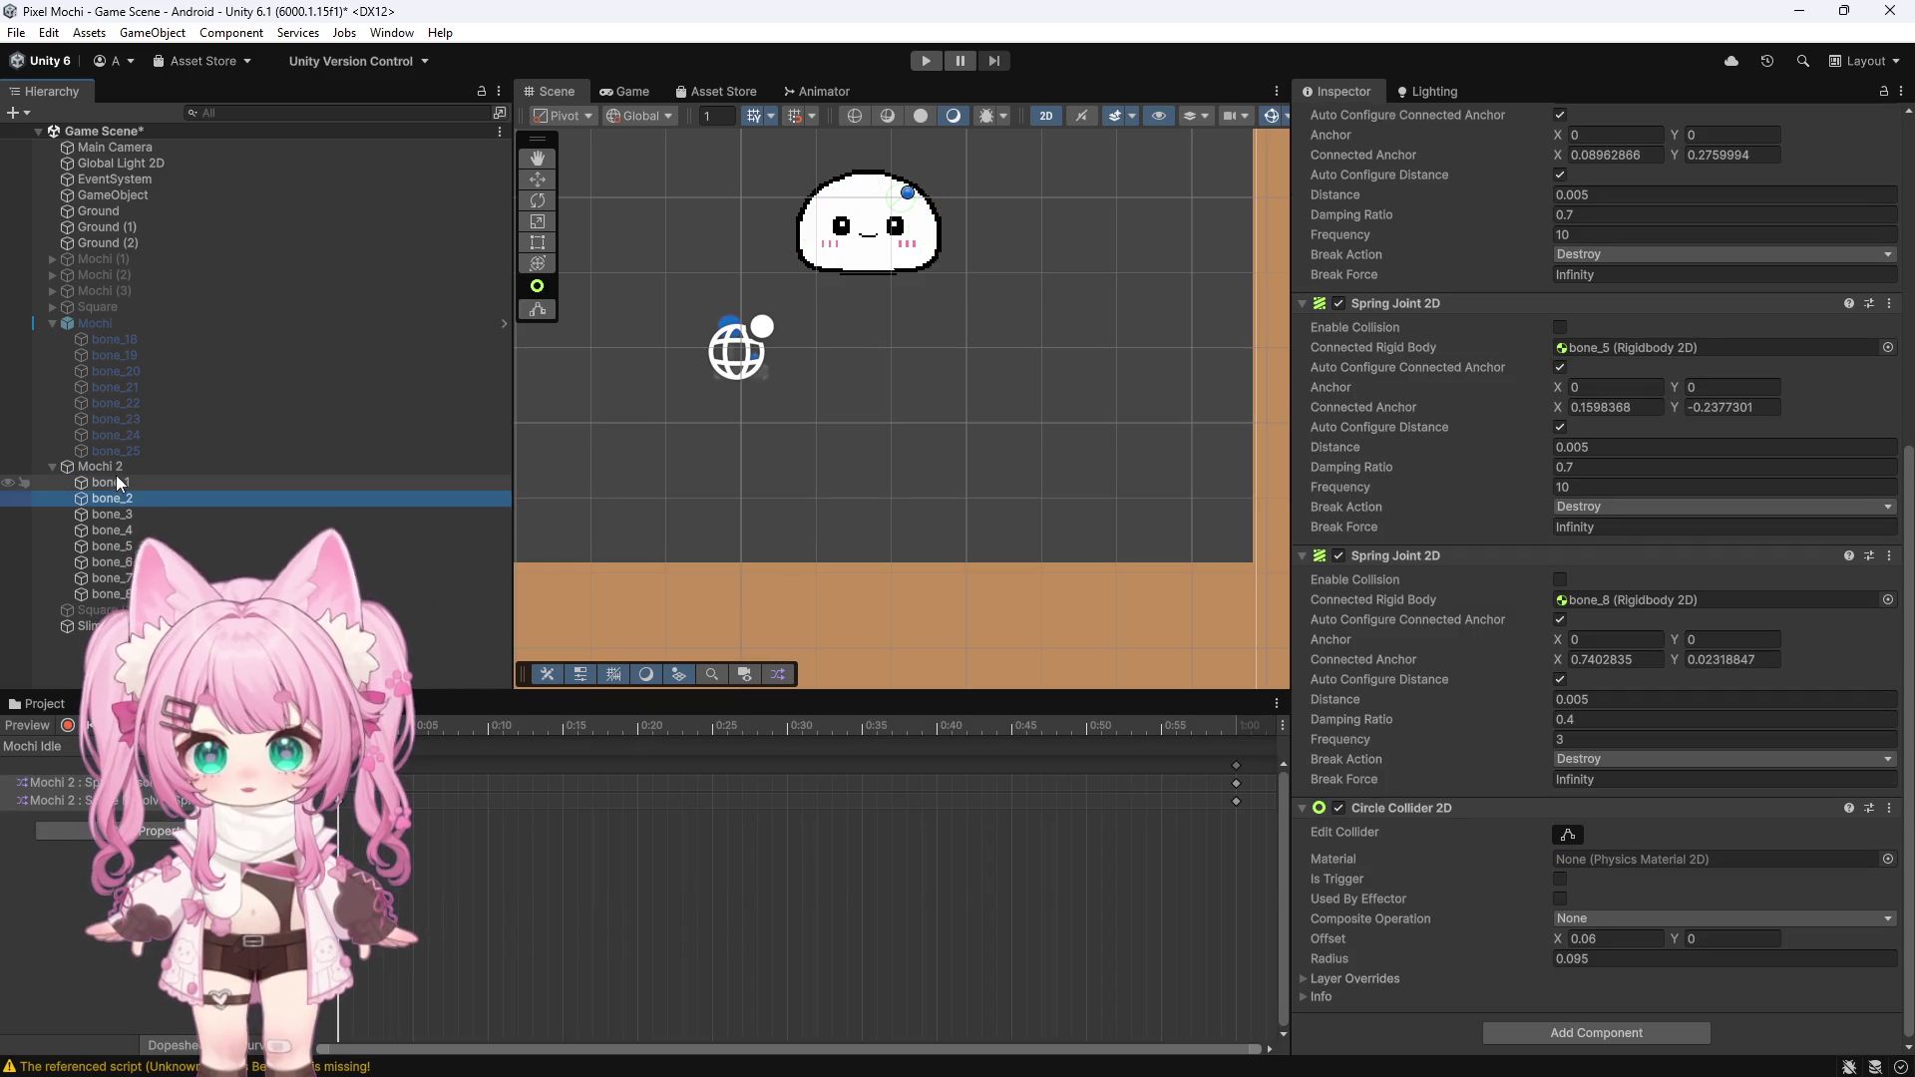
left_click(112, 466)
Drag bones bone_2 through bone_7 from the Hierarchy into the matching Sprite Skin Bones slots
mouse_move(92, 481)
left_mouse_down()
mouse_move(1071, 709)
mouse_move(1608, 630)
left_mouse_up()
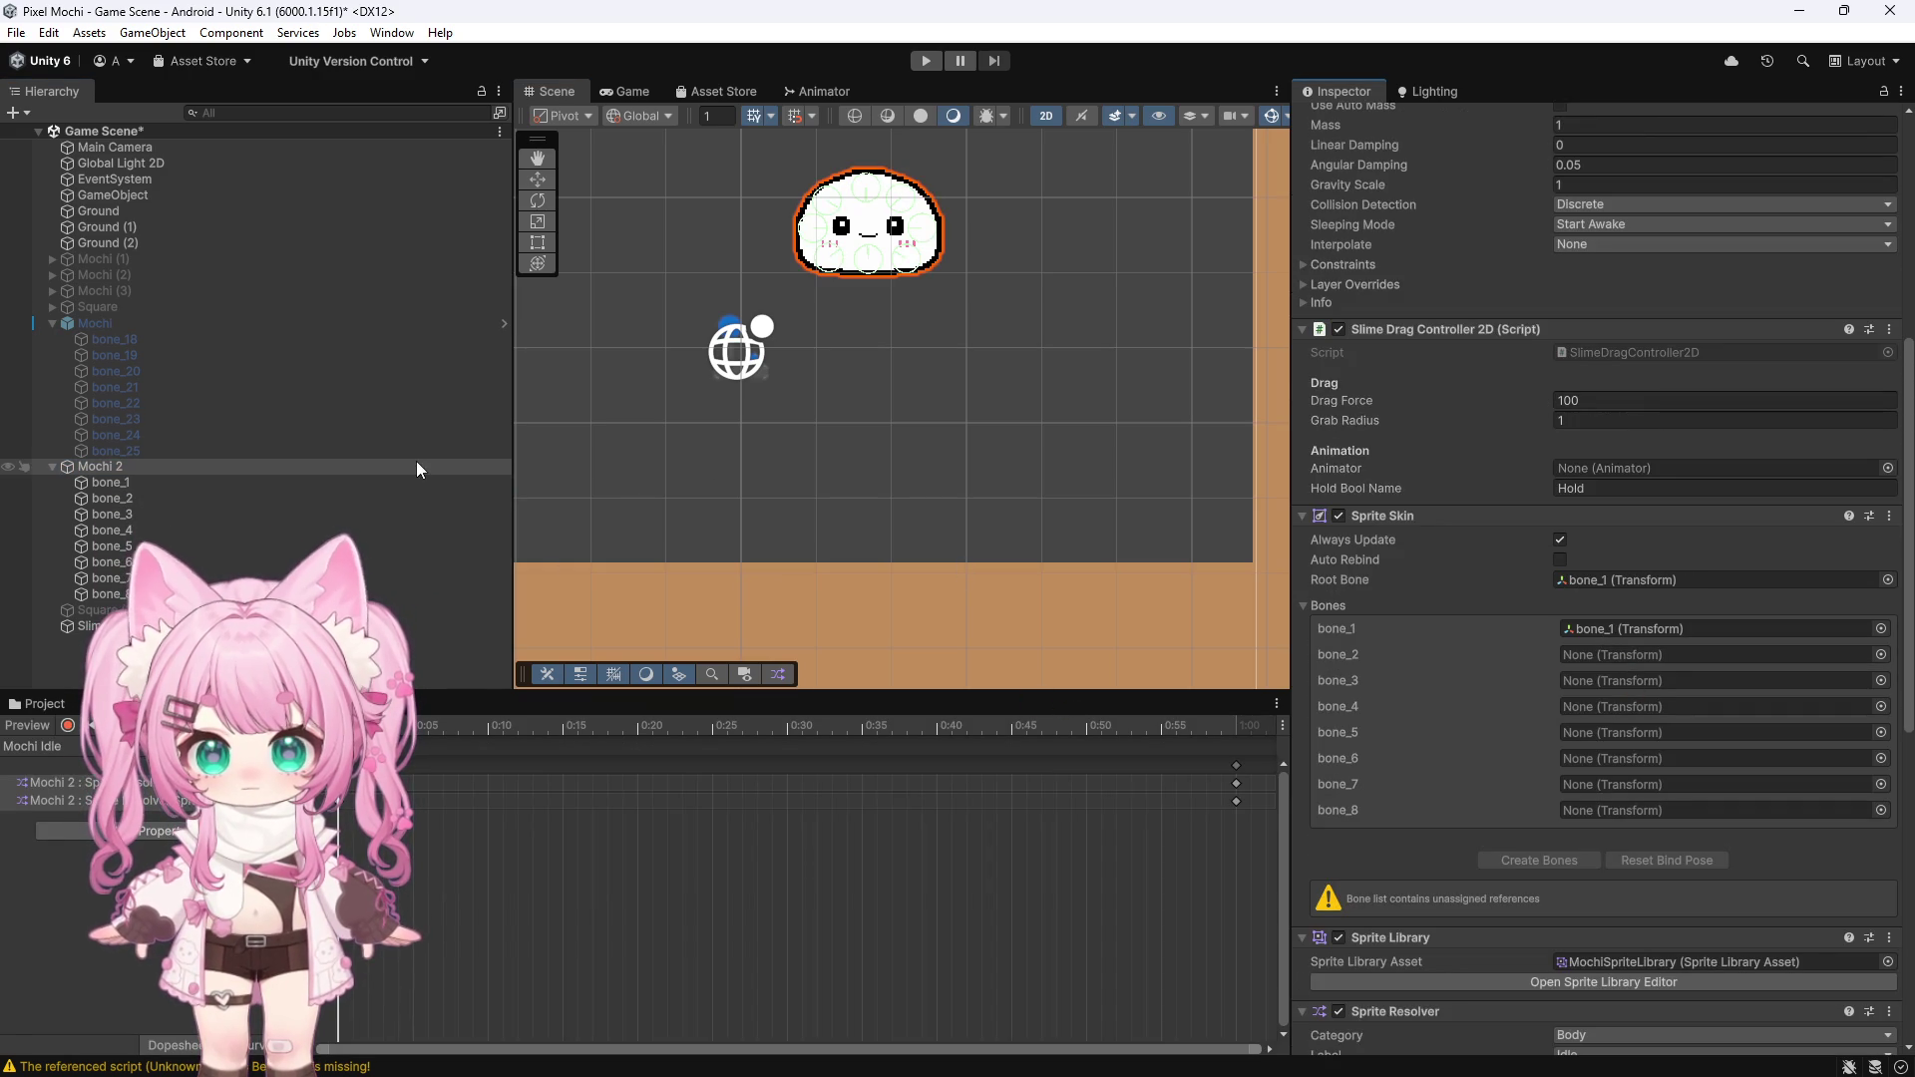
mouse_move(122, 501)
left_mouse_down()
mouse_move(1065, 633)
mouse_move(1749, 670)
mouse_move(1696, 657)
left_mouse_up()
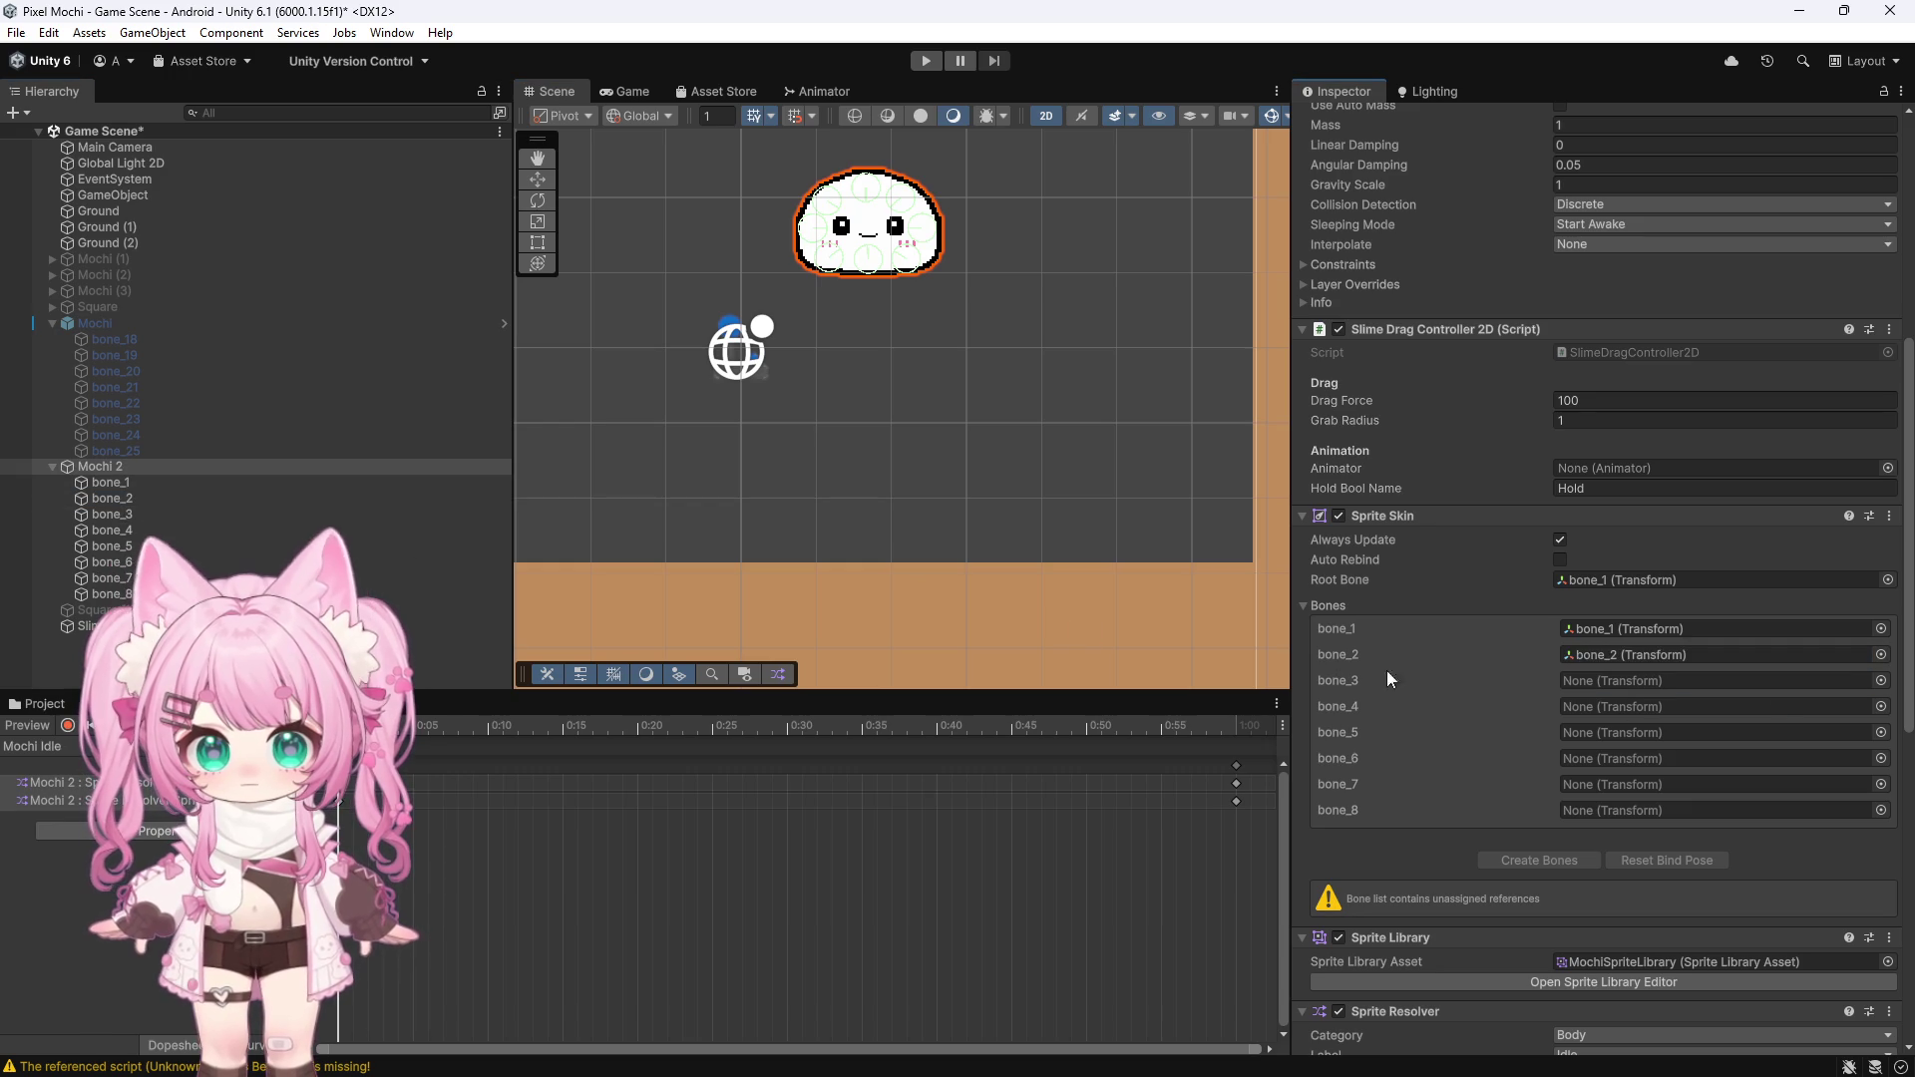
left_click_drag(140, 513, 1596, 685)
left_click_drag(112, 530, 1621, 716)
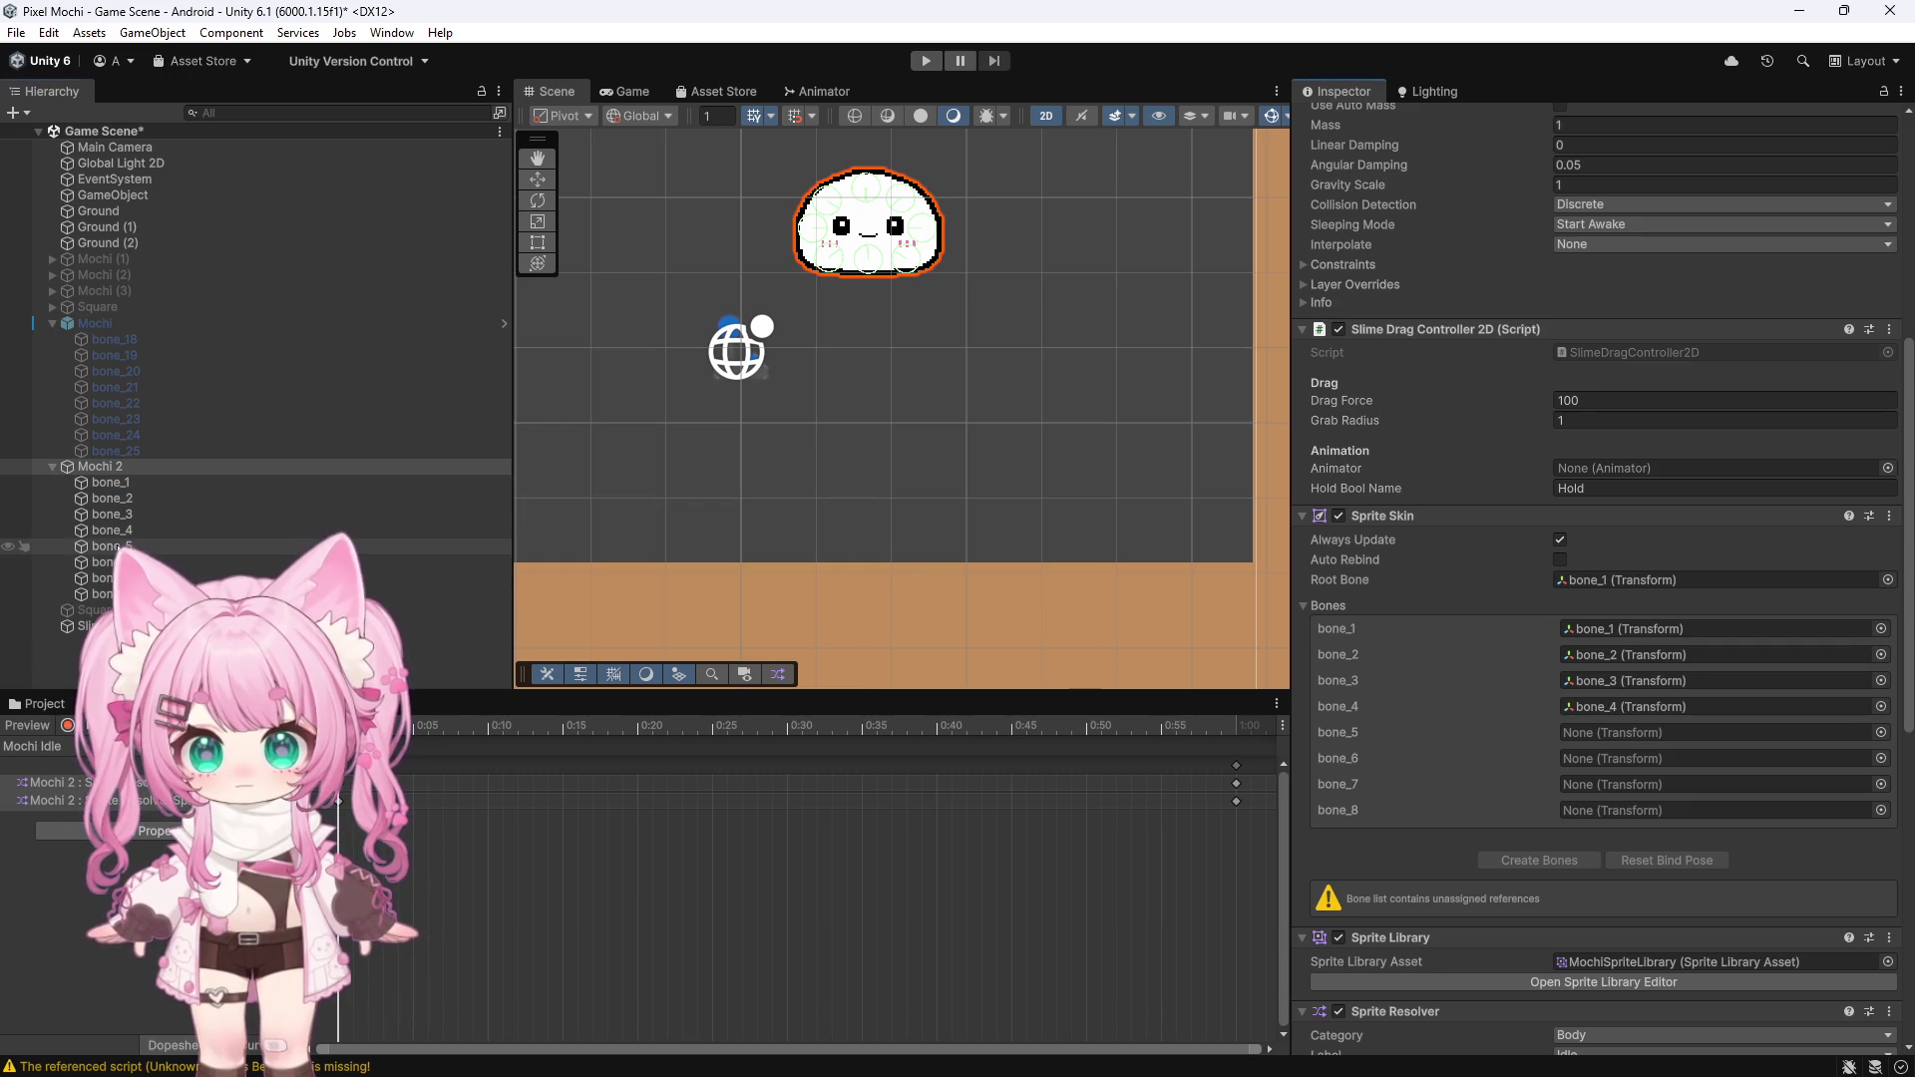
left_click_drag(112, 546, 1576, 728)
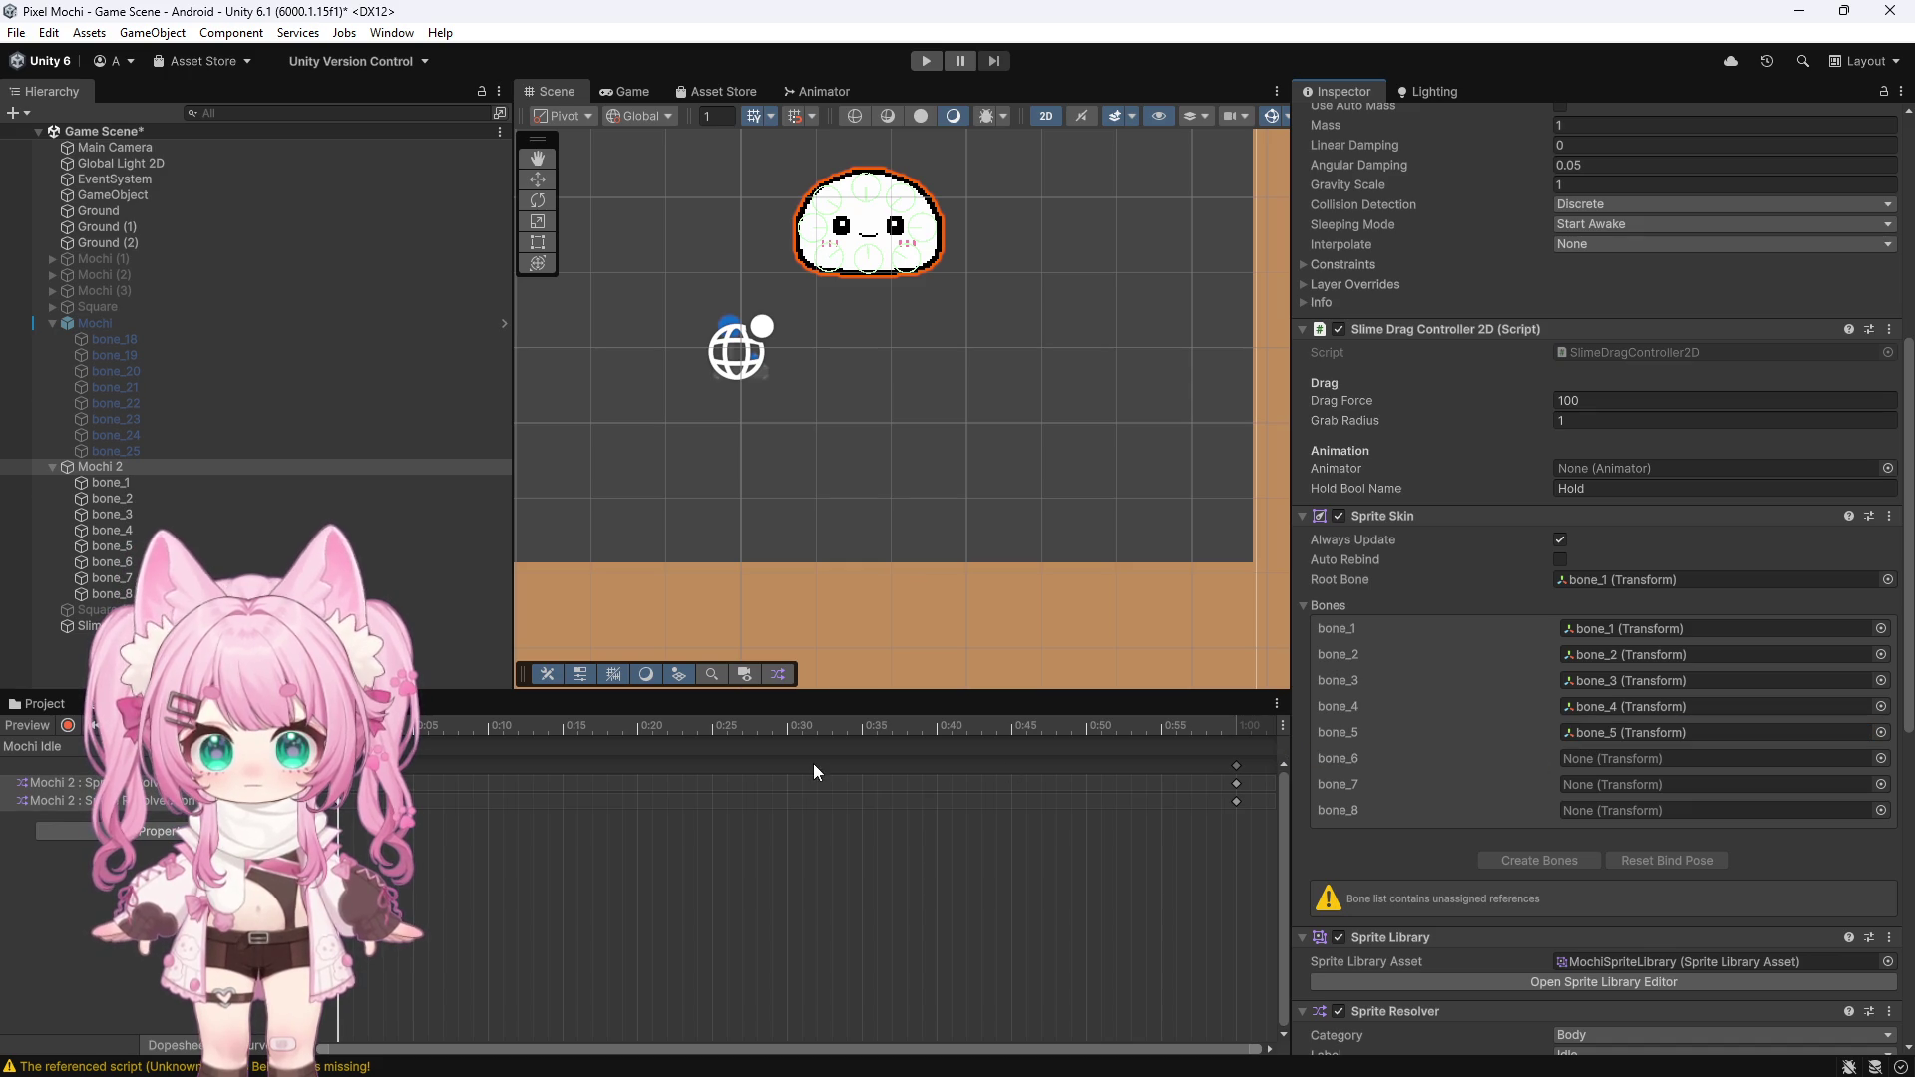
mouse_move(111, 562)
left_mouse_down()
mouse_move(1097, 698)
mouse_move(1539, 735)
mouse_move(1594, 758)
left_mouse_up()
mouse_move(111, 578)
left_mouse_down()
mouse_move(1596, 784)
mouse_move(219, 608)
mouse_move(798, 698)
mouse_move(1496, 768)
mouse_move(1601, 810)
left_mouse_up()
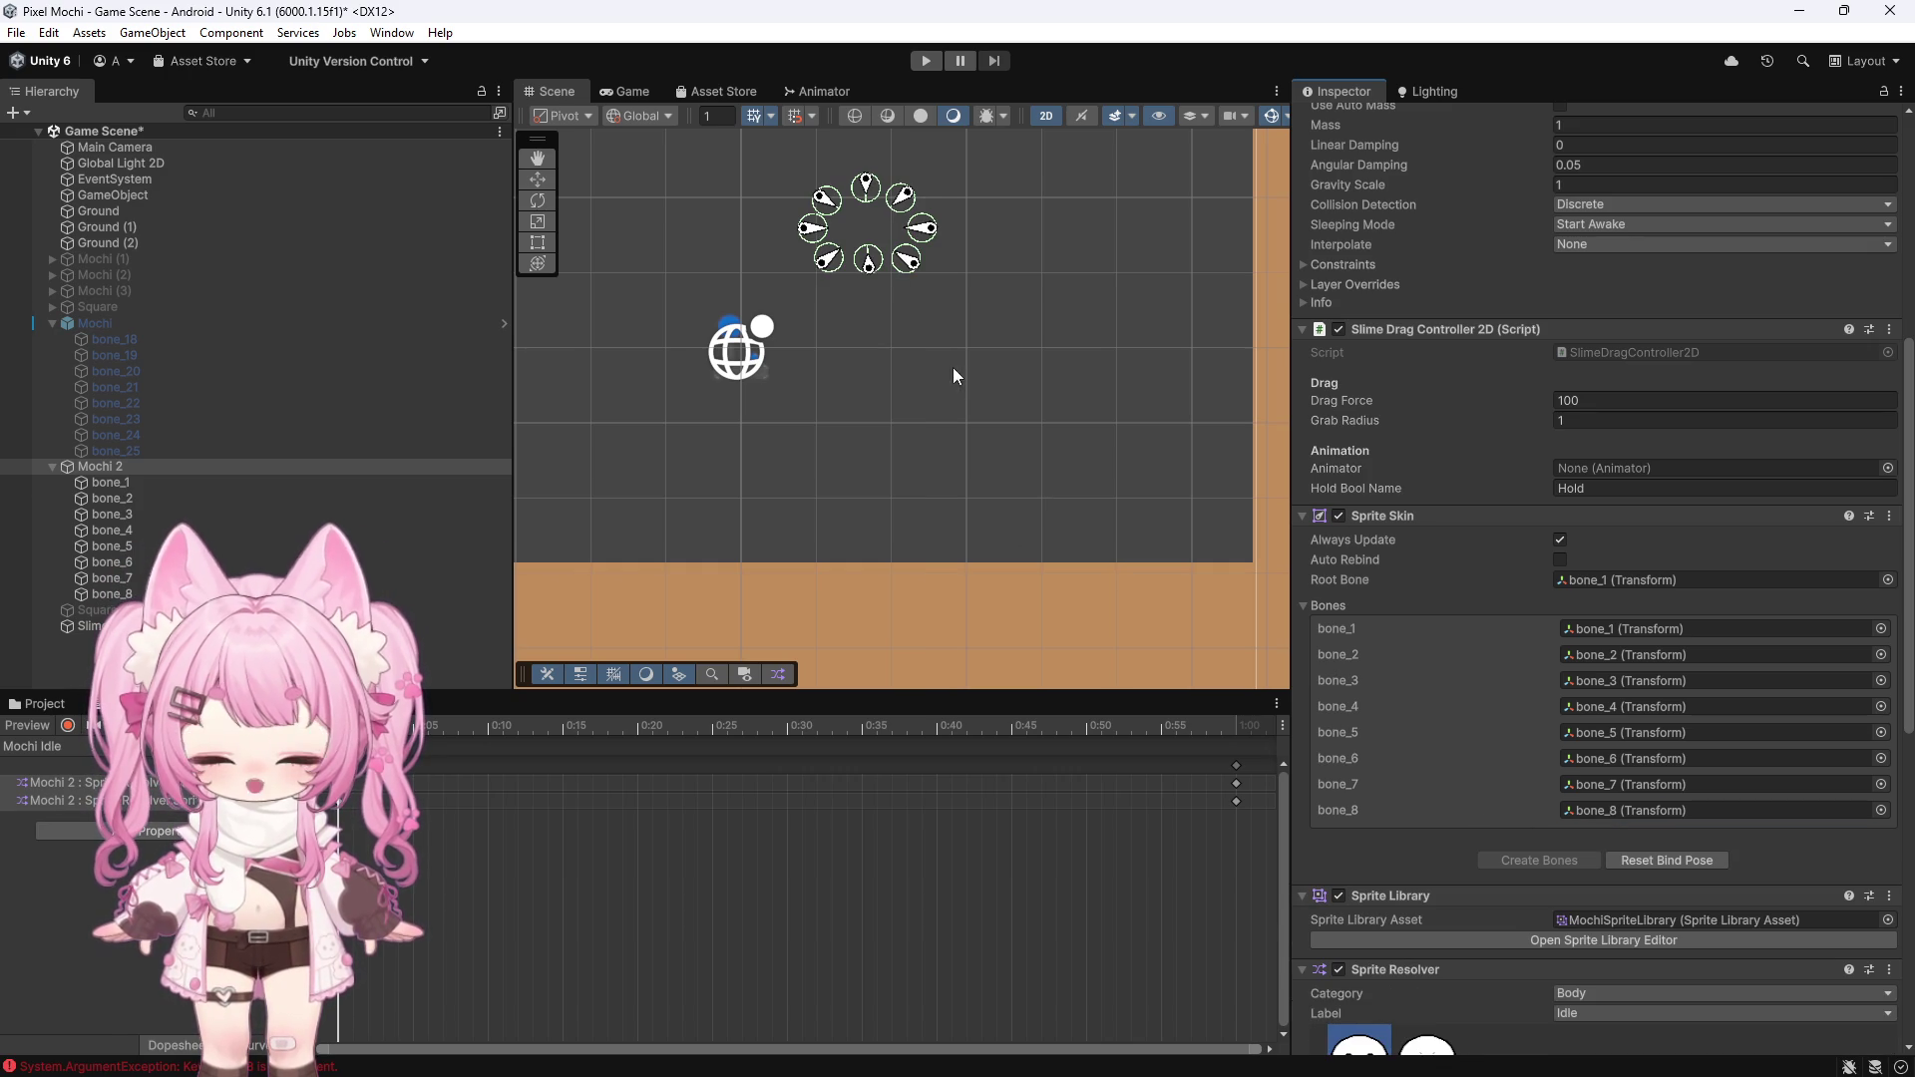
Undo and redo the bone edits so bone_1 through bone_8 stay assigned
scroll(968, 389, "up", 1)
key("ctrl+z")
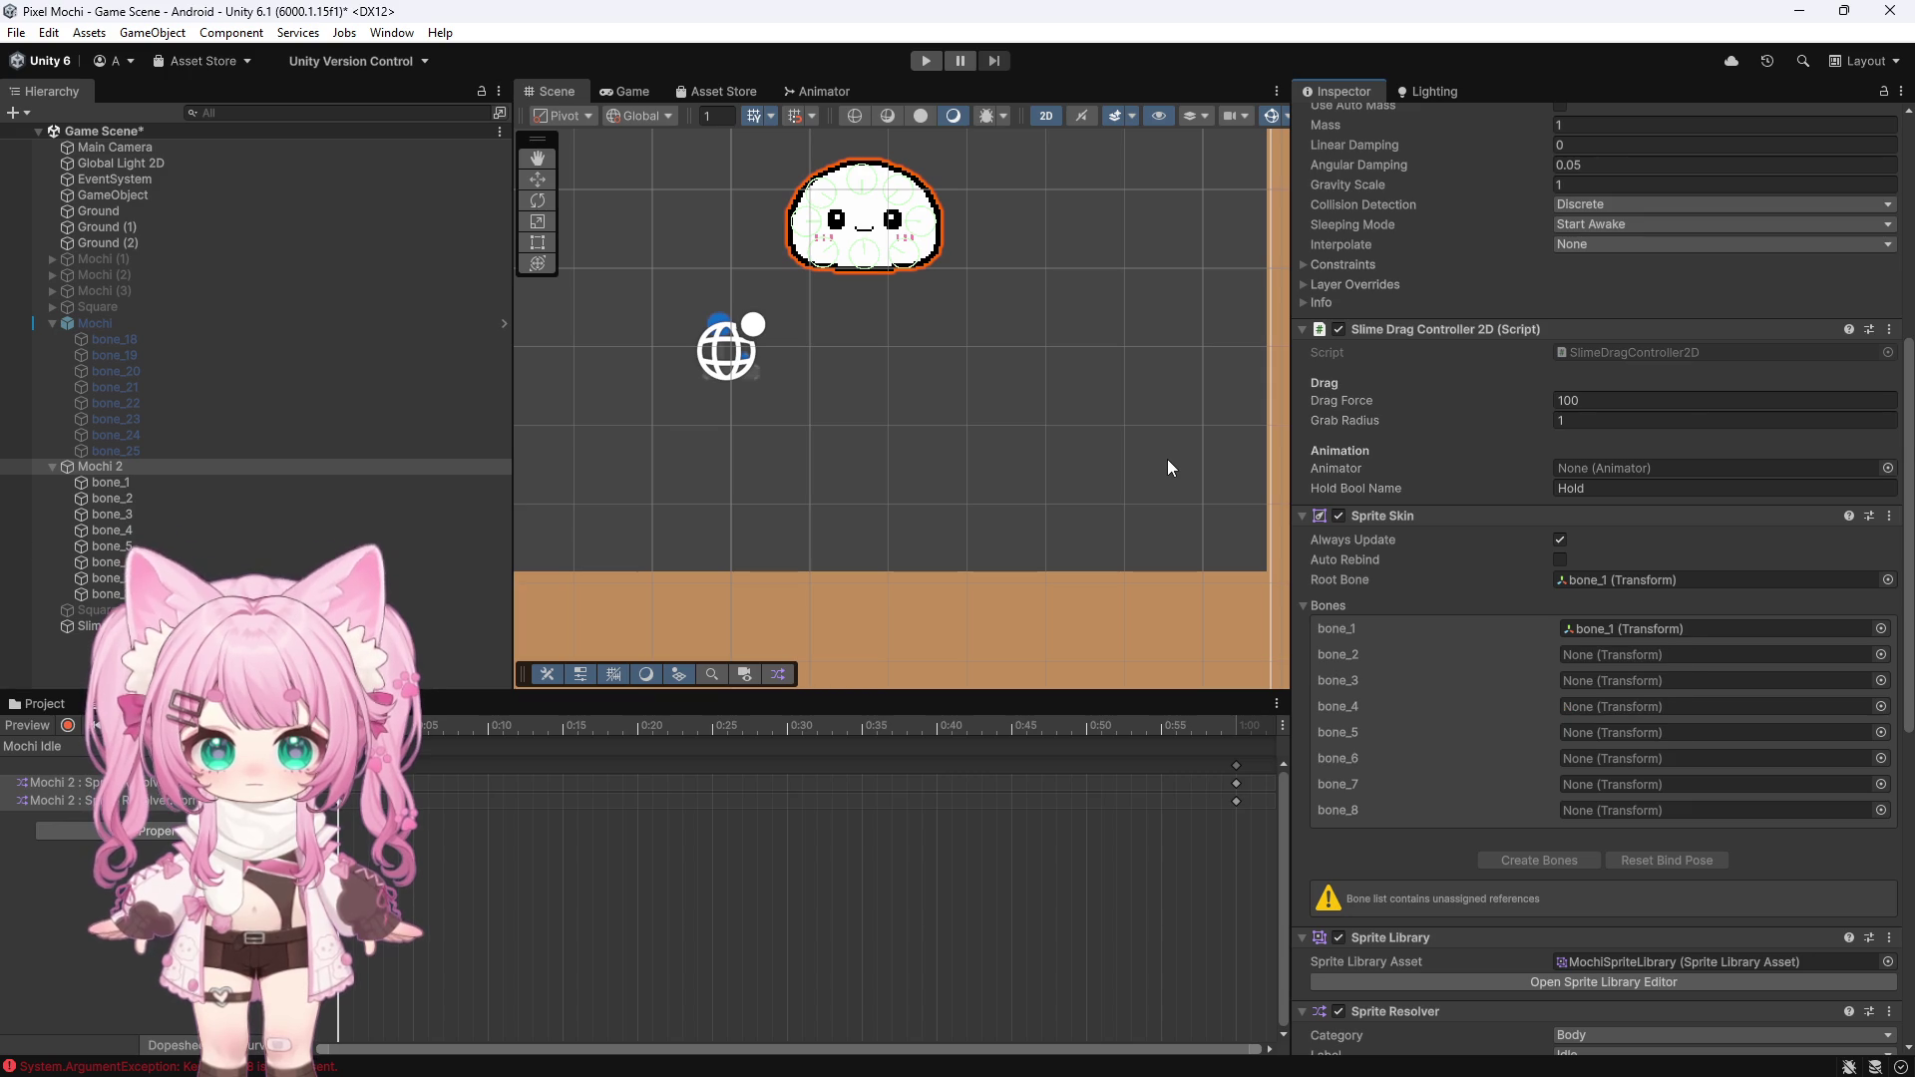
key("ctrl+z")
key("ctrl+z")
key("ctrl+y")
key("ctrl+z")
key("ctrl+y")
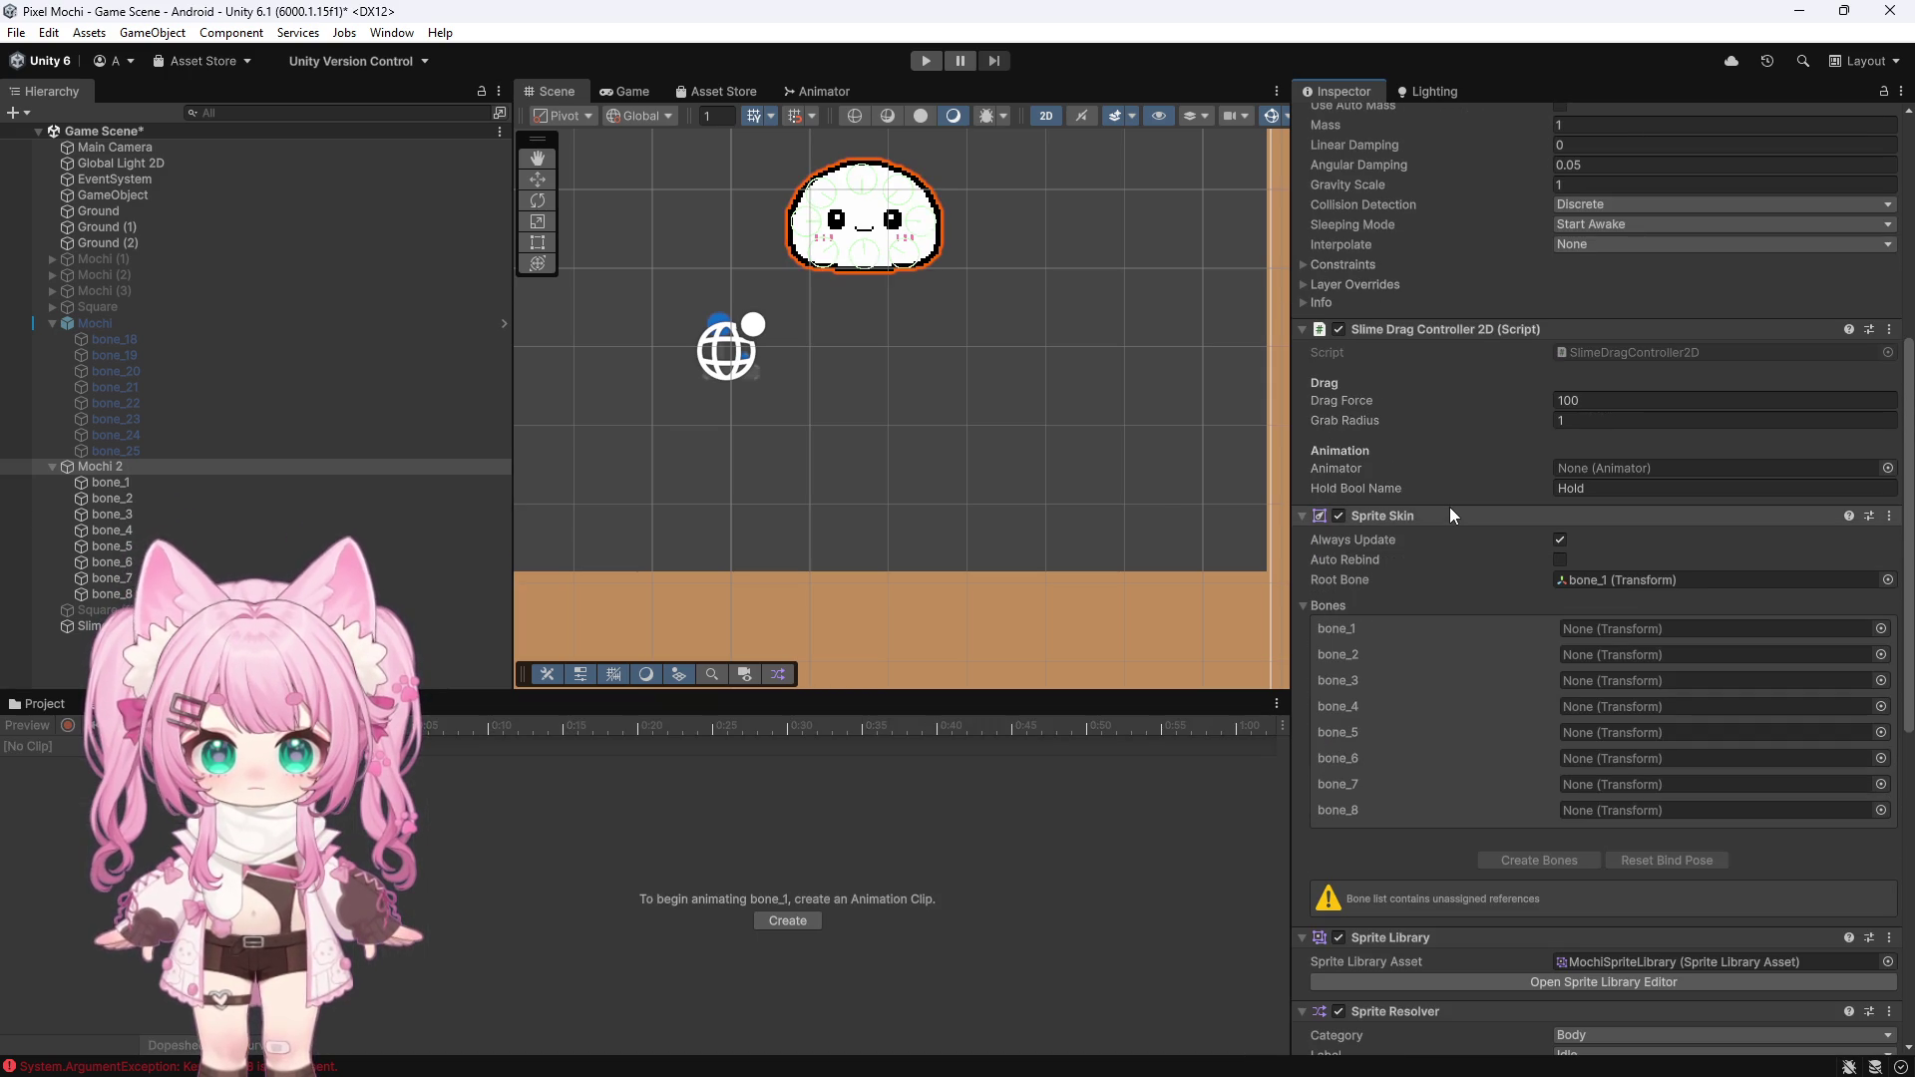
key("ctrl+z")
key("ctrl+z")
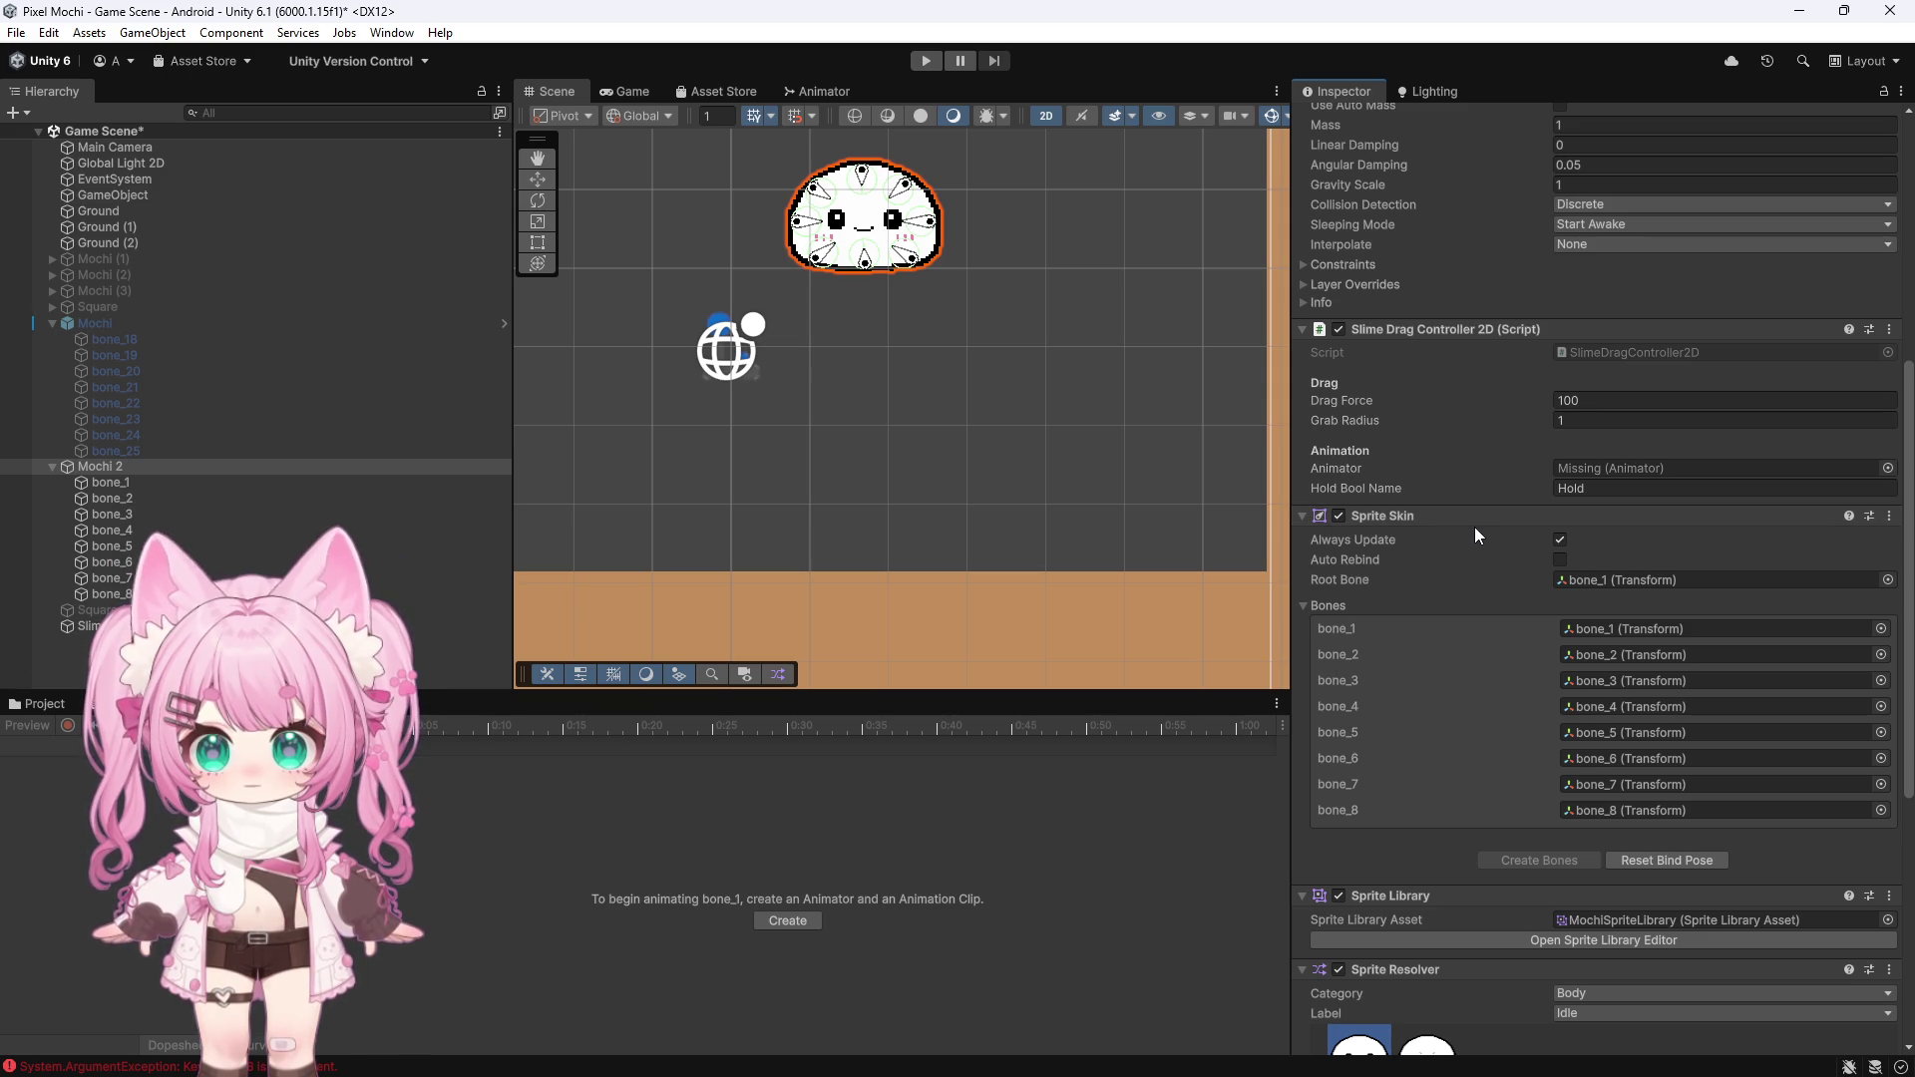
Clear all Console messages and start Play mode to test the slime
scroll(1482, 529, "down", 4)
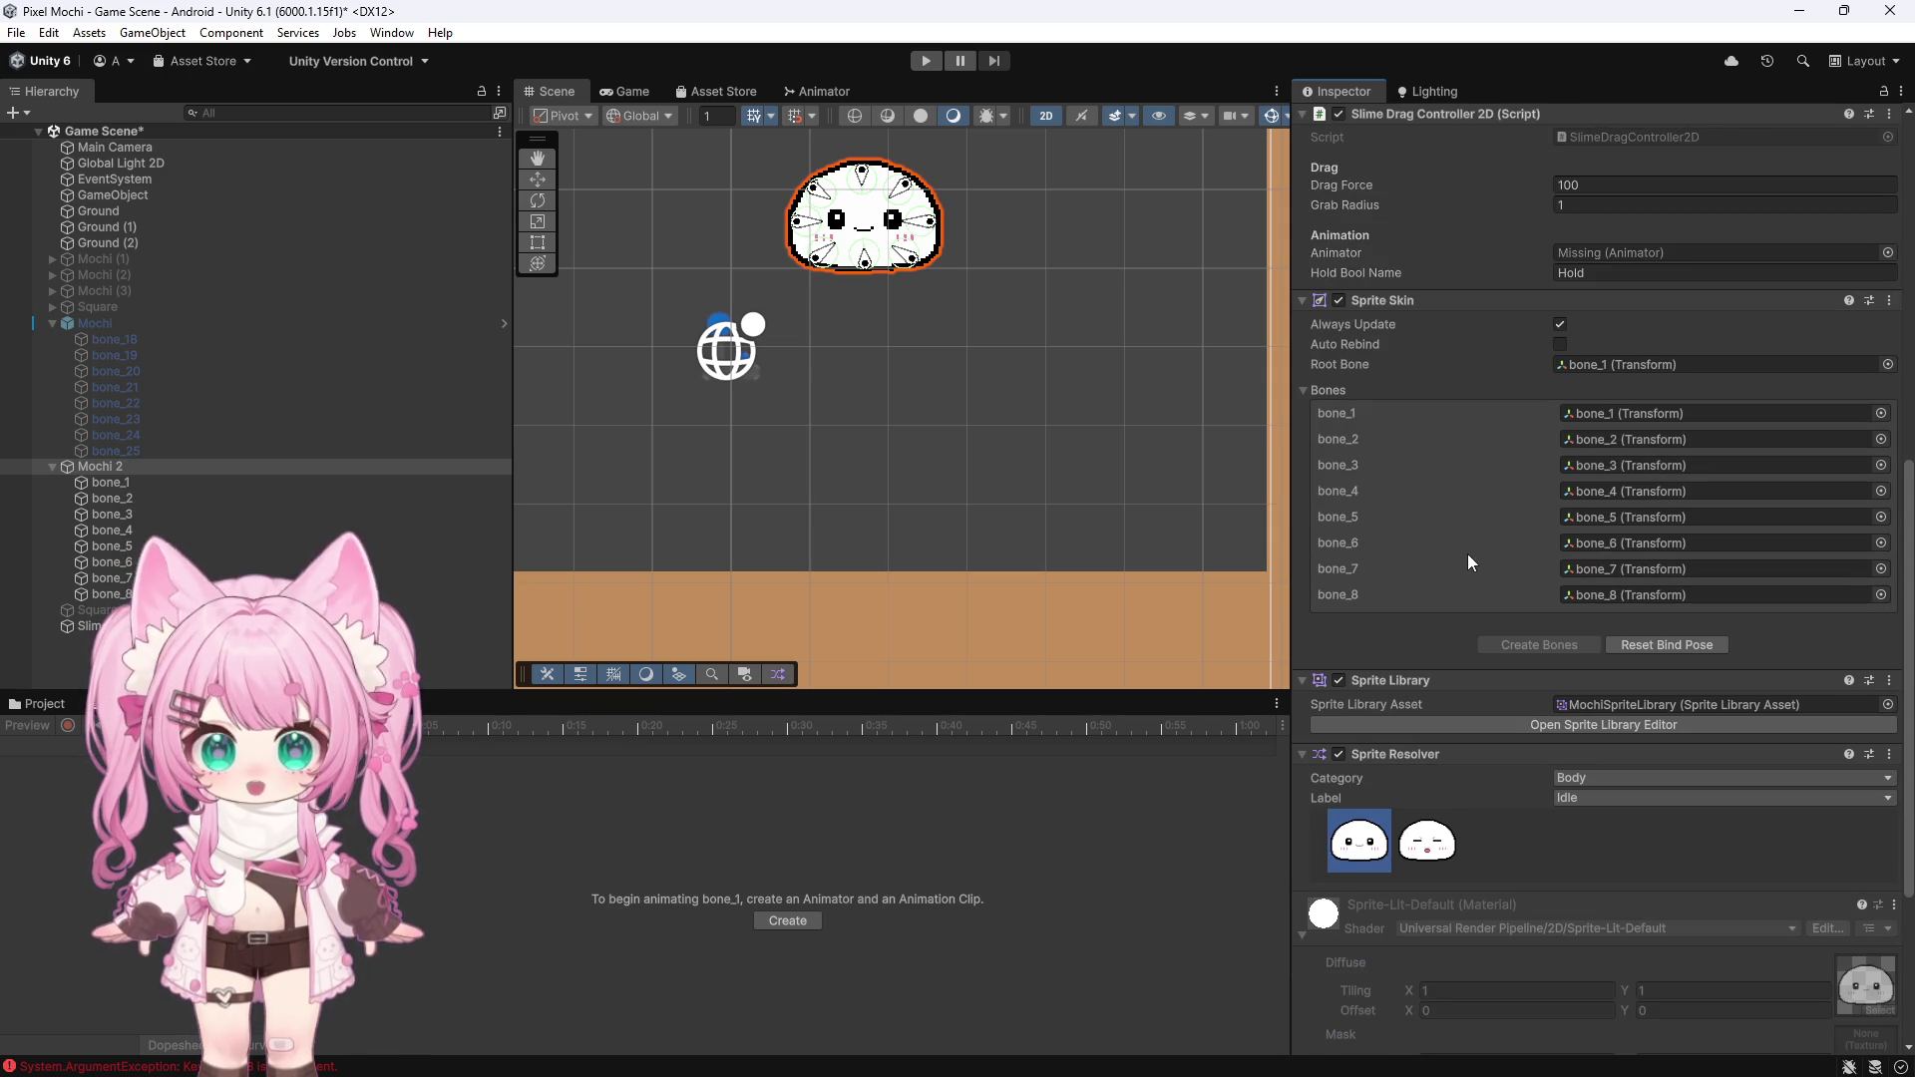
scroll(1468, 559, "down", 6)
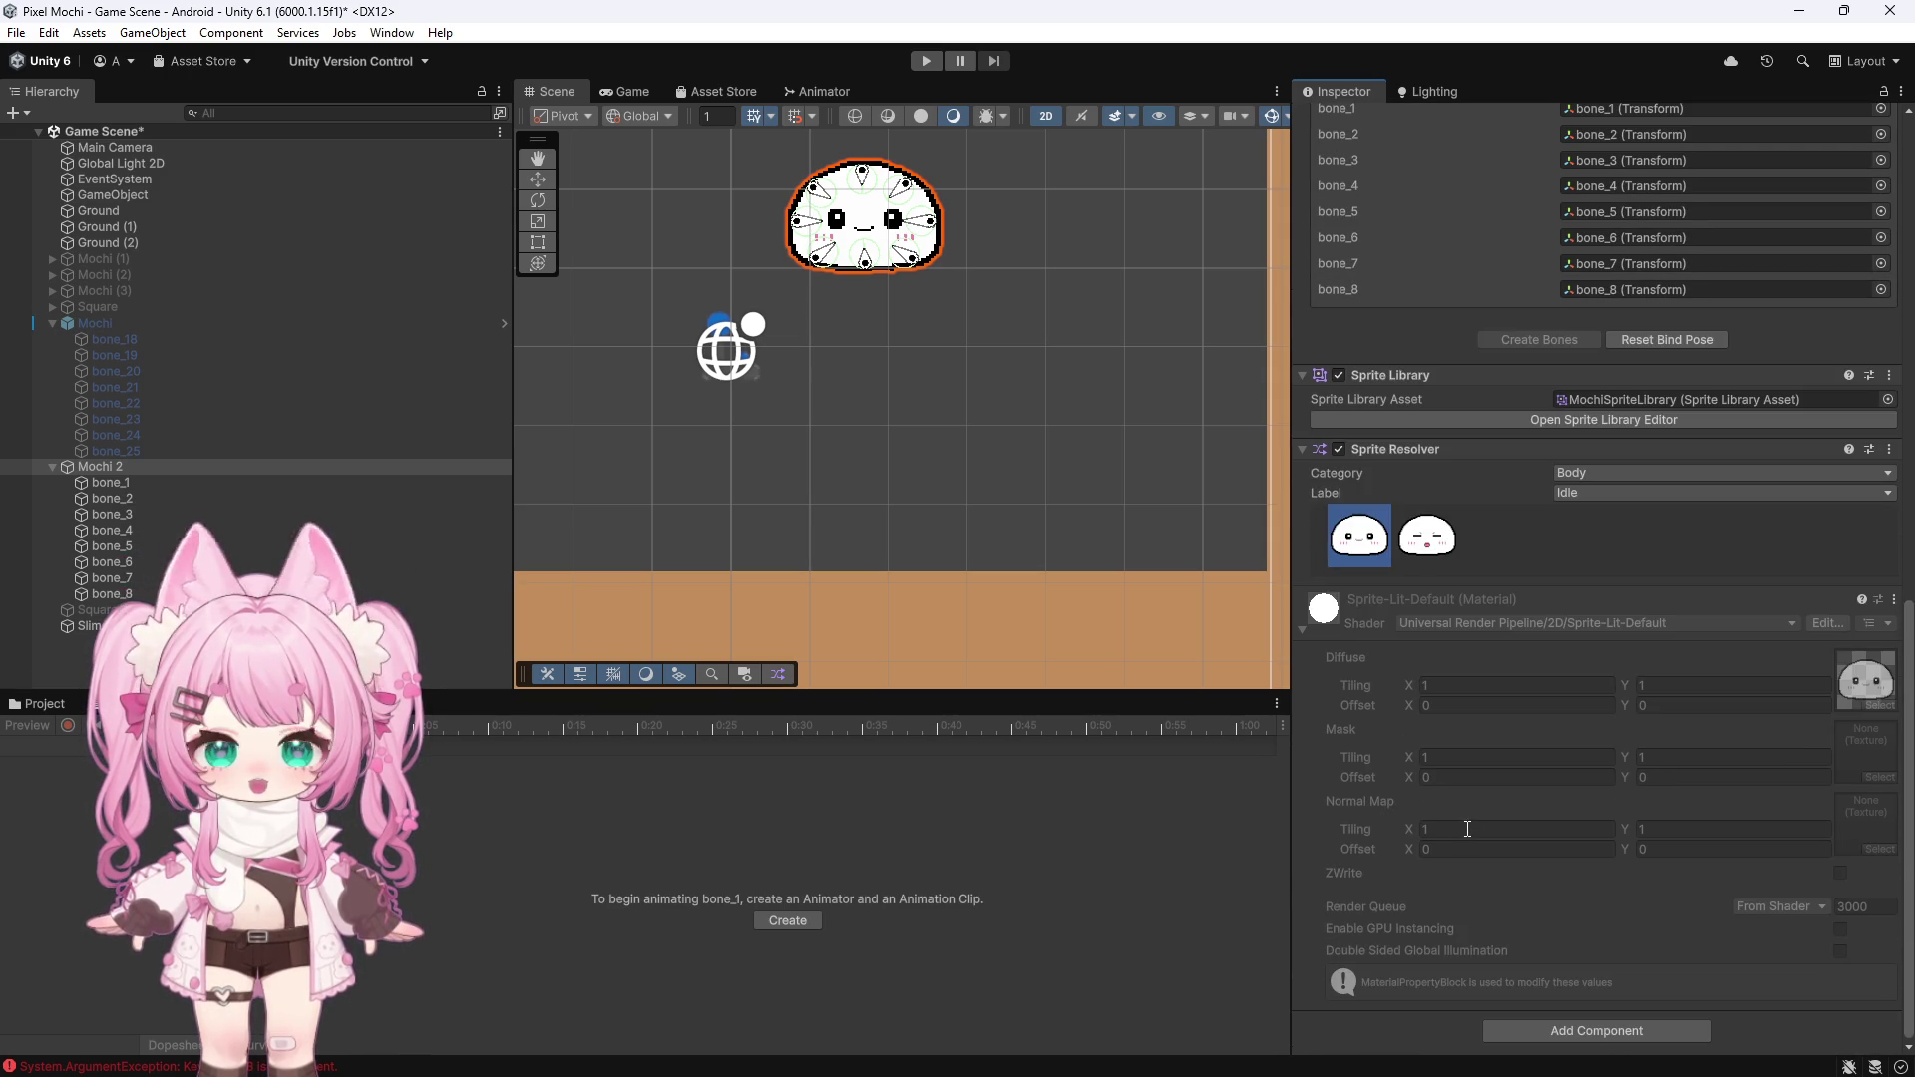
scroll(1468, 829, "up", 6)
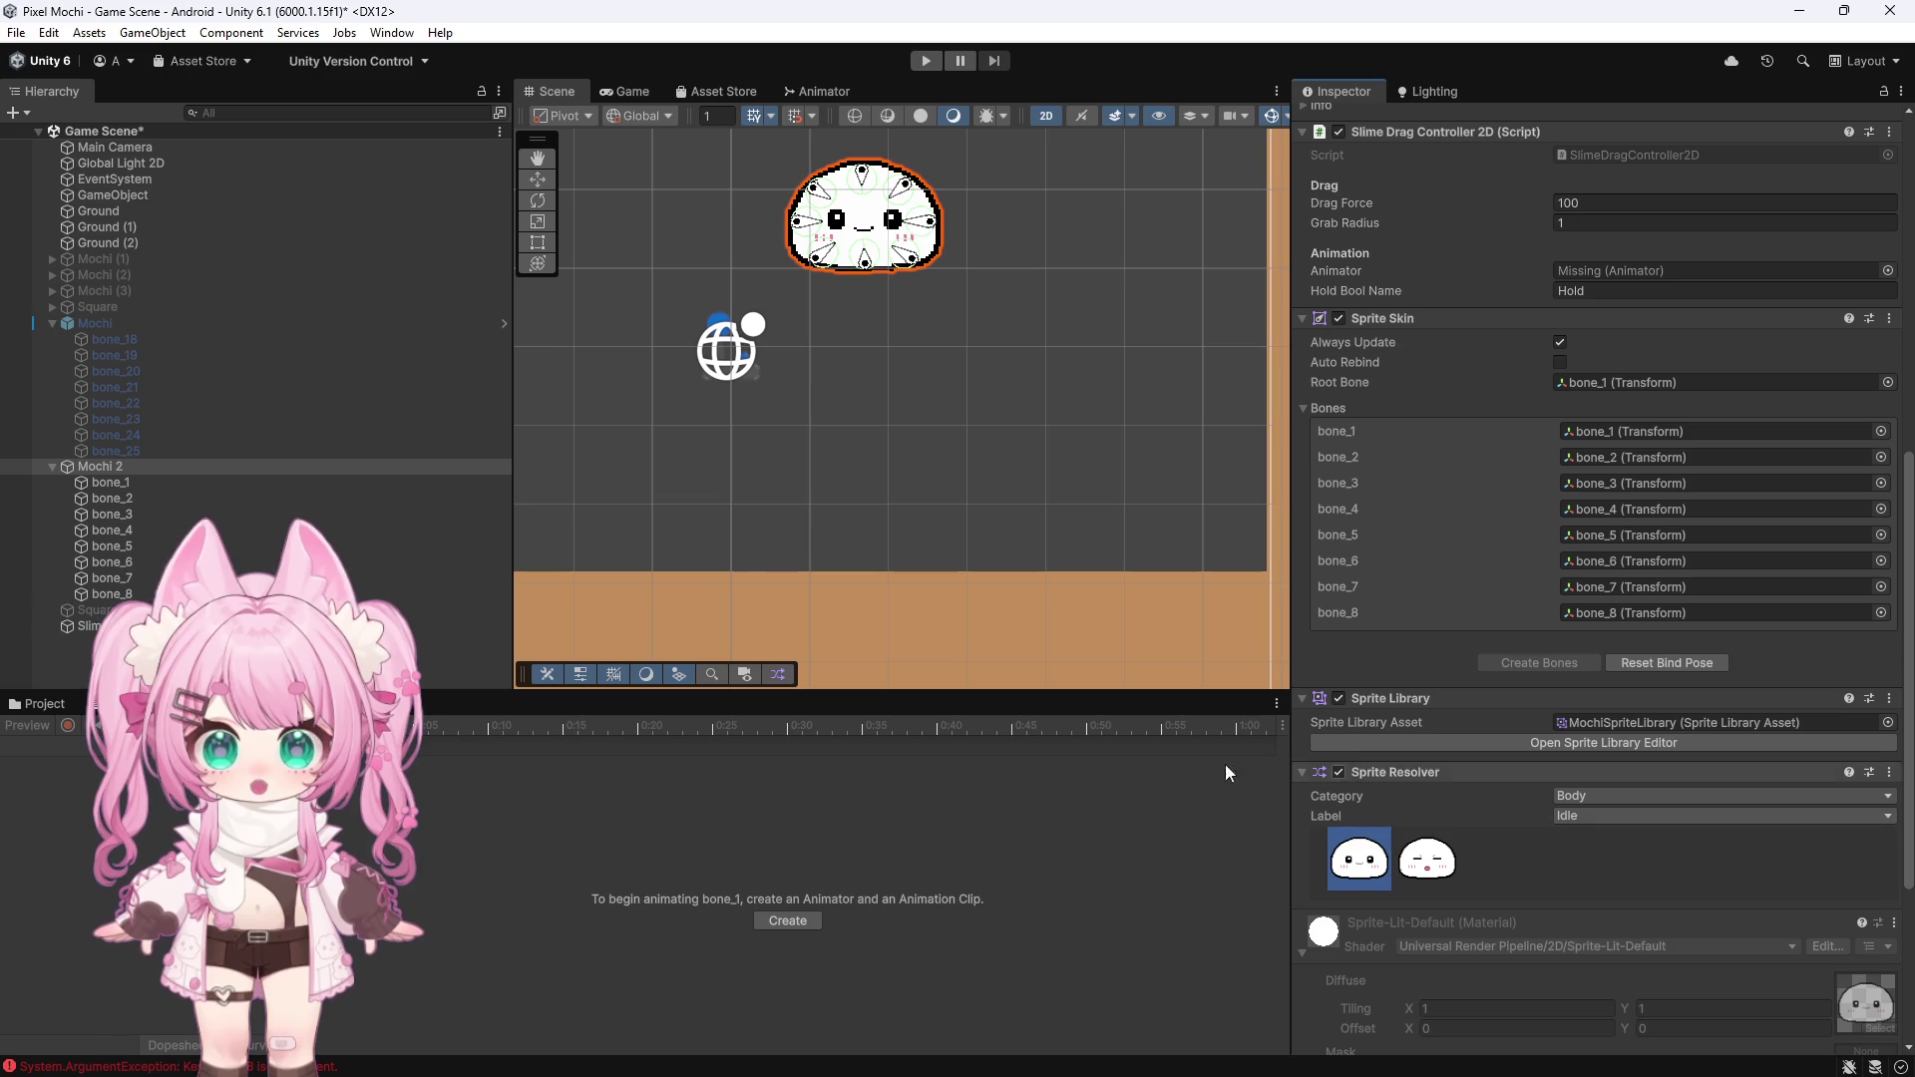
left_click(119, 703)
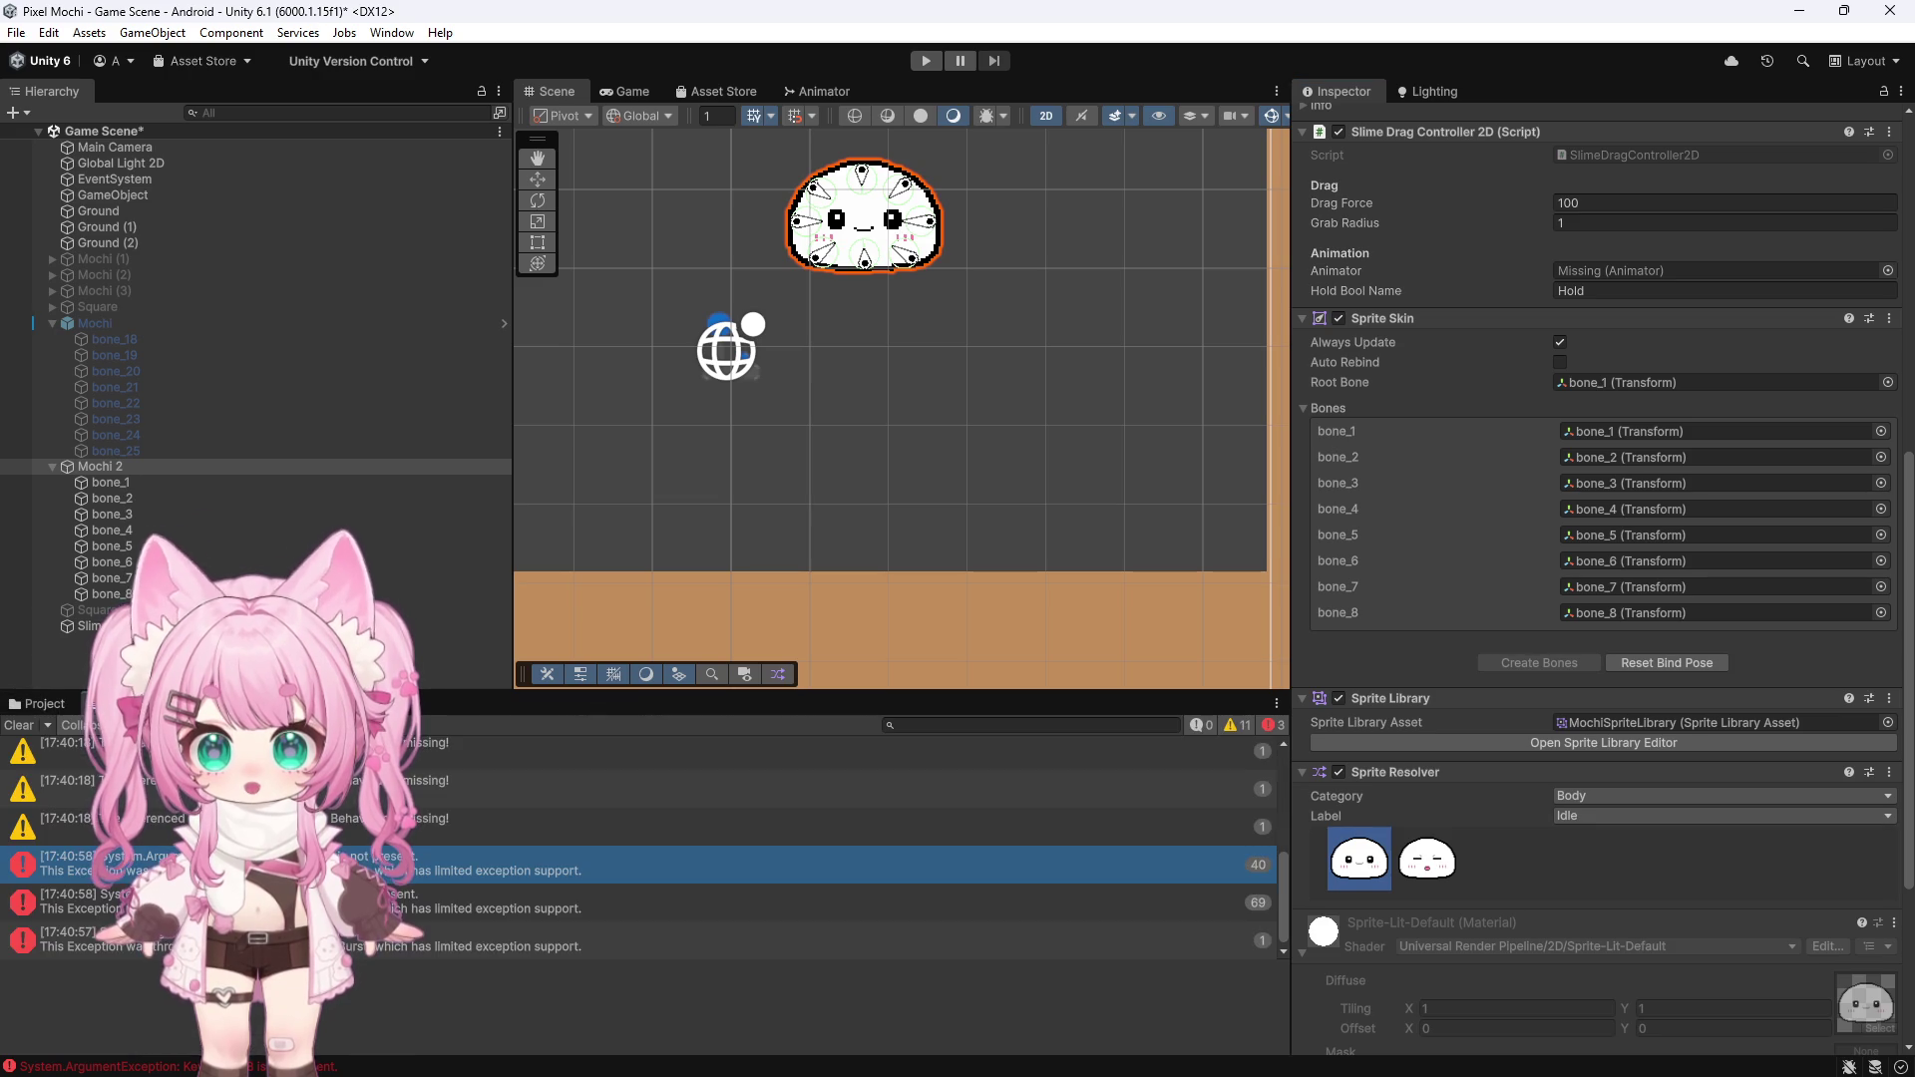
left_click(19, 725)
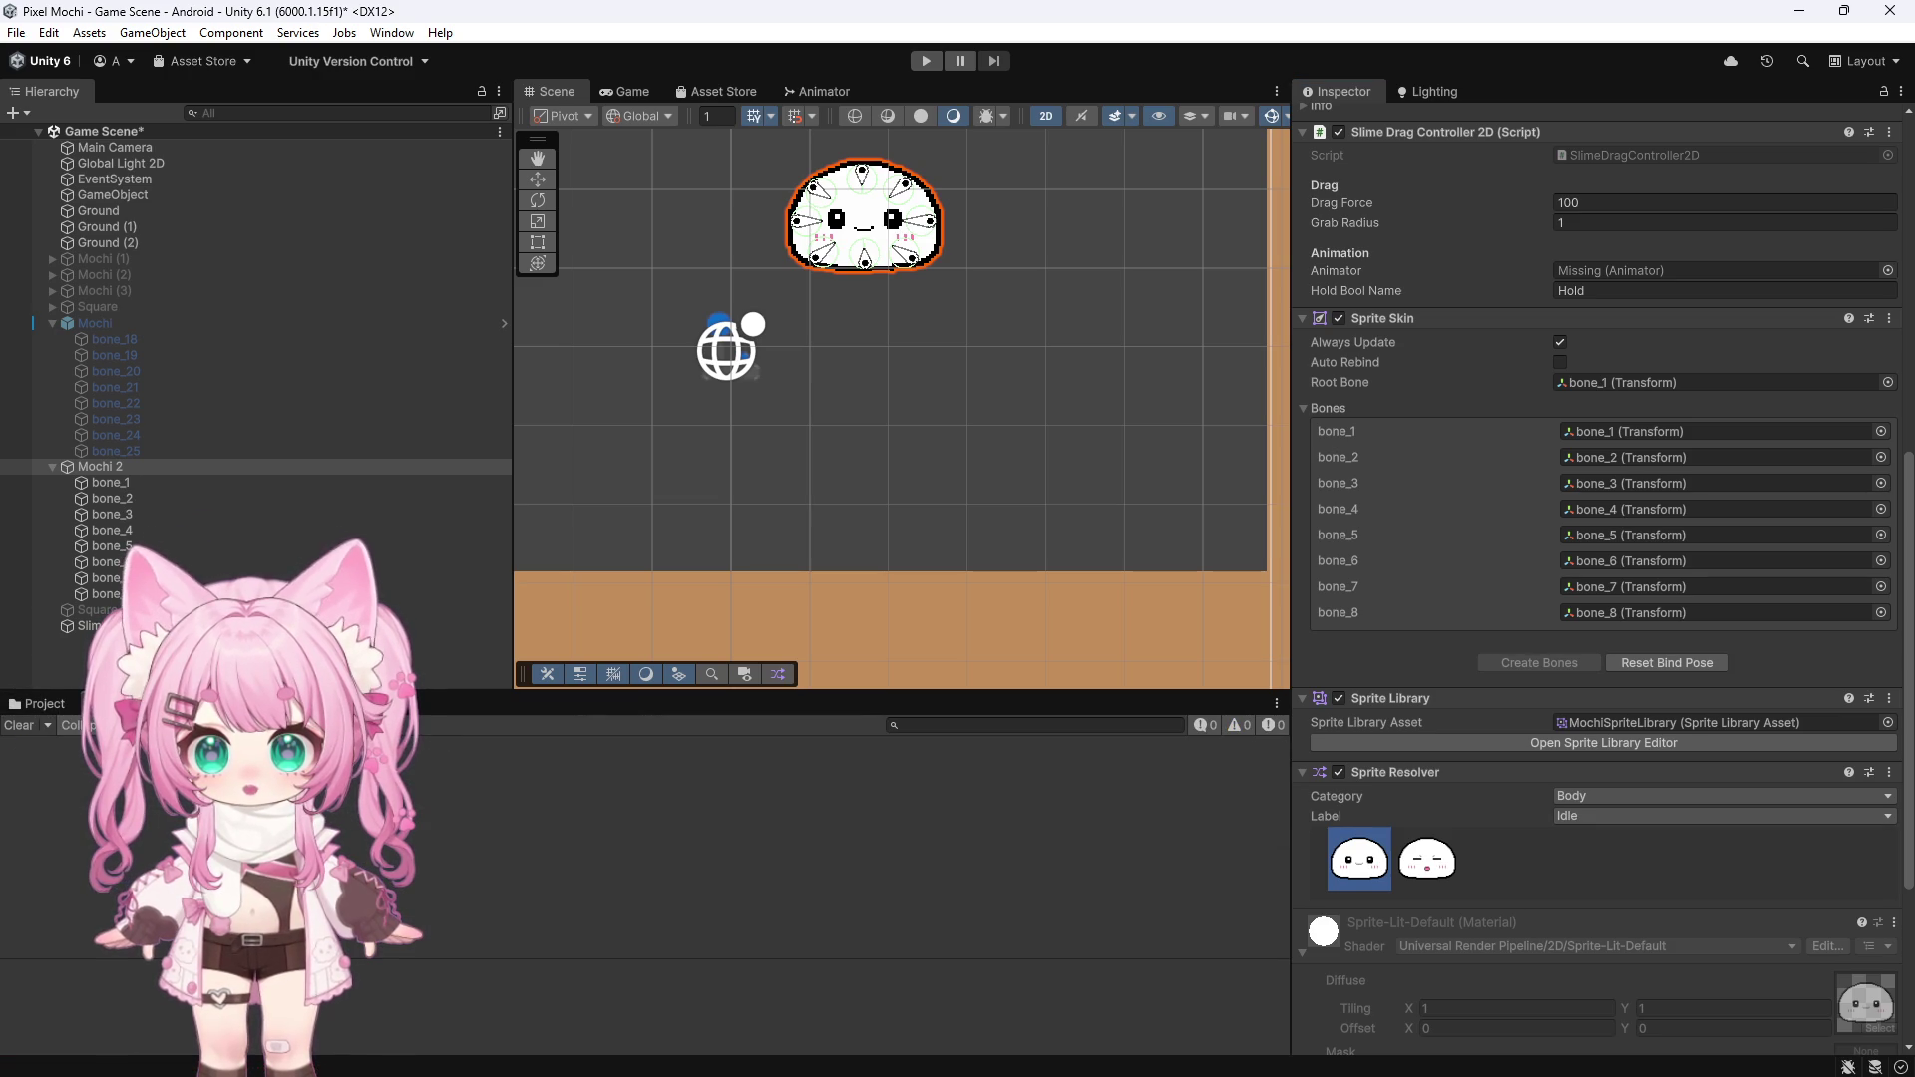
left_click(925, 61)
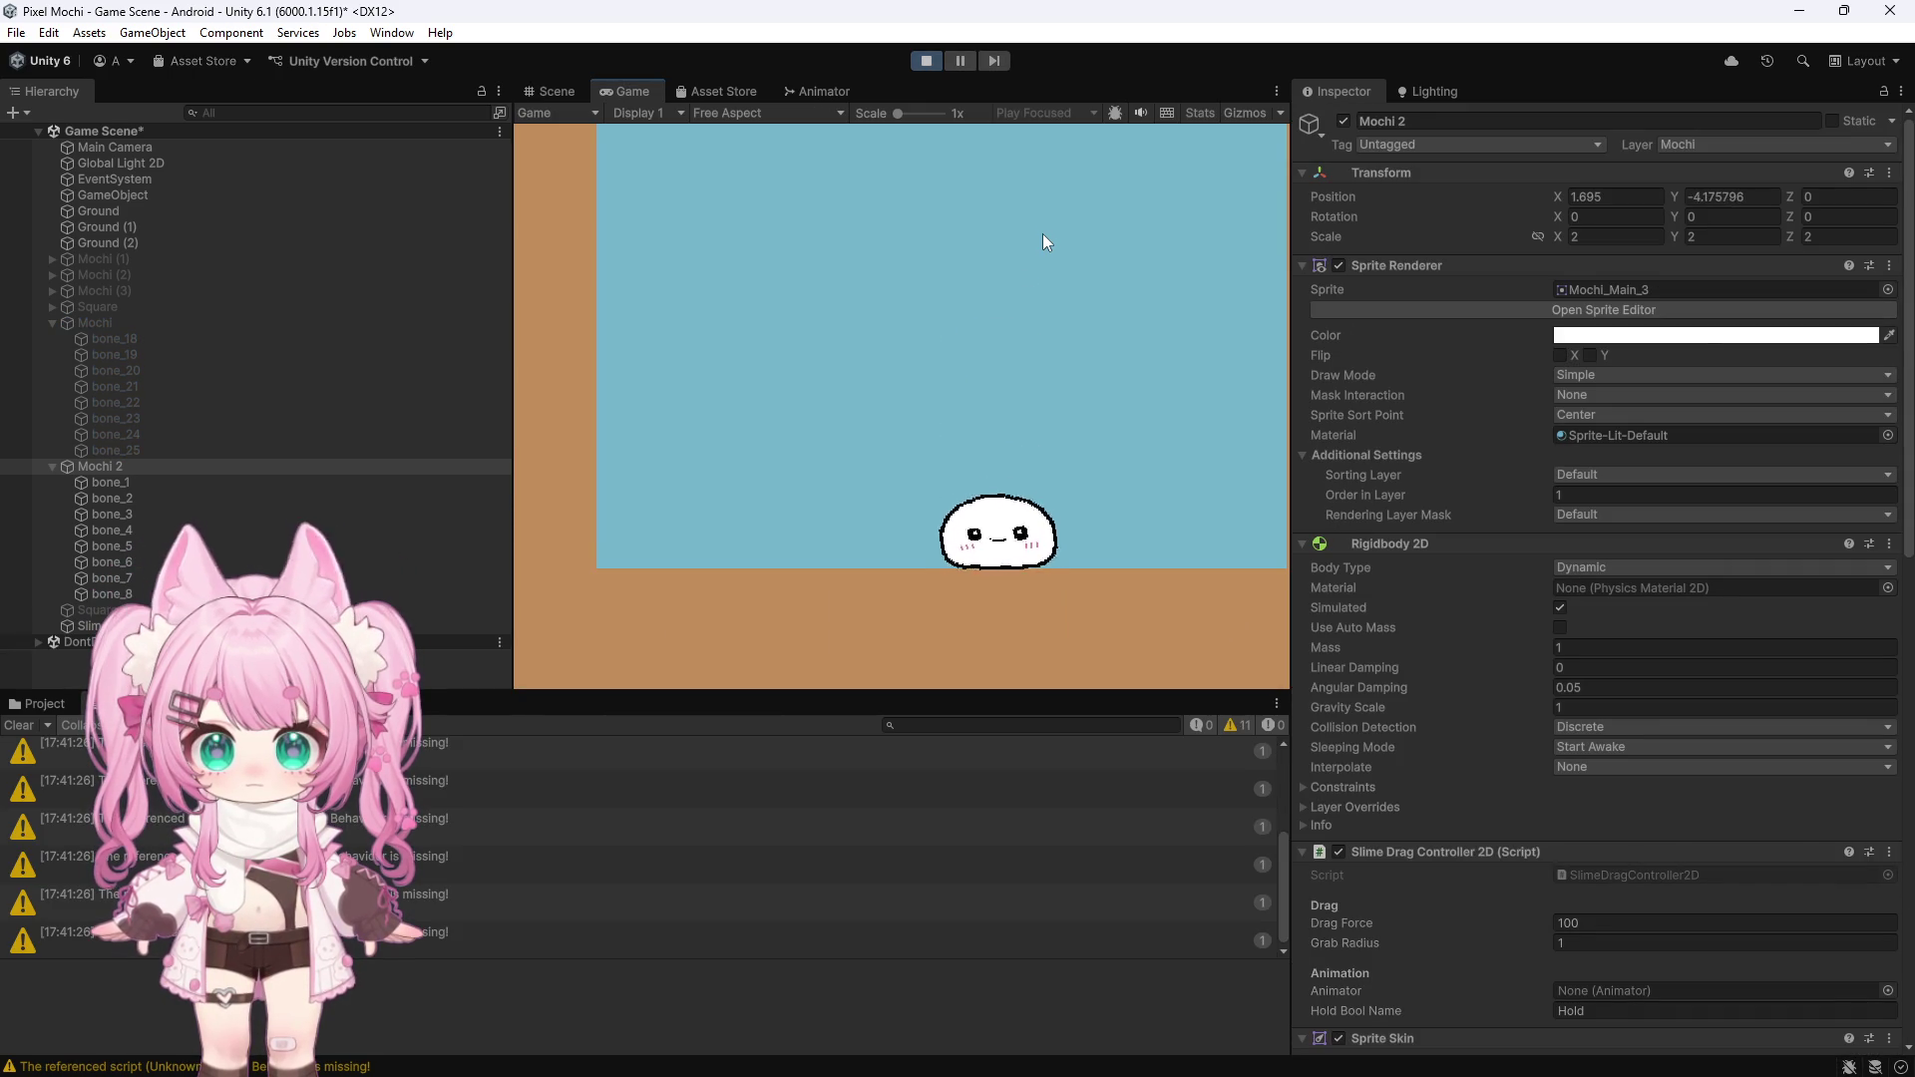
Stop Play mode once the slime lands, clear Console warnings, and return to the Animation window
left_click(925, 61)
scroll(1396, 555, "down", 10)
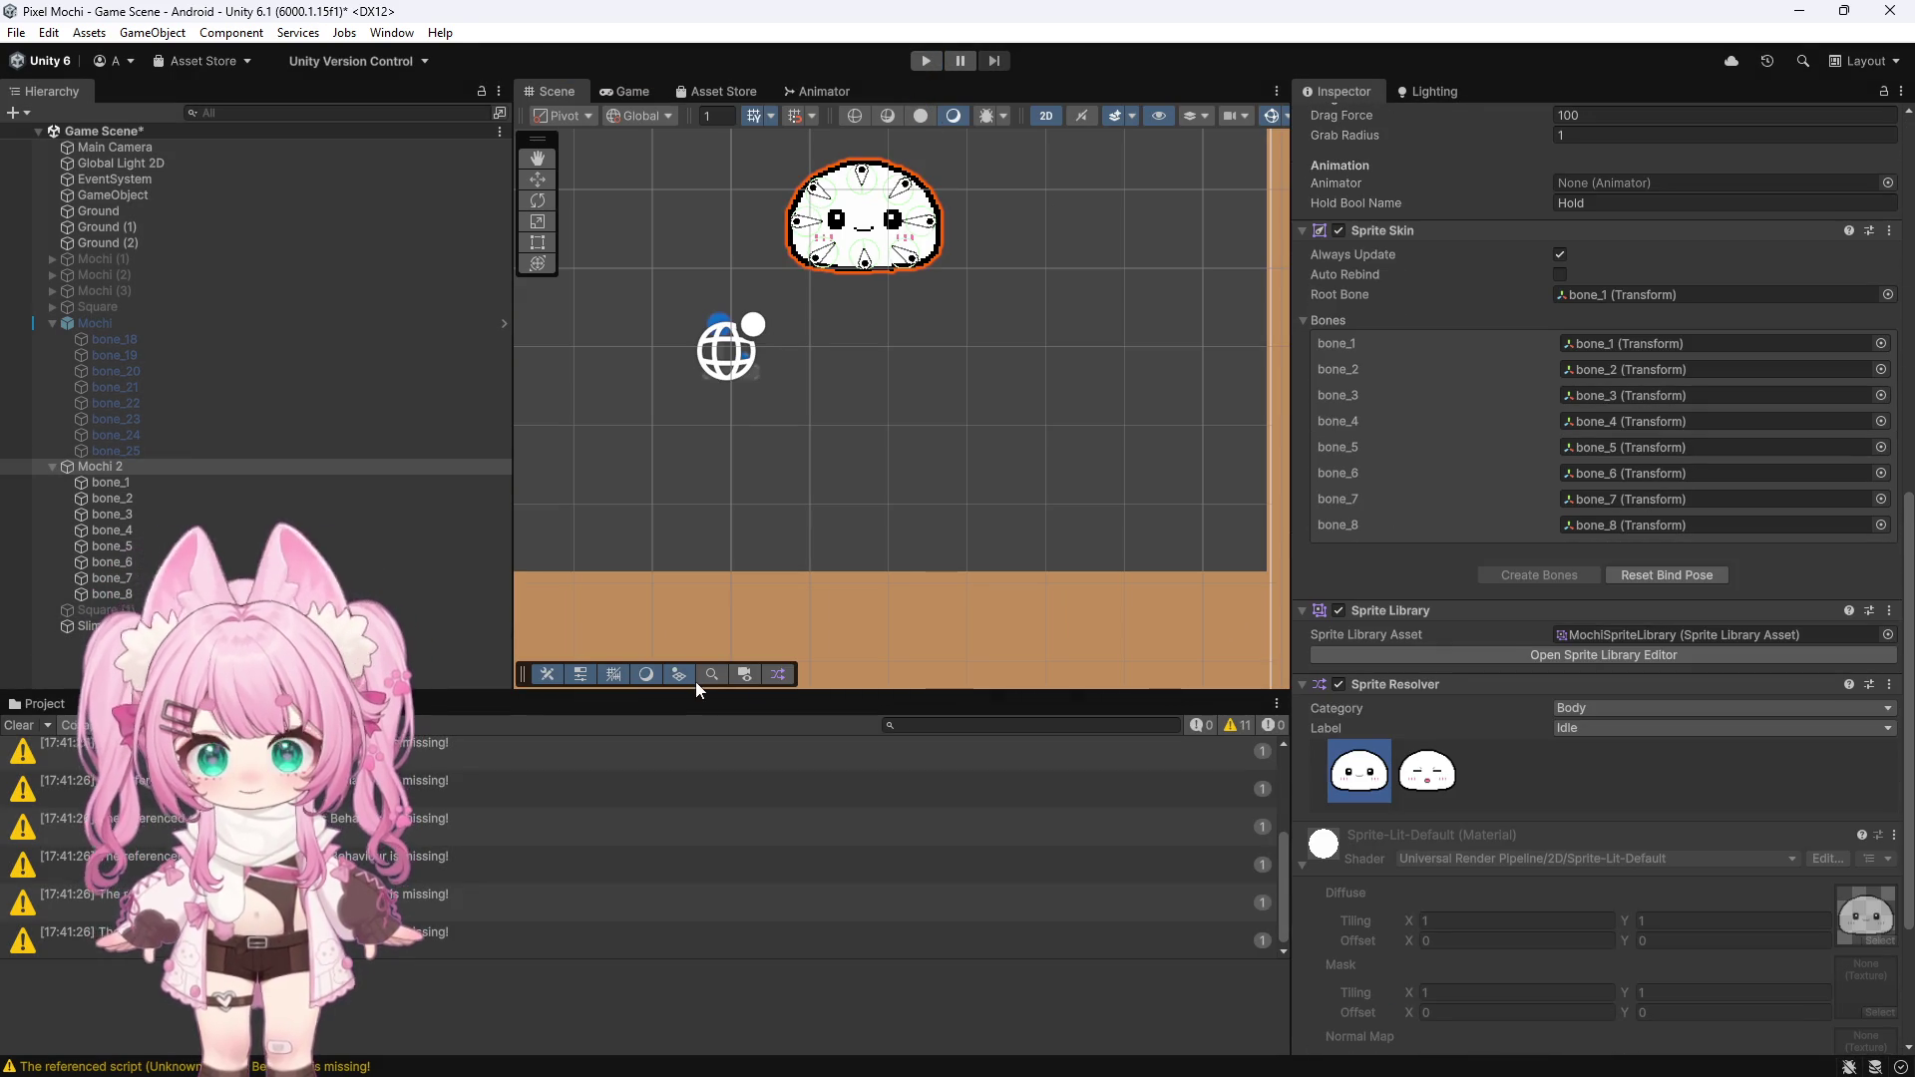
left_click(36, 728)
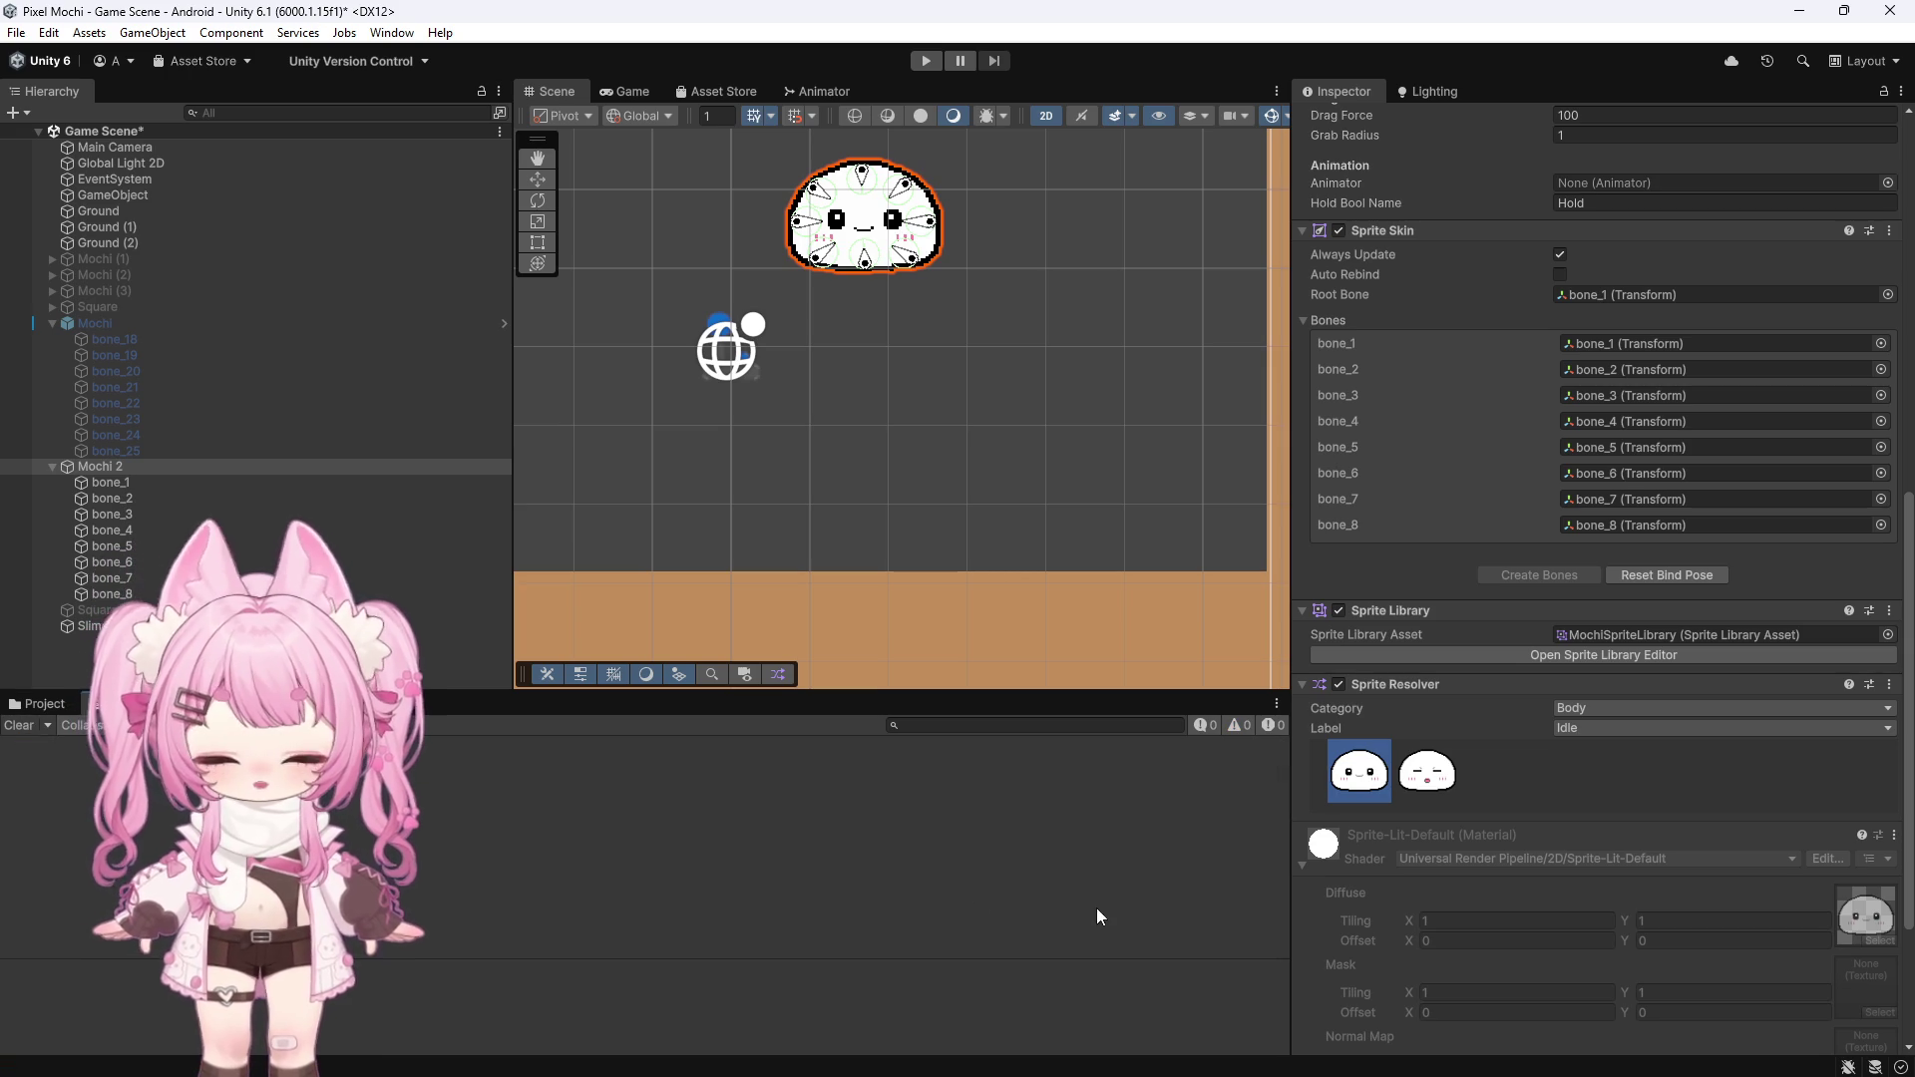
scroll(1607, 808, "down", 5)
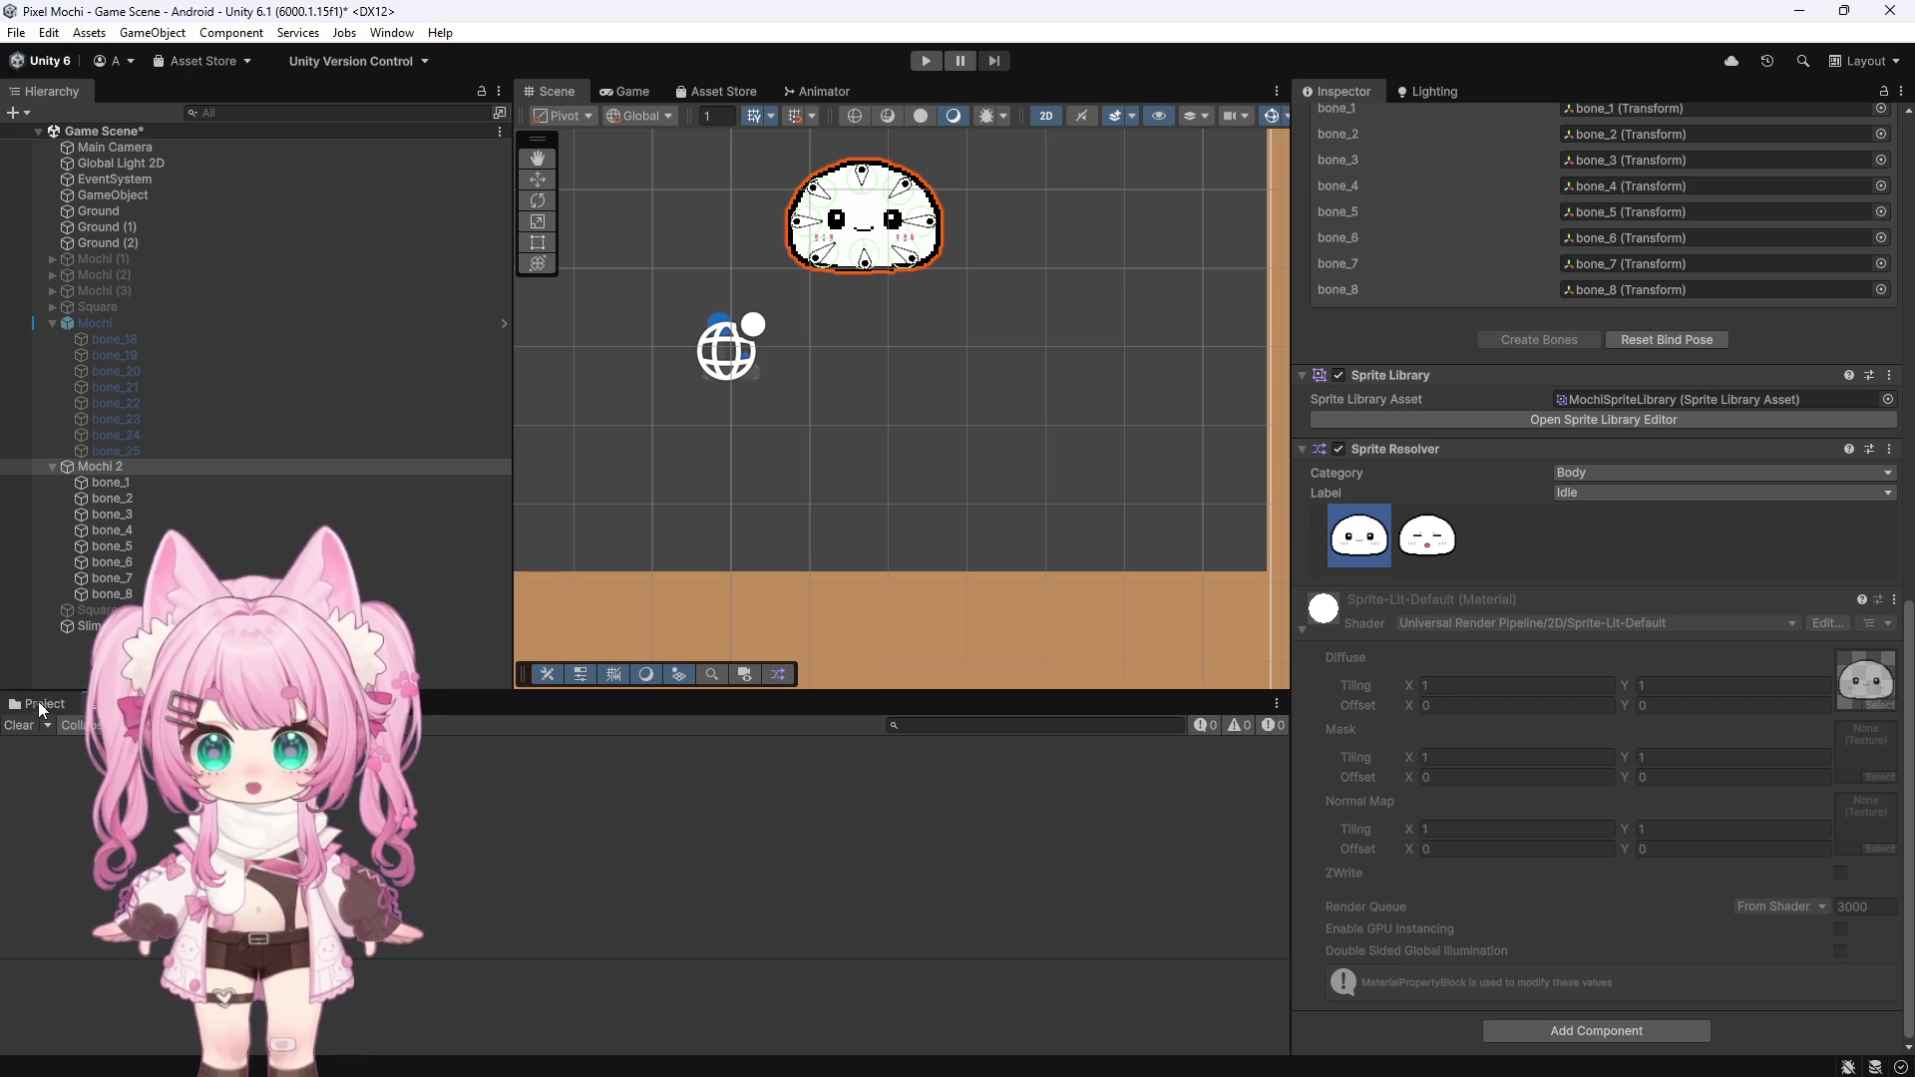
left_click(190, 703)
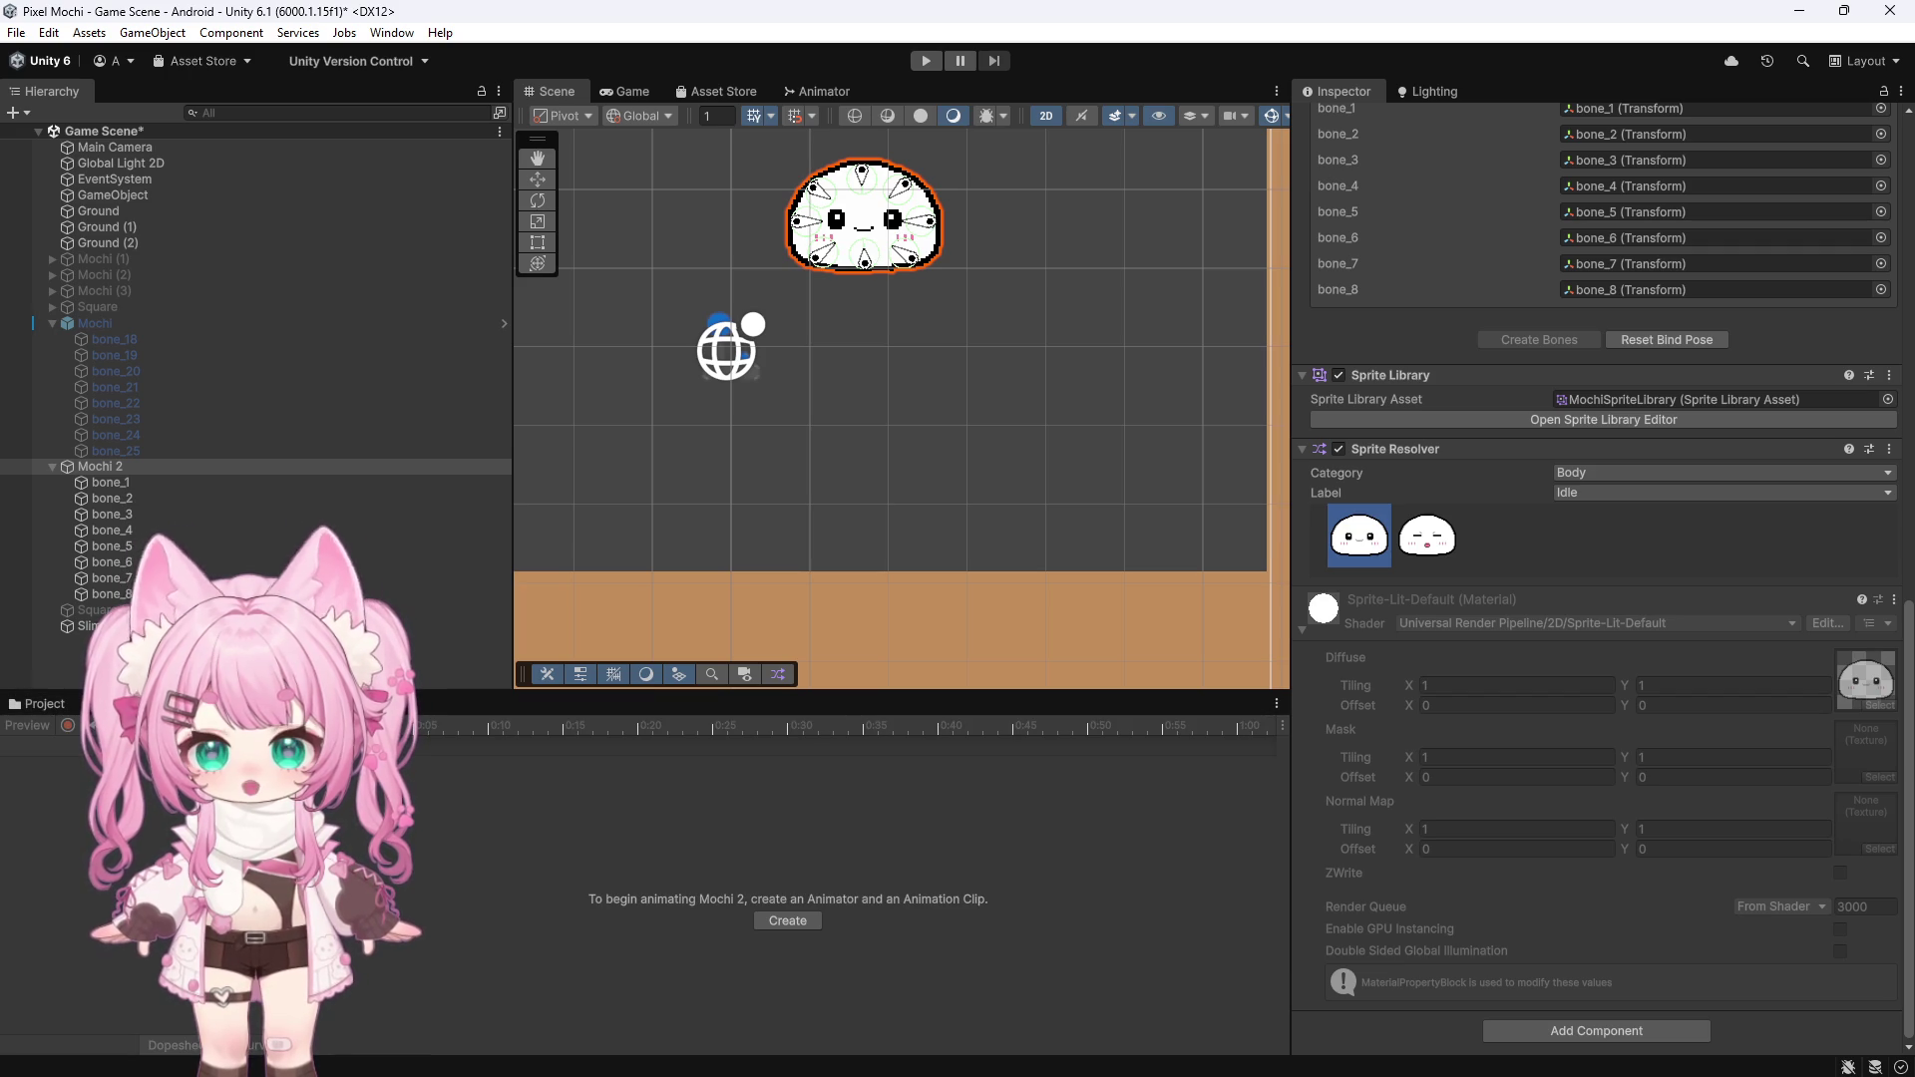
left_click(118, 465)
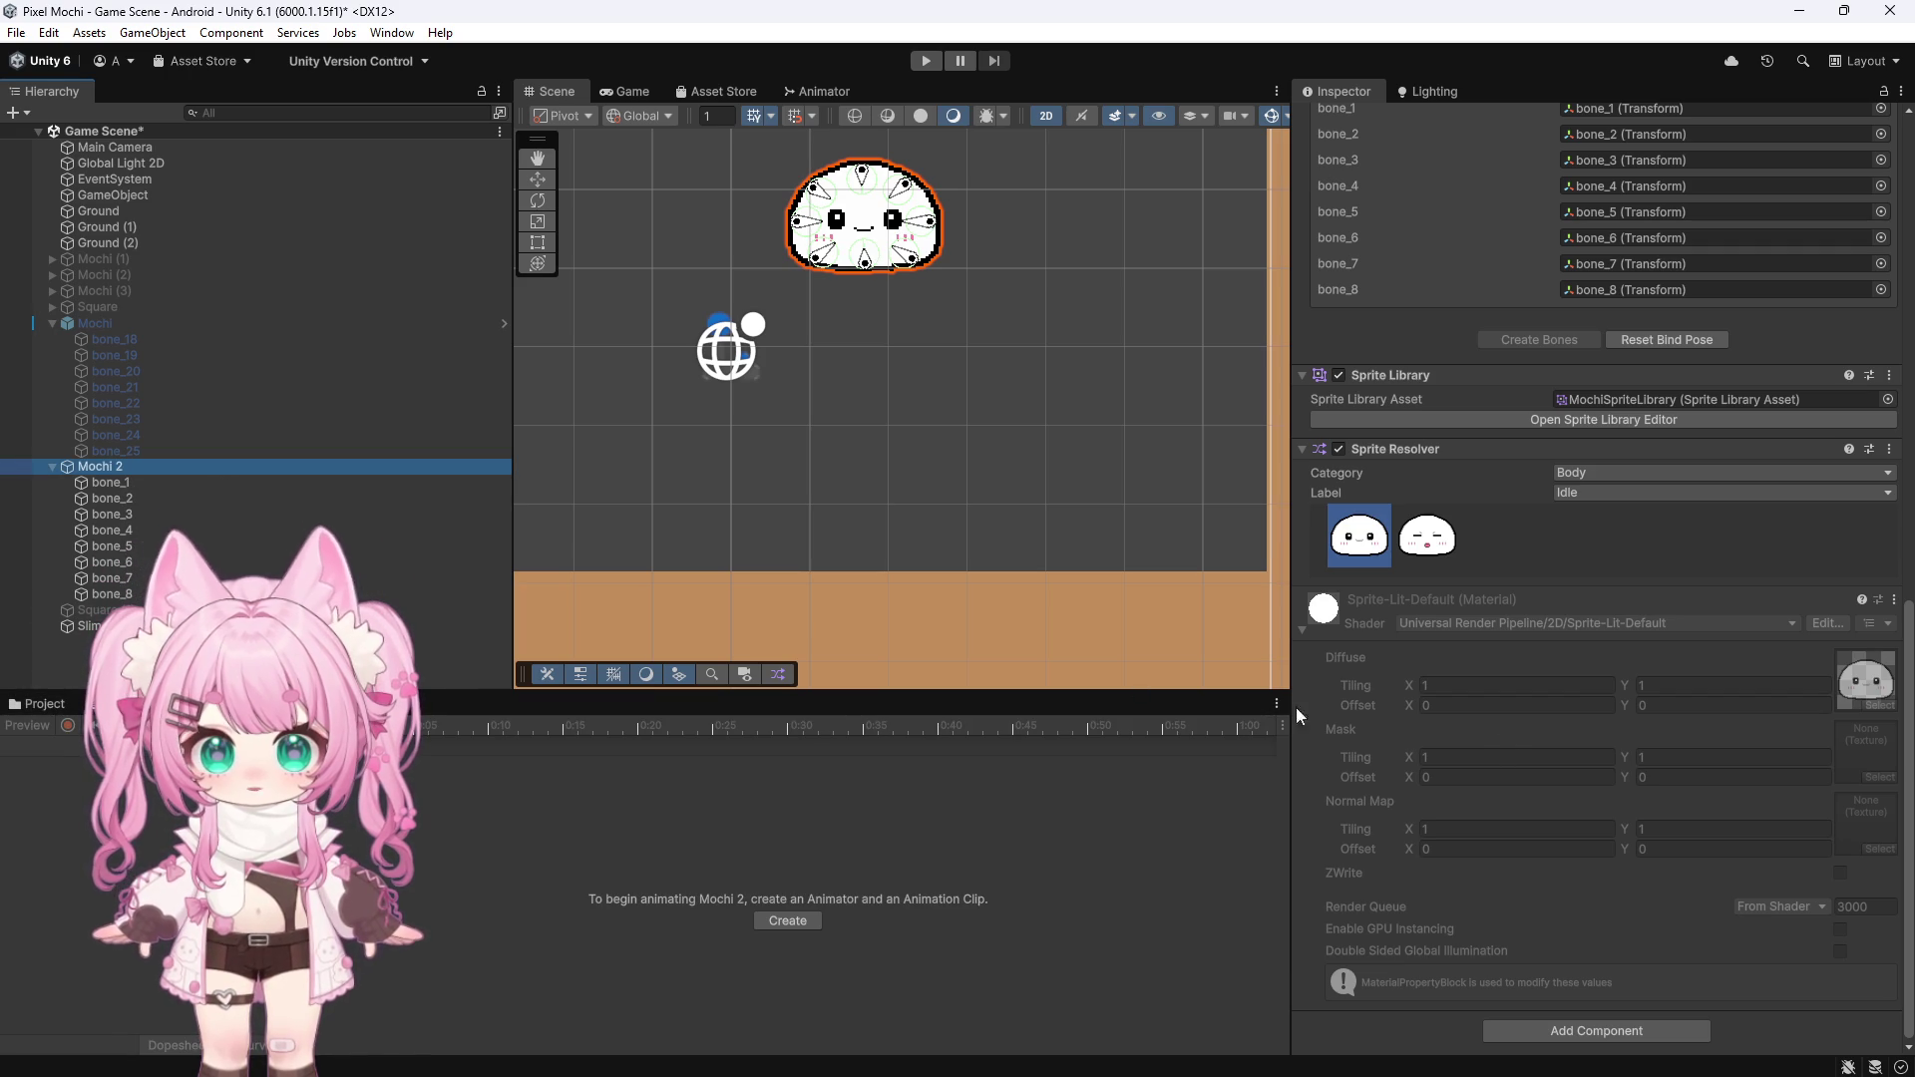
scroll(1464, 749, "up", 10)
scroll(1462, 758, "up", 3)
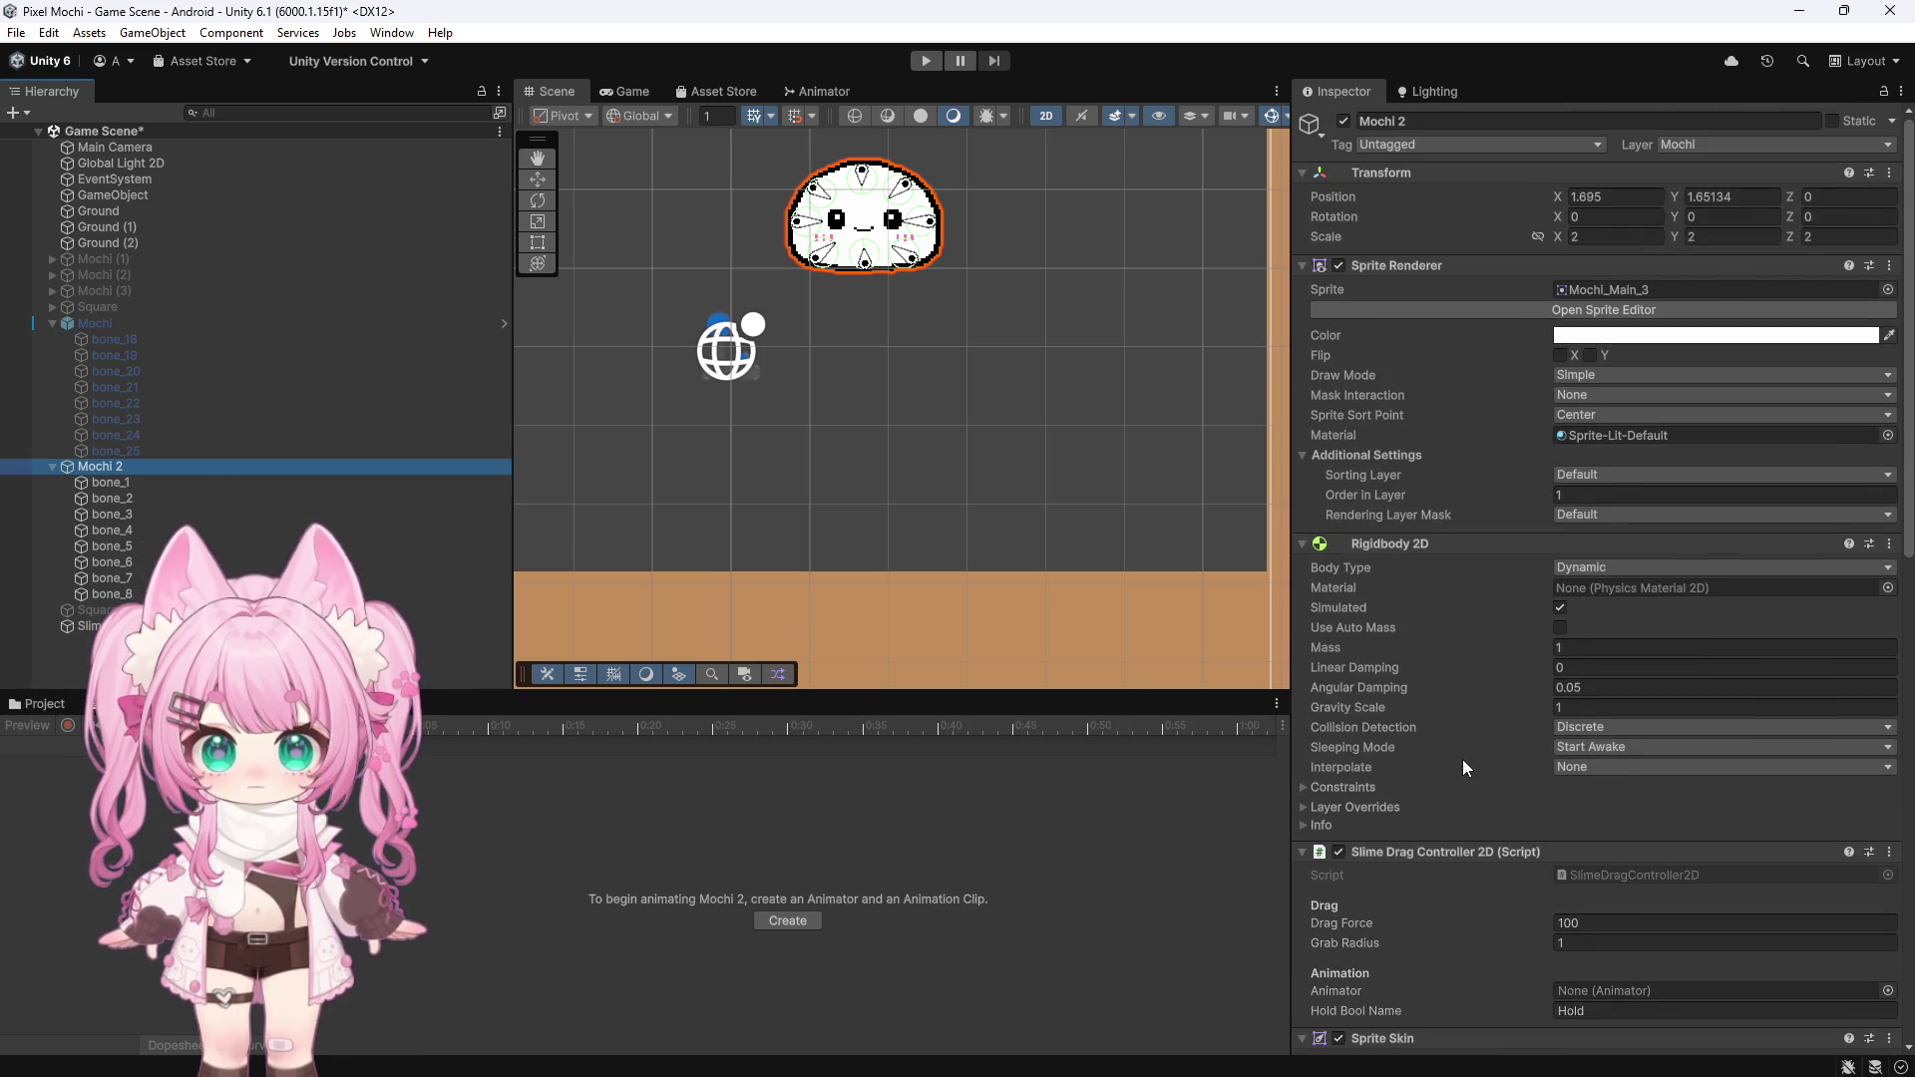
scroll(1462, 758, "down", 12)
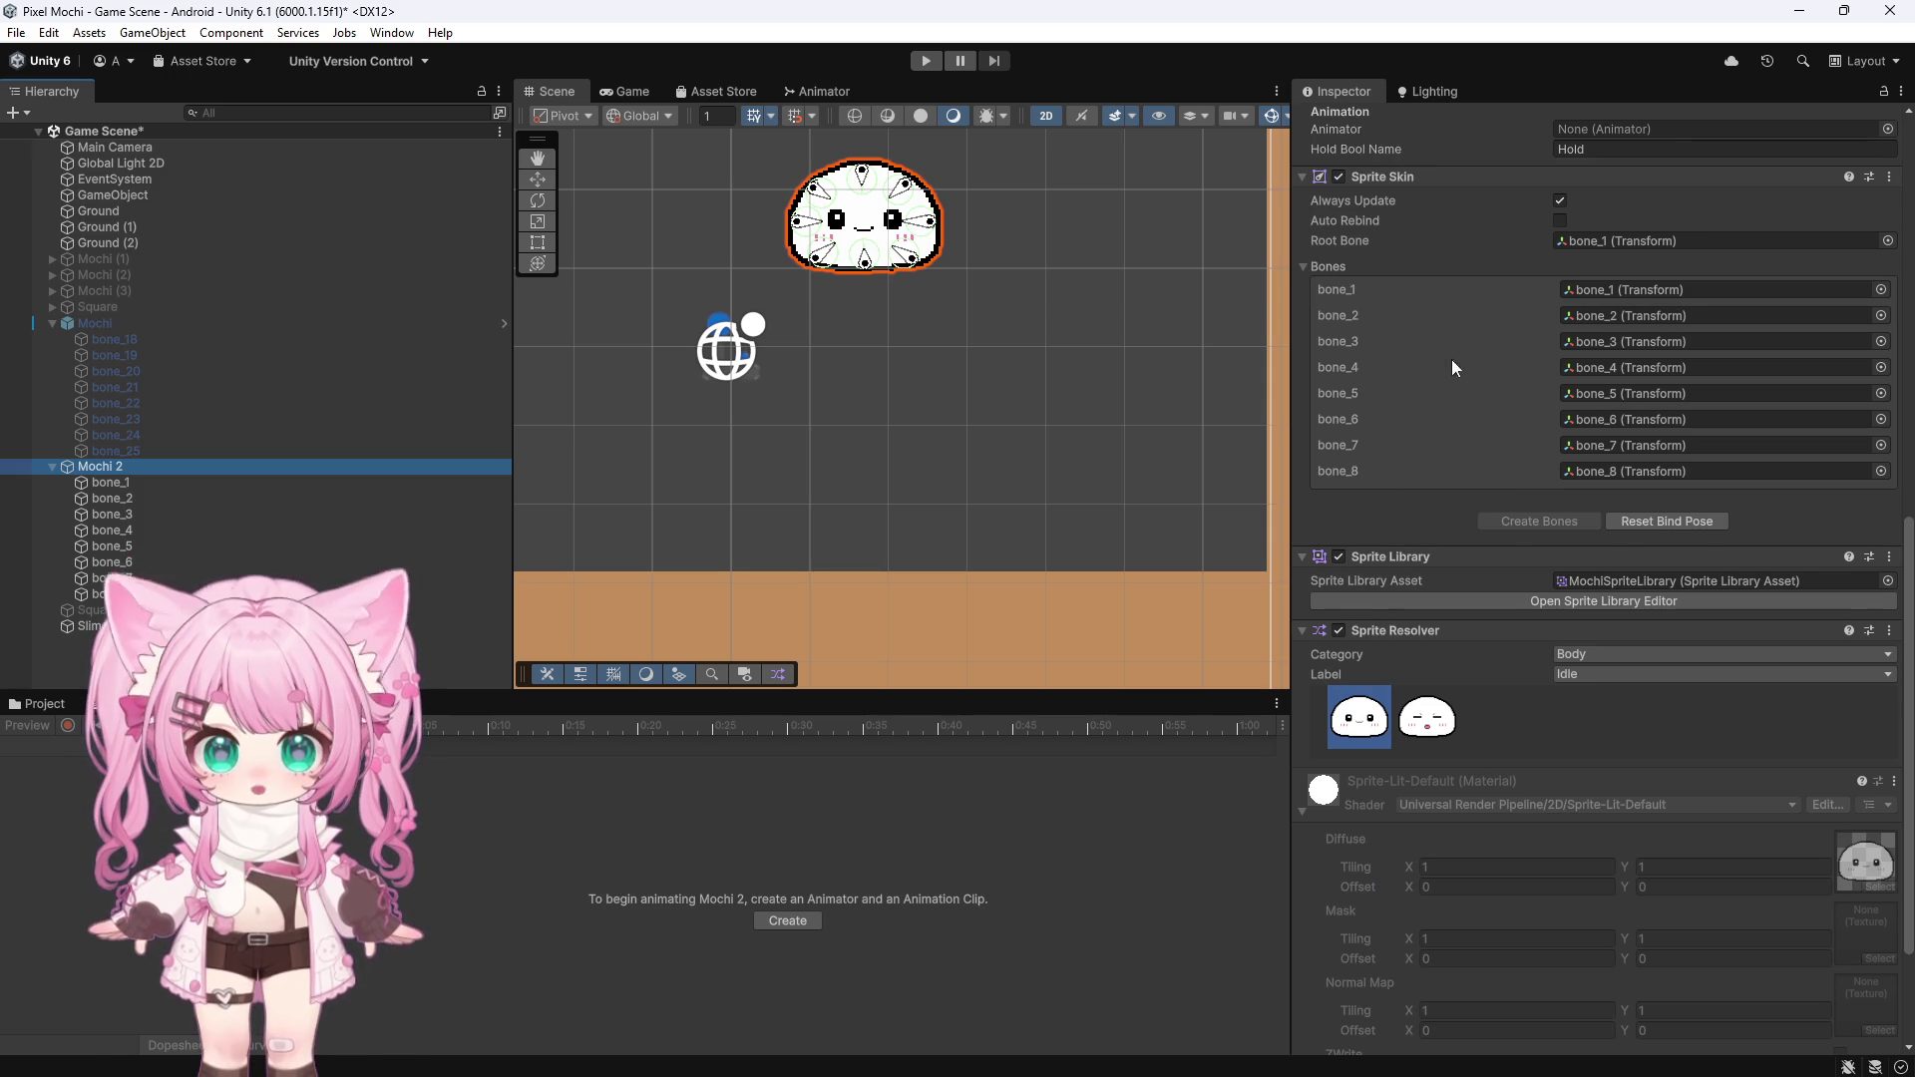
scroll(1487, 538, "down", 3)
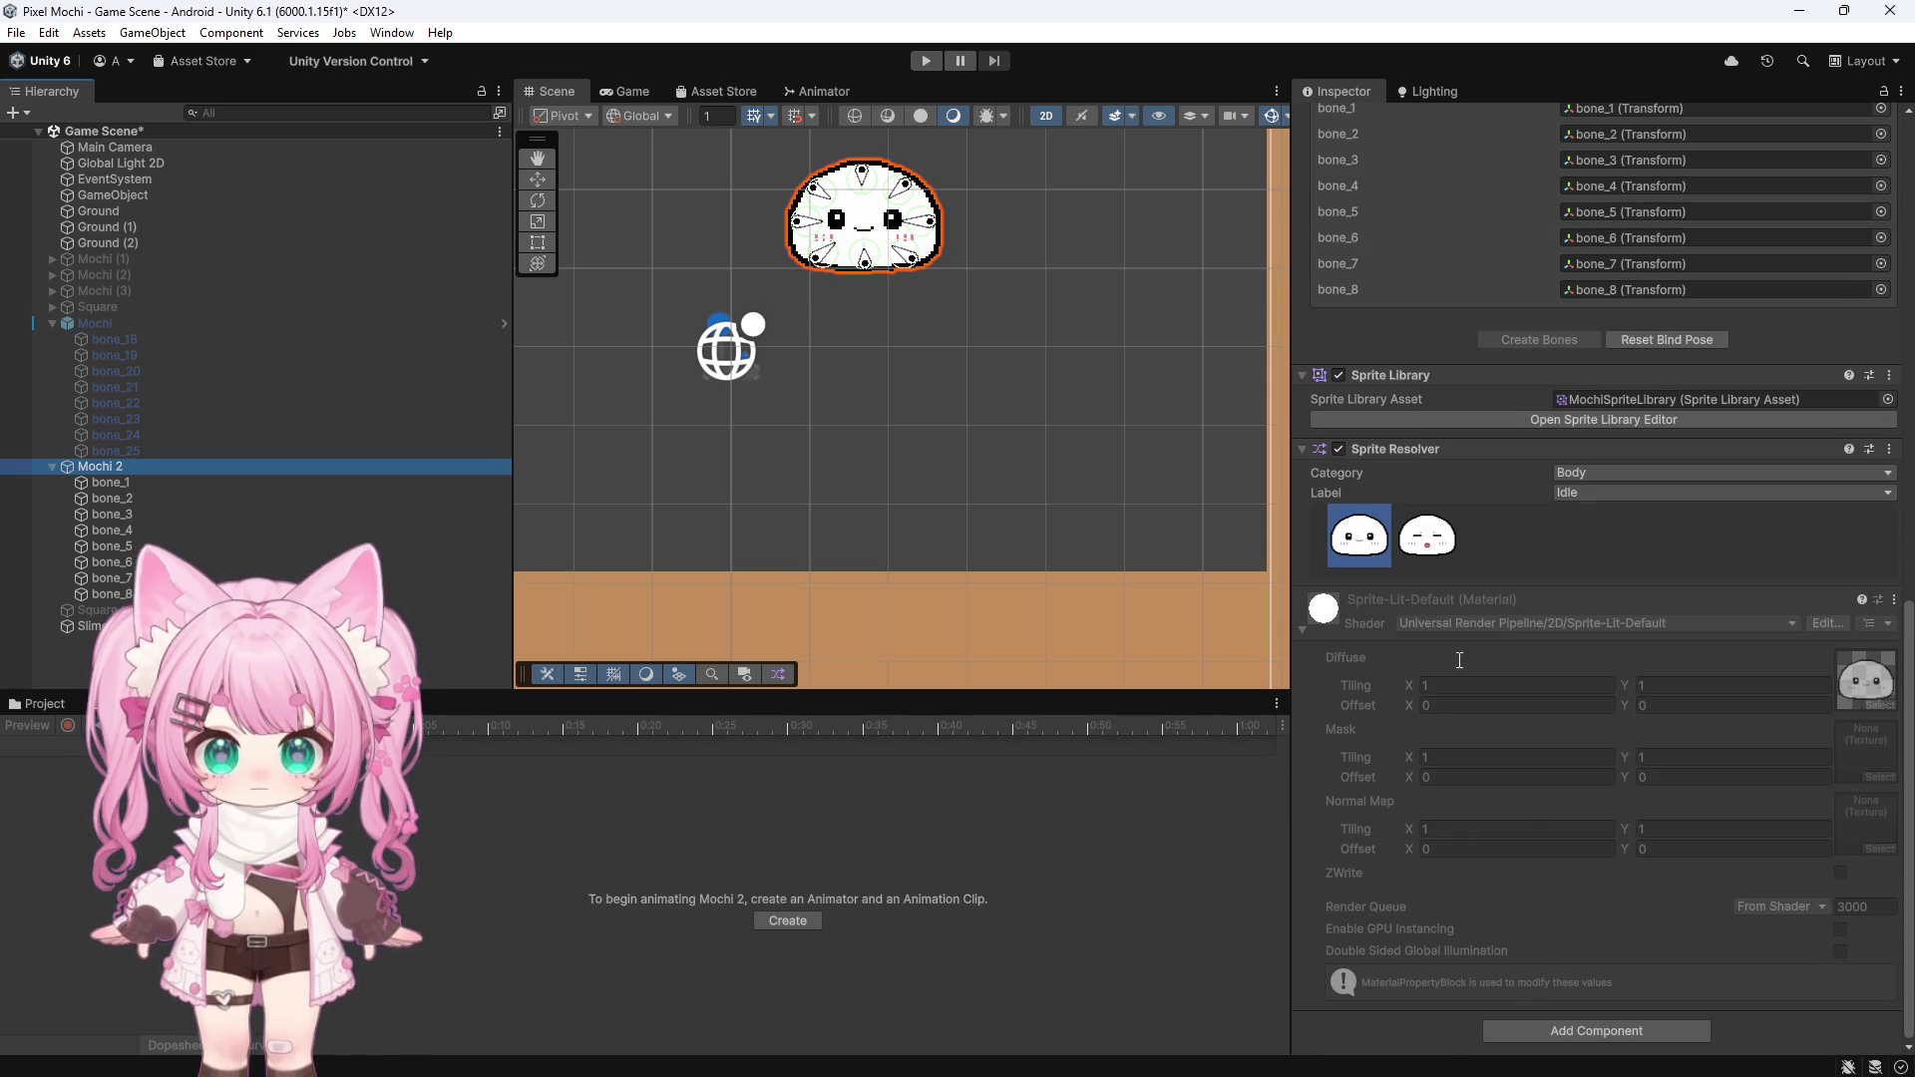
scroll(1428, 471, "up", 5)
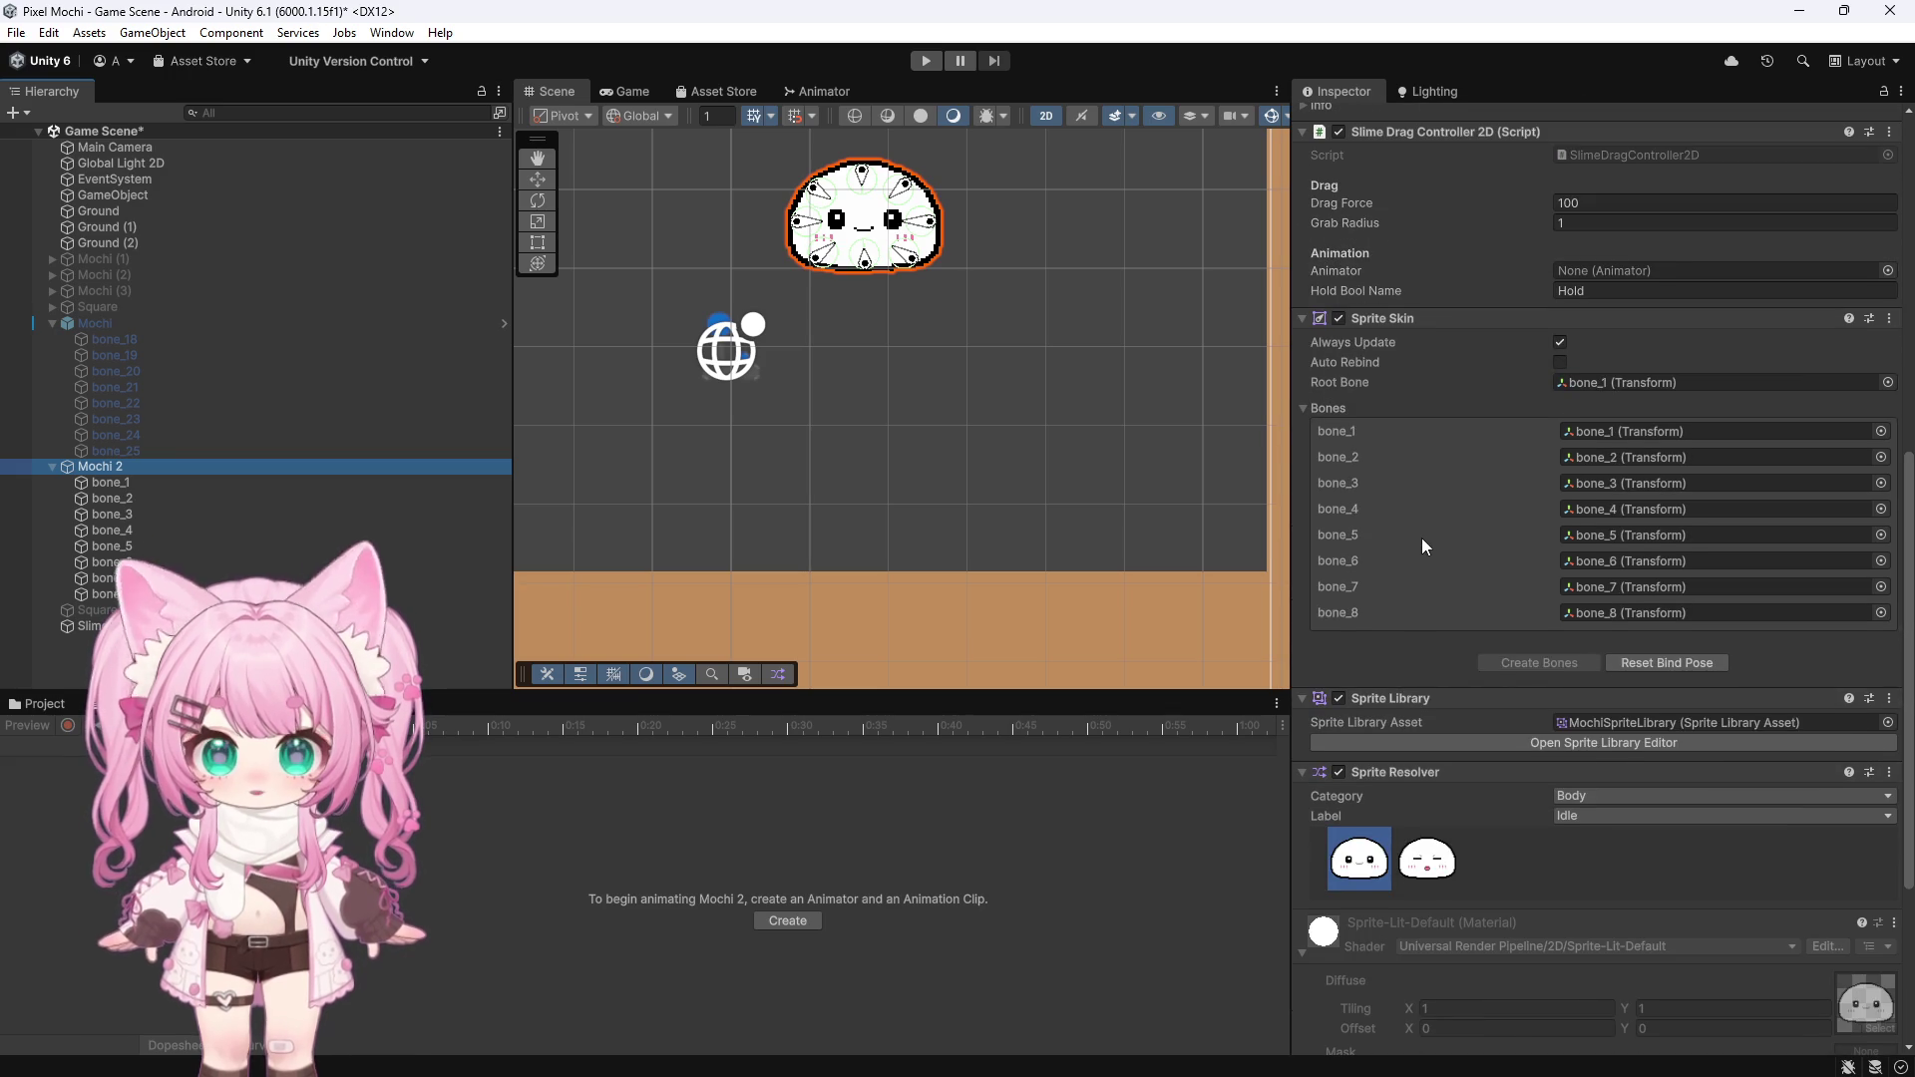
scroll(1421, 537, "down", 4)
scroll(1422, 536, "up", 7)
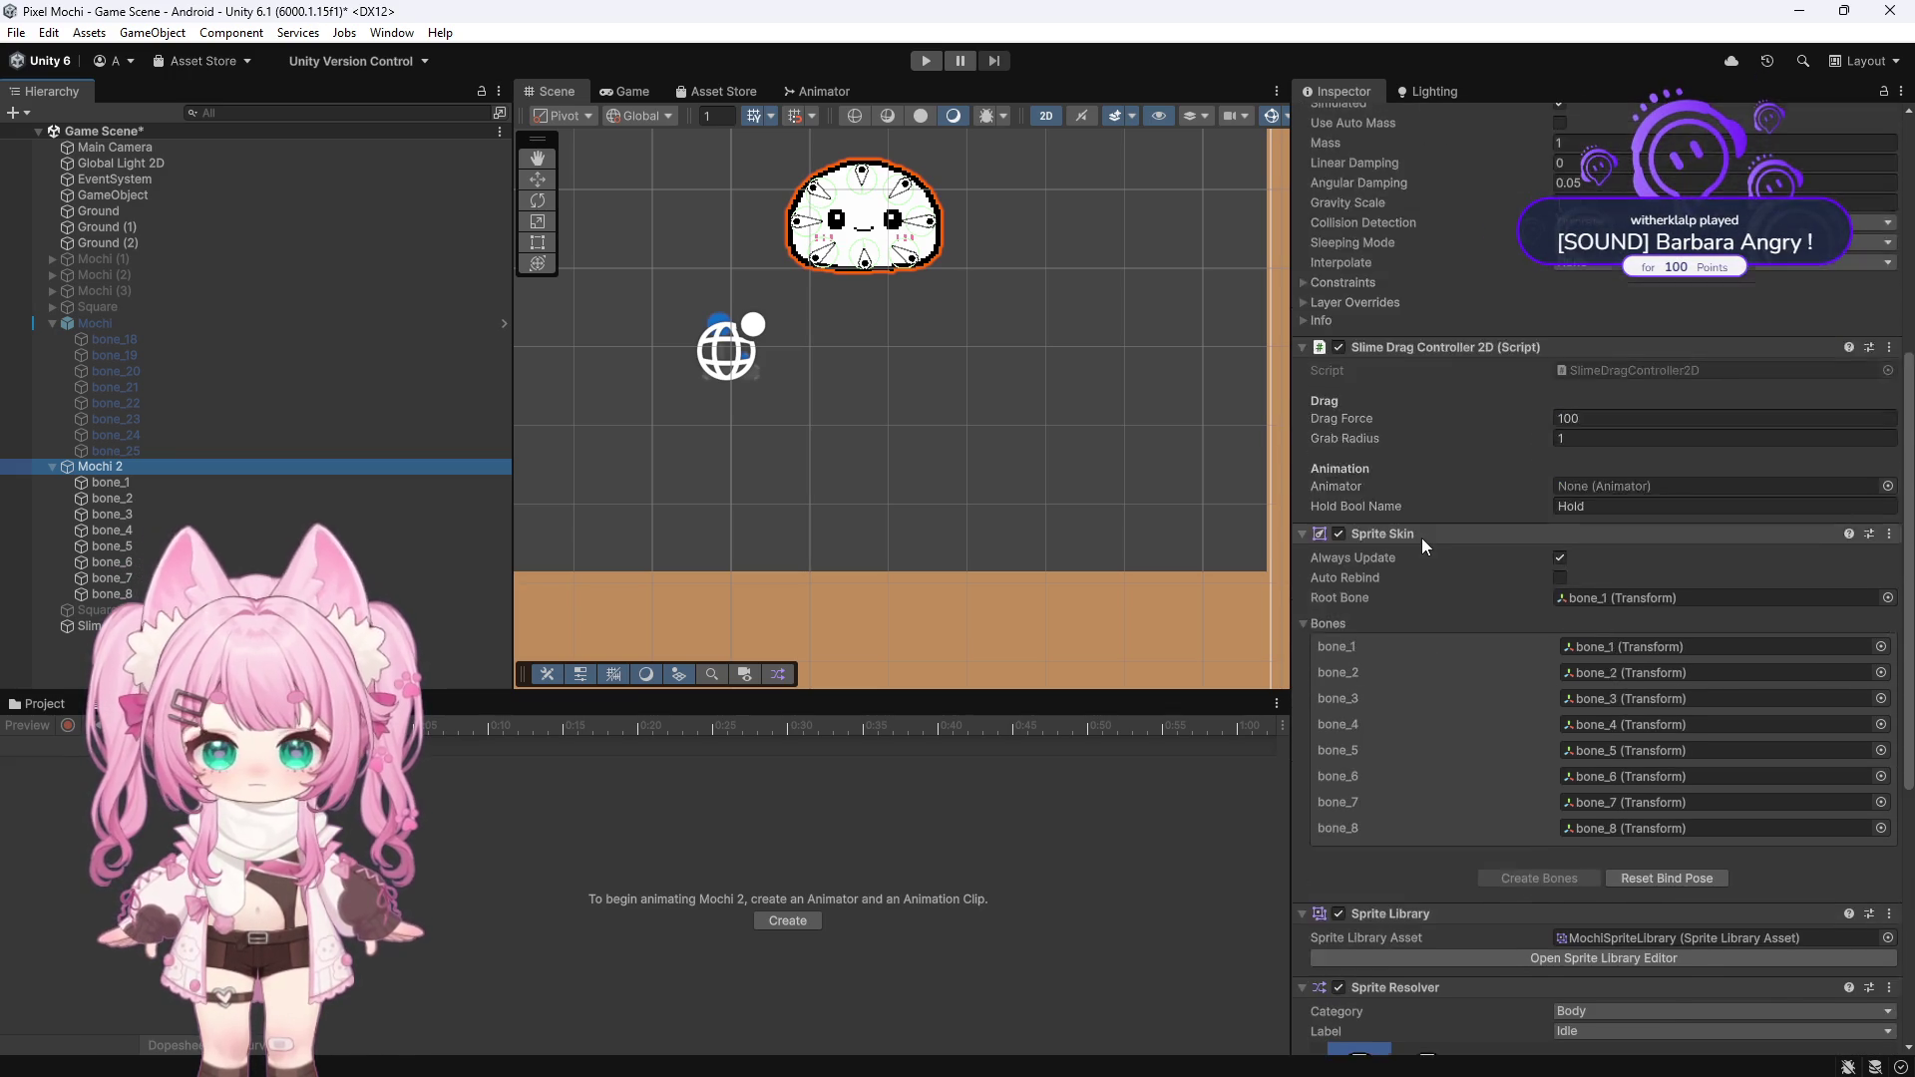
scroll(1422, 545, "up", 9)
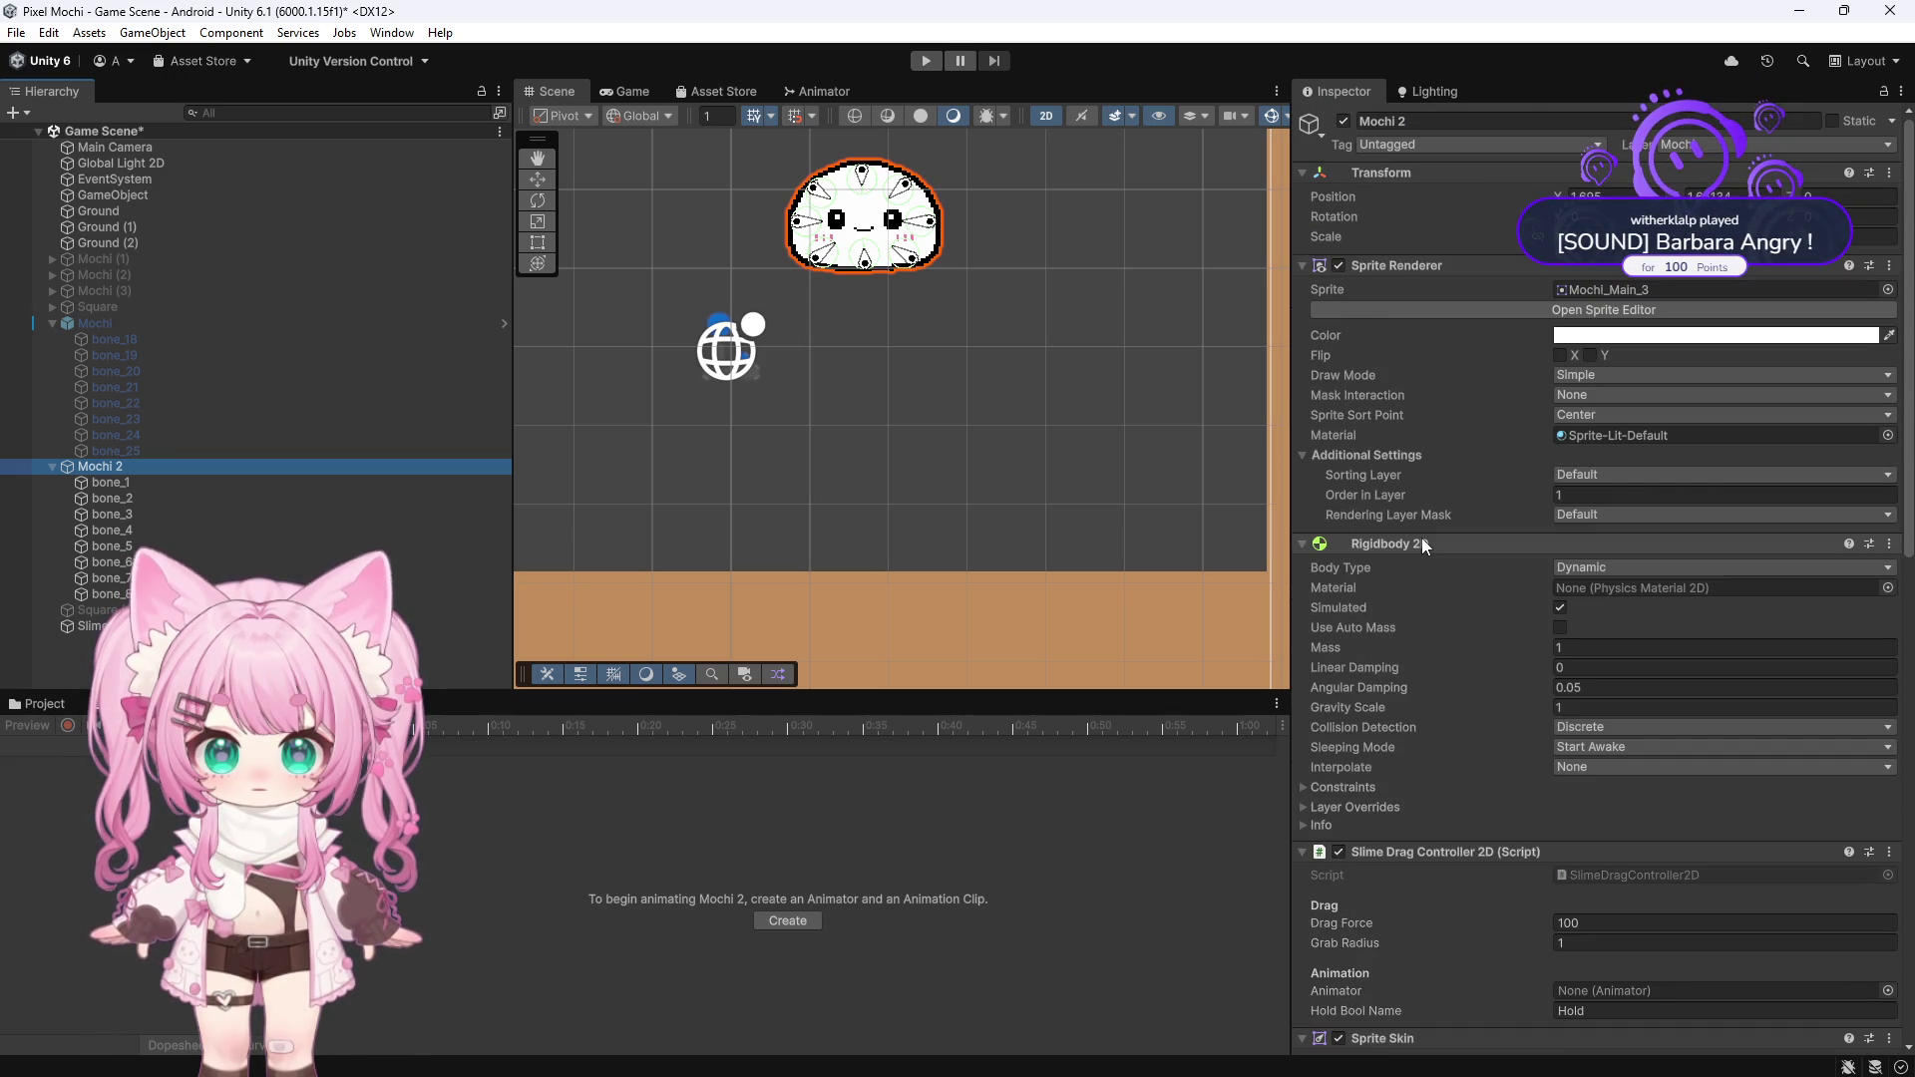
scroll(1422, 539, "down", 15)
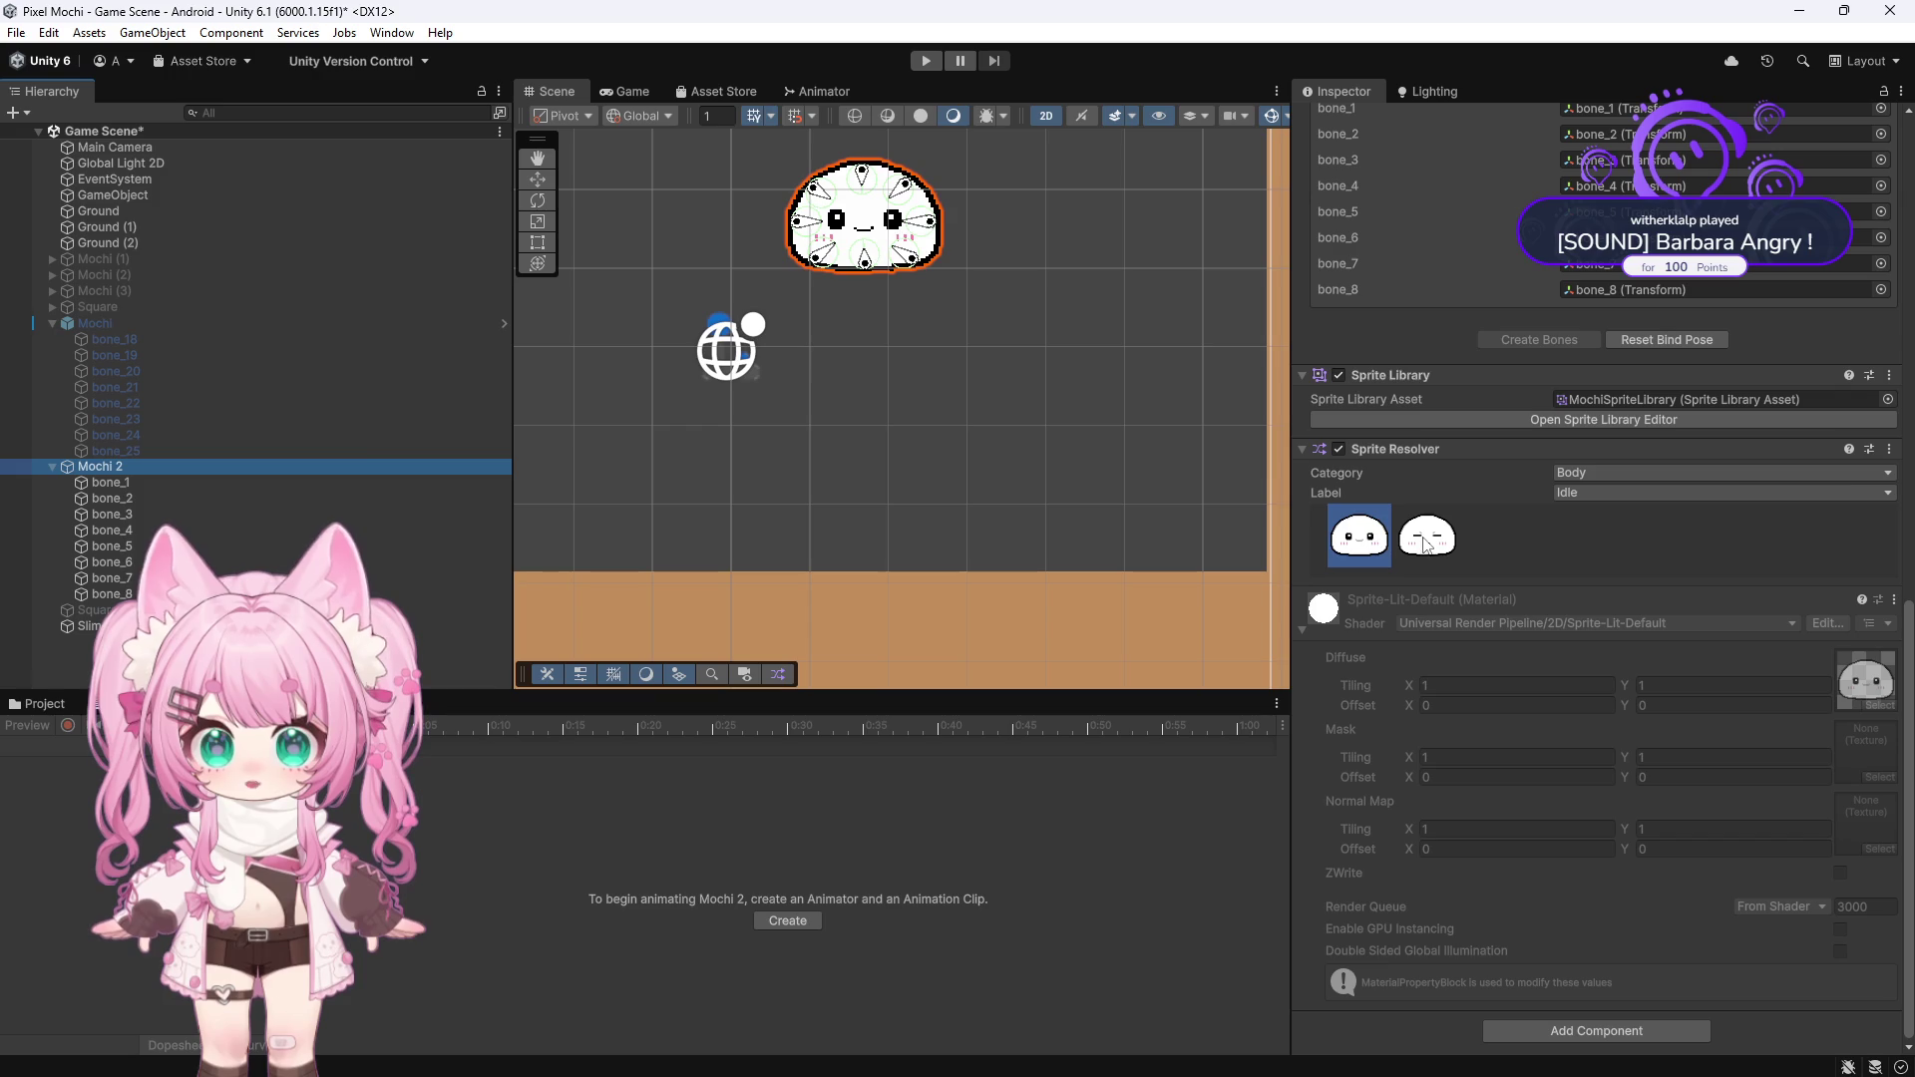
scroll(1500, 596, "up", 3)
scroll(1500, 597, "down", 3)
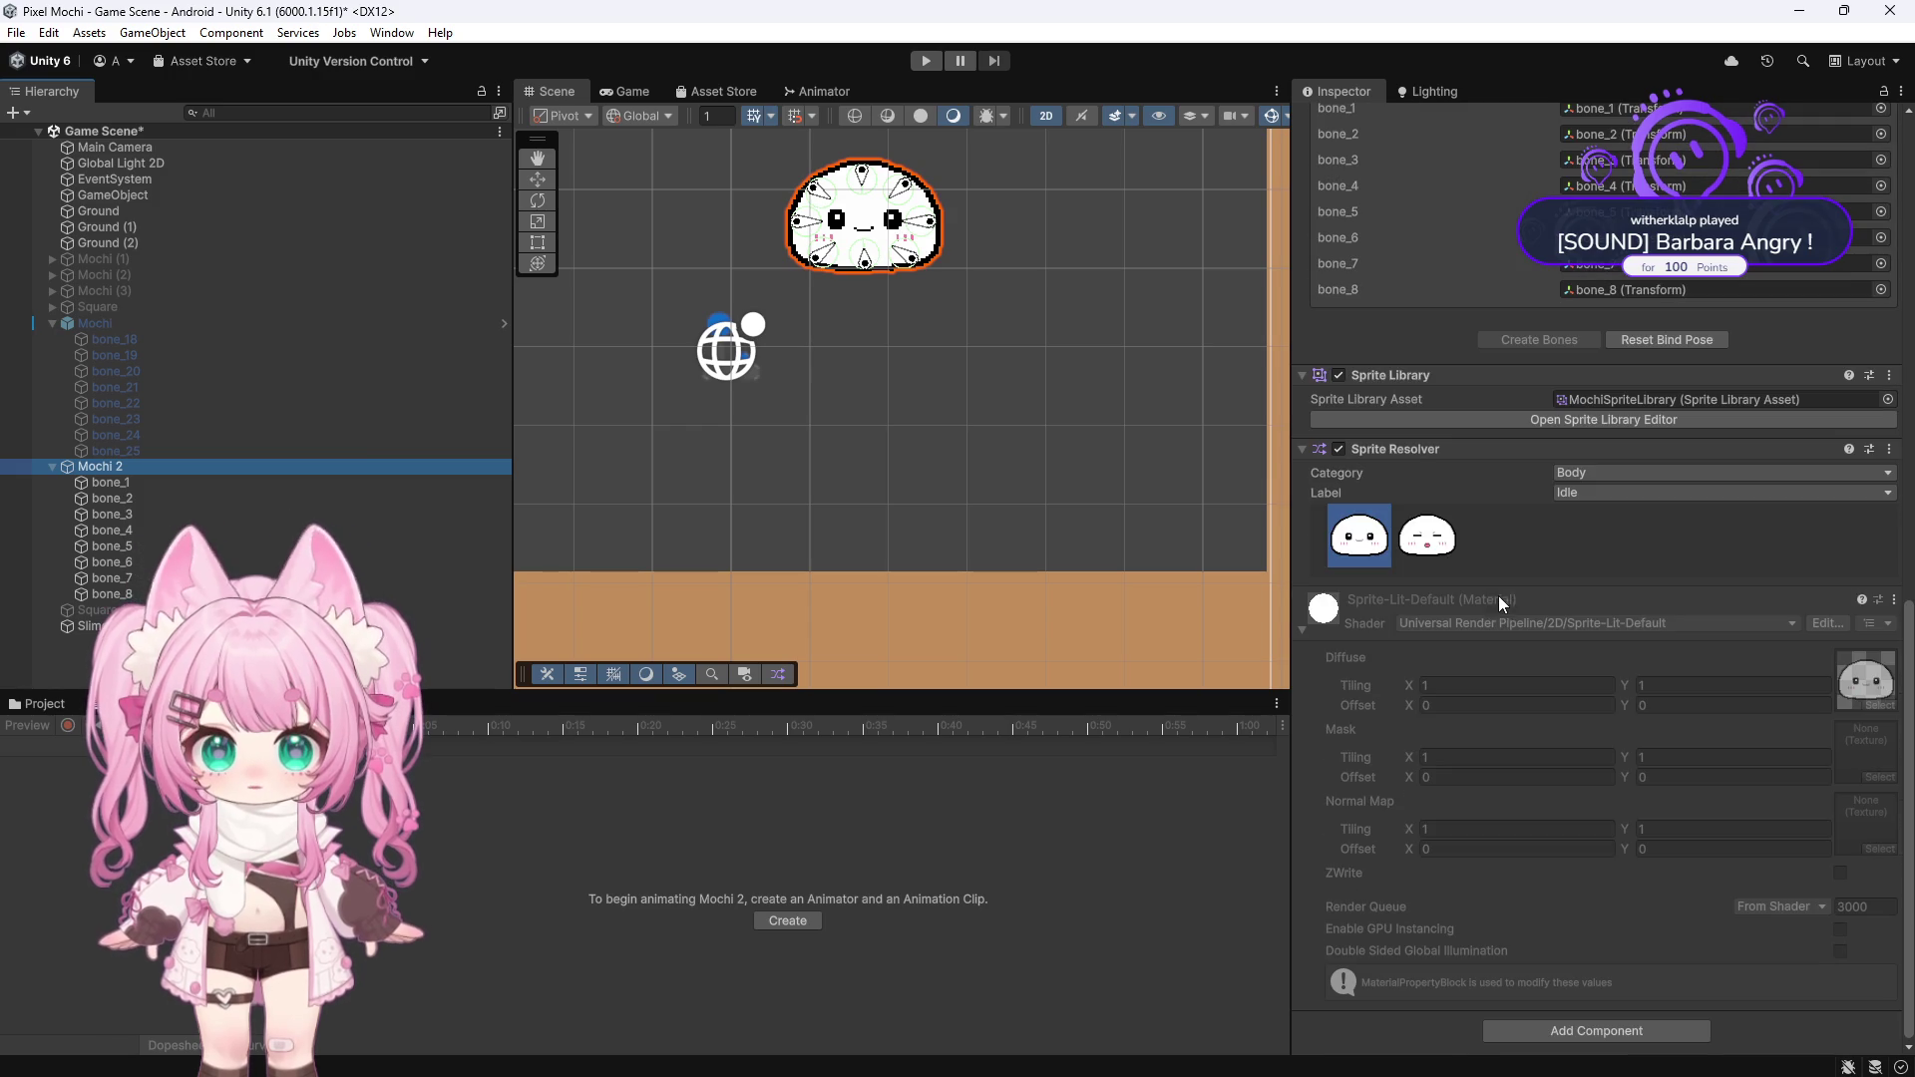
Add an Animator component to Mochi 2
left_click(1526, 1028)
left_click(1527, 838)
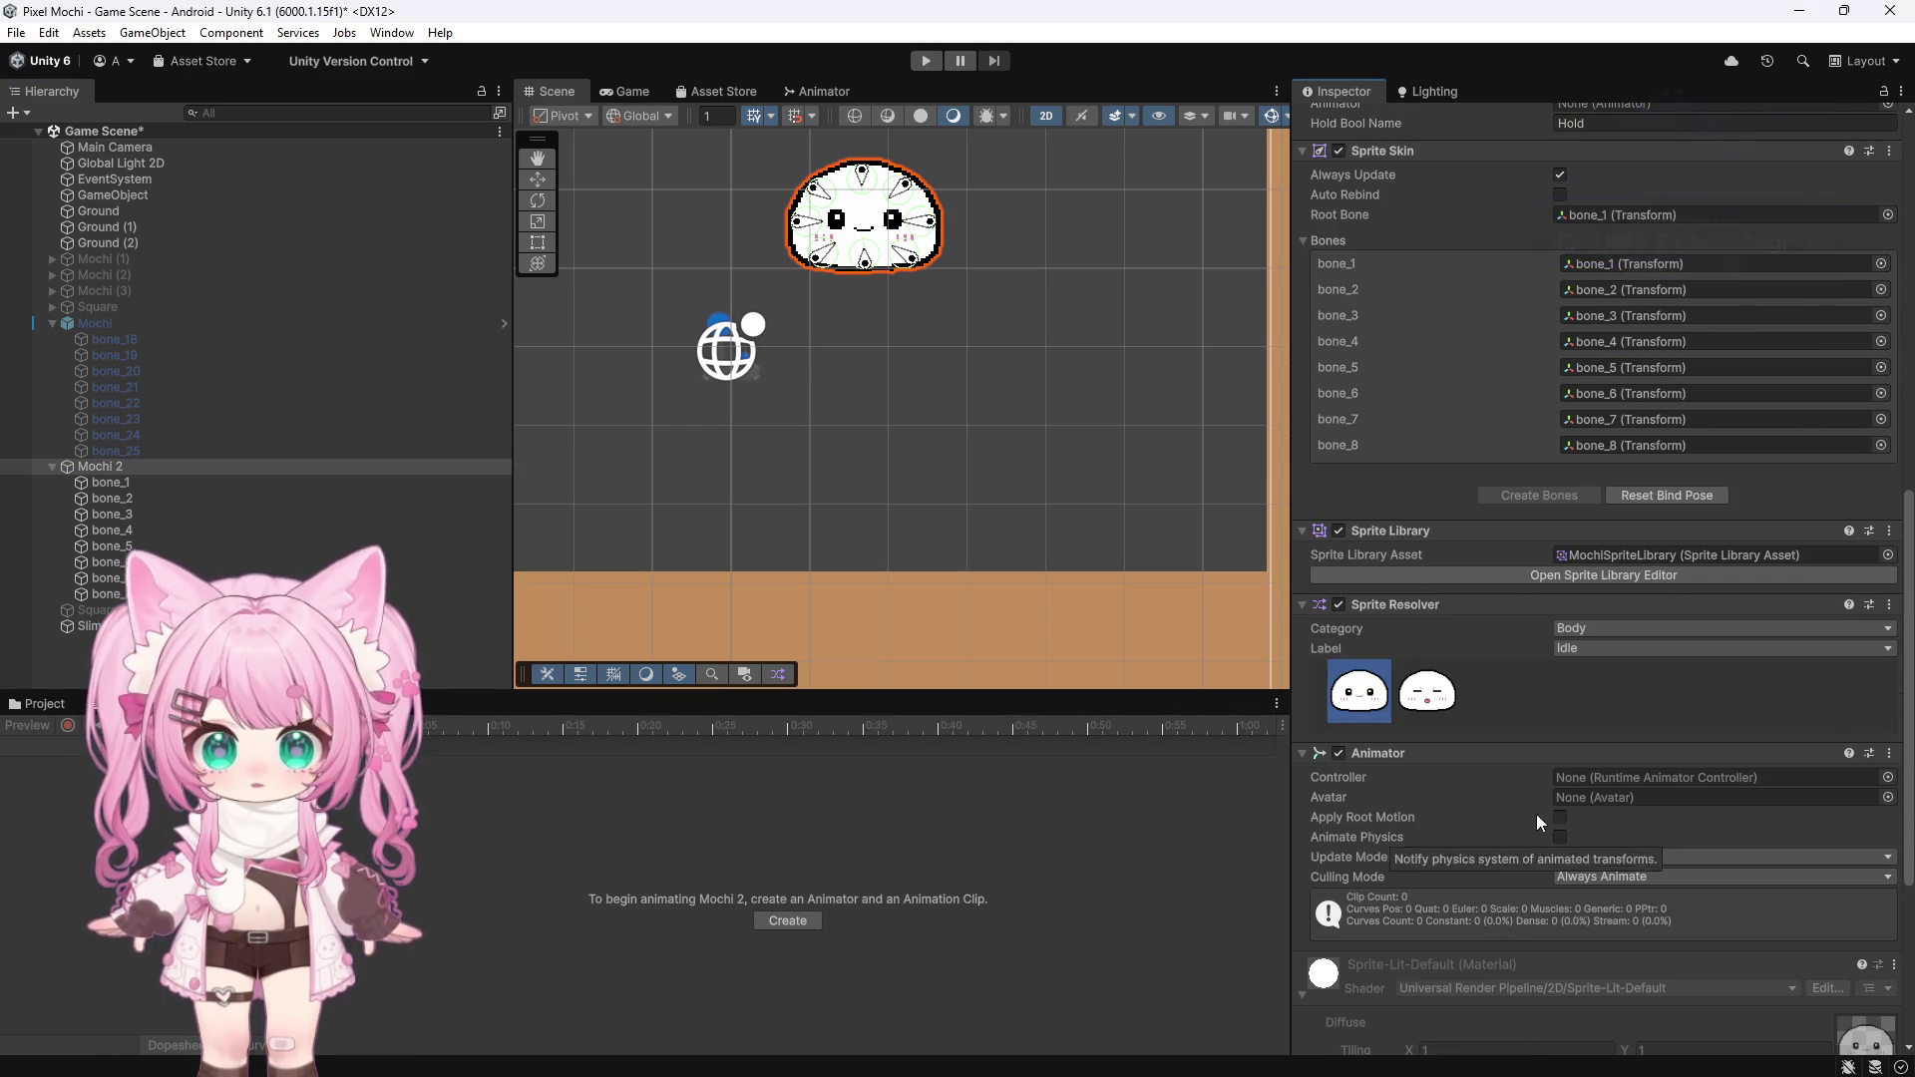
scroll(1489, 702, "down", 5)
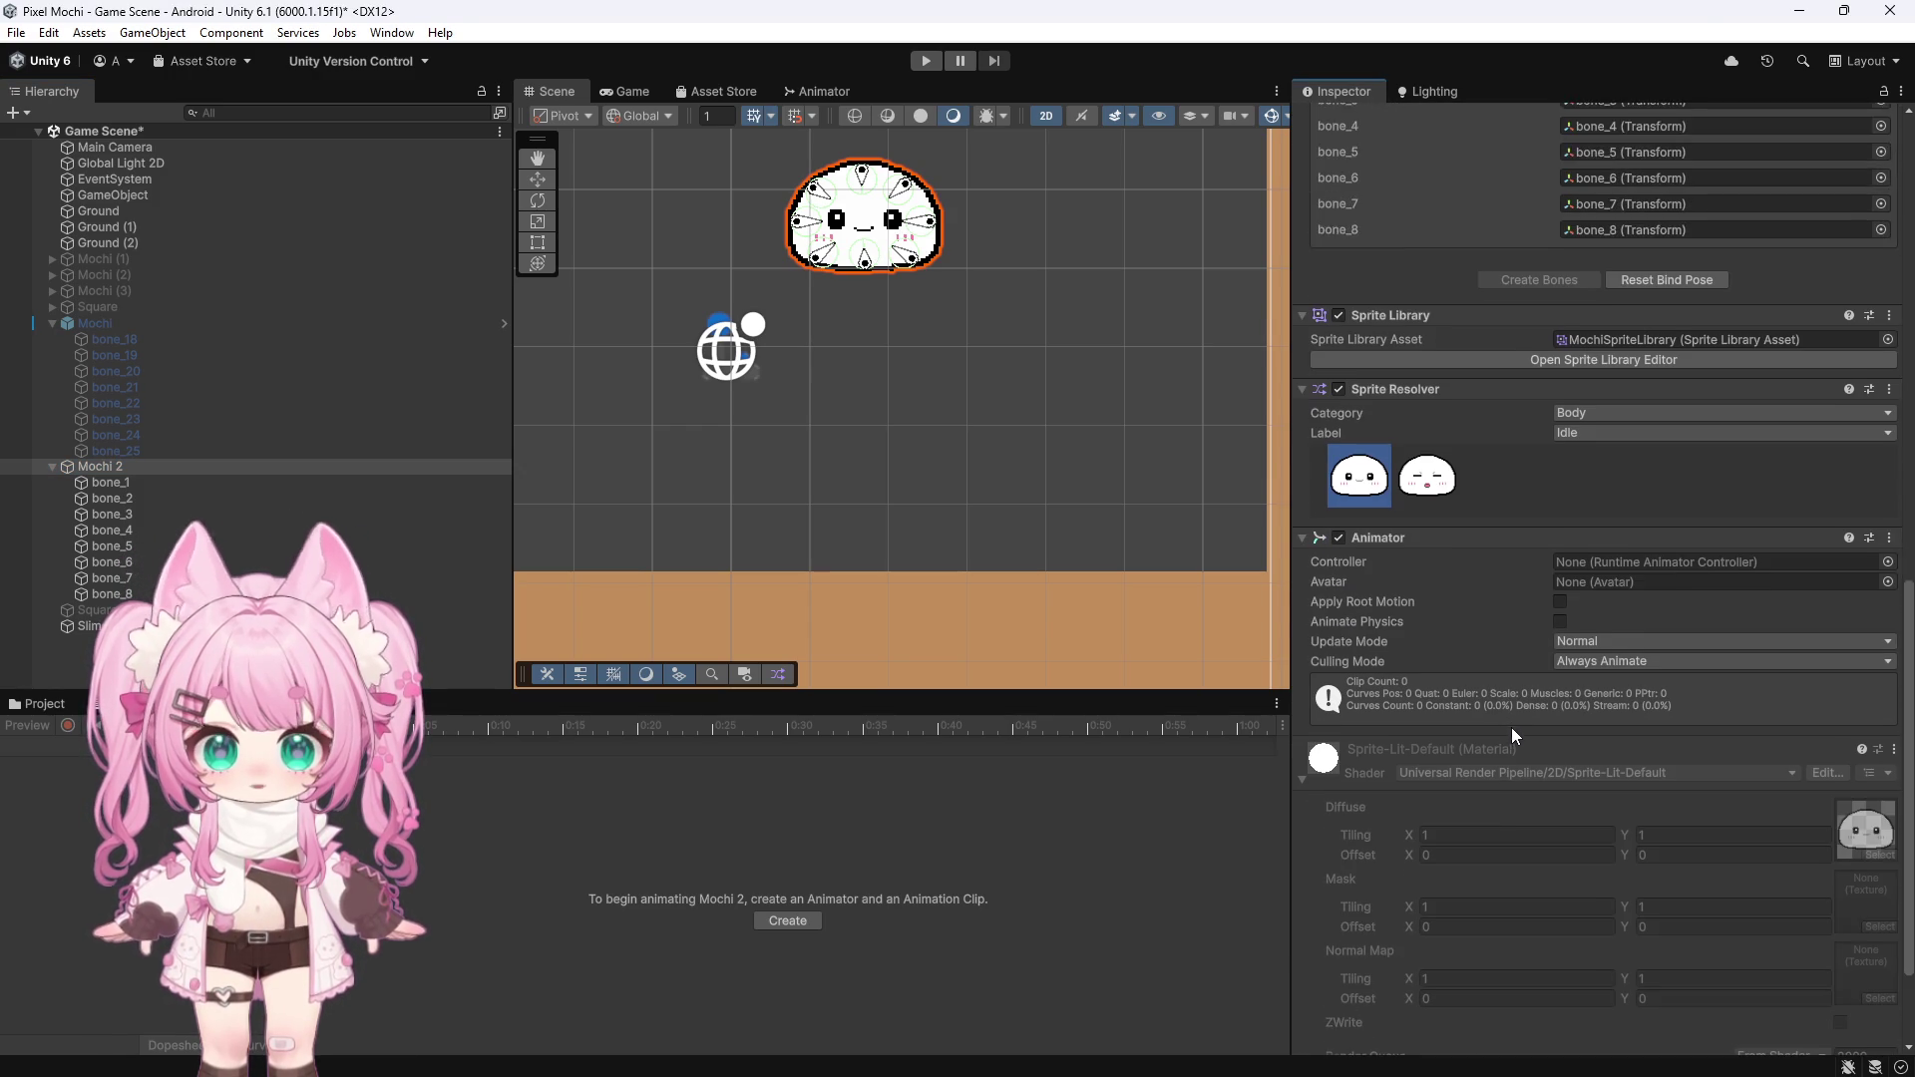
scroll(1512, 732, "up", 4)
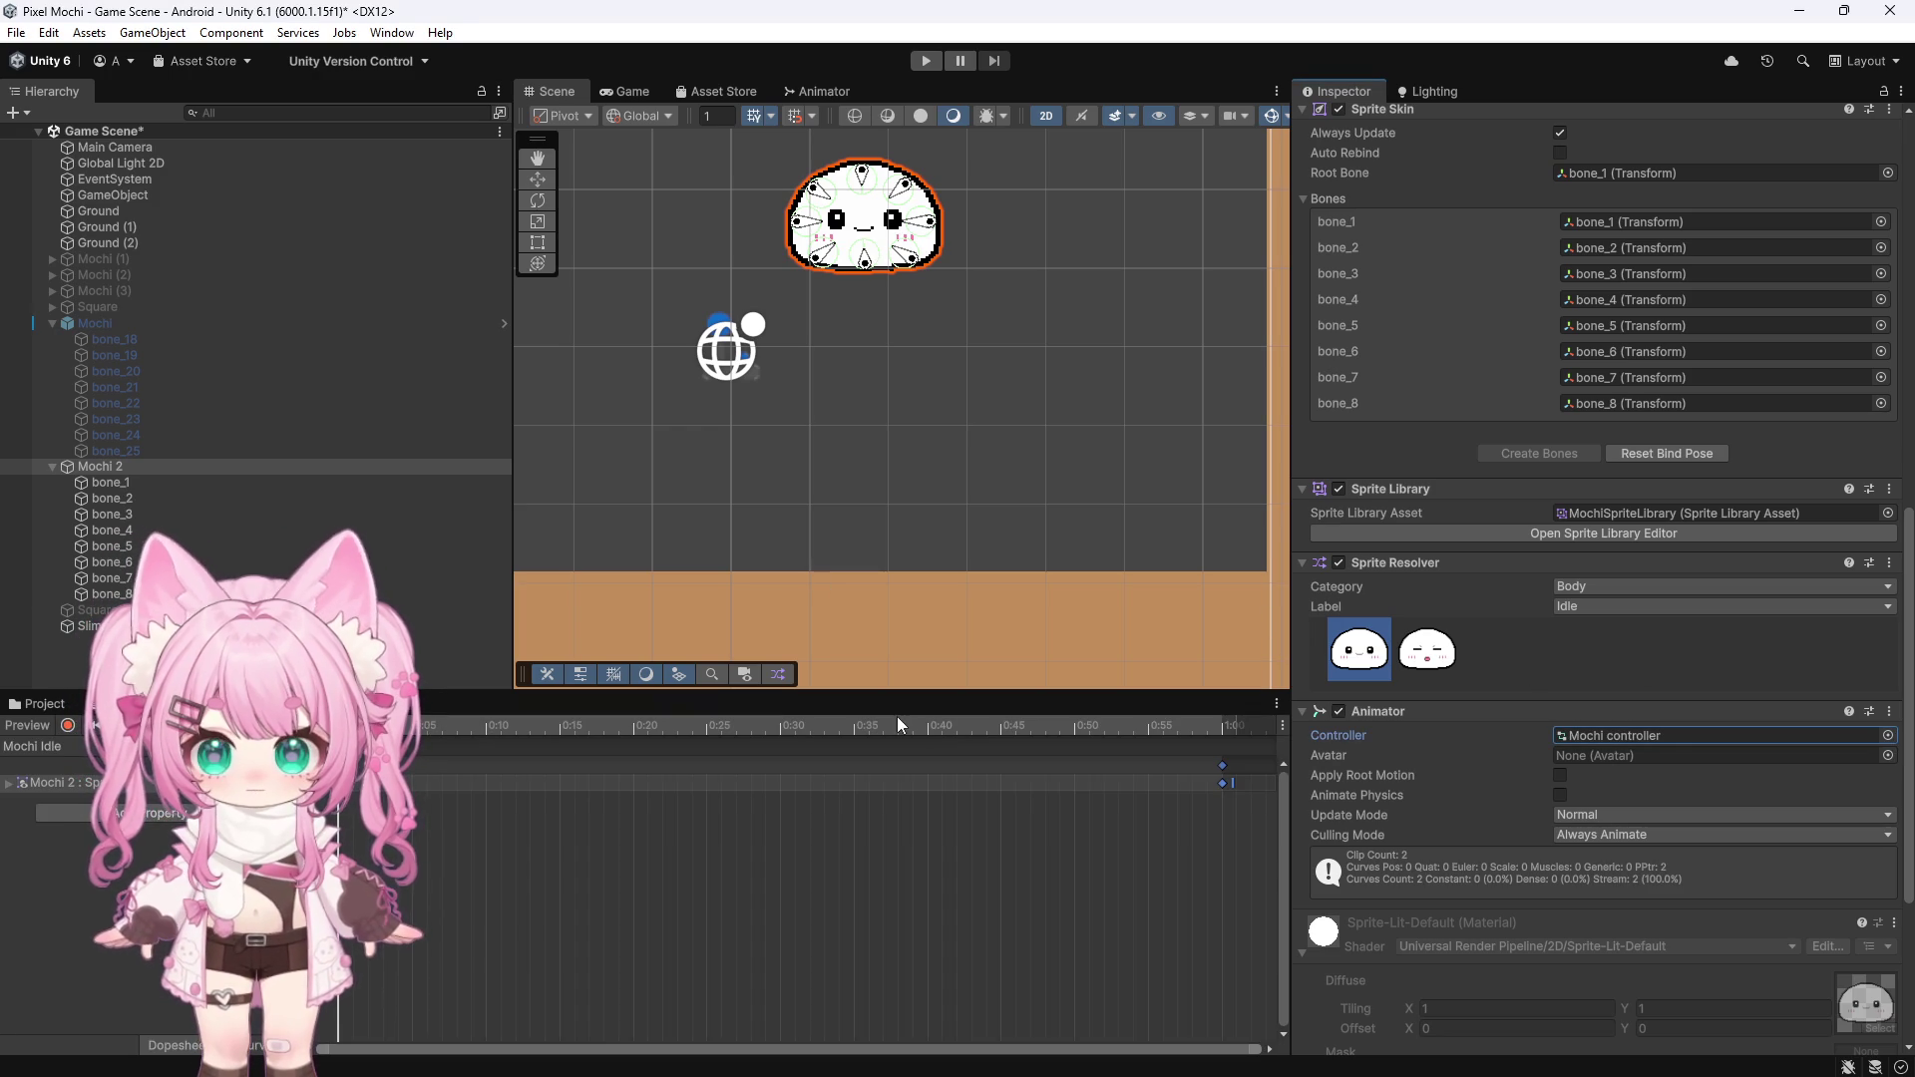
Disable Mochi 2's Animator and delete the old Sprite track from Mochi Idle
left_click(1338, 712)
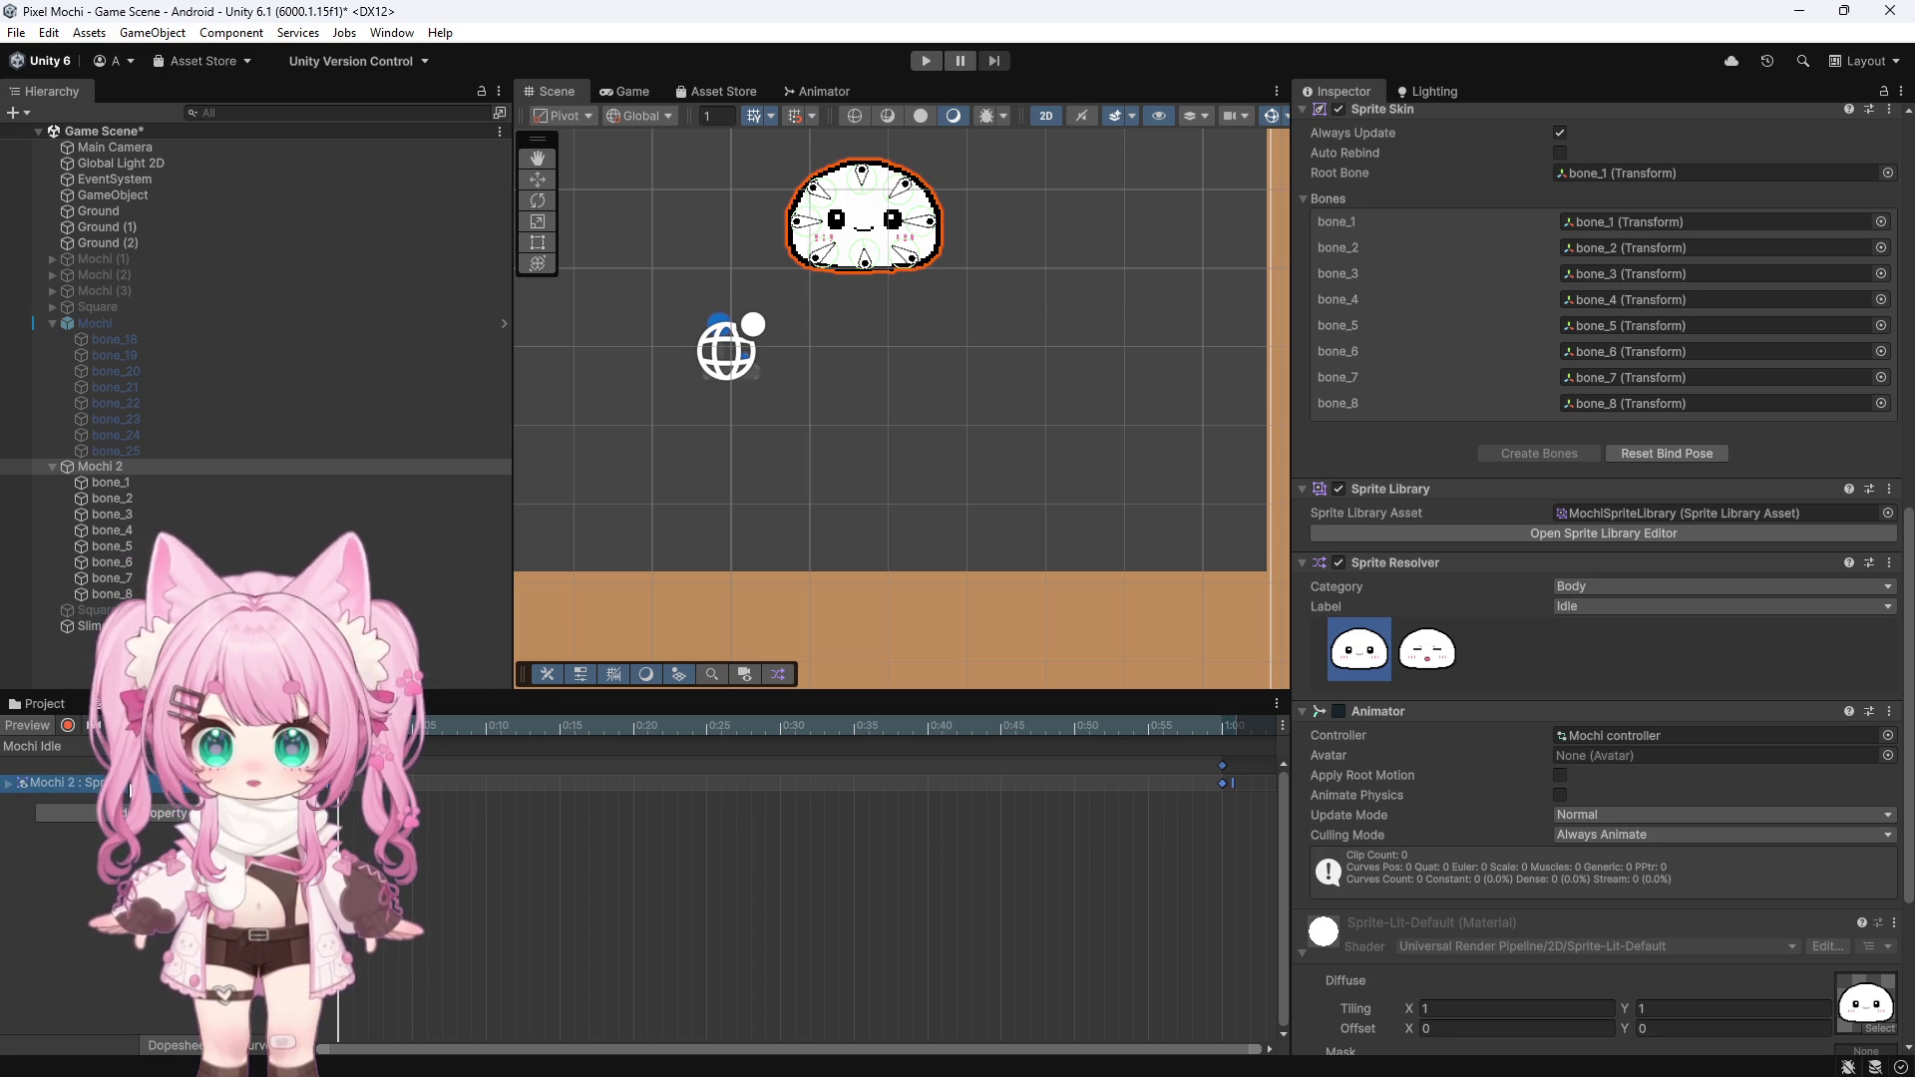
key("Delete")
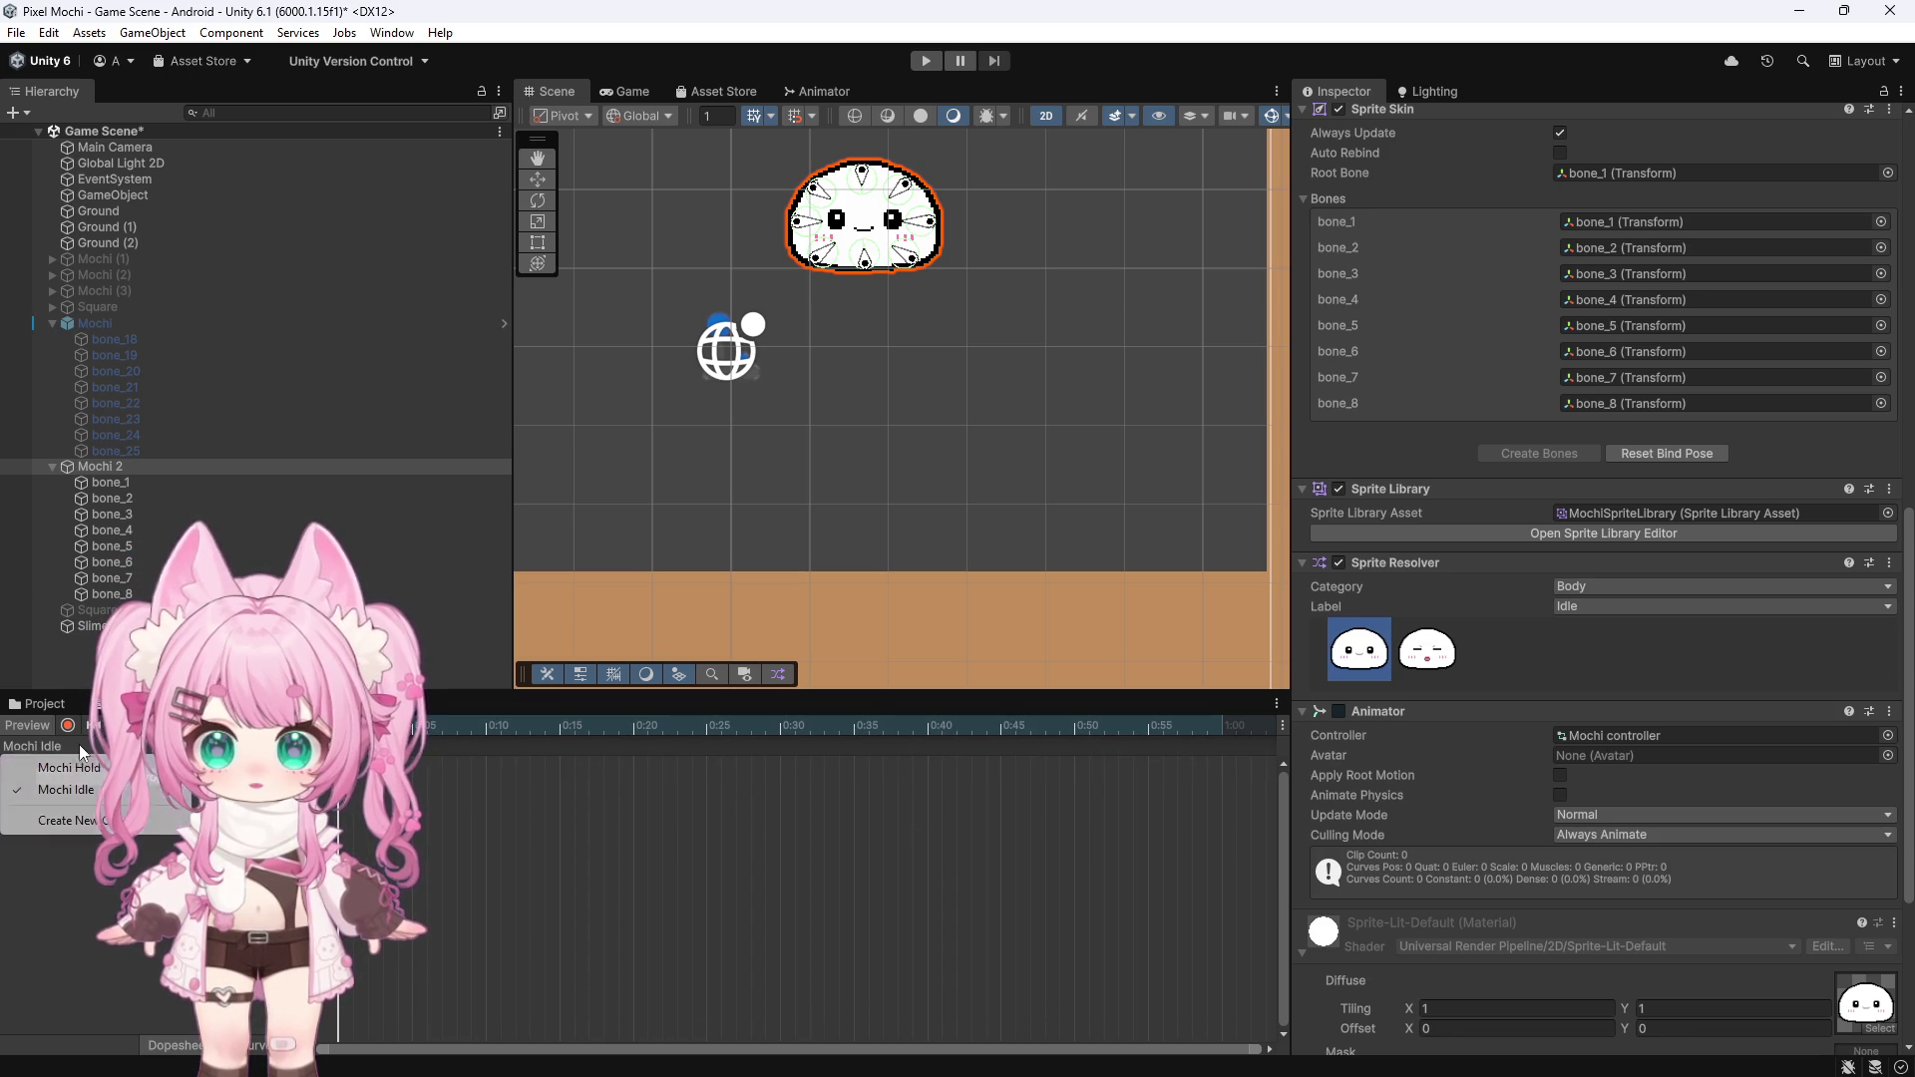
left_click(69, 768)
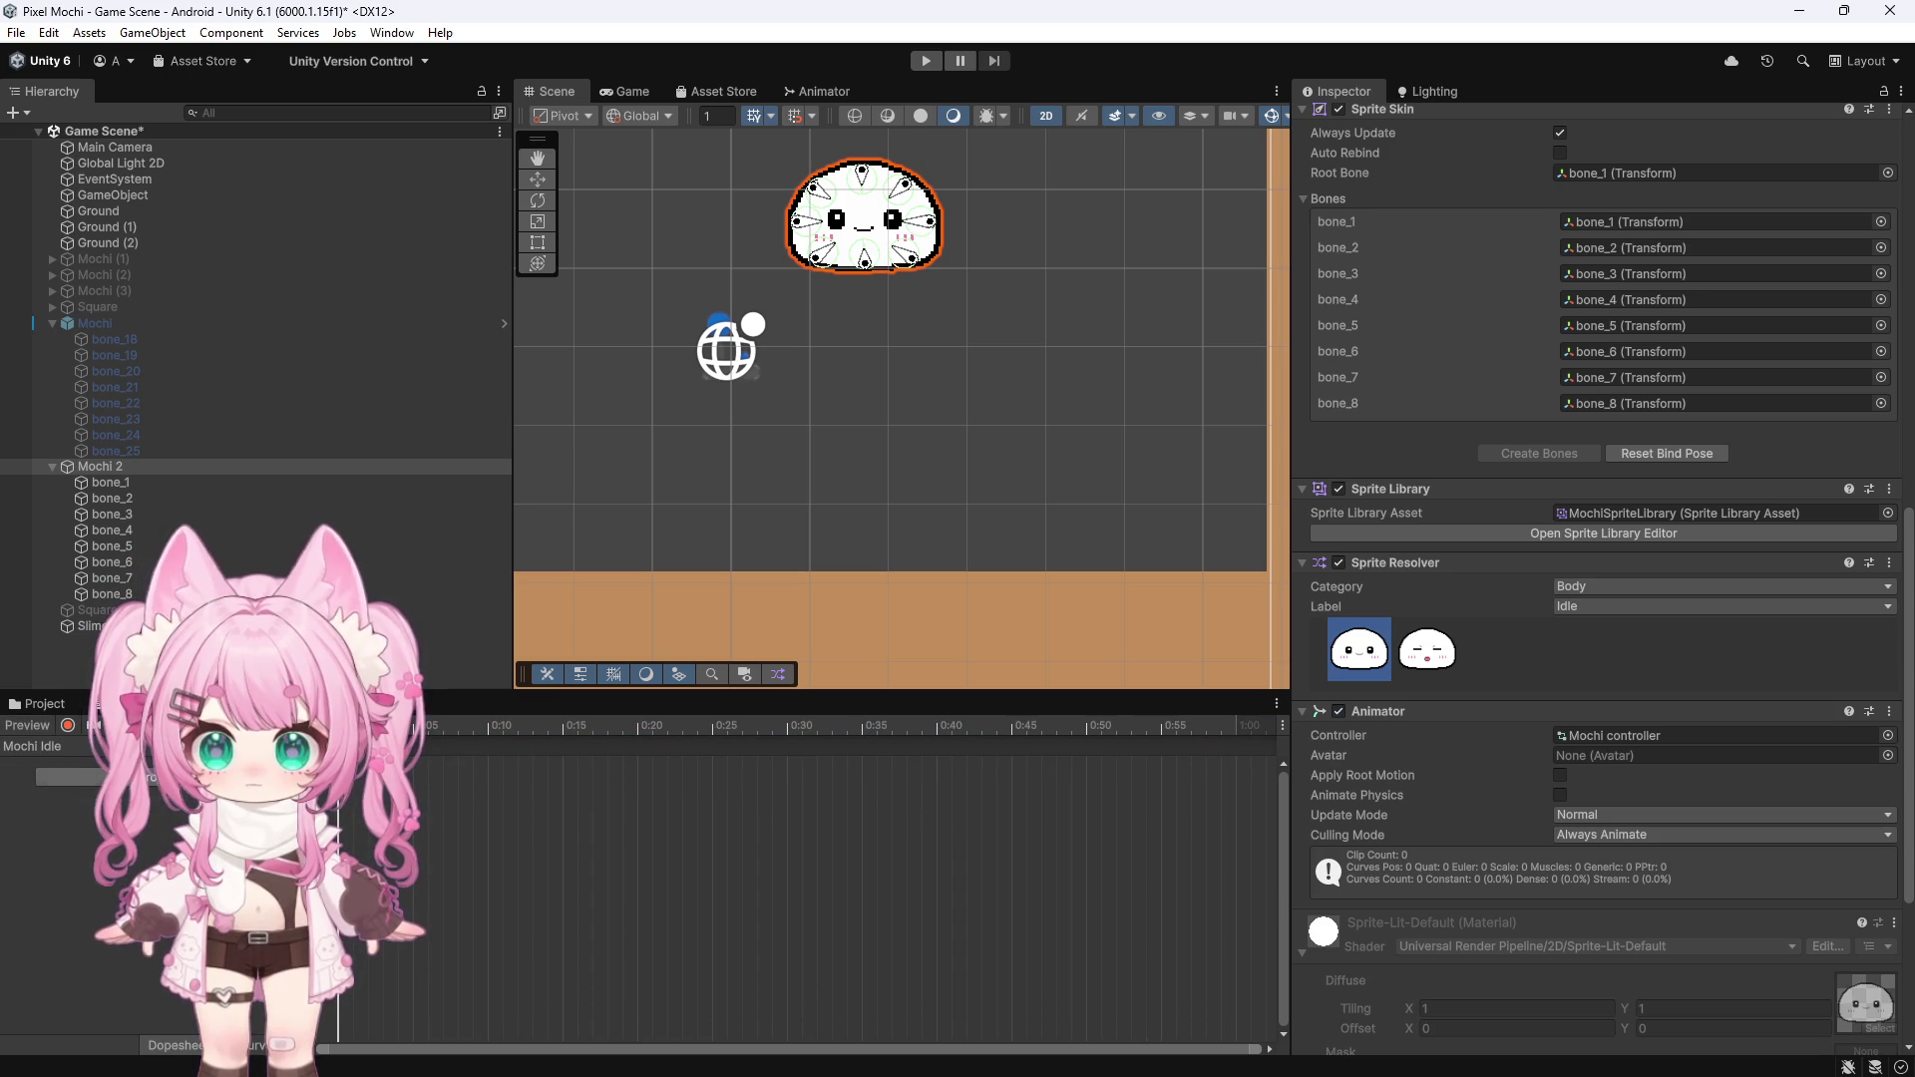
Add two Sprite Resolver property tracks to the Mochi Idle clip
left_click(159, 783)
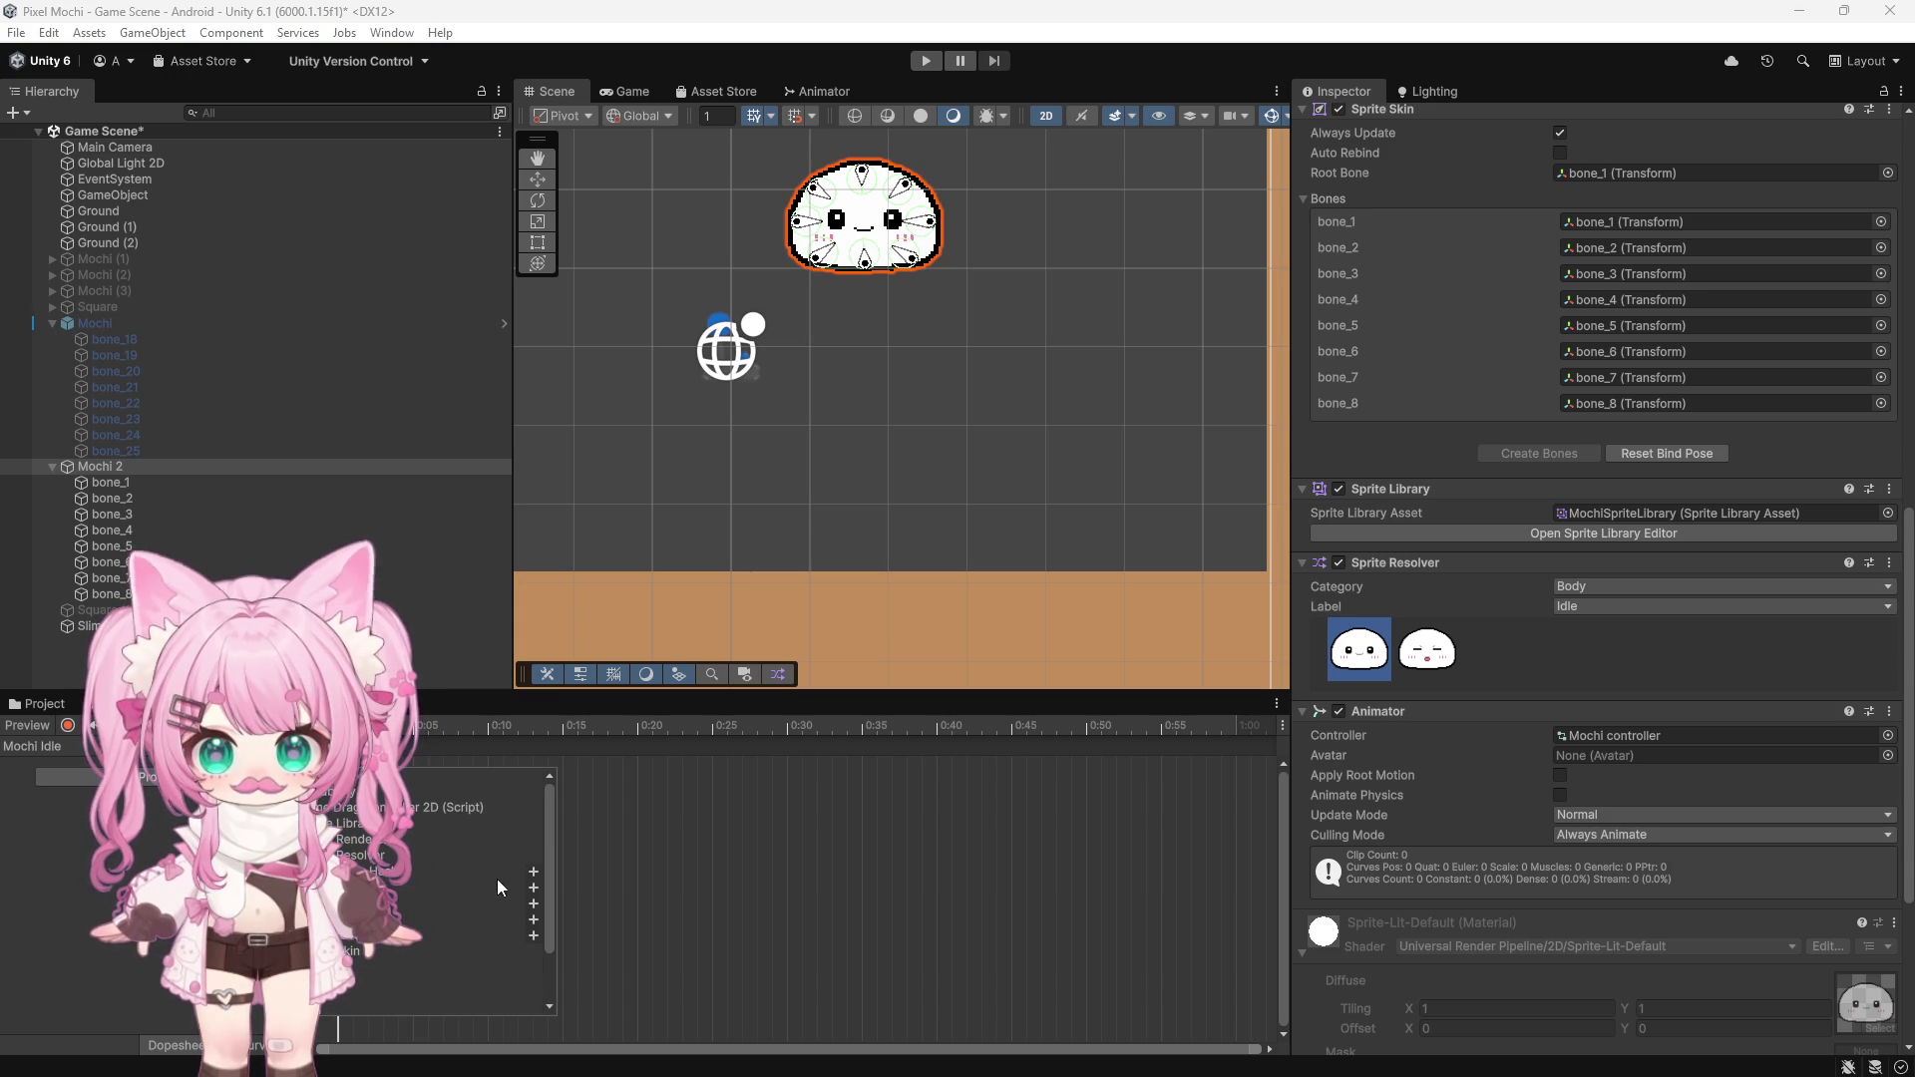
left_click(535, 873)
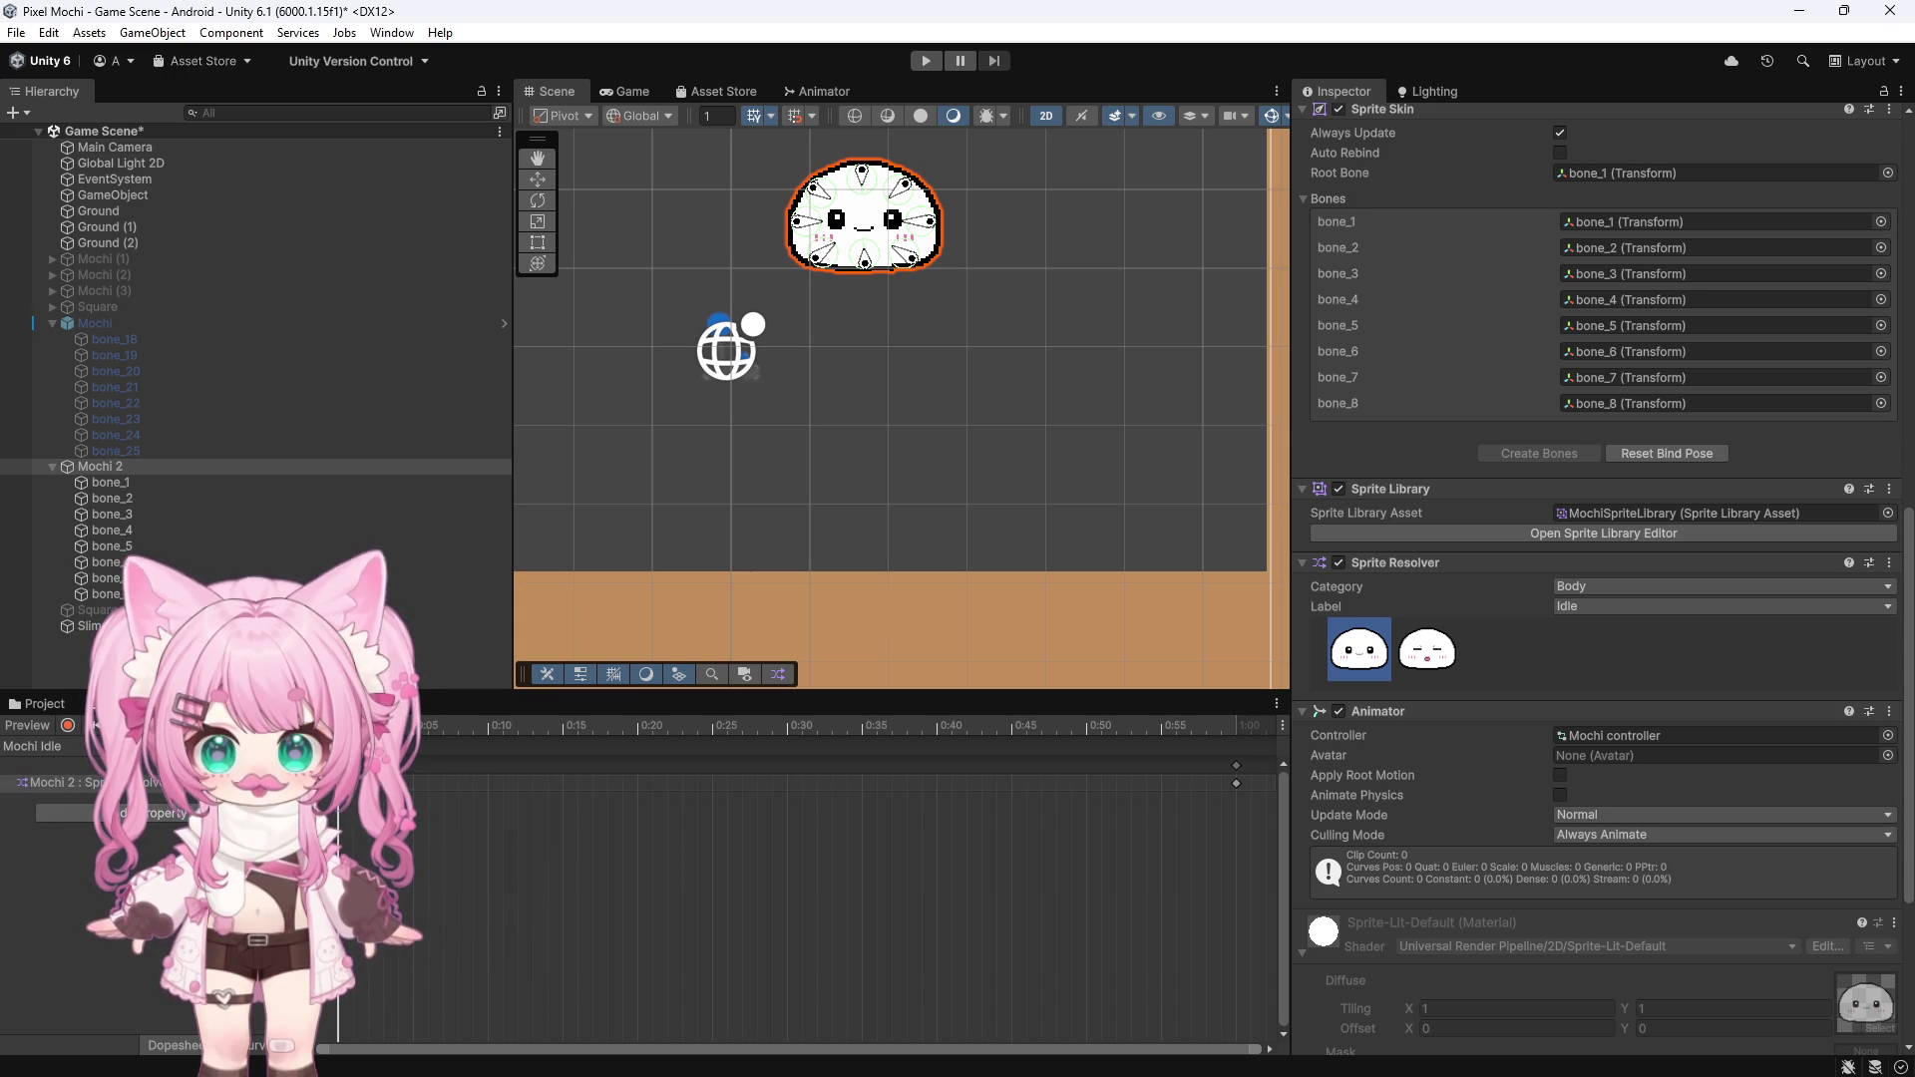
left_click(143, 821)
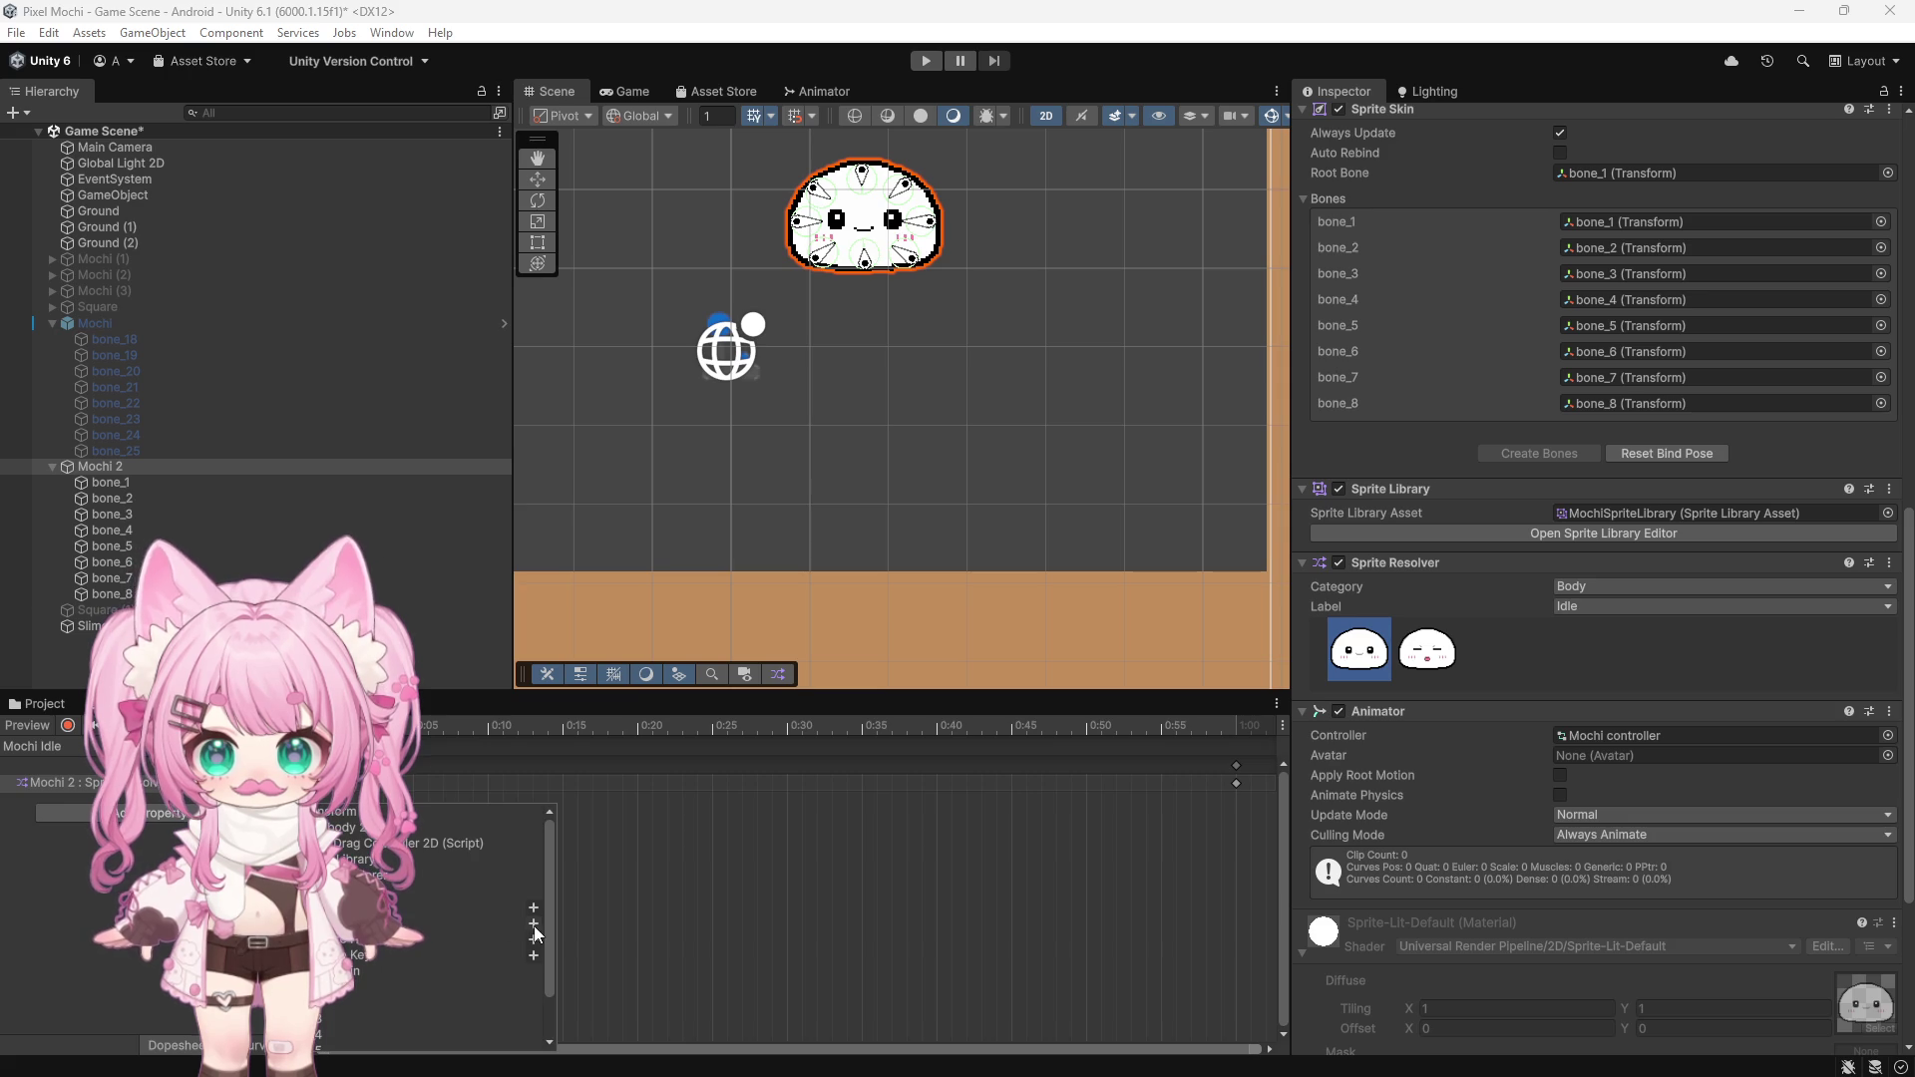
left_click(535, 940)
Record a Sprite Resolver key with the label Idle, then switch to Mochi Hold
left_click(68, 726)
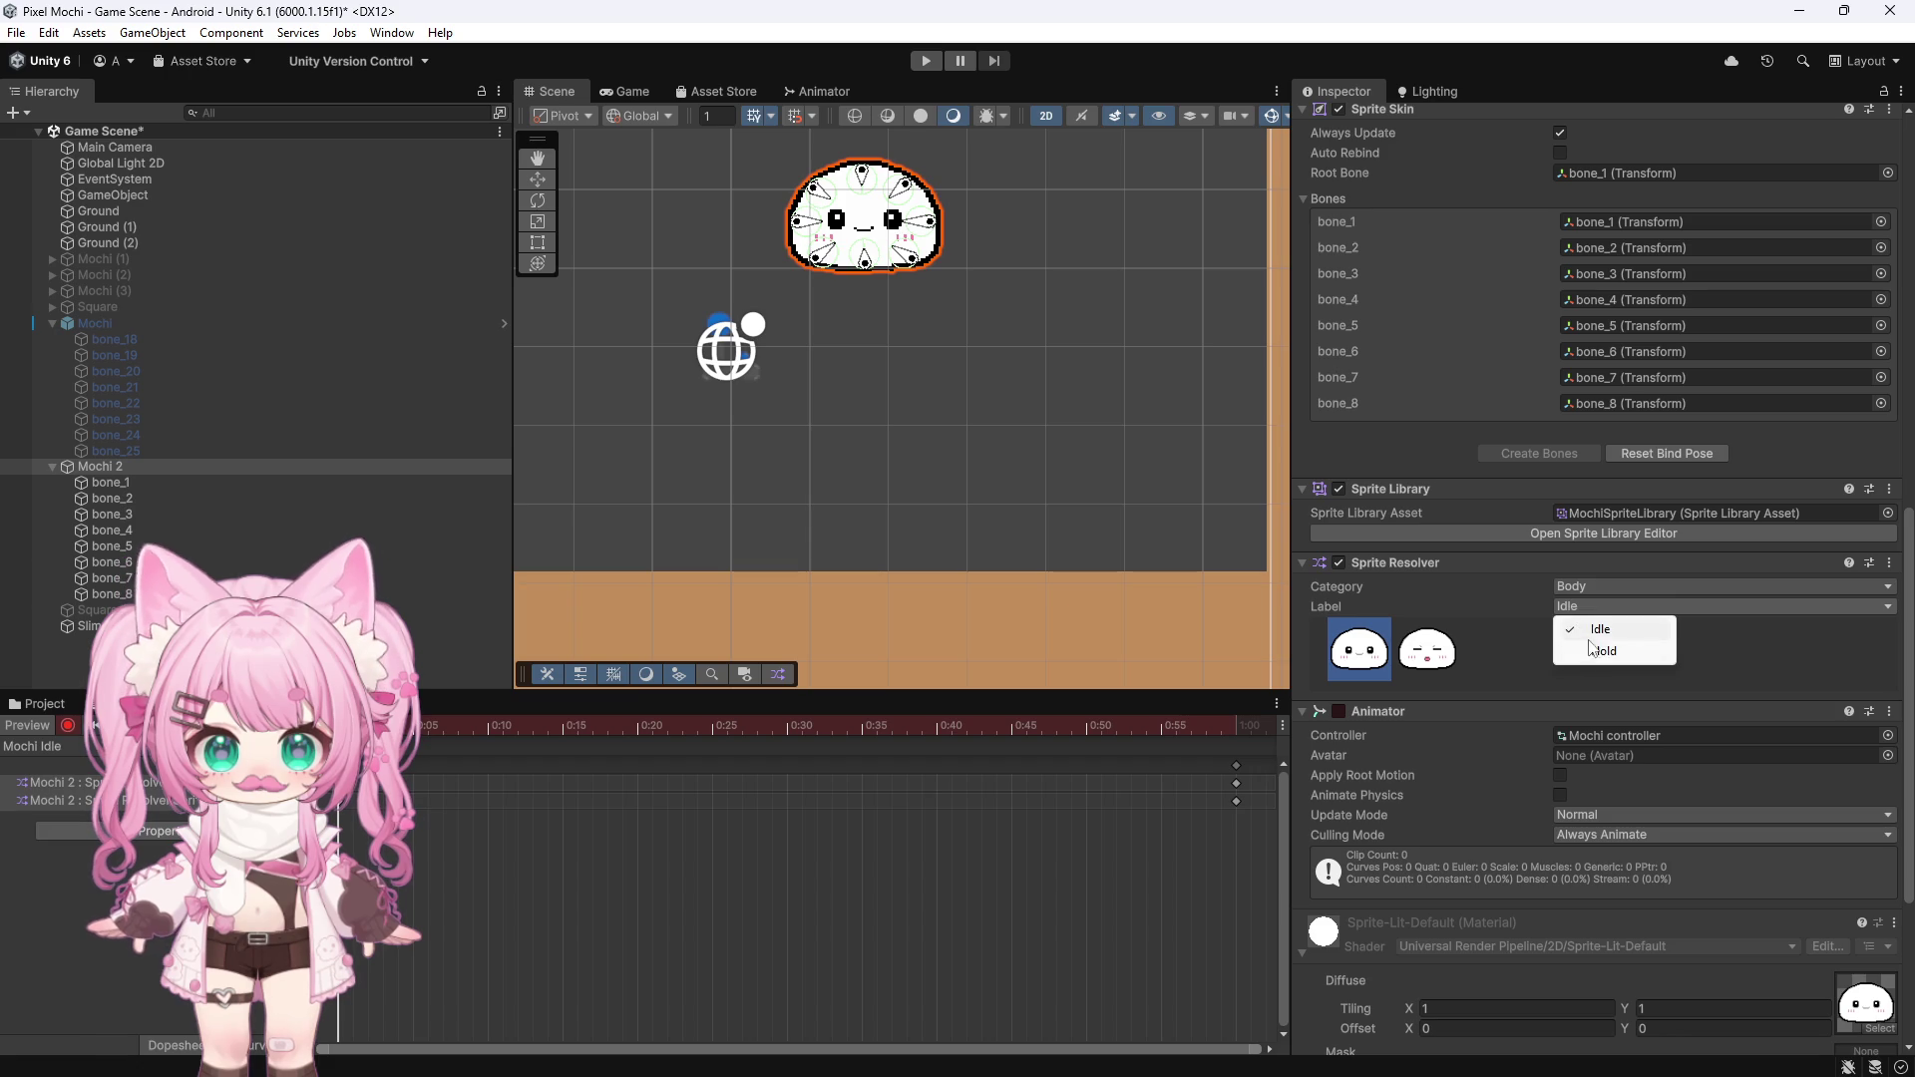
left_click(1598, 633)
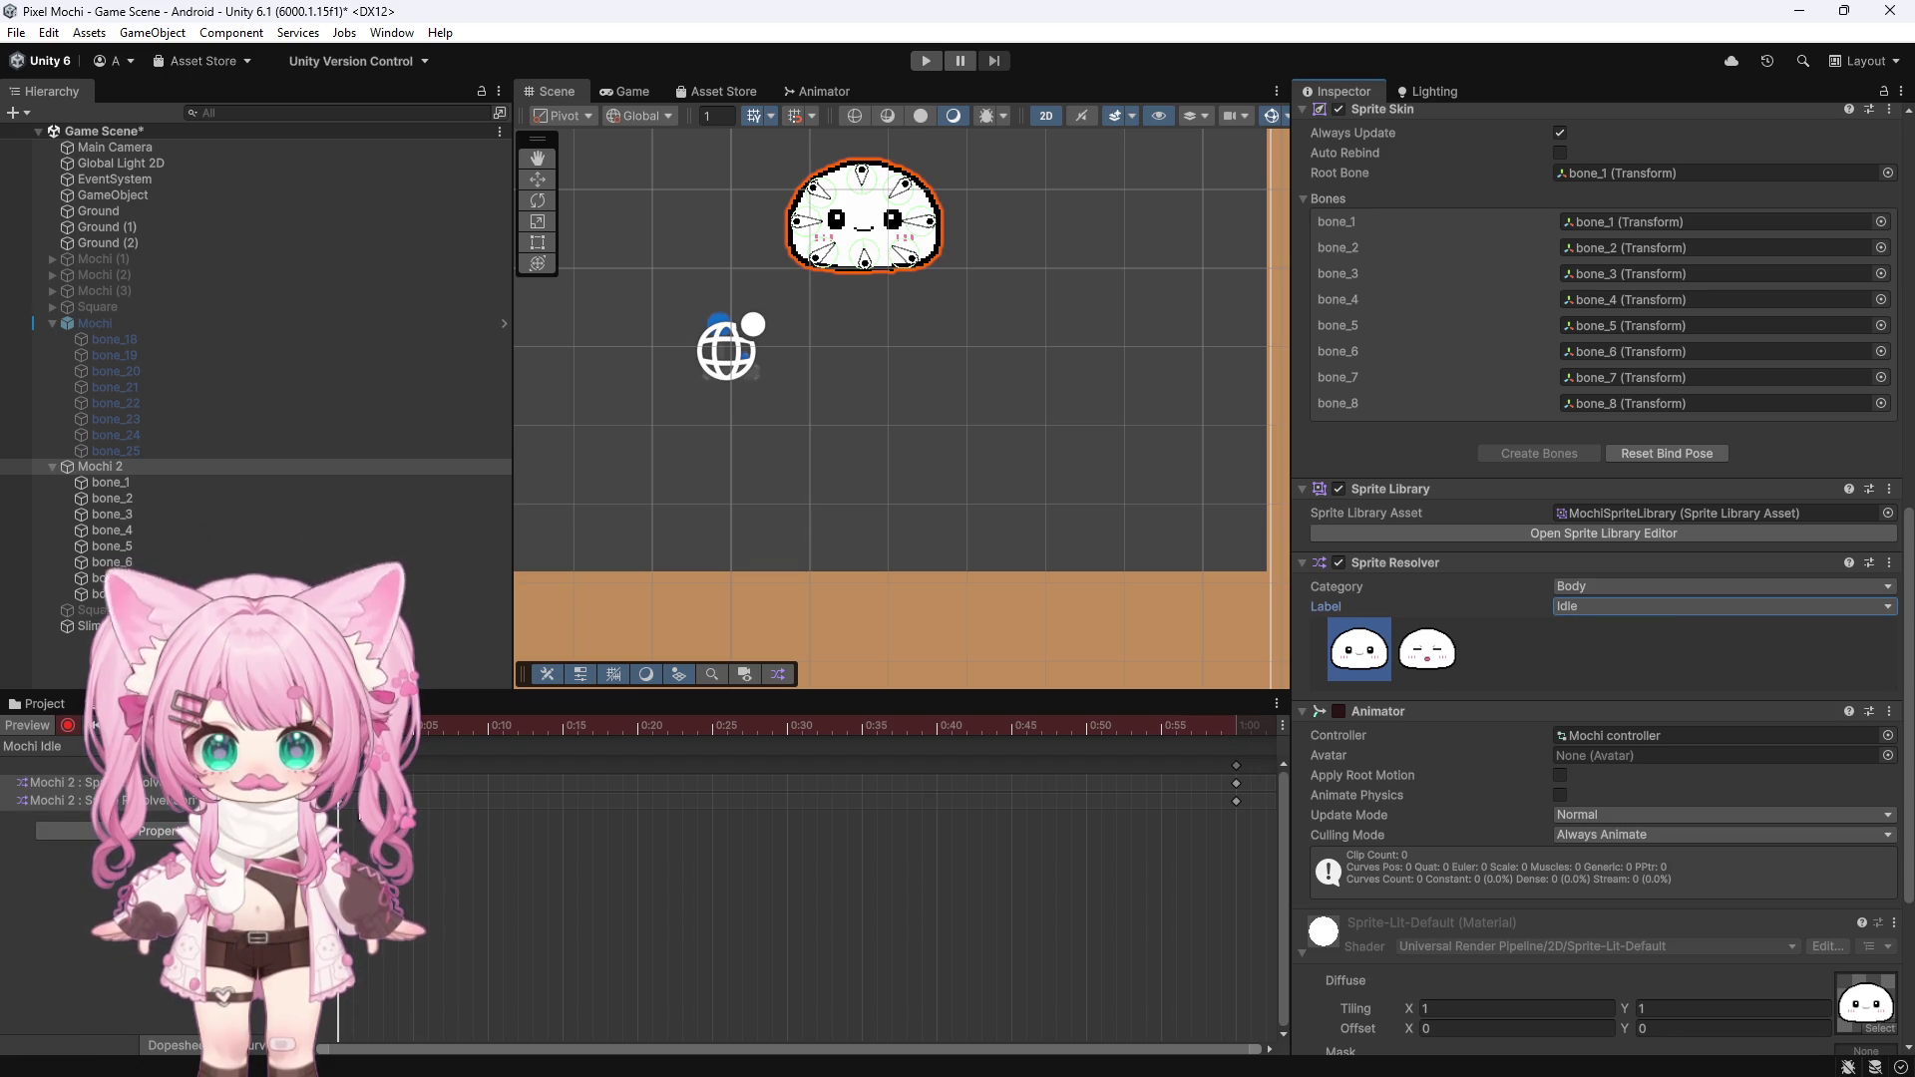
left_click(67, 726)
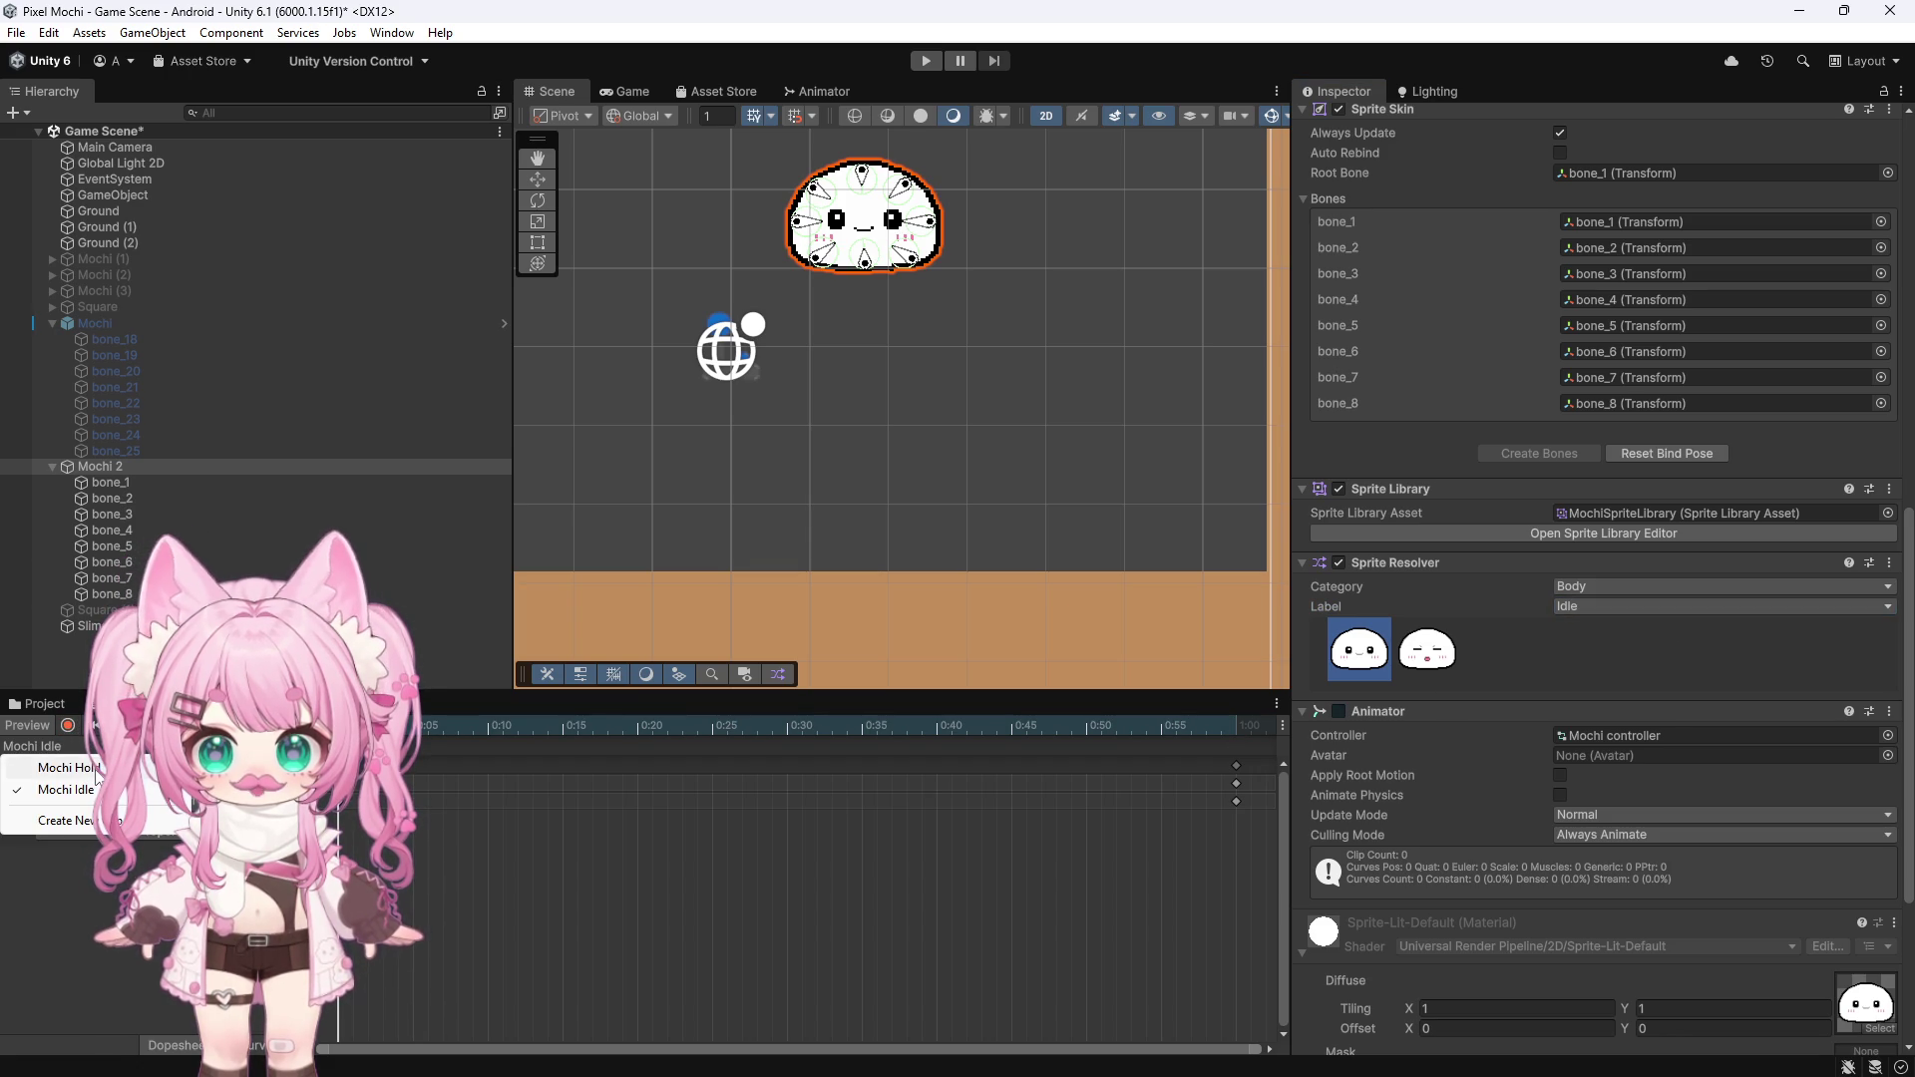
left_click(96, 772)
Add two Sprite Resolver tracks to Mochi Hold and record the label set to Hold
left_click(100, 776)
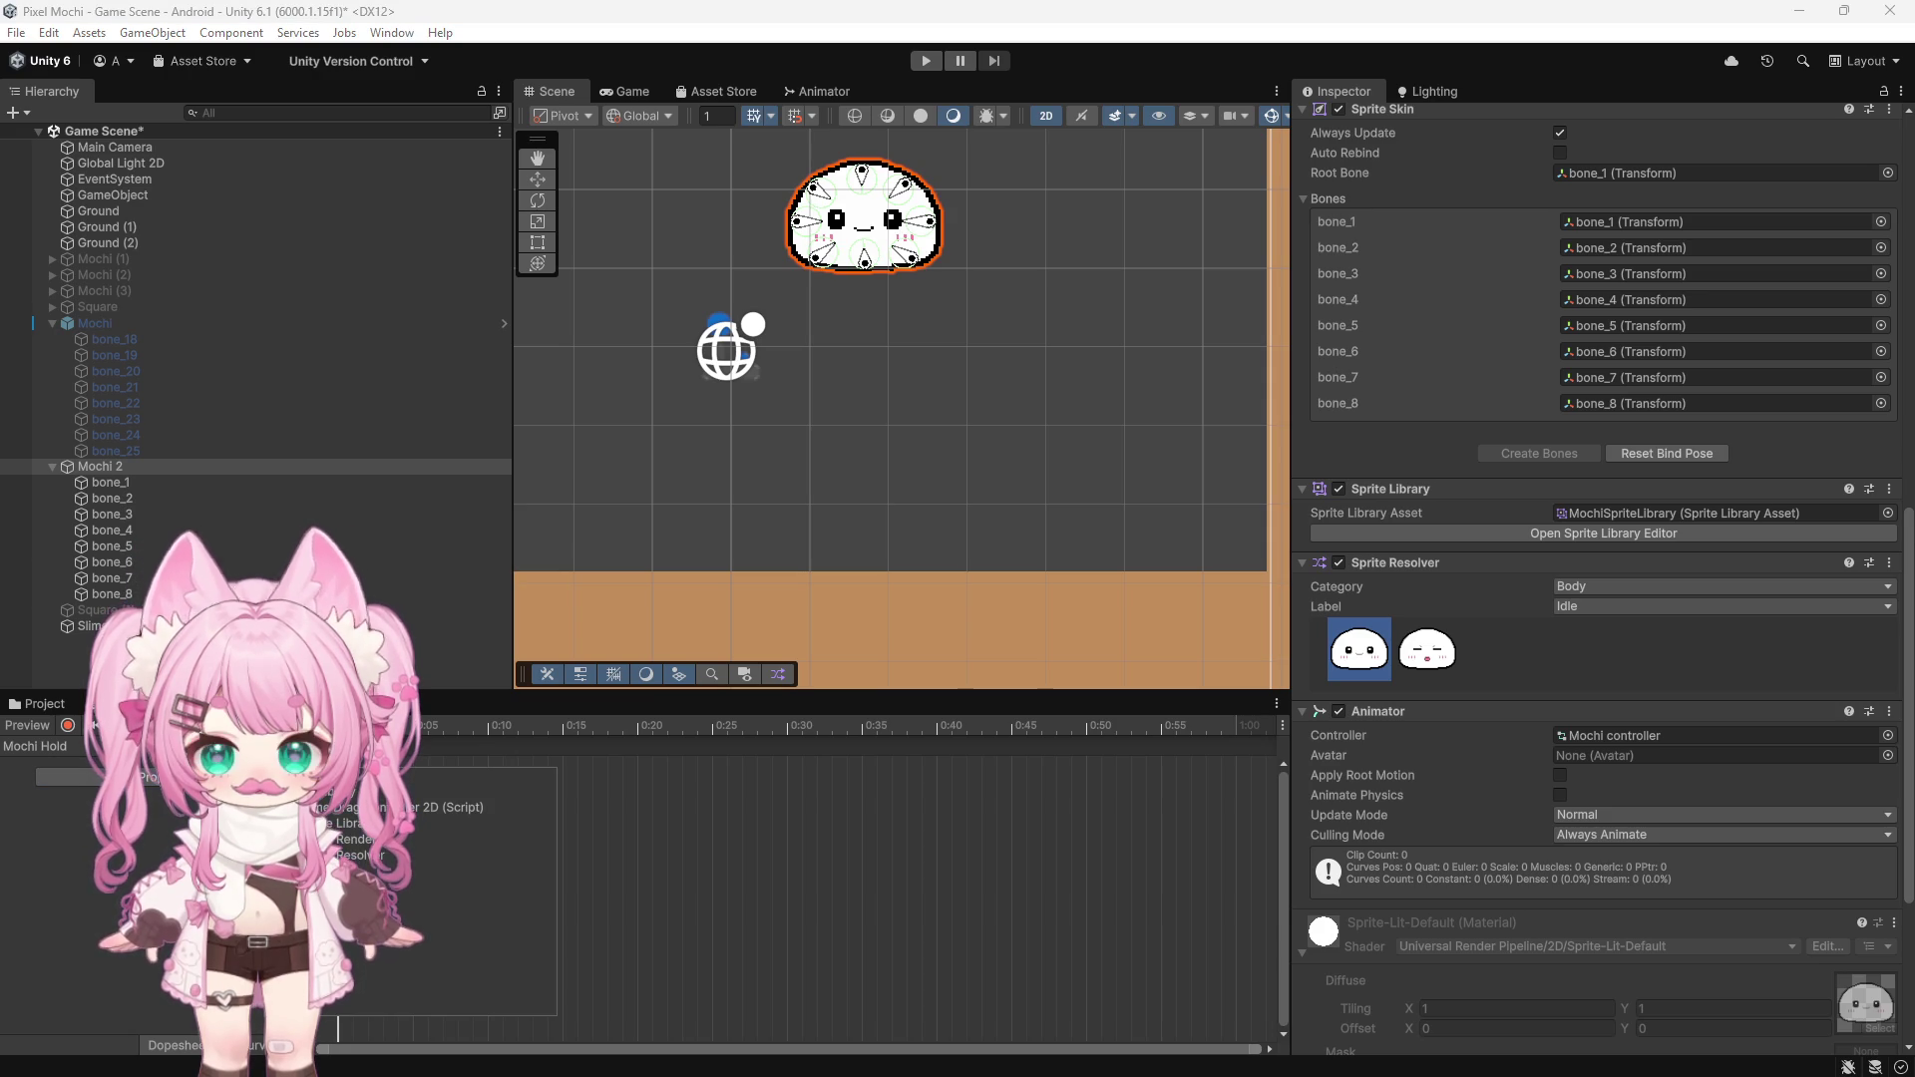
left_click(534, 873)
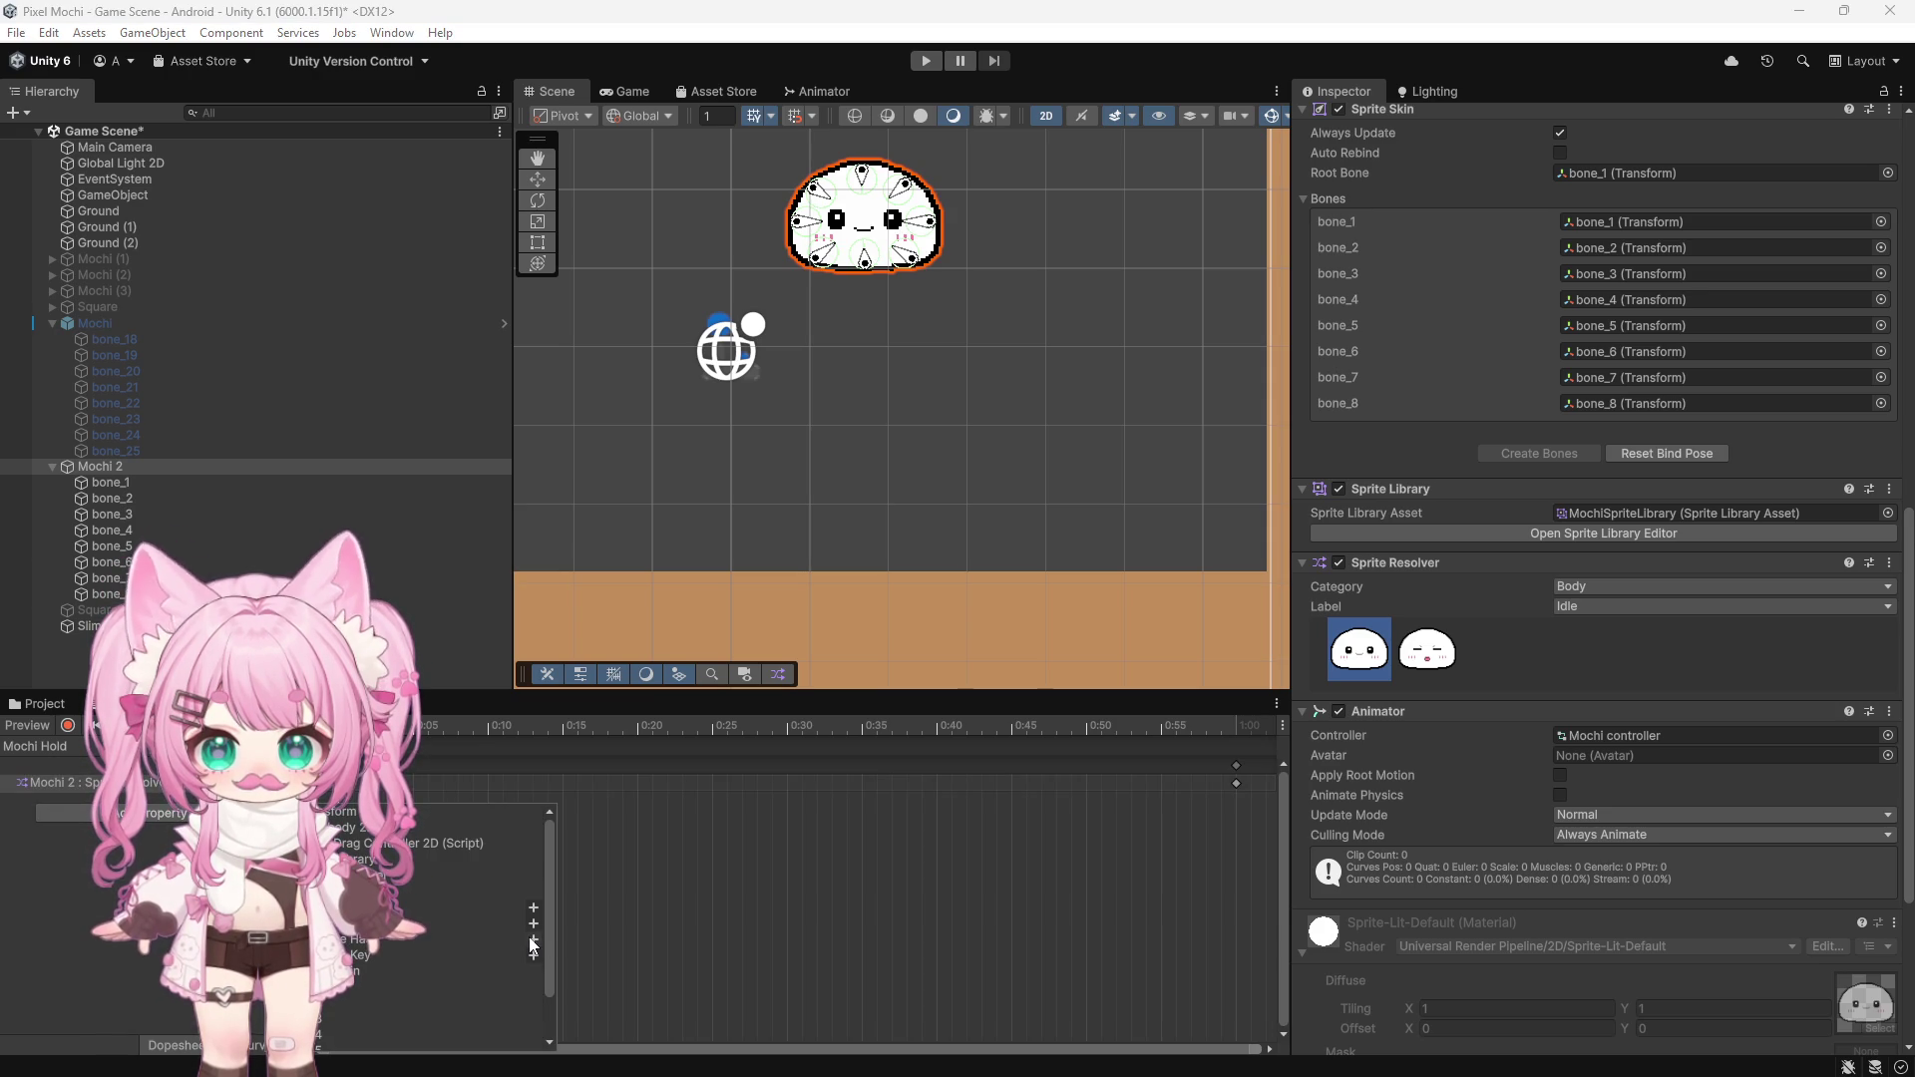
left_click(534, 943)
left_click(67, 725)
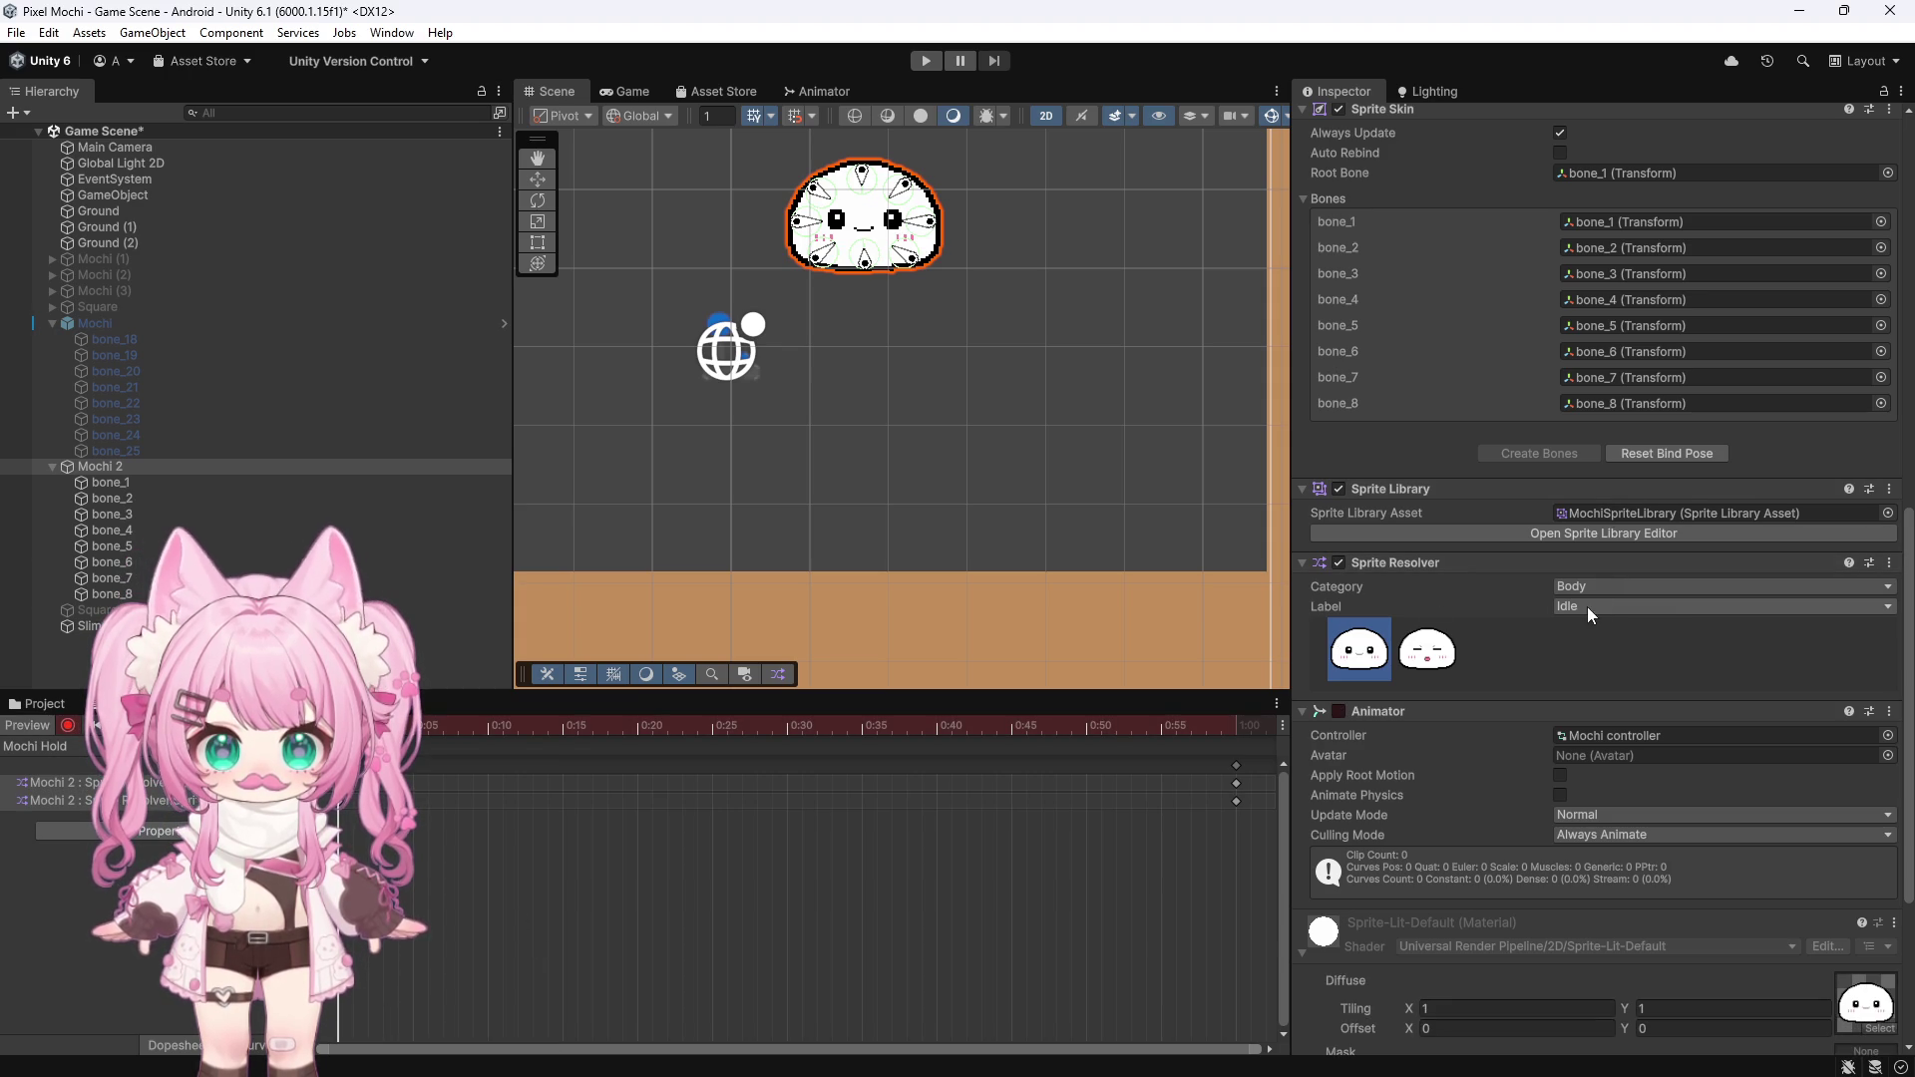
left_click(1594, 652)
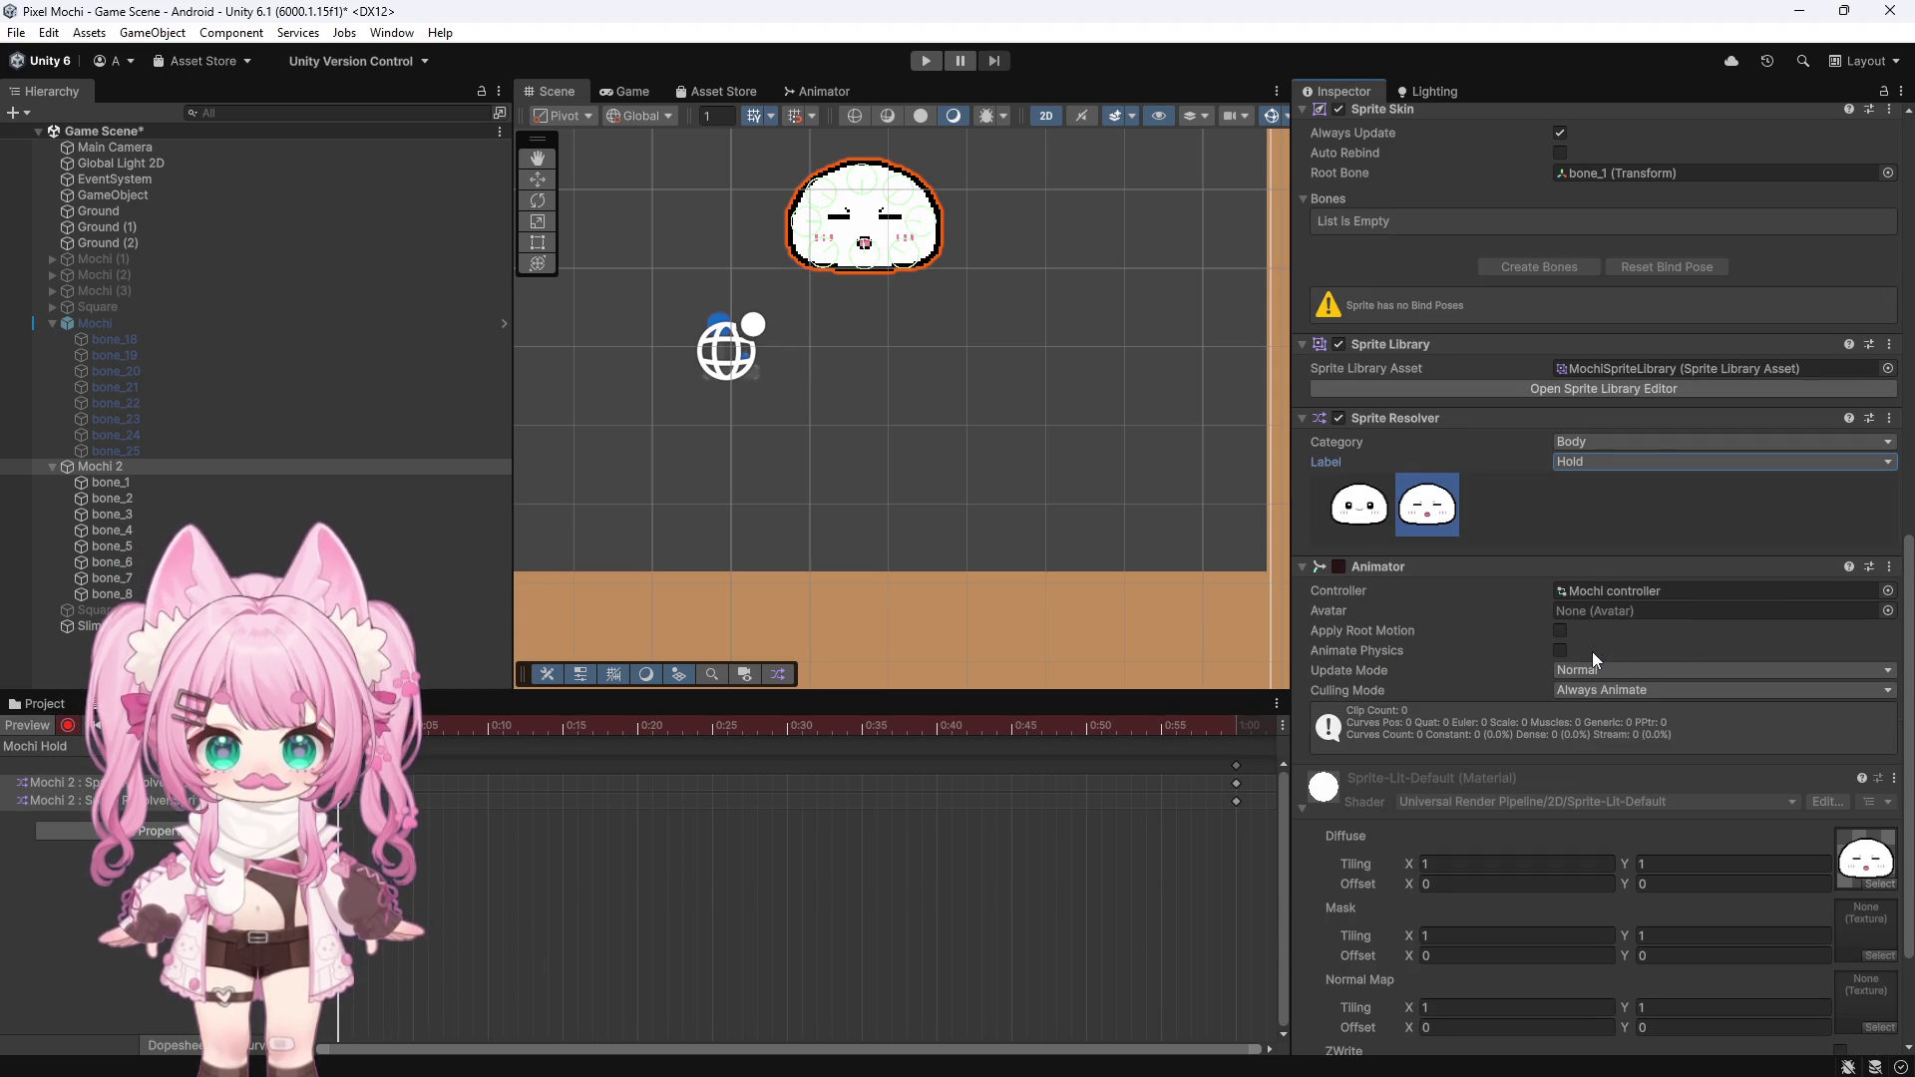
scroll(1516, 594, "up", 4)
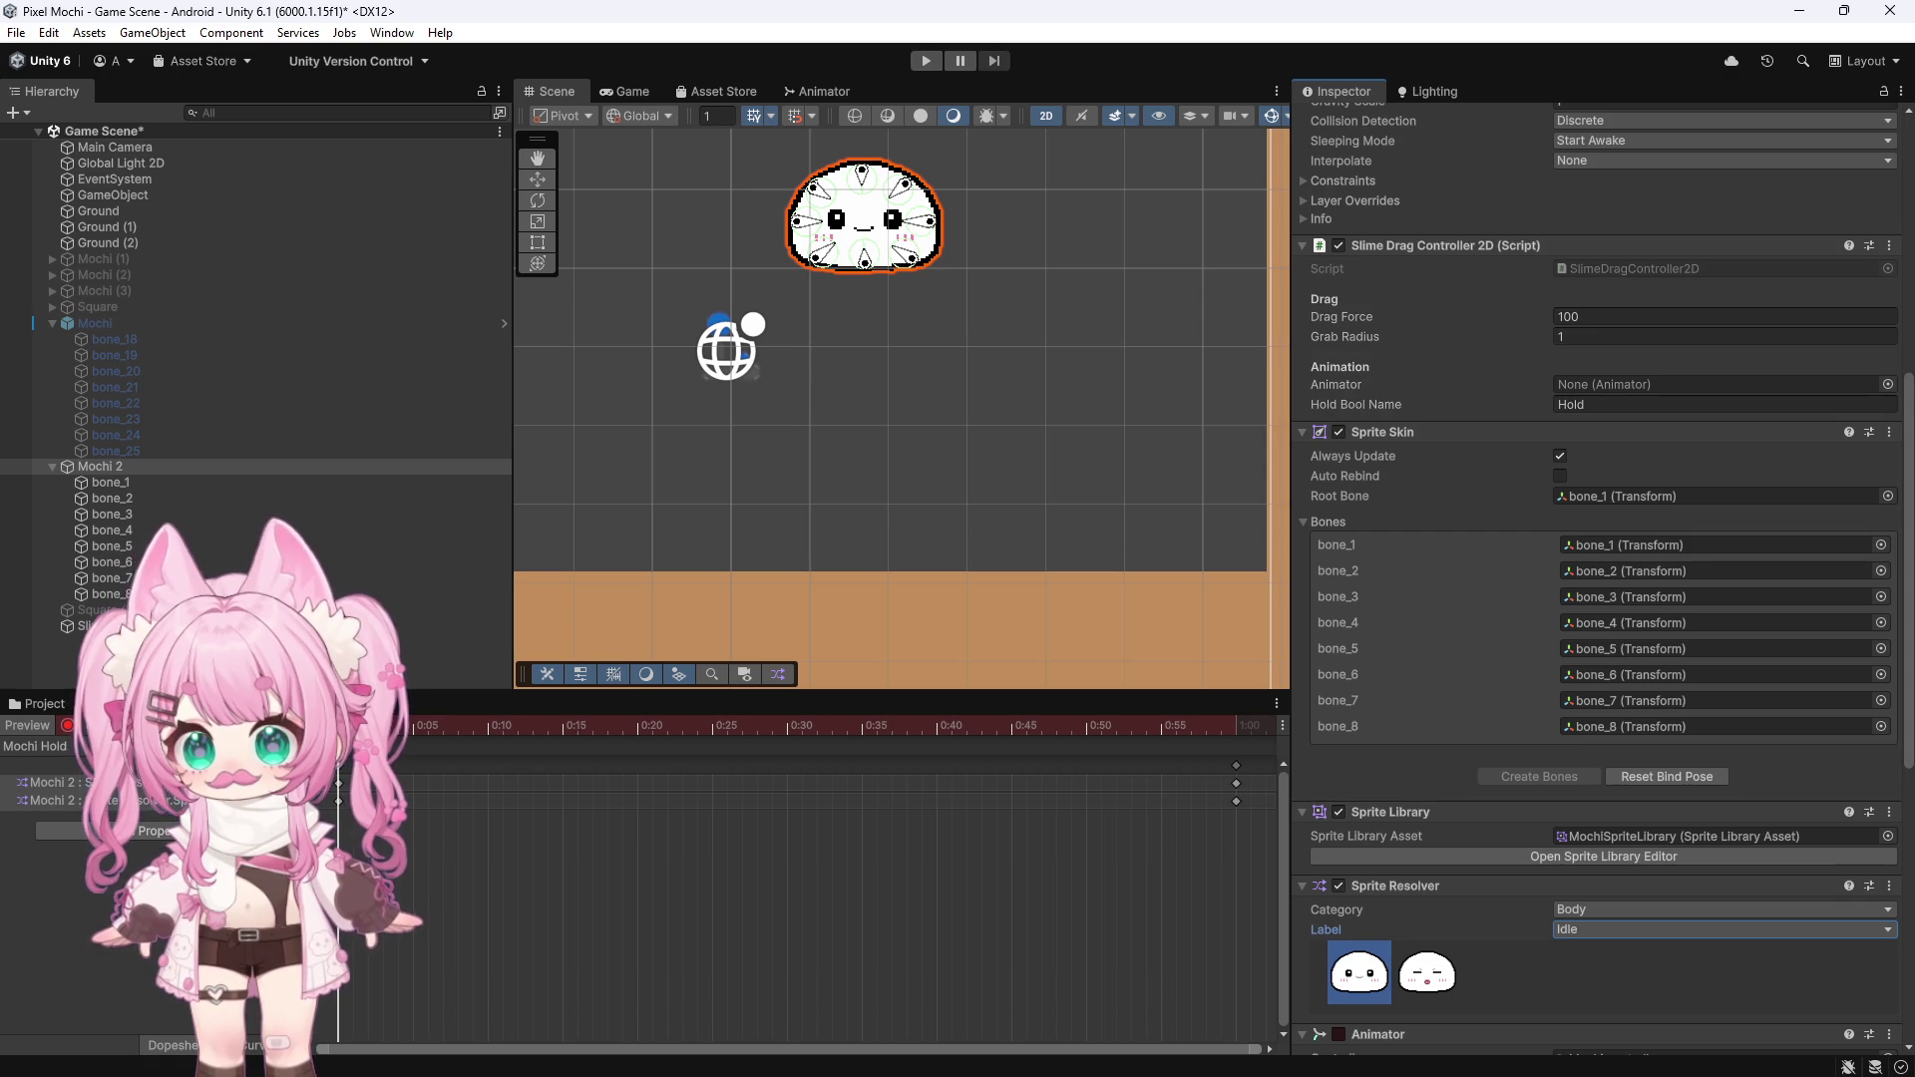
left_click(70, 729)
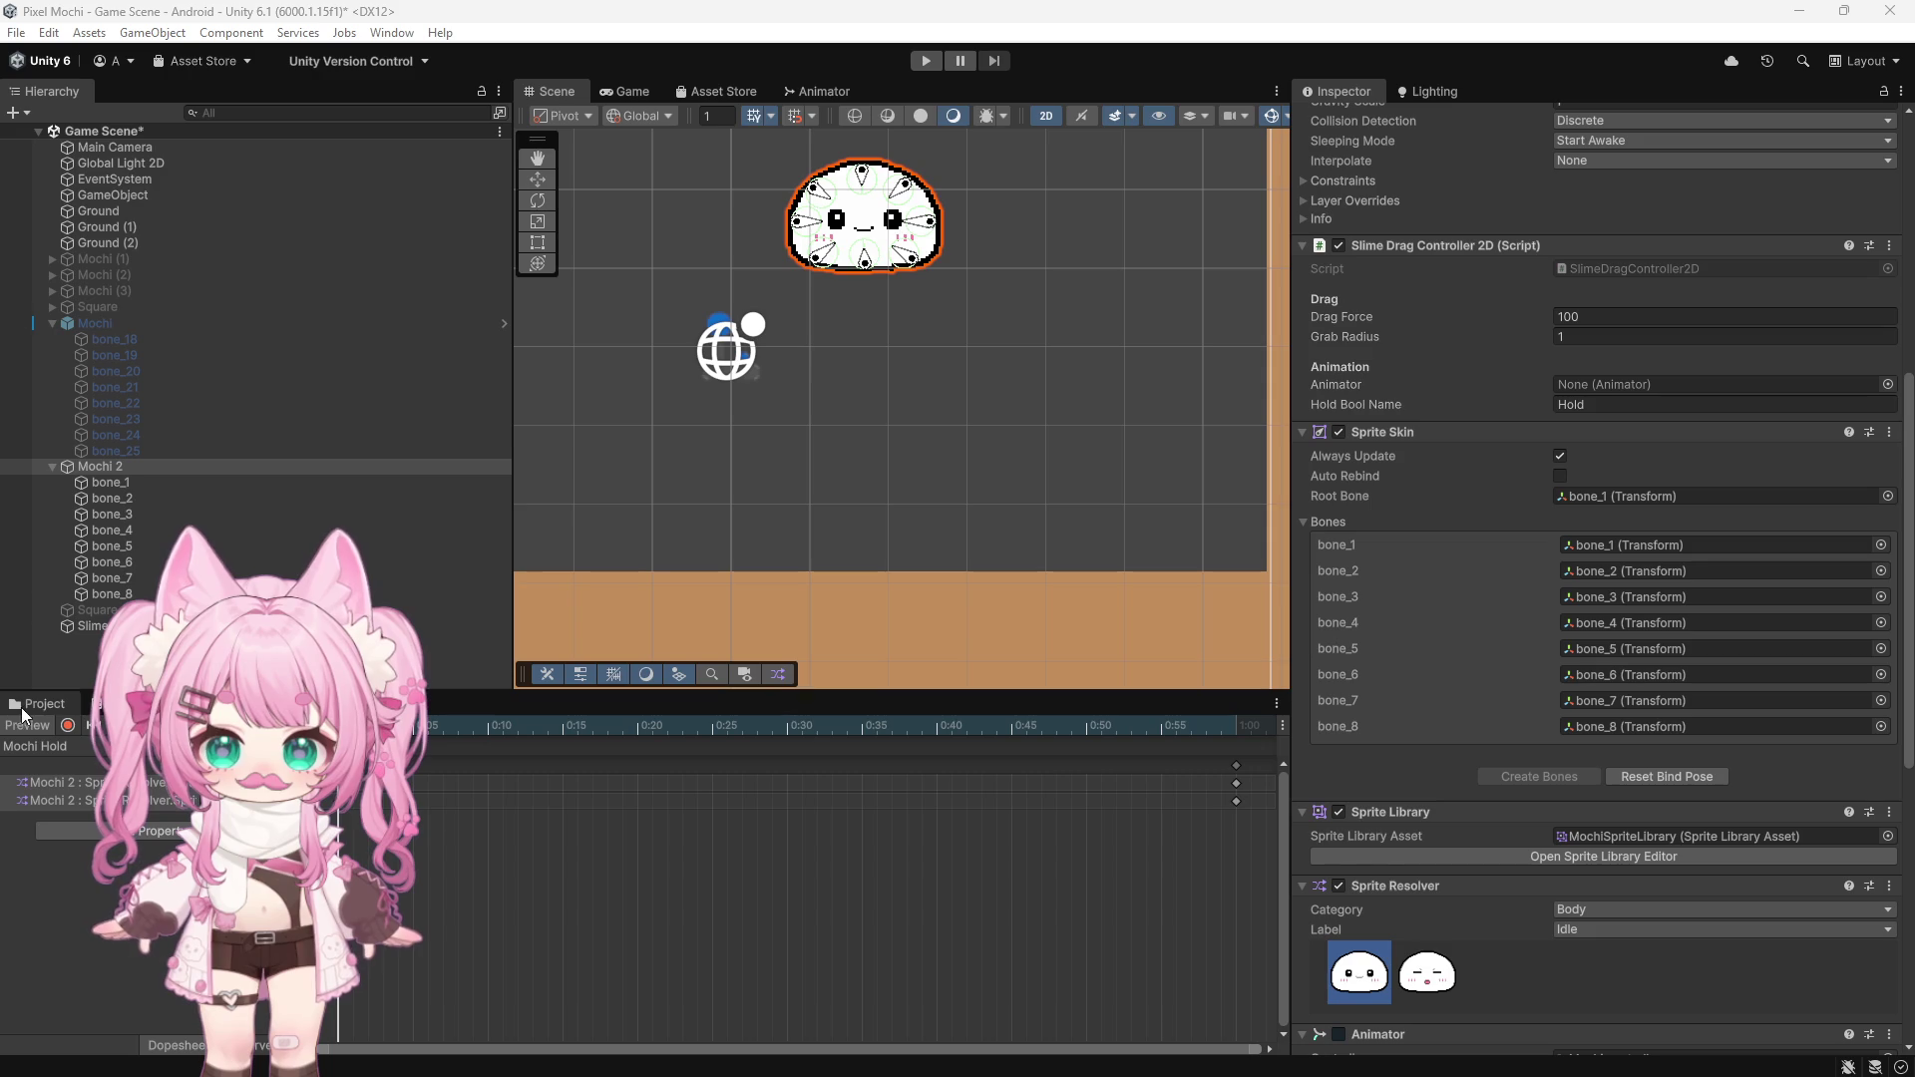
Show the Project window to browse the project's asset folders
left_click(51, 703)
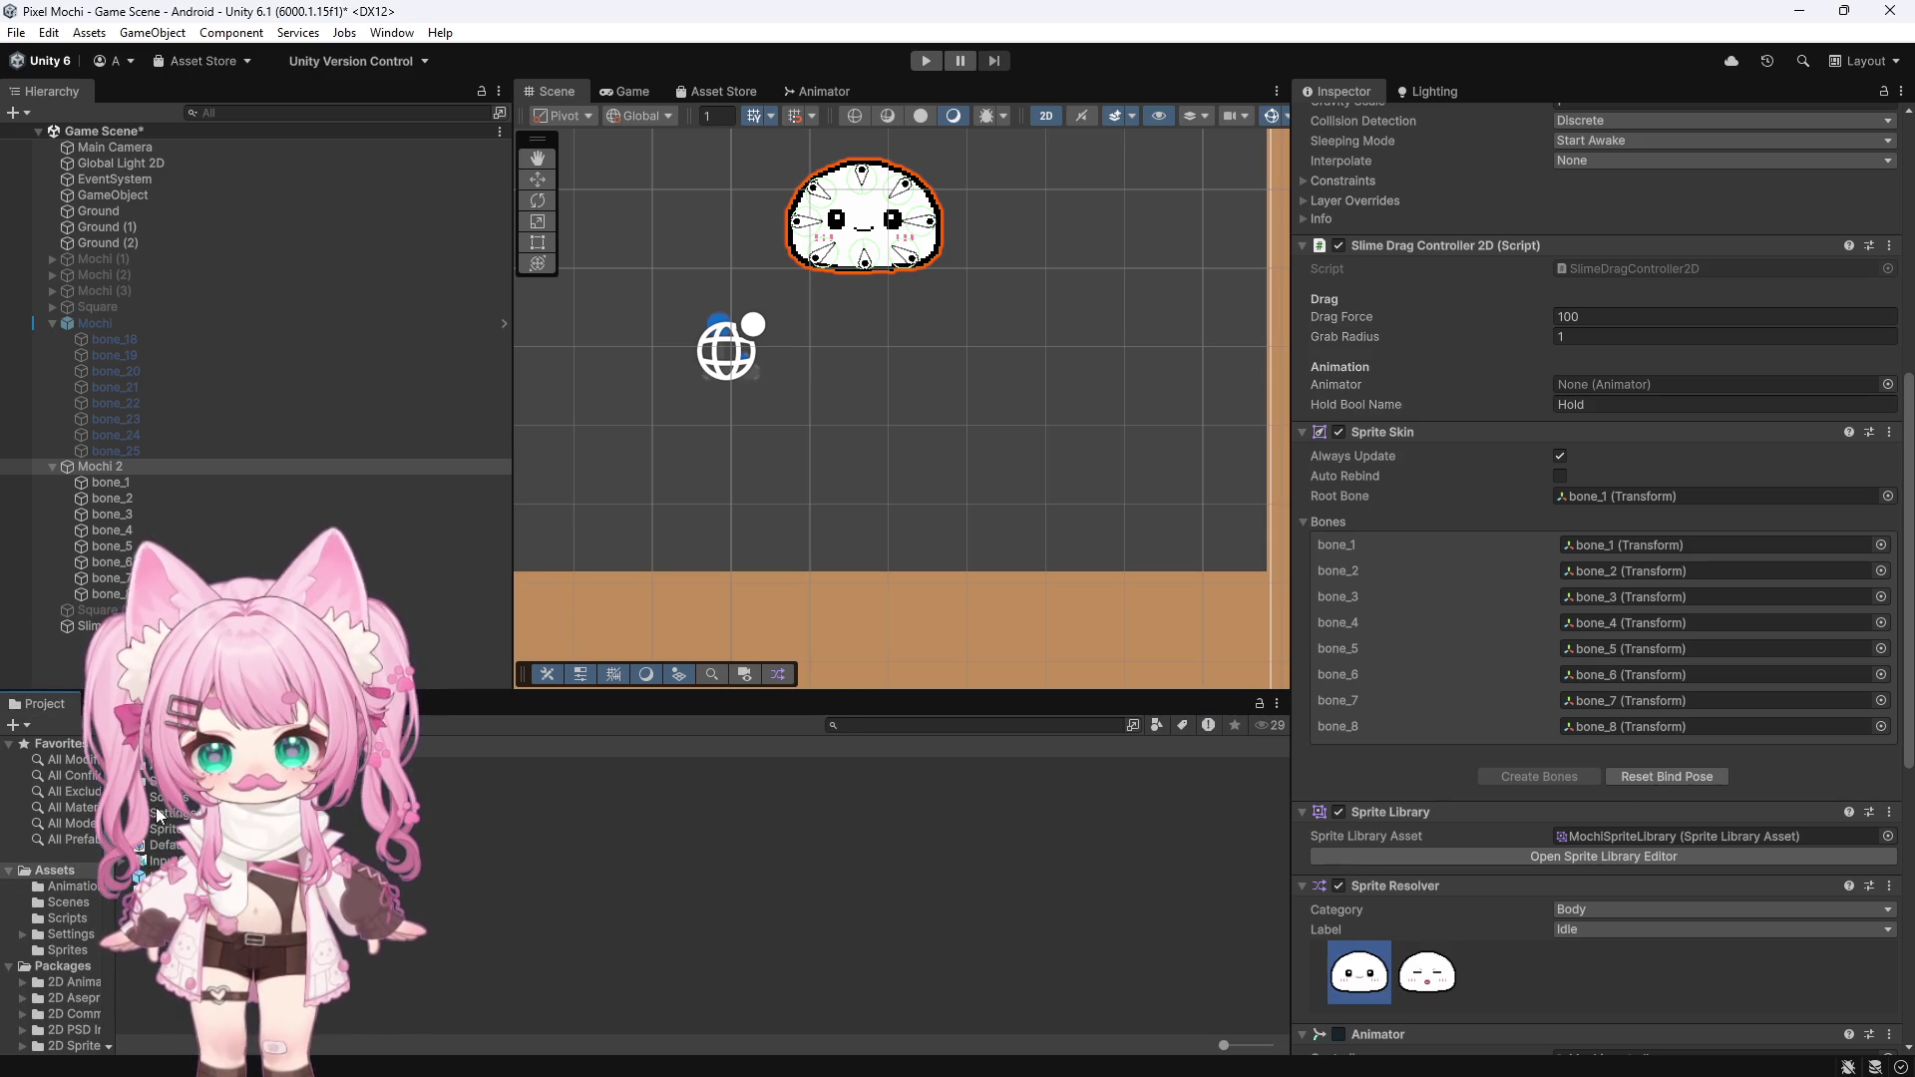
Open the Sprites folder and inspect Mochi_Main_3_Hold in the Skinning Editor
left_click(173, 829)
double_click(173, 828)
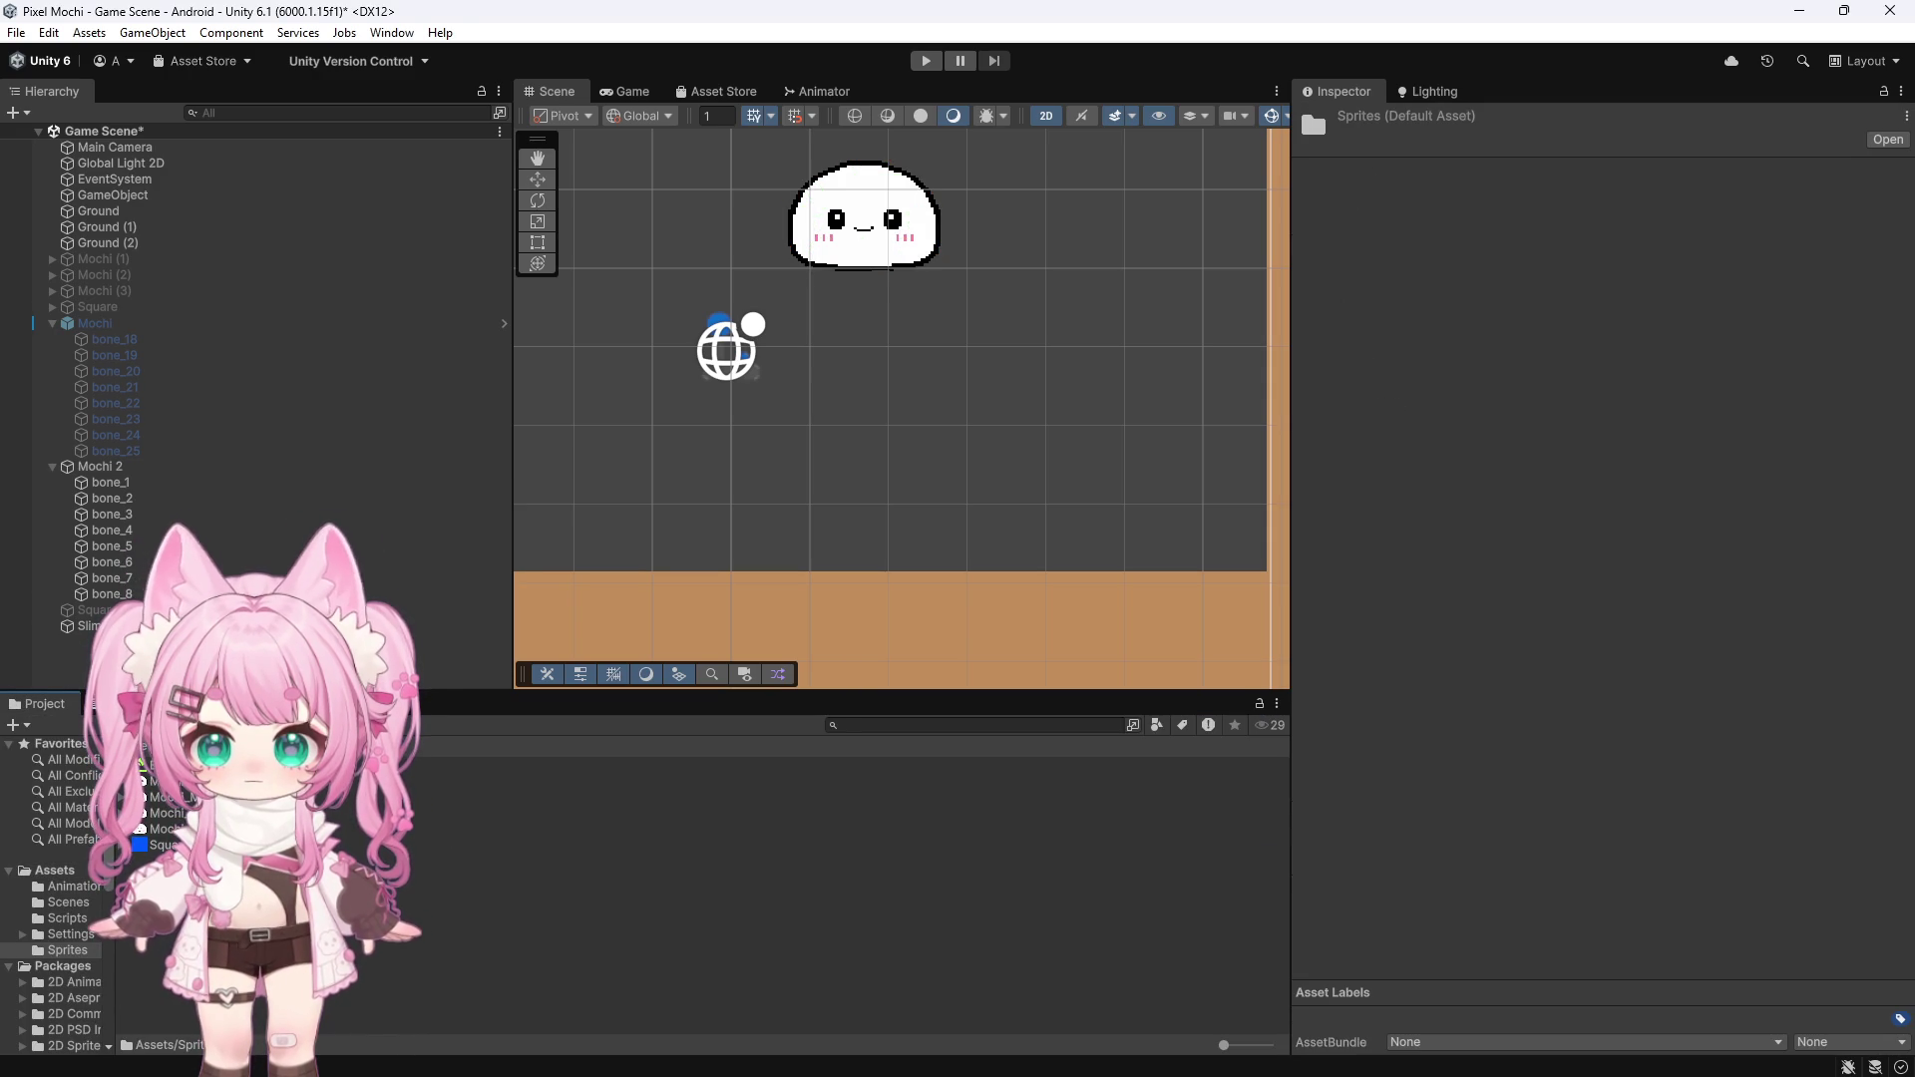
left_click(169, 829)
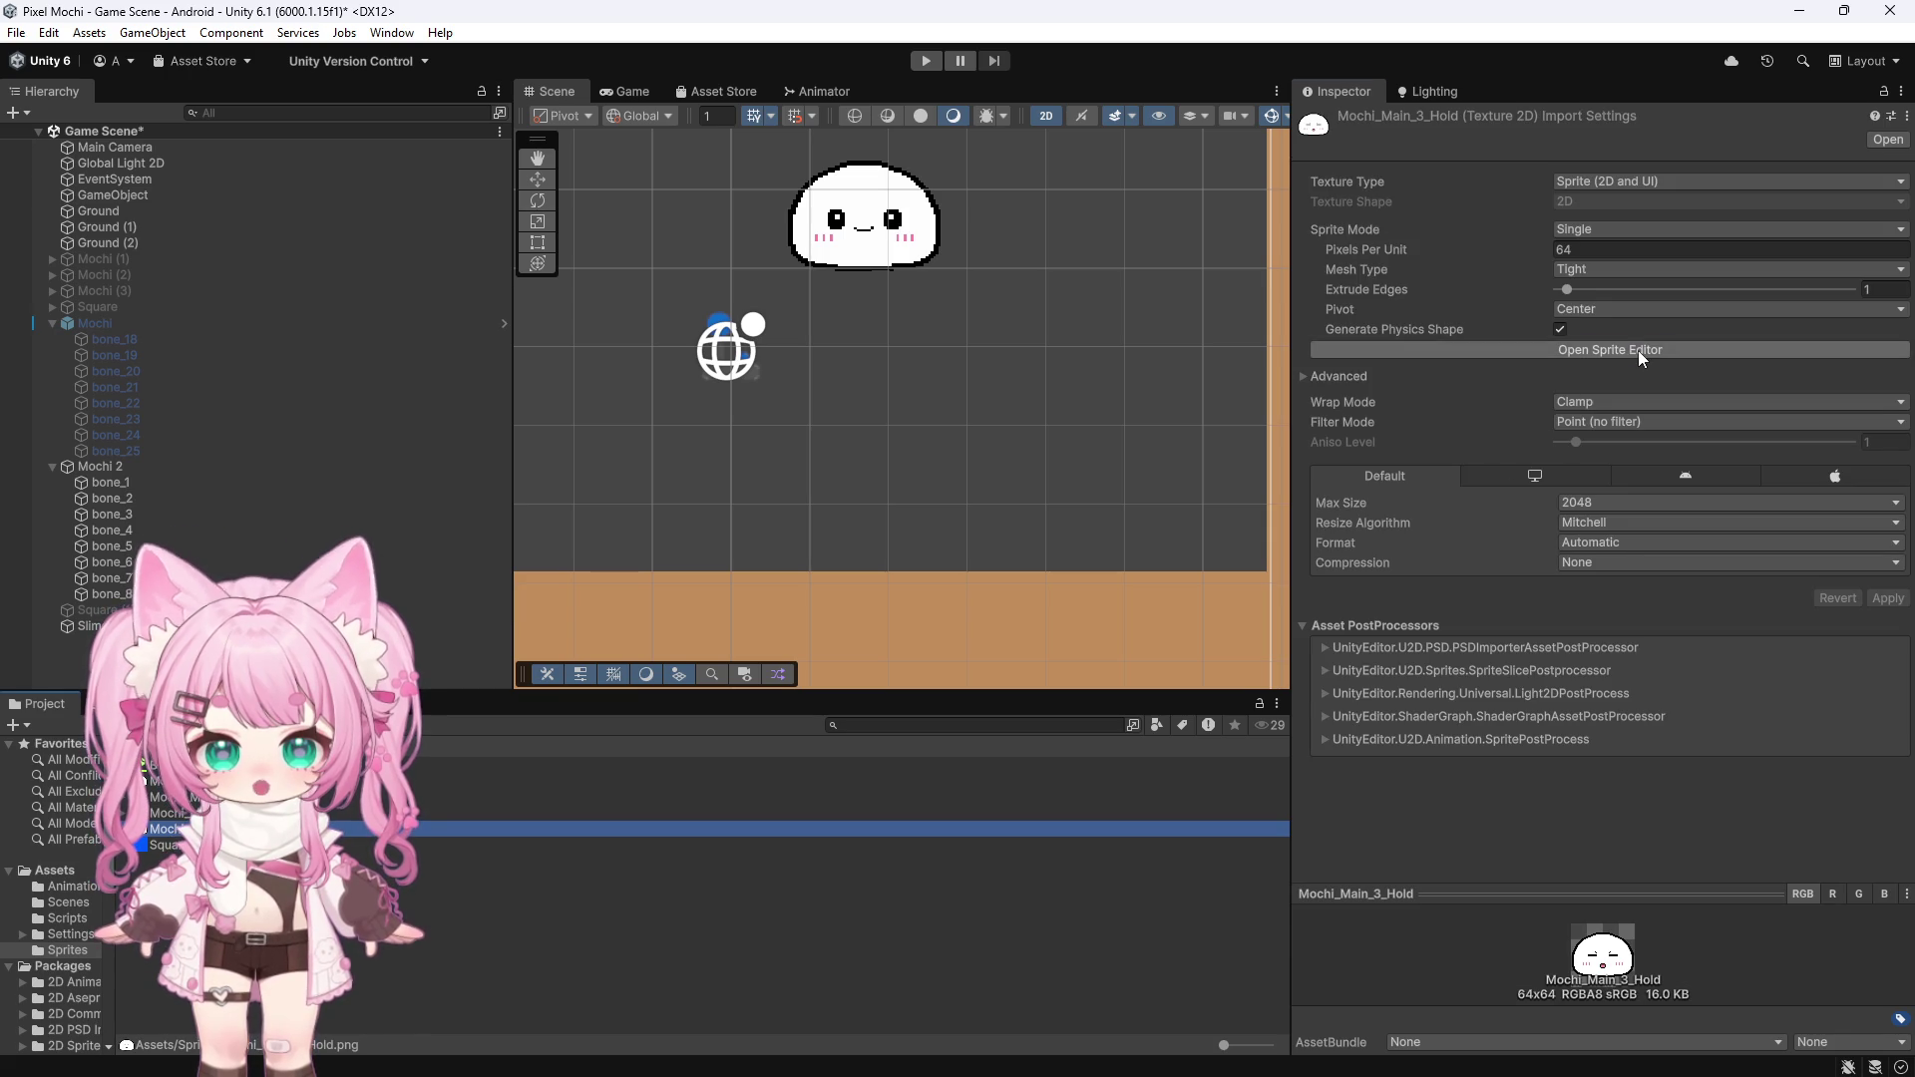
left_click(1638, 350)
left_click(424, 218)
left_click(421, 329)
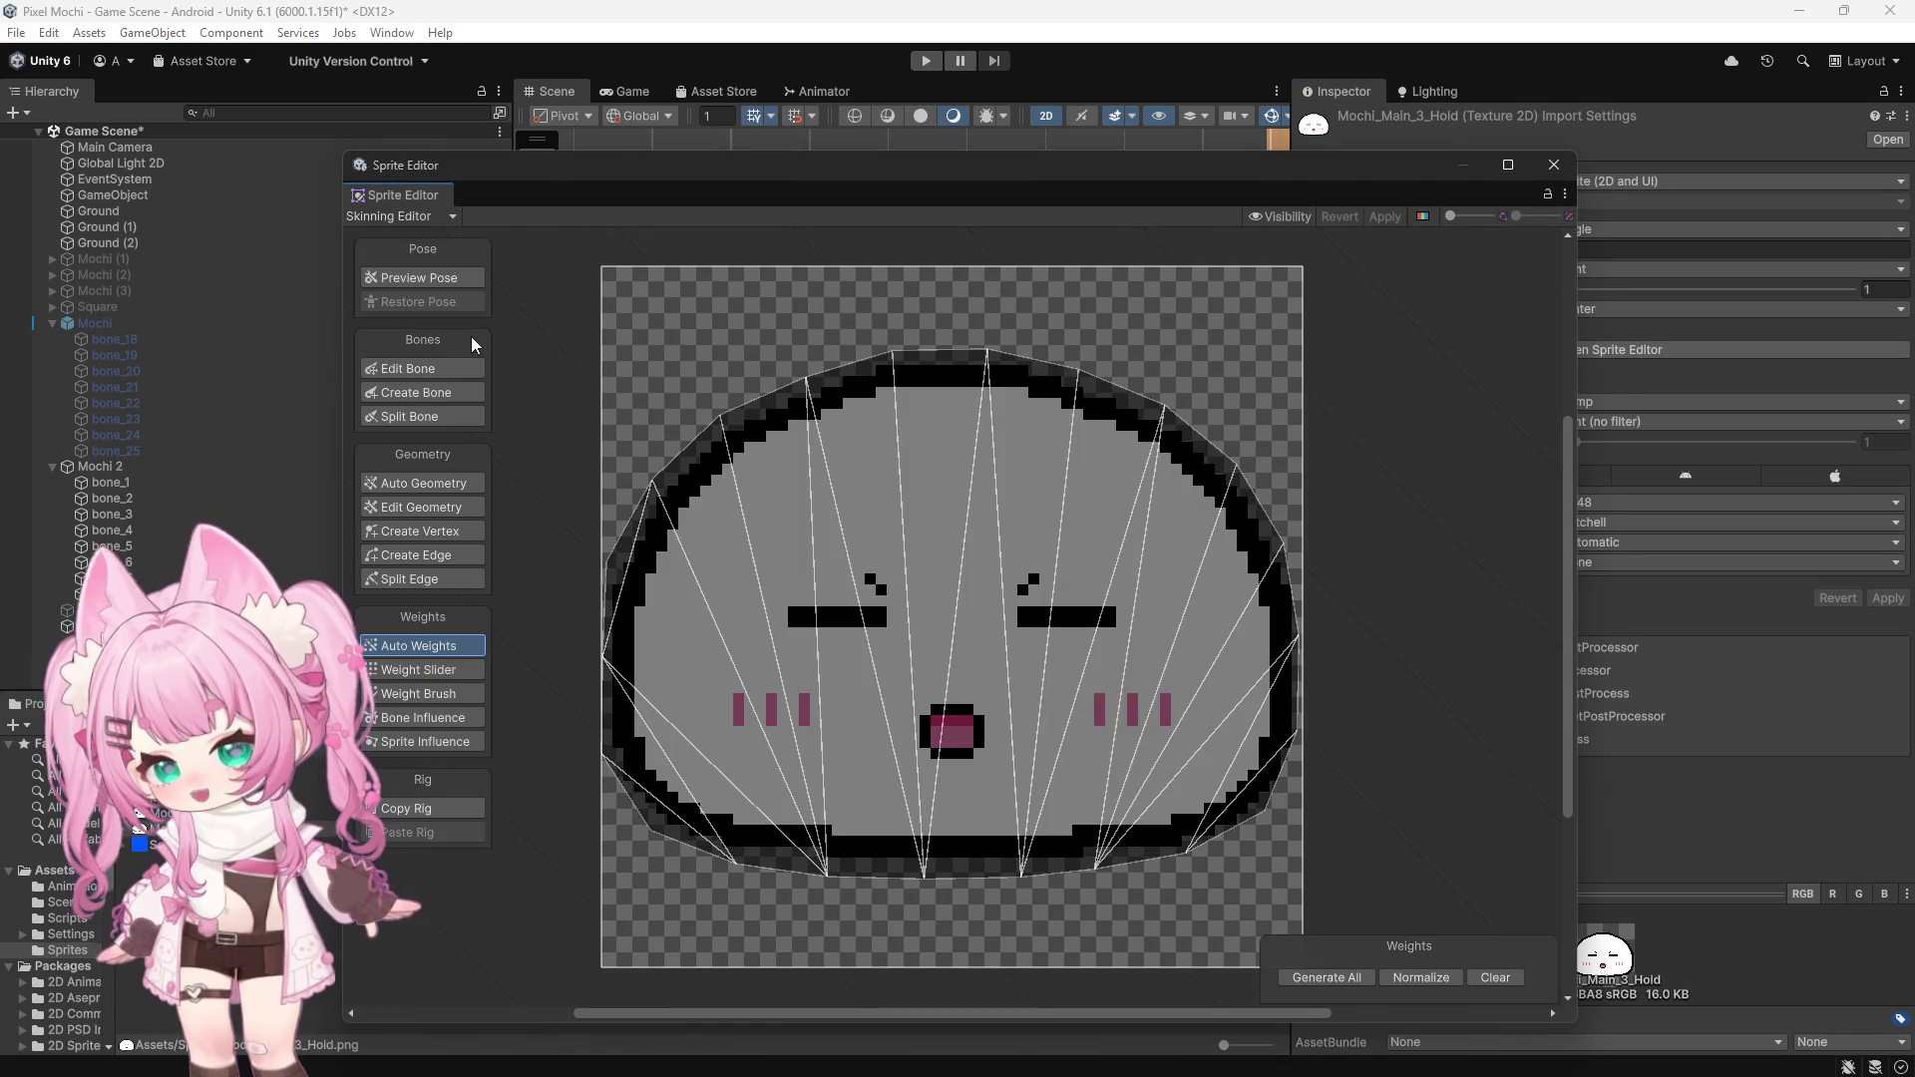
left_click(436, 807)
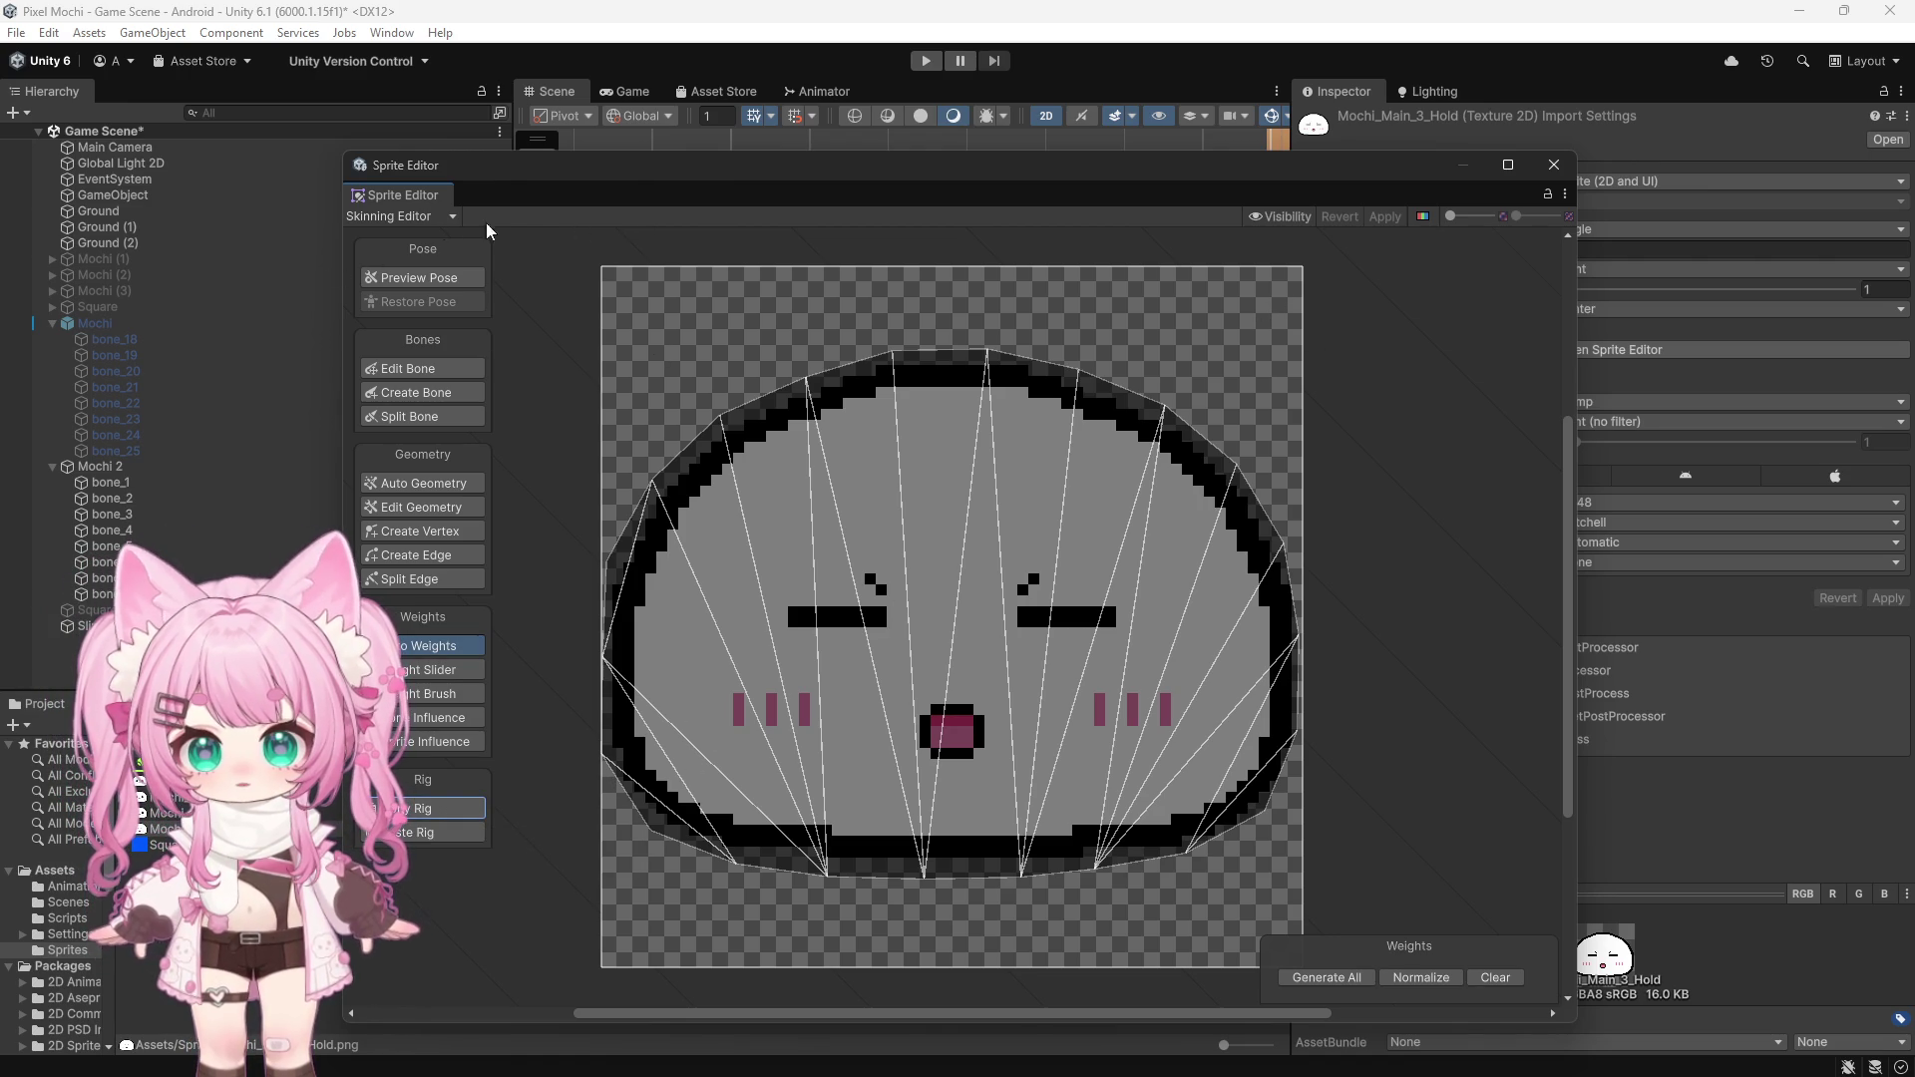
left_click(1554, 166)
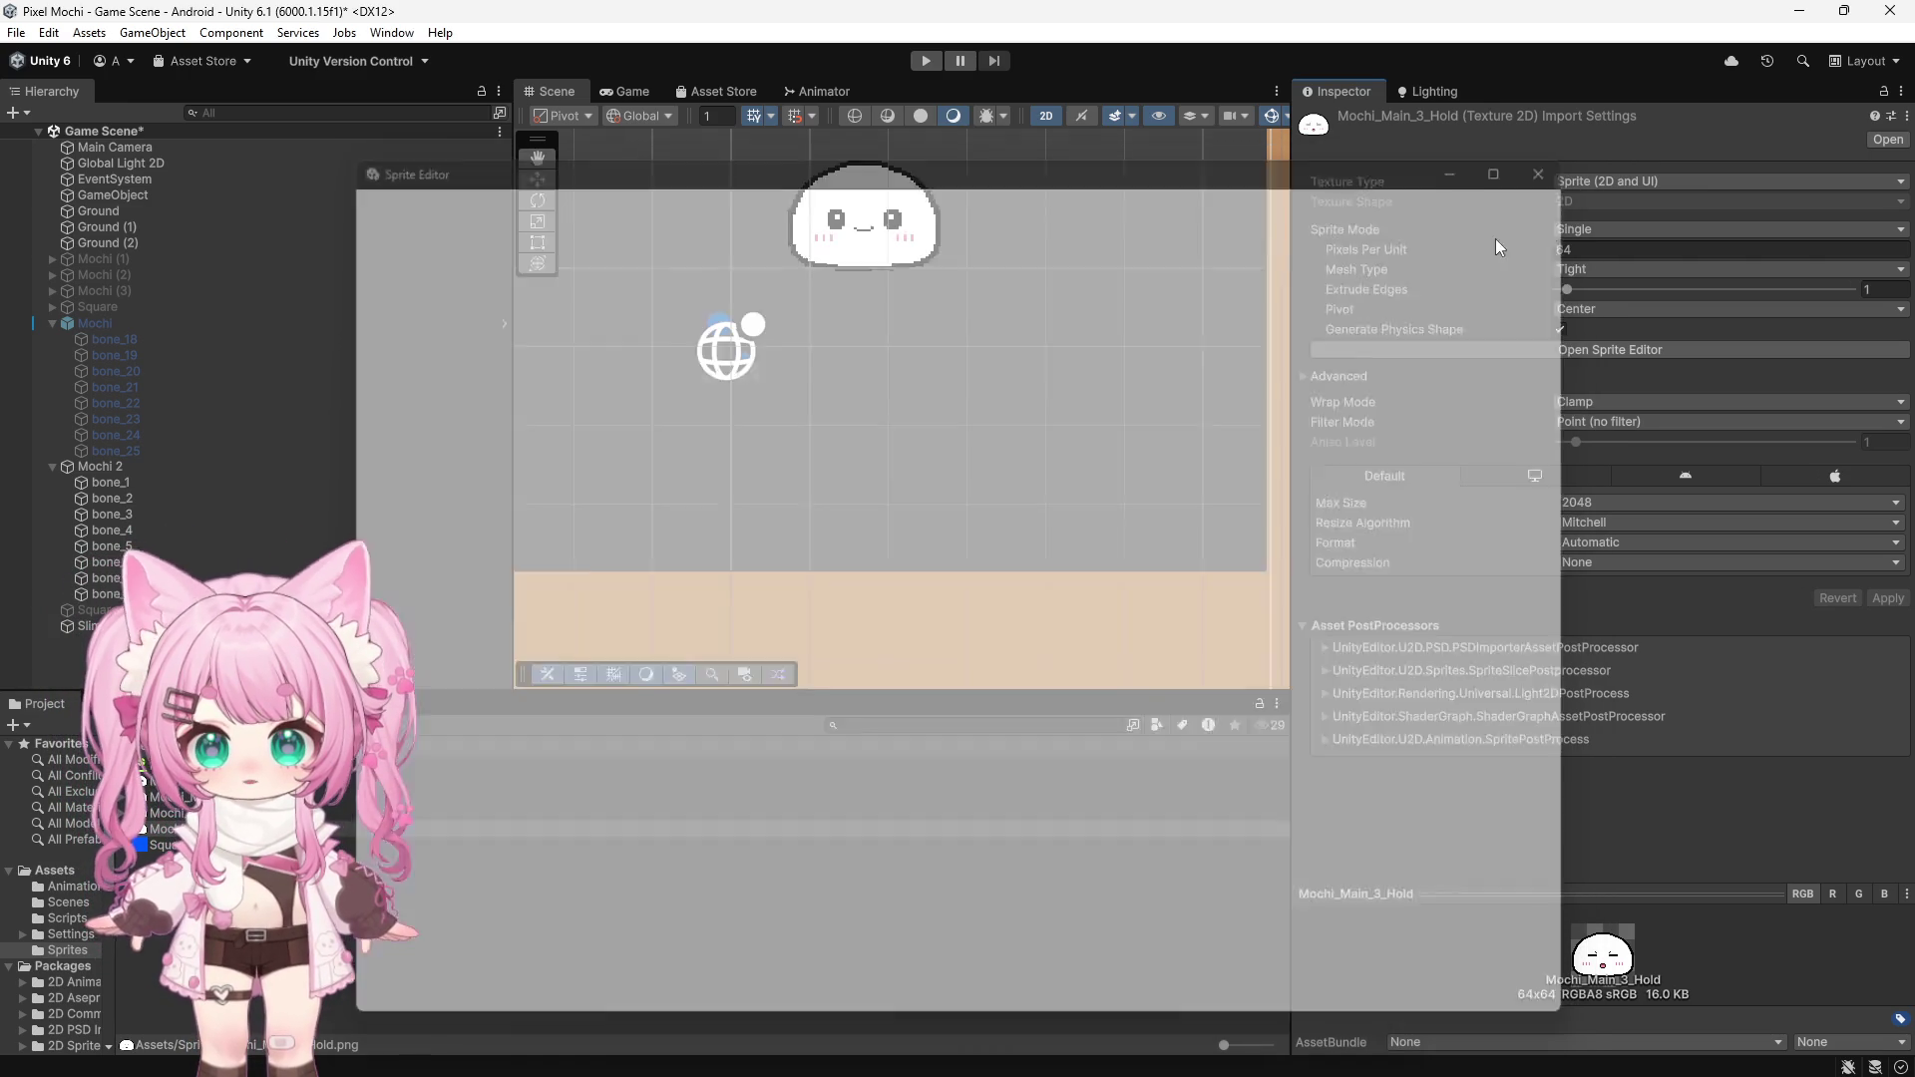
Copy Mochi_Main_3's bones and mesh rig in the Skinning Editor, then close it
left_click(479, 812)
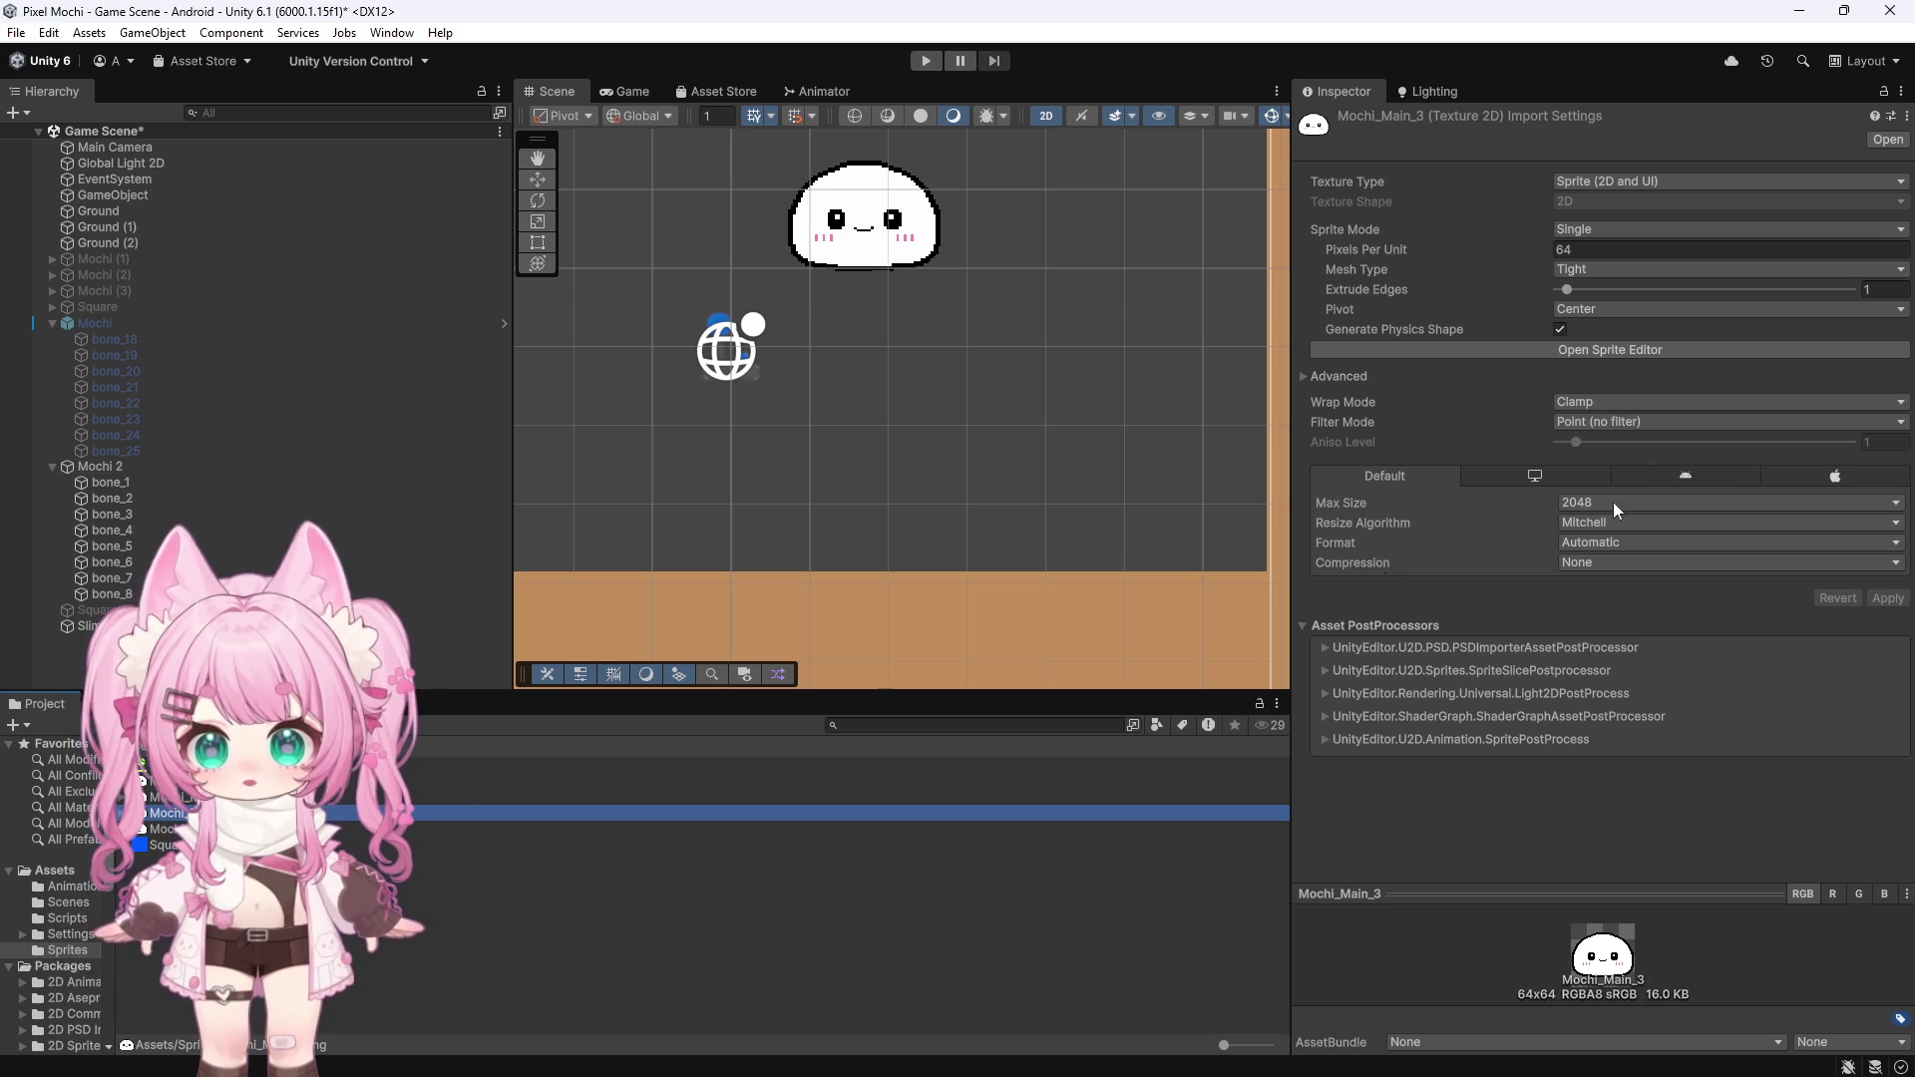
left_click(1640, 351)
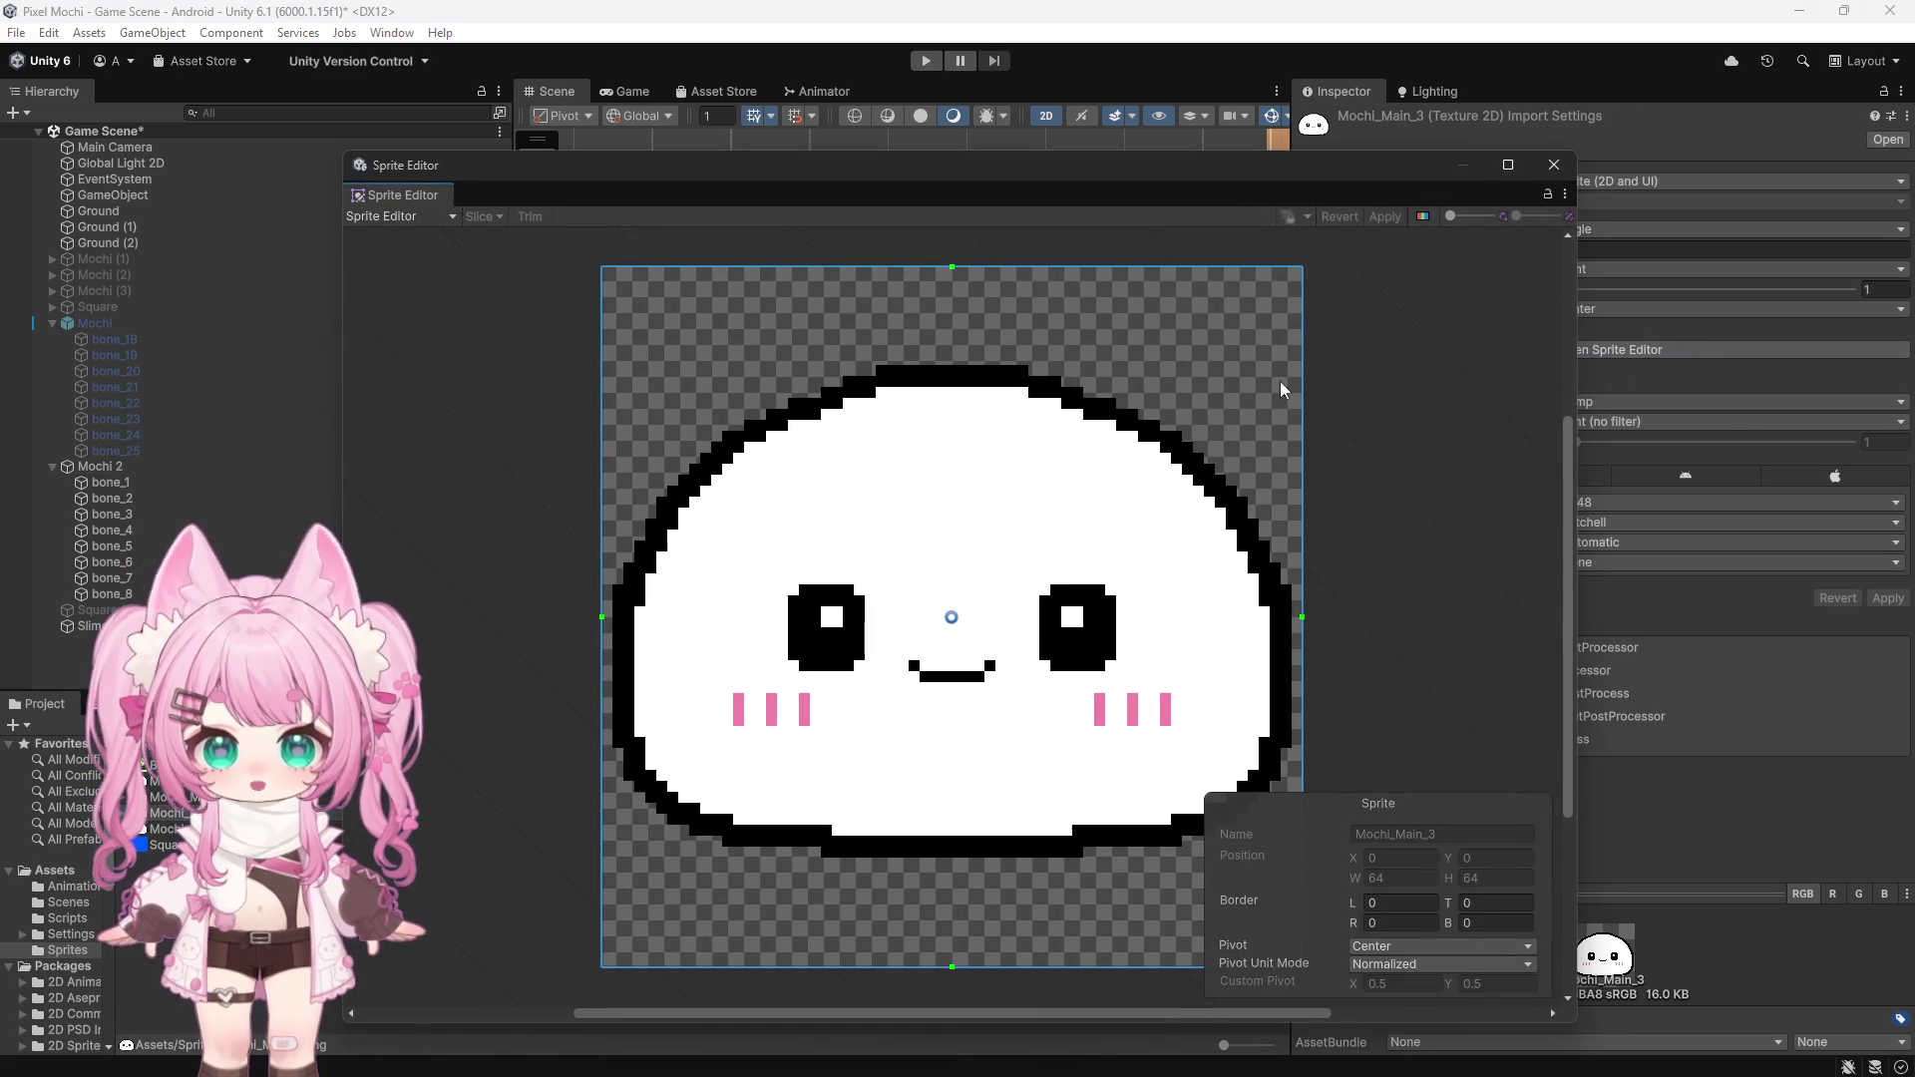
left_click(419, 217)
left_click(478, 329)
left_click(423, 808)
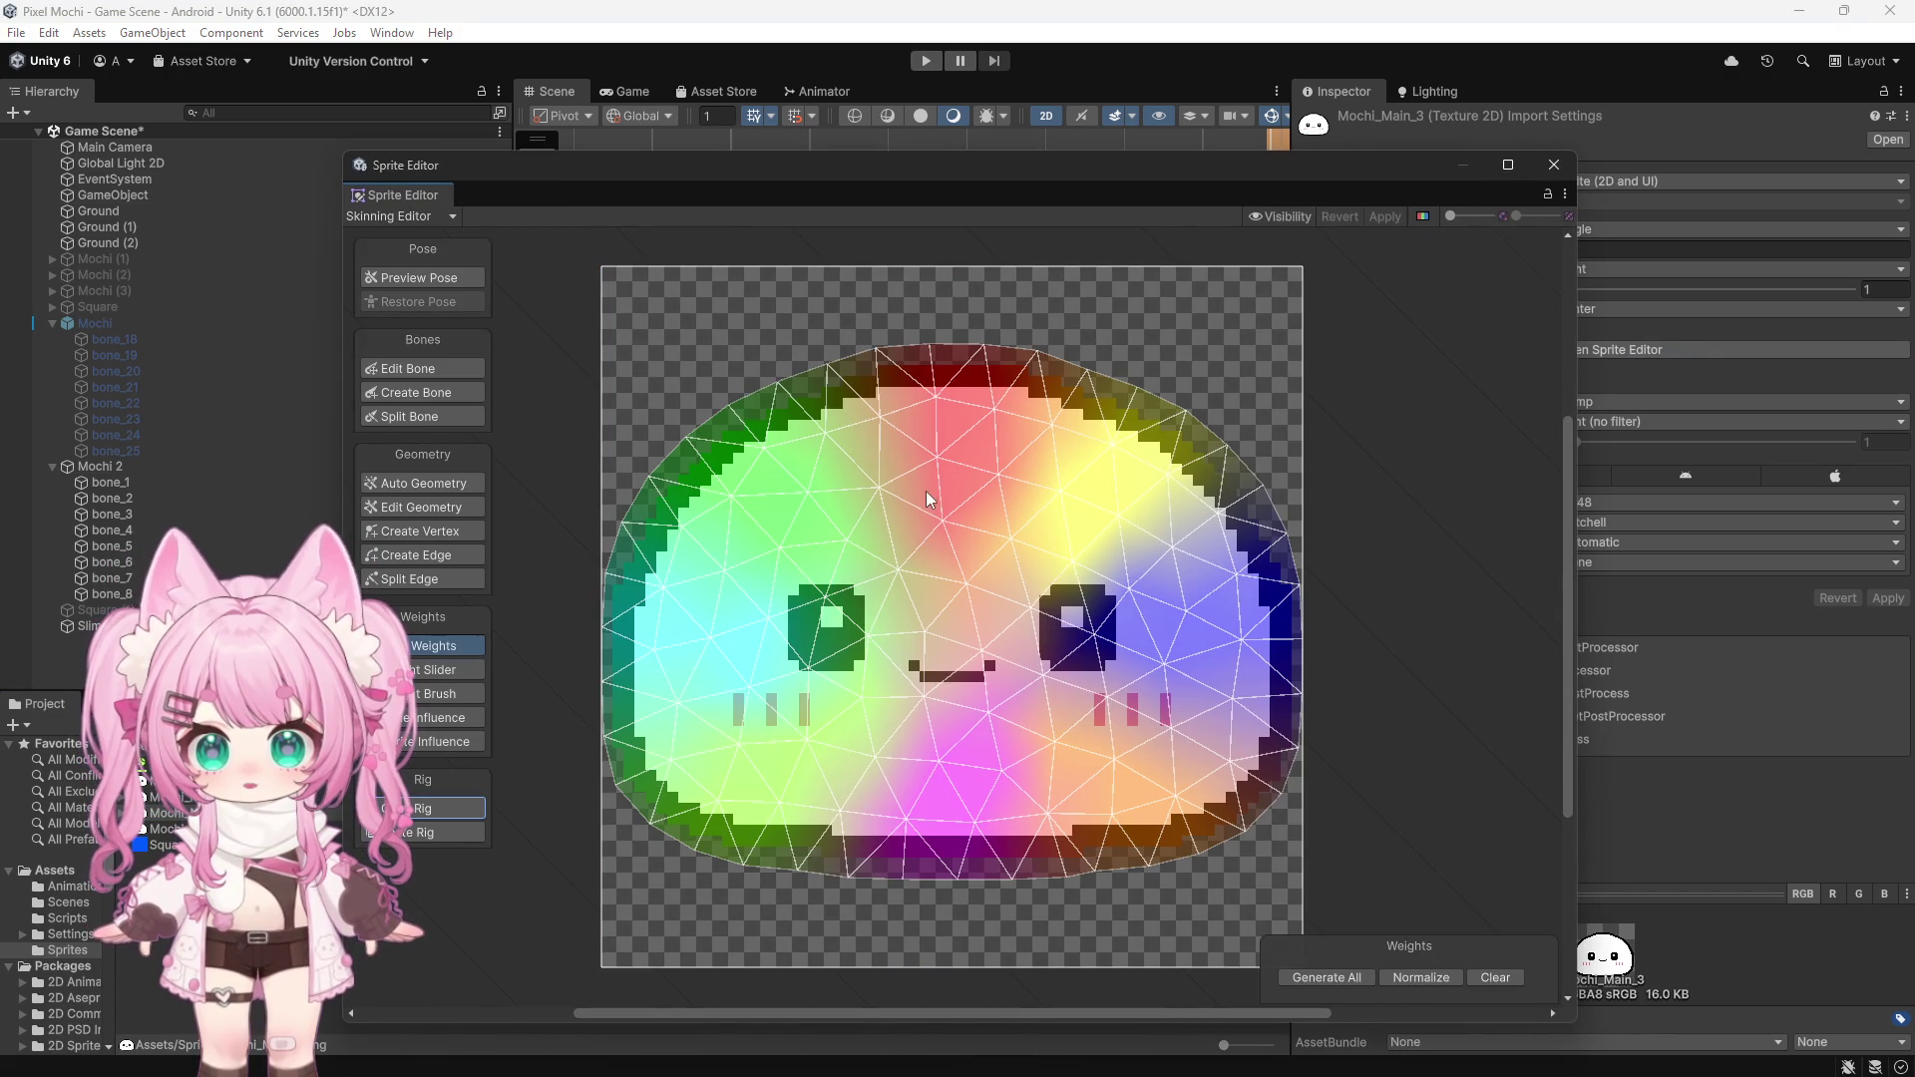
left_click(1556, 170)
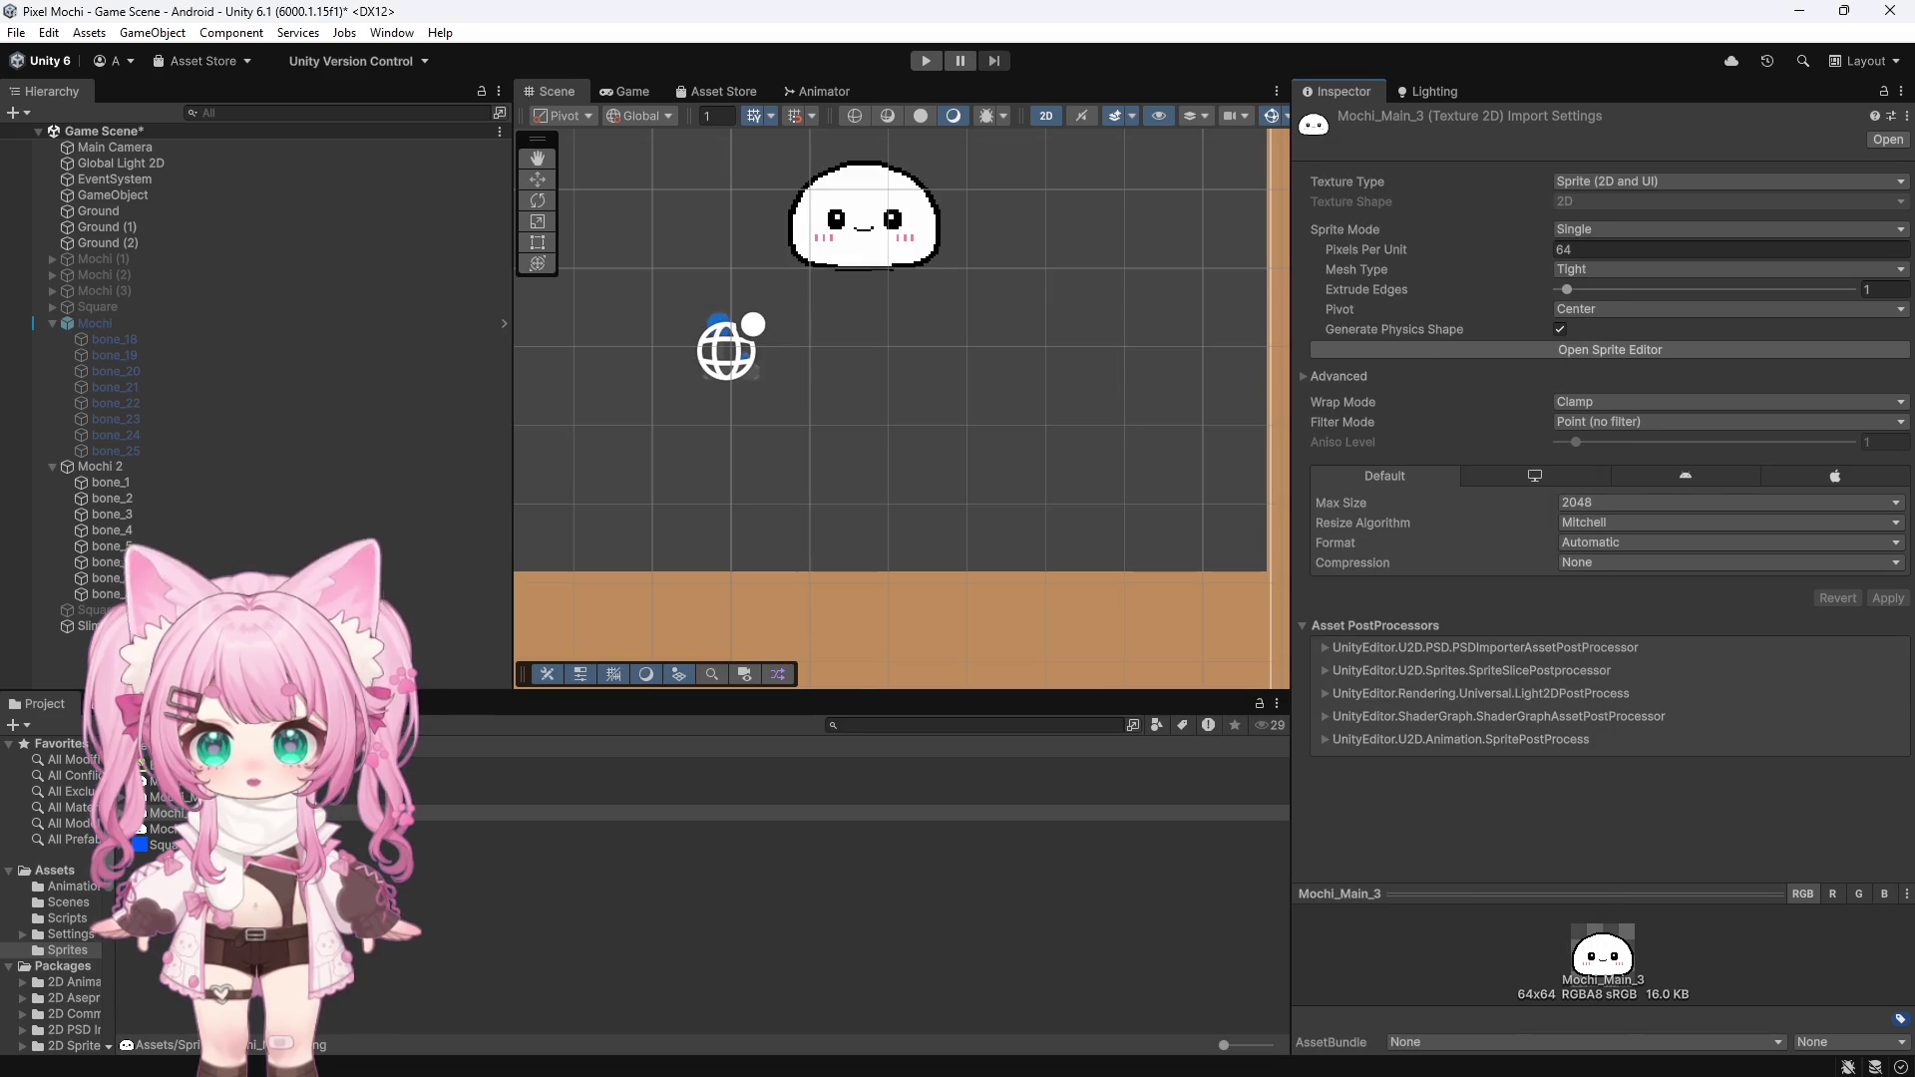
Open Mochi_Main_3_Hold in the Sprite Editor's Skinning Editor
key("Down")
left_click(1690, 346)
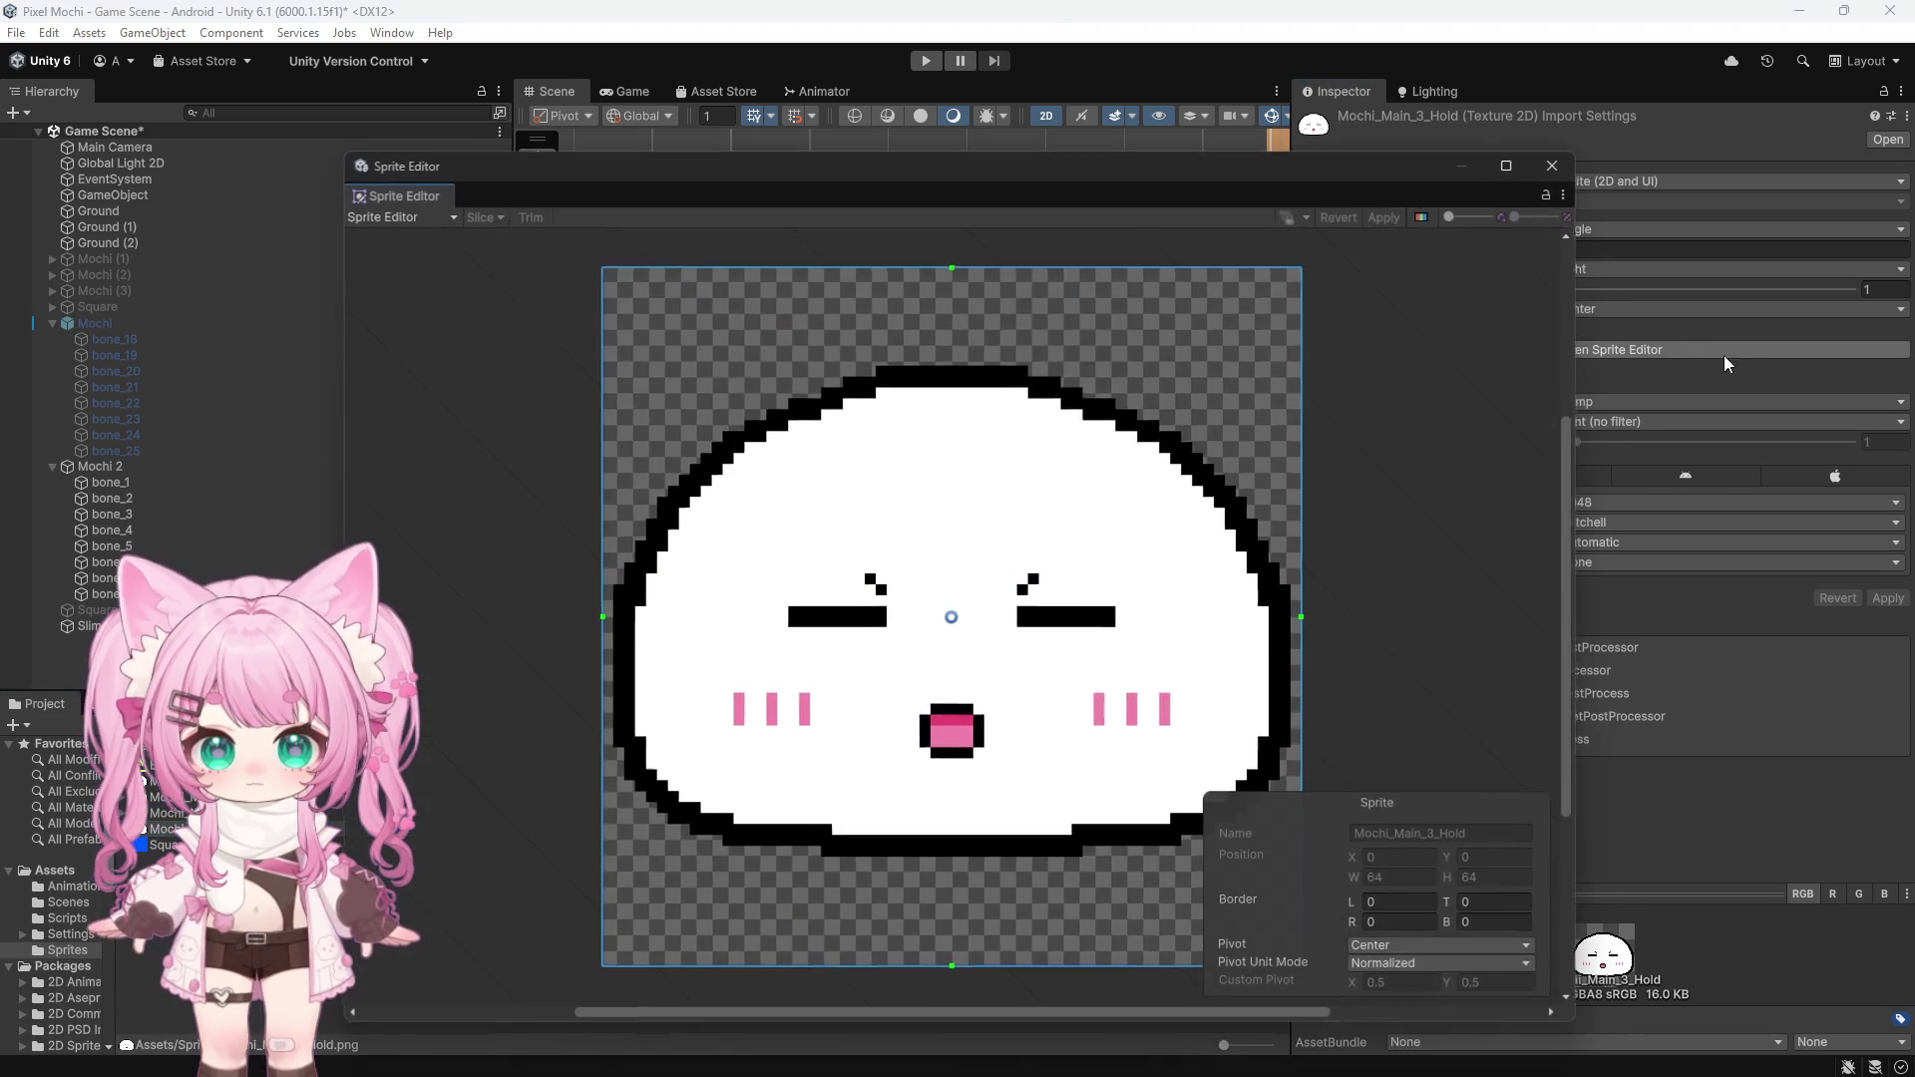
left_click(427, 217)
left_click(429, 329)
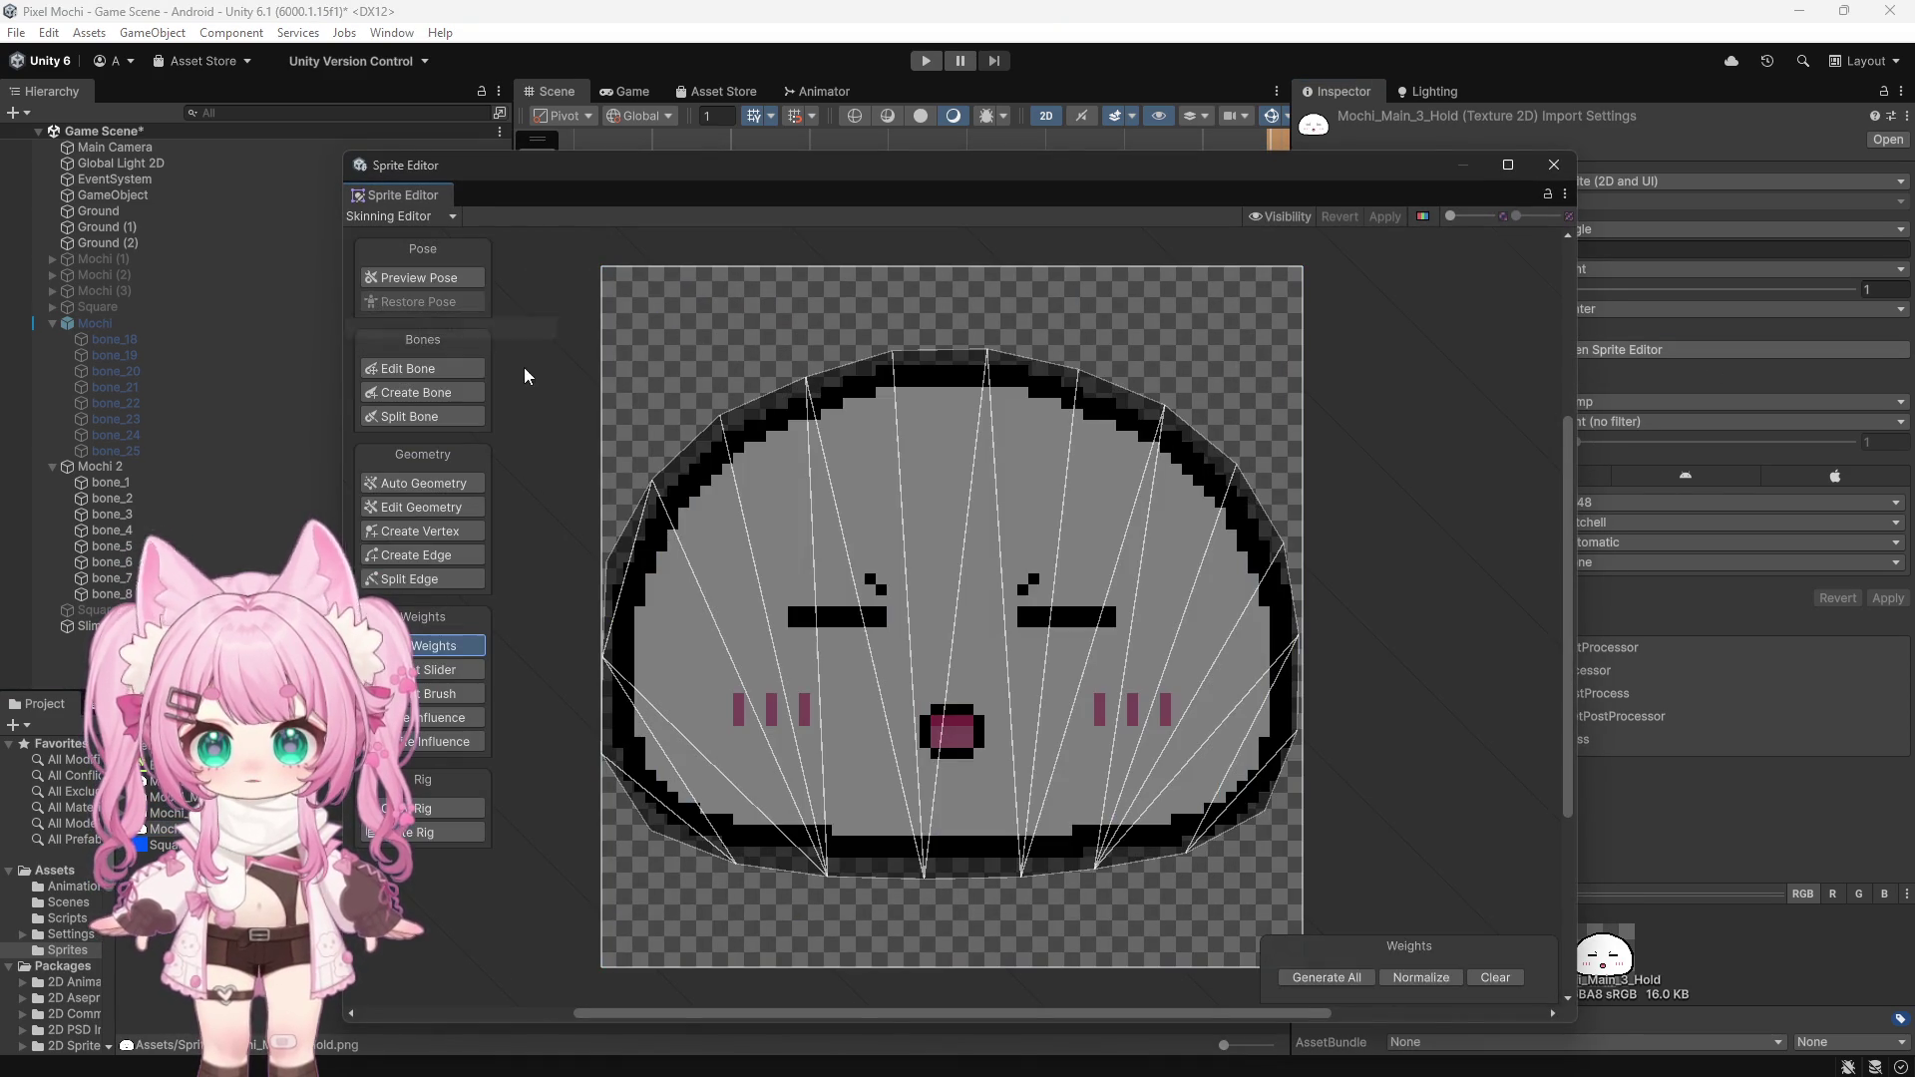
Auto-generate the Hold sprite's mesh and paste the copied rig onto it
left_click(464, 836)
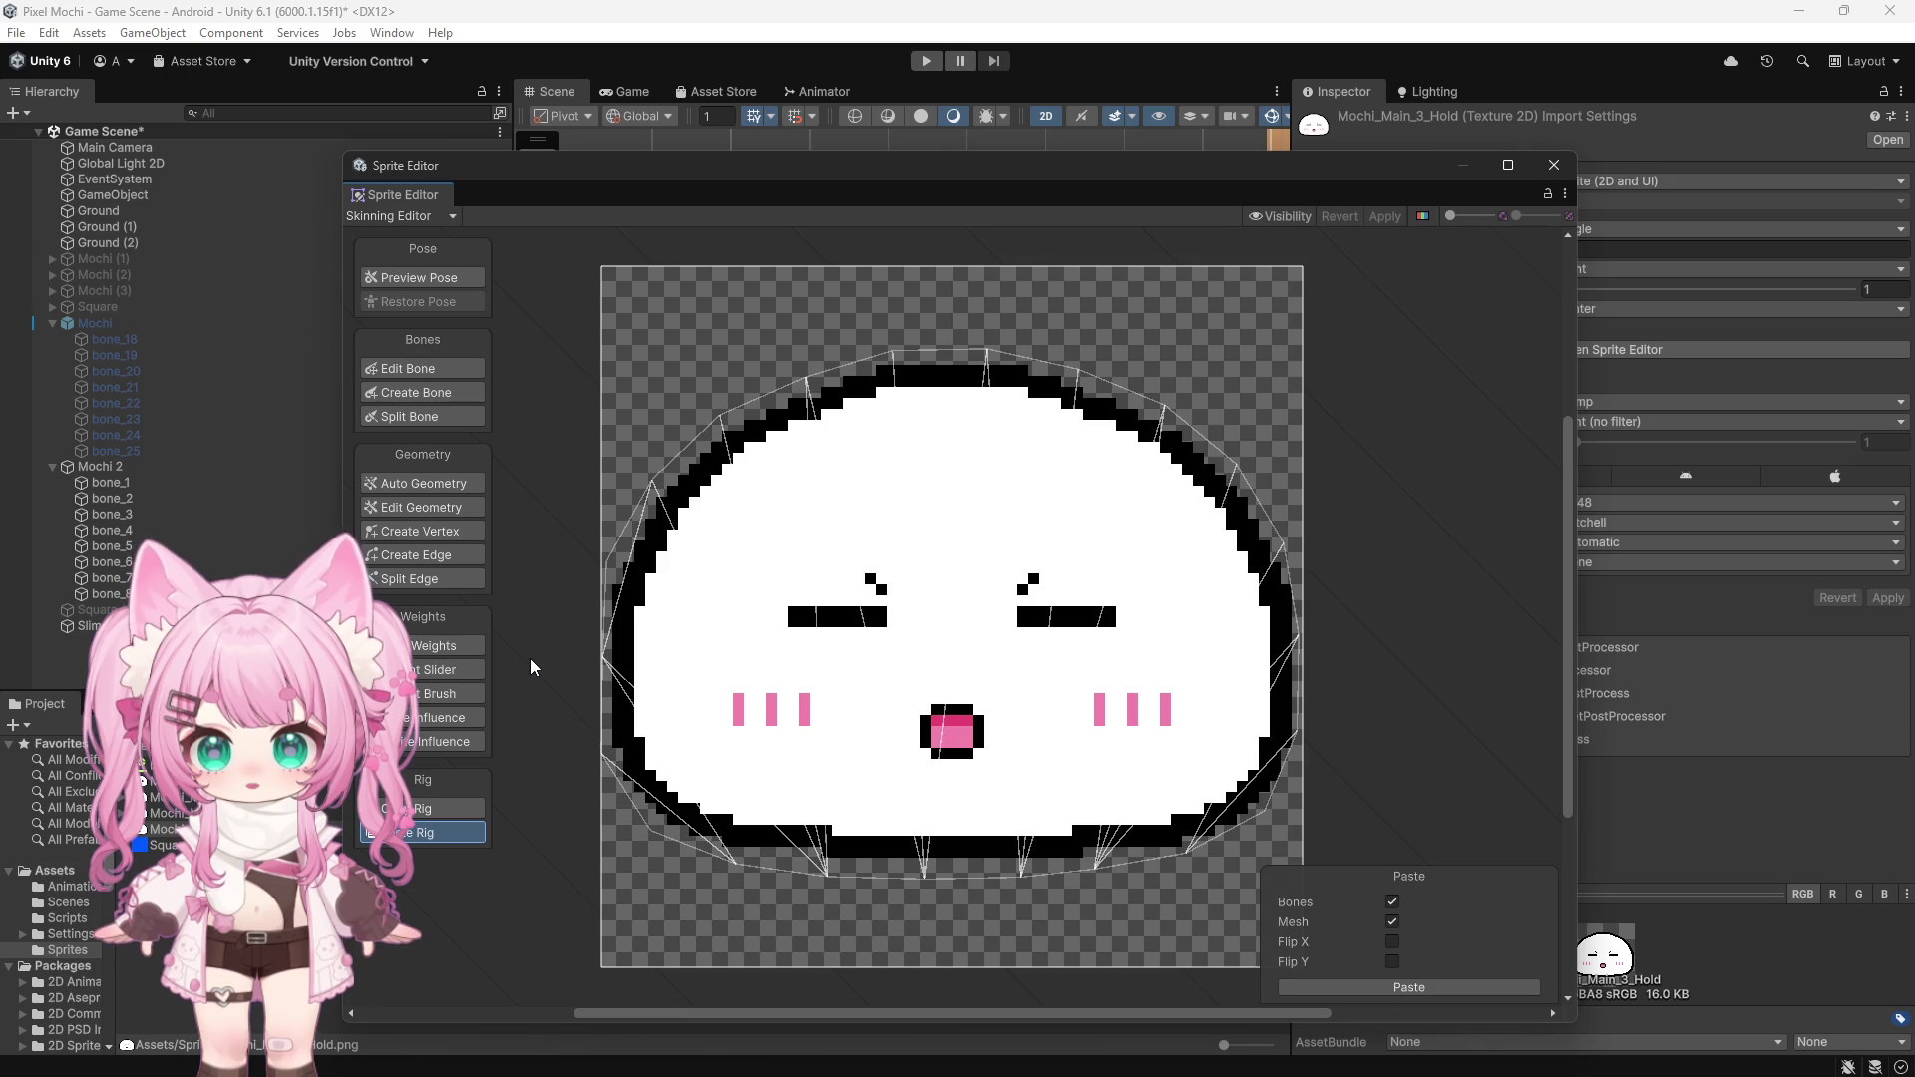
left_click(452, 369)
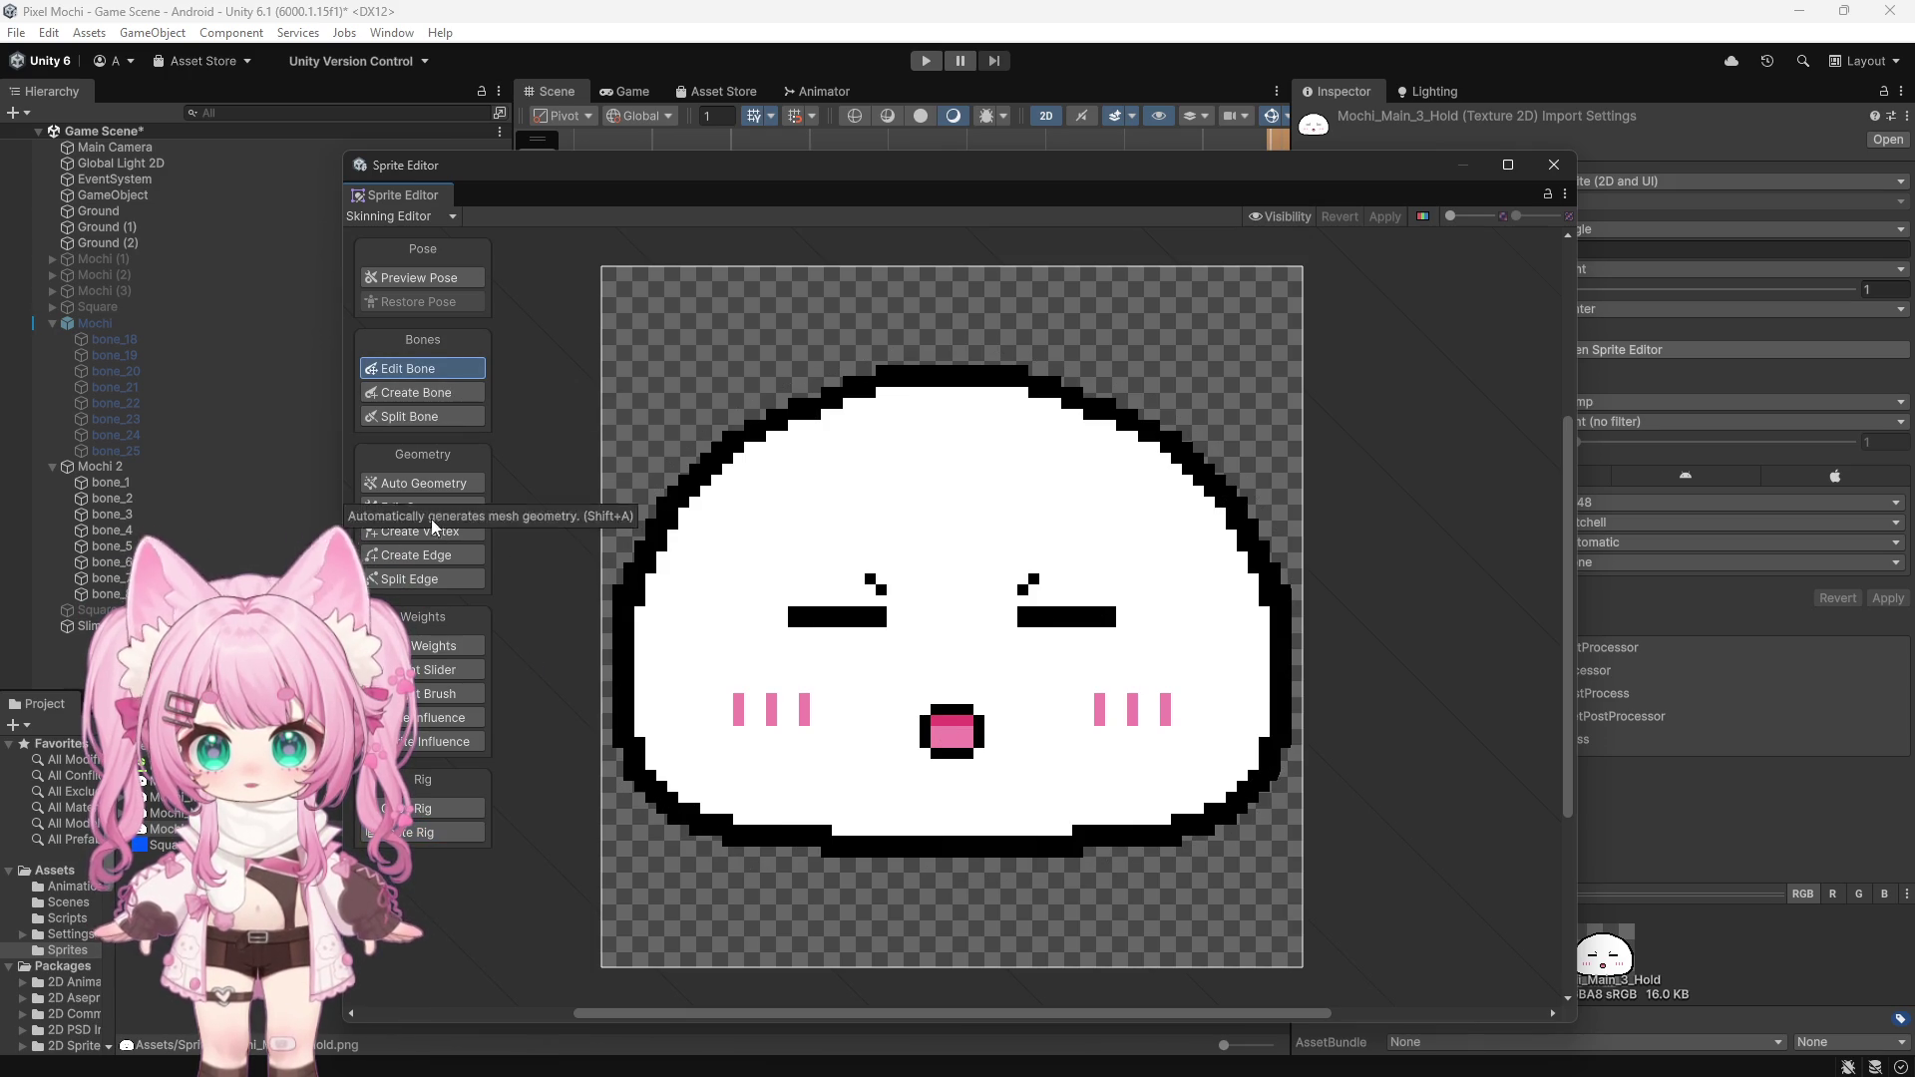
left_click(459, 484)
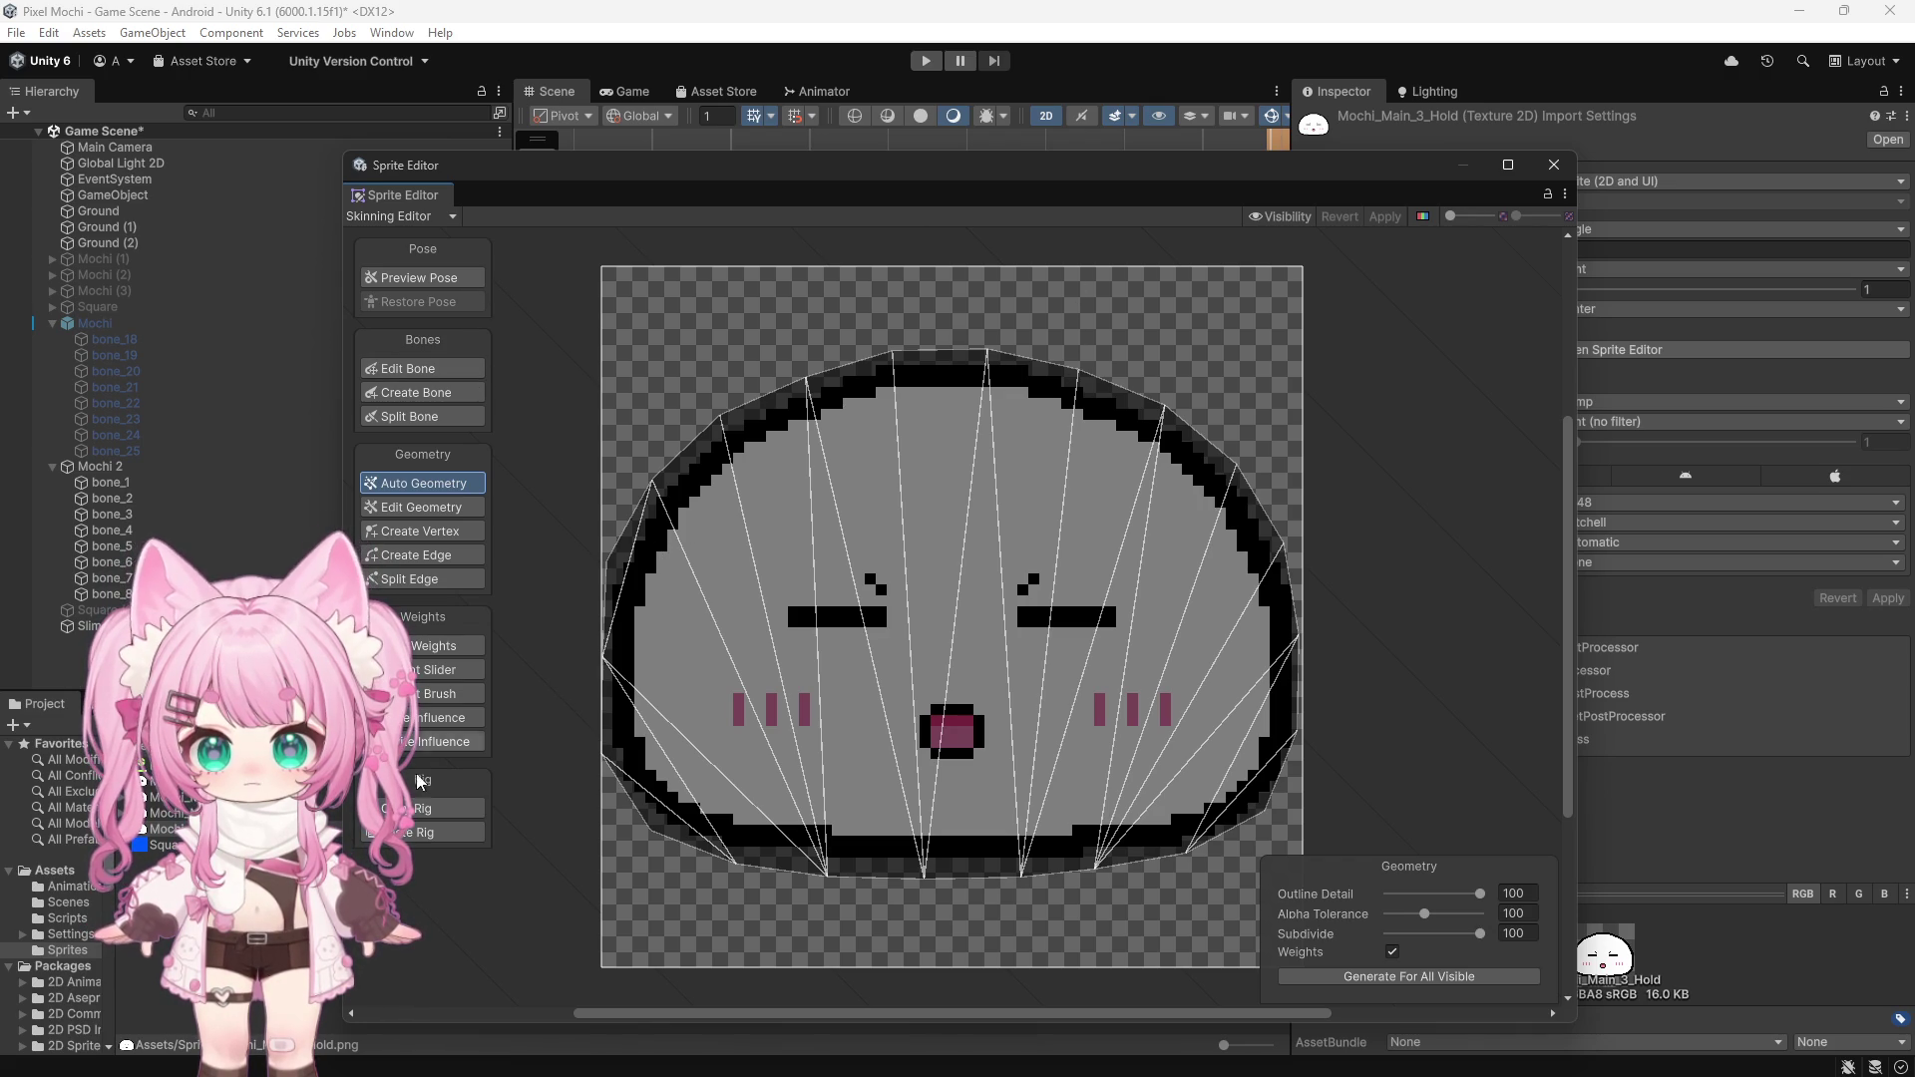
left_click(418, 833)
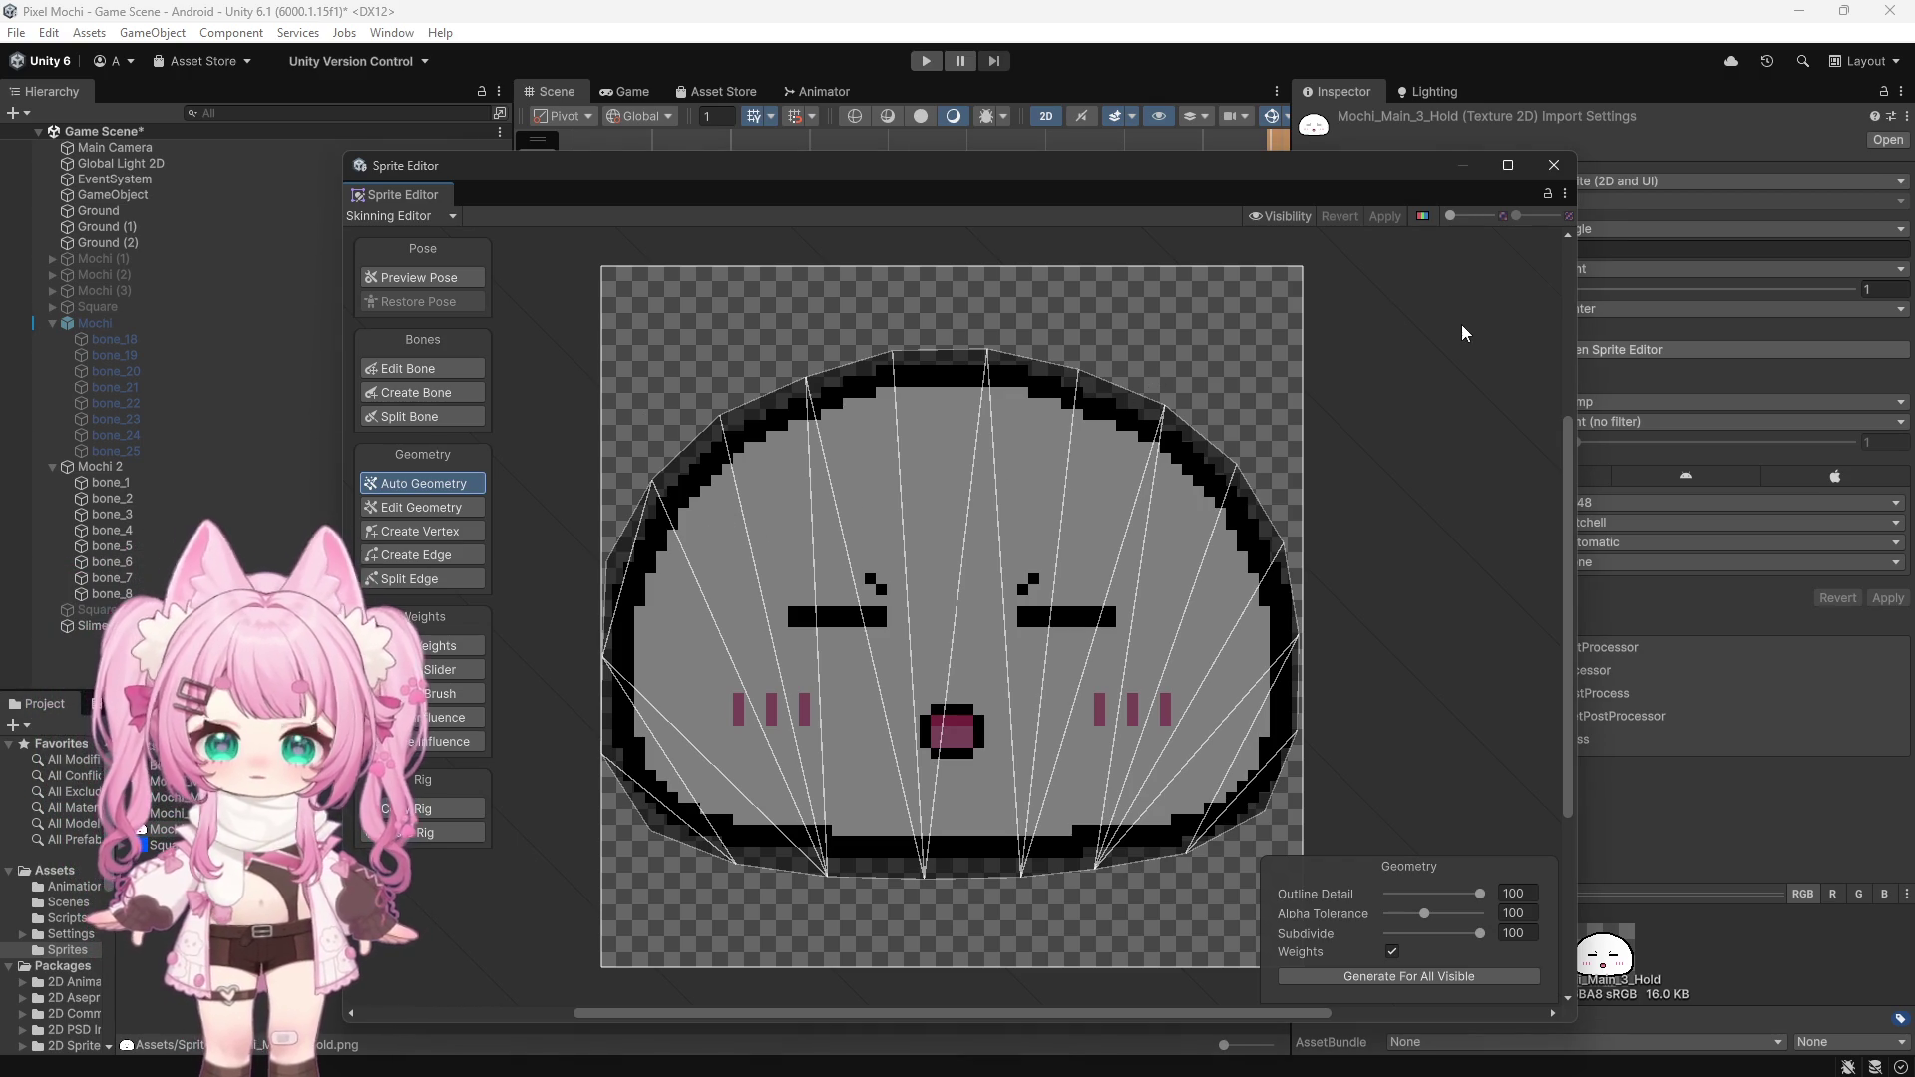
Close the Sprite Editor, review Mochi 2's skin, sprite library and Animator components, then enter Play mode
left_click(1554, 166)
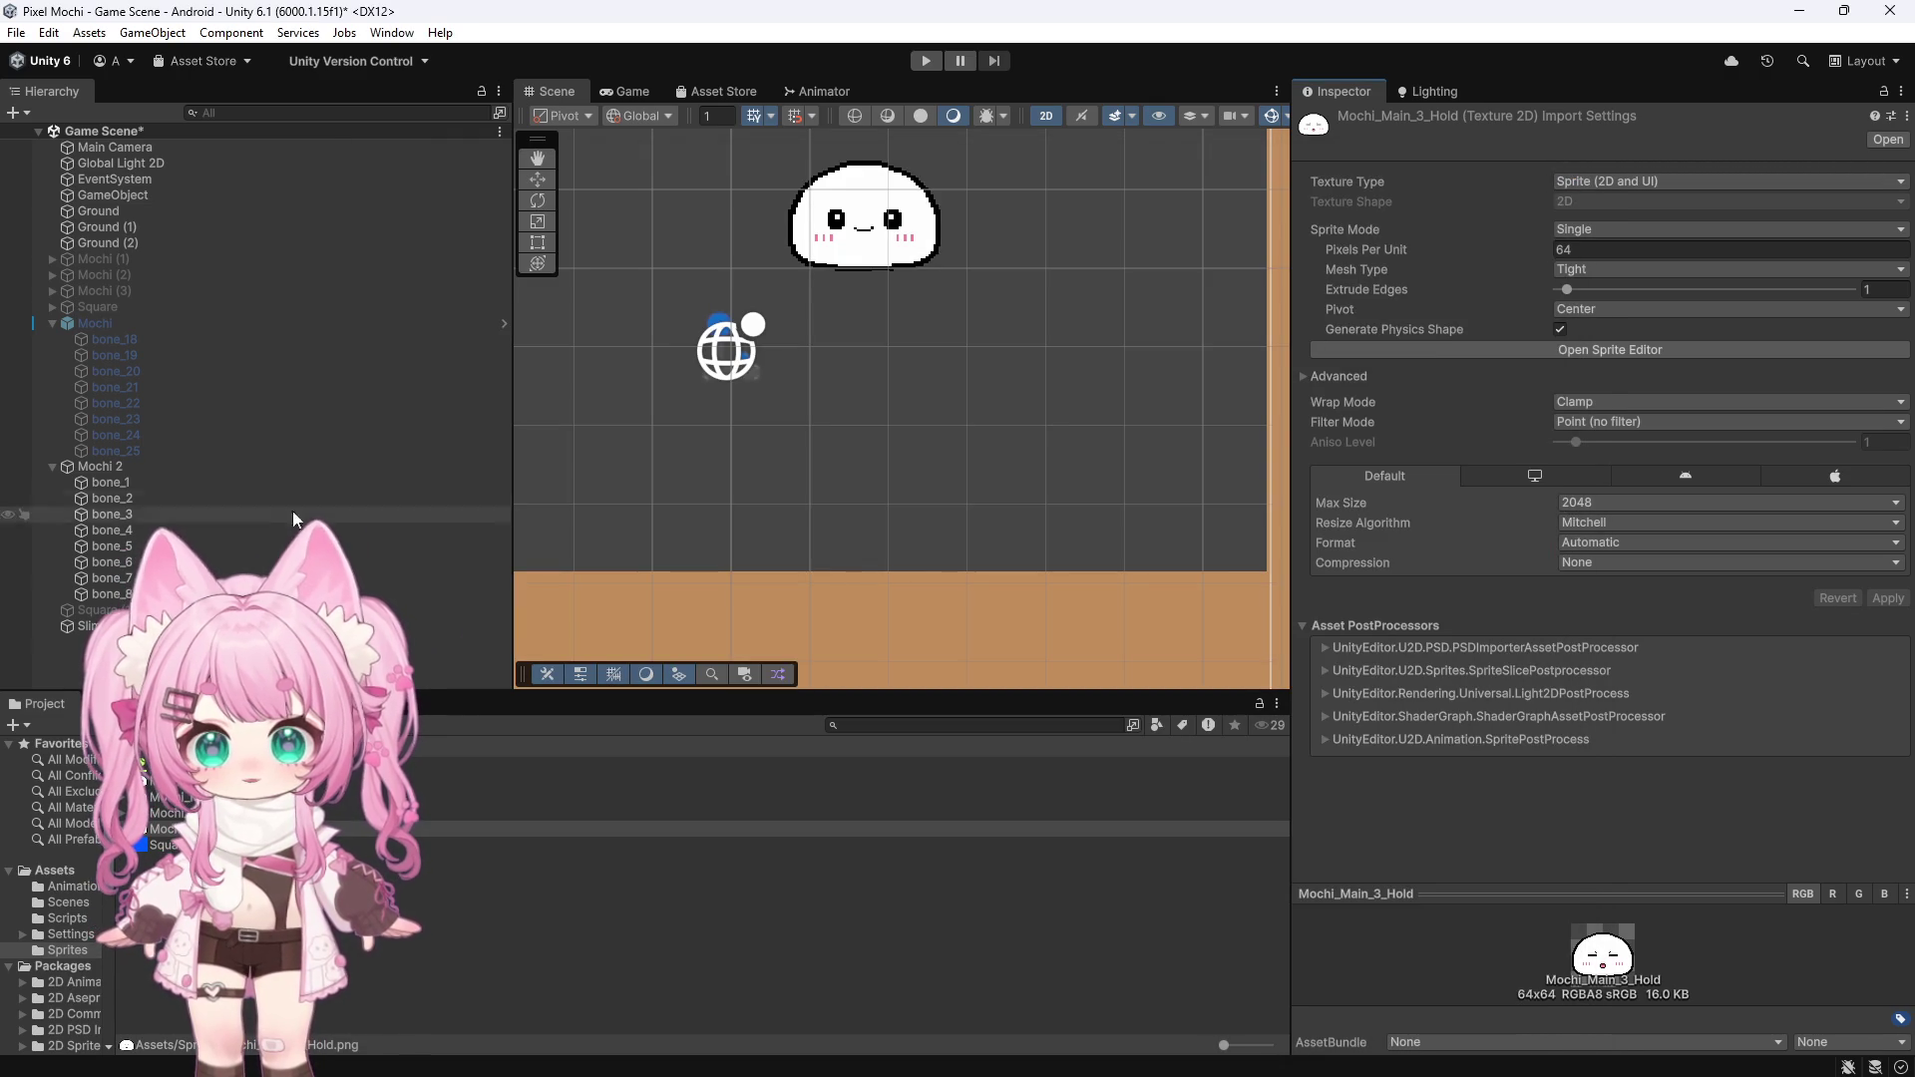
left_click(219, 469)
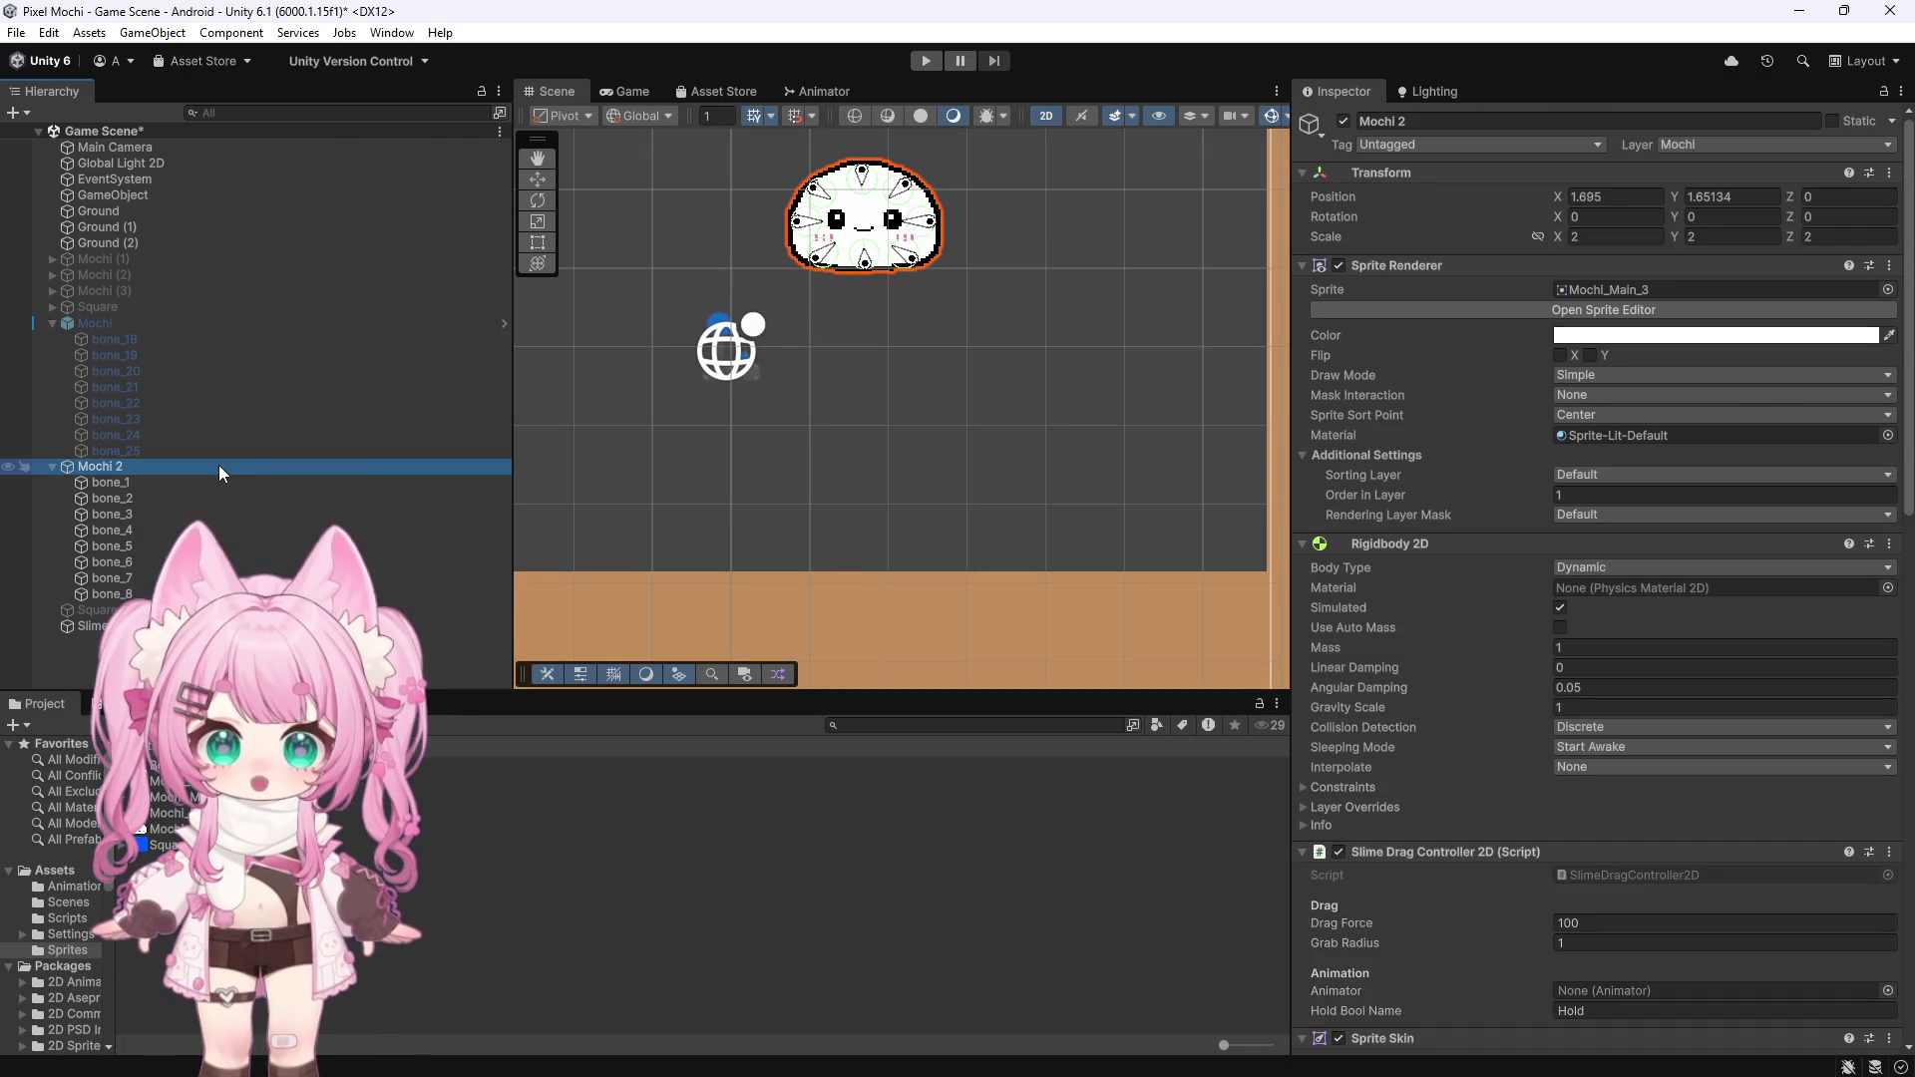
scroll(1408, 656, "down", 5)
scroll(1398, 643, "down", 6)
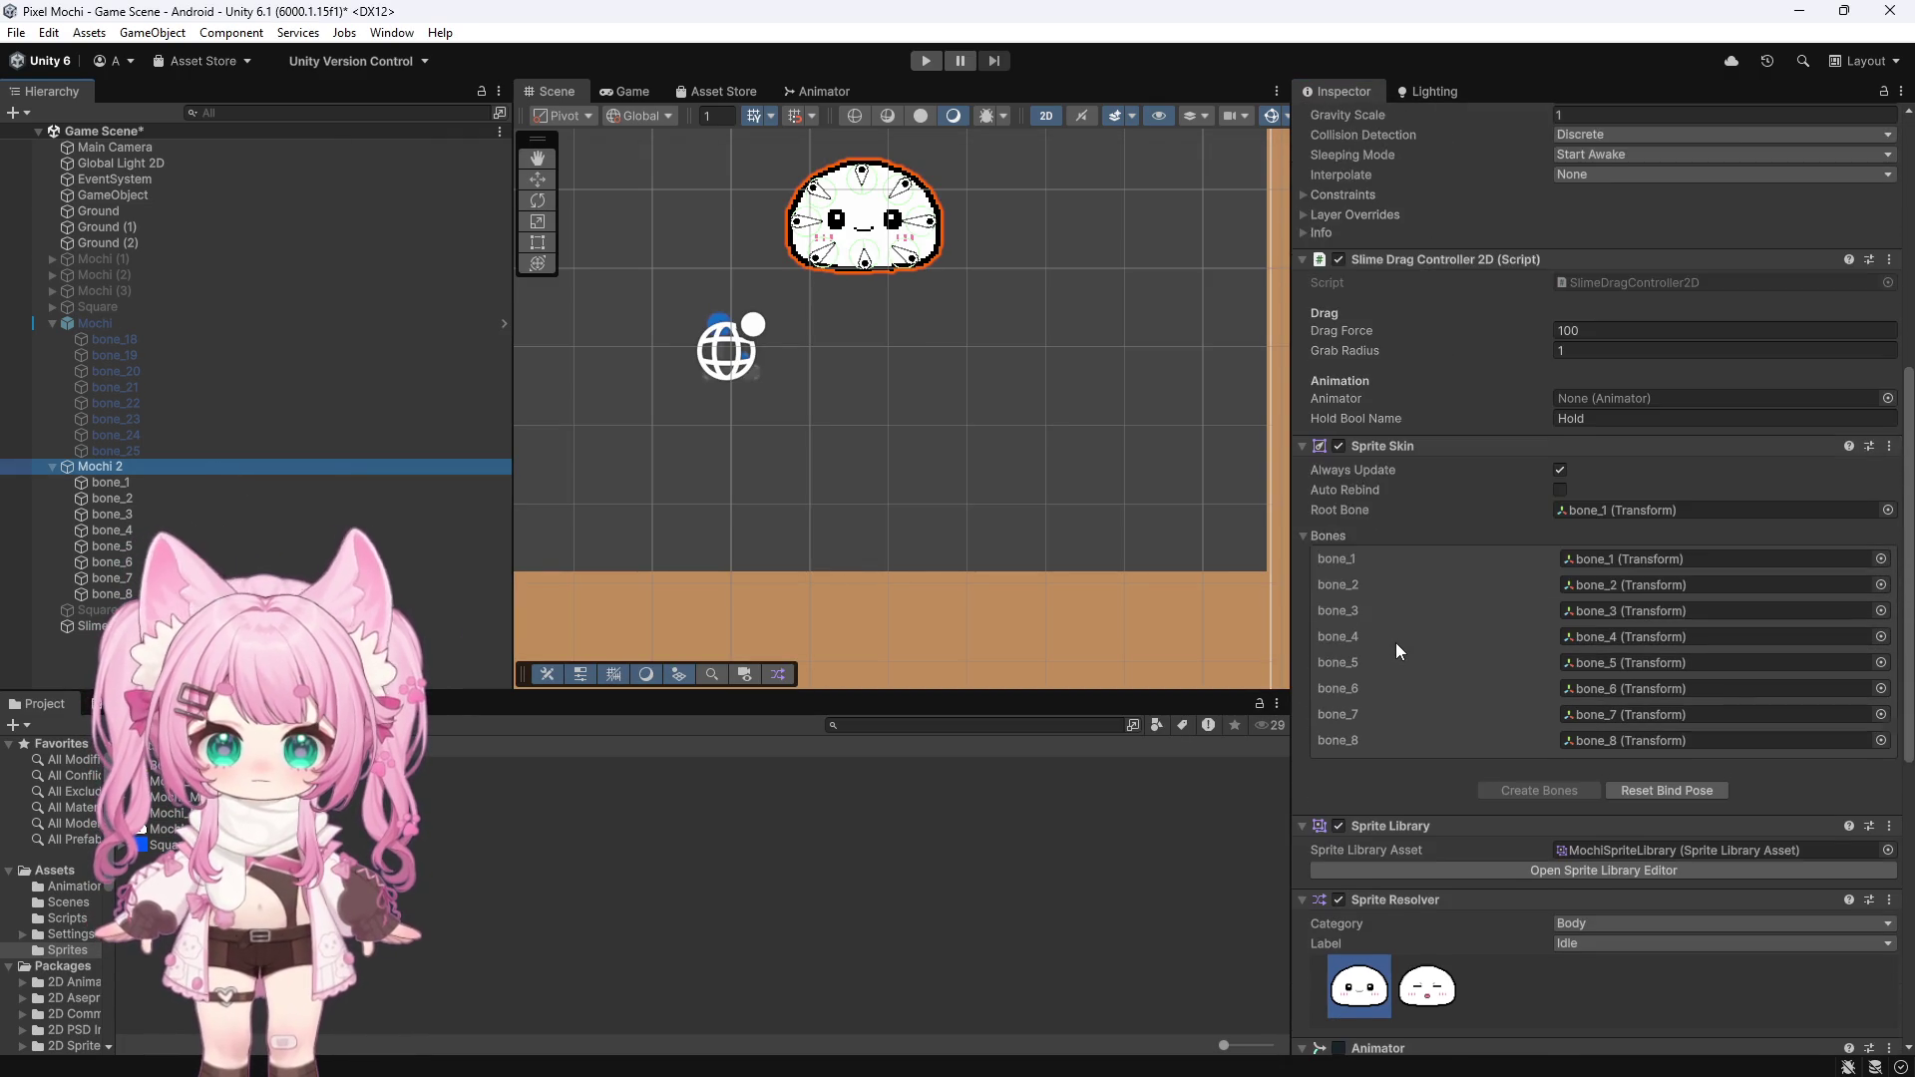
scroll(1395, 643, "down", 4)
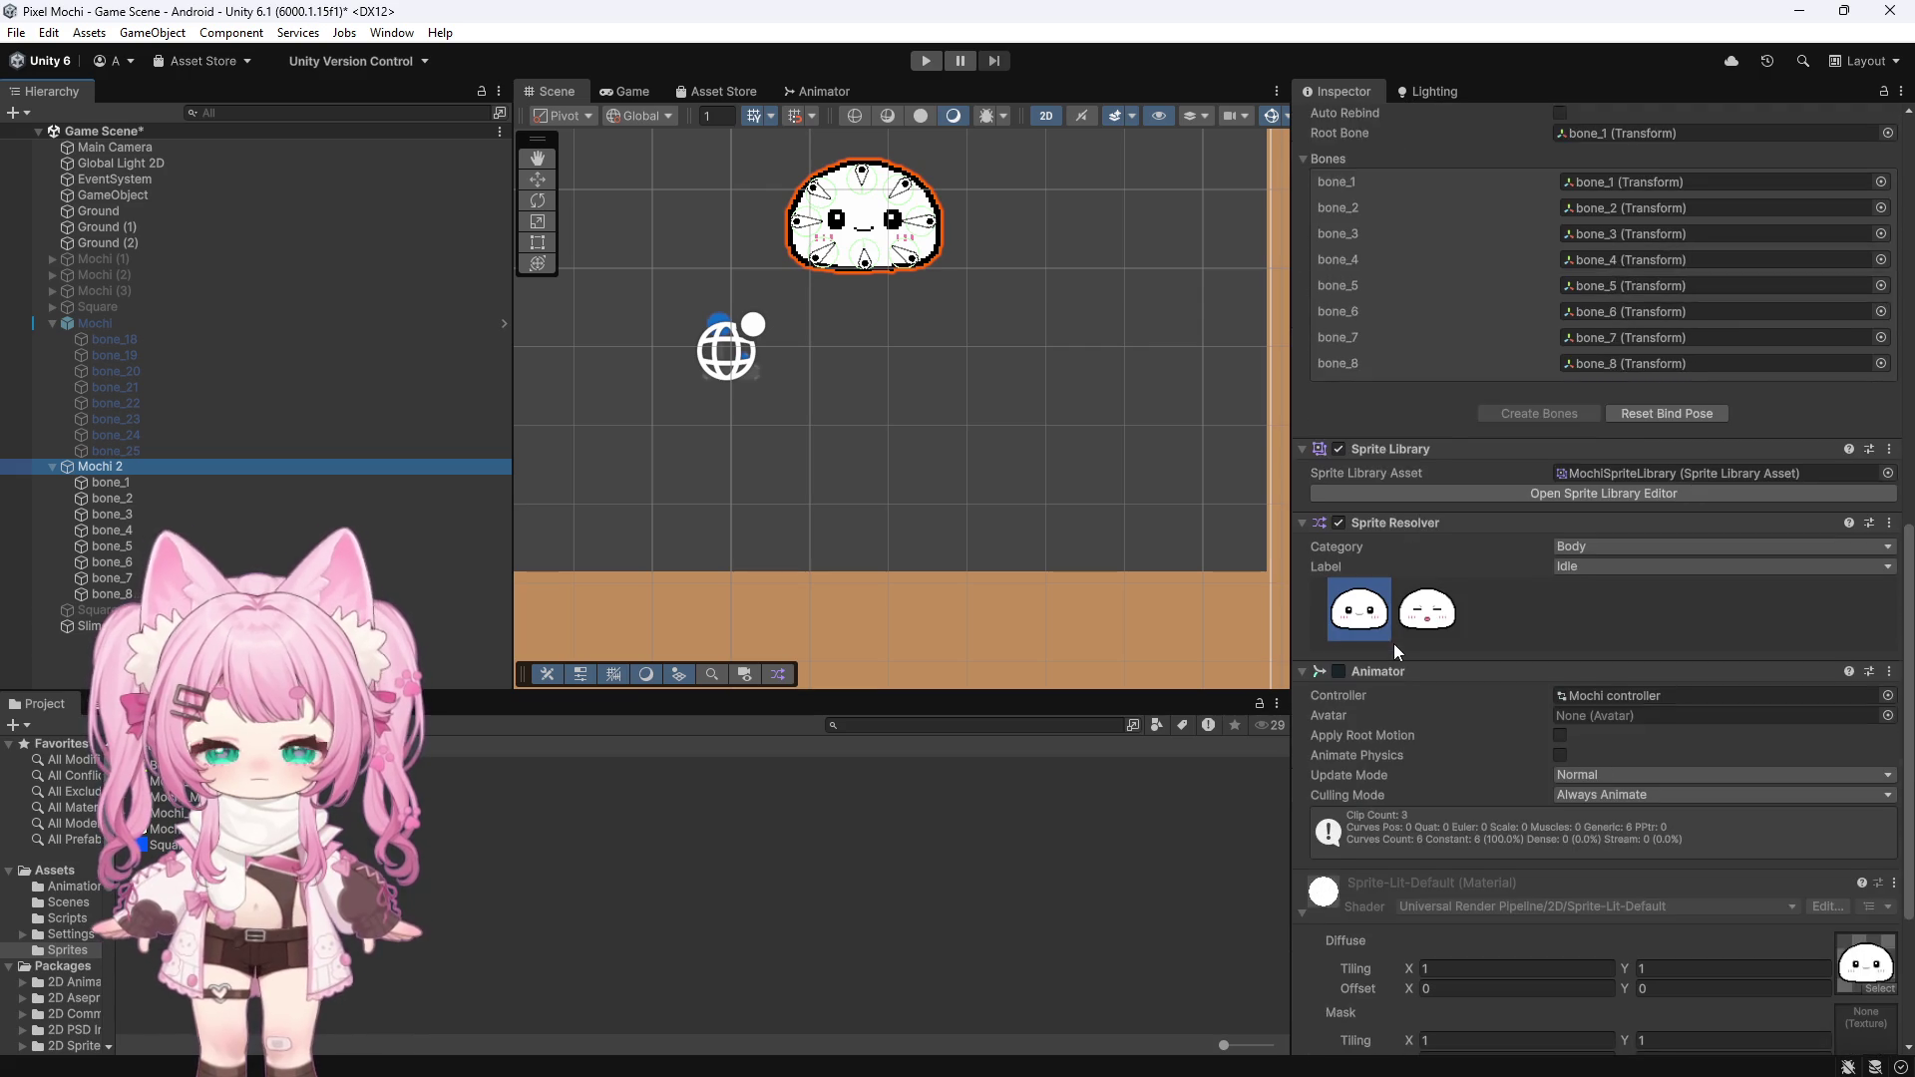
scroll(1392, 643, "up", 2)
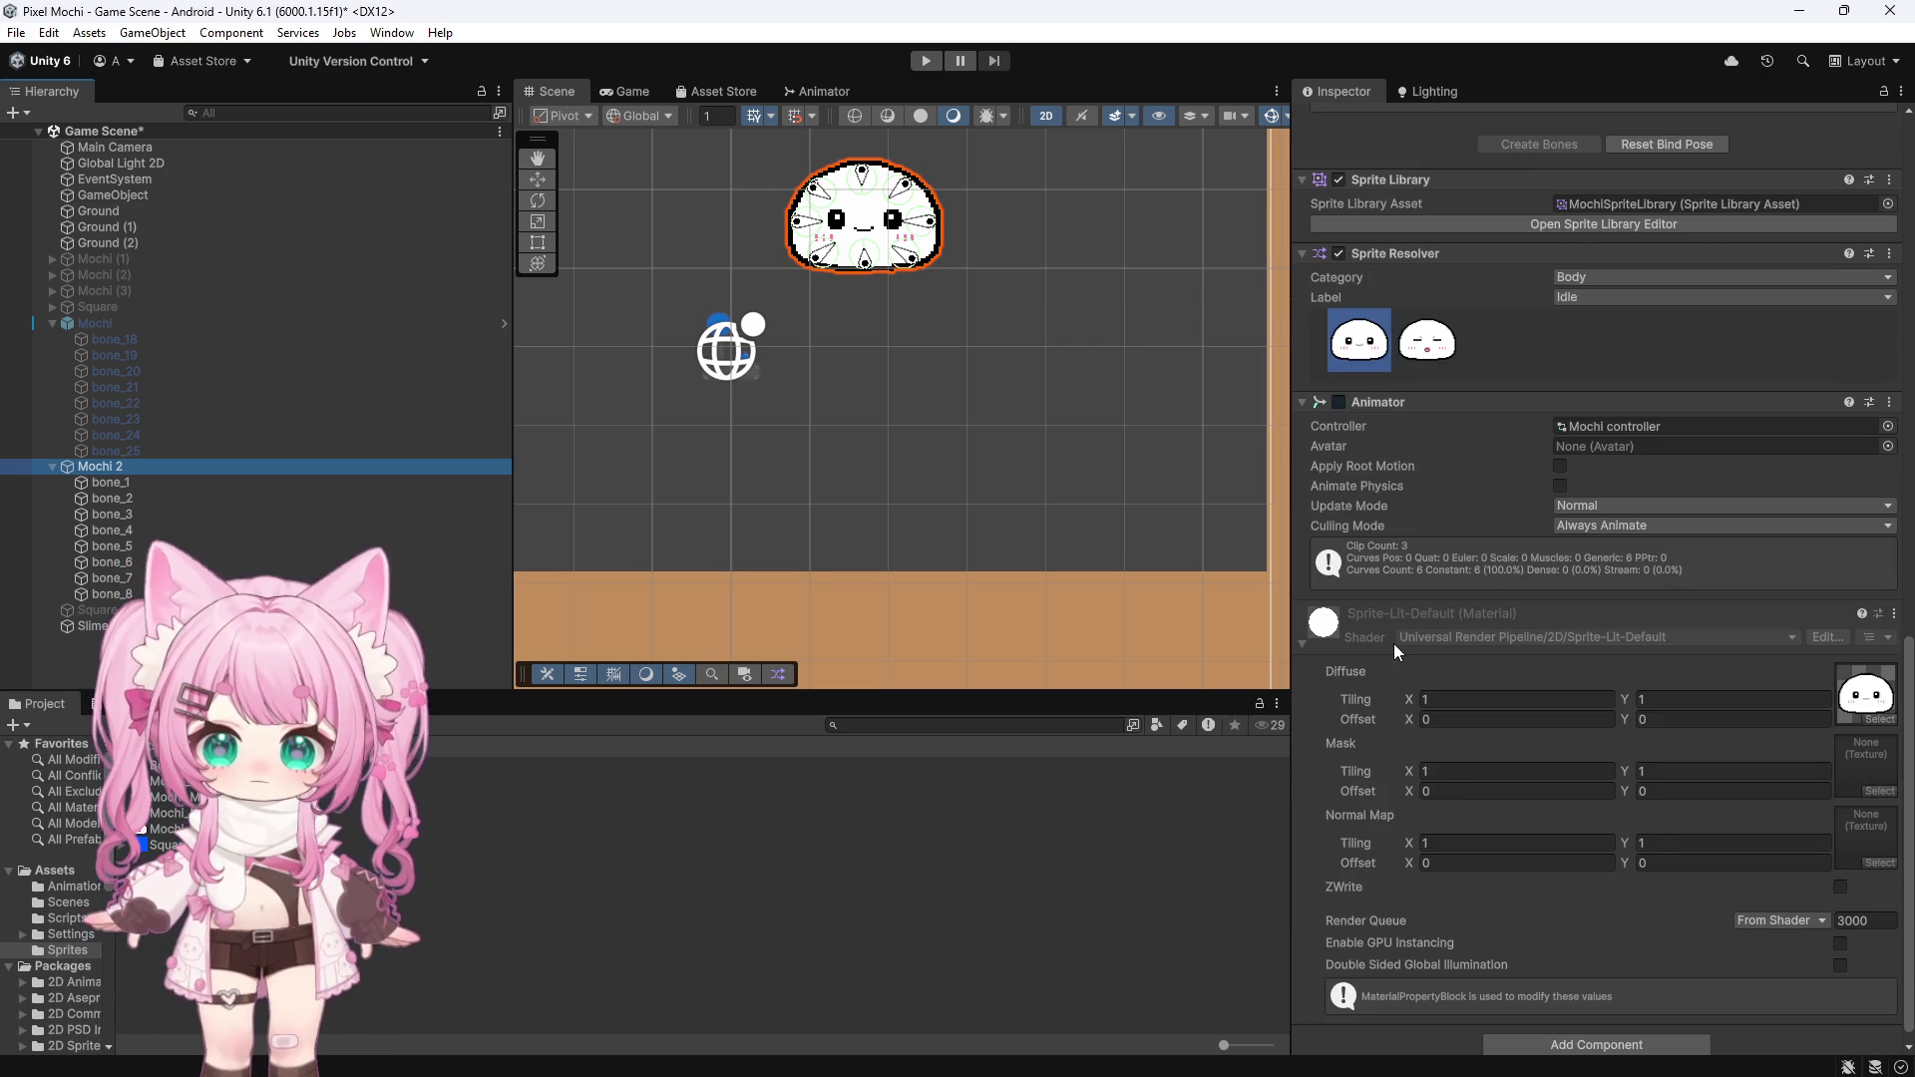
scroll(1393, 643, "up", 1)
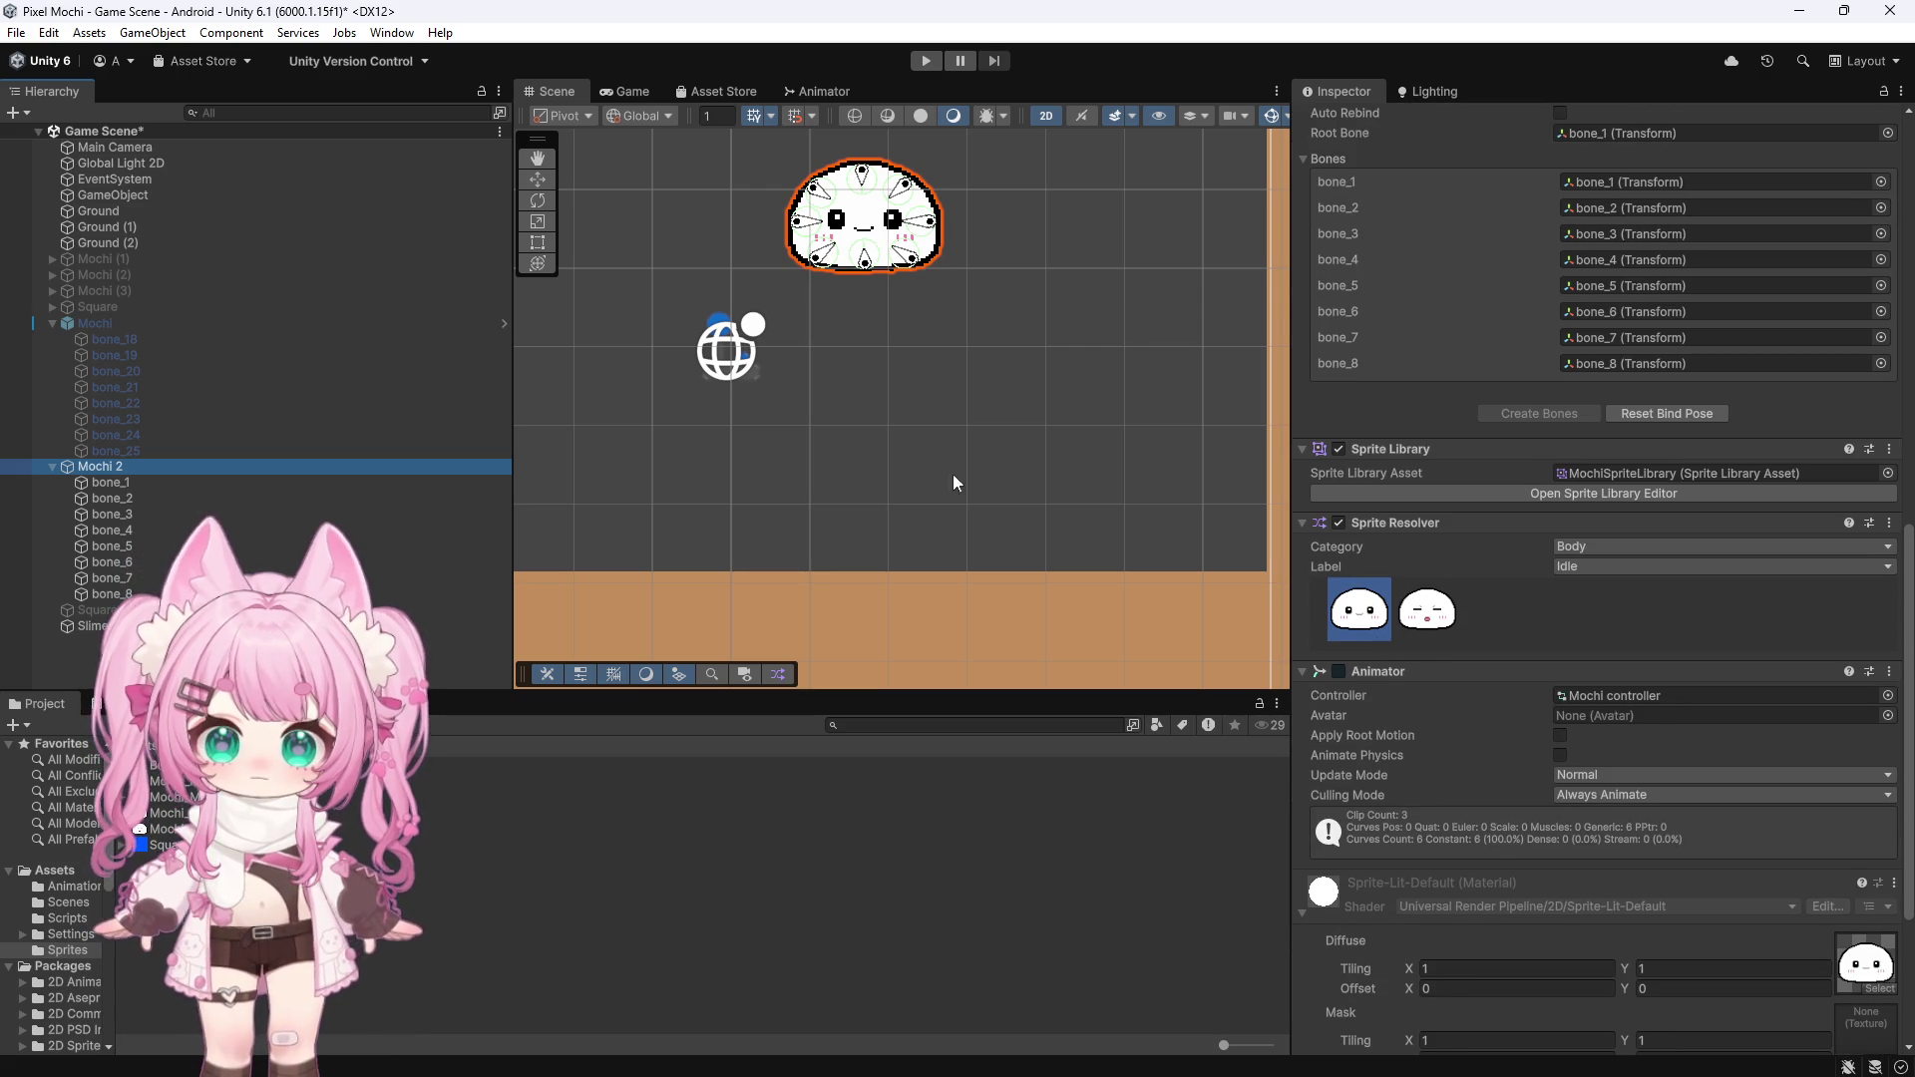
left_click(927, 61)
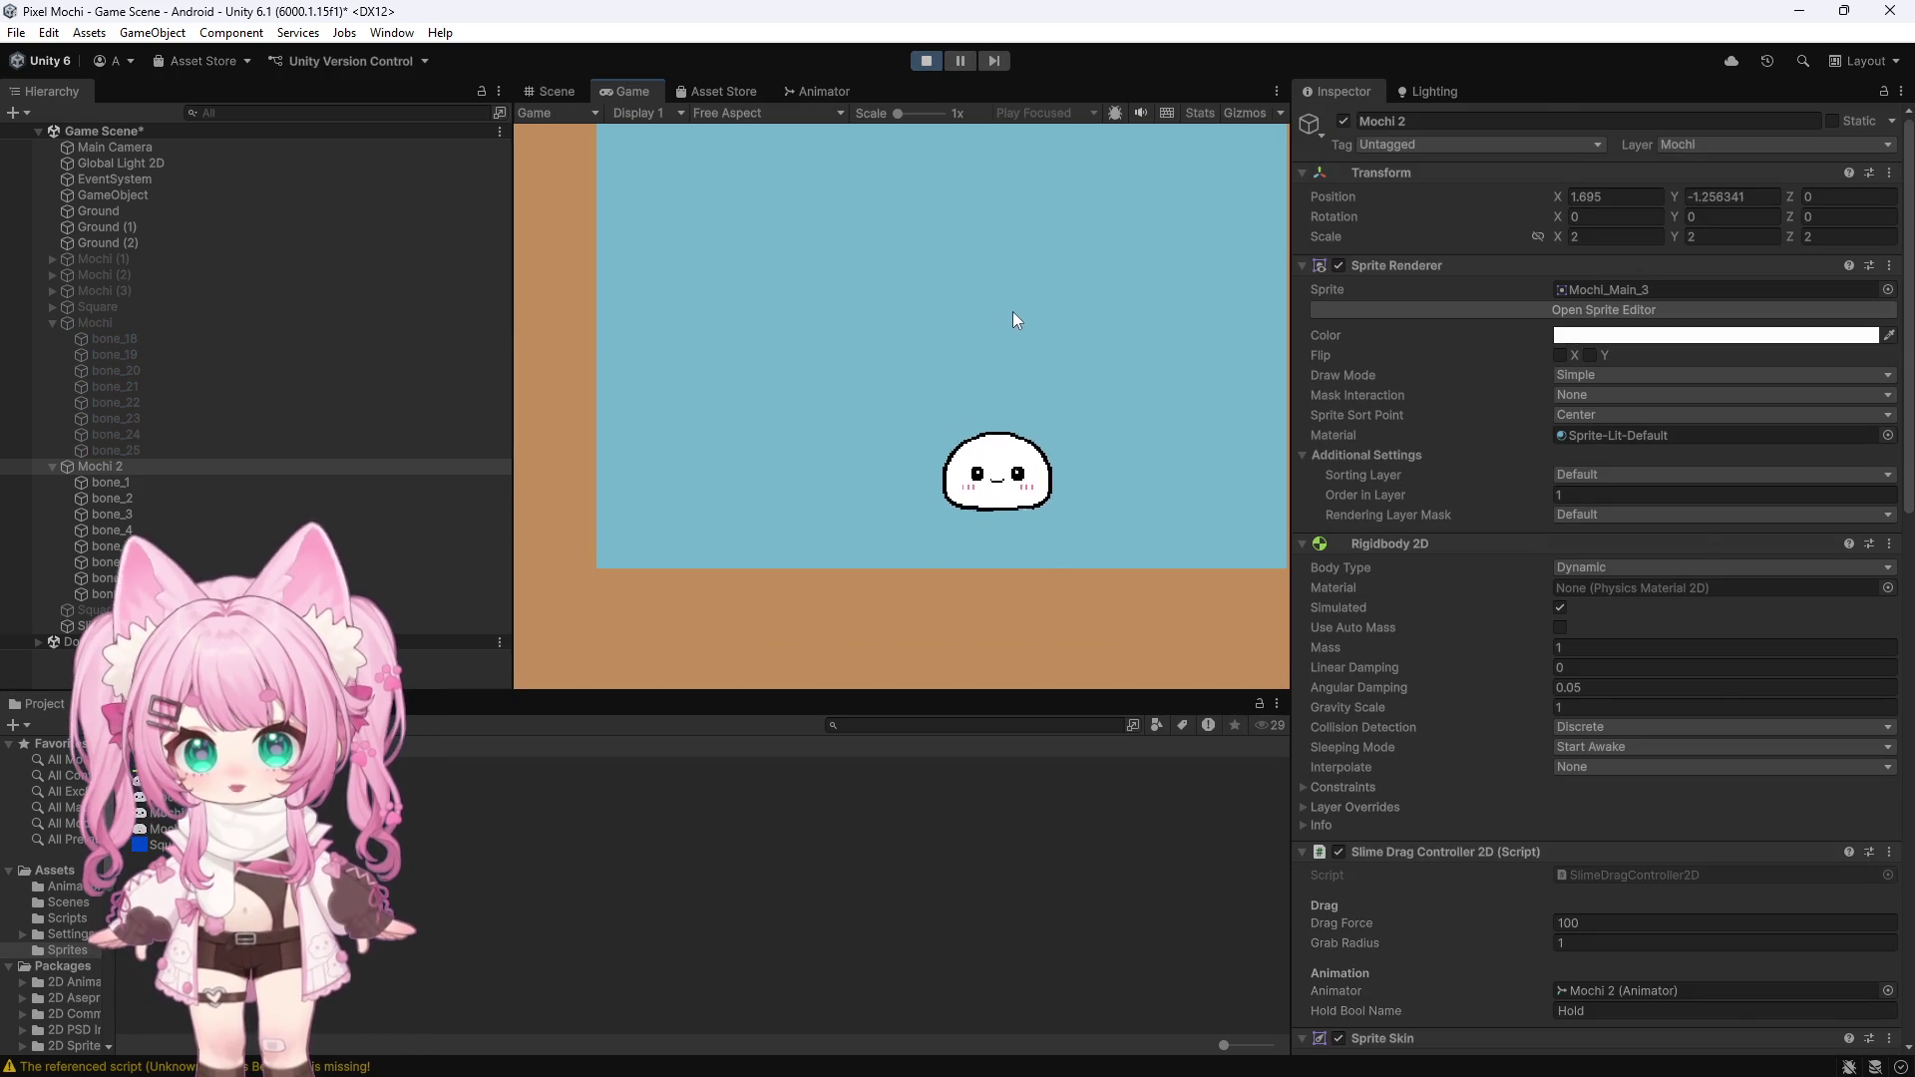
Drag Mochi 2 left across the ground, lift and drop it, then pull it right and upward
mouse_move(973, 502)
left_mouse_down()
mouse_move(911, 398)
mouse_move(748, 428)
mouse_move(781, 347)
mouse_move(778, 283)
mouse_move(791, 396)
left_mouse_up()
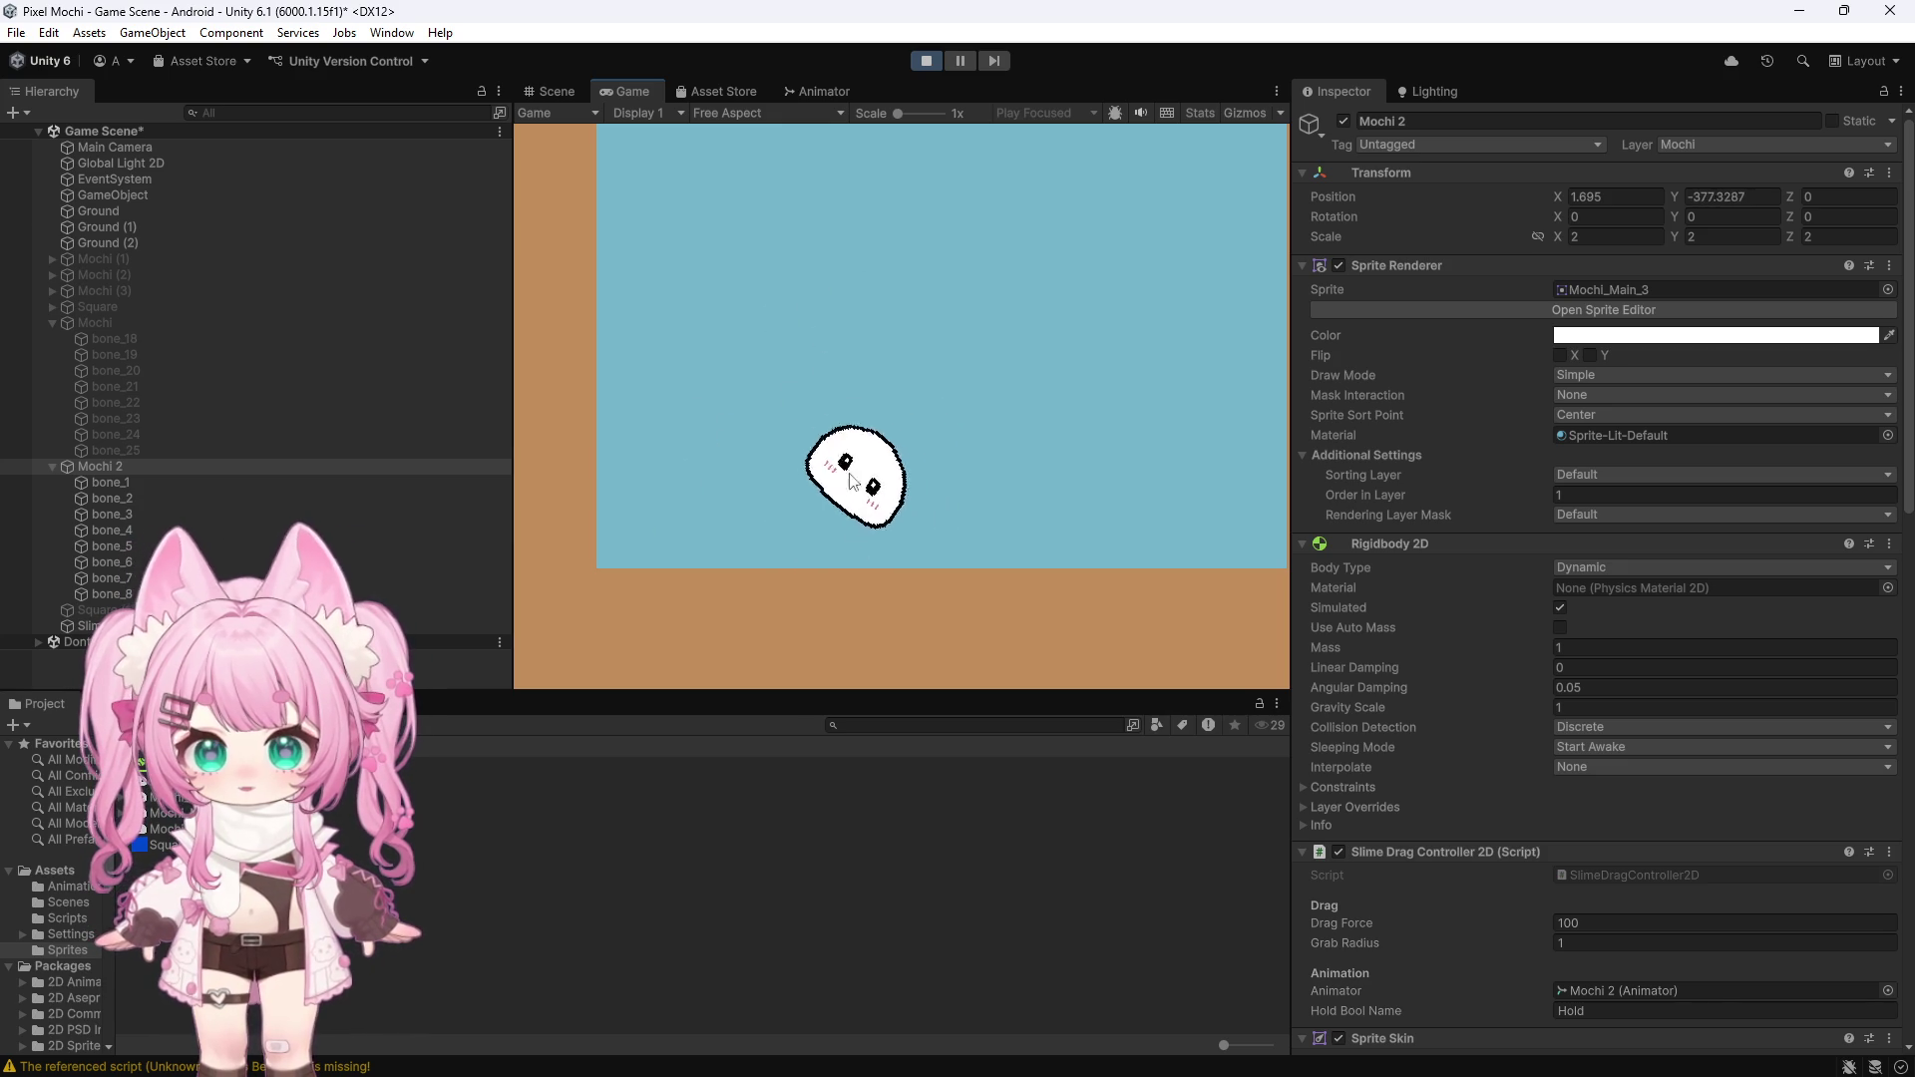
mouse_move(784, 528)
left_mouse_down()
mouse_move(816, 271)
mouse_move(810, 337)
left_mouse_up()
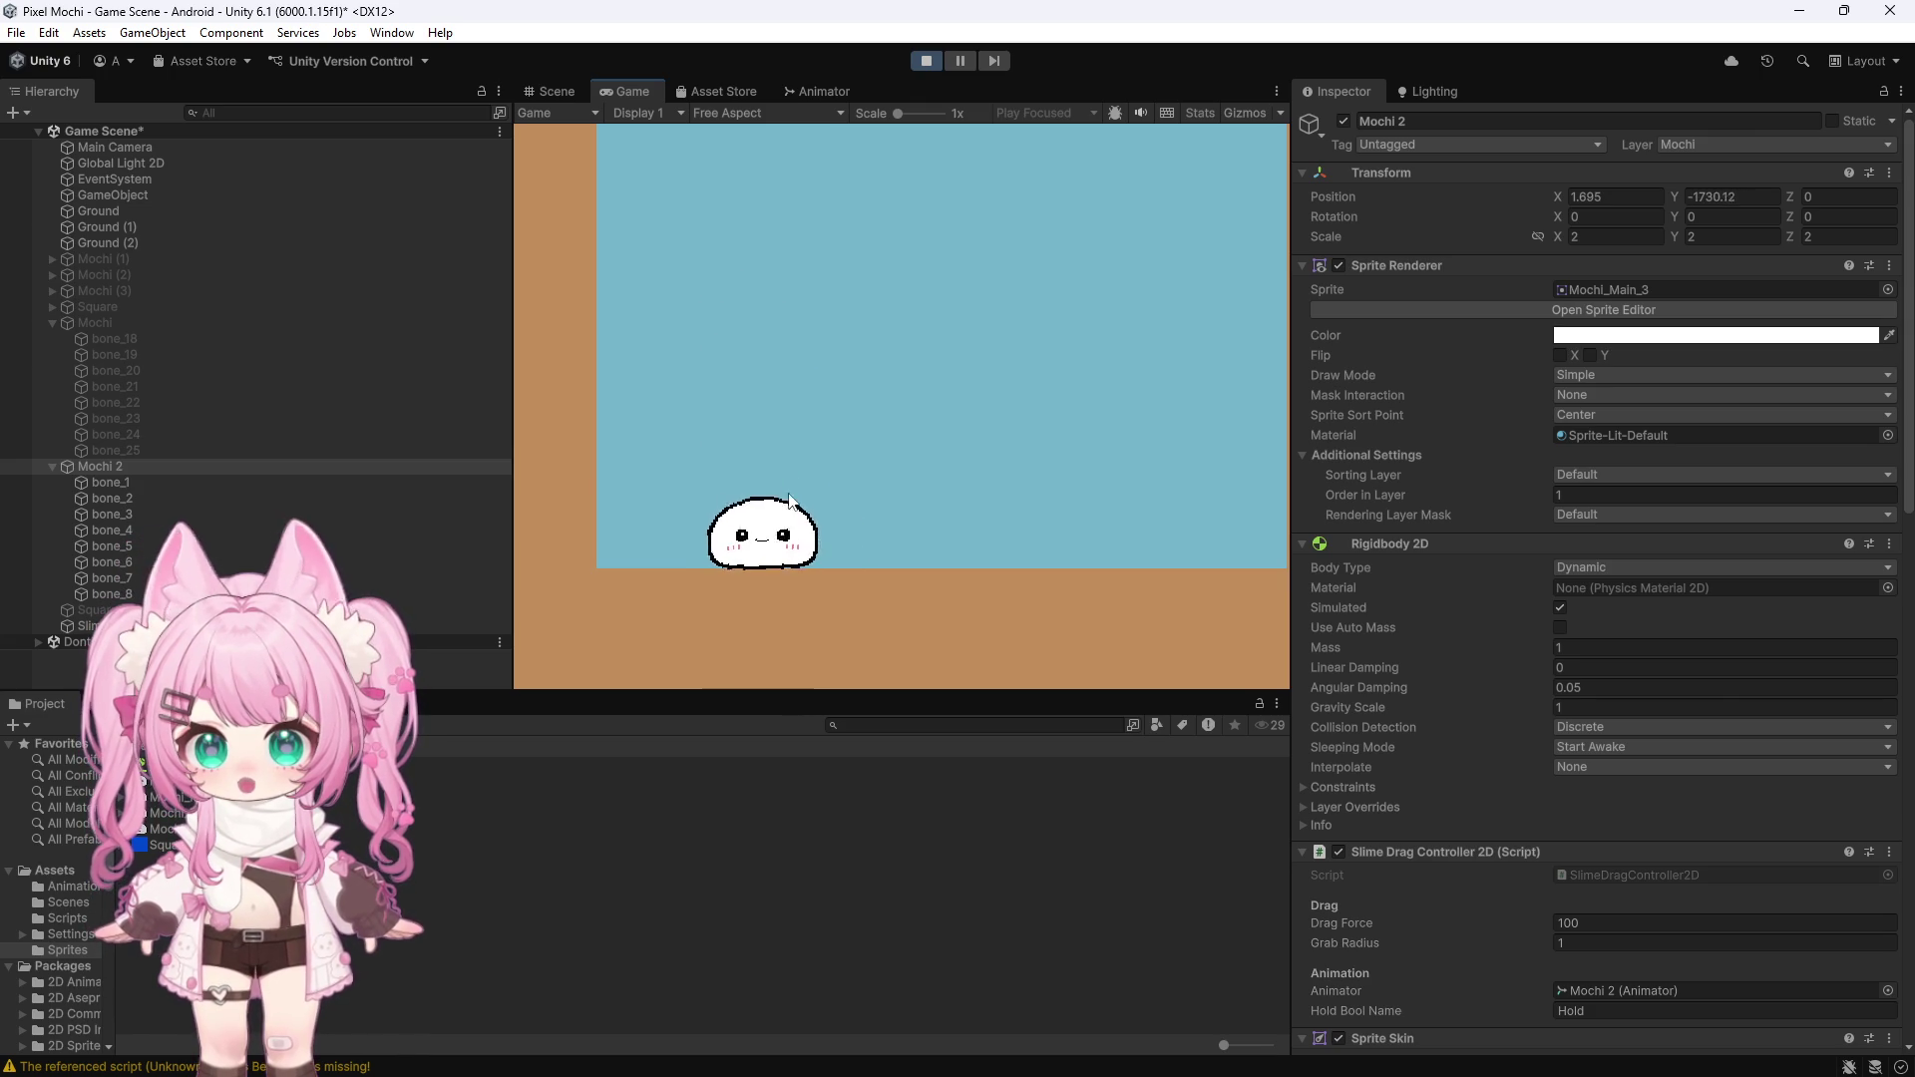
mouse_move(781, 532)
left_mouse_down()
mouse_move(808, 269)
mouse_move(840, 321)
left_mouse_up()
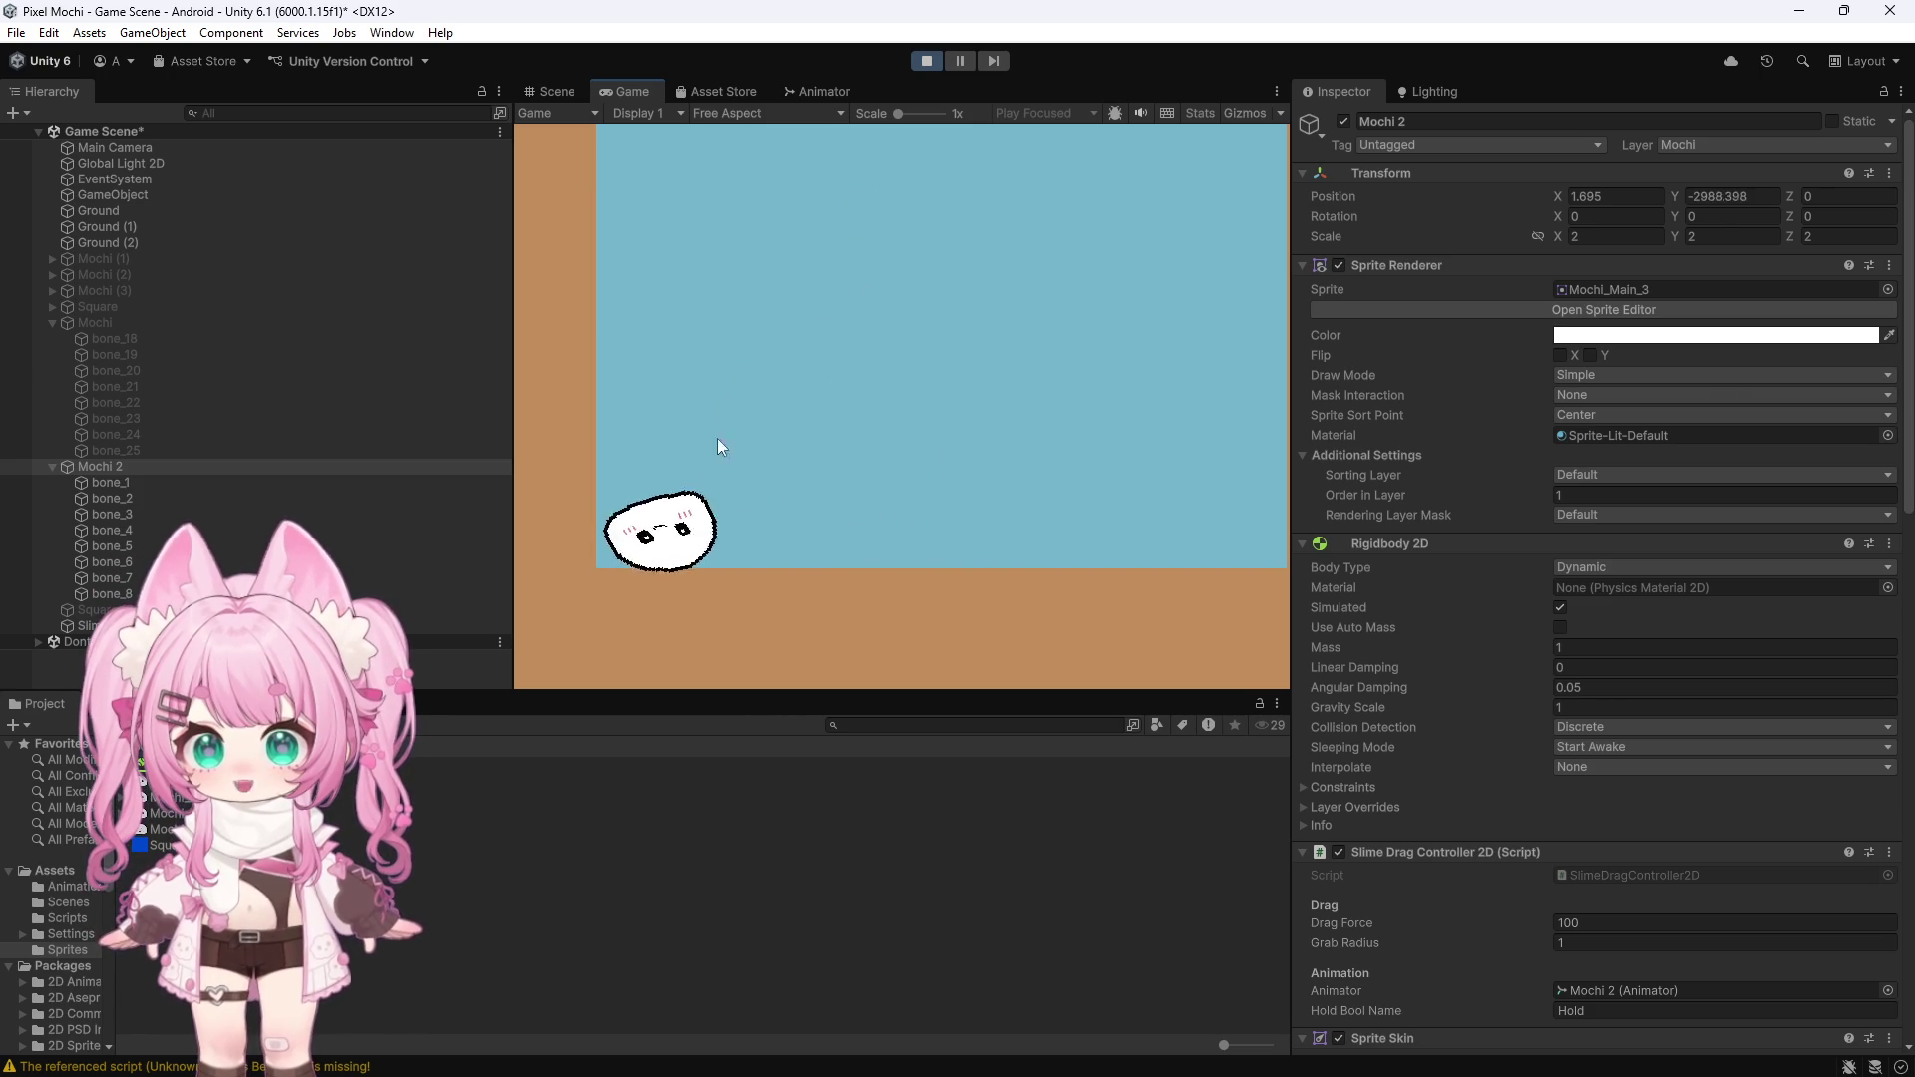
mouse_move(683, 489)
left_mouse_down()
mouse_move(778, 299)
mouse_move(798, 330)
mouse_move(778, 445)
mouse_move(738, 457)
mouse_move(743, 515)
left_mouse_up()
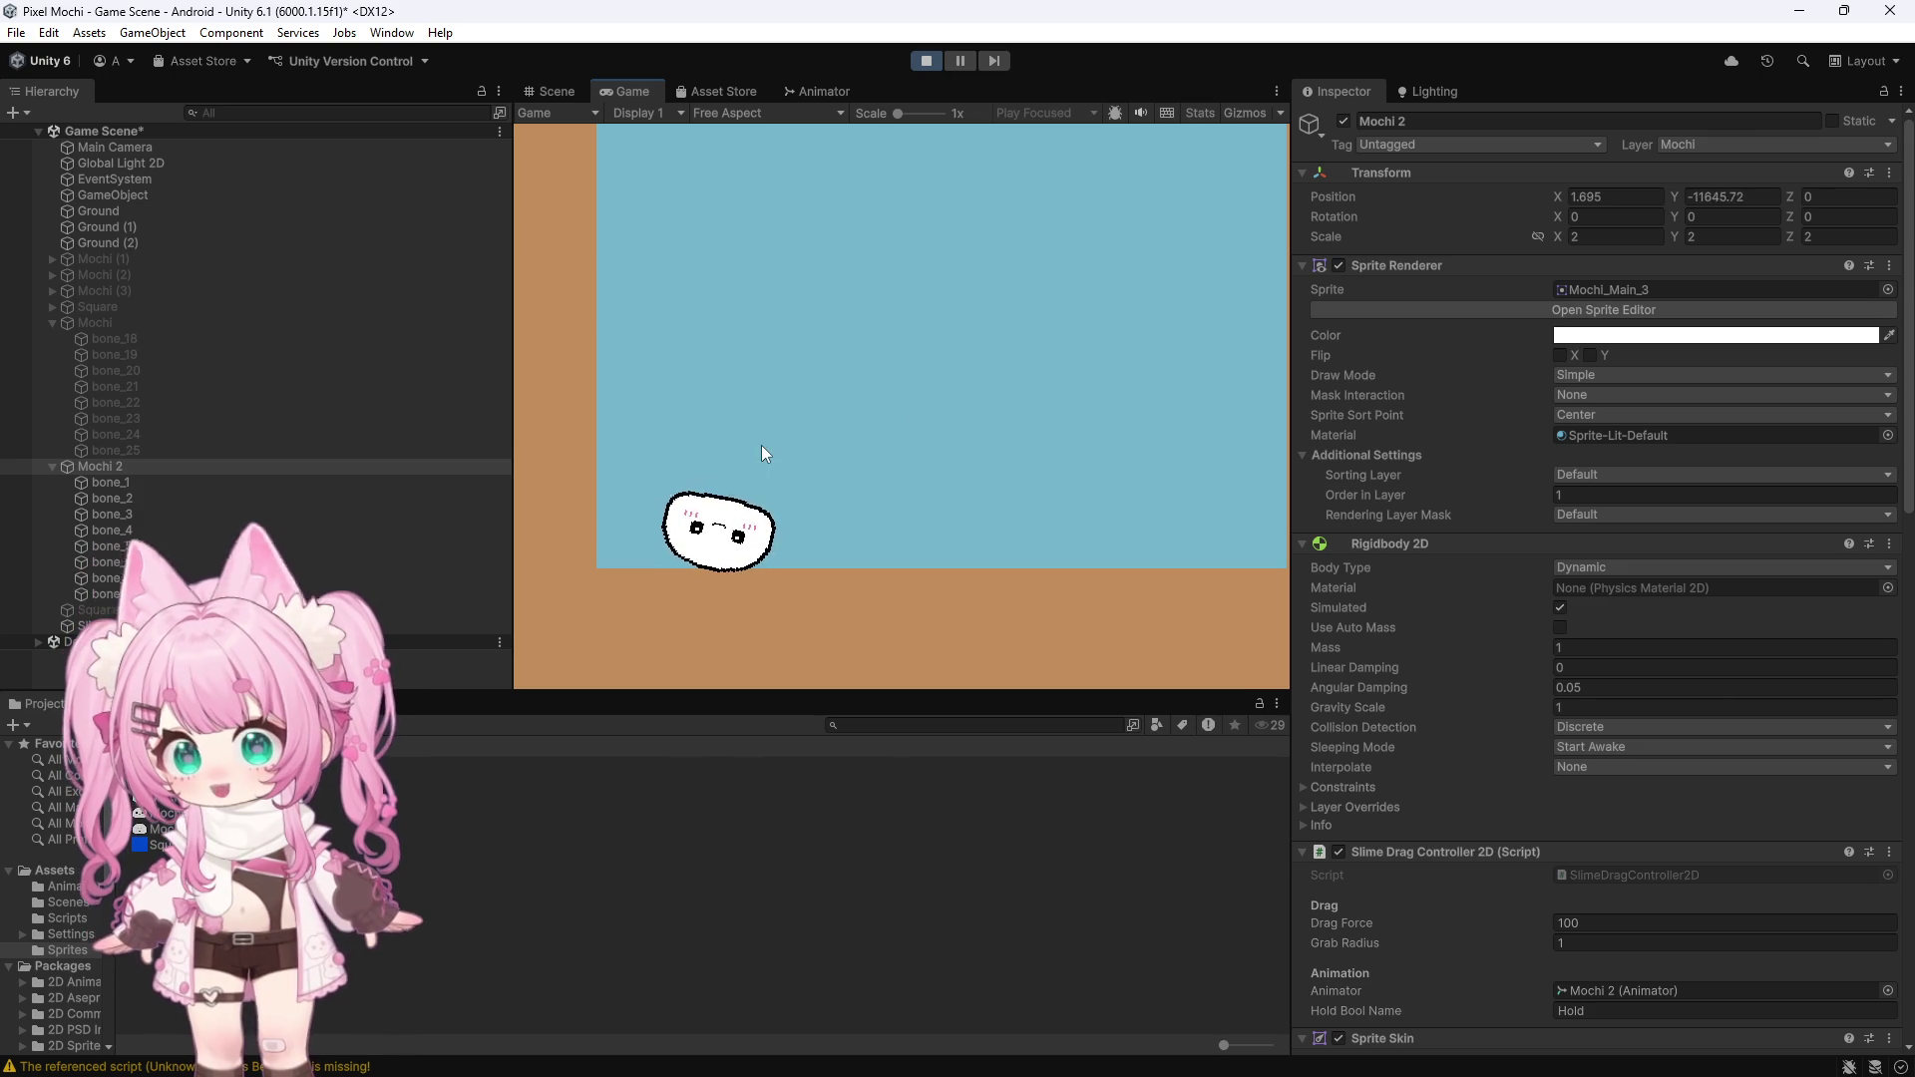
mouse_move(776, 439)
left_mouse_down()
mouse_move(800, 341)
mouse_move(822, 453)
mouse_move(850, 441)
mouse_move(825, 355)
mouse_move(838, 399)
left_mouse_up()
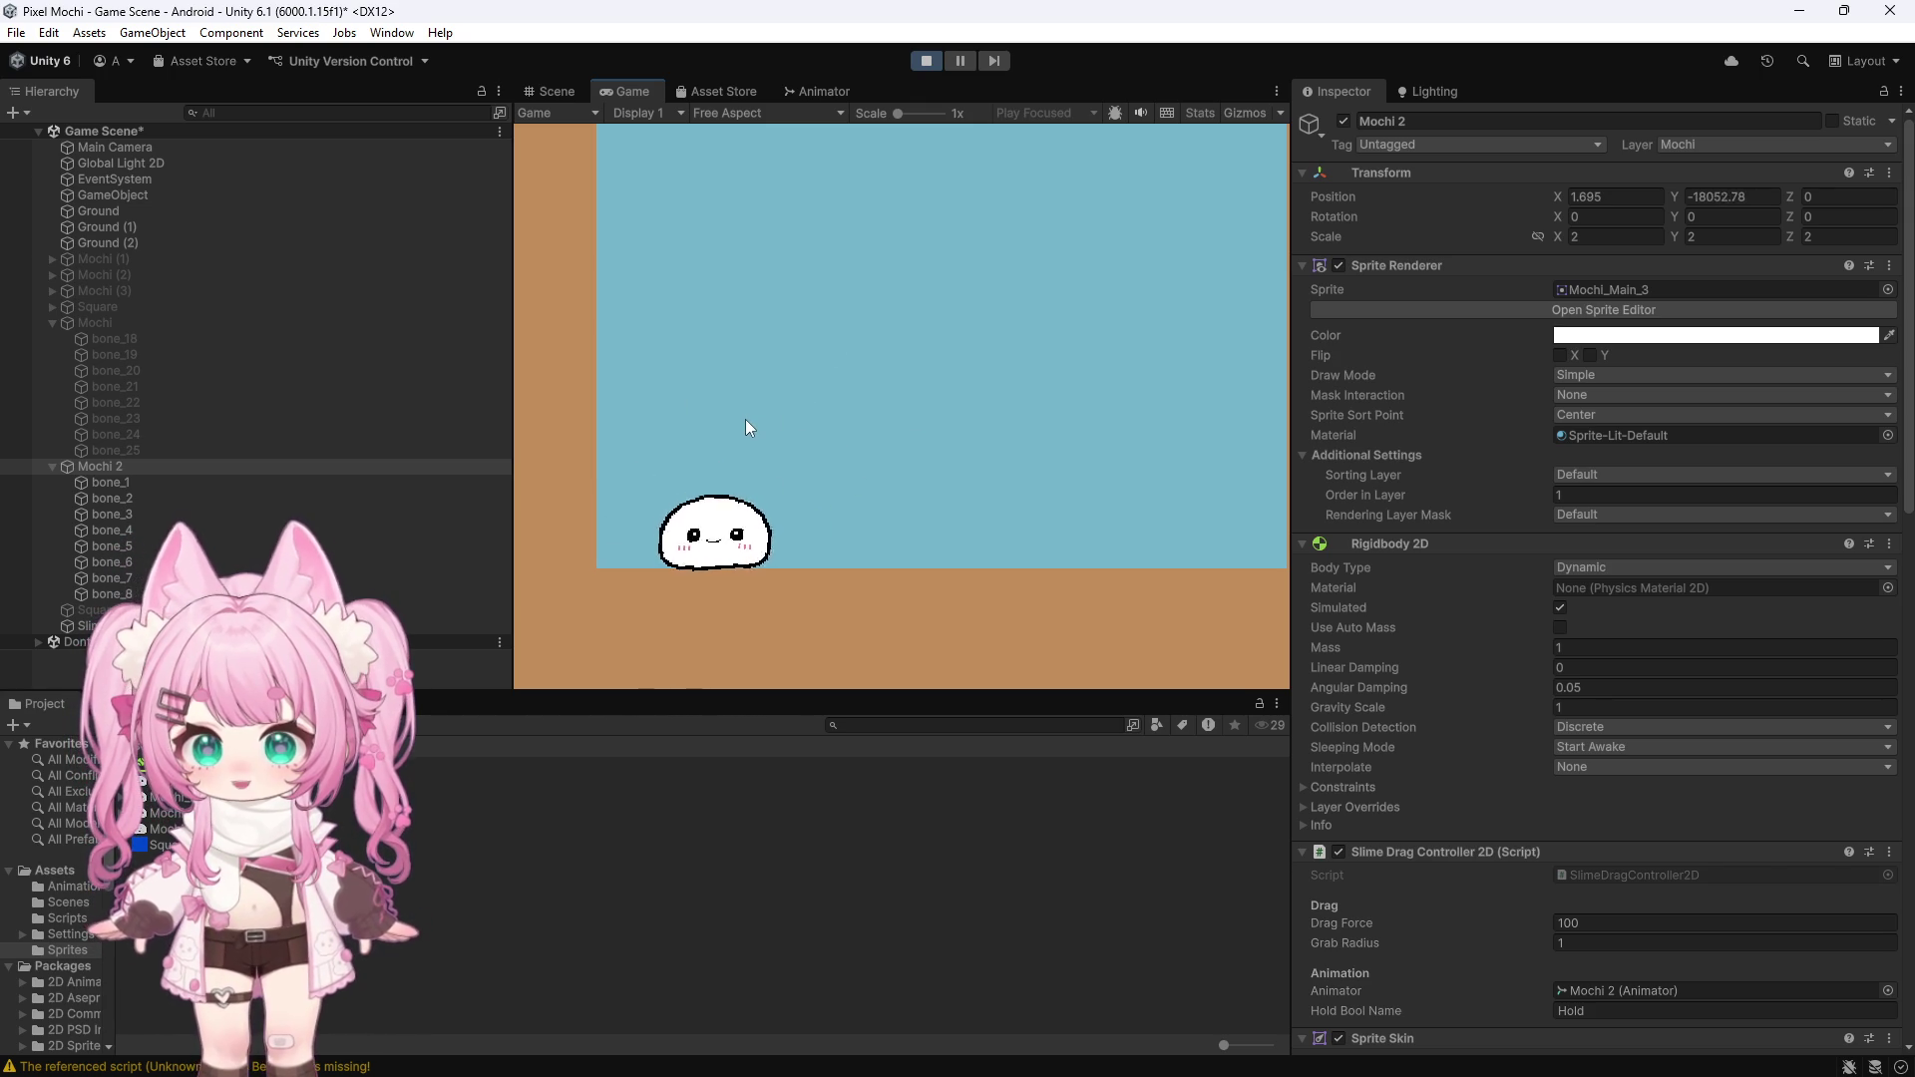
Fling, slide, stretch and toss Mochi 2 left and right around the Game view
mouse_move(765, 495)
left_mouse_down()
mouse_move(906, 285)
mouse_move(1091, 285)
mouse_move(1099, 349)
mouse_move(1163, 427)
mouse_move(1055, 457)
mouse_move(993, 315)
mouse_move(778, 378)
left_mouse_up()
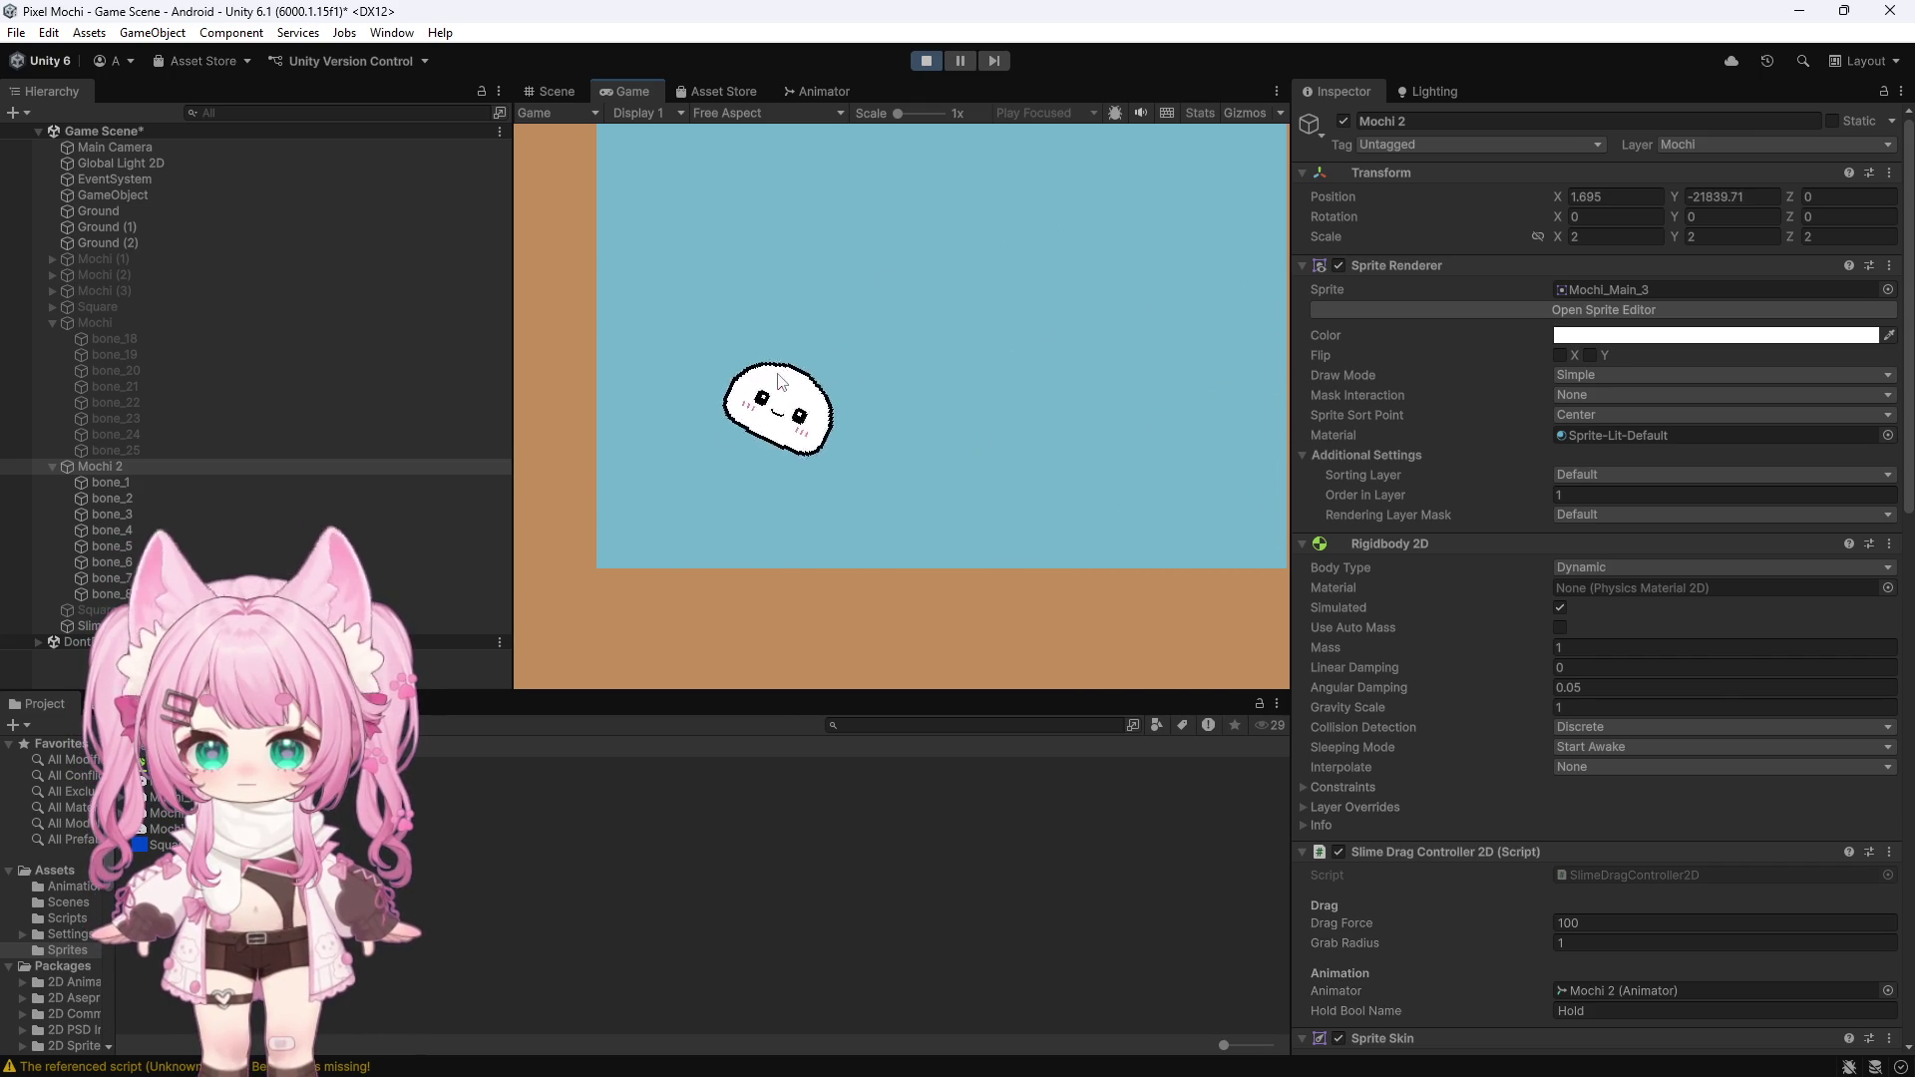
mouse_move(784, 491)
left_mouse_down()
mouse_move(843, 541)
mouse_move(866, 409)
mouse_move(919, 298)
mouse_move(966, 390)
mouse_move(924, 219)
mouse_move(1010, 277)
mouse_move(949, 271)
mouse_move(947, 223)
mouse_move(1003, 242)
mouse_move(902, 197)
mouse_move(853, 266)
mouse_move(1085, 375)
mouse_move(1075, 270)
mouse_move(789, 305)
mouse_move(1045, 287)
mouse_move(1042, 240)
left_mouse_up()
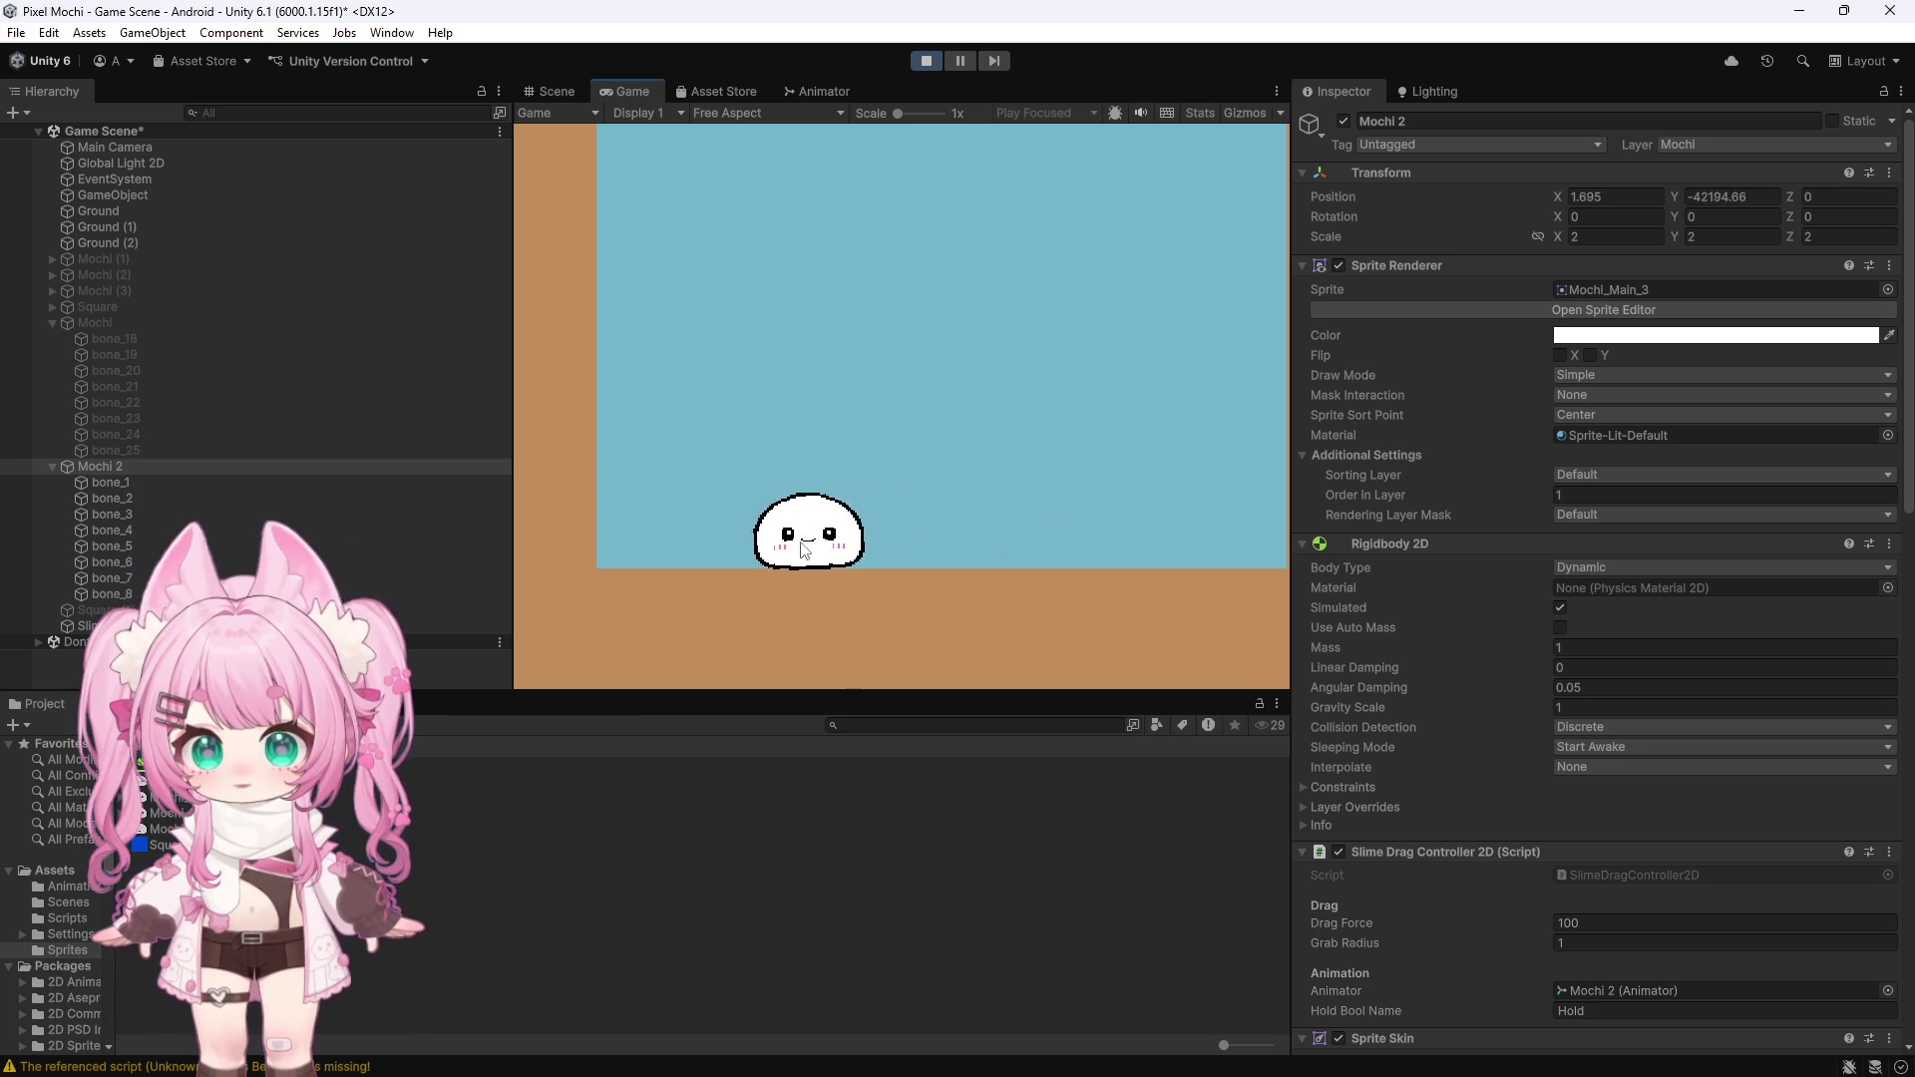
mouse_move(809, 541)
left_mouse_down()
mouse_move(804, 415)
mouse_move(806, 431)
left_mouse_up()
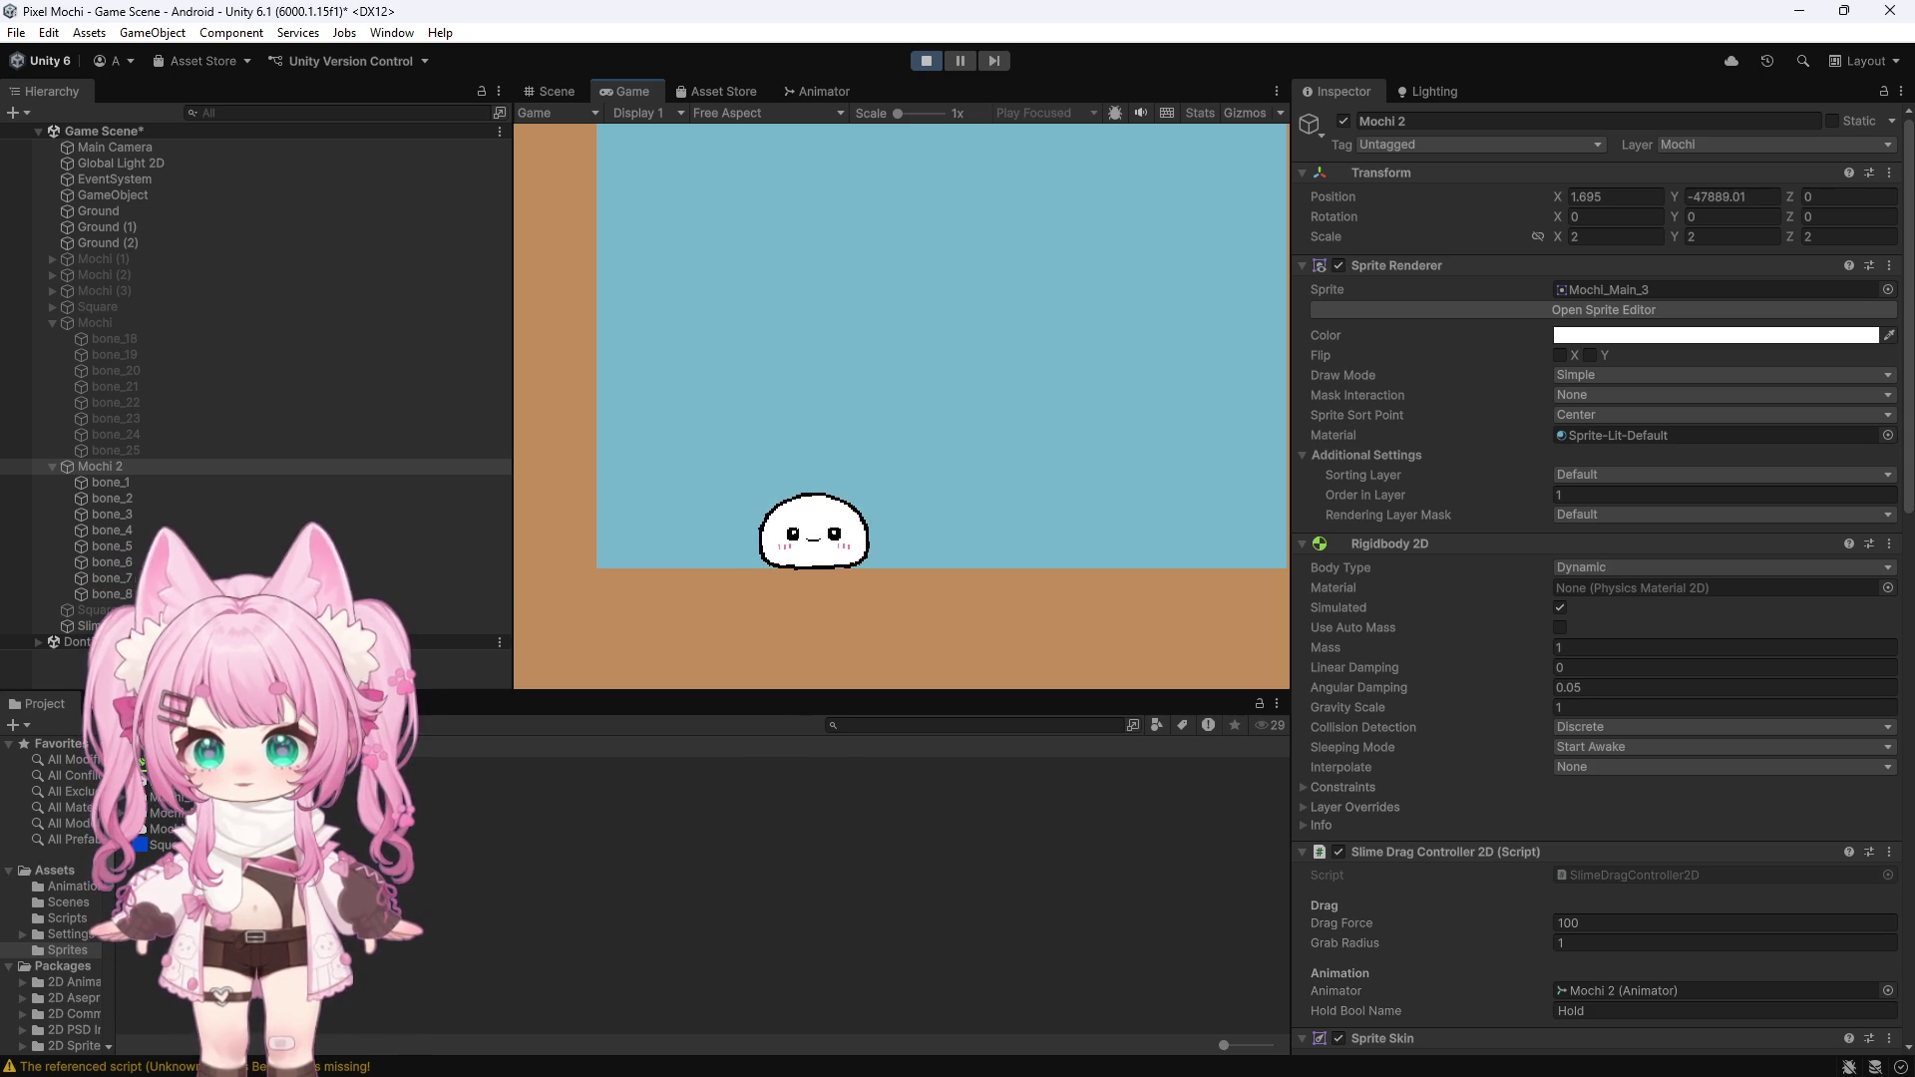
mouse_move(813, 529)
left_mouse_down()
mouse_move(842, 342)
mouse_move(835, 472)
mouse_move(834, 409)
left_mouse_up()
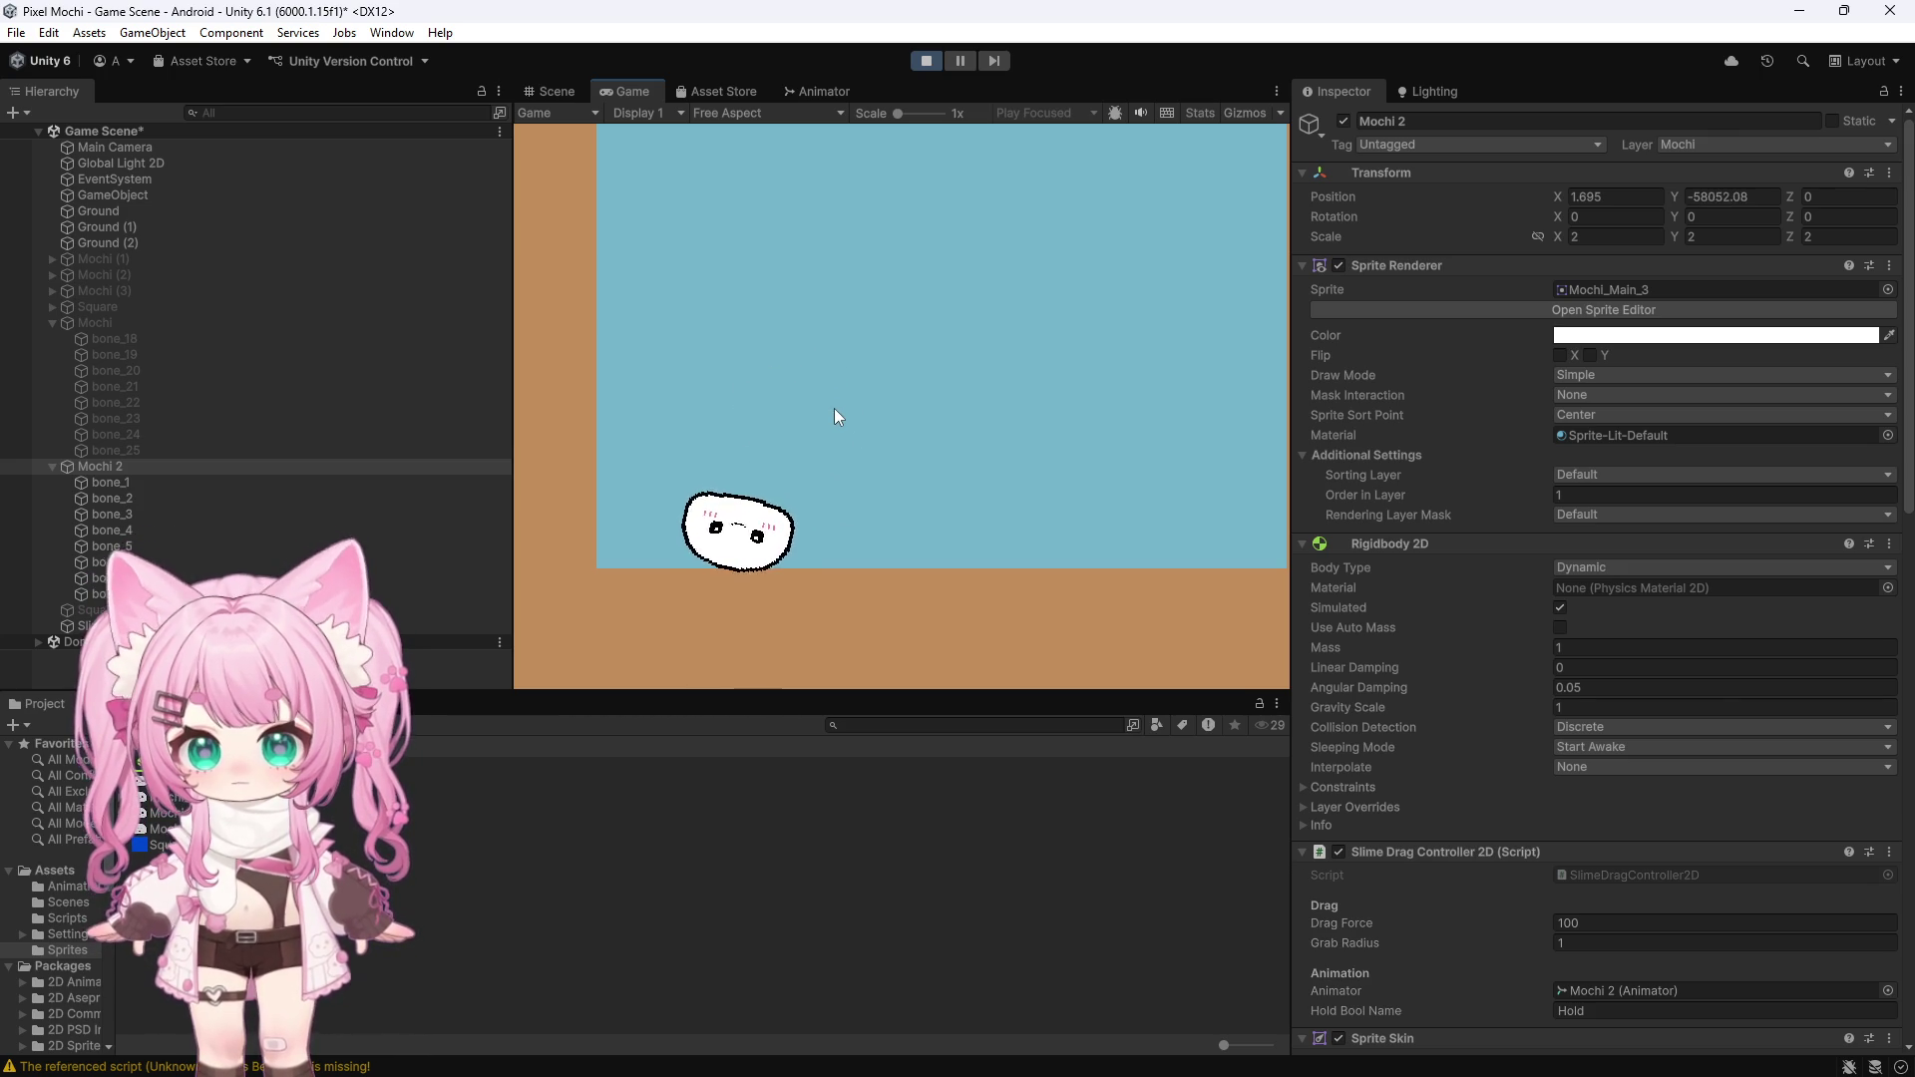
mouse_move(733, 549)
left_mouse_down()
mouse_move(774, 398)
mouse_move(803, 394)
mouse_move(894, 470)
left_mouse_up()
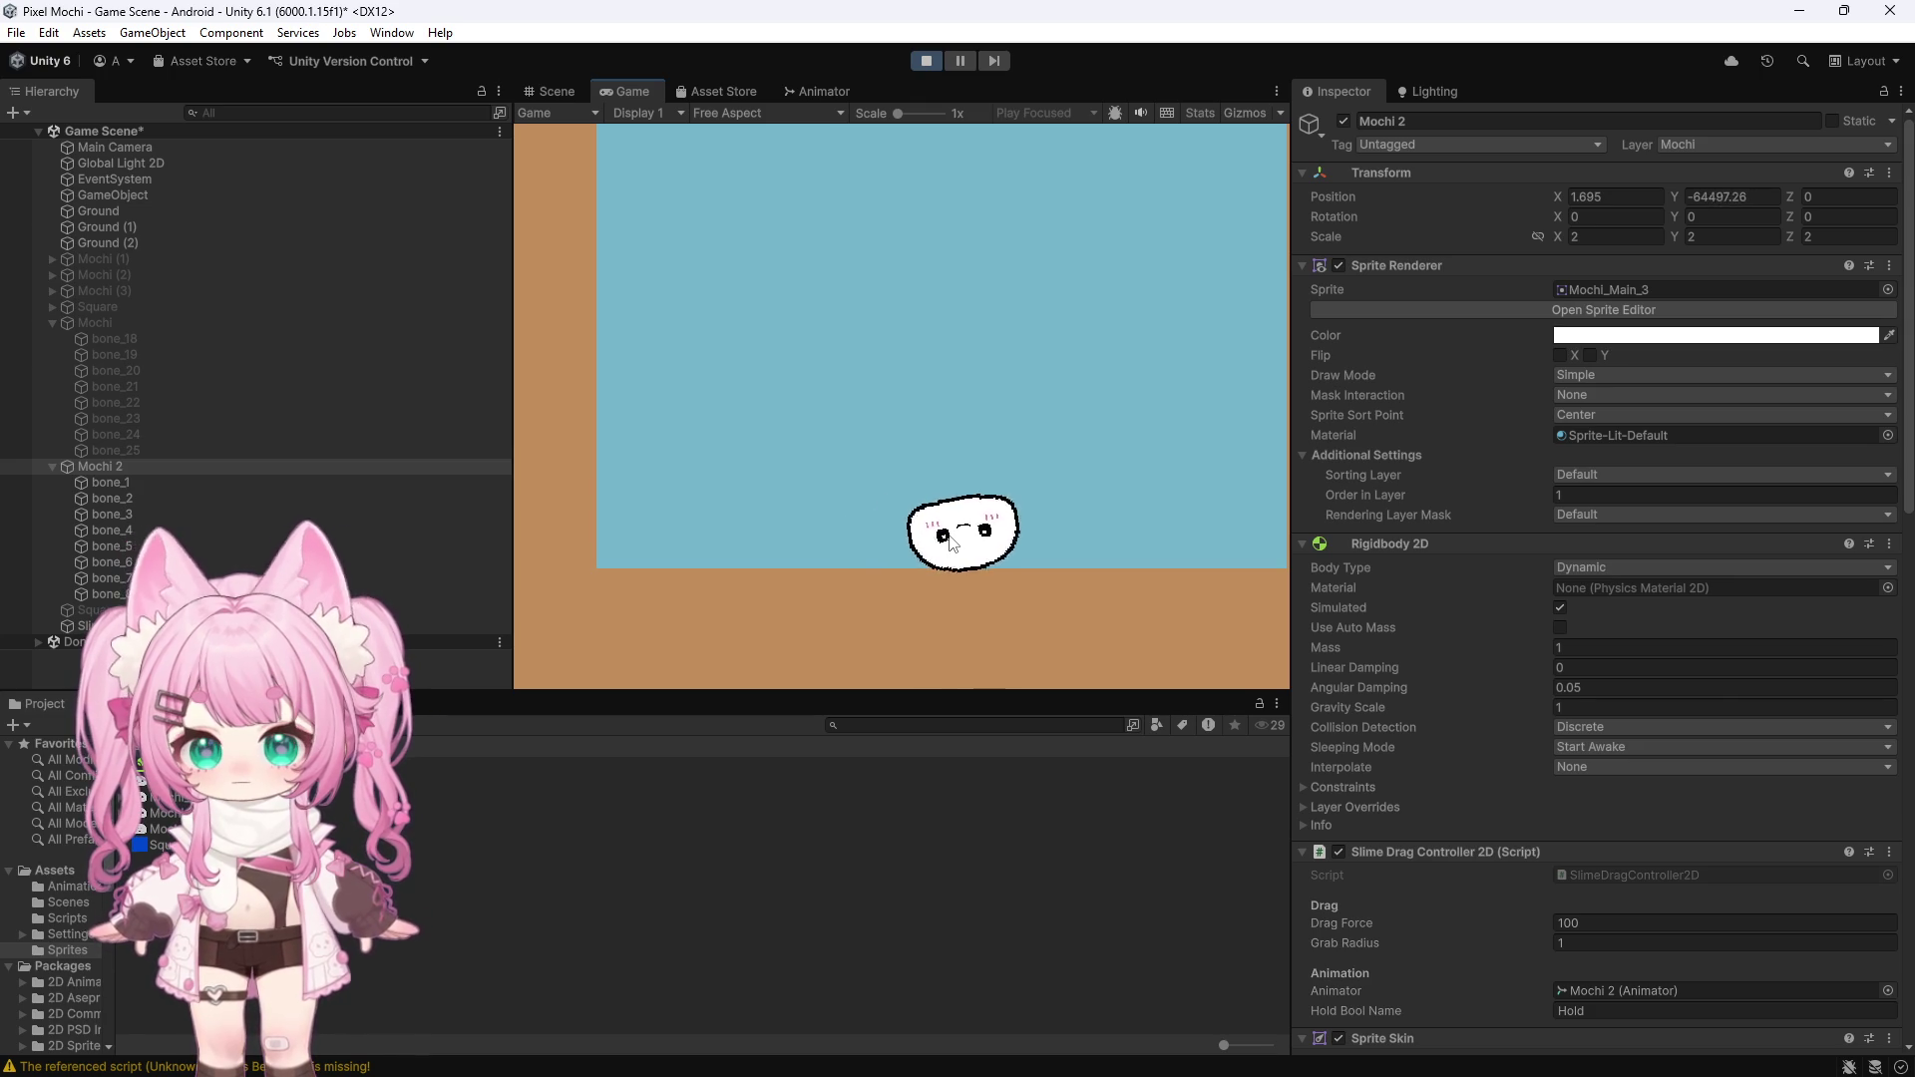
mouse_move(967, 556)
left_mouse_down()
mouse_move(925, 405)
mouse_move(1031, 345)
left_mouse_up()
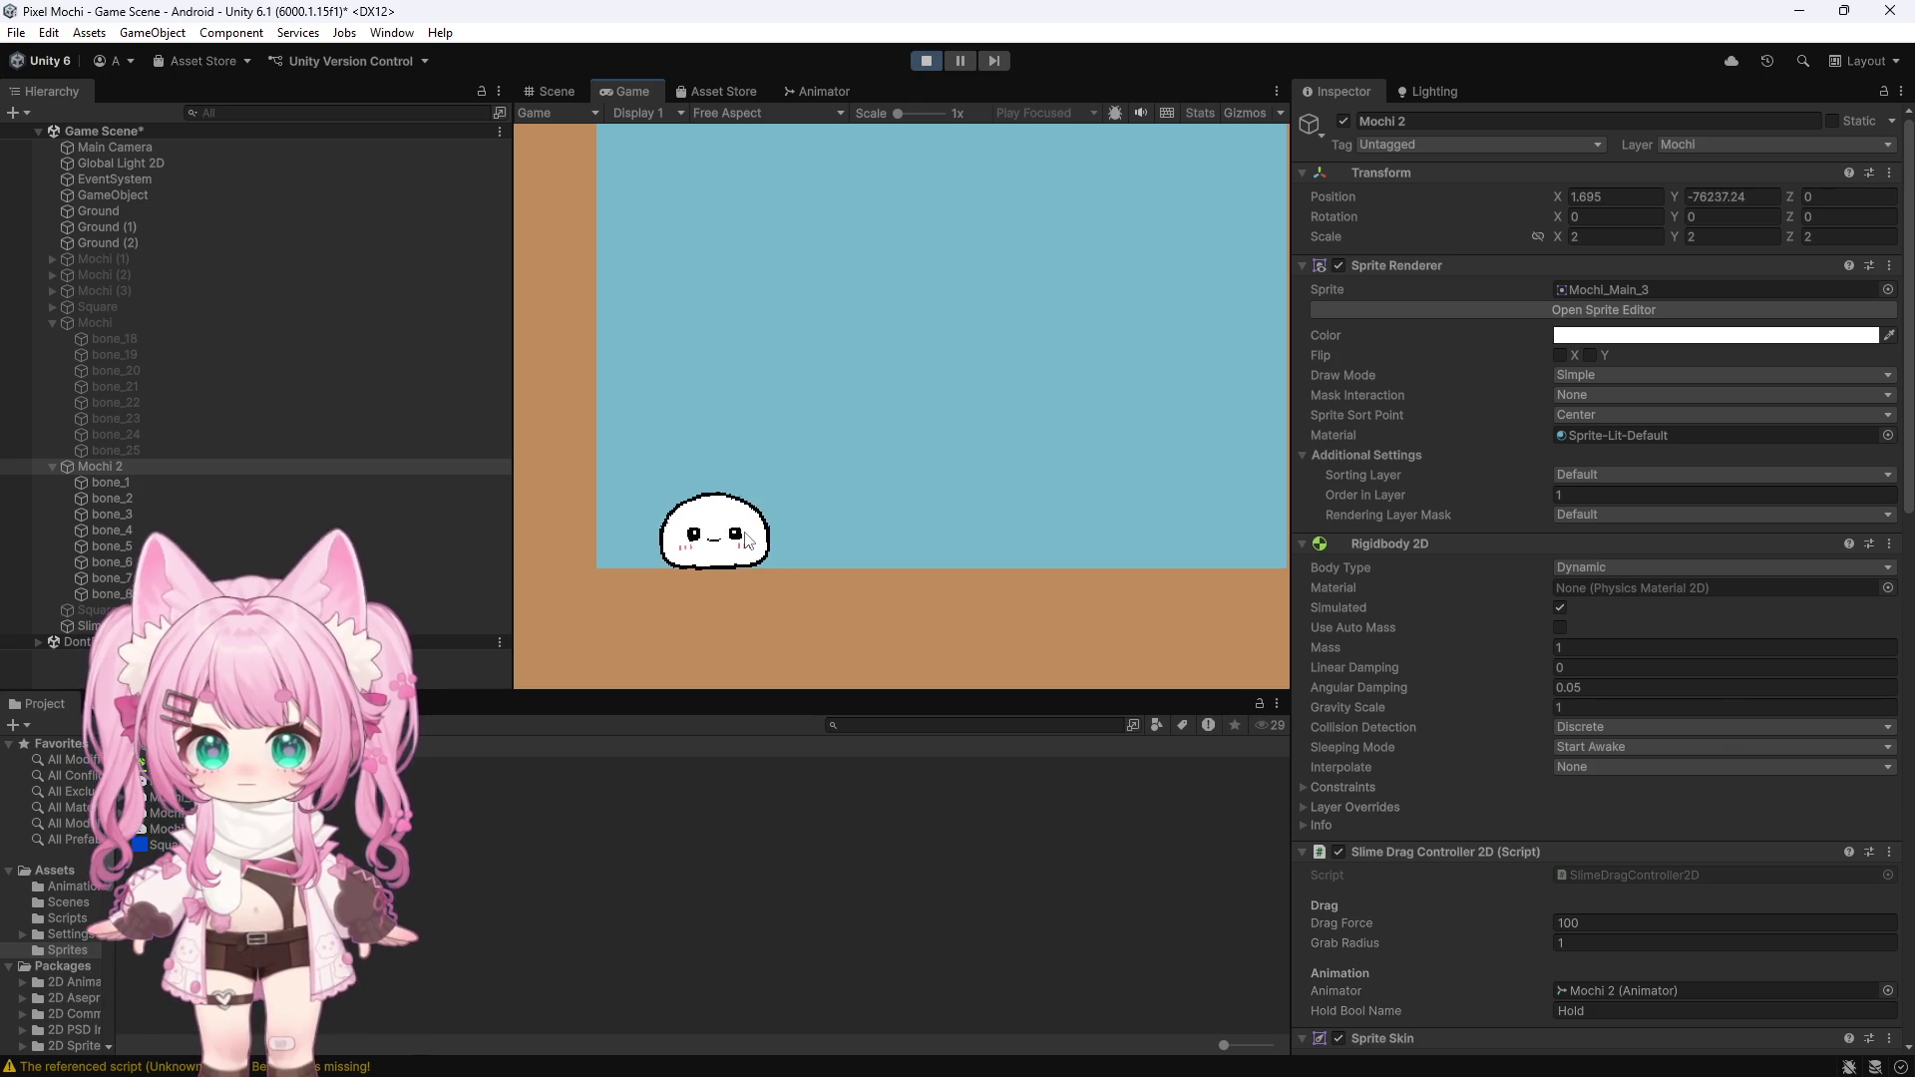
Lift the slime once more, pull it to the left, then exit Play mode
scroll(1476, 444, "down", 8)
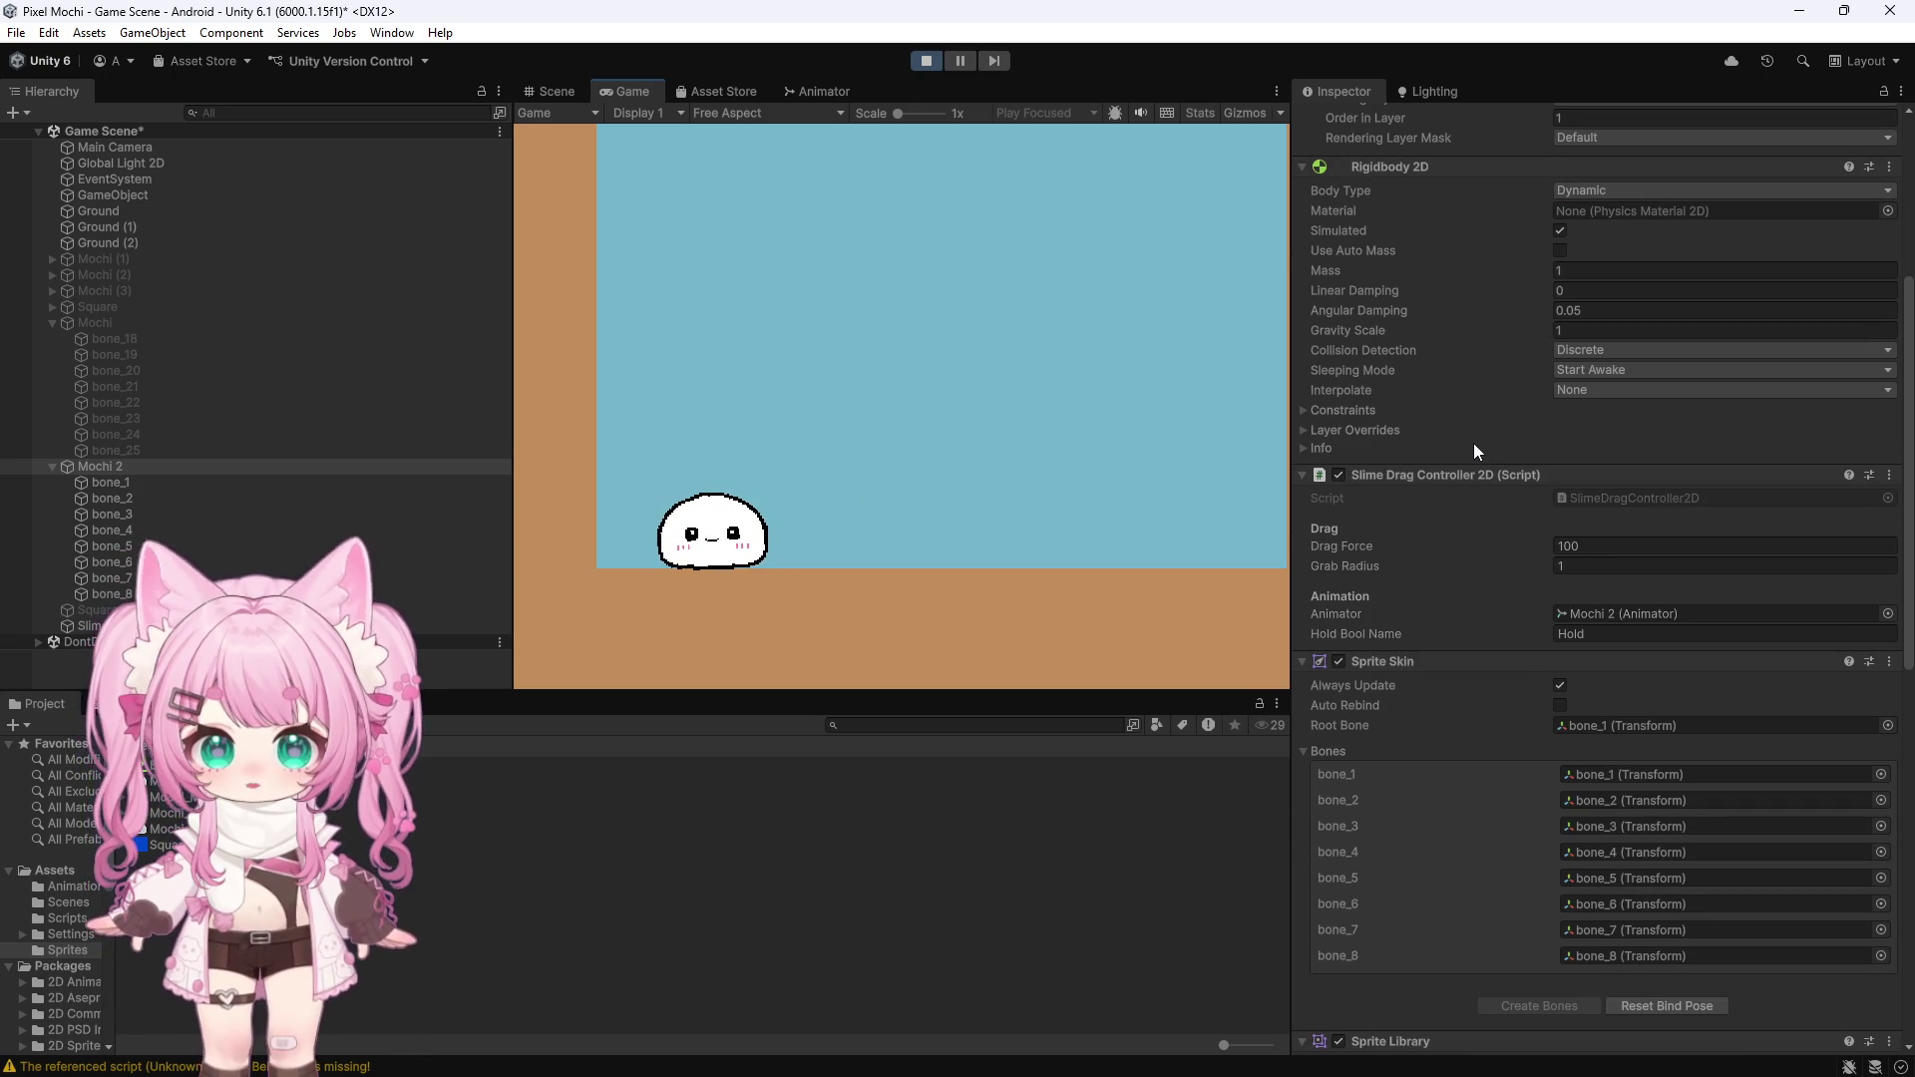
scroll(1474, 443, "up", 3)
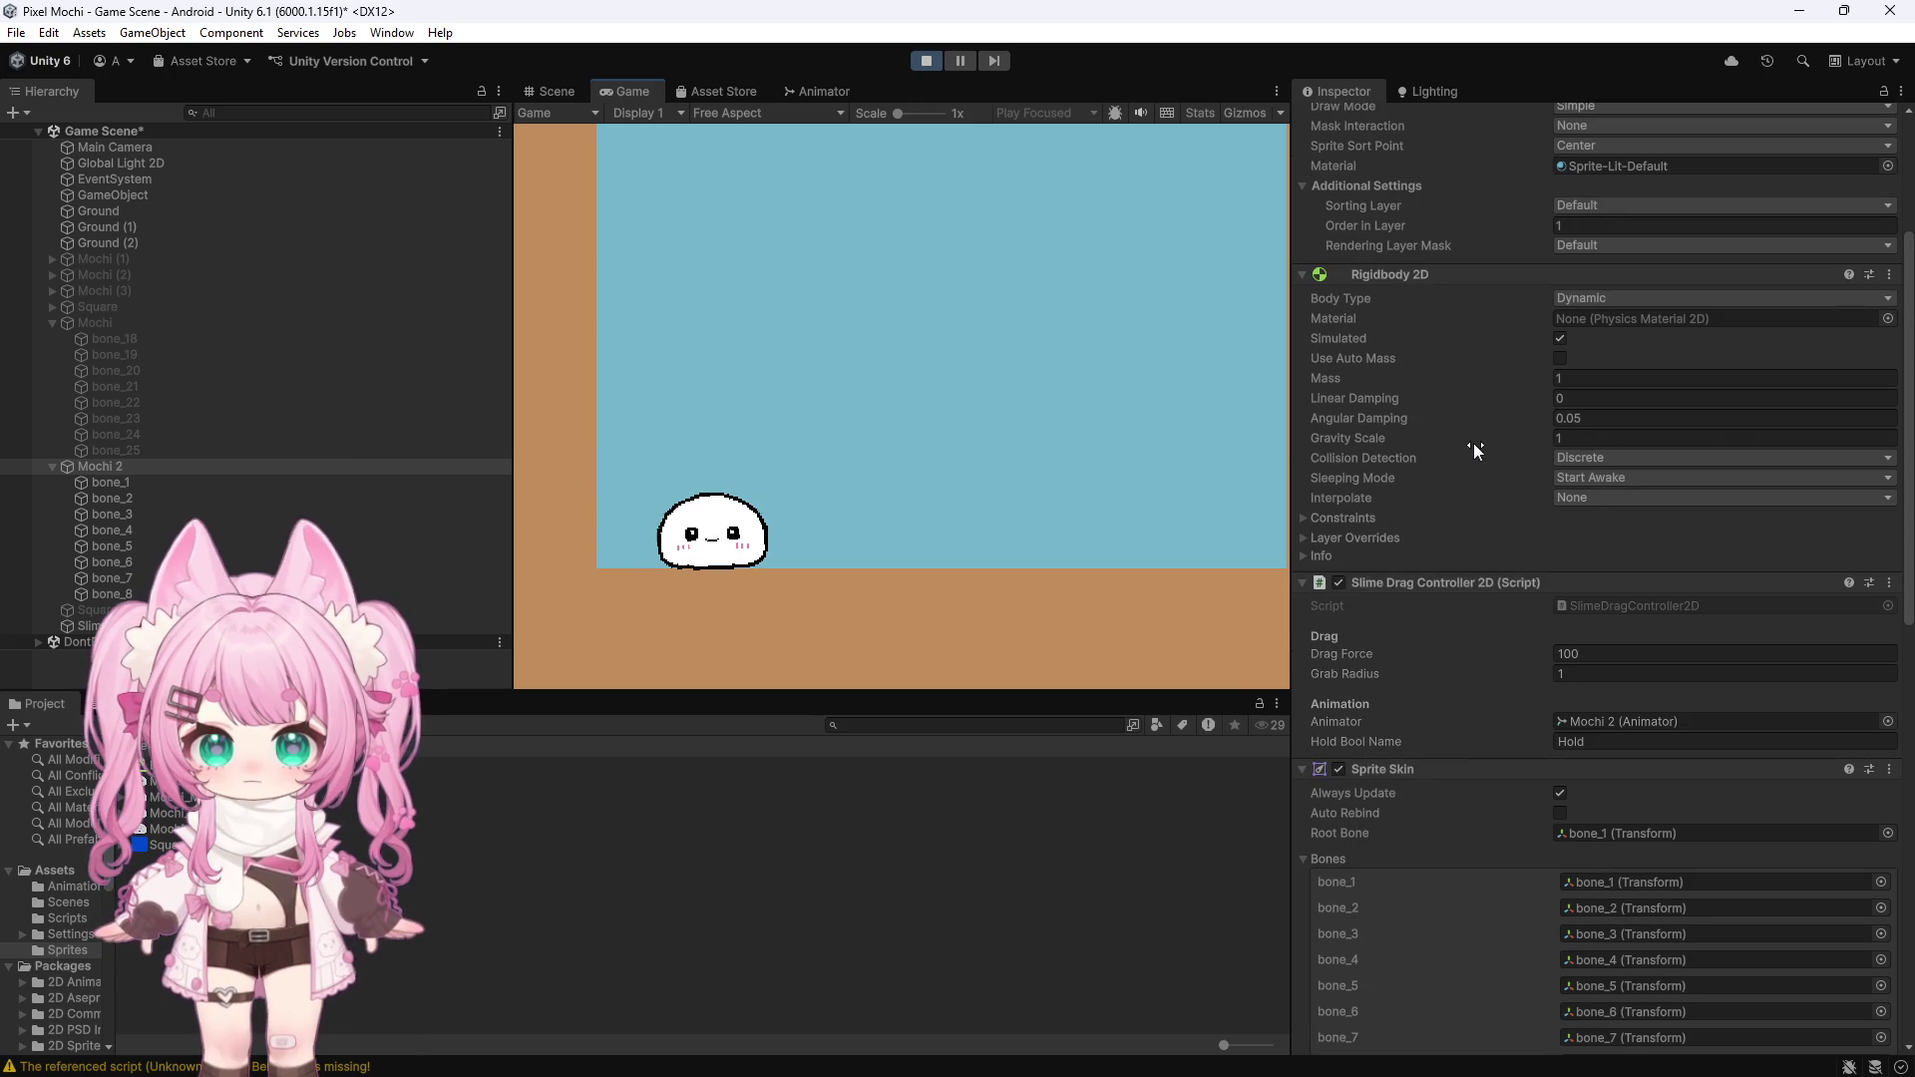
mouse_move(718, 524)
left_mouse_down()
mouse_move(782, 383)
mouse_move(977, 487)
left_mouse_up()
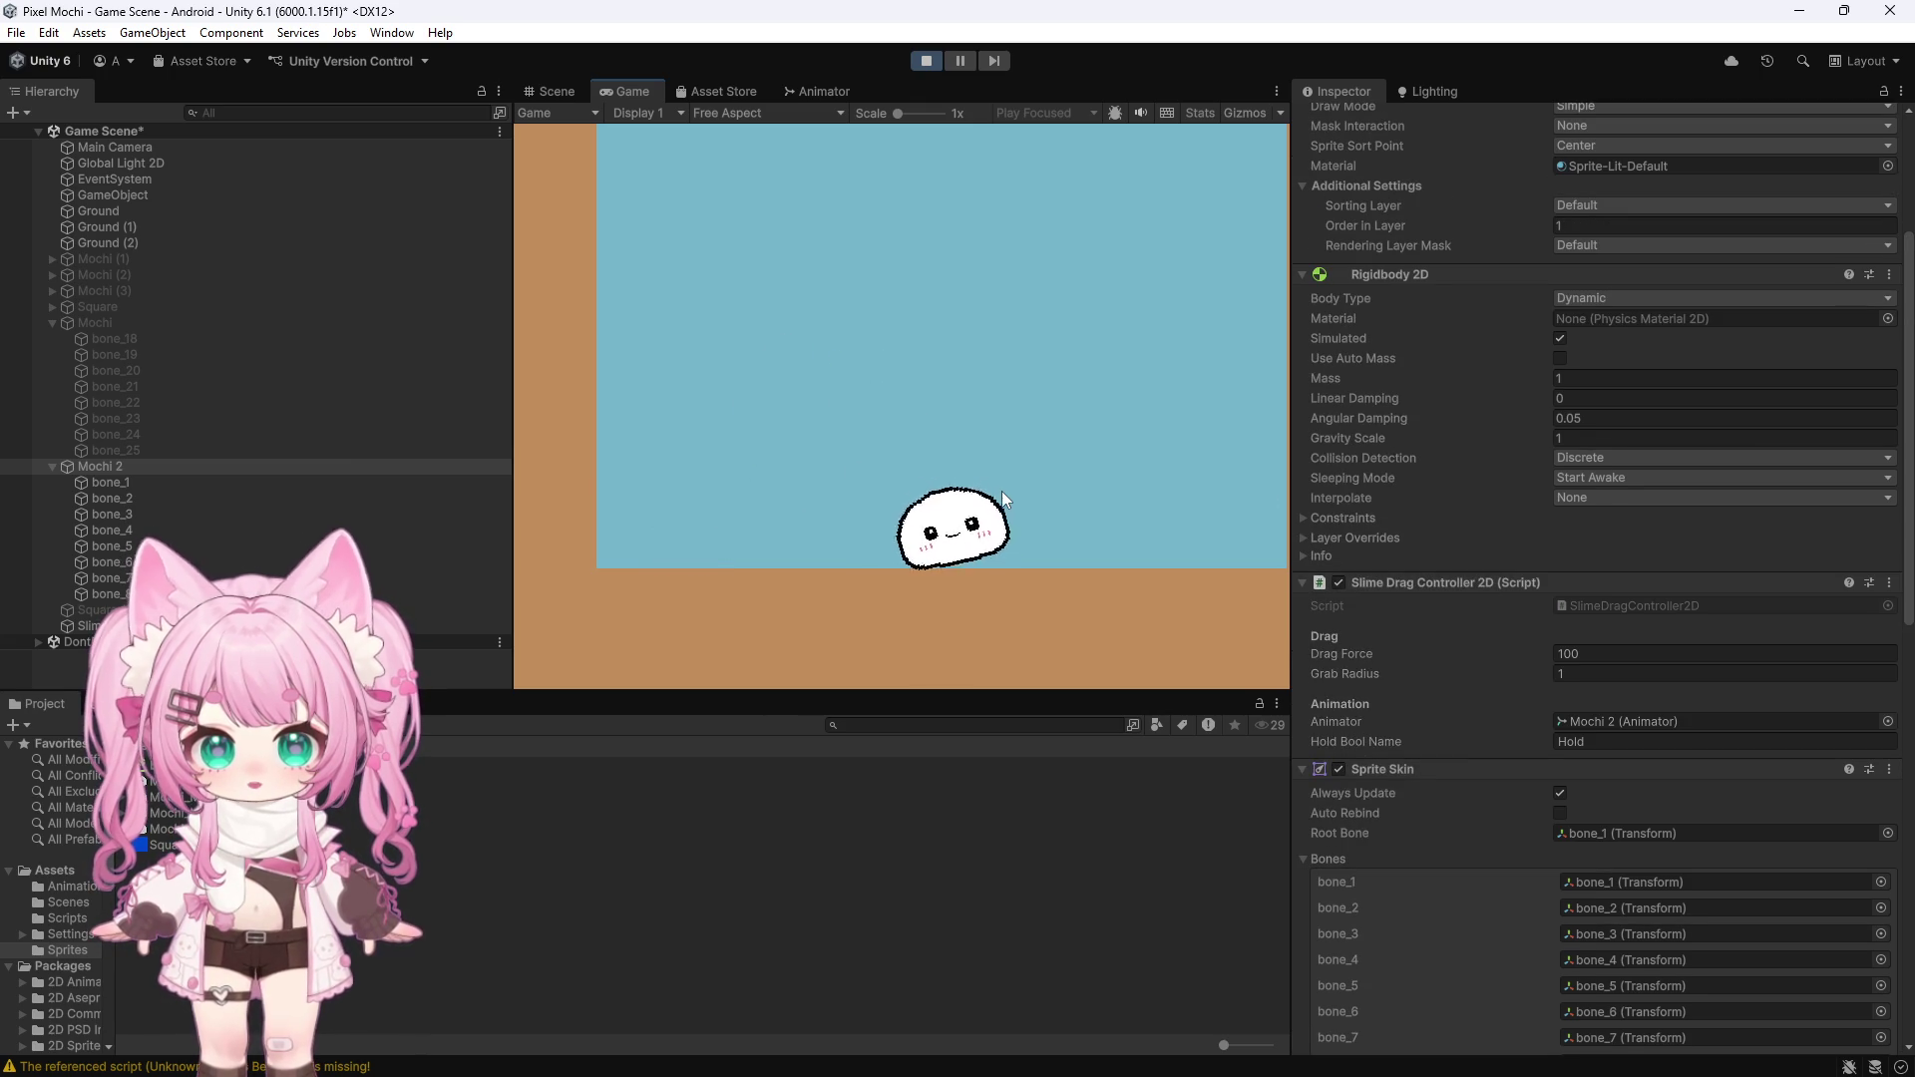
scroll(1405, 467, "up", 6)
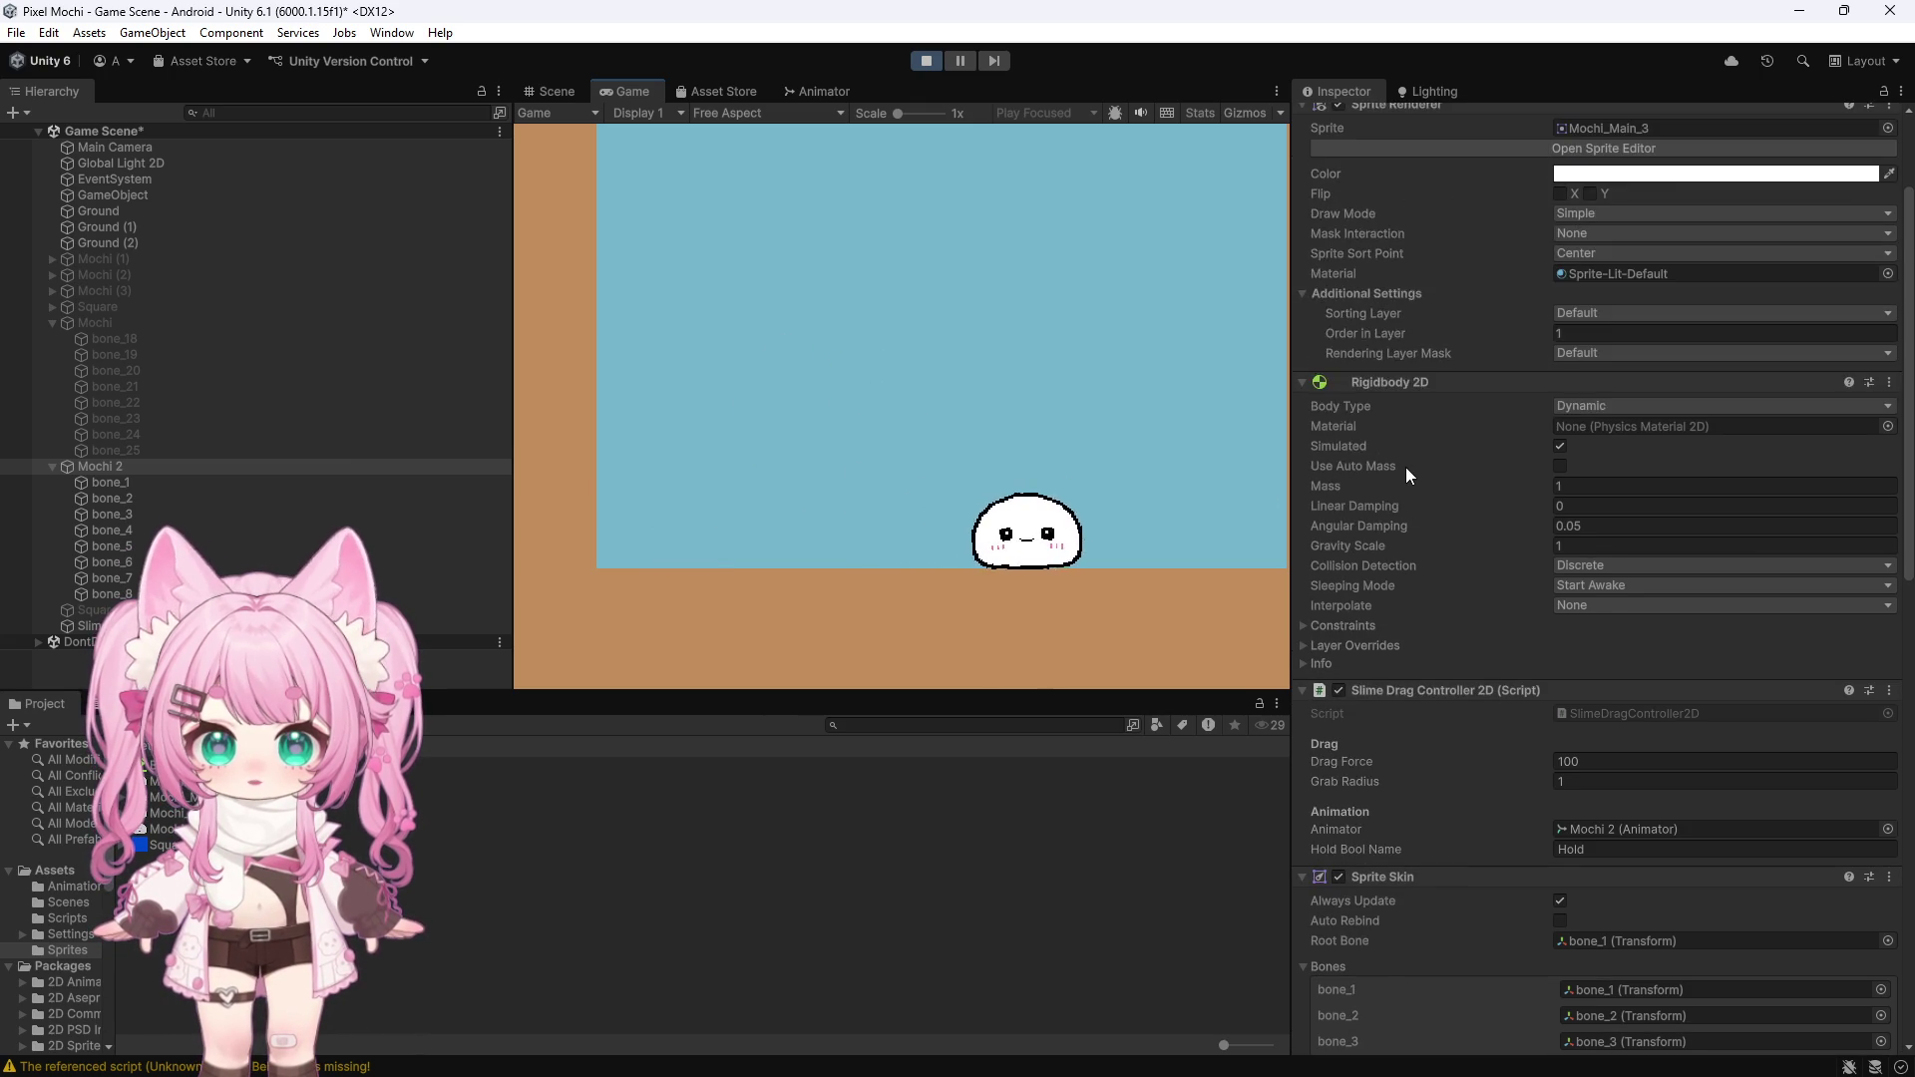
scroll(1406, 473, "up", 2)
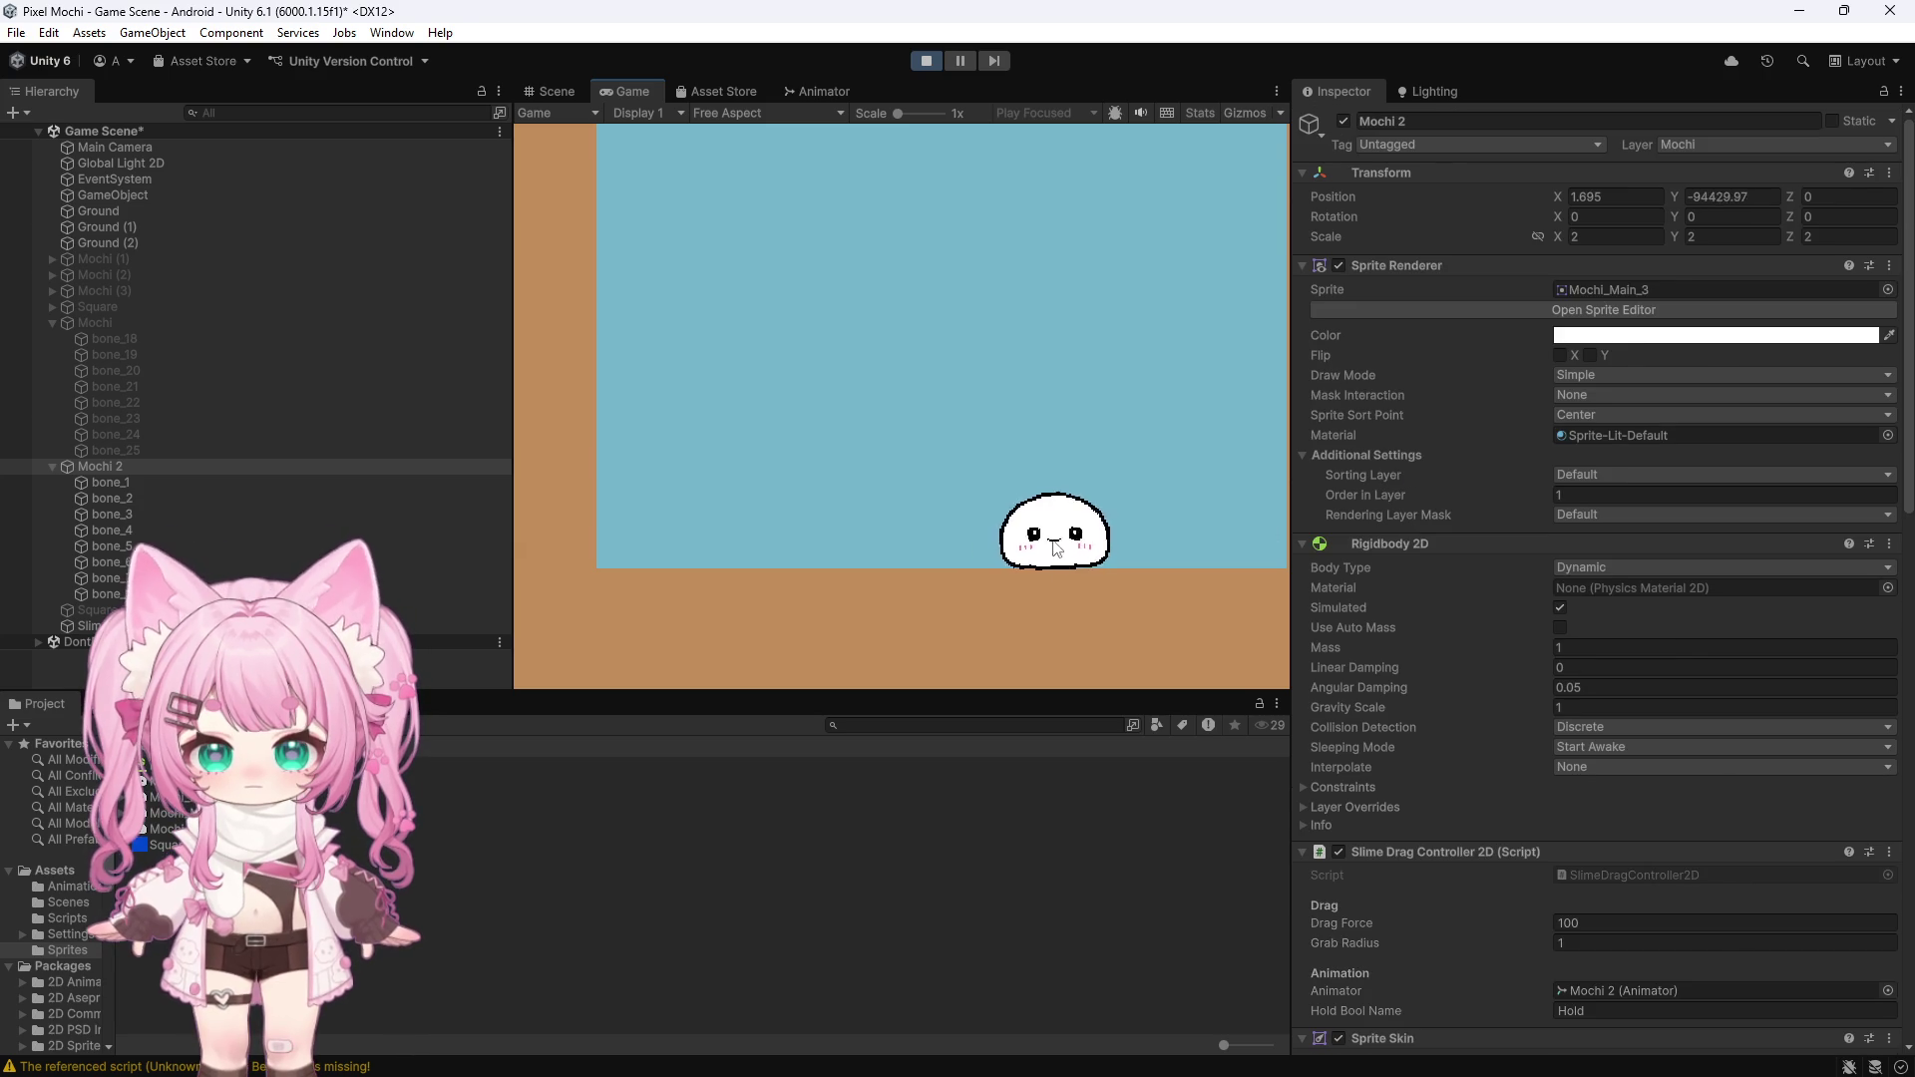
mouse_move(973, 423)
left_mouse_down()
mouse_move(877, 479)
mouse_move(823, 469)
mouse_move(897, 491)
left_mouse_up()
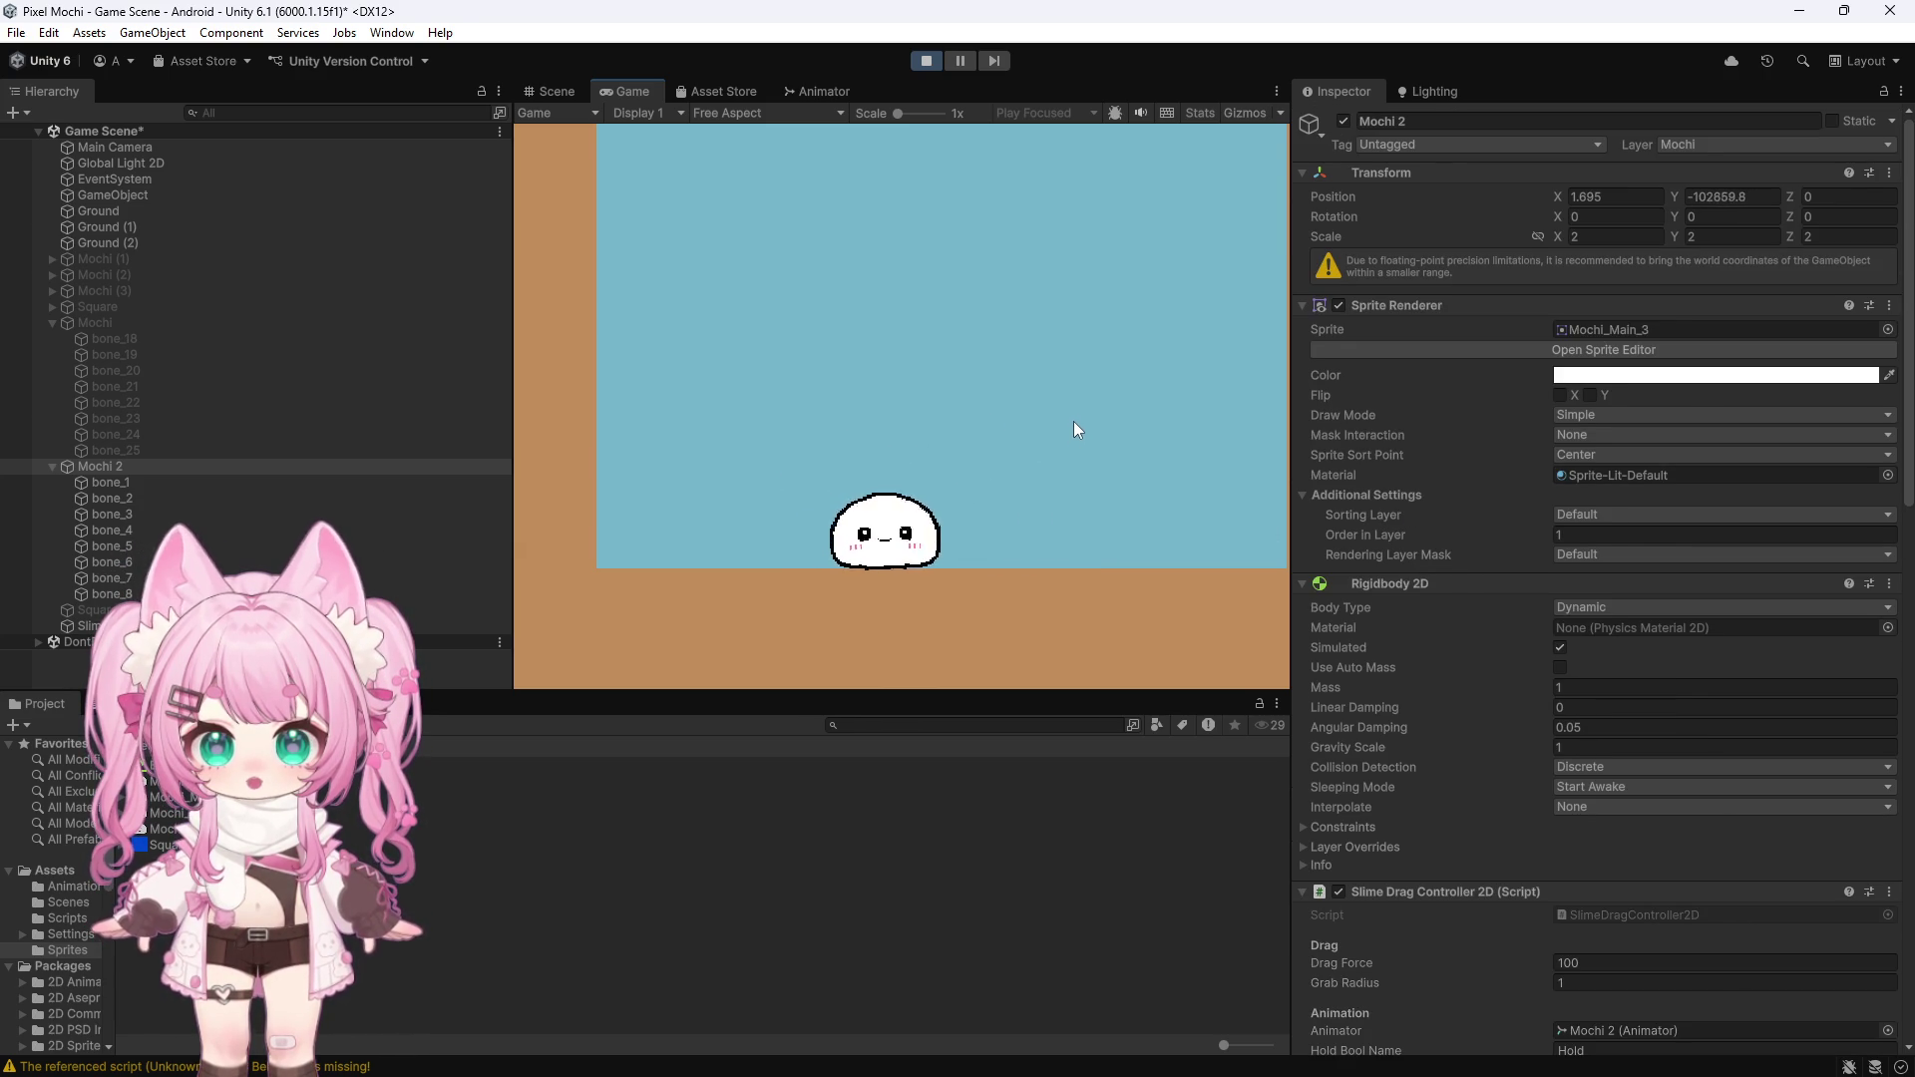
left_click(925, 60)
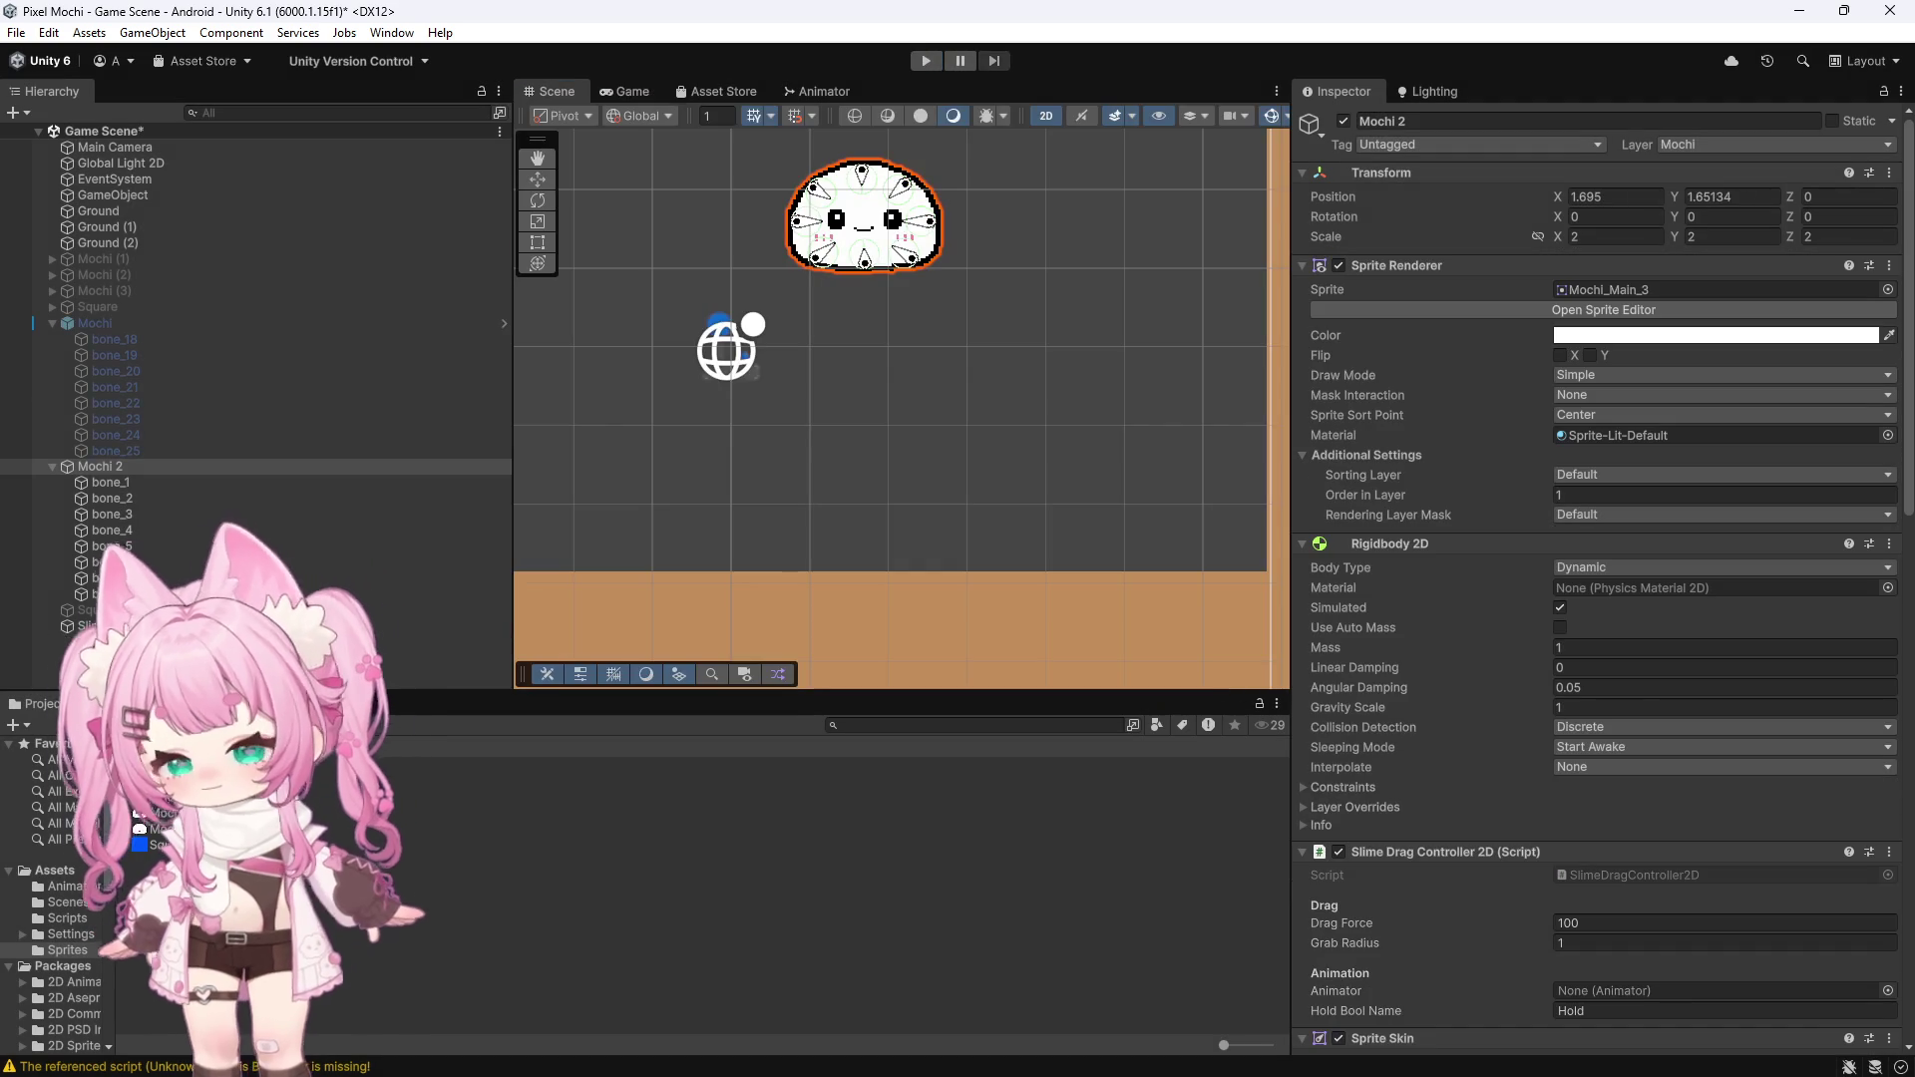
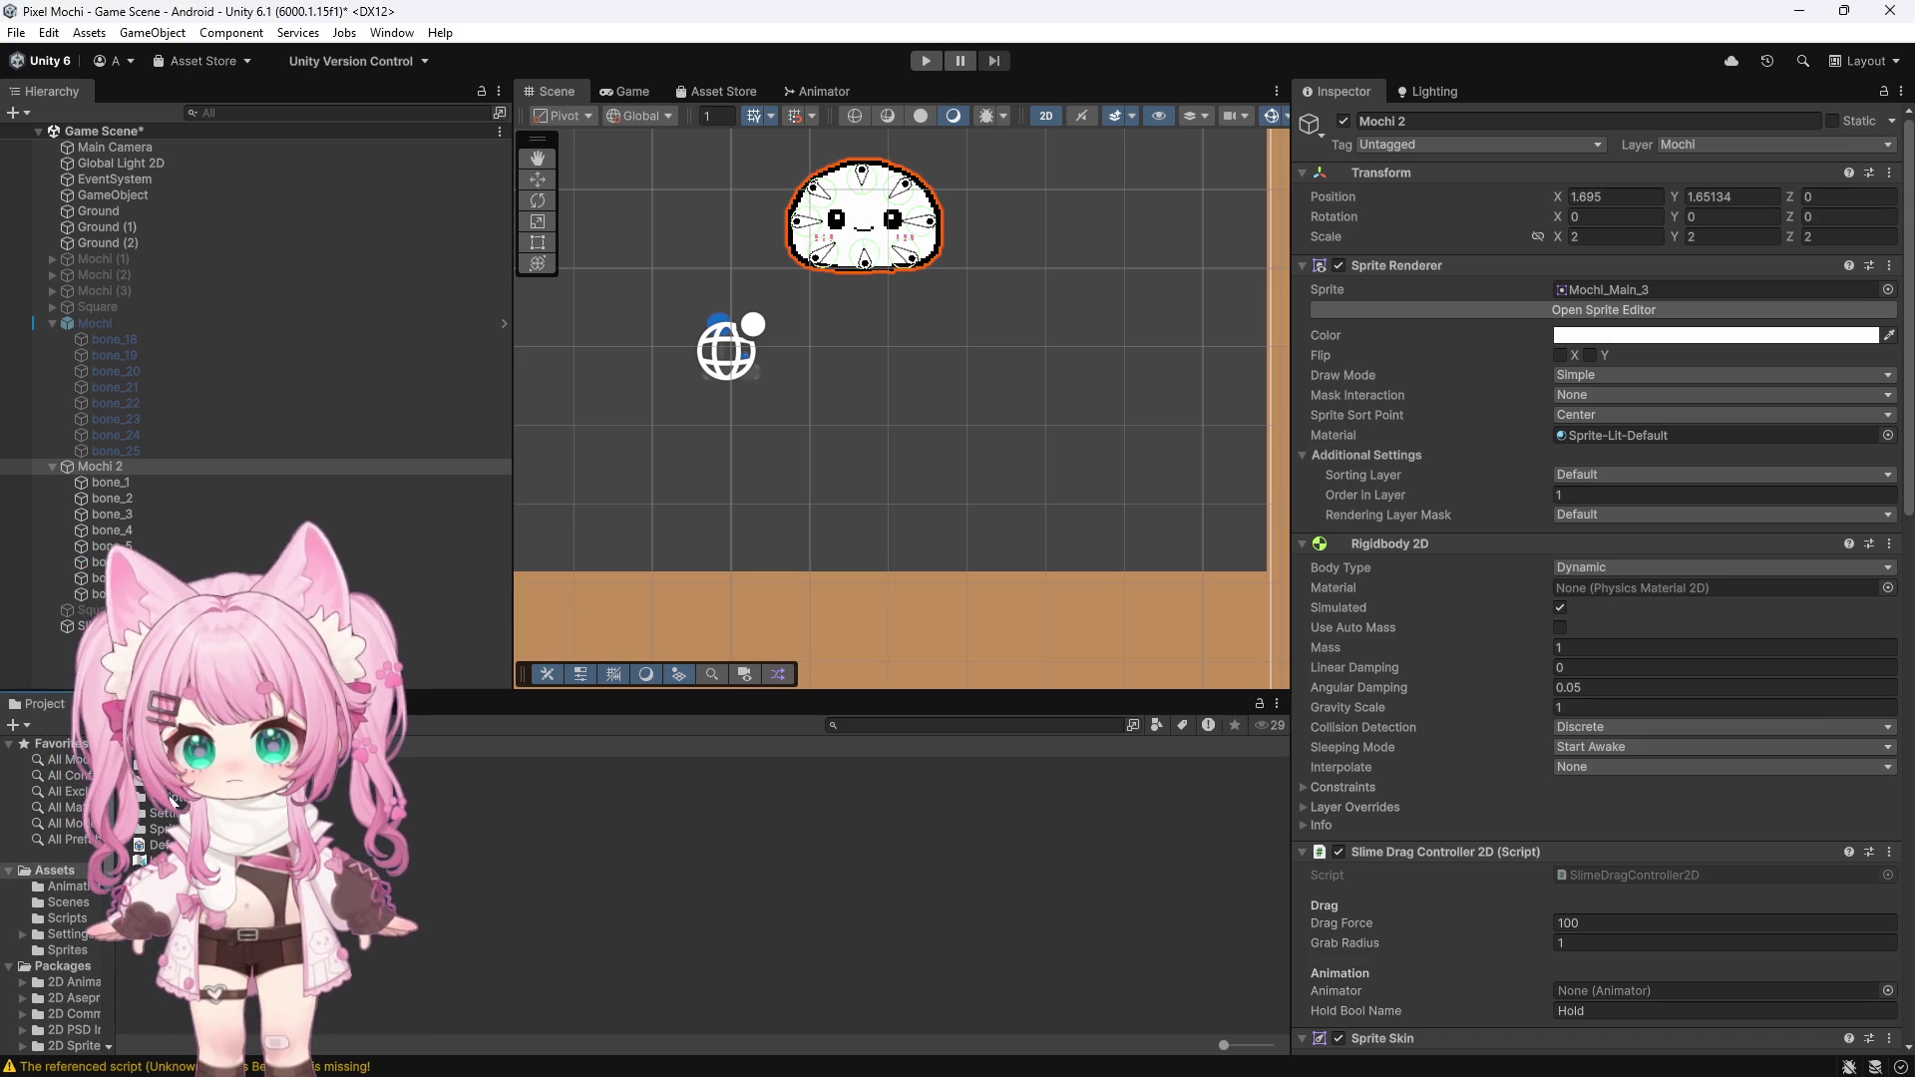
Create a new MonoBehaviour script named SlimeBreathing inside the Scripts folder
left_click(67, 918)
right_click(168, 854)
mouse_move(250, 334)
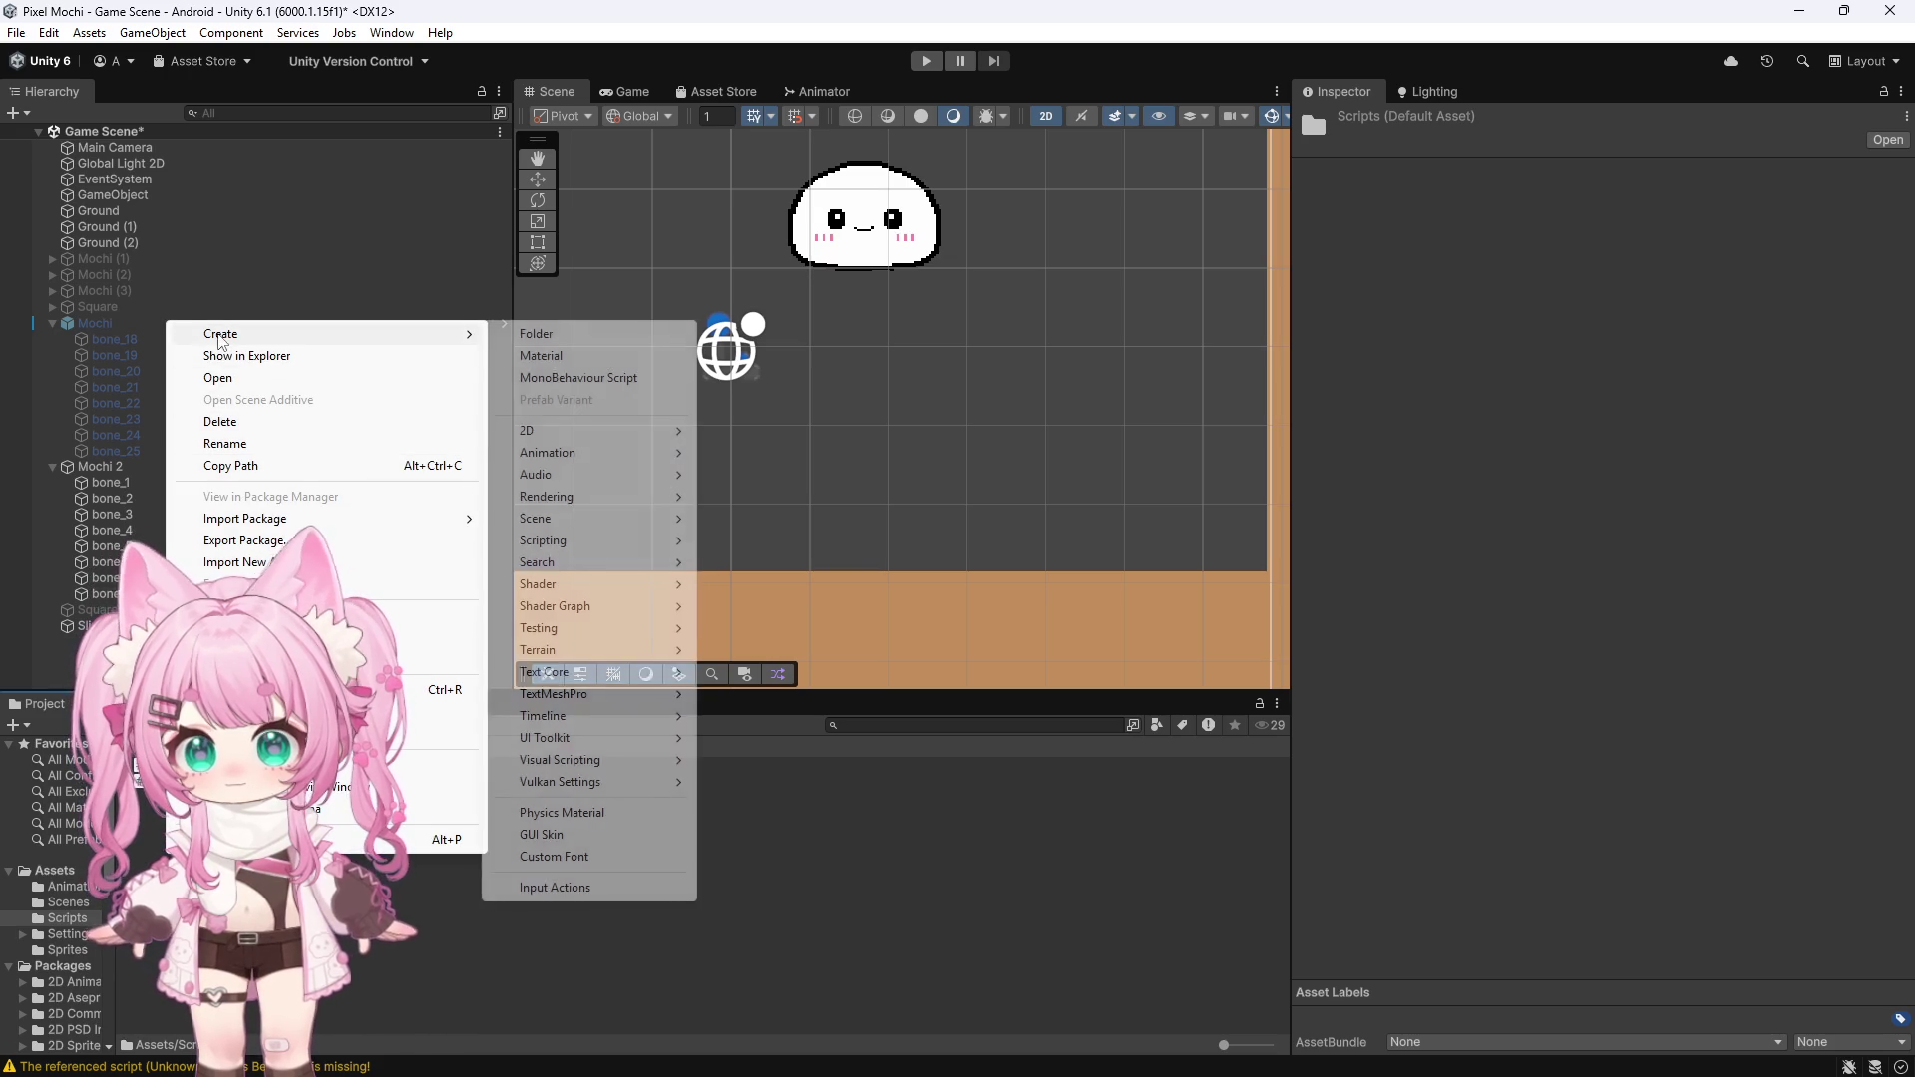
left_click(564, 378)
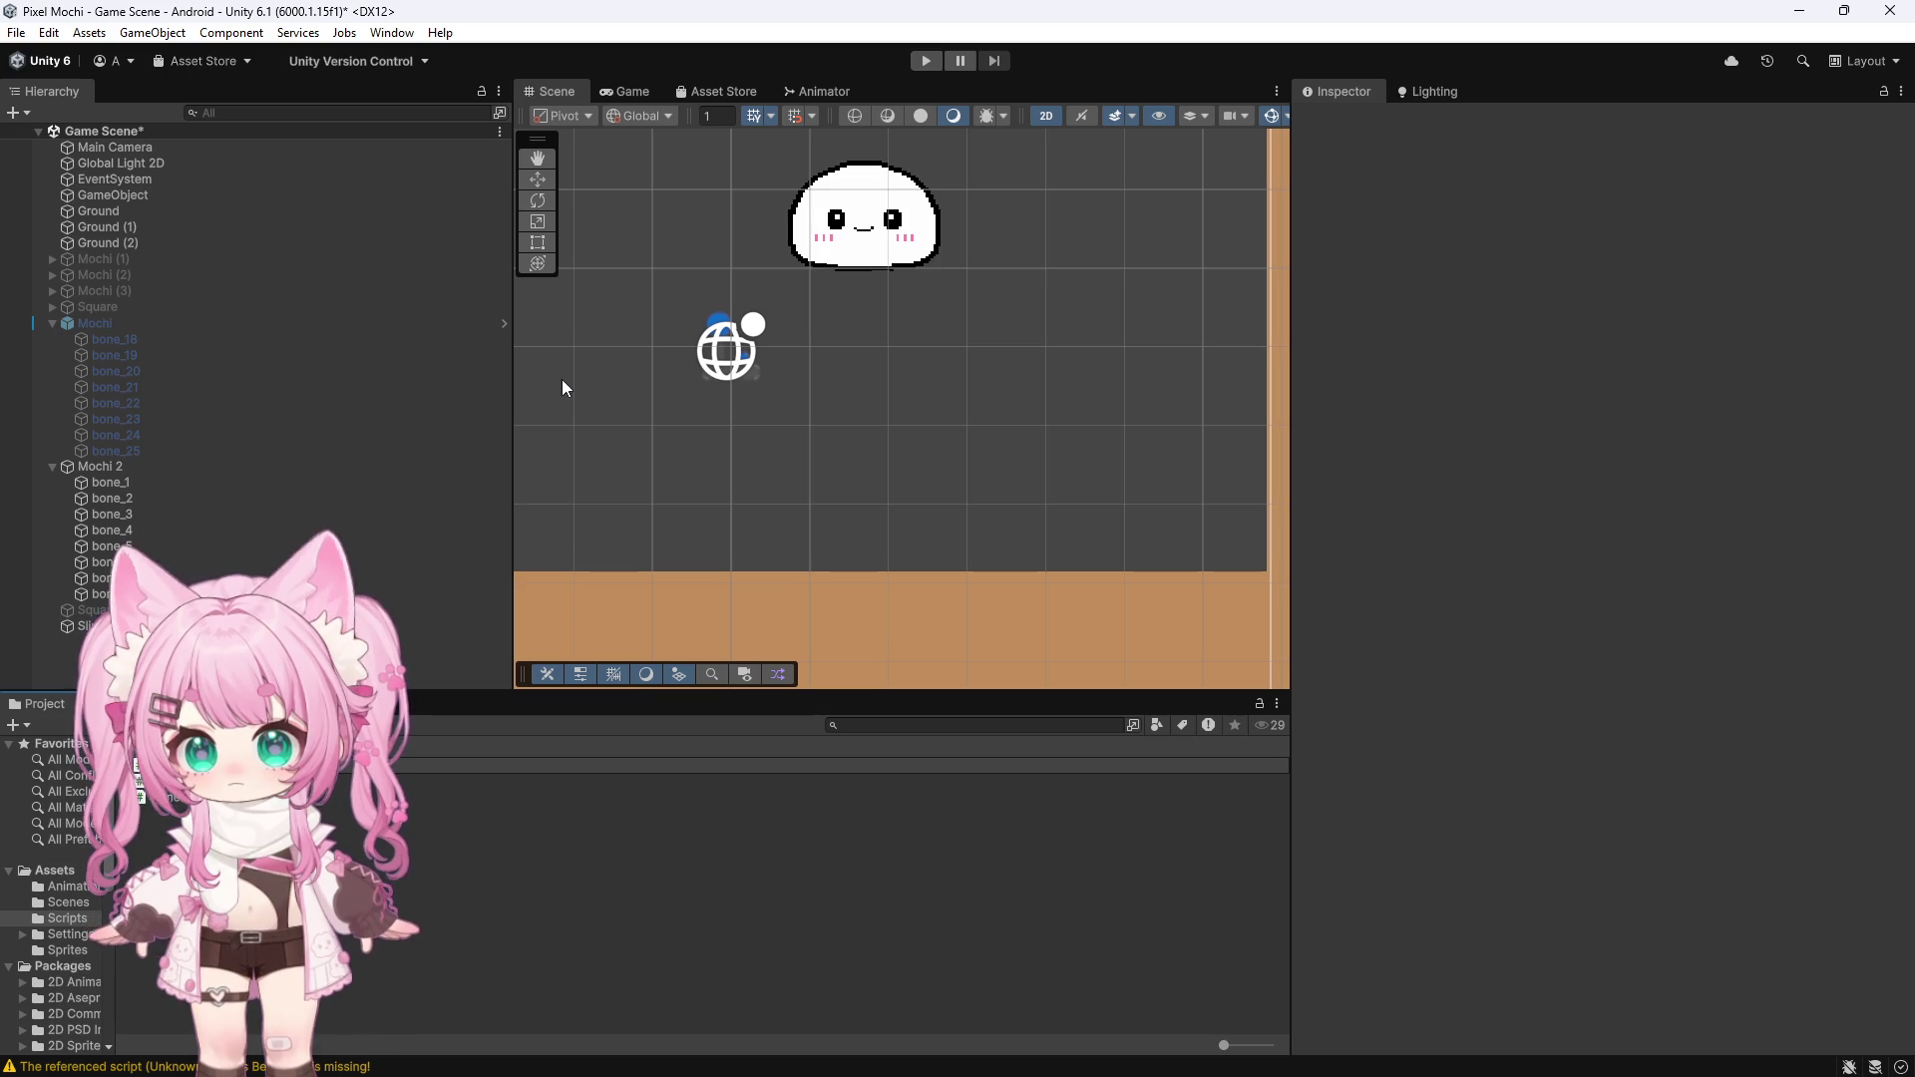
key("Return")
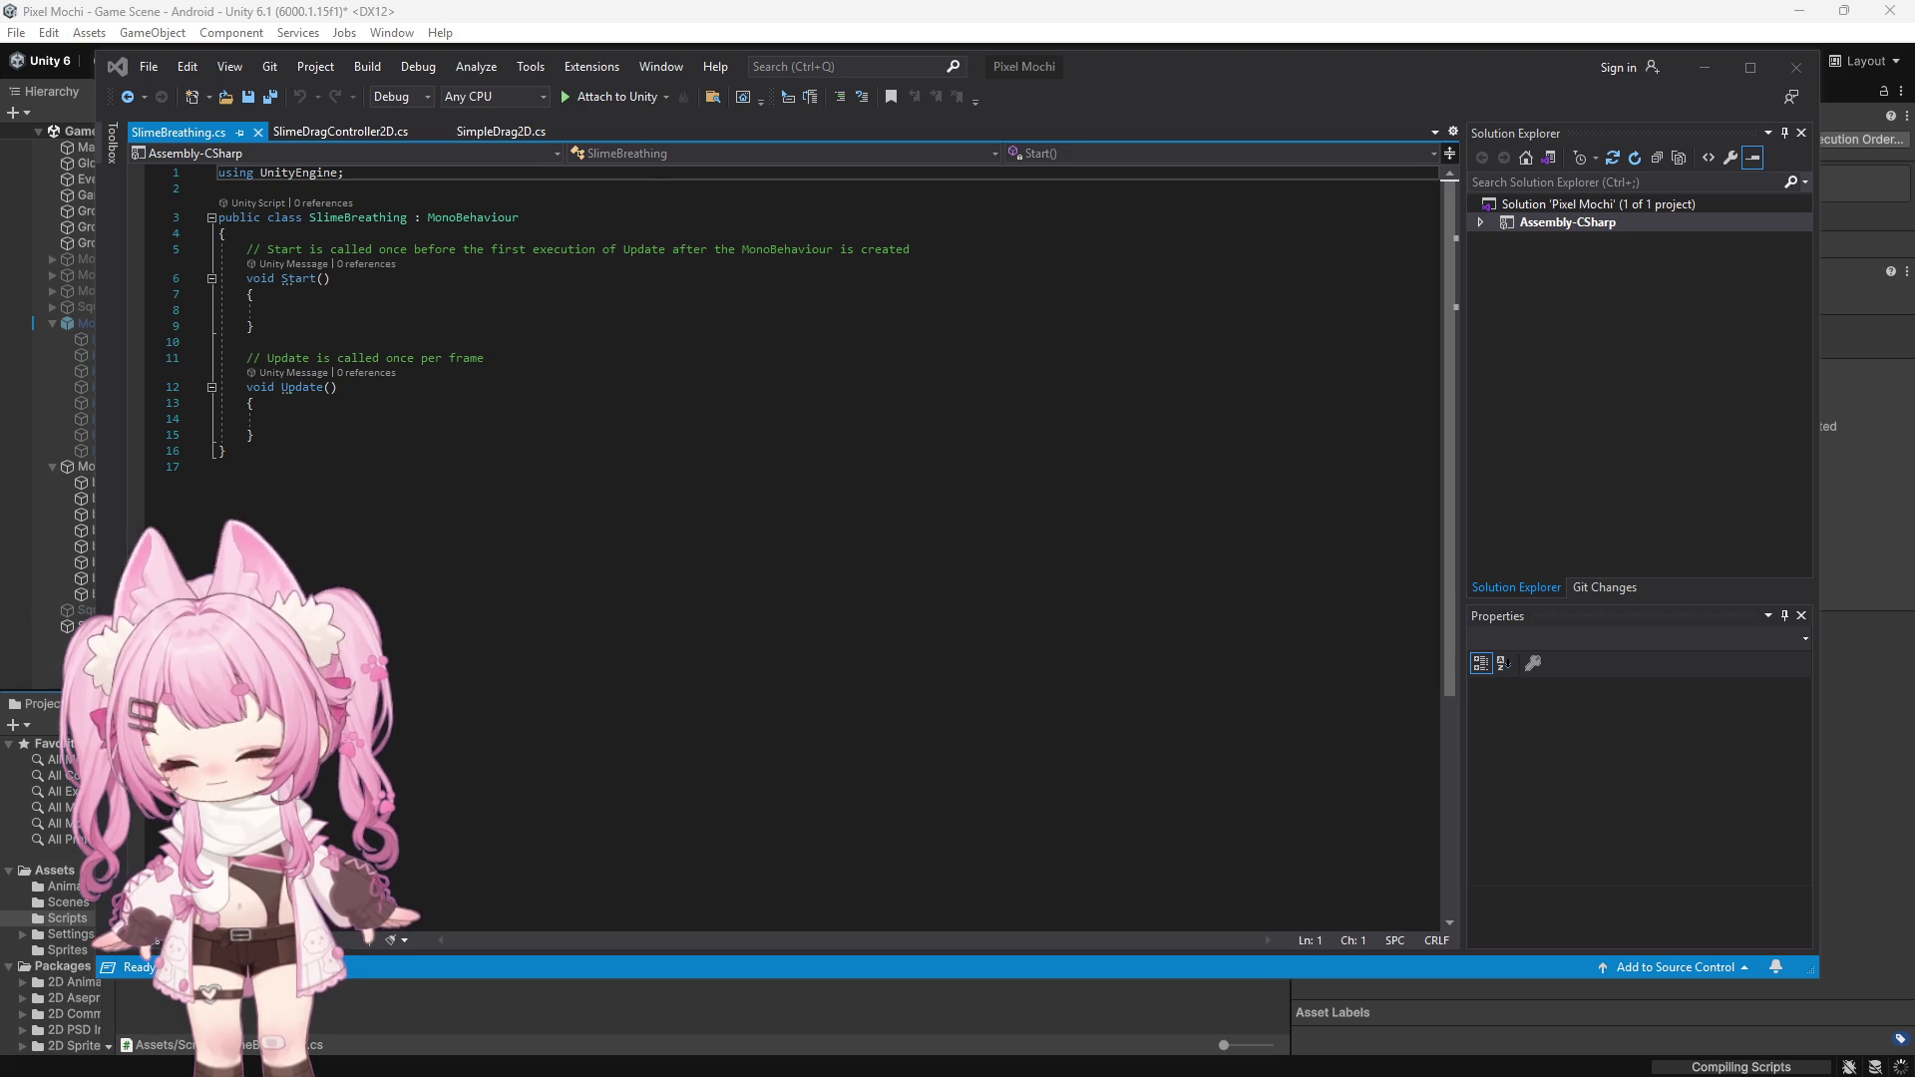
Replace the SlimeBreathing template code with the bone-breathing script that includes idle detection
left_click(368, 548)
key("ctrl+a")
key("ctrl+v")
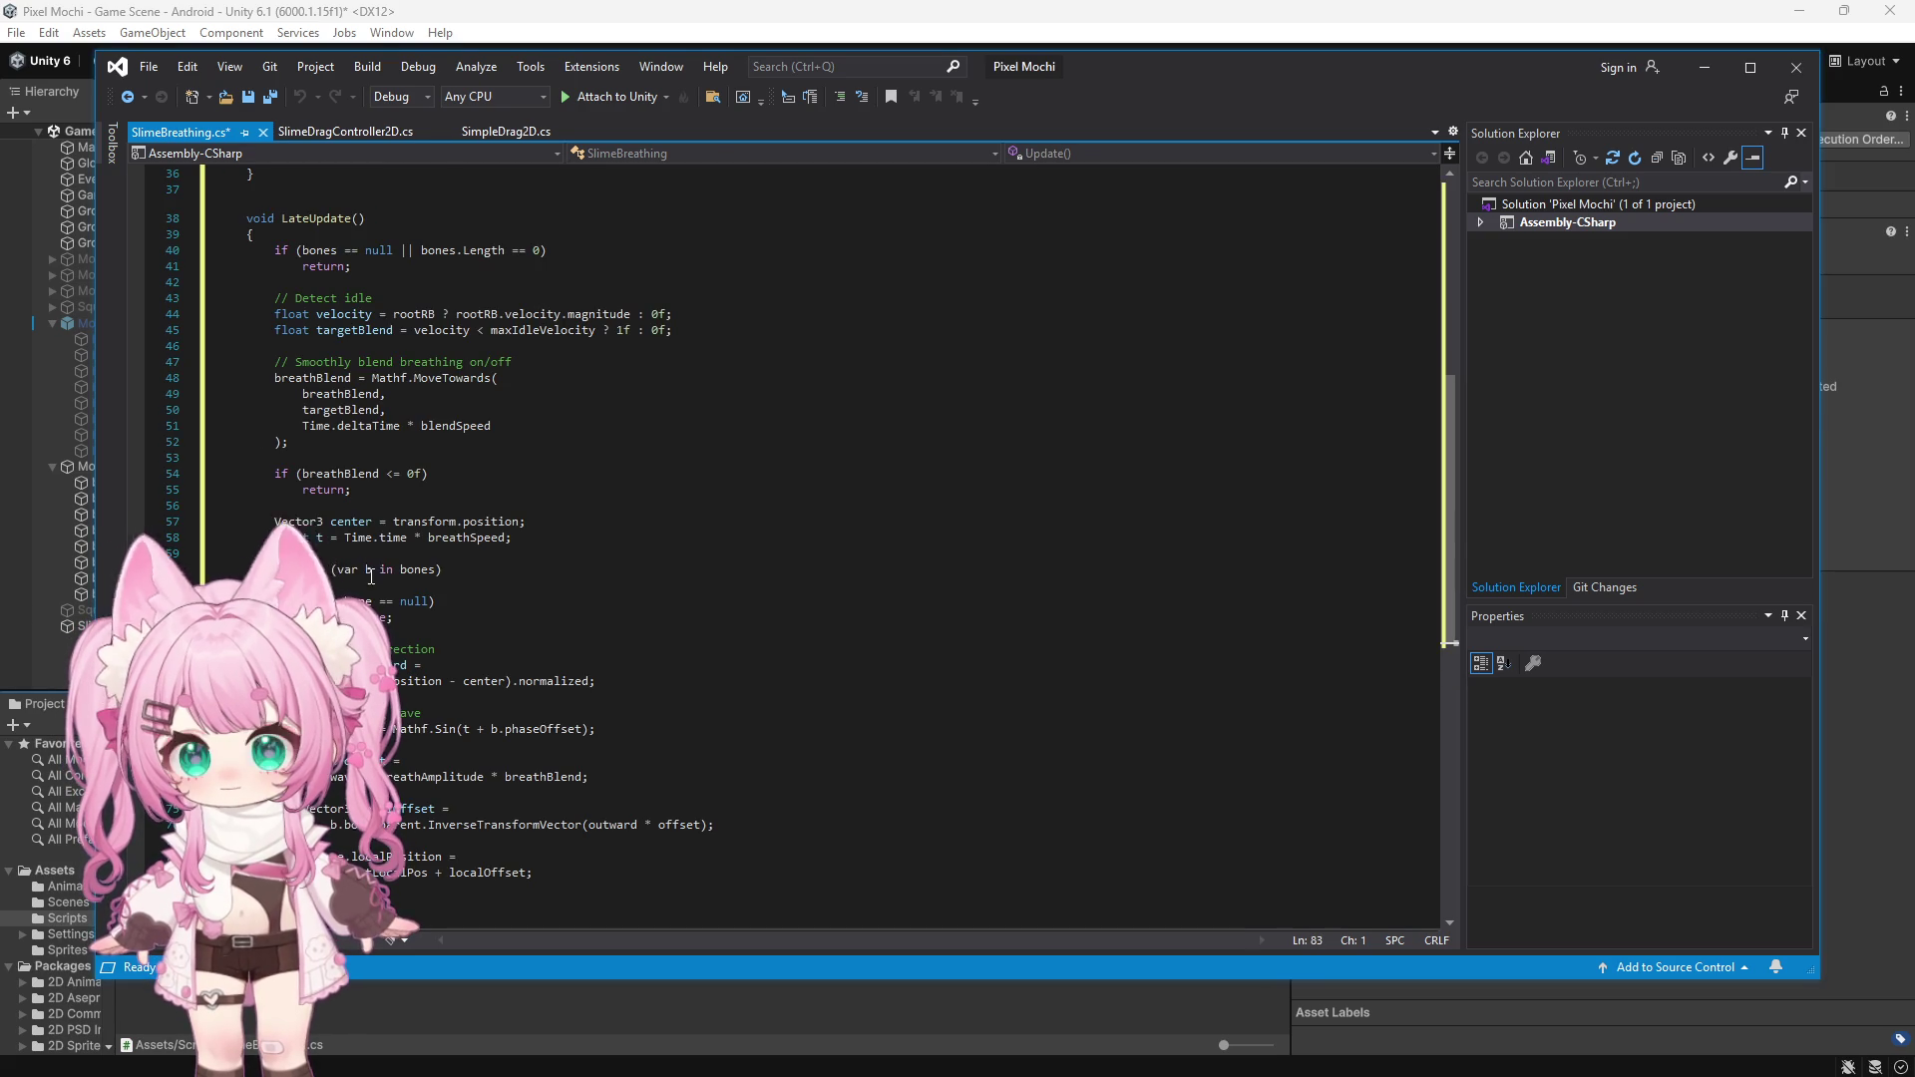
scroll(406, 585, "up", 12)
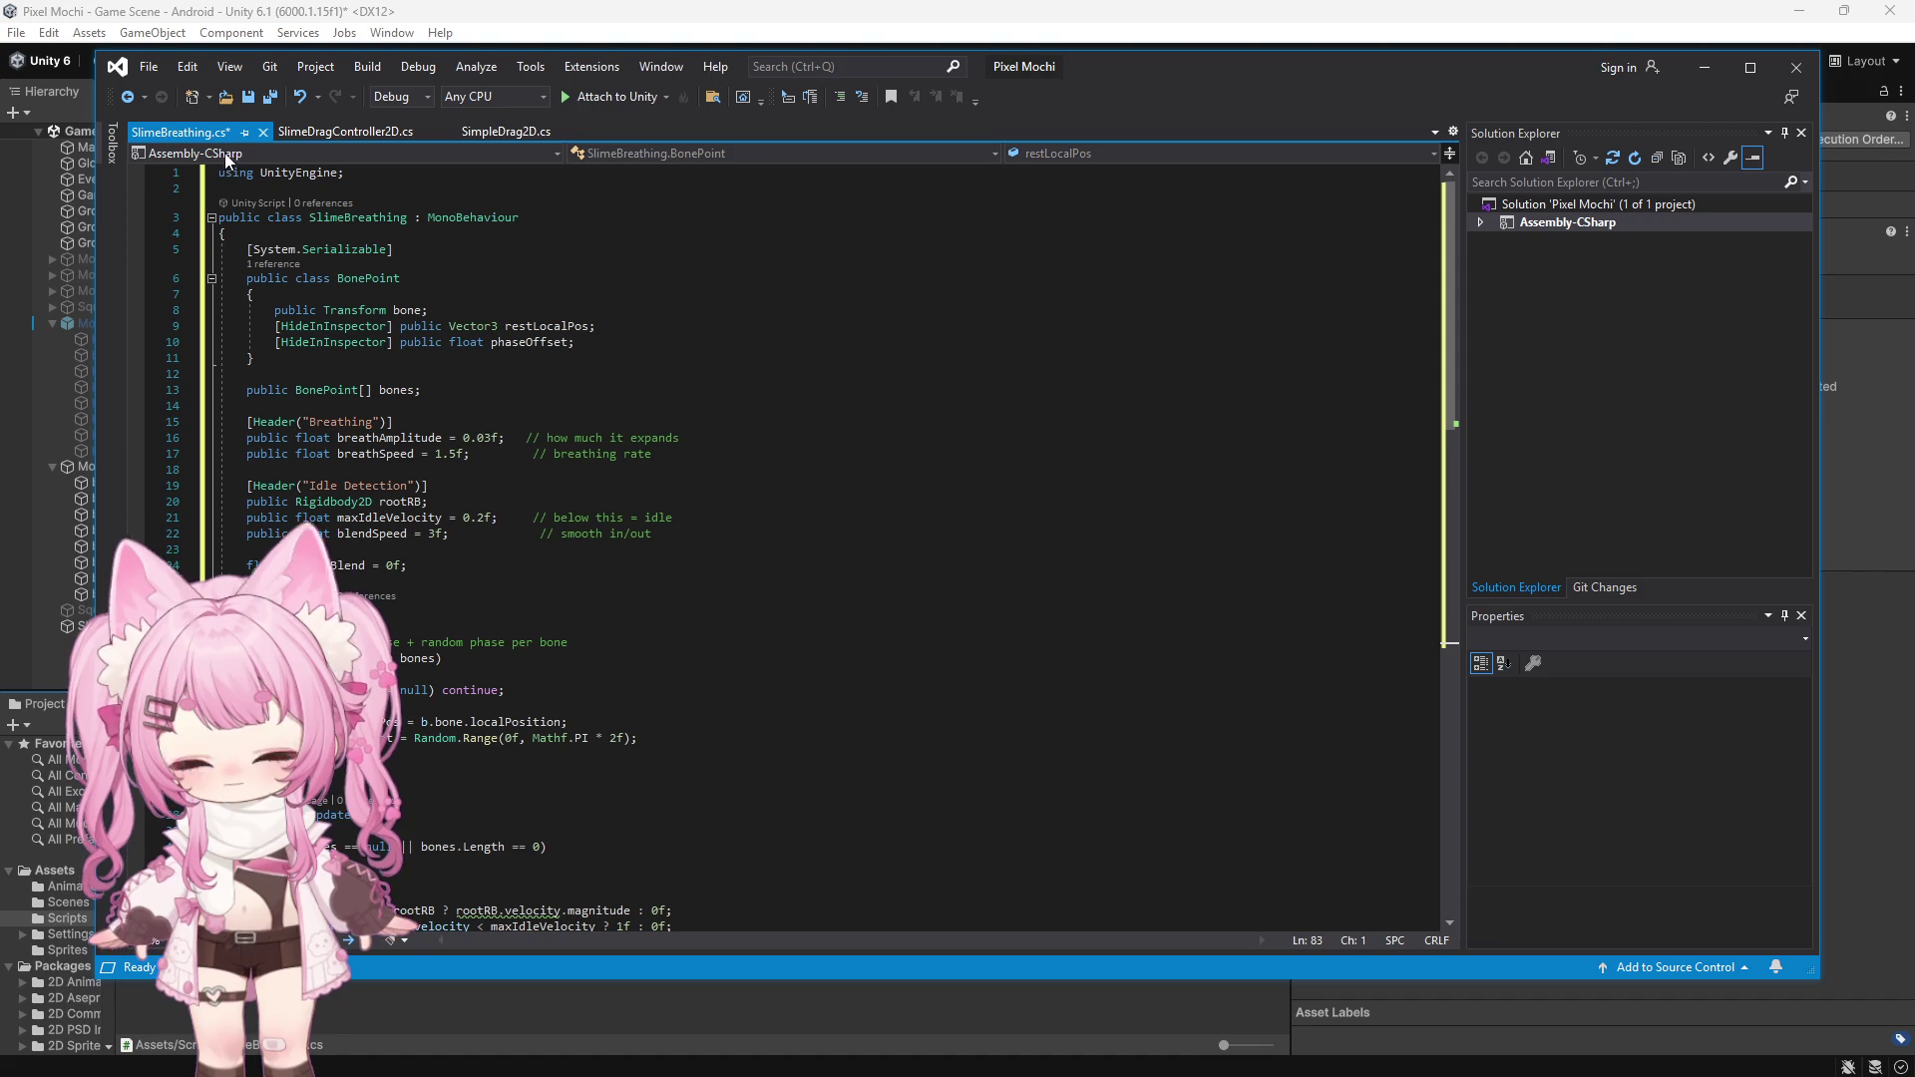
Save all changed files and switch back to the Unity editor
left_click(152, 69)
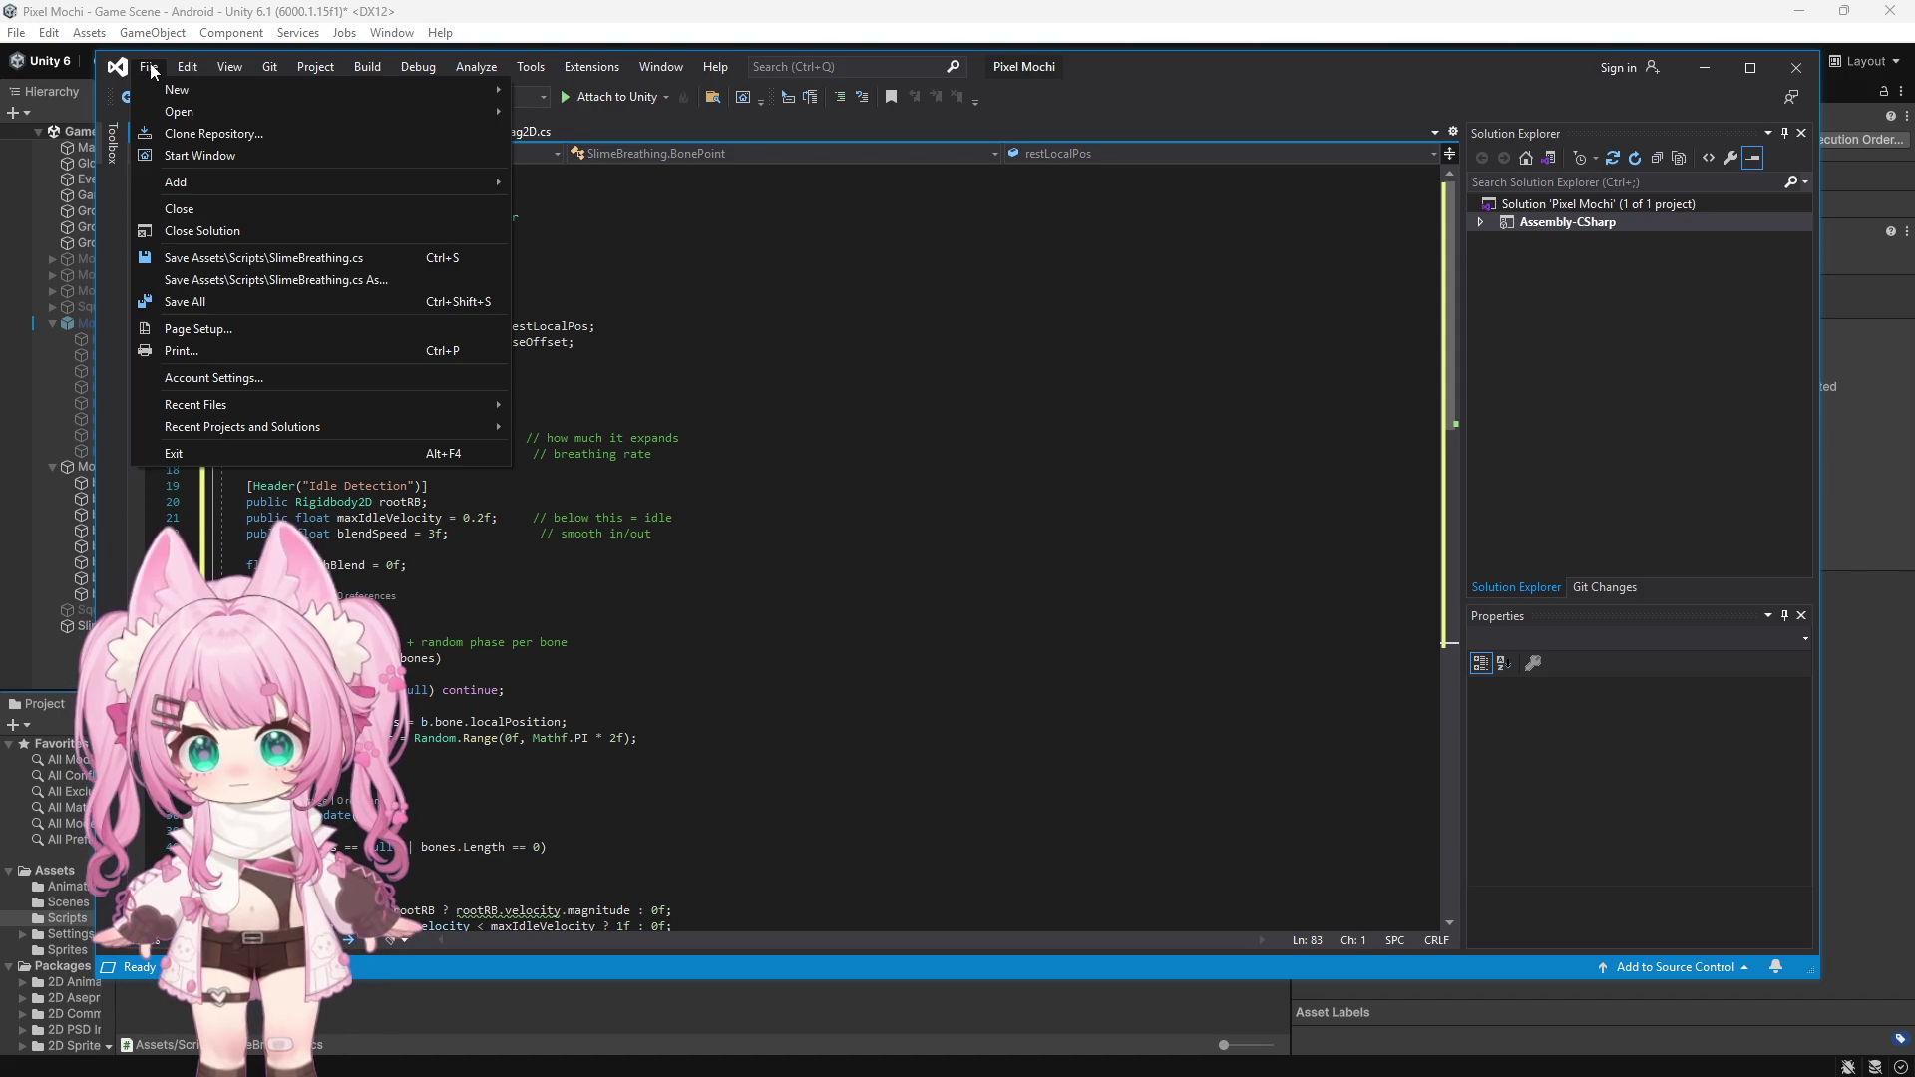
left_click(189, 300)
scroll(474, 399, "down", 7)
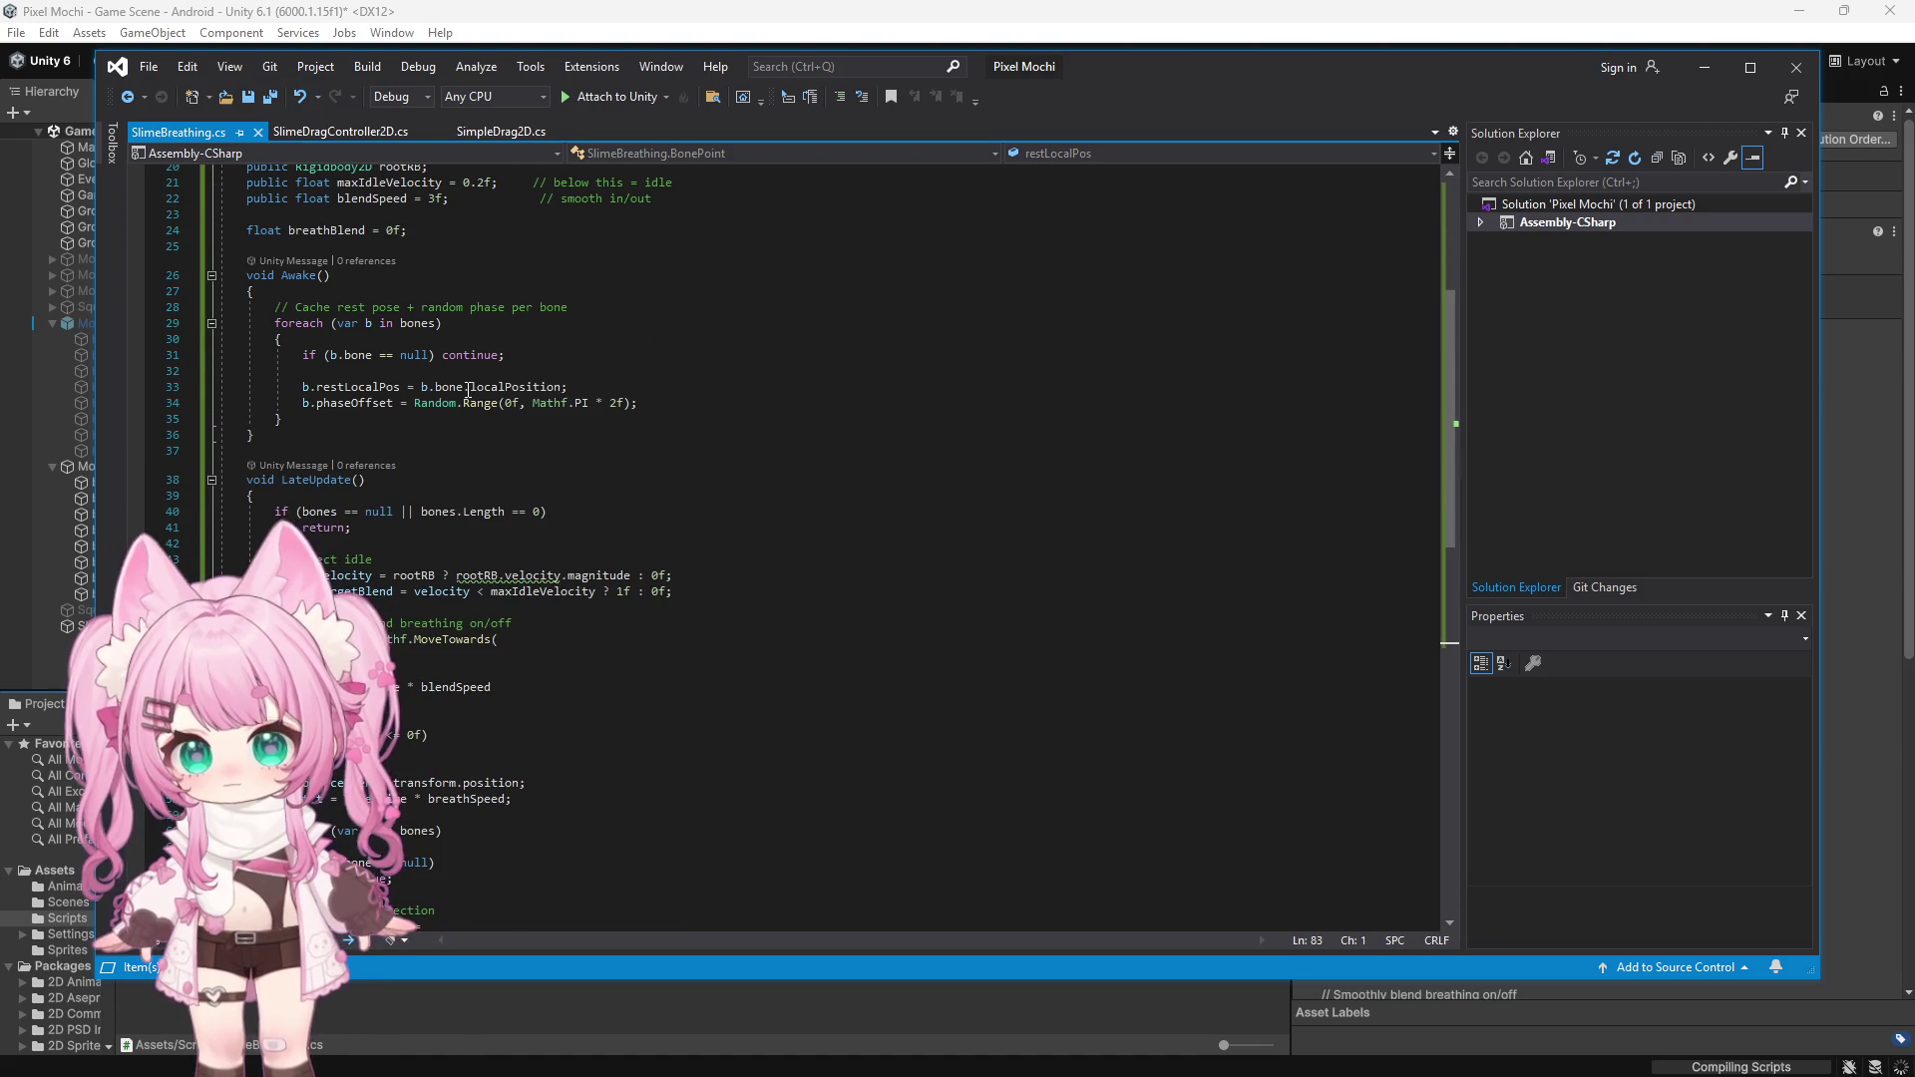
scroll(468, 391, "up", 7)
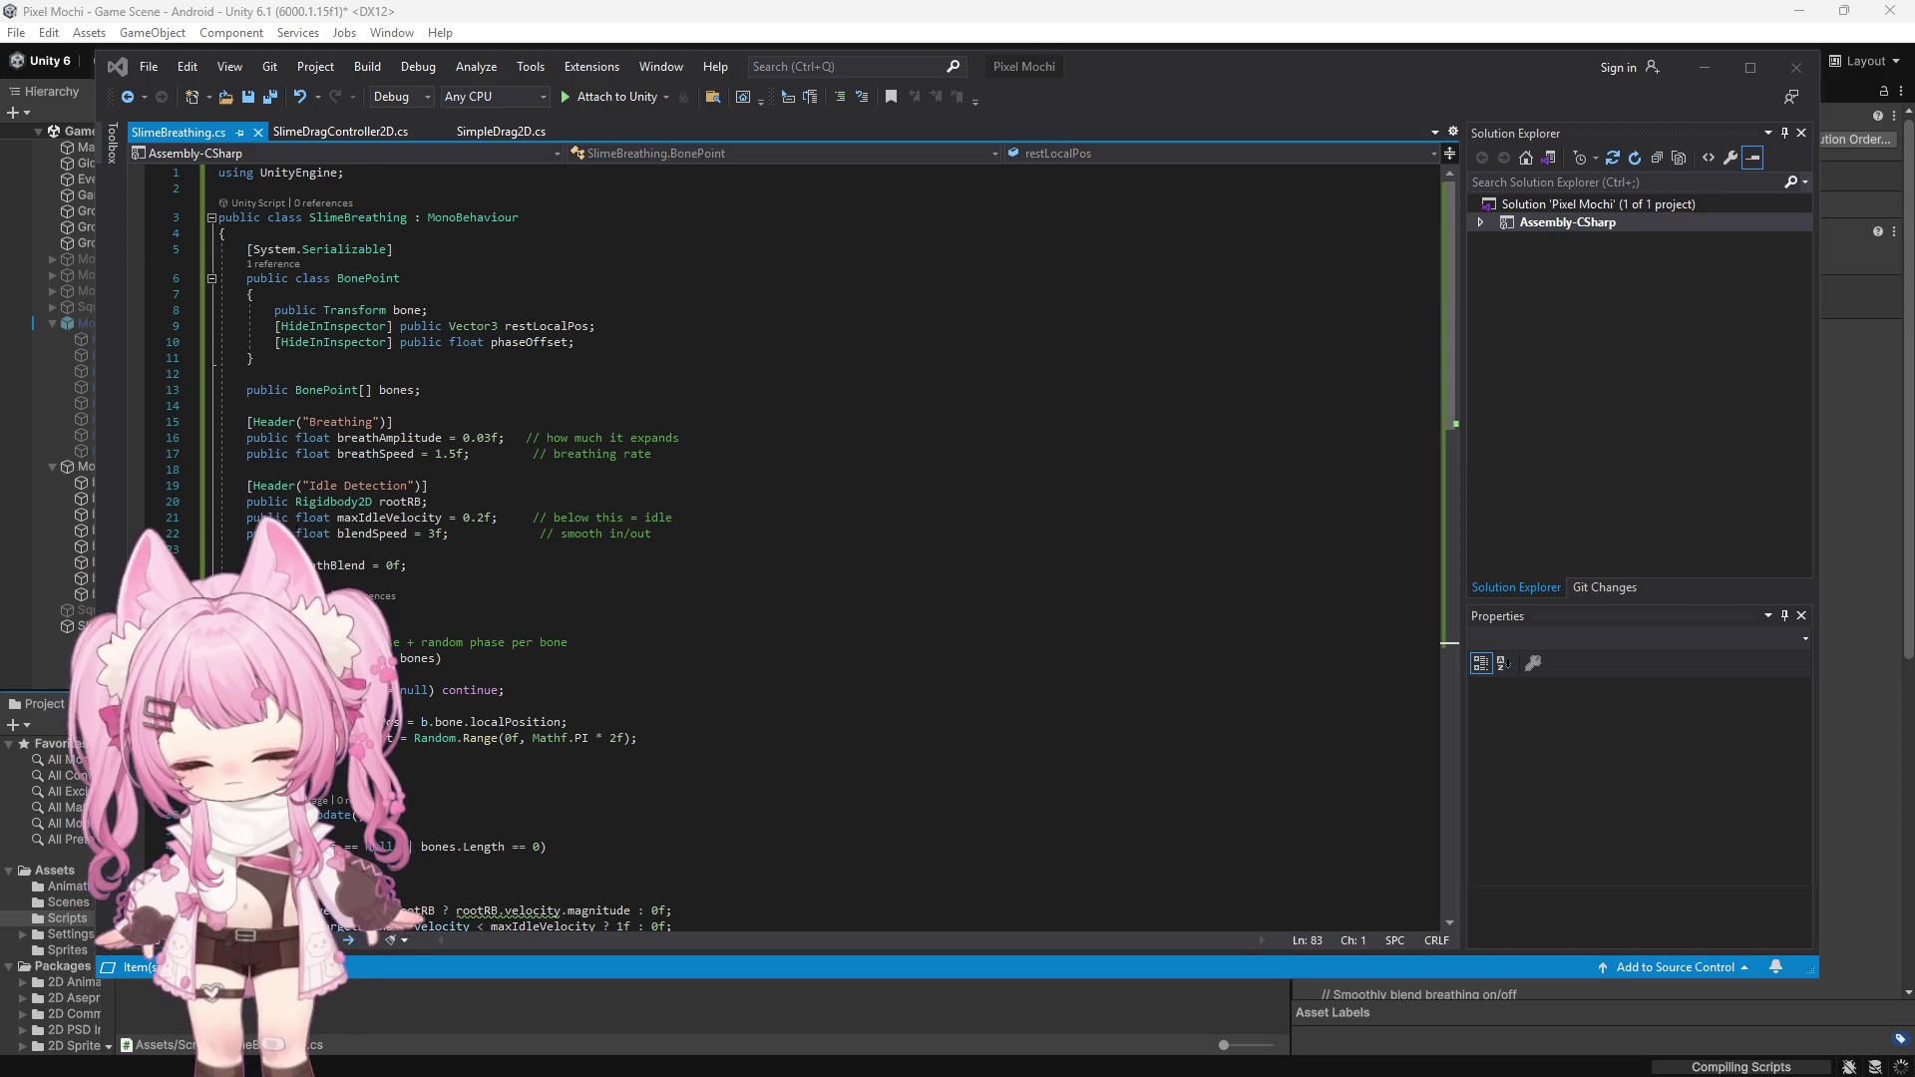
left_click(1379, 997)
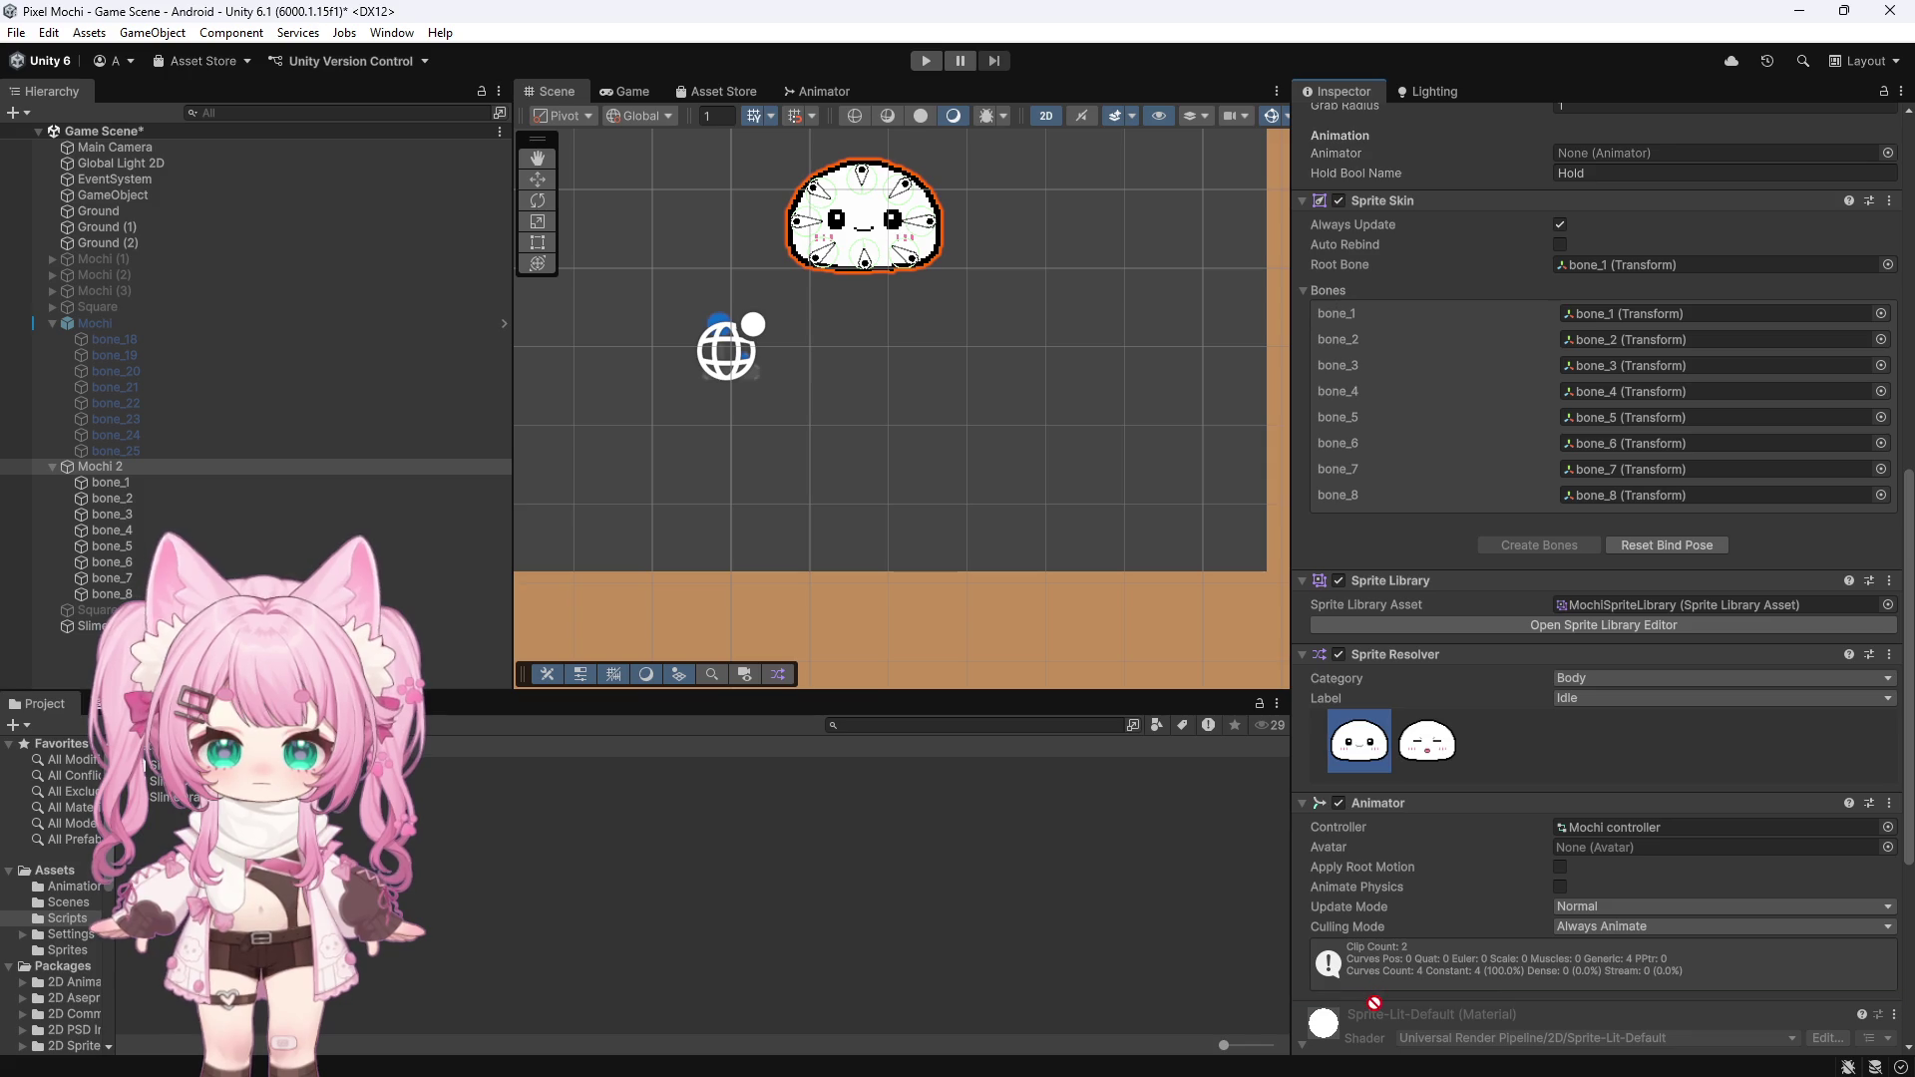
Add SlimeBreathing to Mochi 2 and set its Bones list size to 8
left_click_drag(1378, 997, 1379, 998)
scroll(1331, 979, "down", 5)
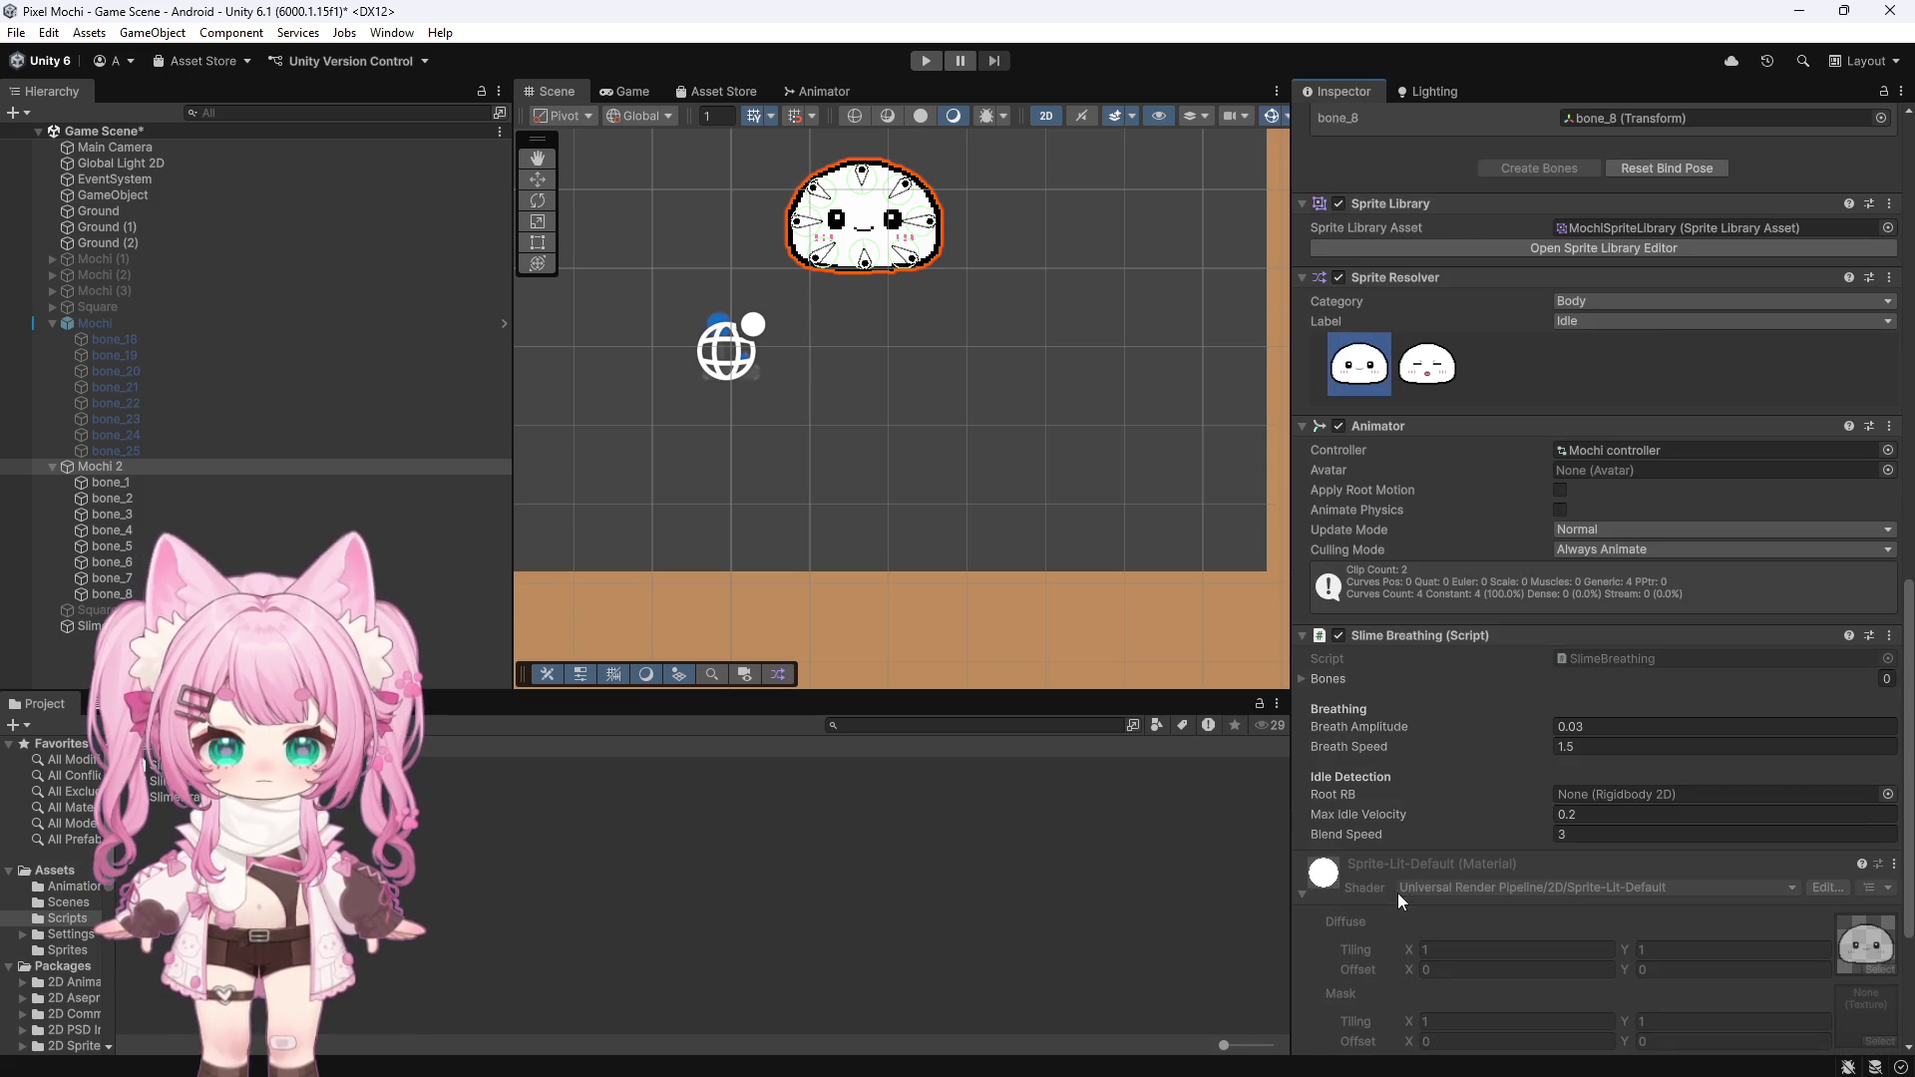
left_click(1299, 676)
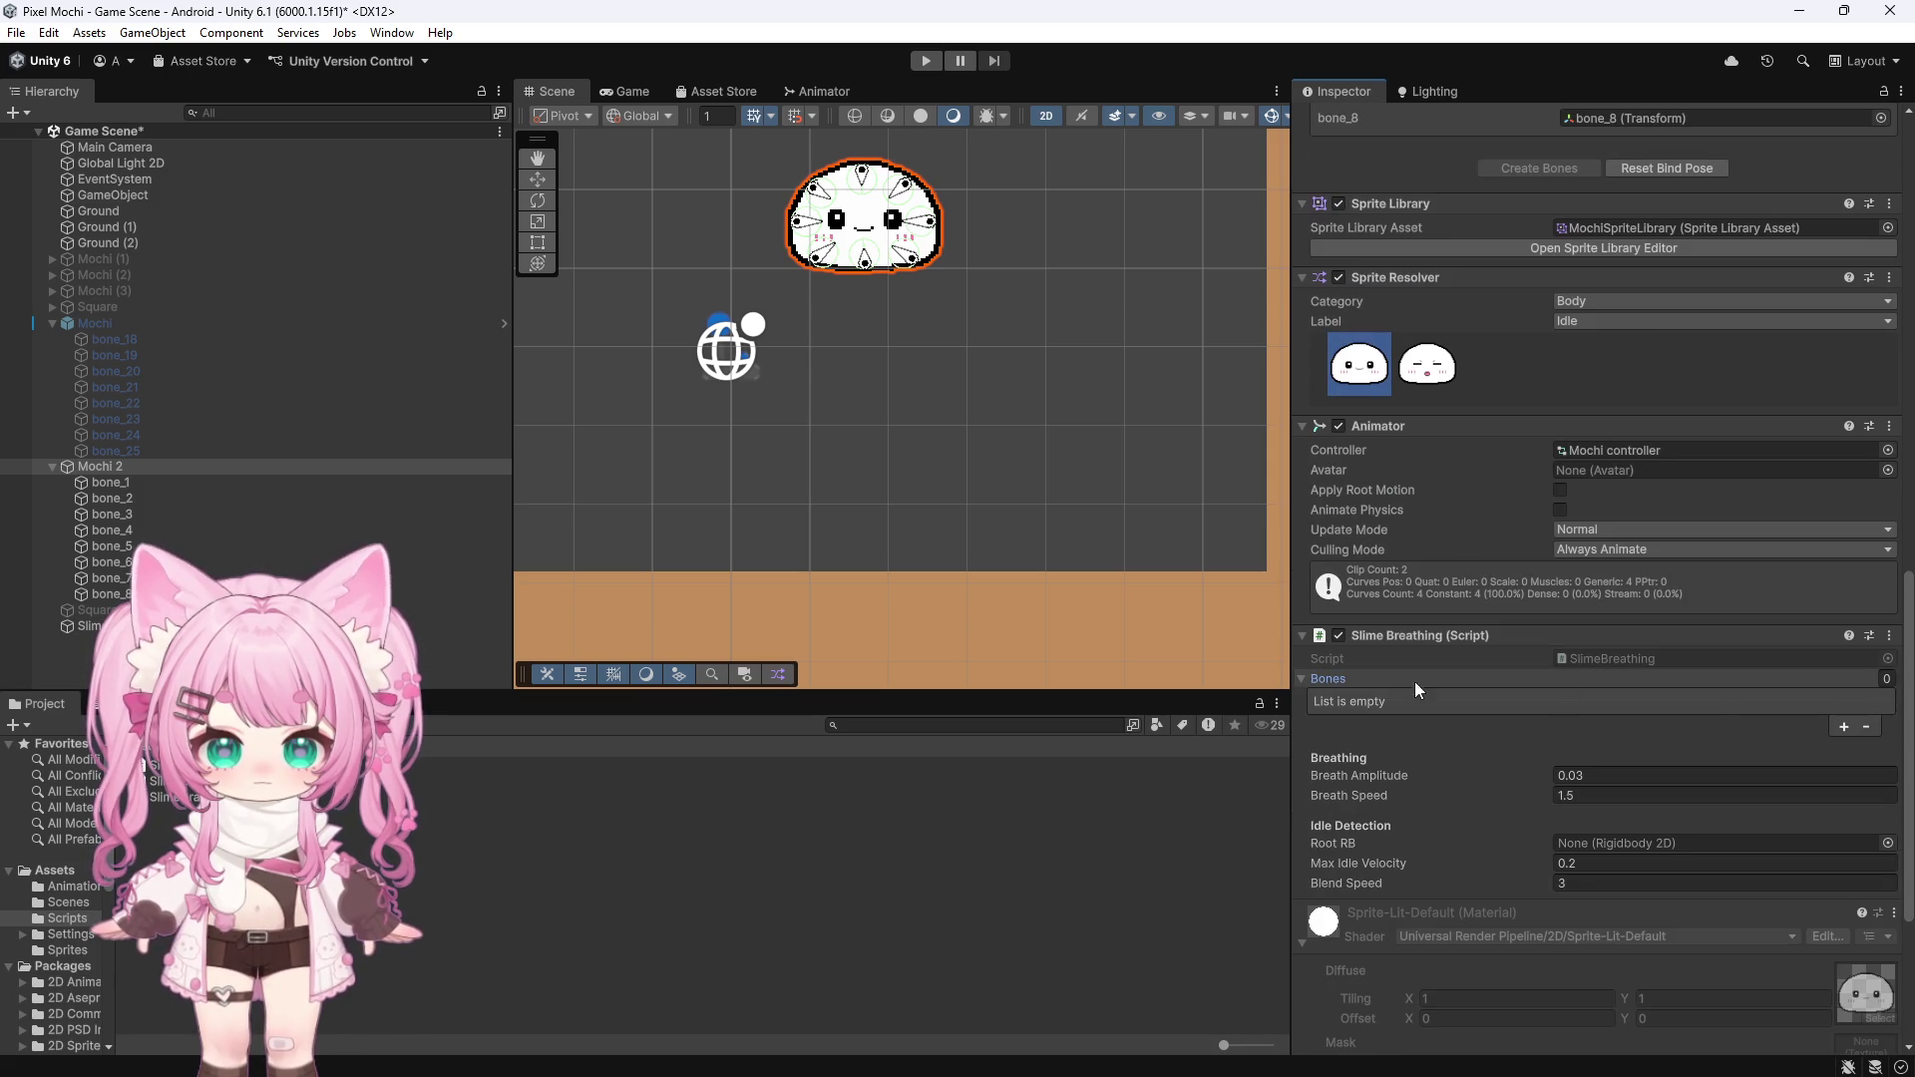
left_click(1886, 677)
type("8")
key("Return")
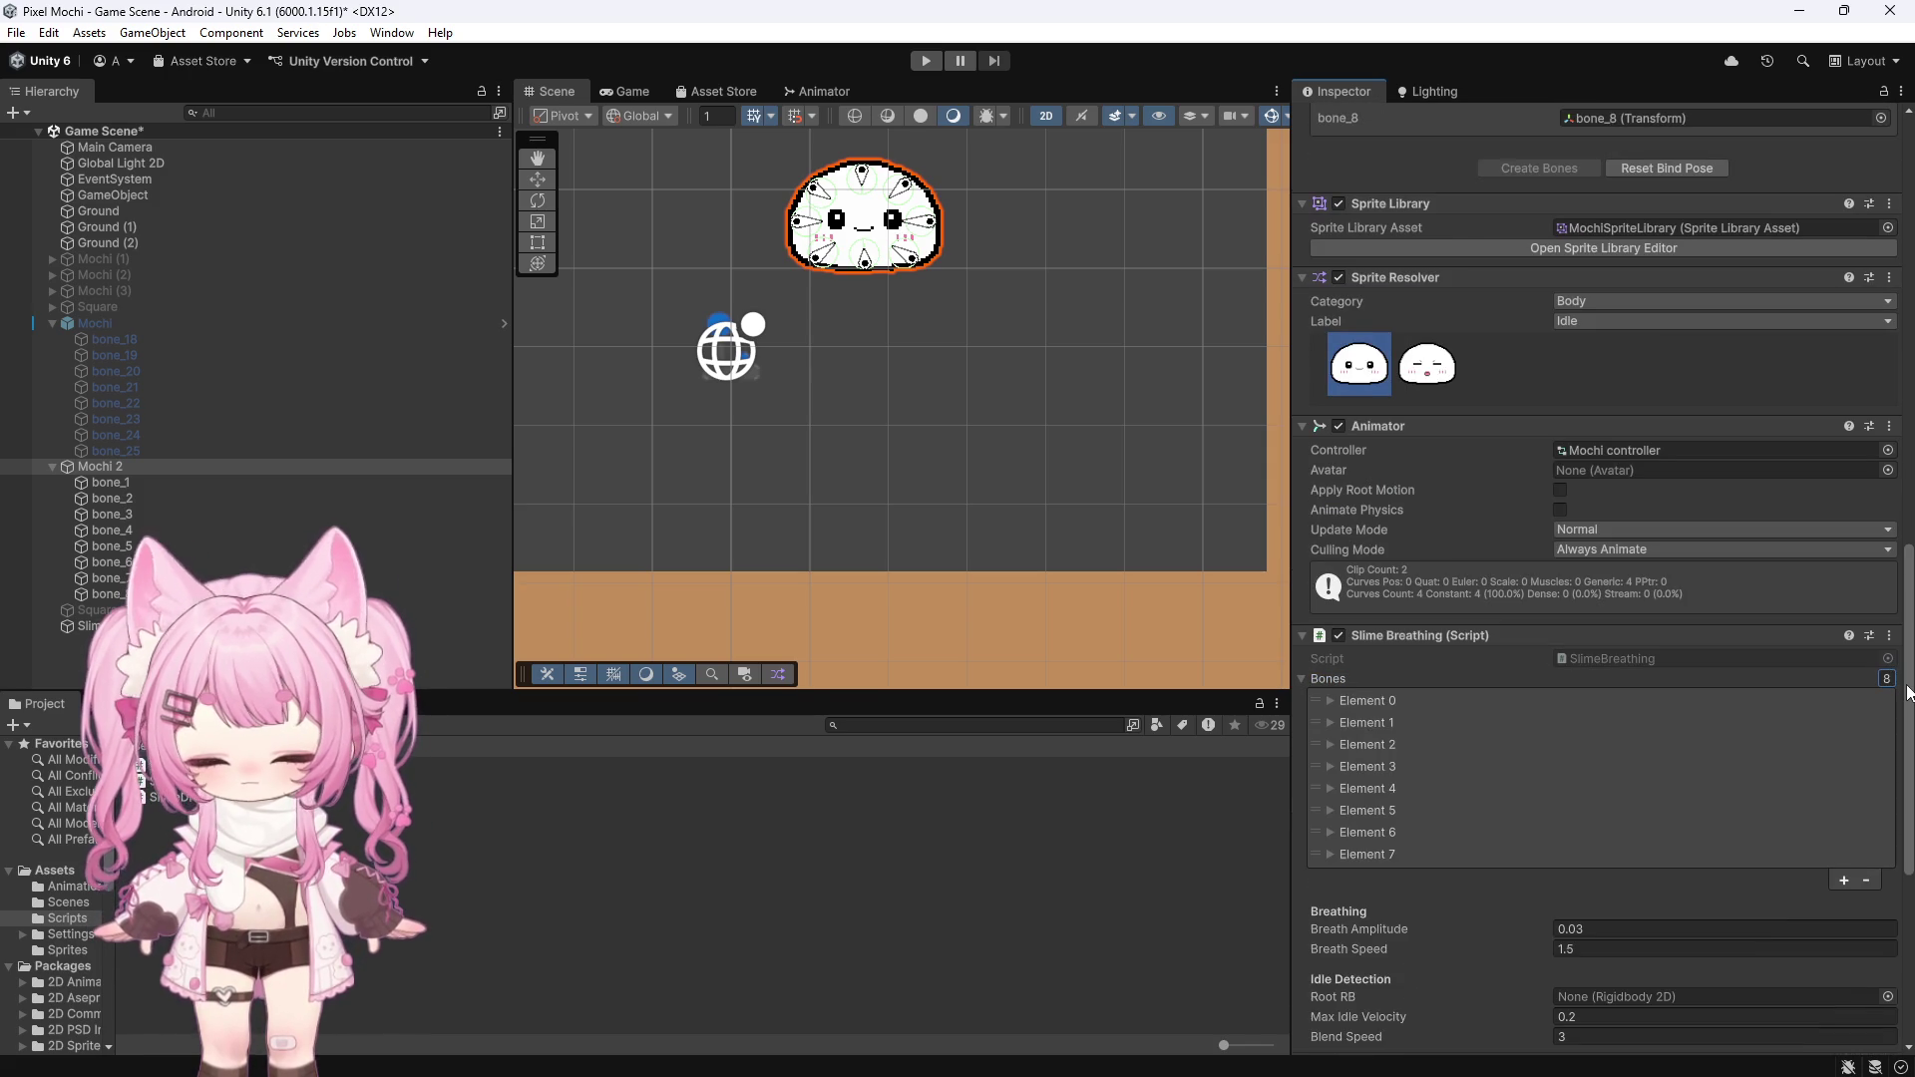
Expand Bones Elements 0–7 and assign bone_1 to Element 0
left_click(1329, 700)
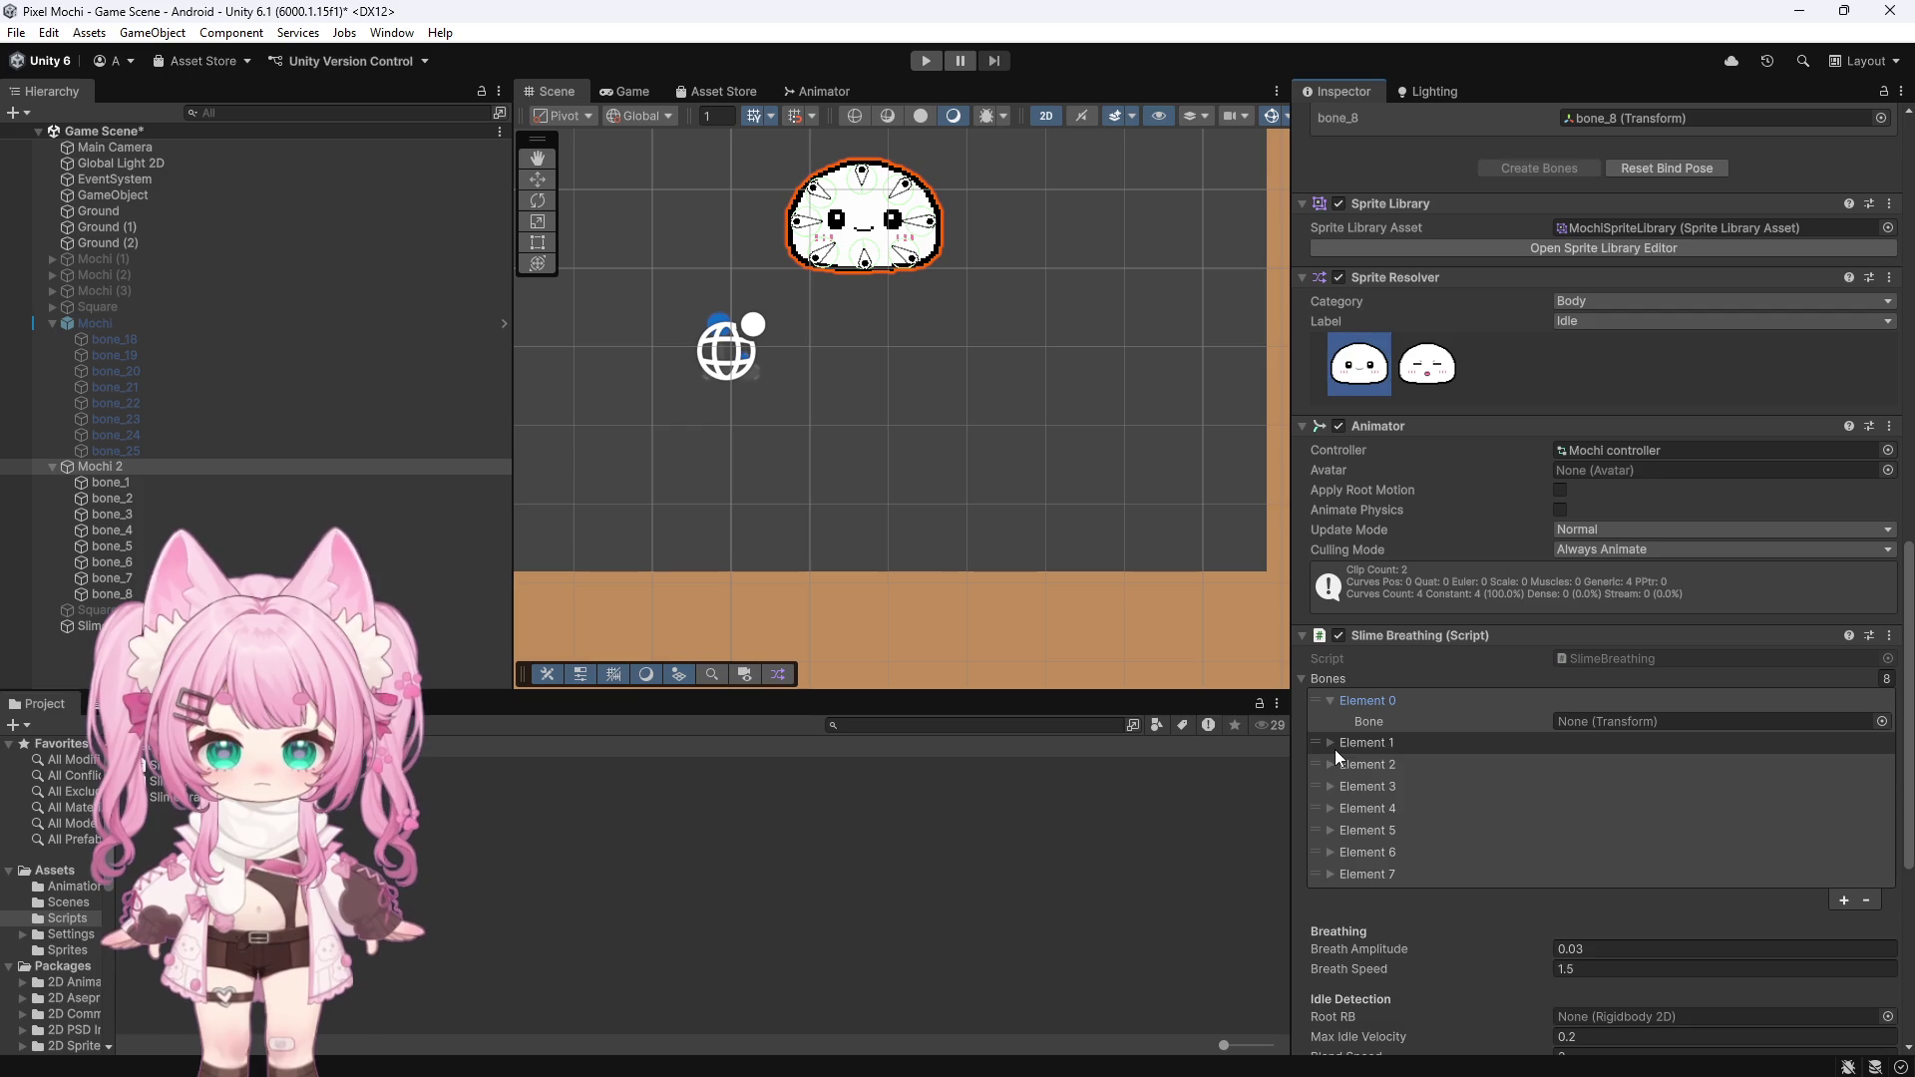
left_click(1329, 744)
left_click(1330, 784)
left_click(1330, 826)
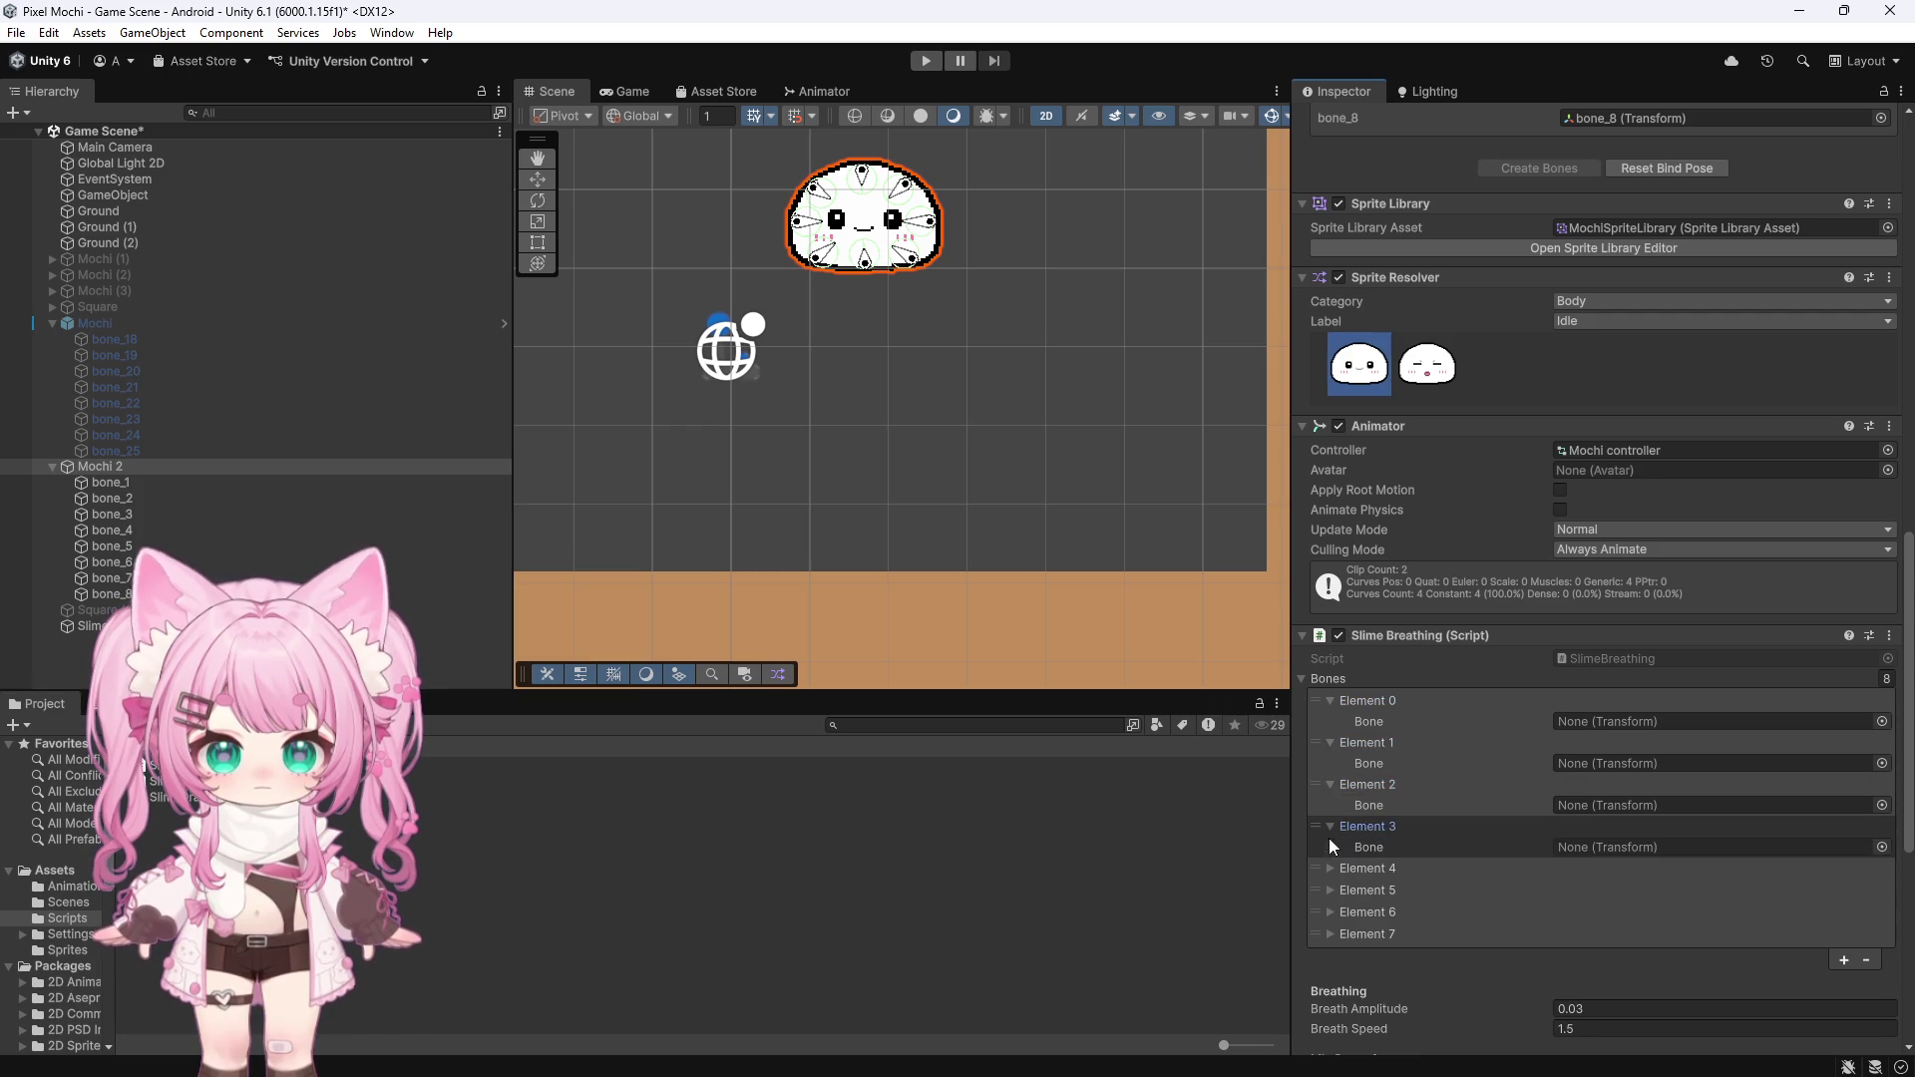
left_click(1326, 866)
left_click(1330, 911)
left_click(1327, 953)
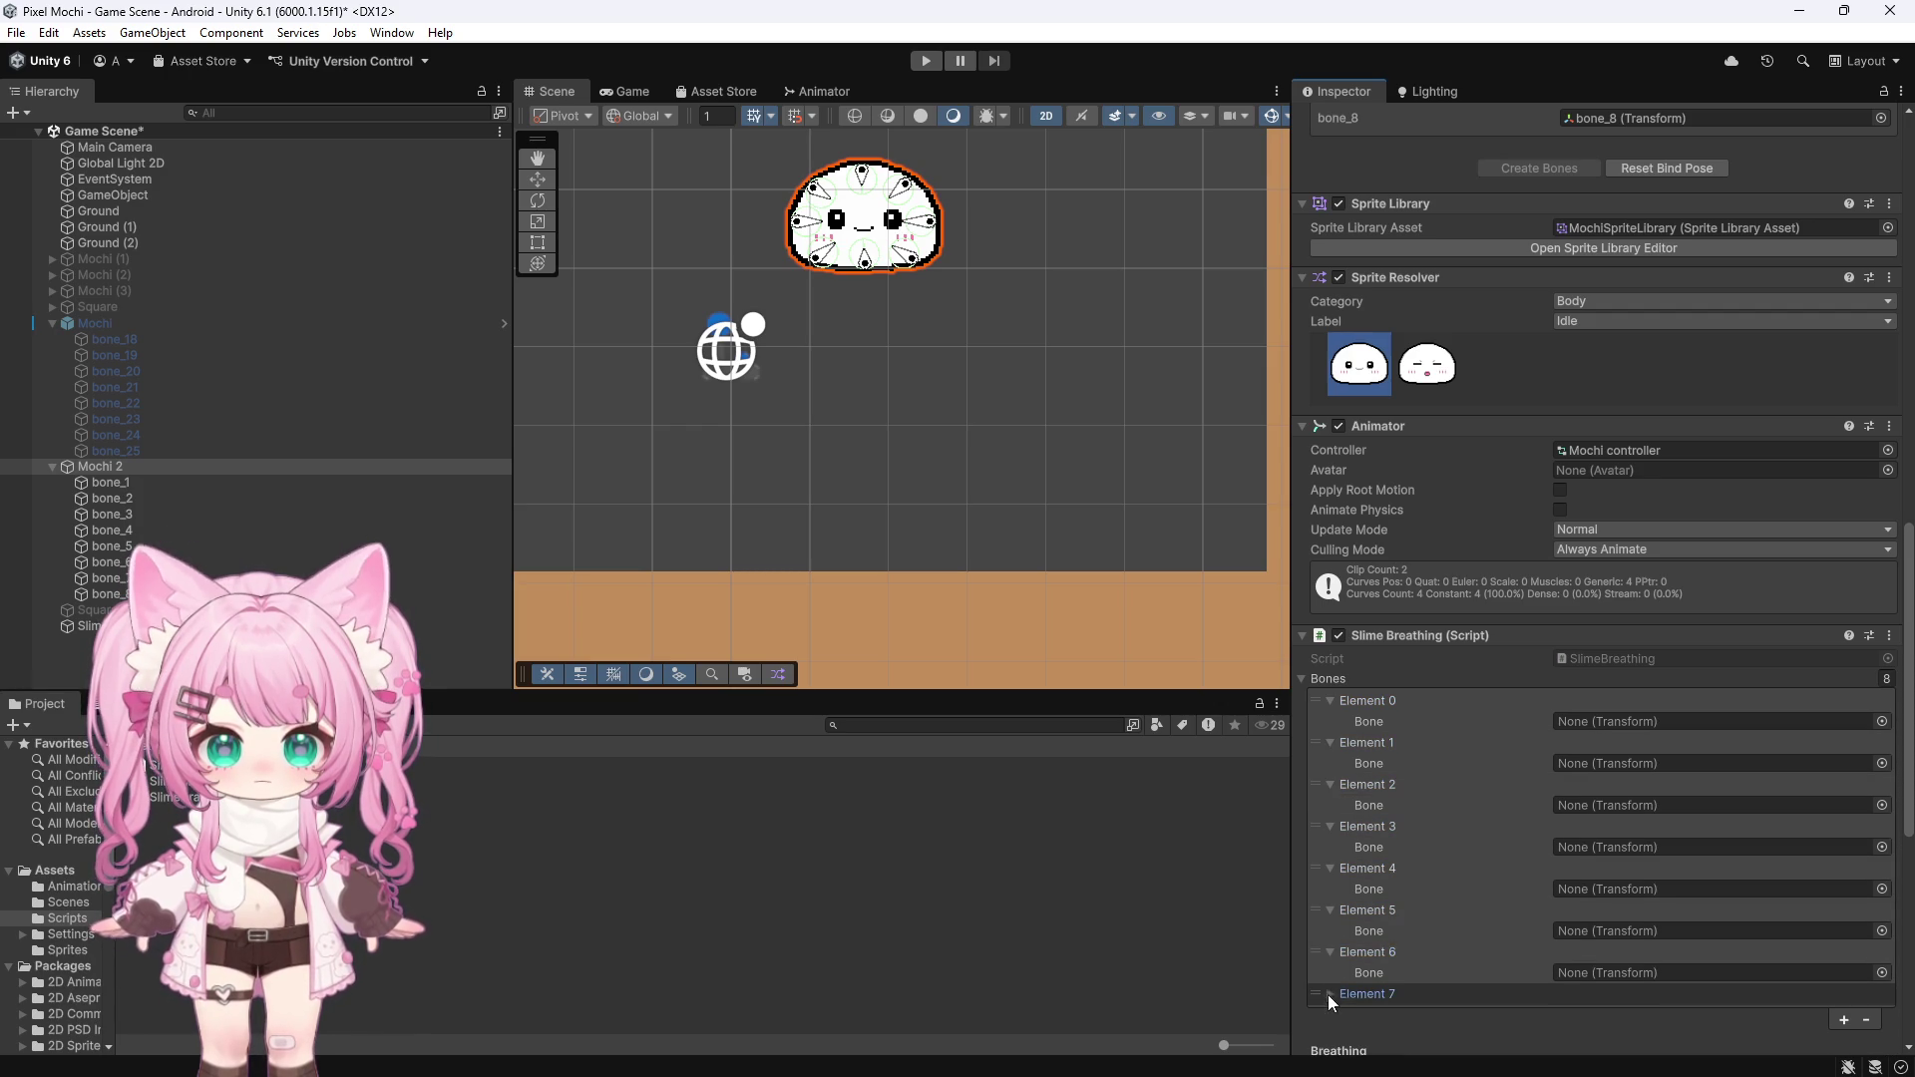
left_click(1327, 995)
mouse_move(110, 483)
left_mouse_down()
mouse_move(847, 676)
mouse_move(1701, 744)
mouse_move(1619, 727)
left_mouse_up()
Assign bone_2 through bone_7 to Bones Elements 1–6, then start play mode
mouse_move(178, 493)
left_mouse_down()
mouse_move(850, 631)
mouse_move(1701, 763)
left_mouse_up()
left_click_drag(150, 509, 1590, 804)
mouse_move(142, 529)
left_mouse_down()
mouse_move(925, 726)
mouse_move(1642, 848)
left_mouse_up()
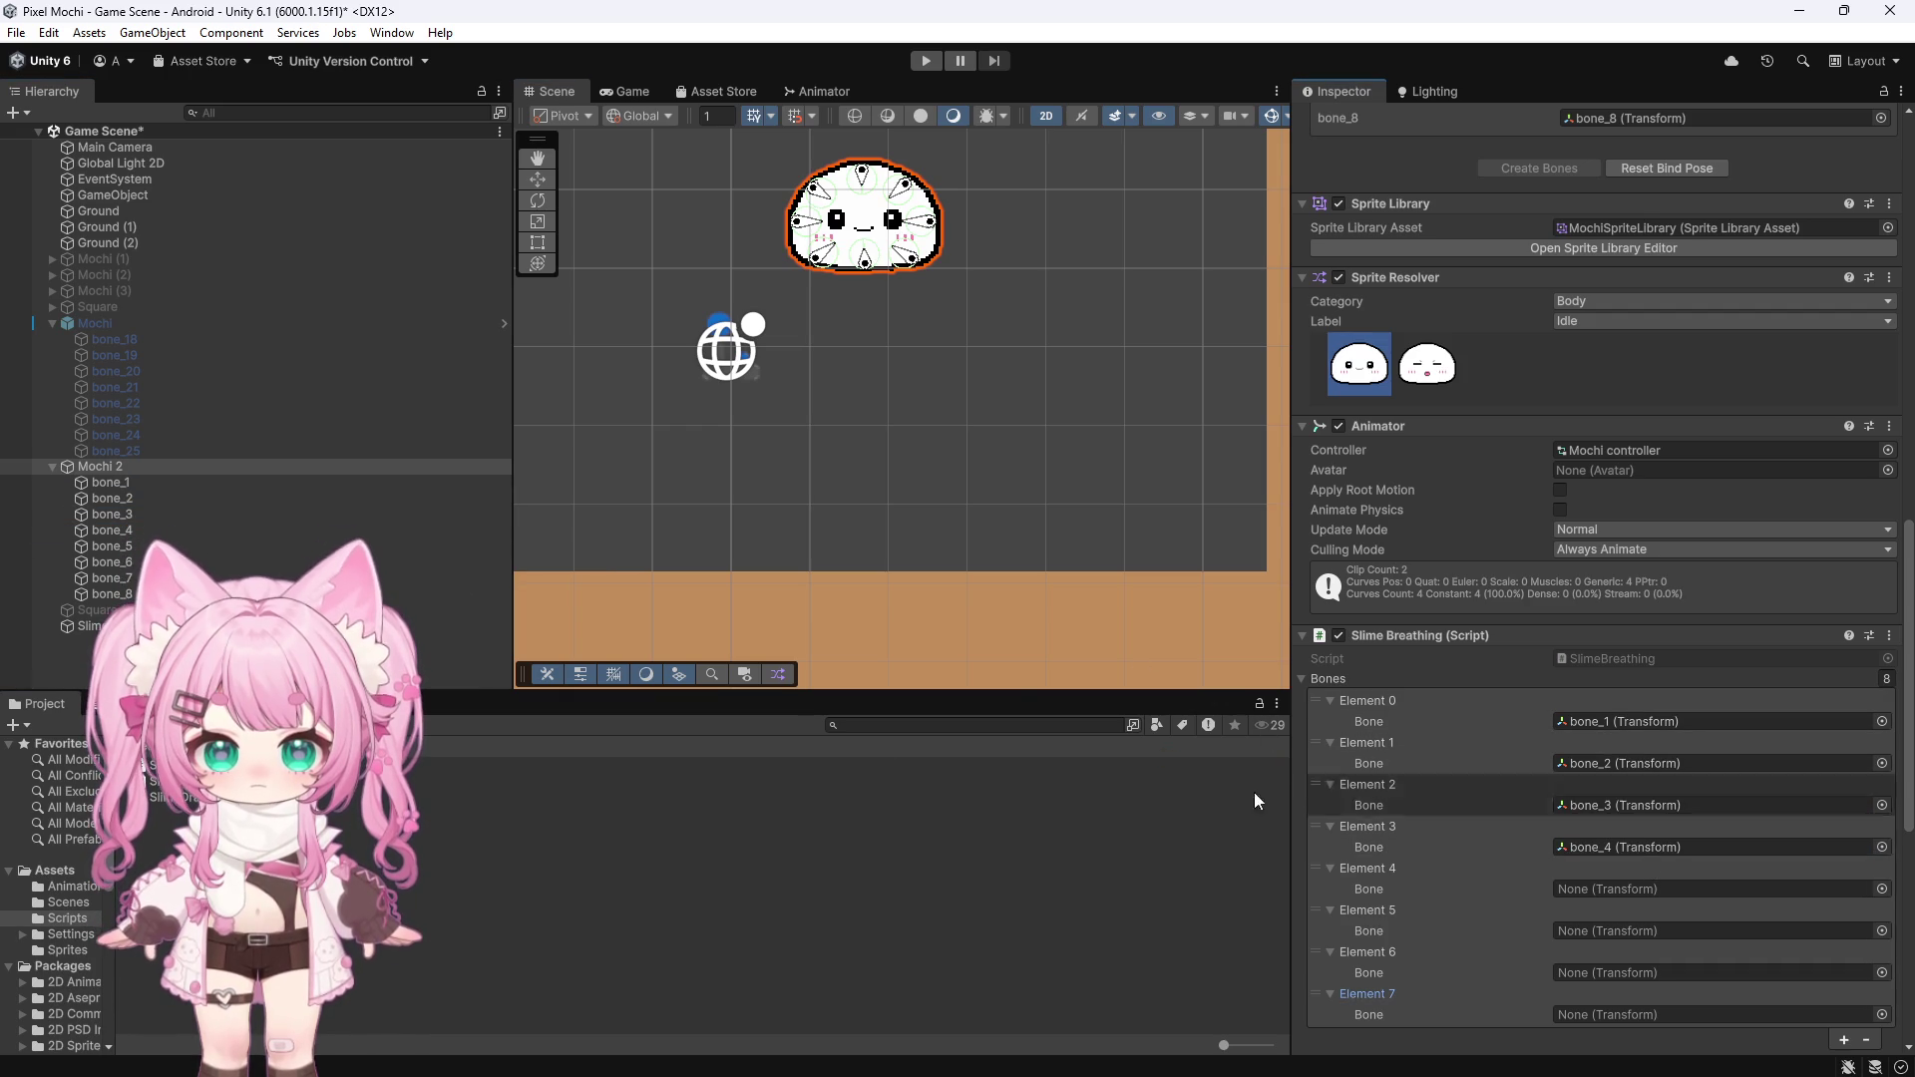
mouse_move(111, 546)
left_mouse_down()
mouse_move(1590, 851)
mouse_move(1618, 898)
left_mouse_up()
mouse_move(111, 562)
left_mouse_down()
mouse_move(1513, 888)
mouse_move(1591, 941)
mouse_move(898, 818)
mouse_move(1539, 1013)
mouse_move(1563, 987)
left_mouse_up()
mouse_move(111, 593)
left_mouse_down()
mouse_move(1614, 946)
mouse_move(1622, 1016)
left_mouse_up()
scroll(1378, 816, "down", 5)
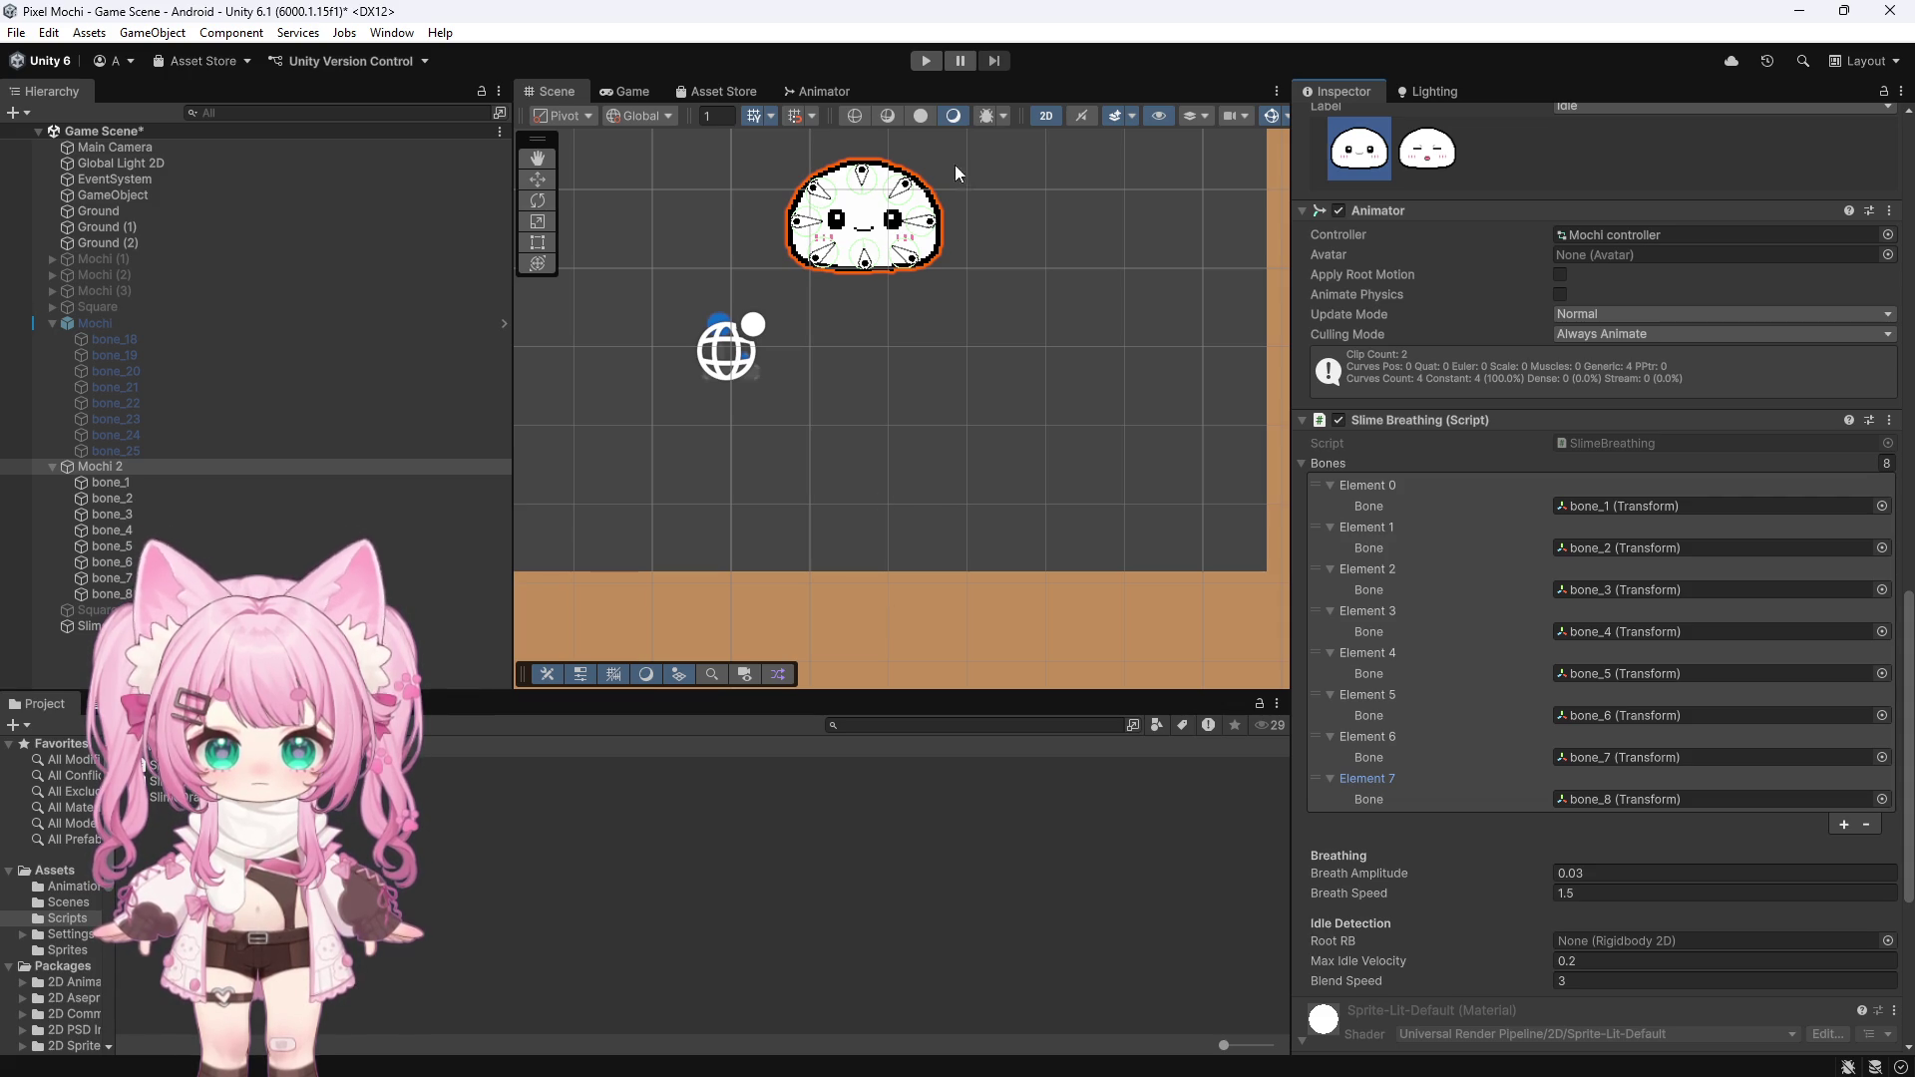
left_click(928, 62)
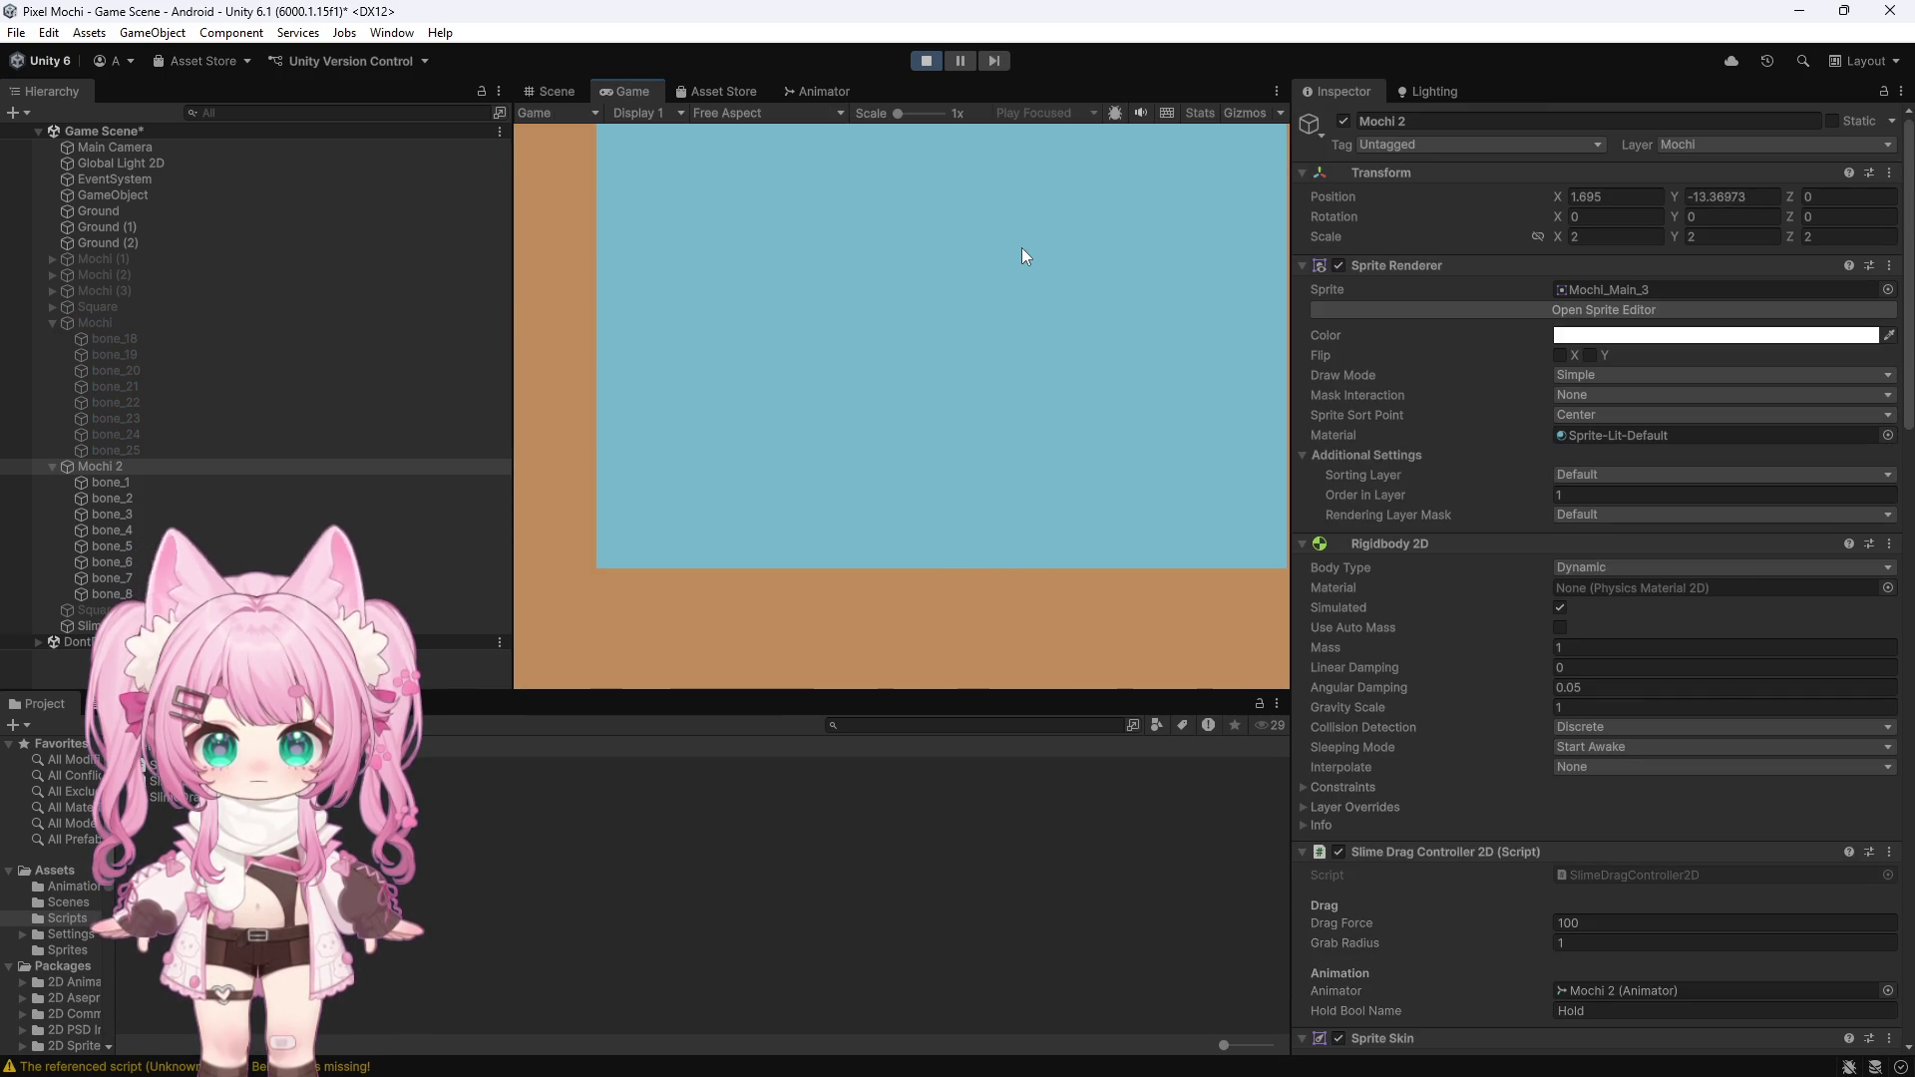
left_click(925, 60)
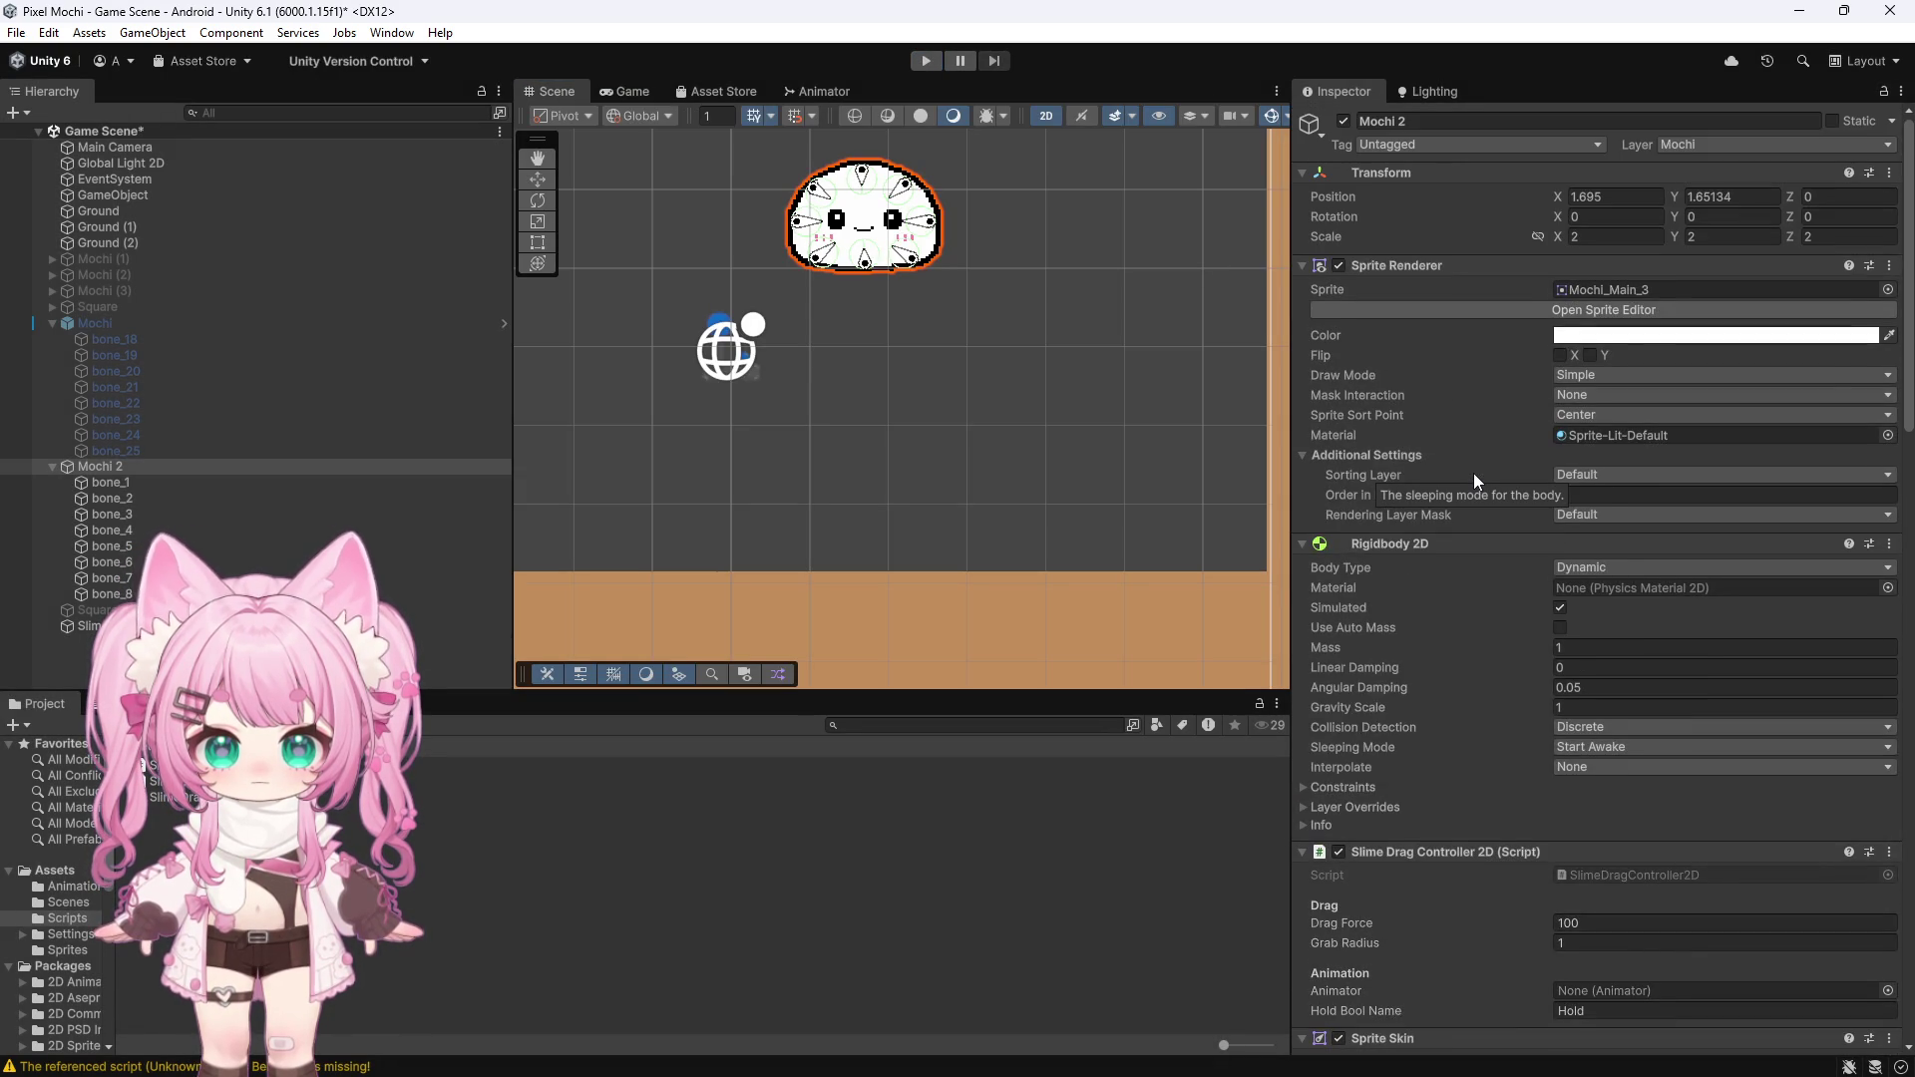
scroll(1475, 473, "down", 10)
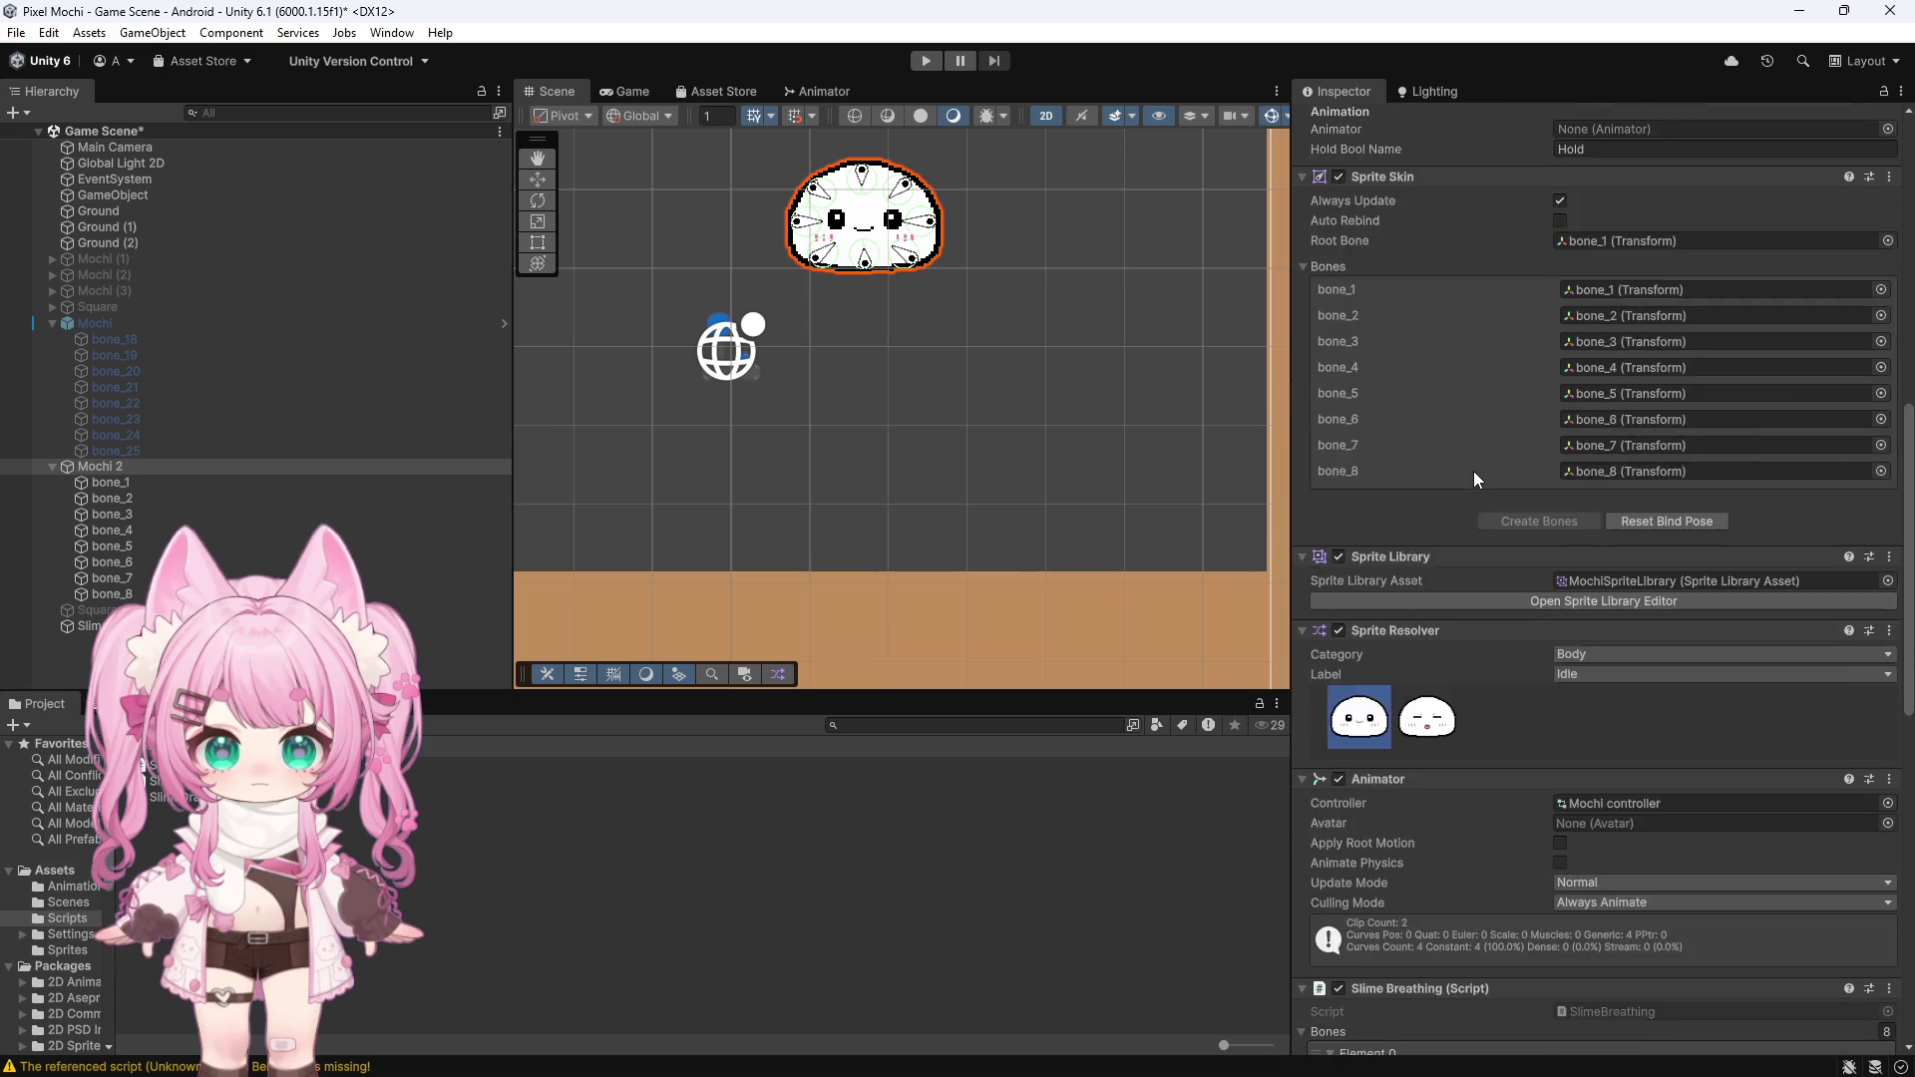
scroll(1475, 471, "down", 15)
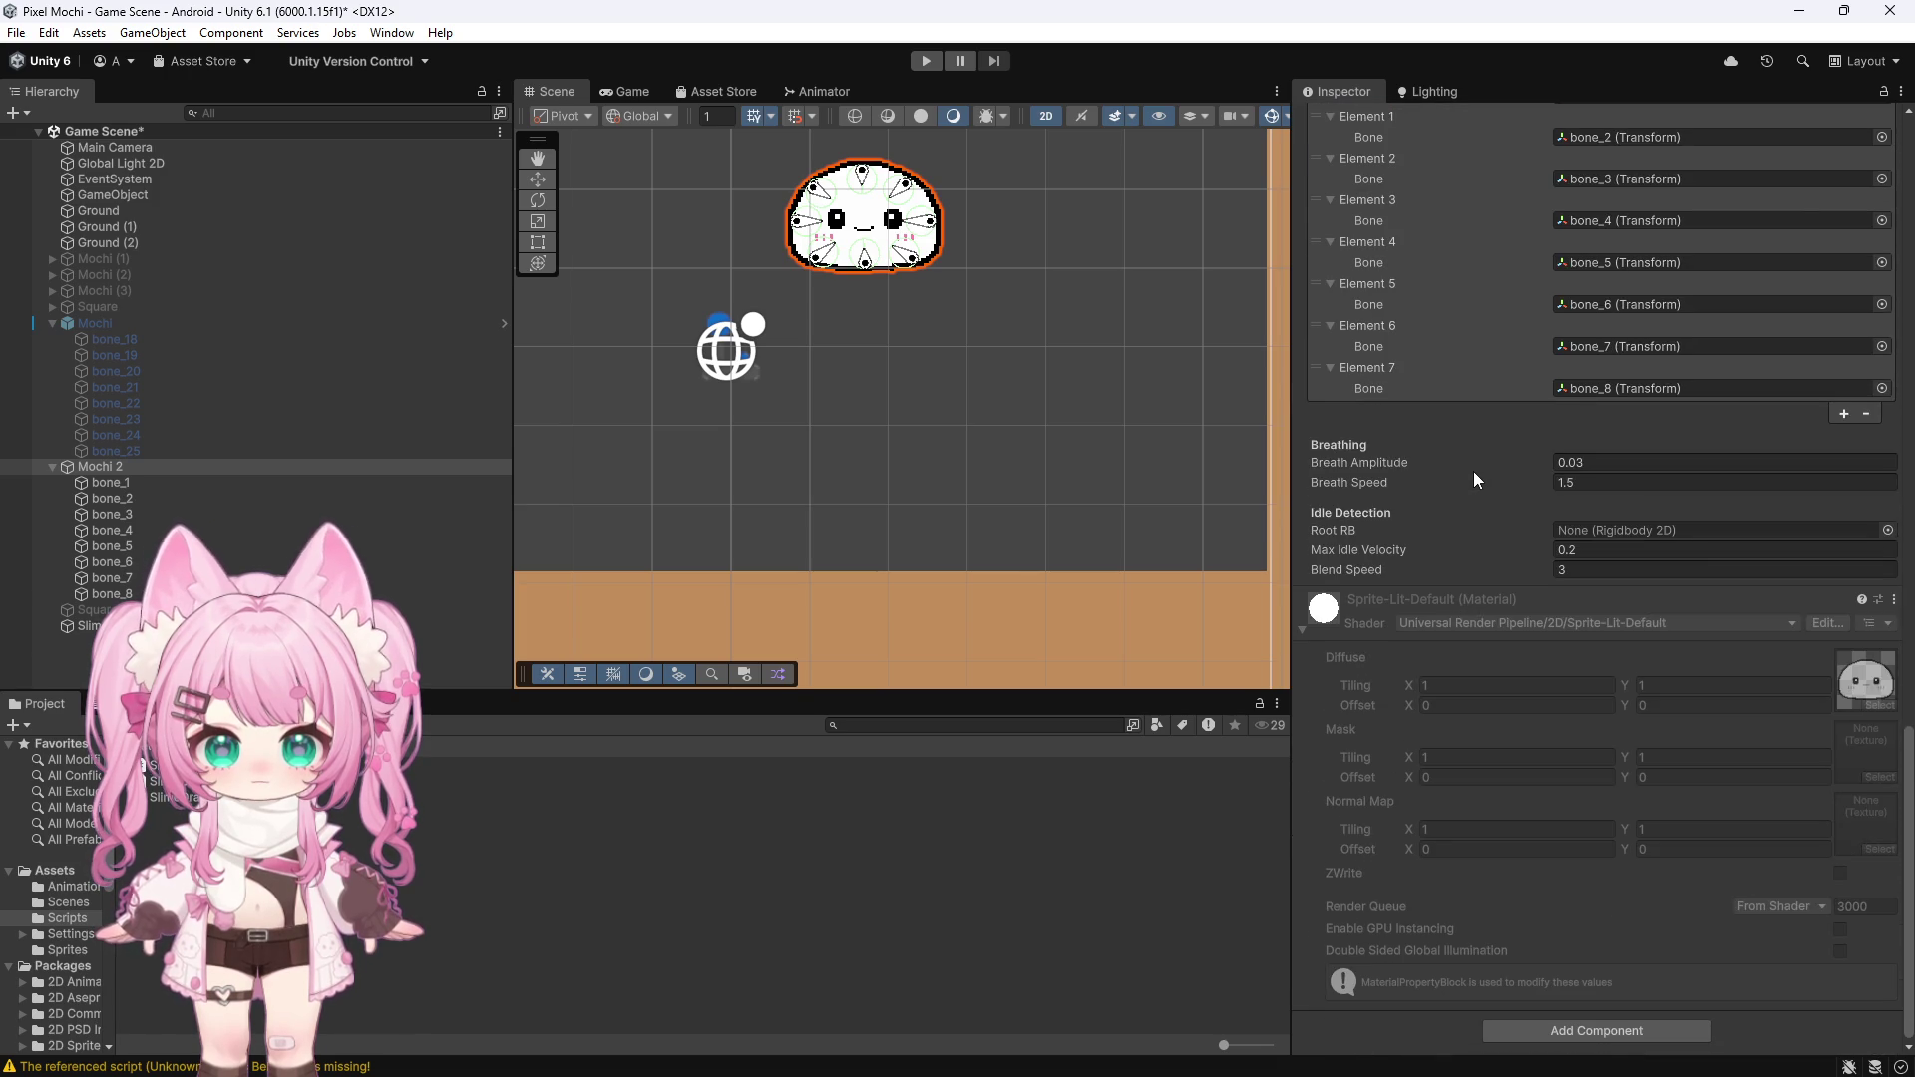
scroll(1475, 471, "up", 8)
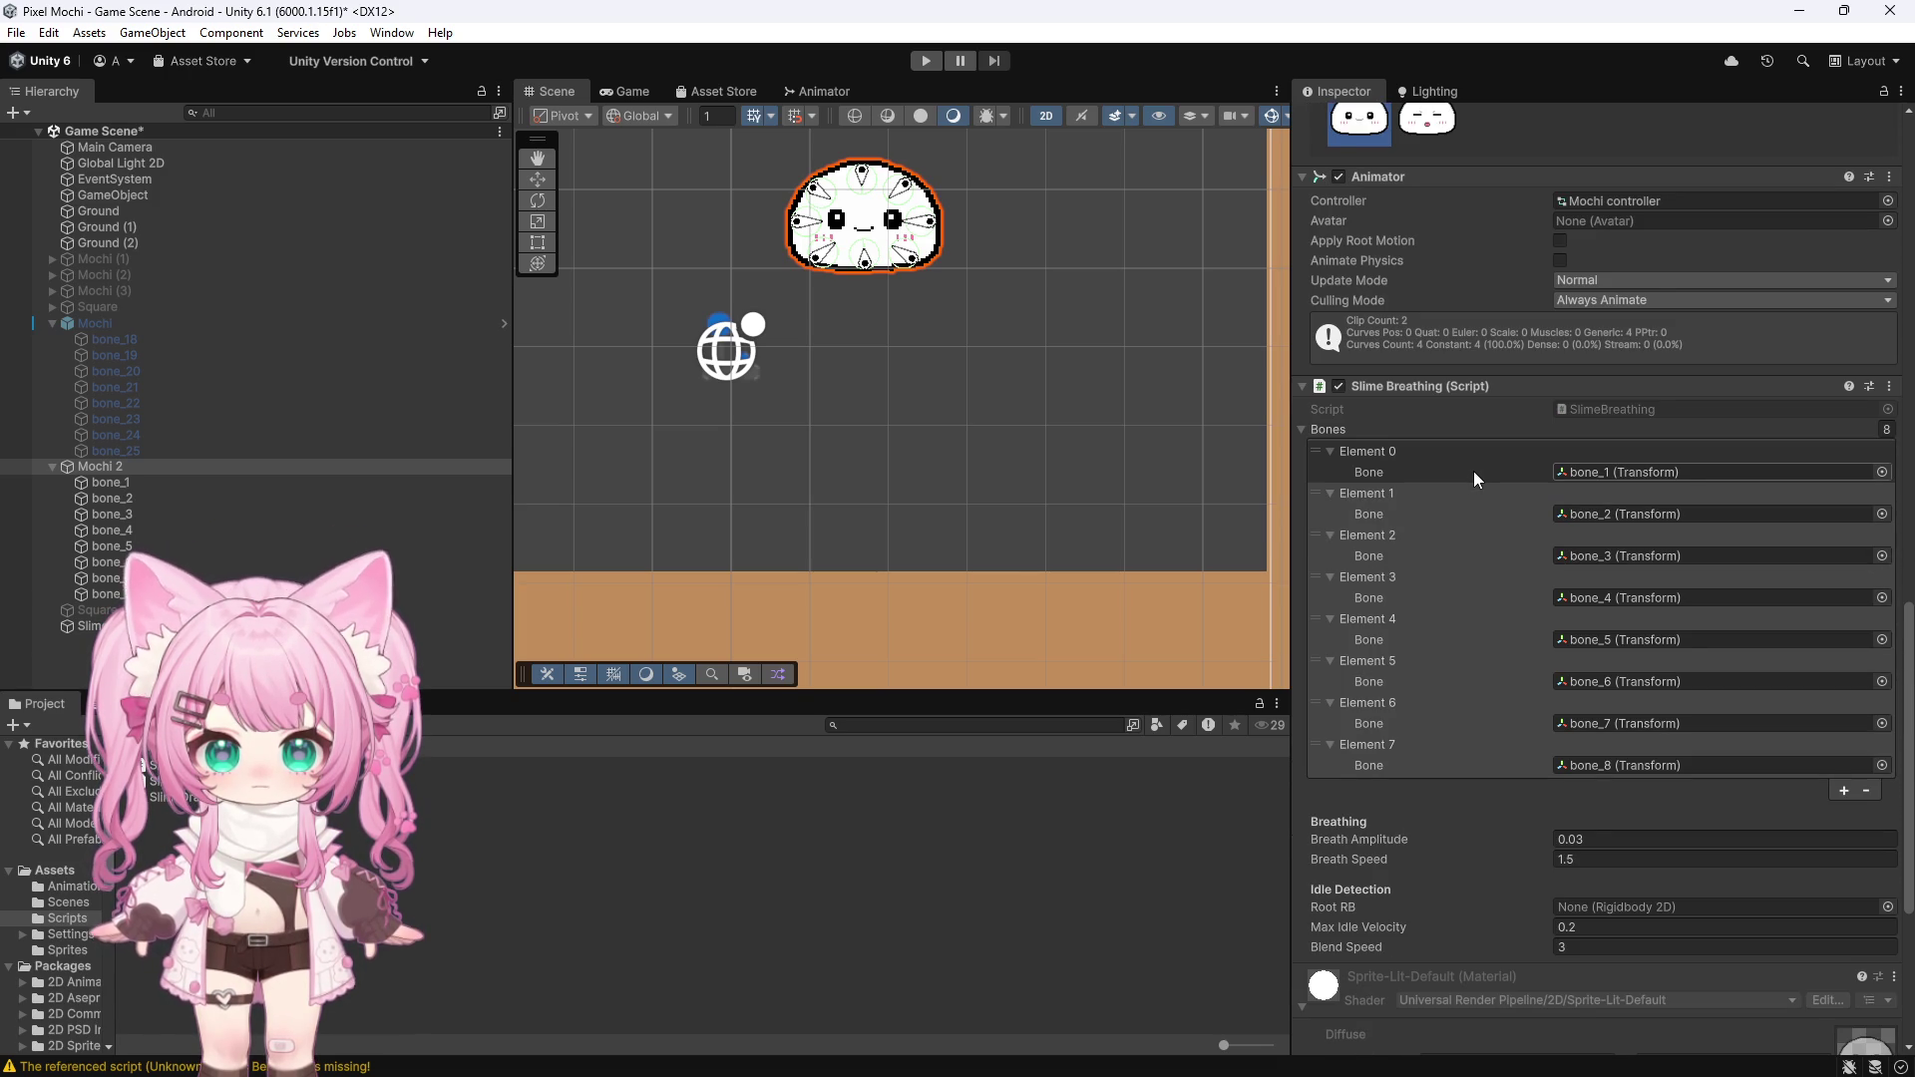
scroll(1475, 471, "up", 20)
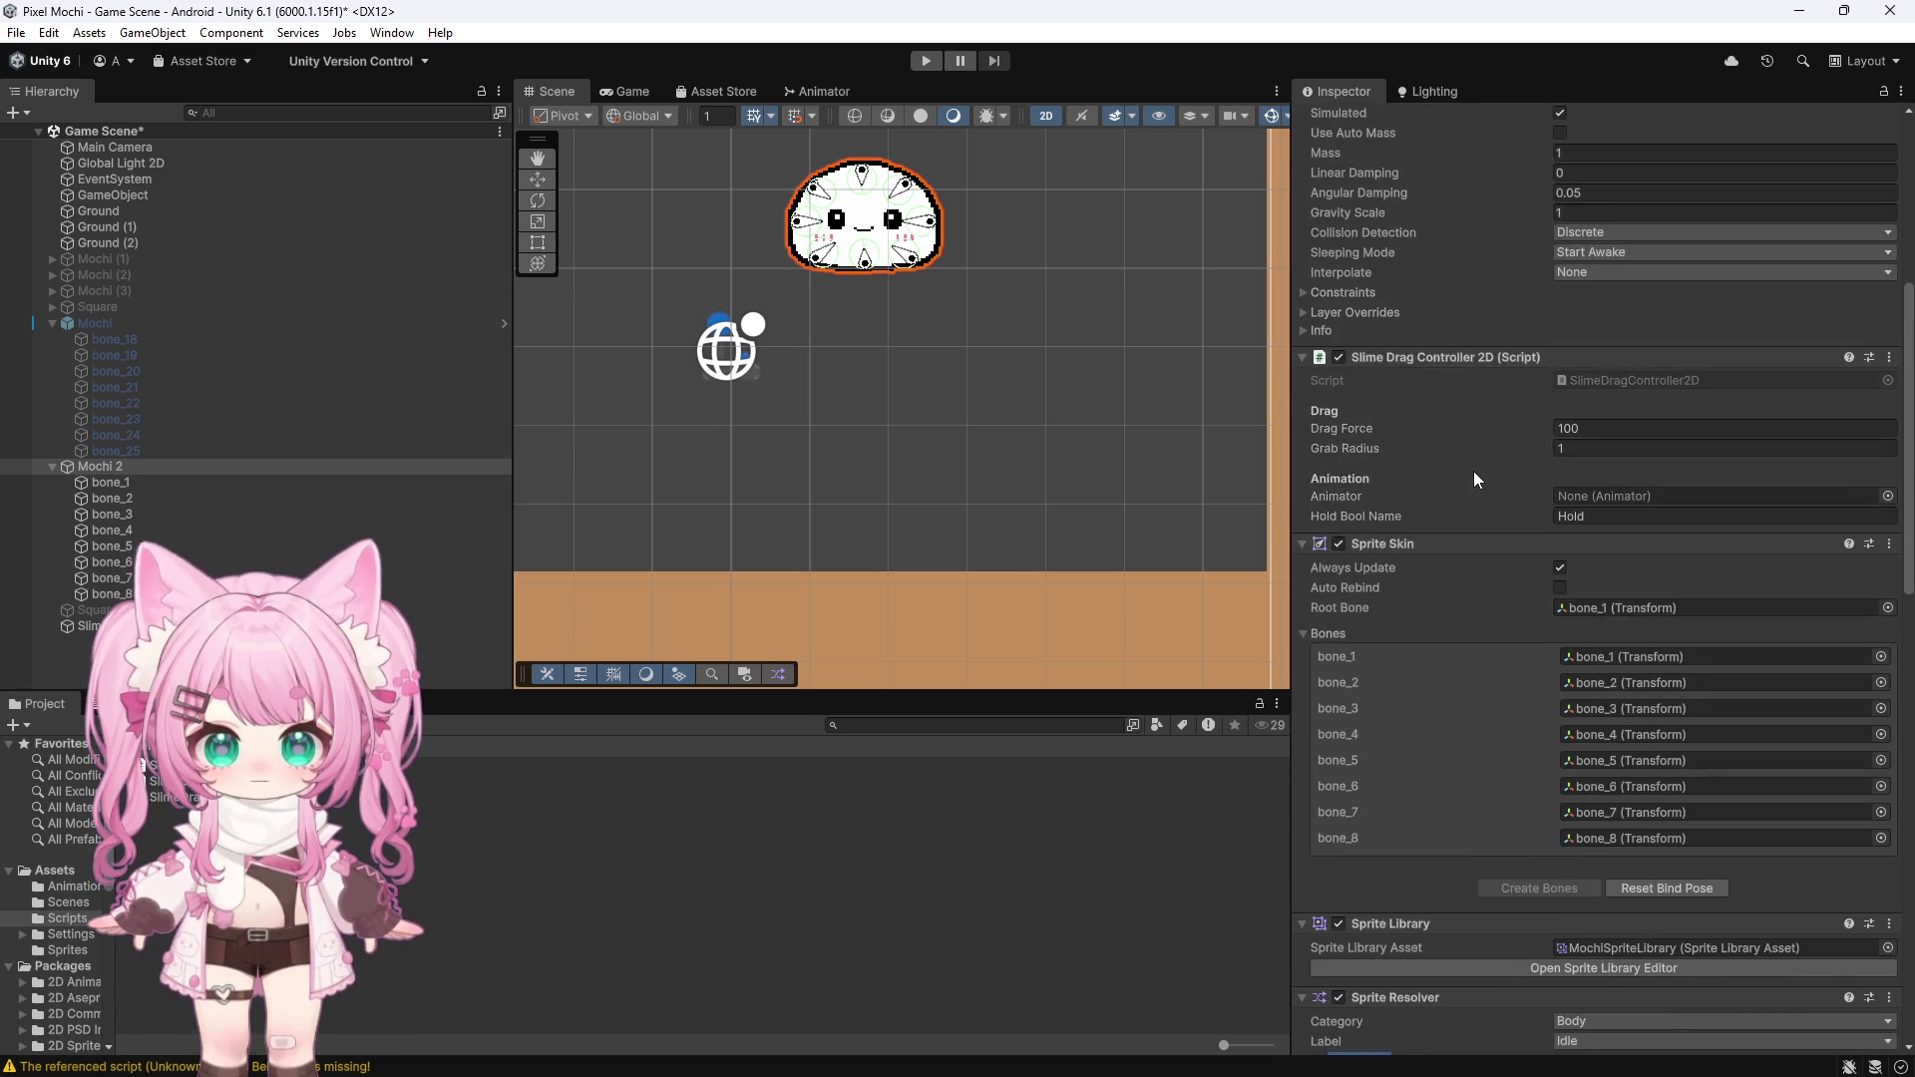
scroll(1475, 471, "up", 10)
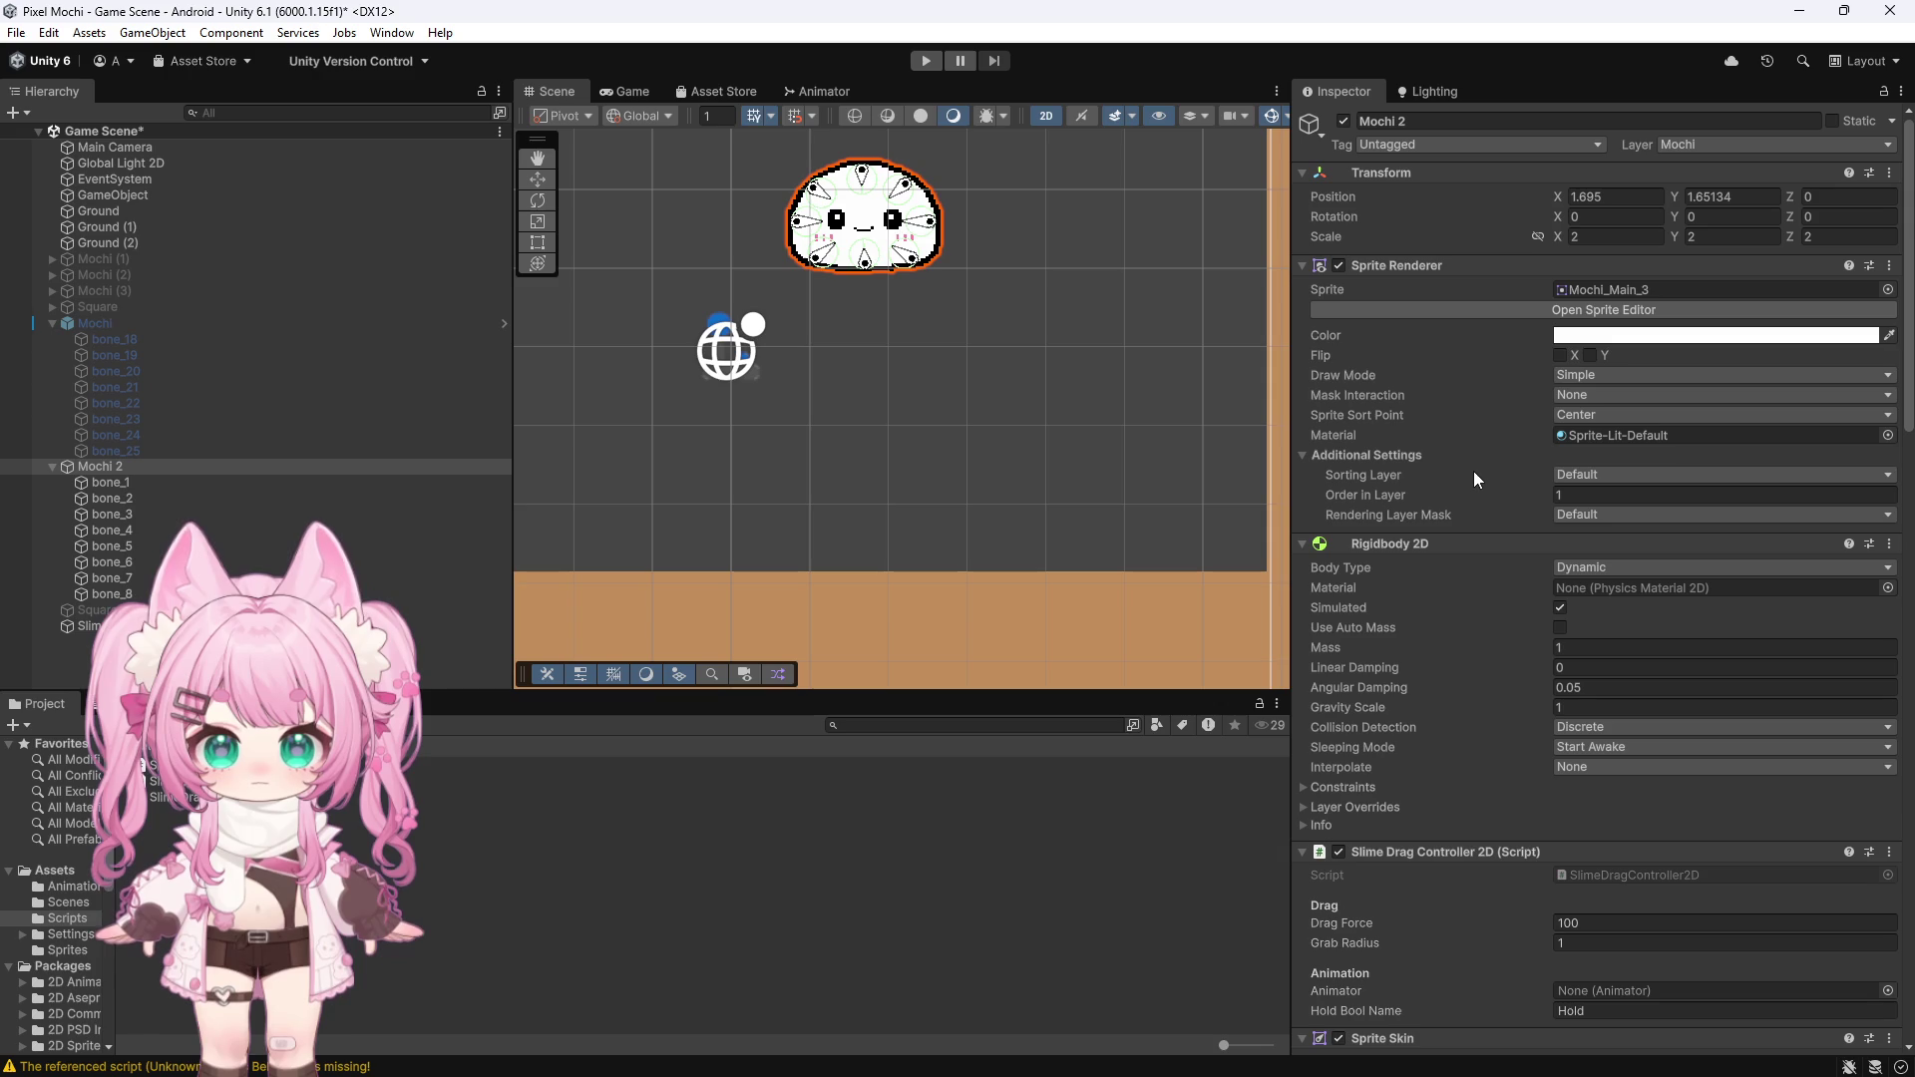
scroll(1474, 471, "down", 1)
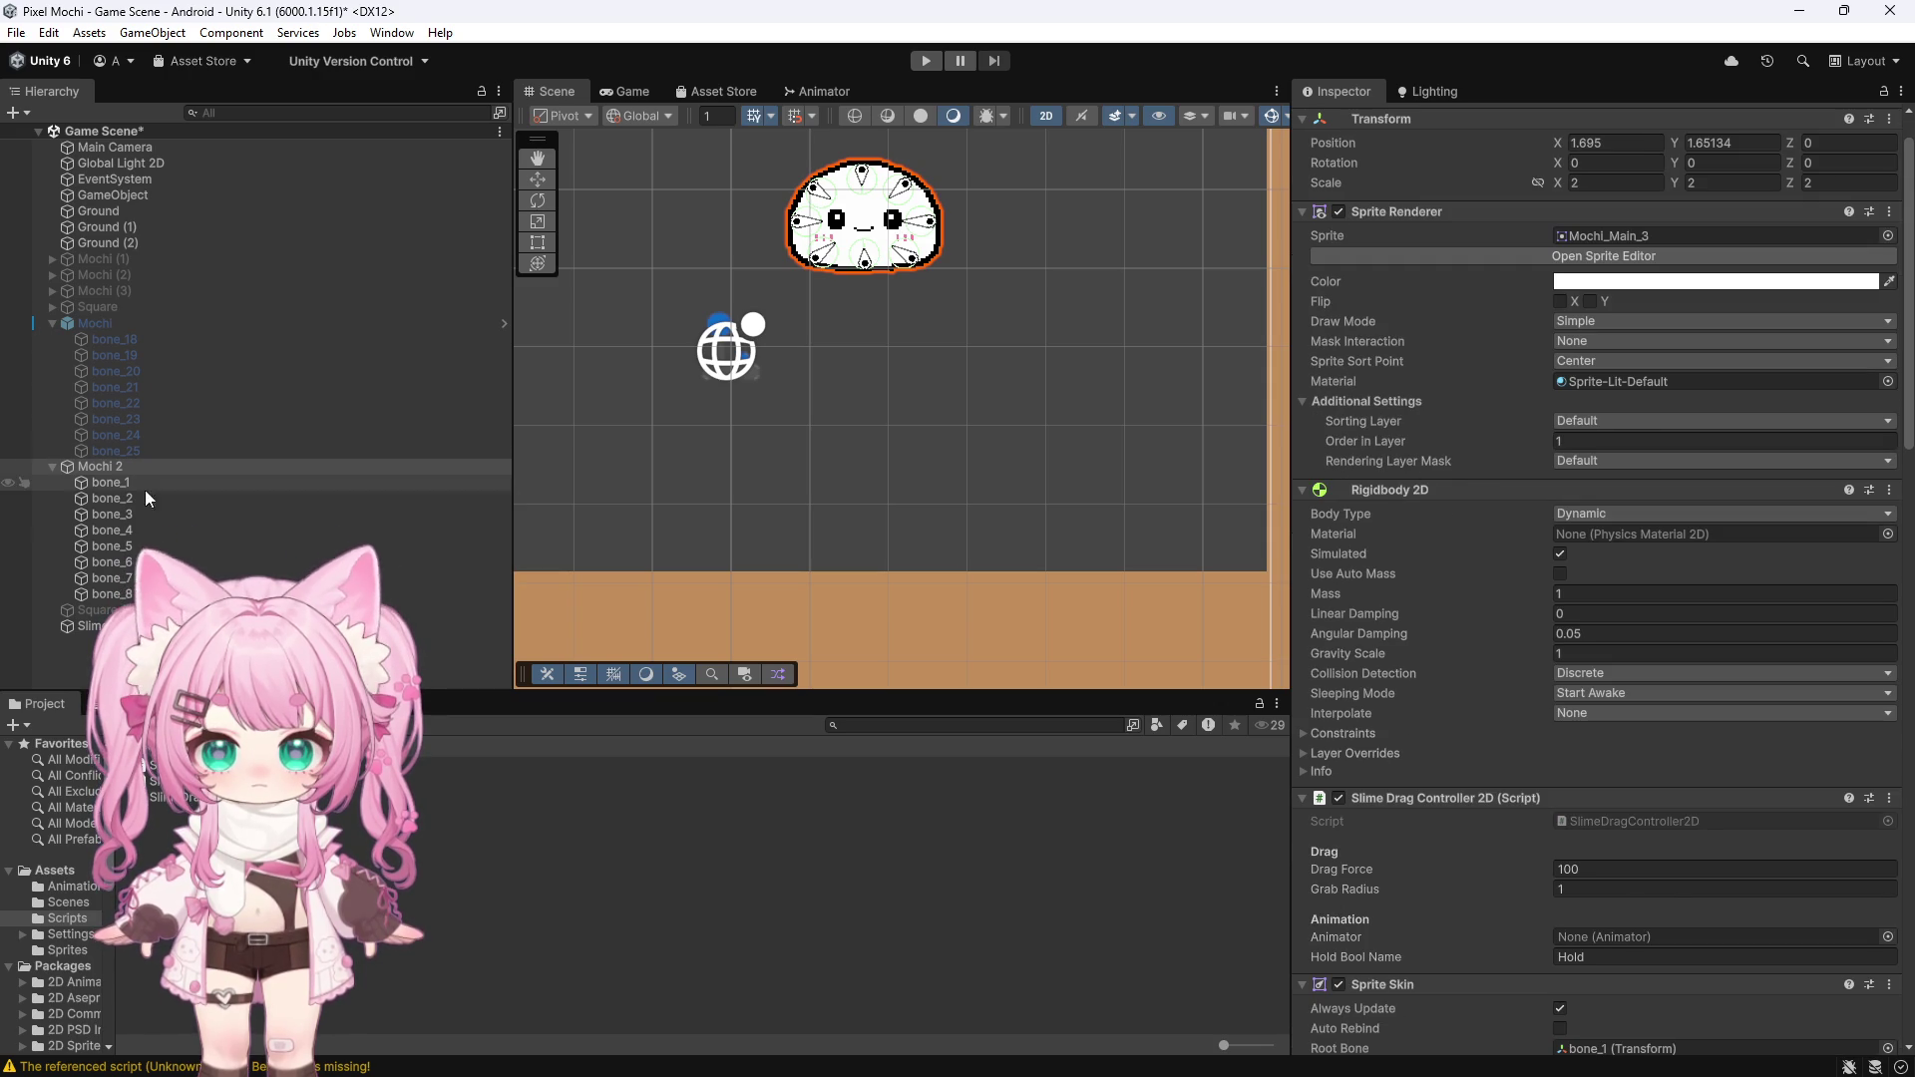
Inspect bone_1 and bone_3's rigidbody and spring joints, then review Mochi 2's Slime Breathing settings
left_click(111, 483)
left_click(113, 513)
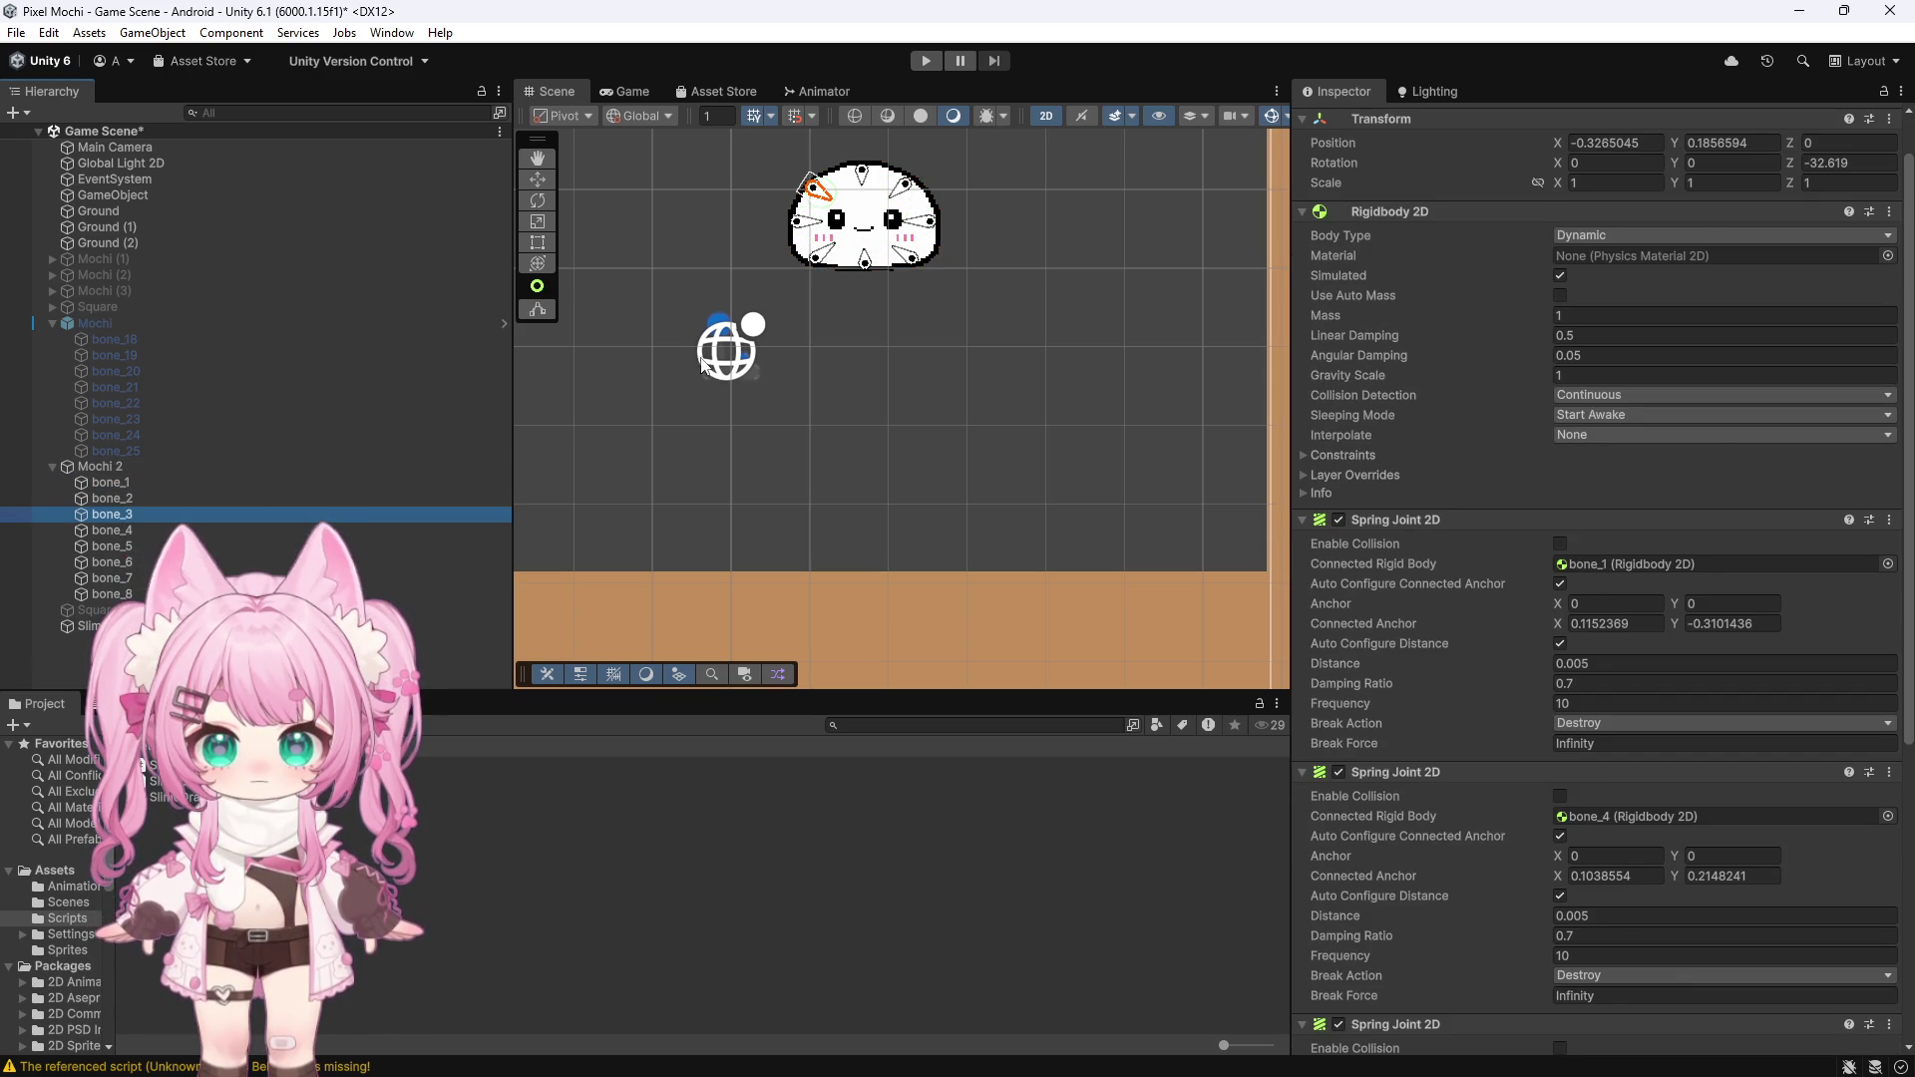
left_click(157, 463)
scroll(1368, 609, "down", 4)
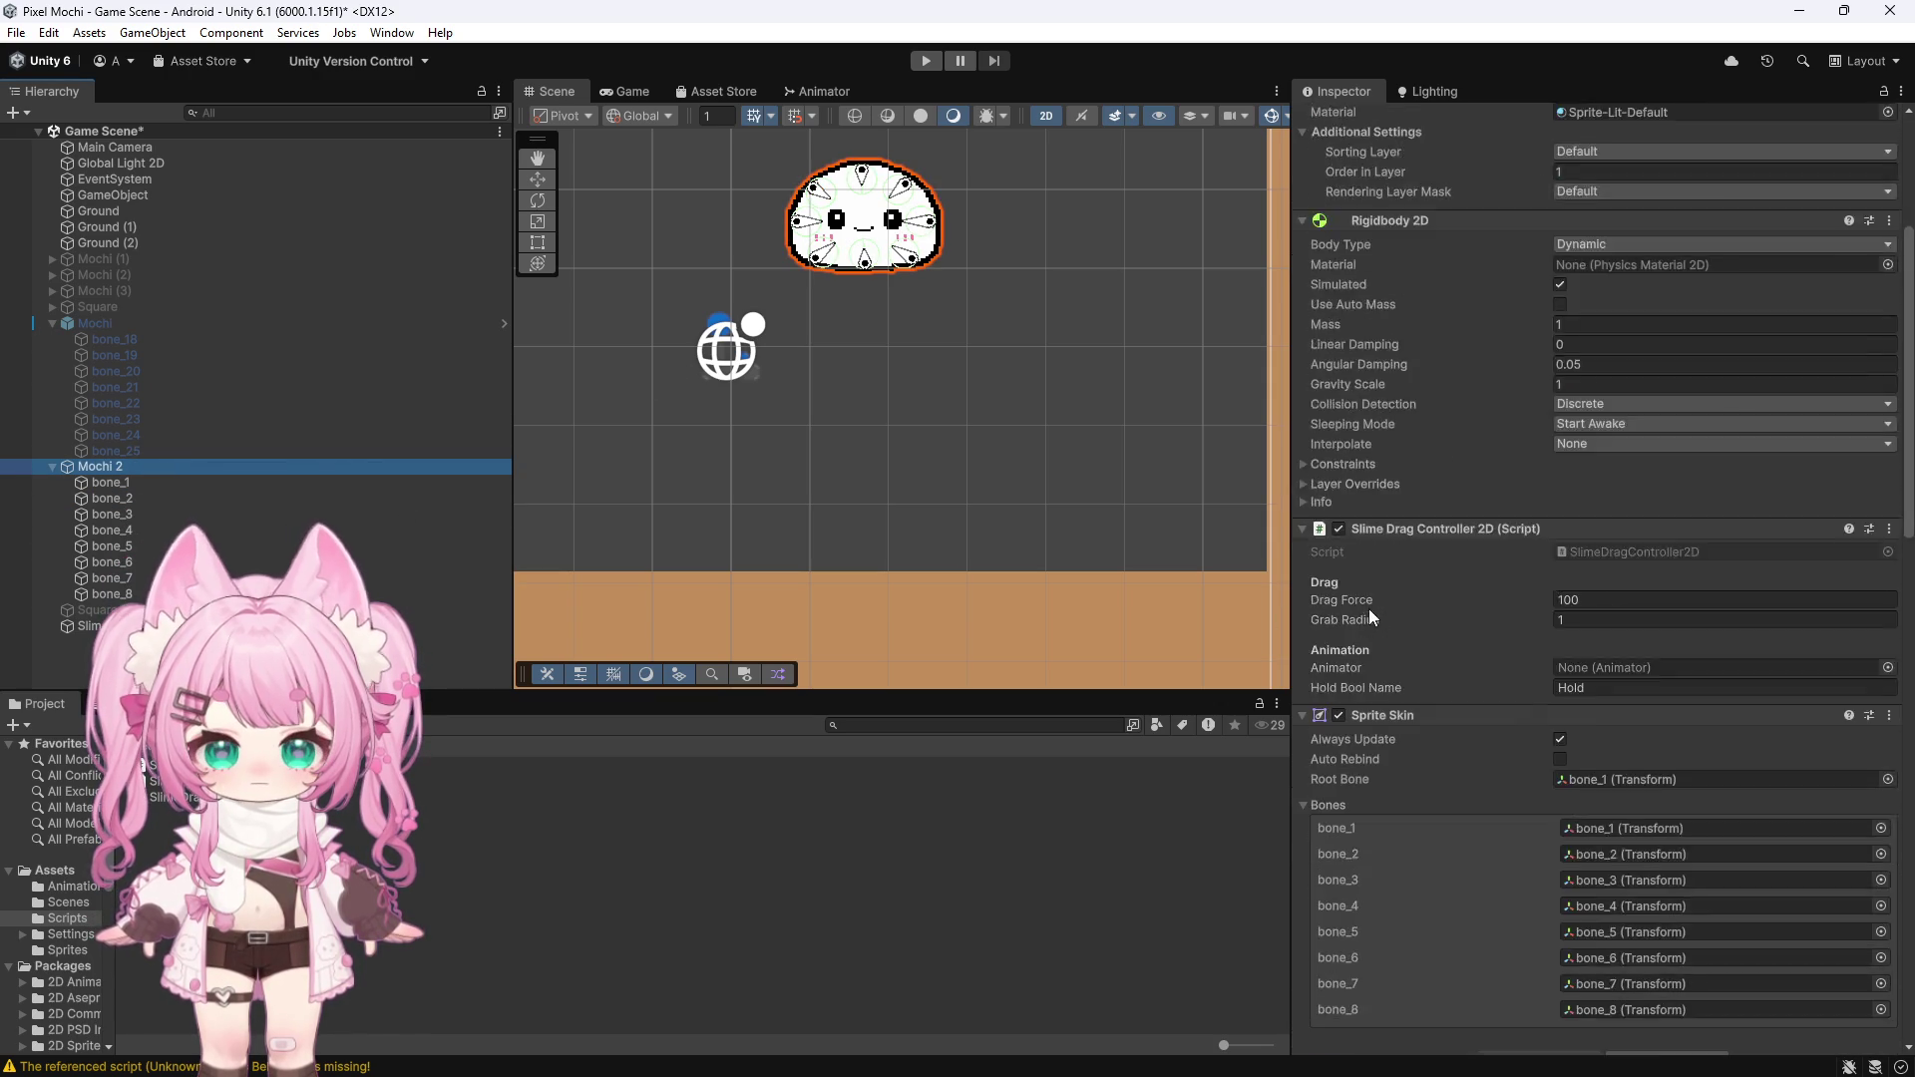
scroll(1368, 608, "down", 20)
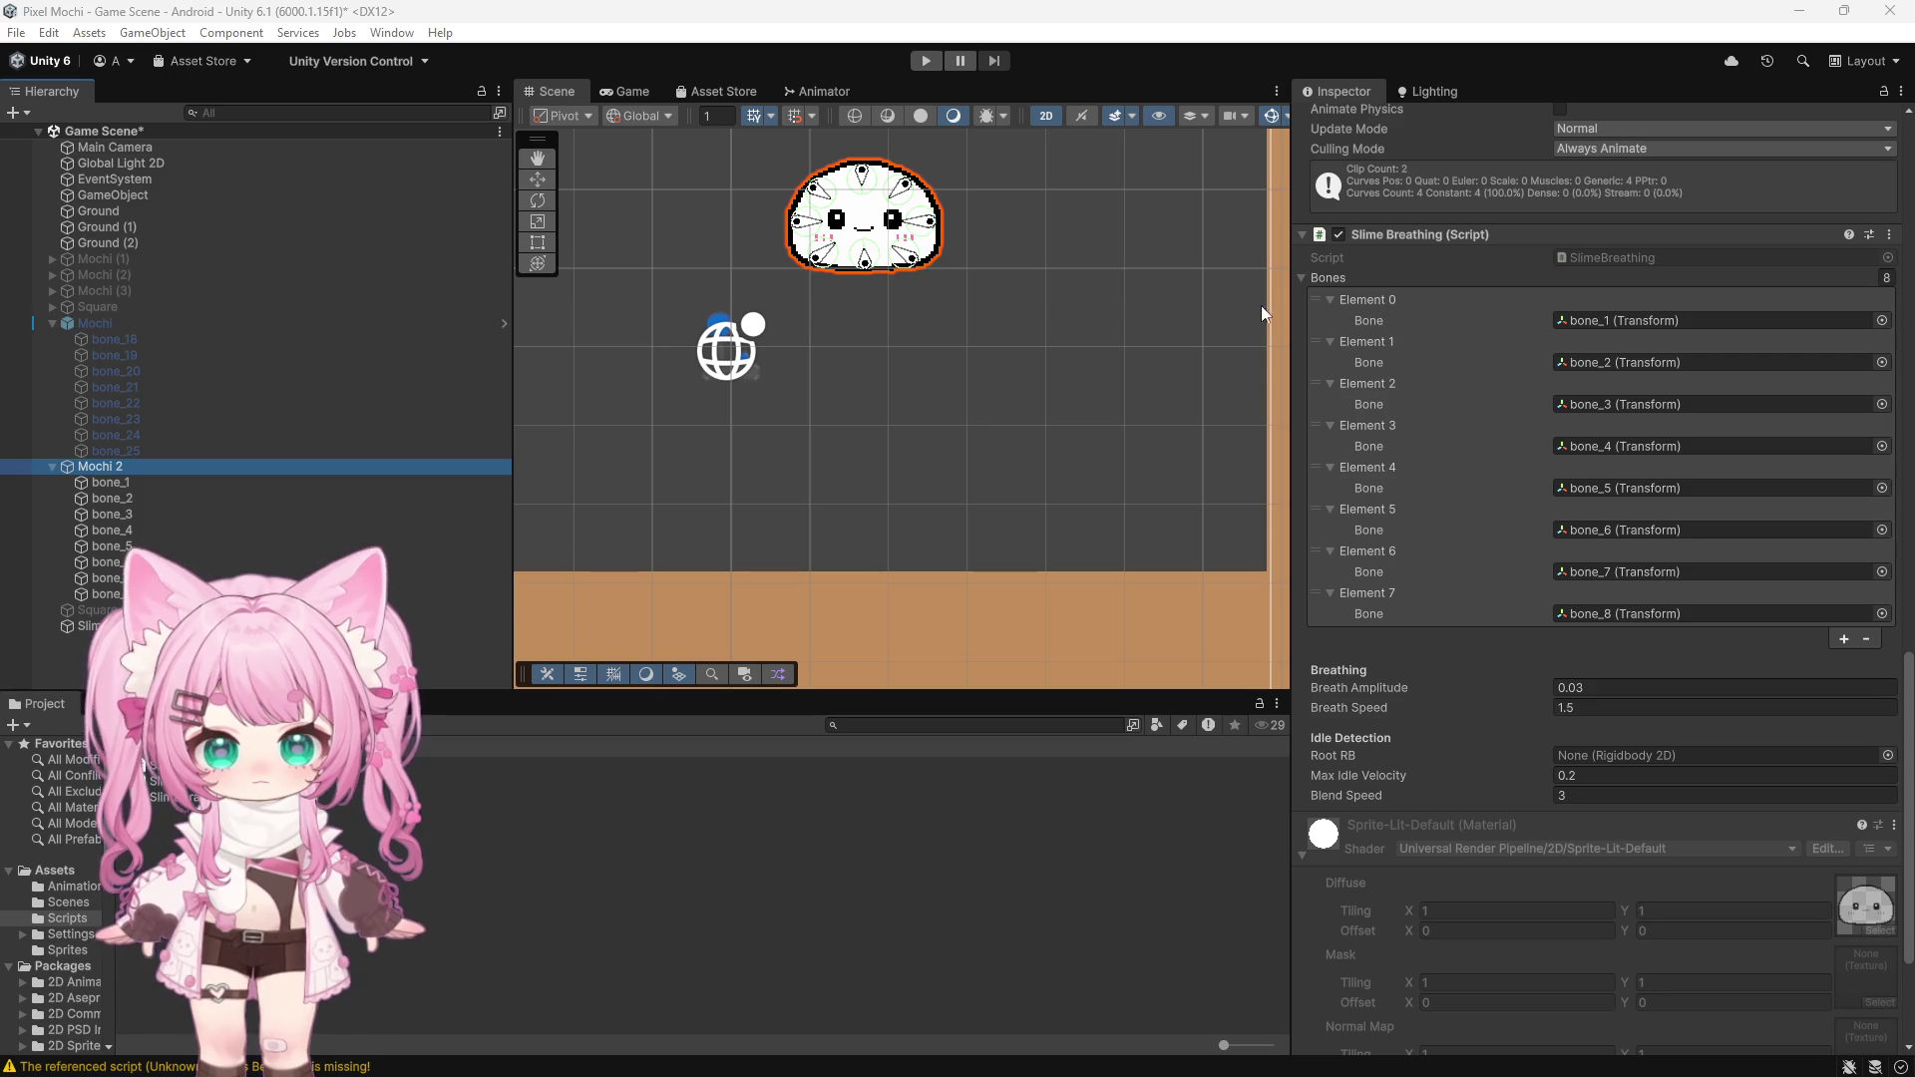
Run the slime in play mode, then stop the test
left_click(927, 63)
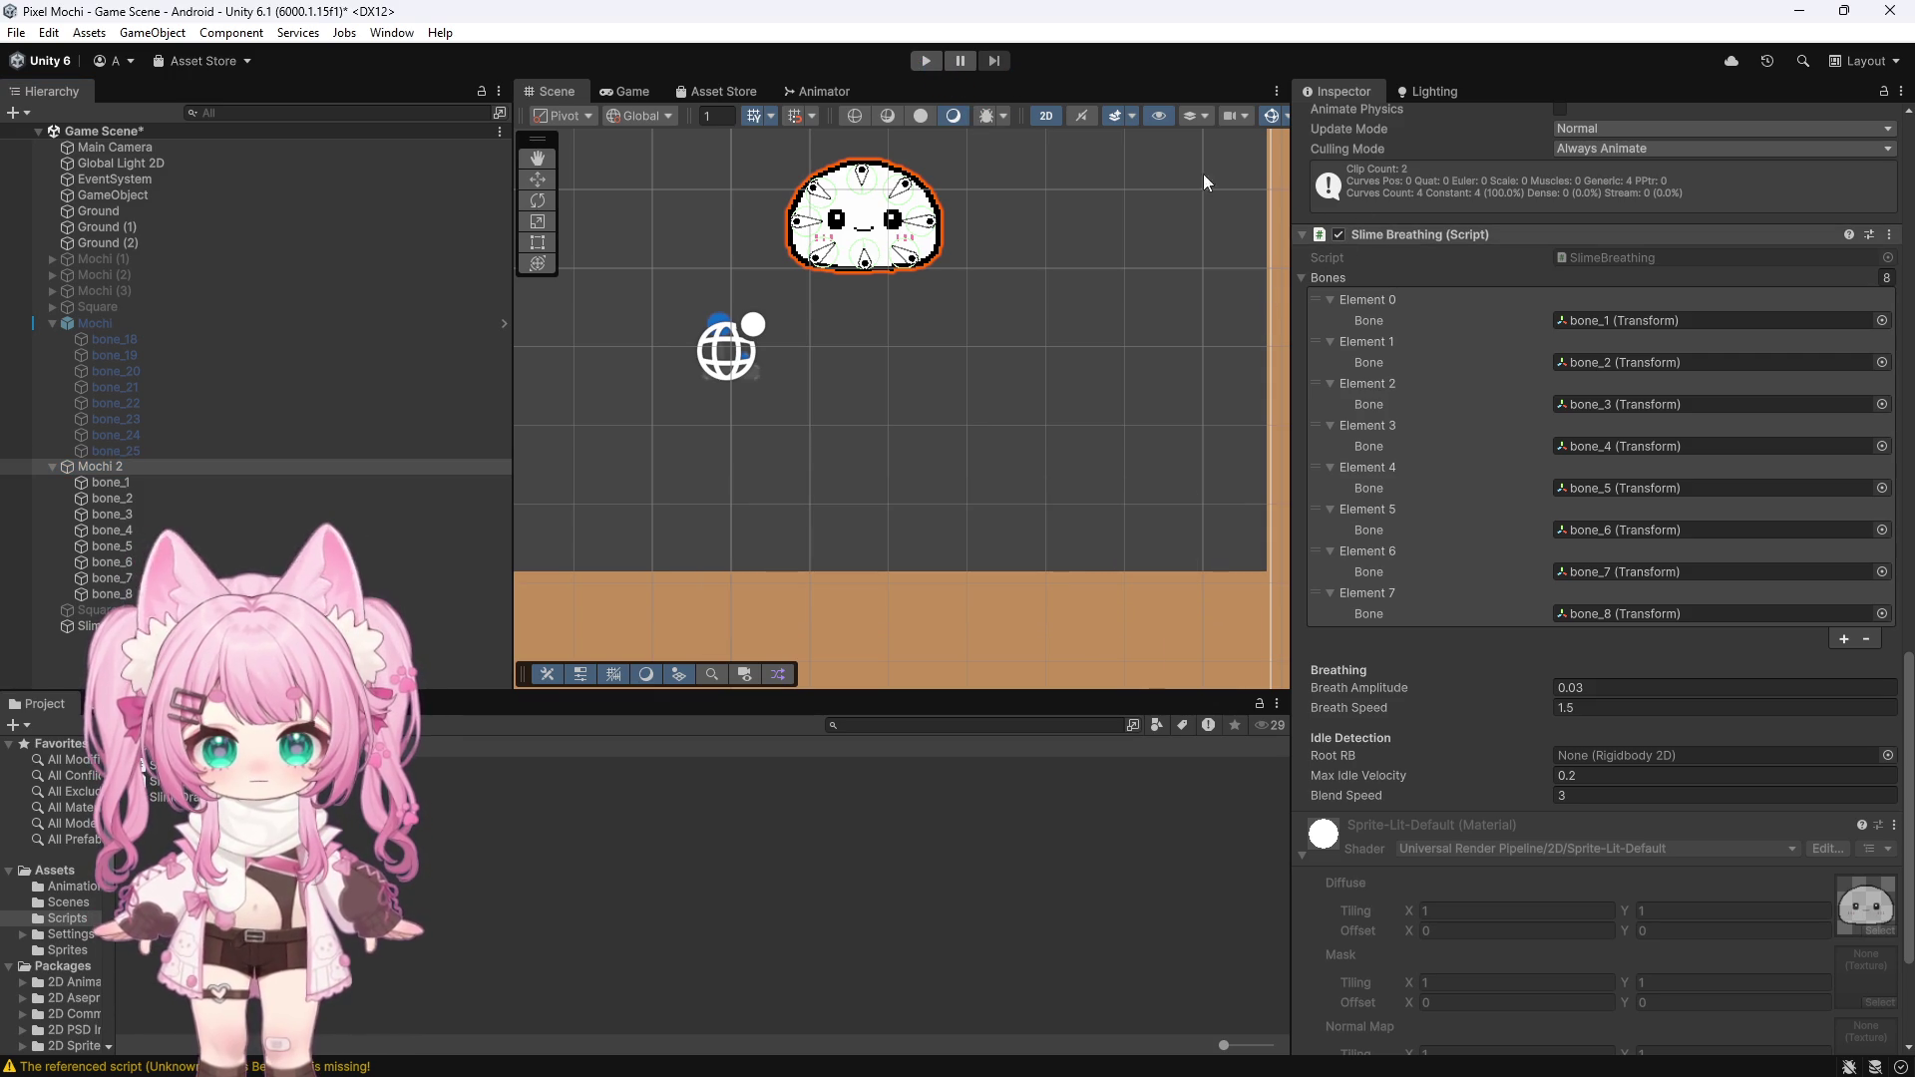
scroll(1363, 441, "up", 10)
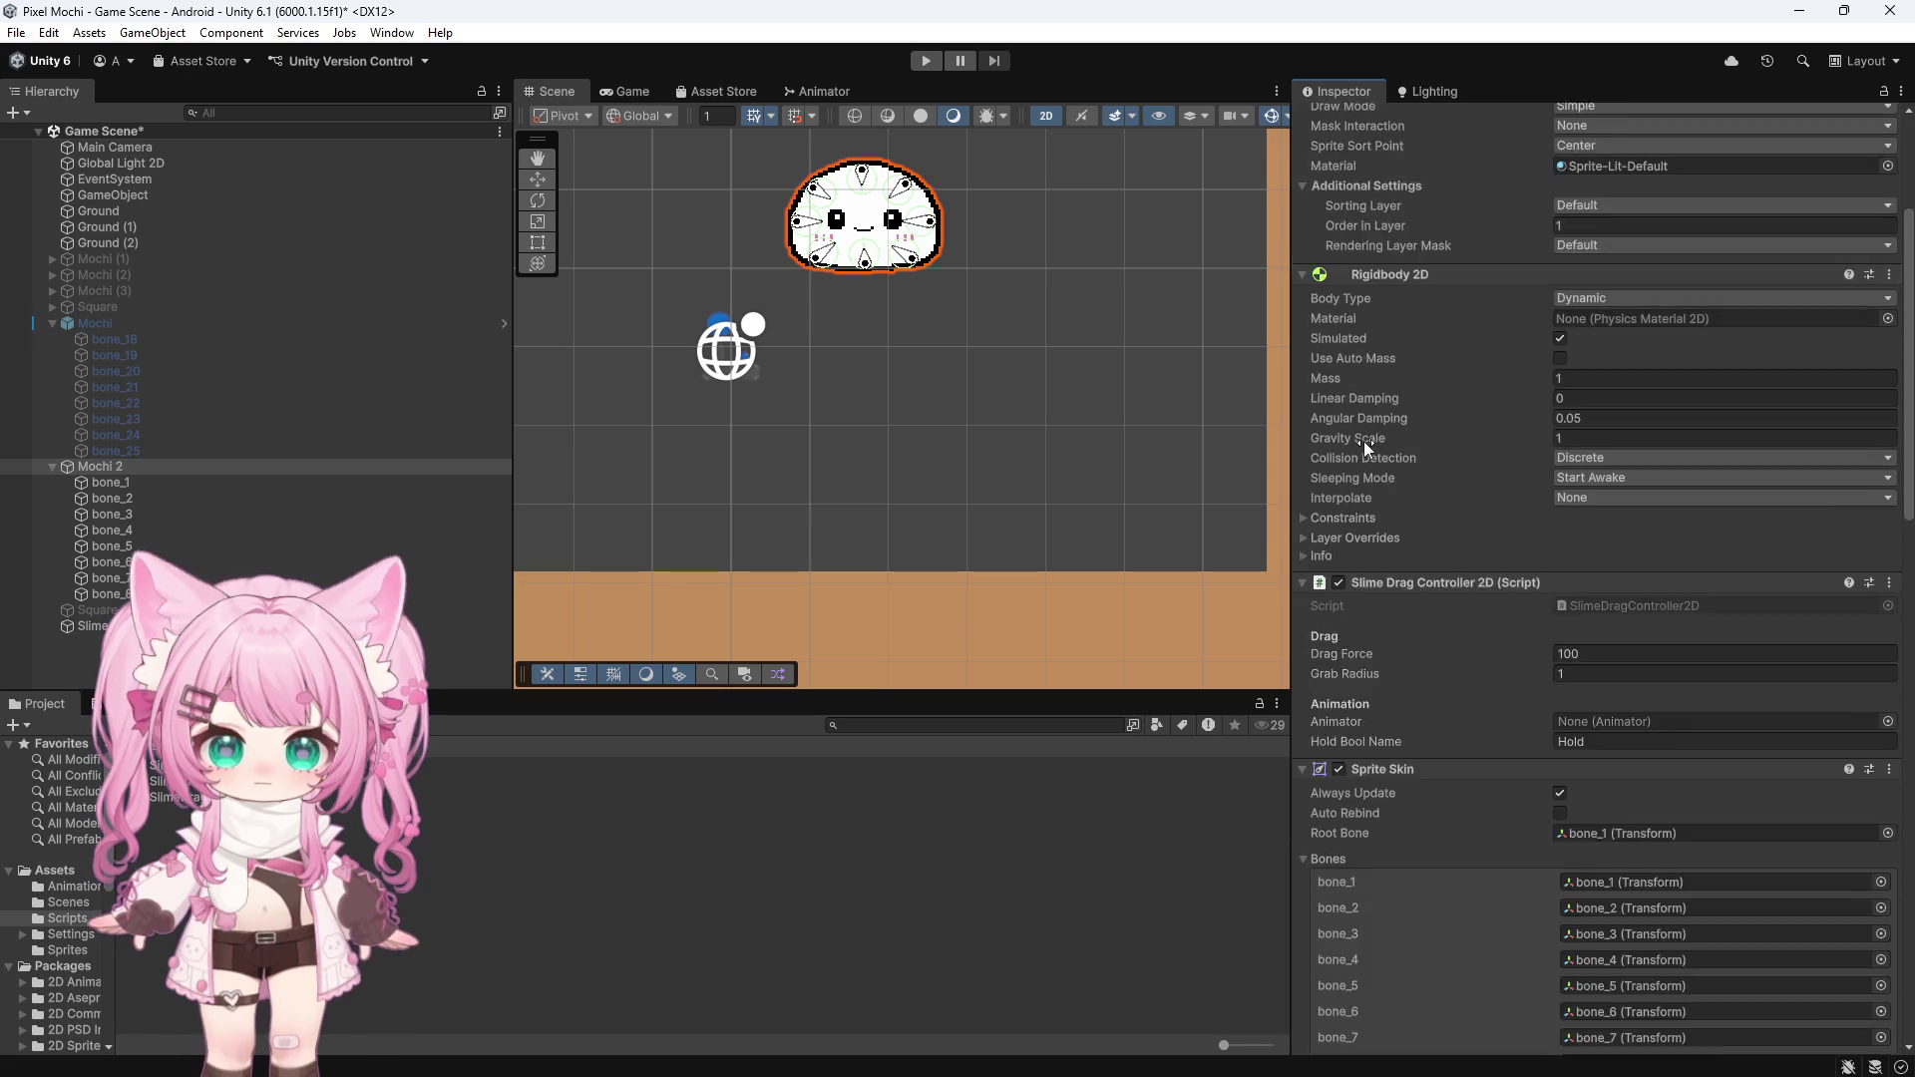
scroll(1367, 439, "down", 15)
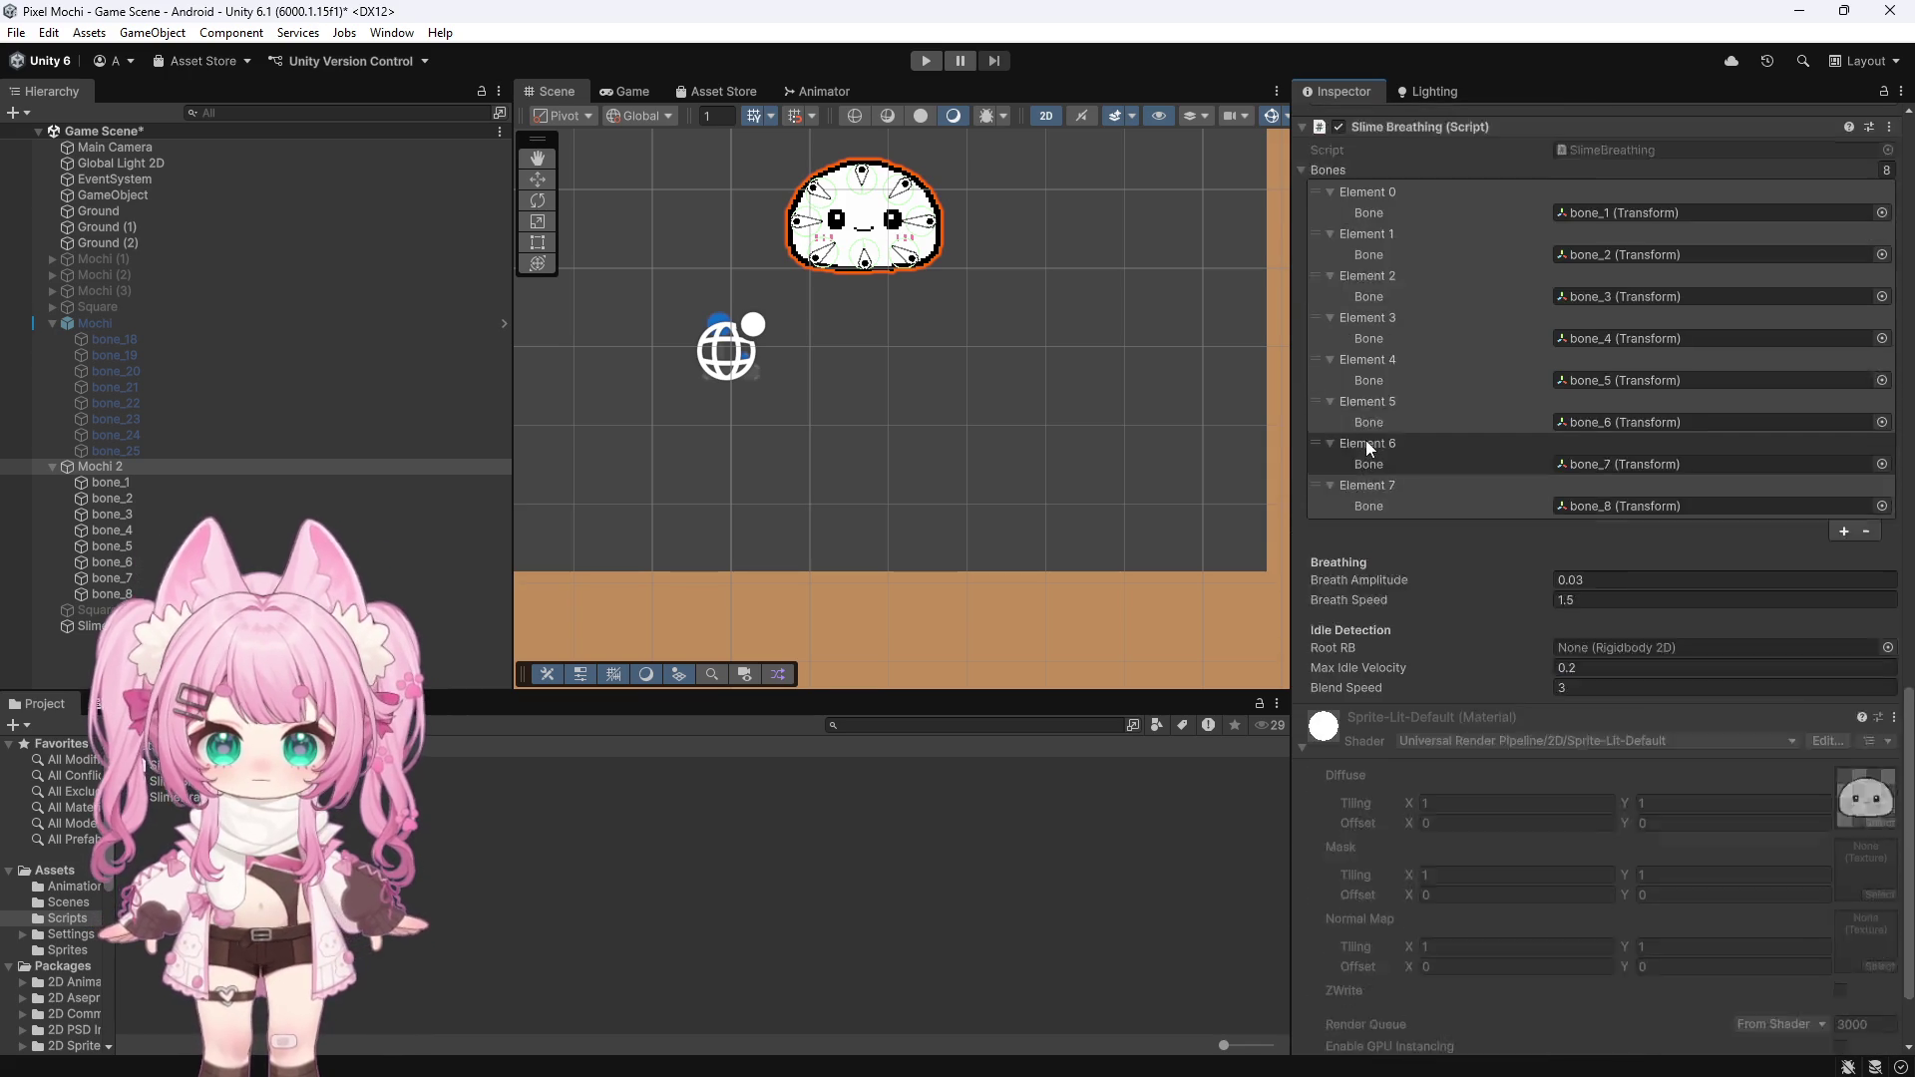
scroll(1366, 440, "up", 5)
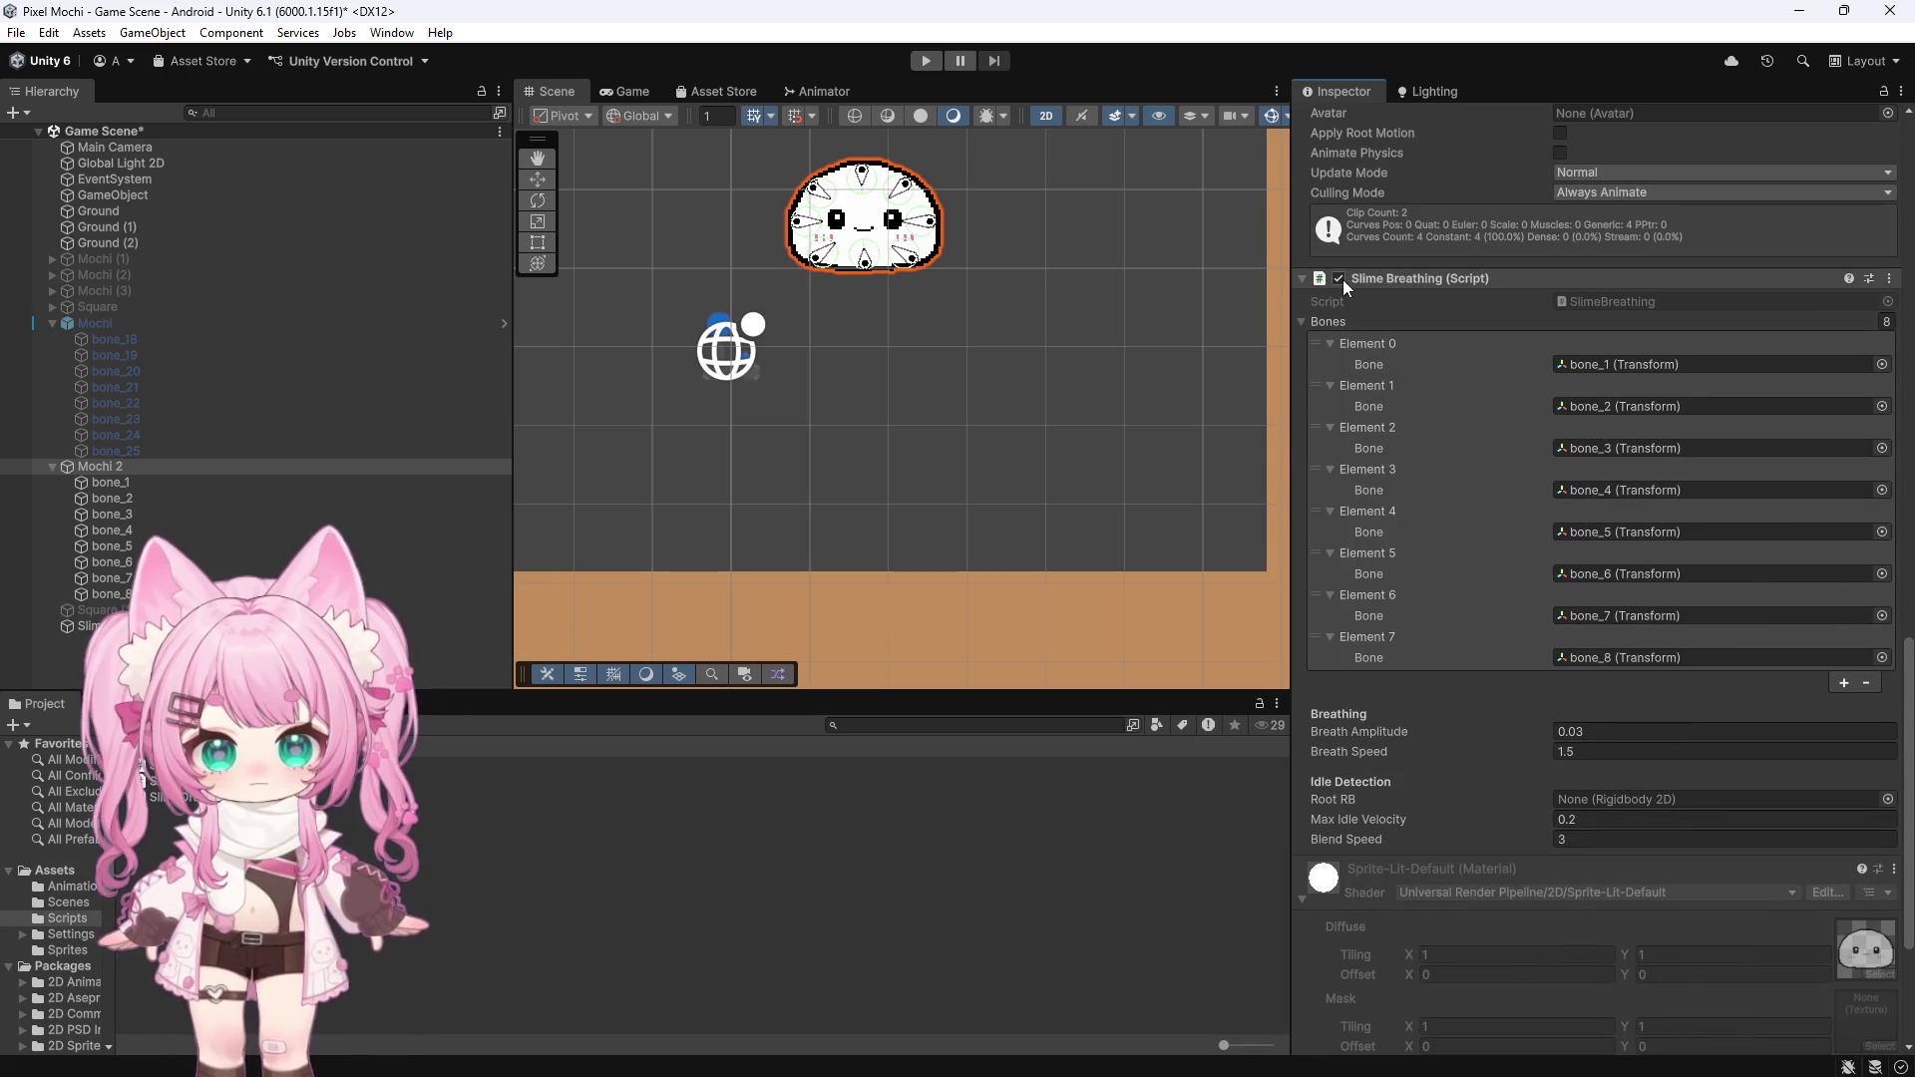
left_click(926, 60)
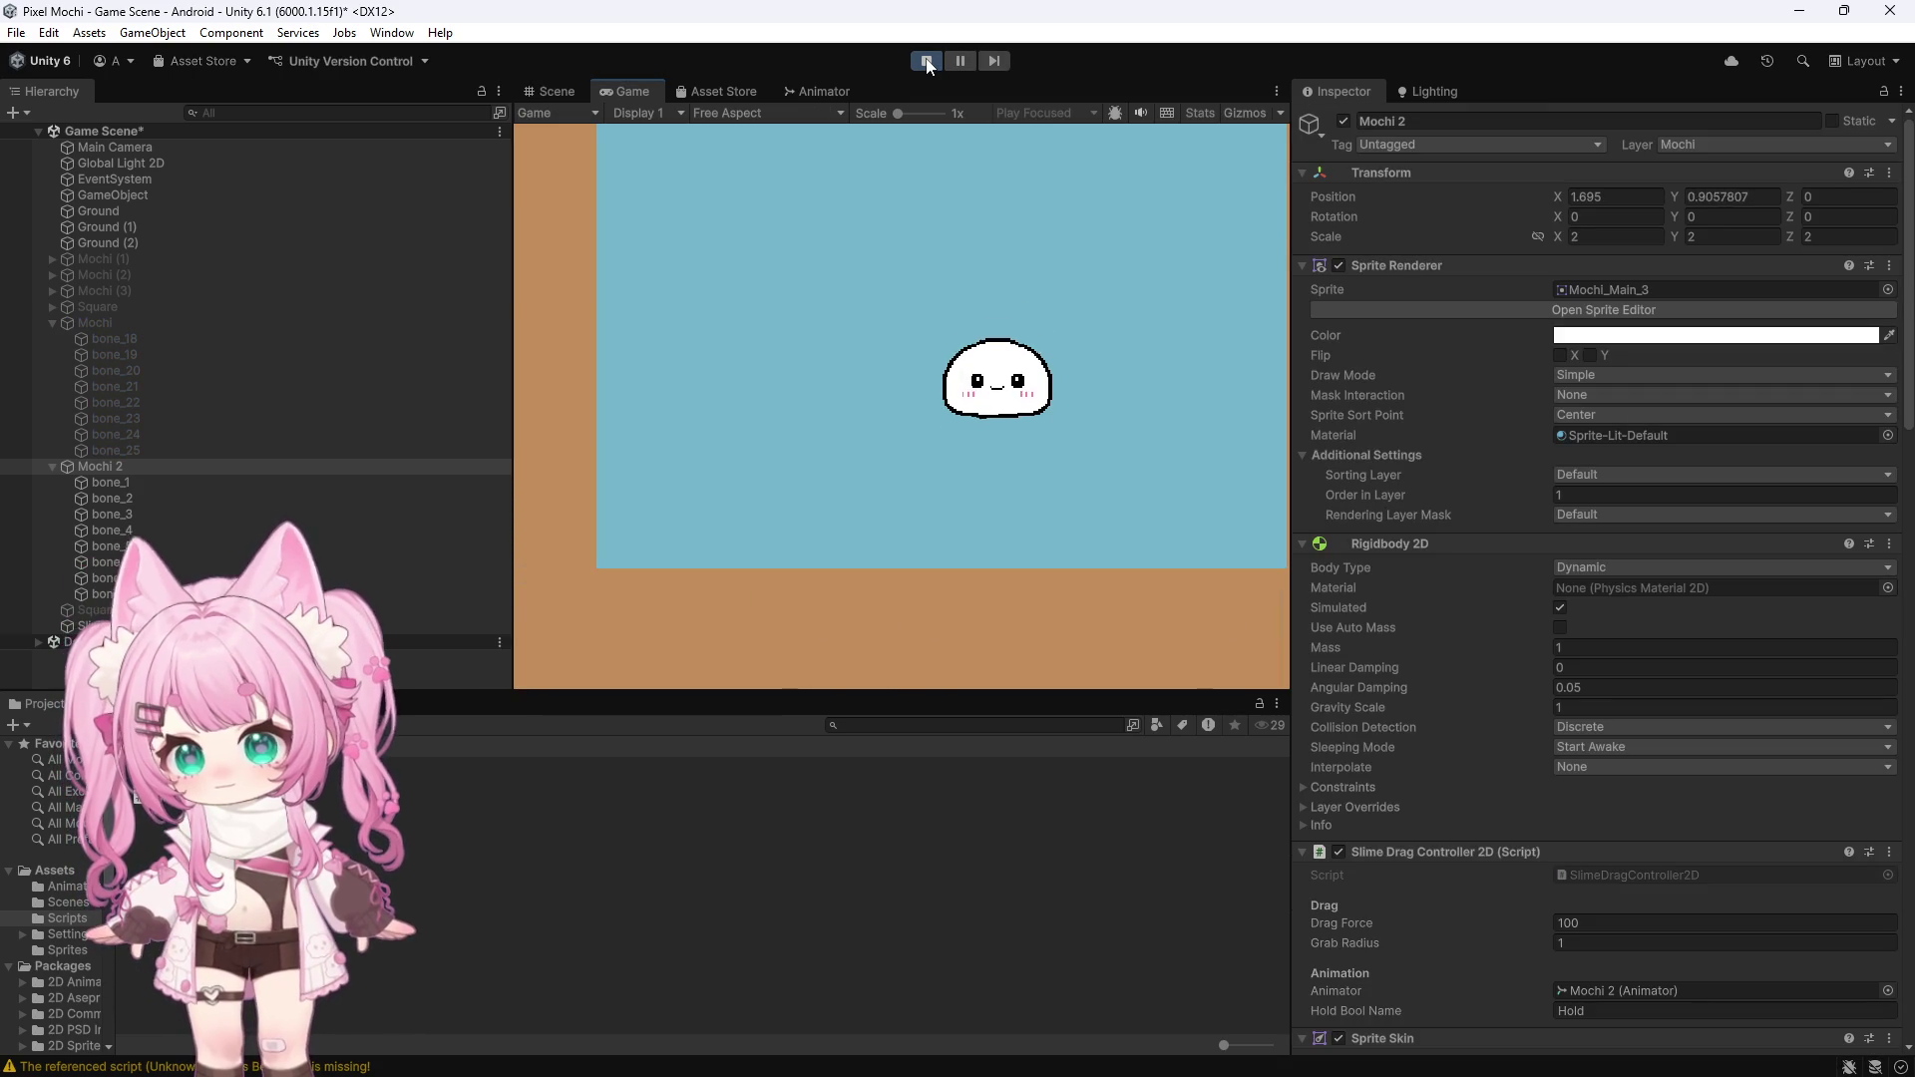
left_click(928, 61)
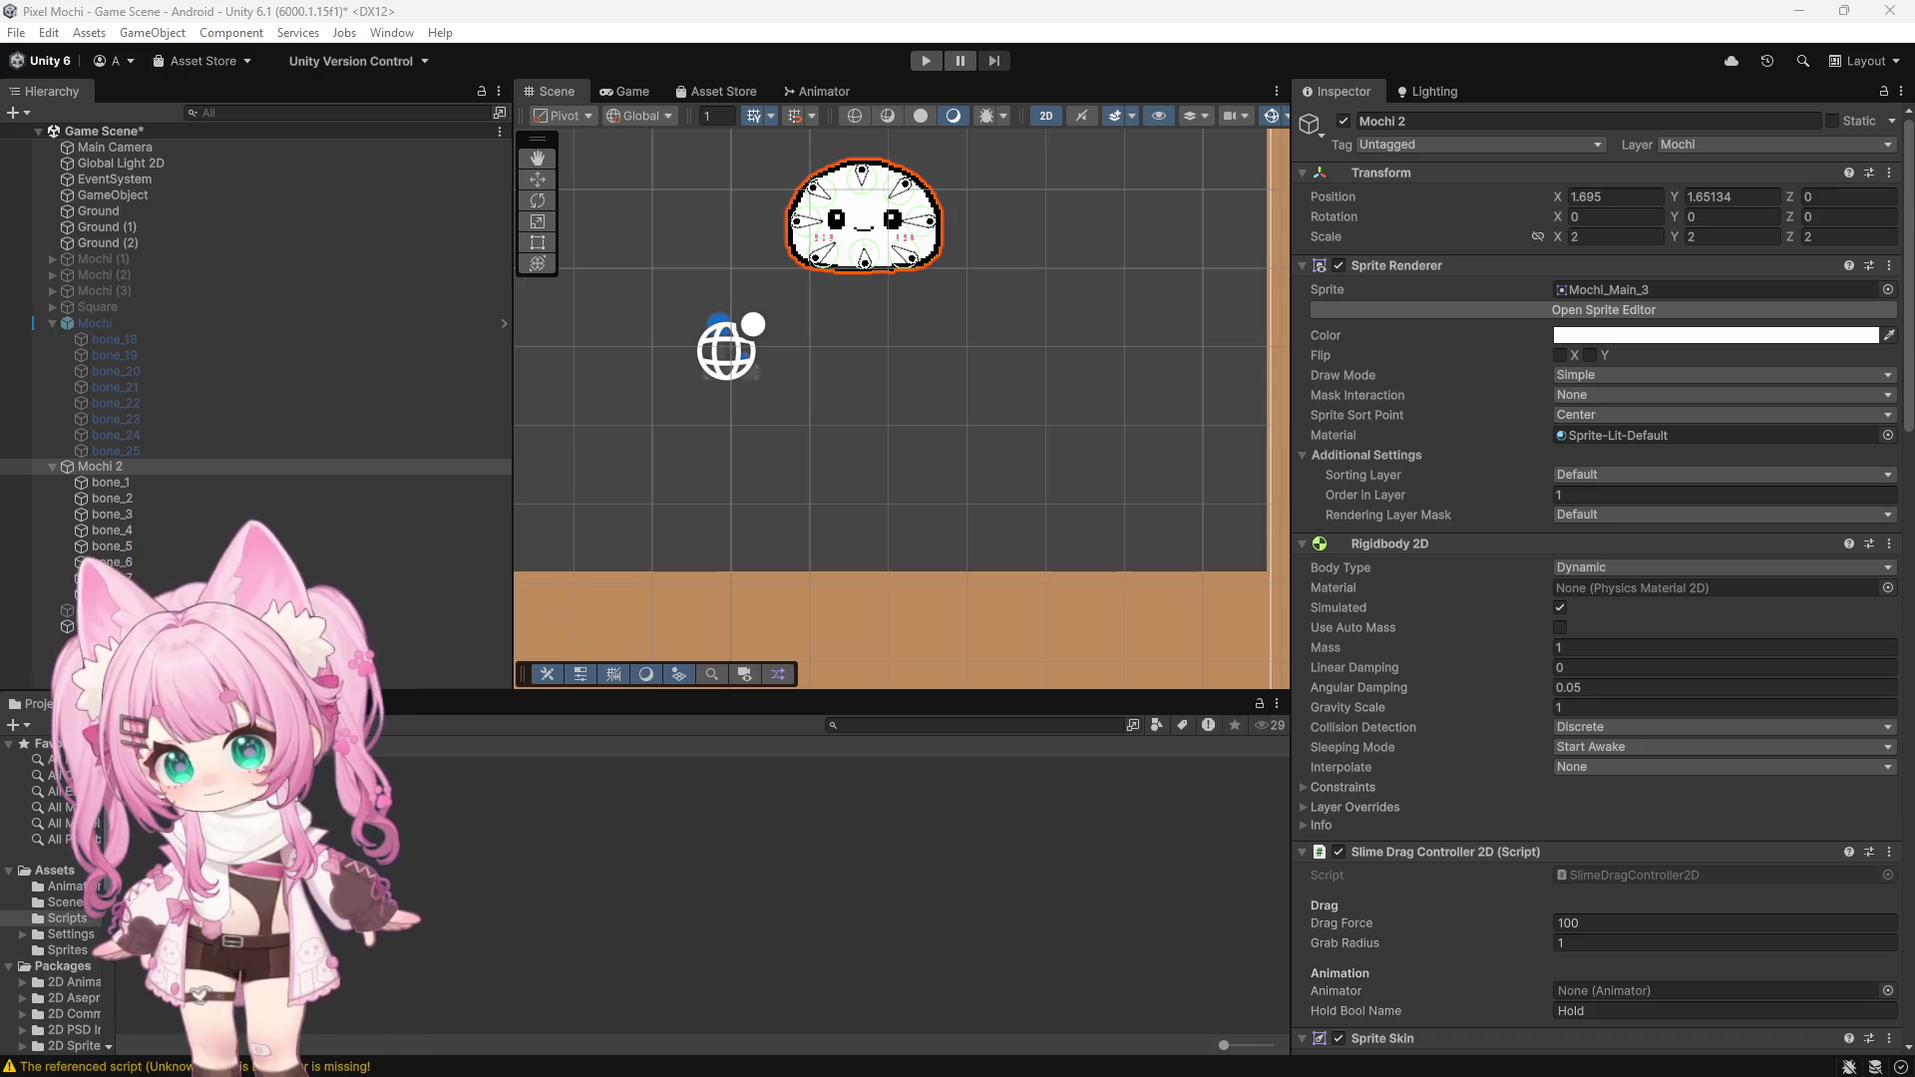
Open the SlimeBreathing script in Visual Studio for editing
double_click(159, 781)
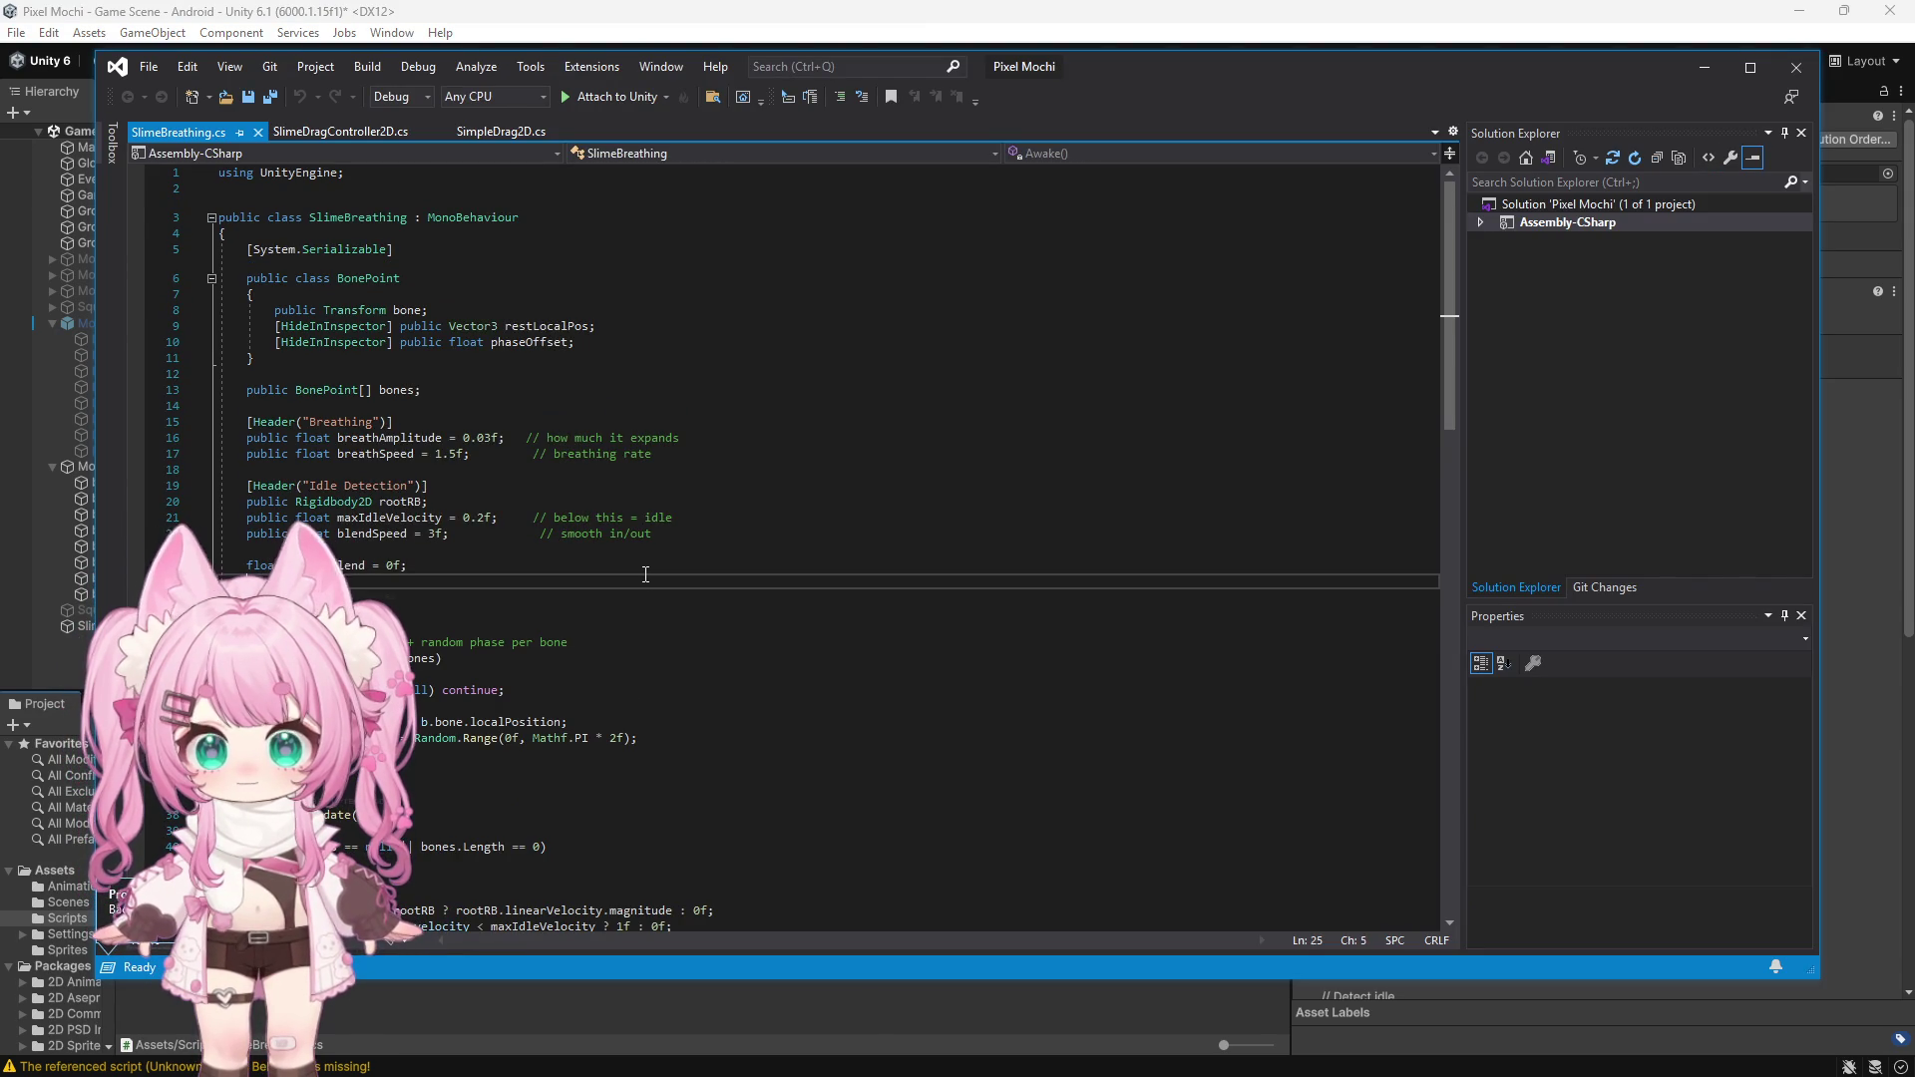
Overwrite SlimeBreathing with the Rigidbody2D breathForce/groundLayer version and save it as Unicode
key("ctrl+a")
key("ctrl+v")
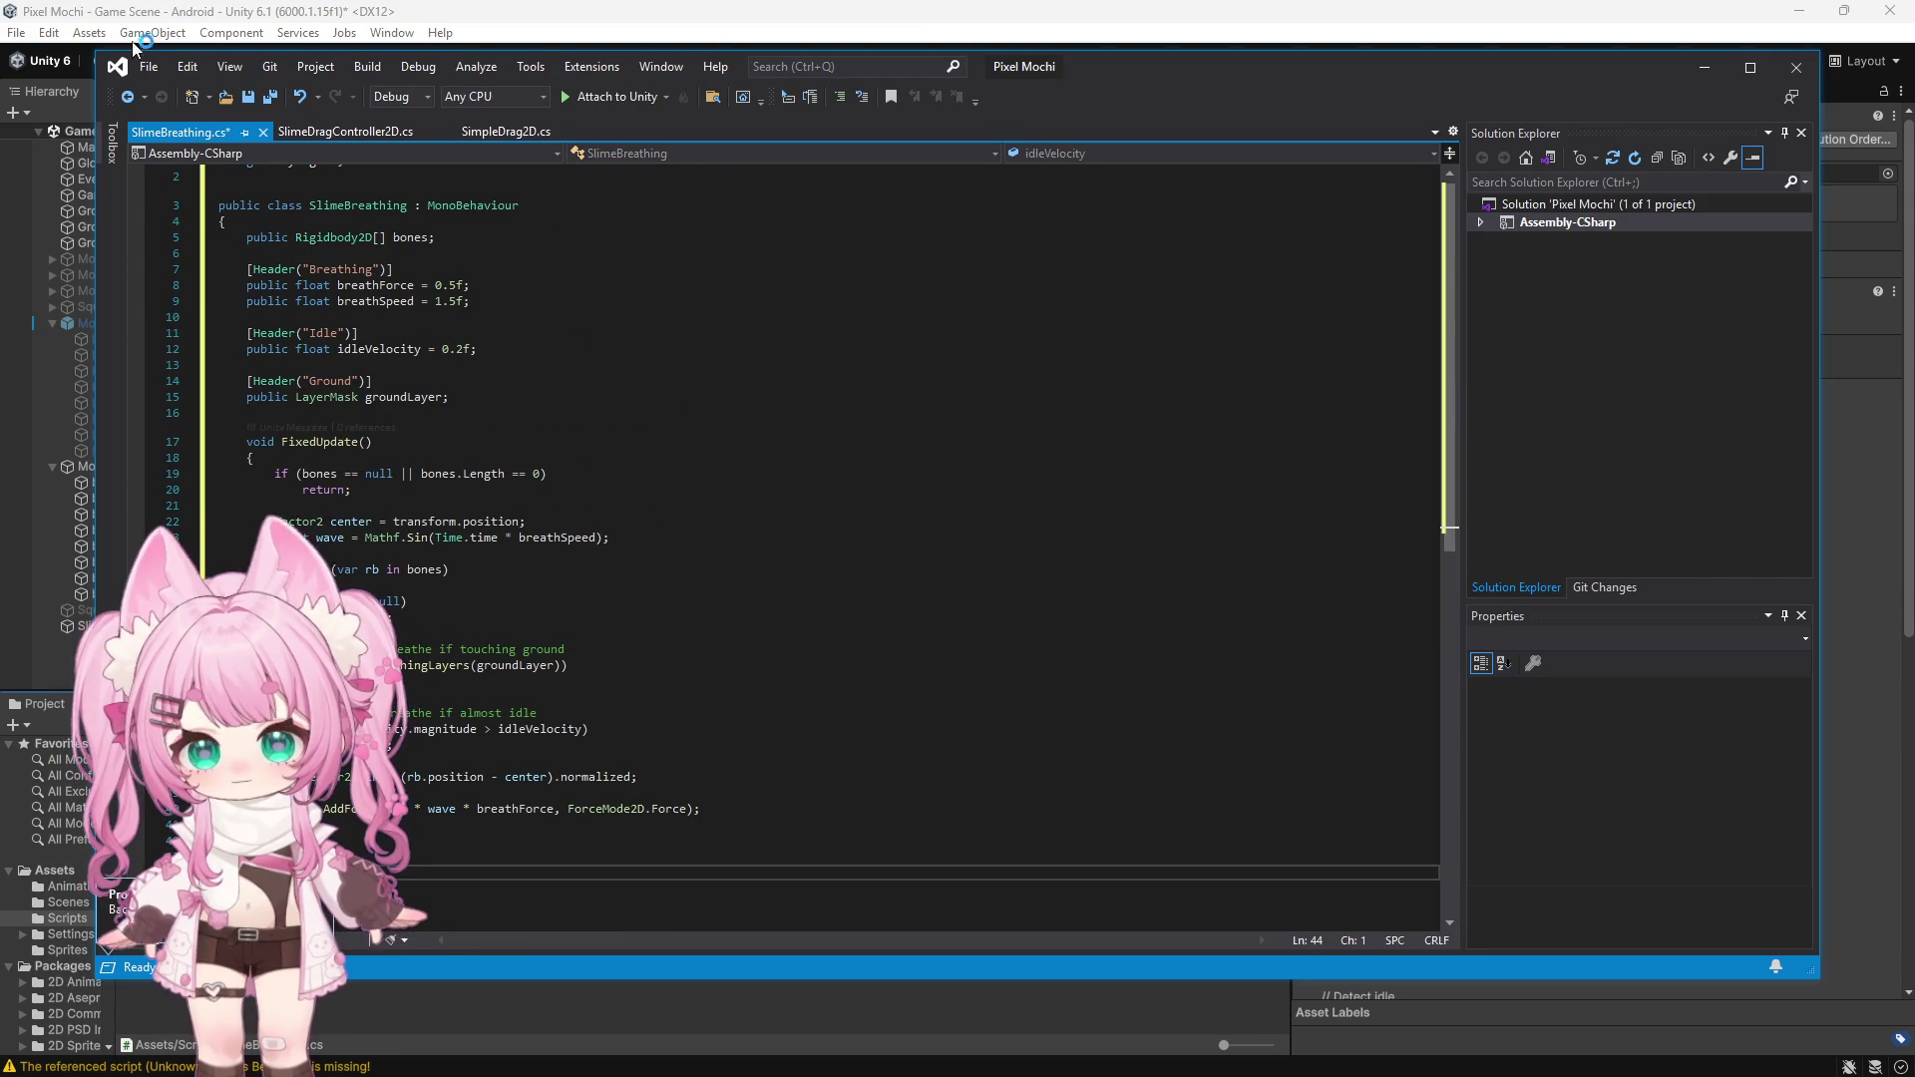
left_click(148, 66)
left_click(213, 302)
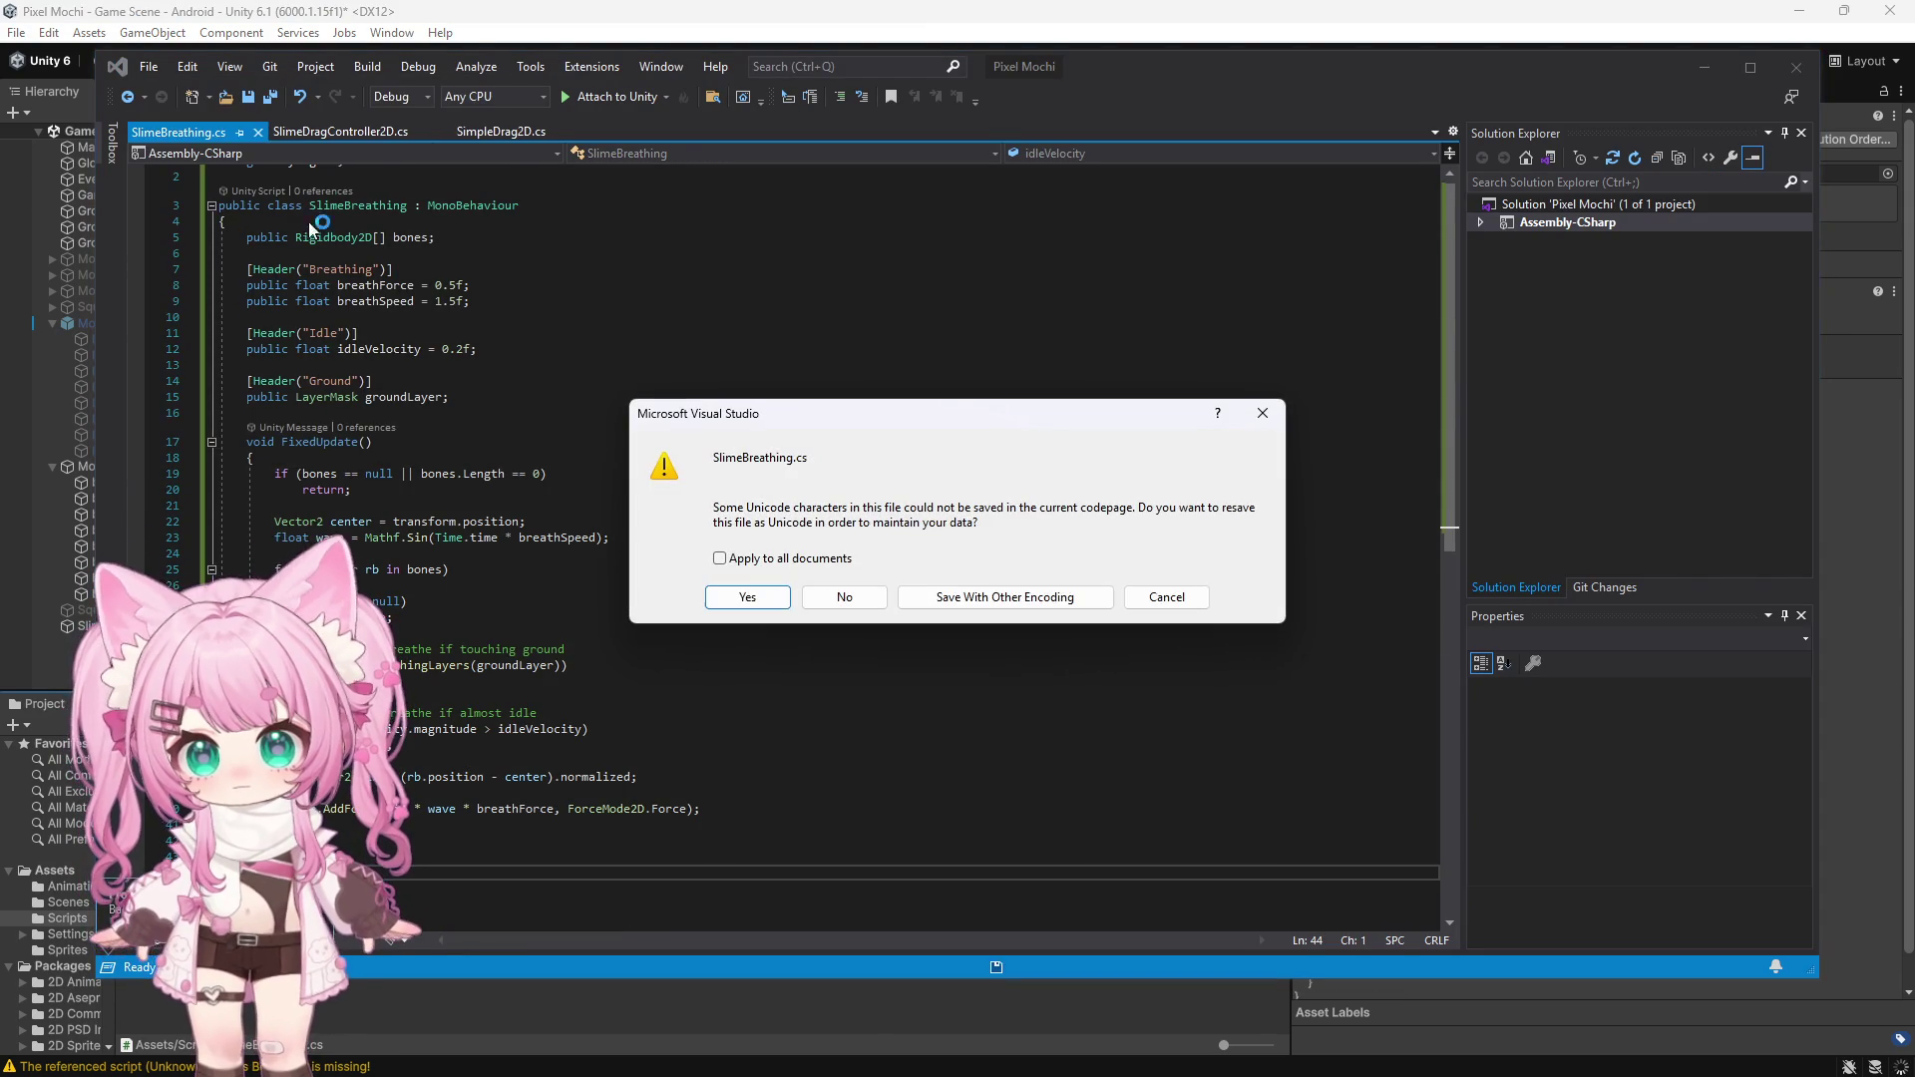
left_click(738, 595)
left_click(664, 42)
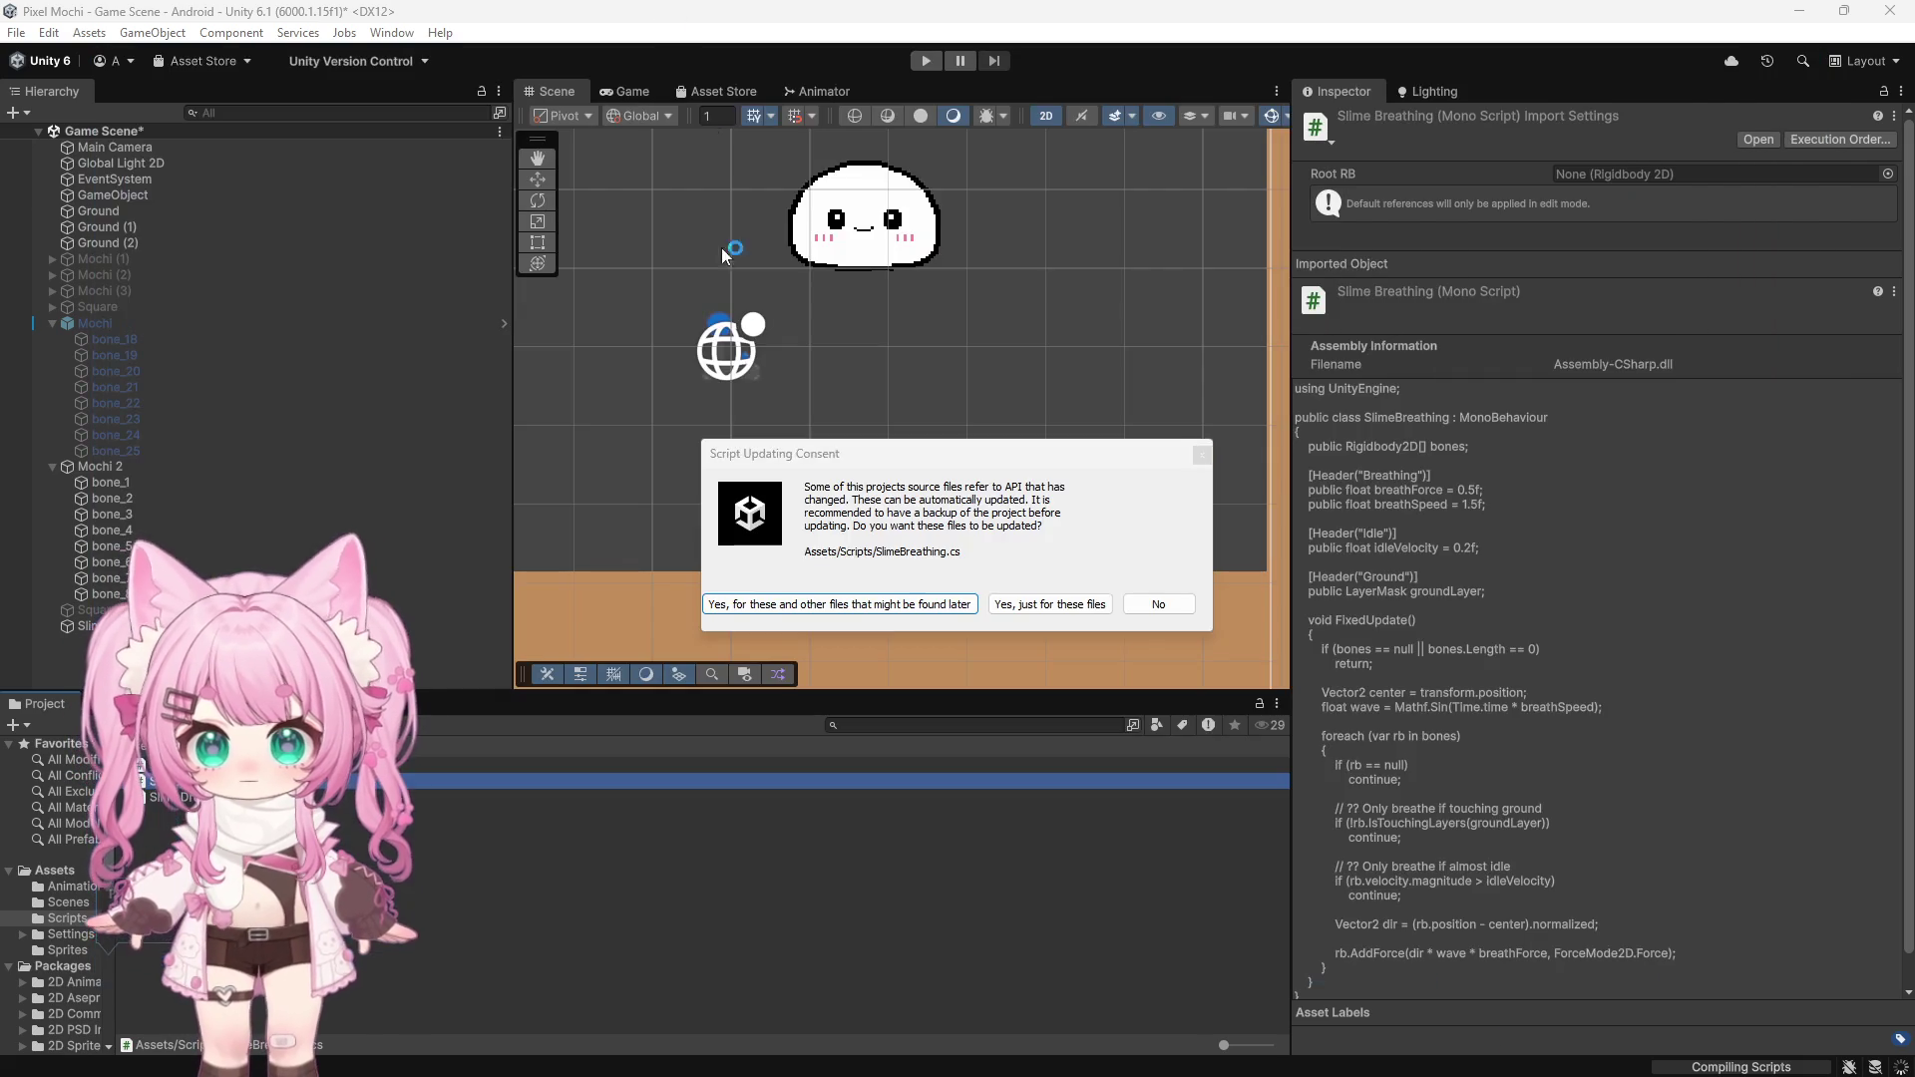
Approve Unity's automatic API update, then select Mochi 2 and scroll to Slime Breathing
left_click(873, 597)
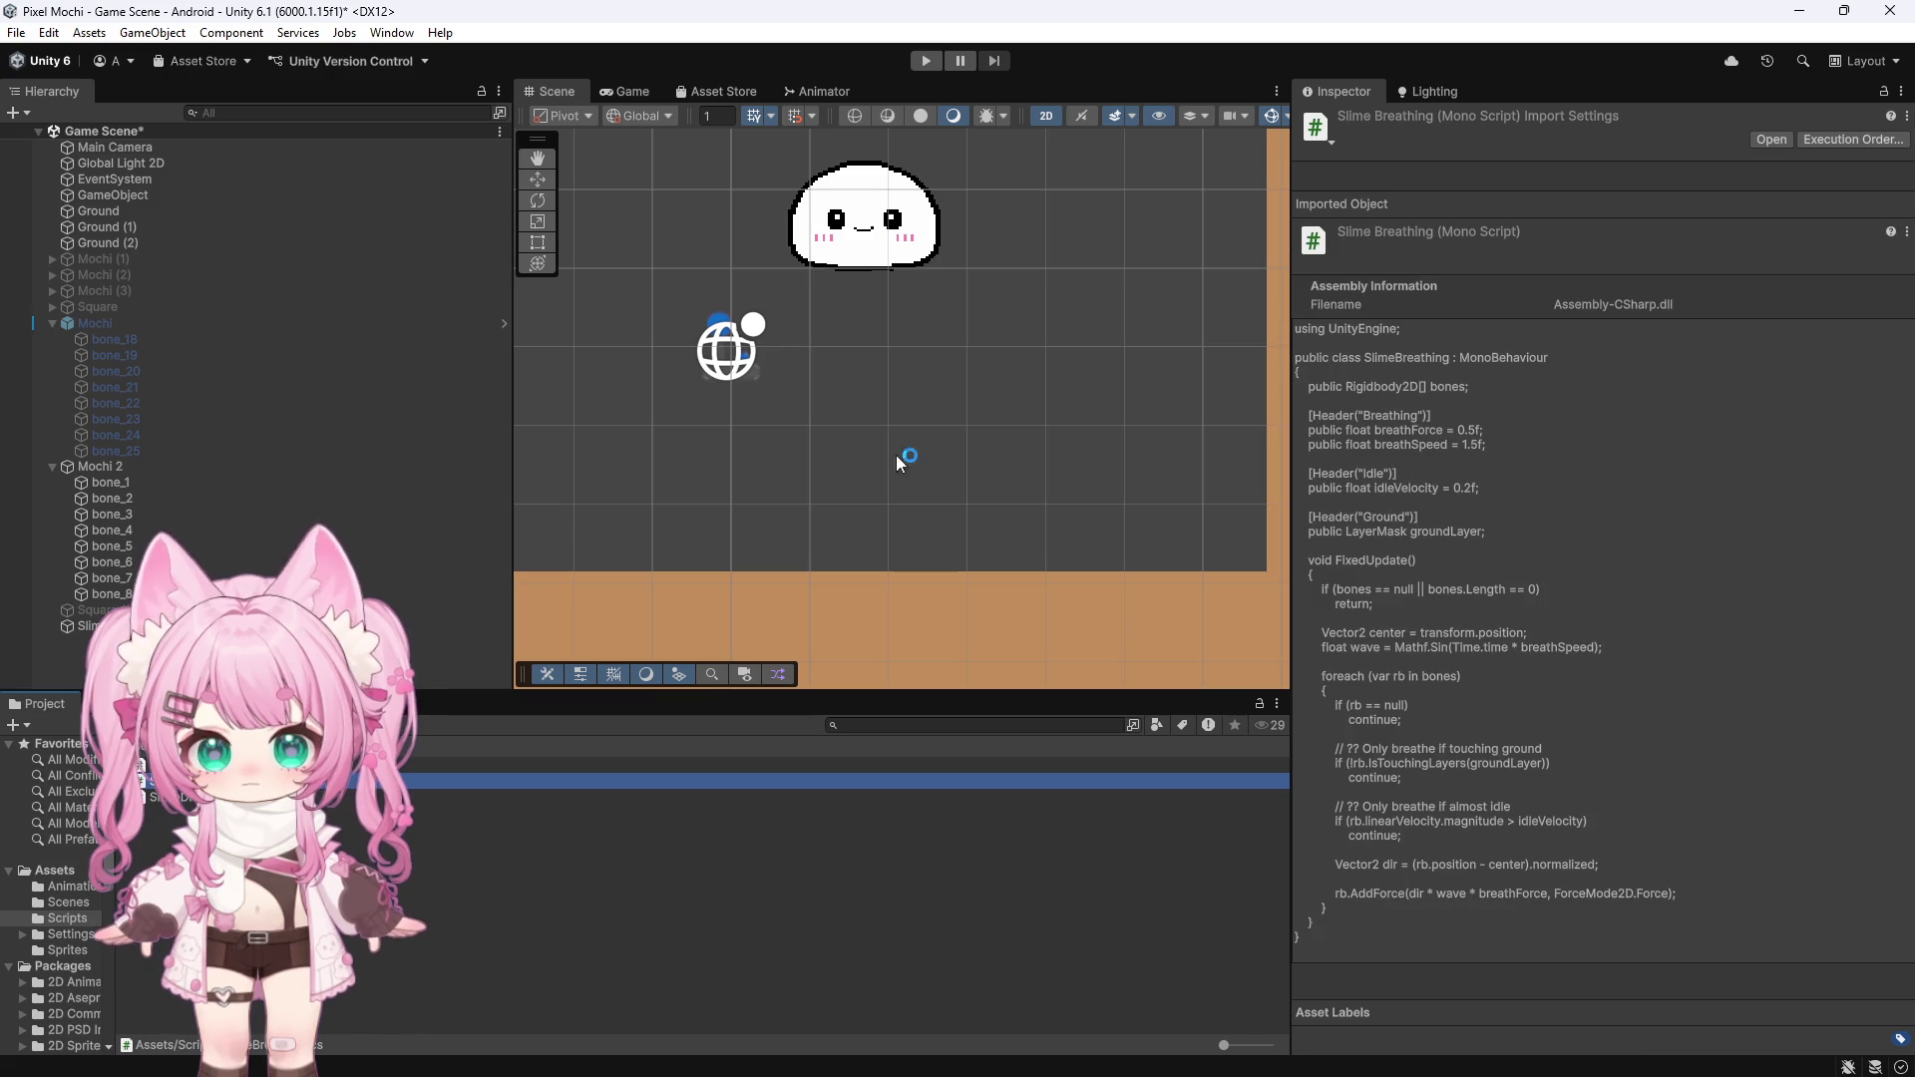
left_click(415, 626)
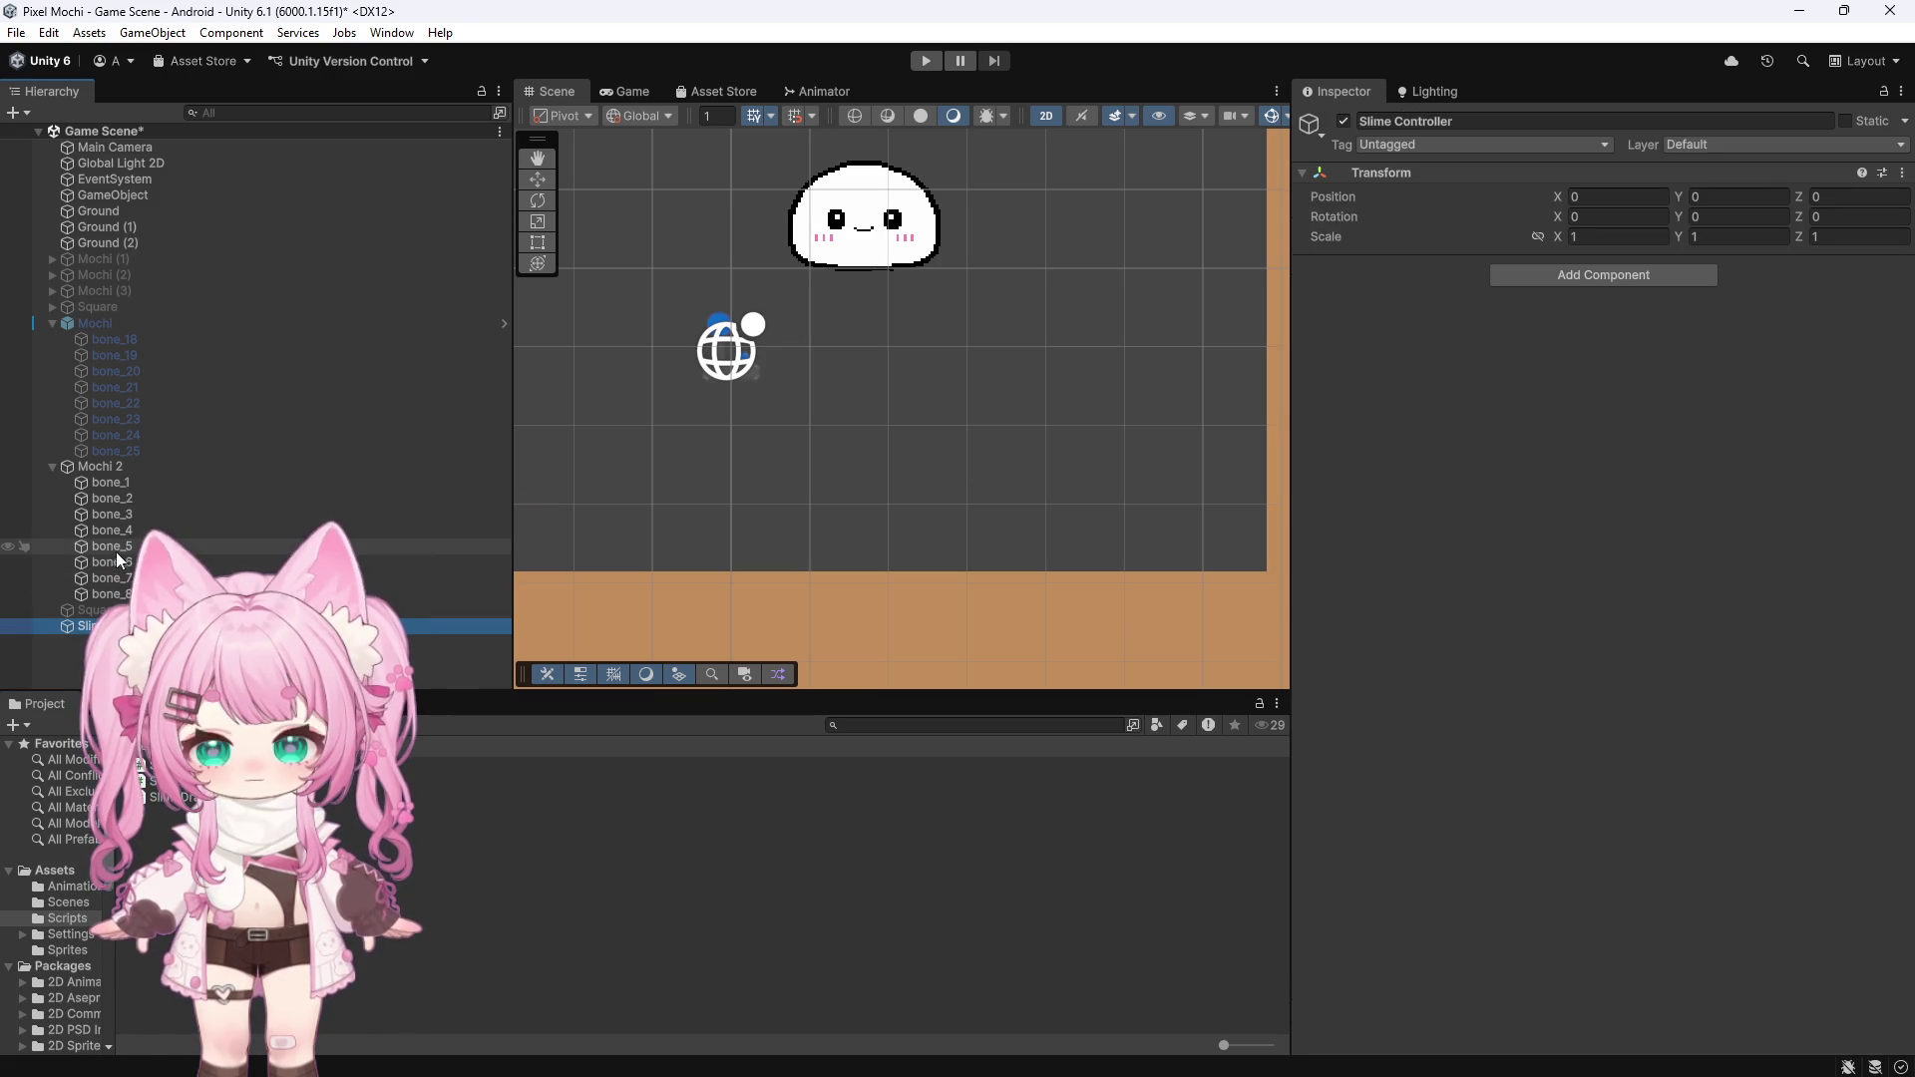
left_click(100, 466)
scroll(1422, 648, "down", 20)
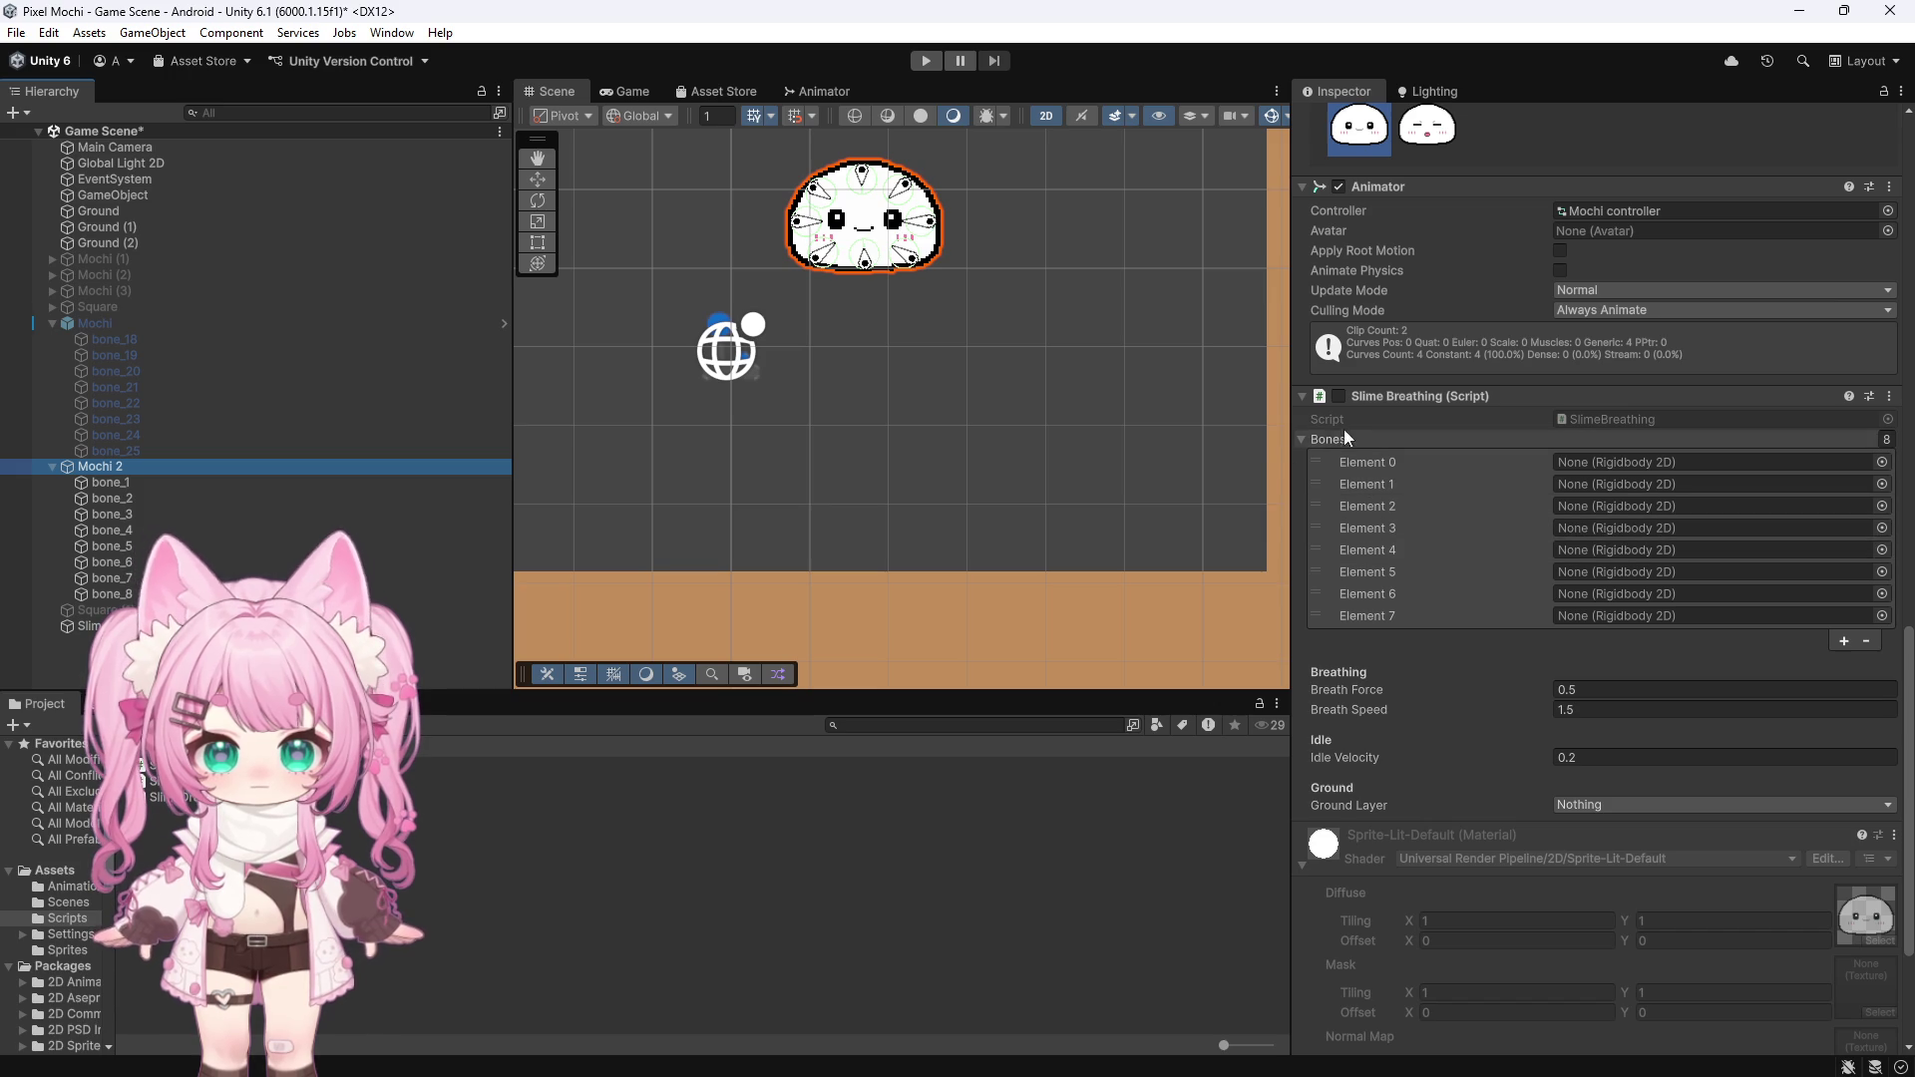
Fill the Rigidbody 2D bone slots with bone_1 through bone_8 and set Ground Layer to Ground
mouse_move(100, 484)
left_mouse_down()
mouse_move(417, 516)
mouse_move(966, 526)
mouse_move(1626, 462)
left_mouse_up()
mouse_move(118, 498)
left_mouse_down()
mouse_move(1658, 464)
mouse_move(1625, 487)
left_mouse_up()
mouse_move(140, 513)
left_mouse_down()
mouse_move(1631, 536)
mouse_move(1664, 513)
left_mouse_up()
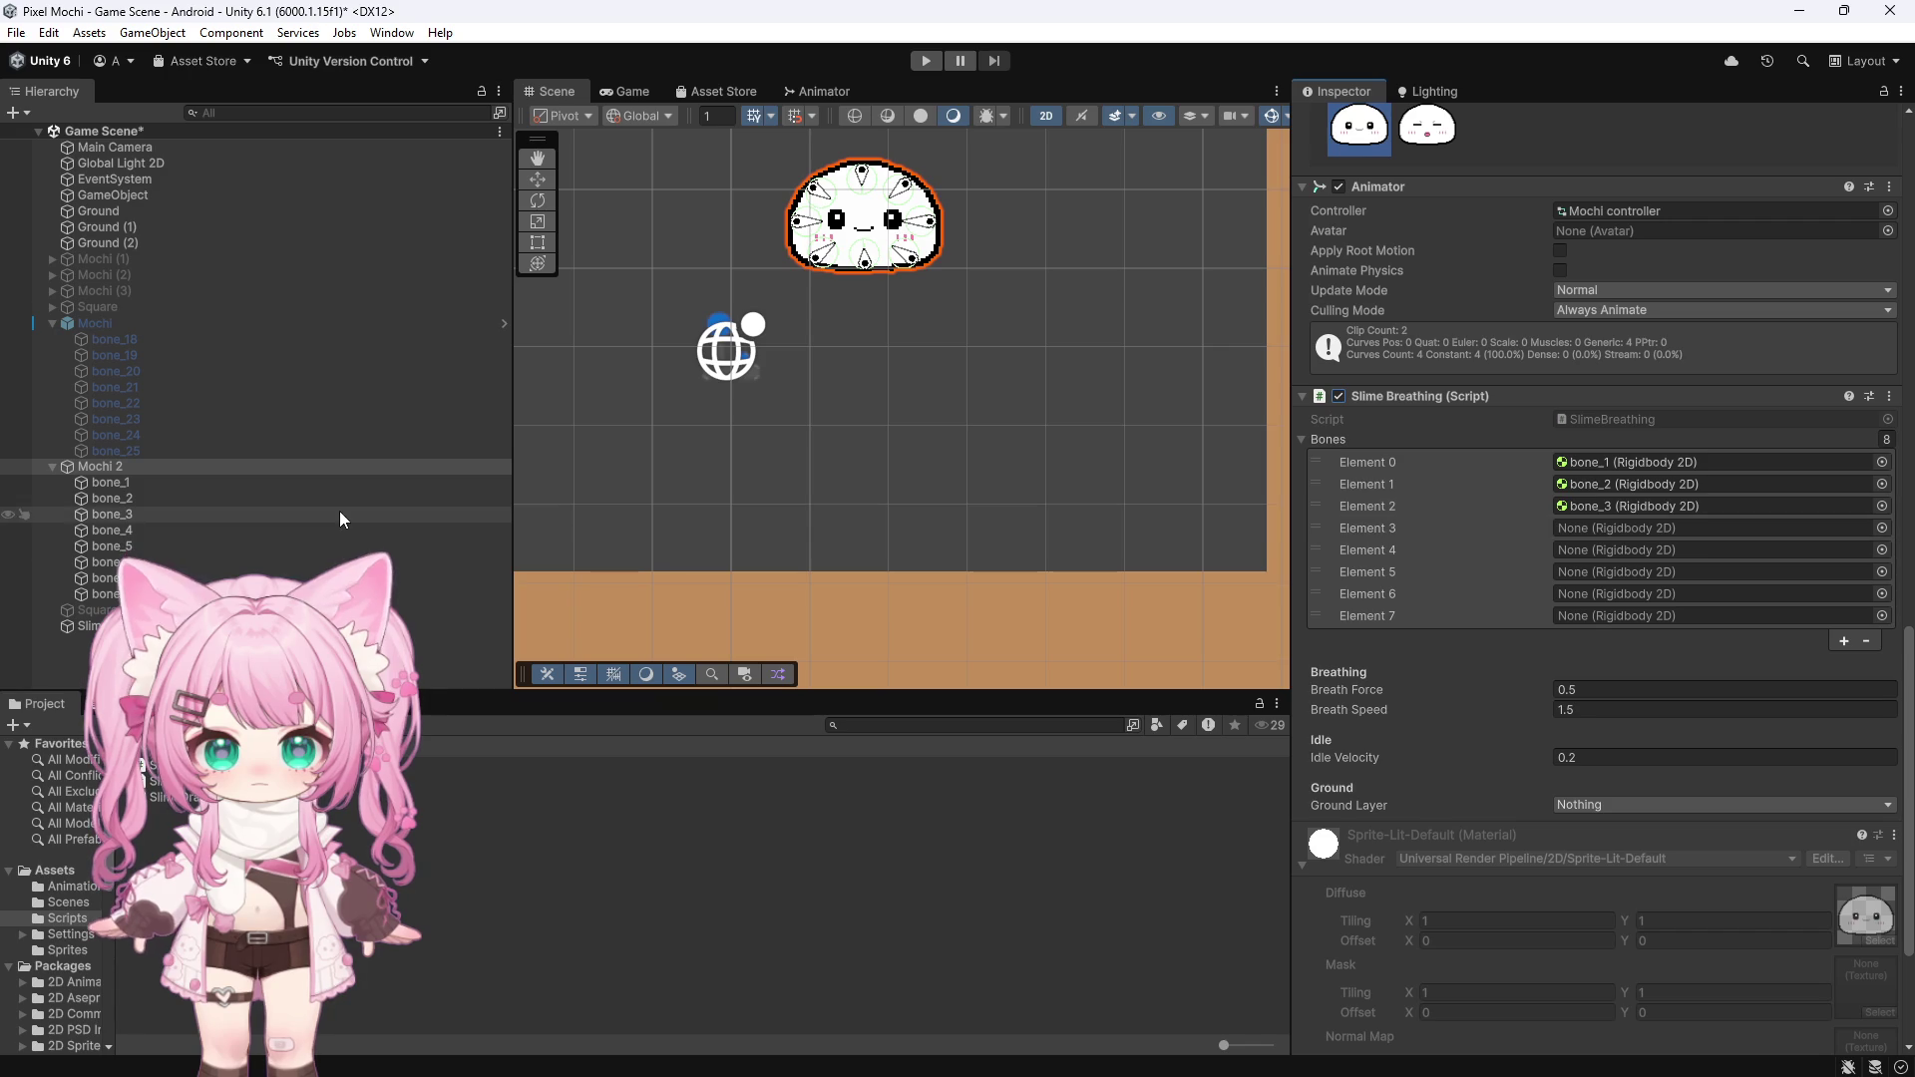
left_click_drag(112, 530, 1576, 529)
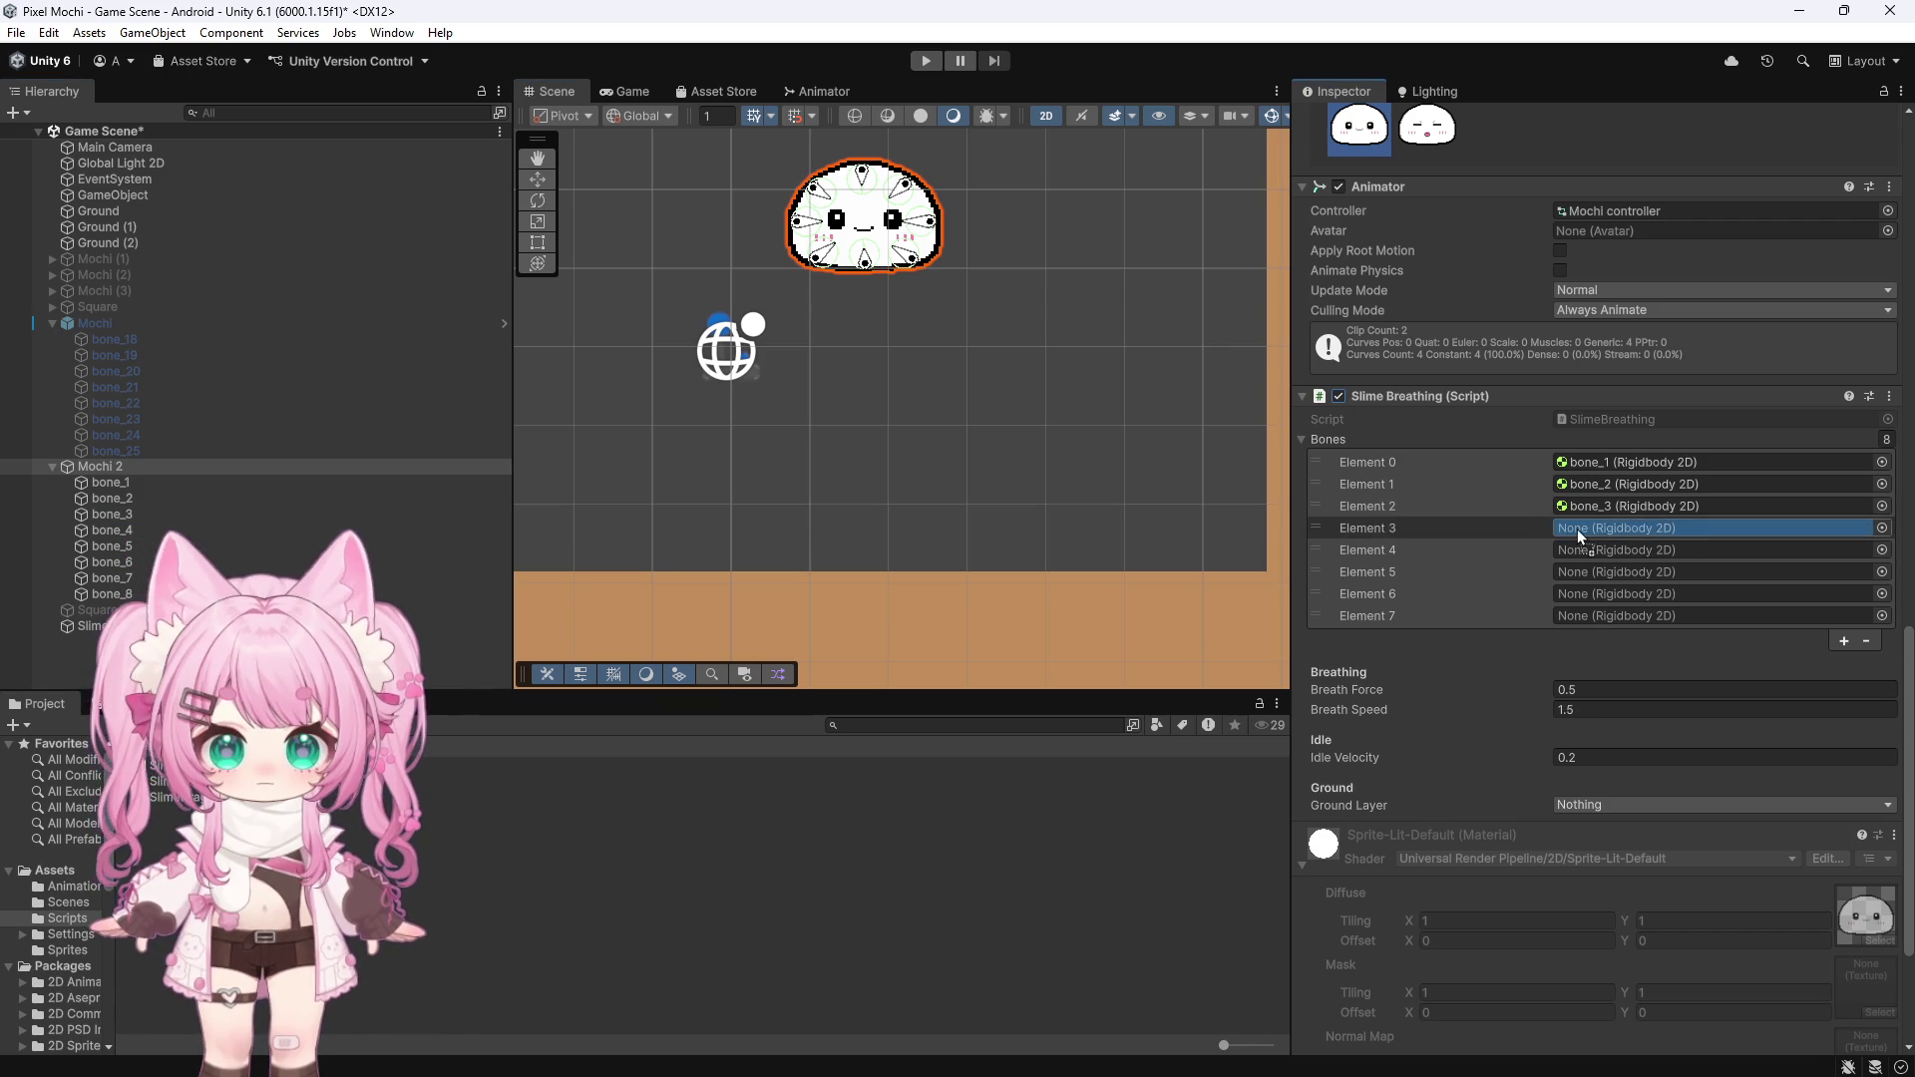
mouse_move(90, 546)
left_mouse_down()
mouse_move(511, 580)
mouse_move(1517, 589)
mouse_move(1582, 554)
mouse_move(699, 559)
mouse_move(1658, 573)
mouse_move(1626, 571)
left_mouse_up()
left_click_drag(111, 579, 1576, 602)
mouse_move(112, 595)
left_mouse_down()
mouse_move(1031, 668)
mouse_move(1604, 614)
left_mouse_up()
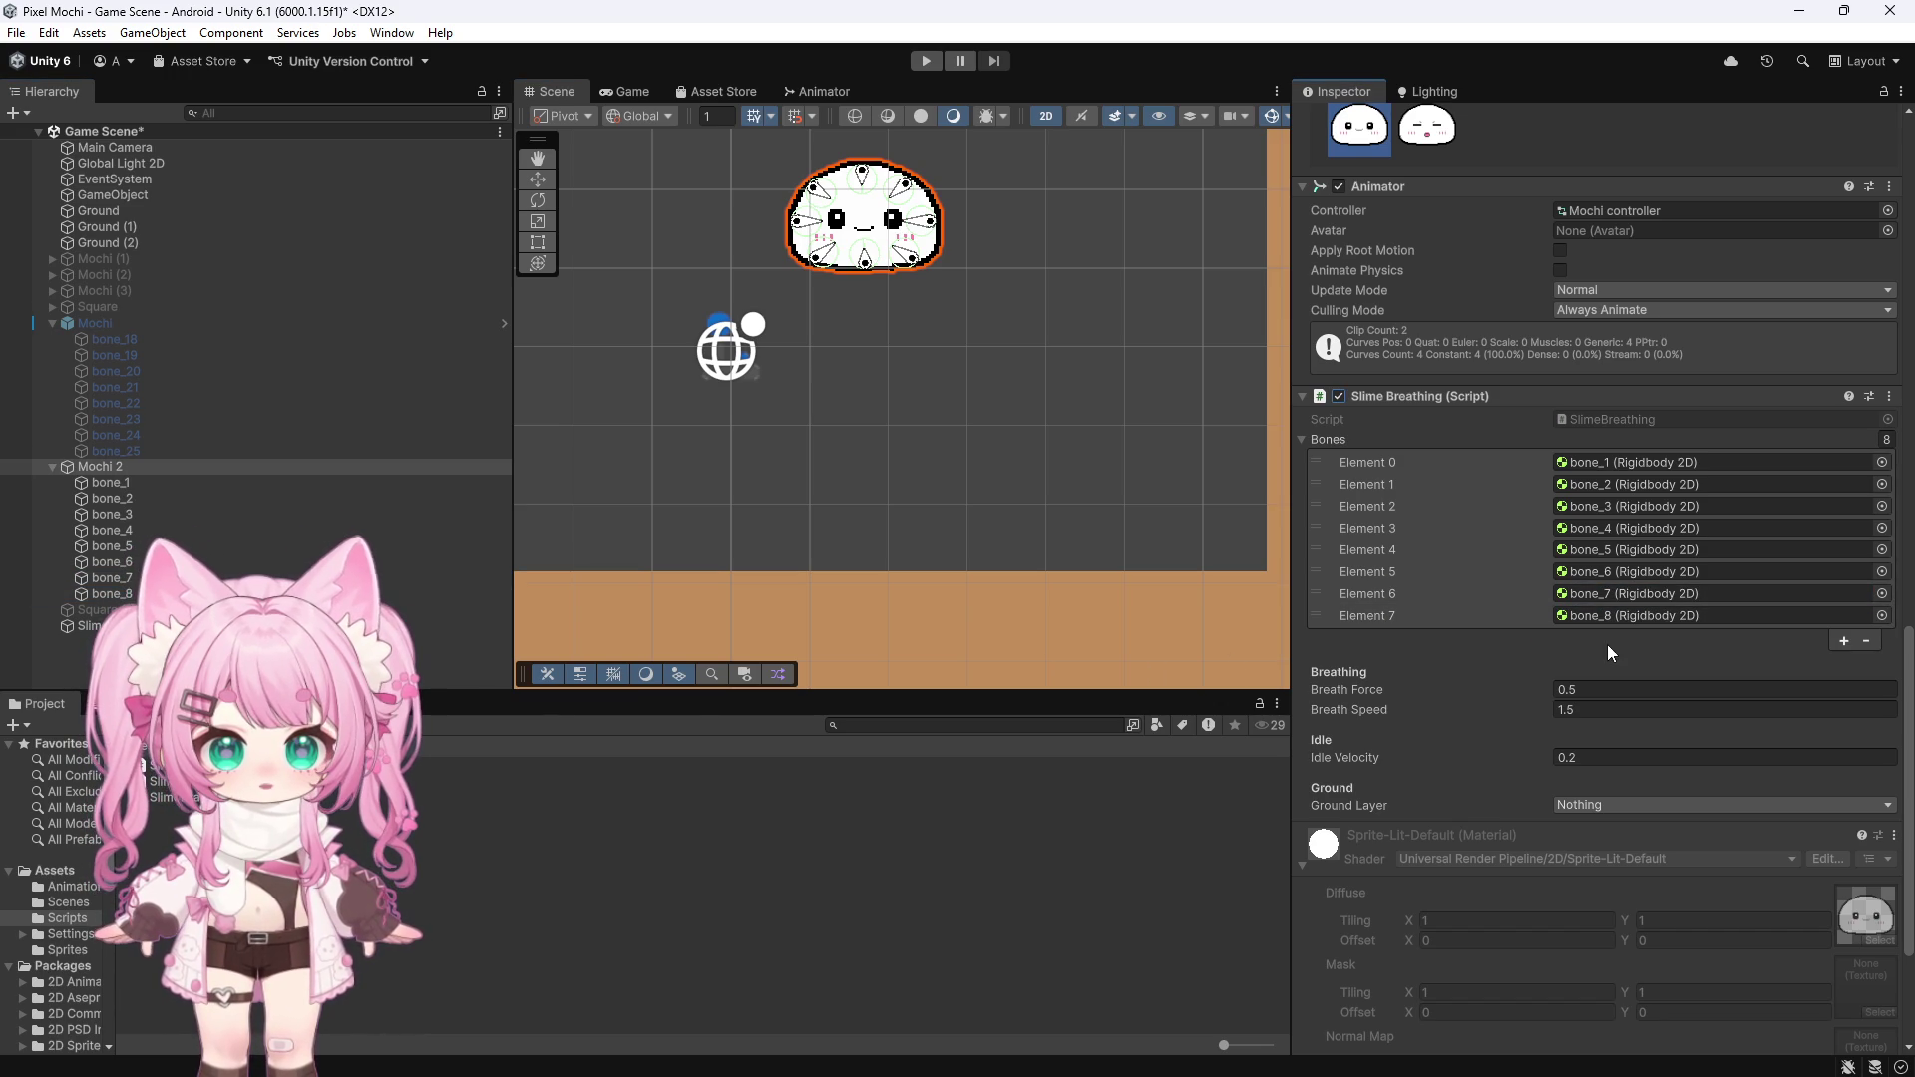
left_click(1583, 804)
left_click(1611, 981)
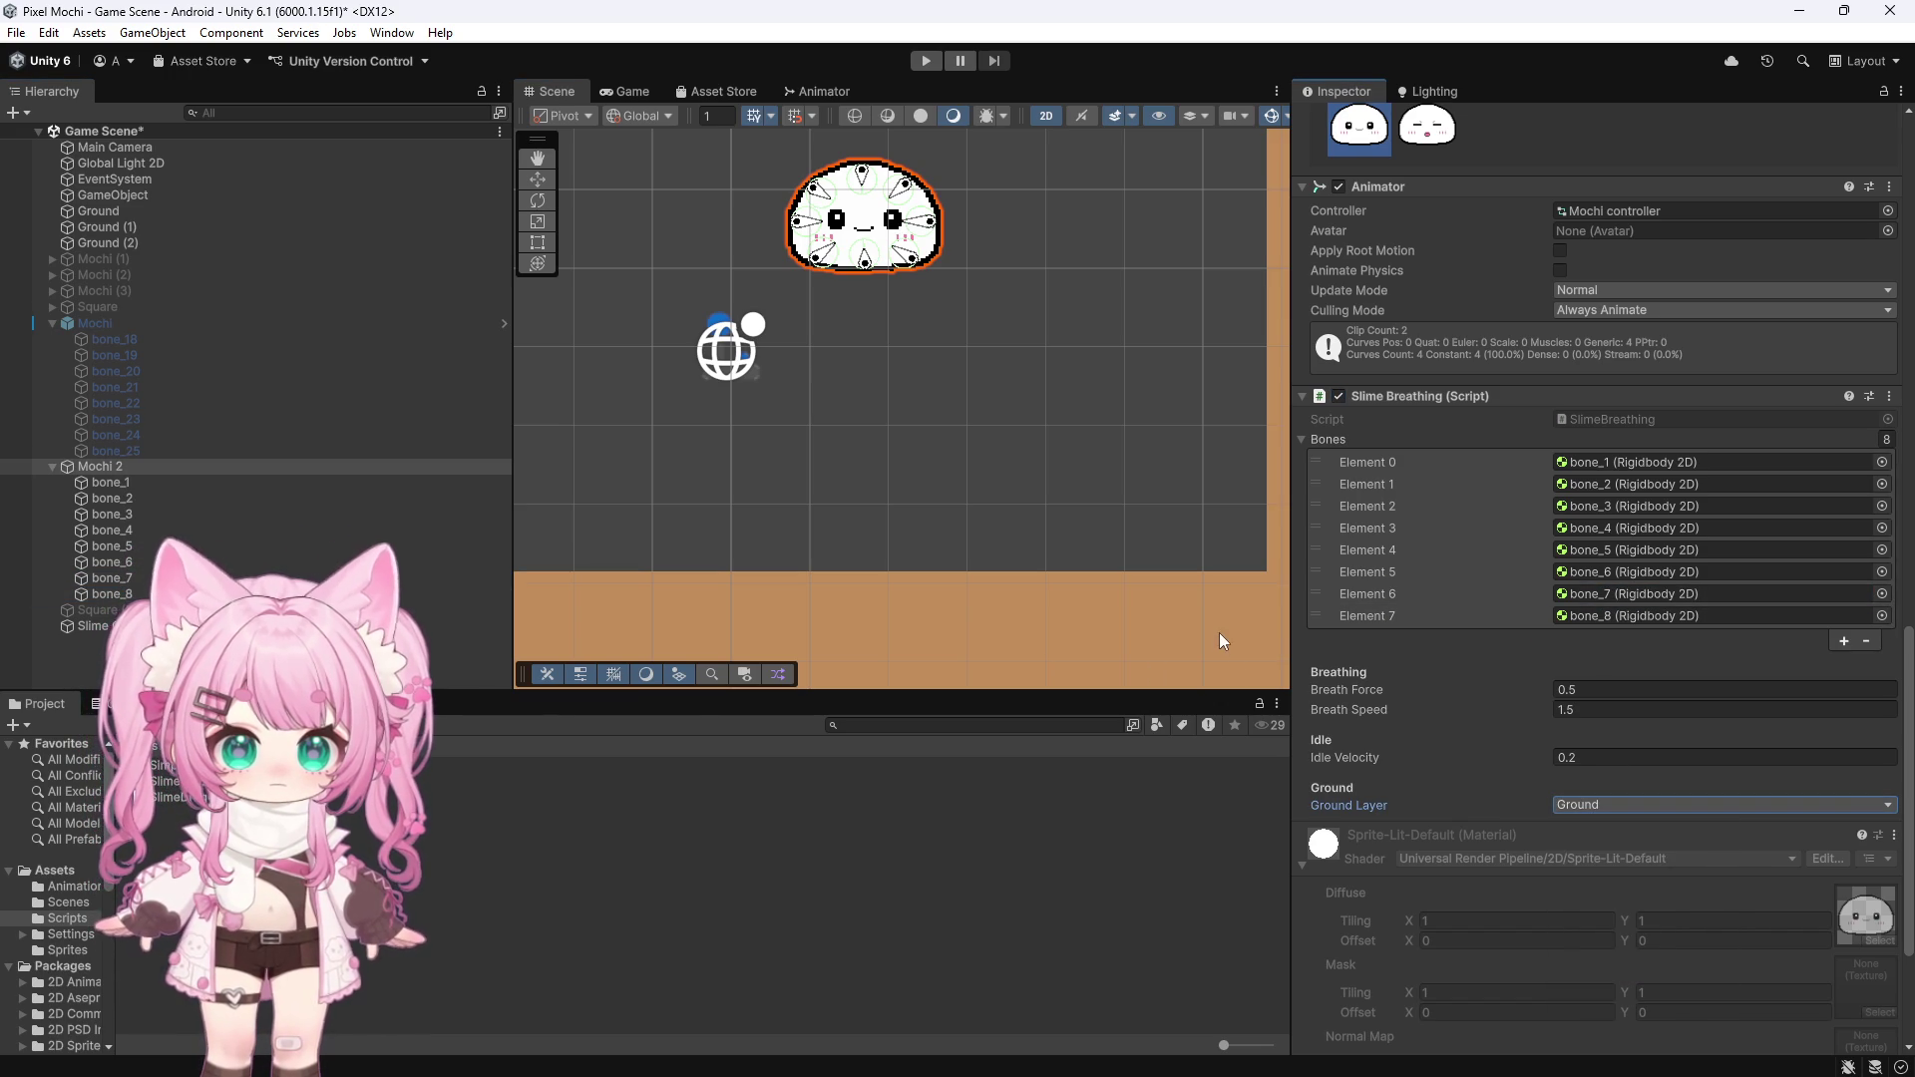
Start play mode to test the Rigidbody 2D breathing on Mochi 2
left_click(925, 61)
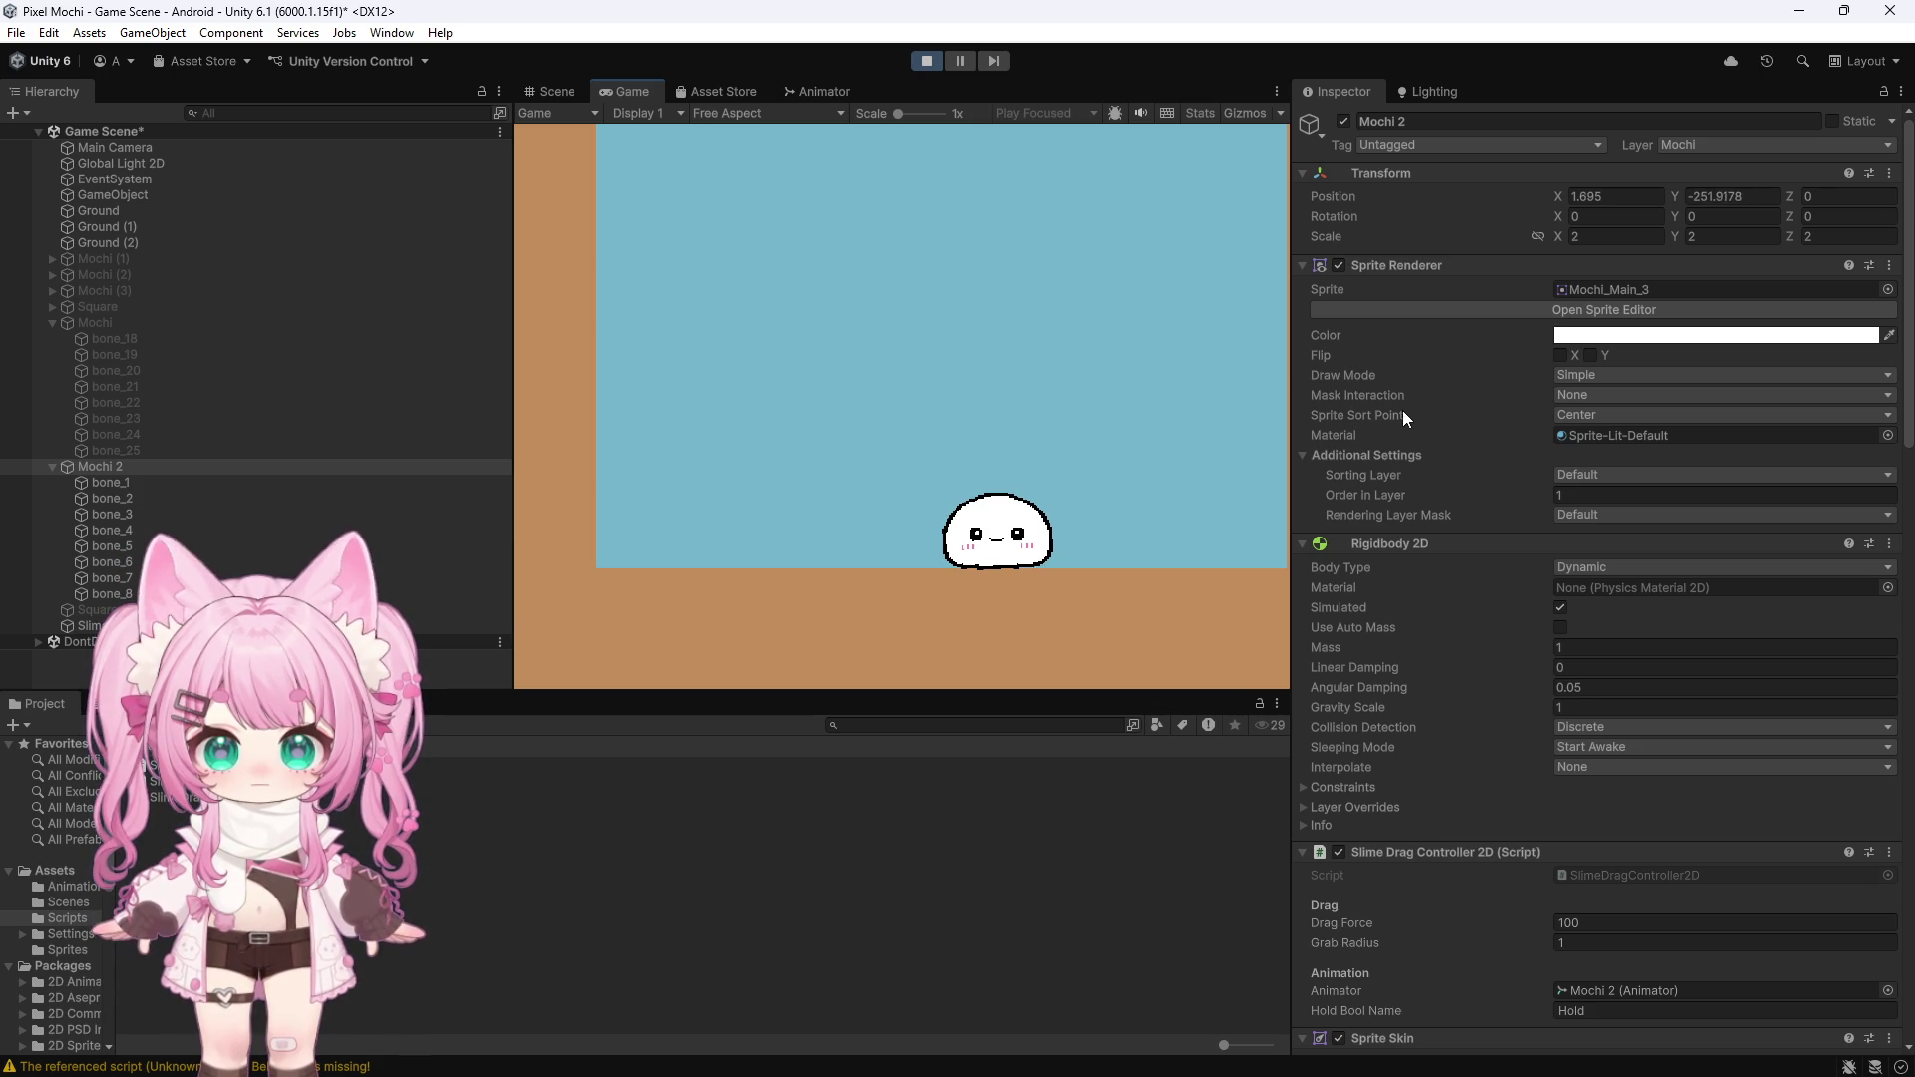
scroll(1403, 412, "down", 5)
scroll(1403, 412, "down", 10)
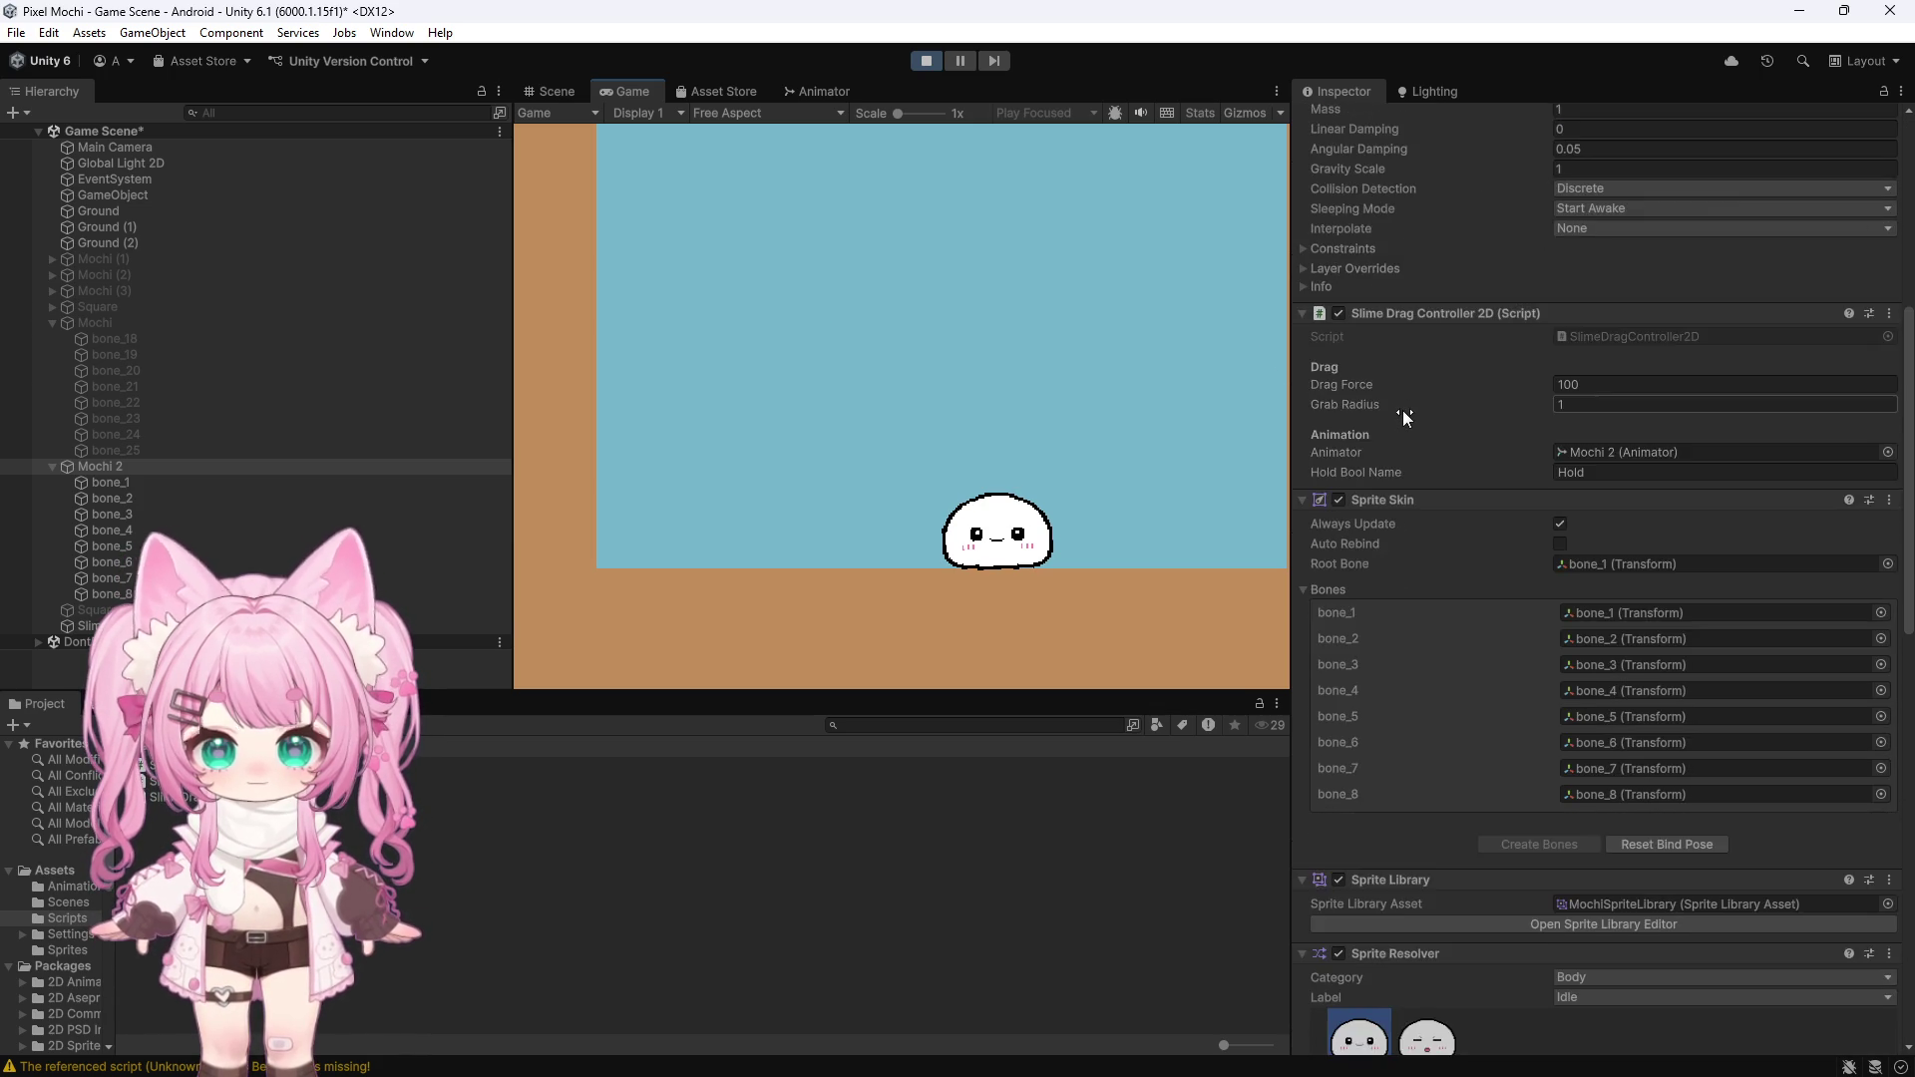
scroll(1403, 417, "down", 1)
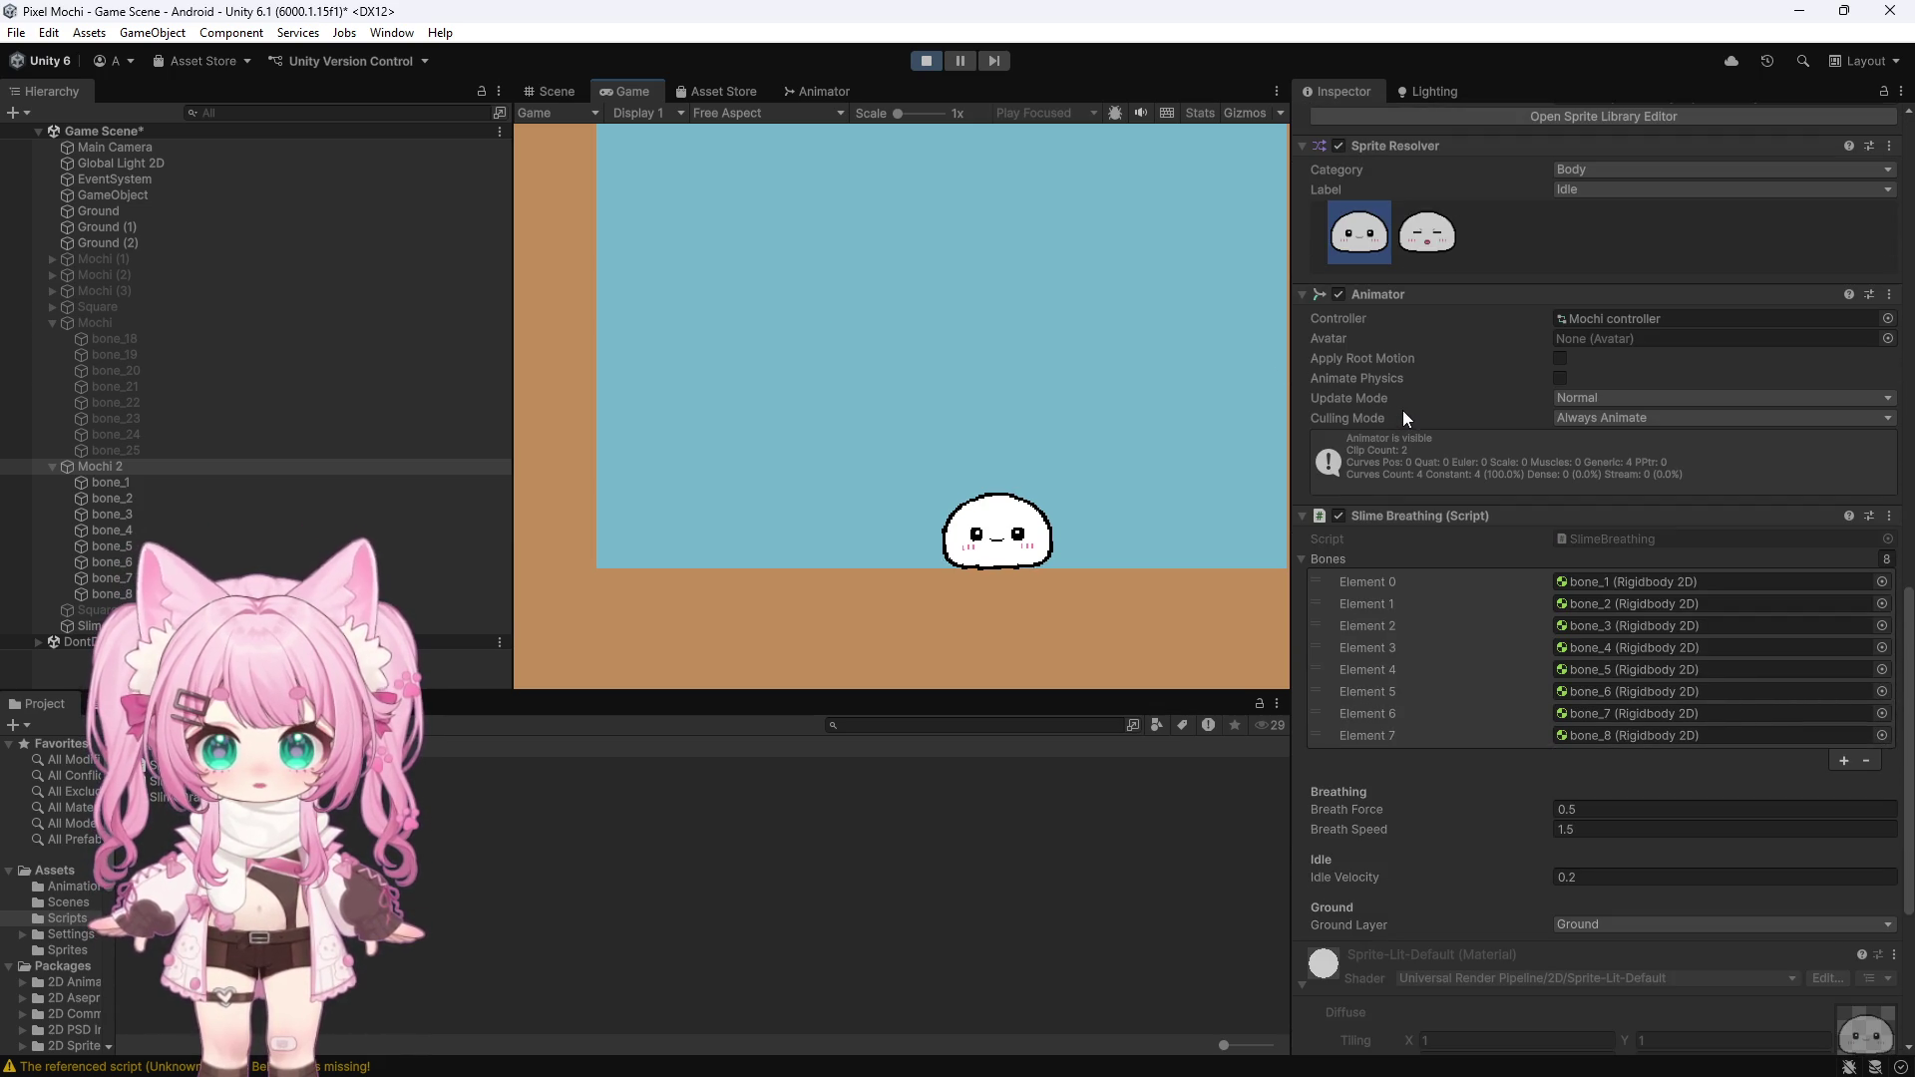
Clear the console's missing-script warnings and stop play mode
left_click(119, 703)
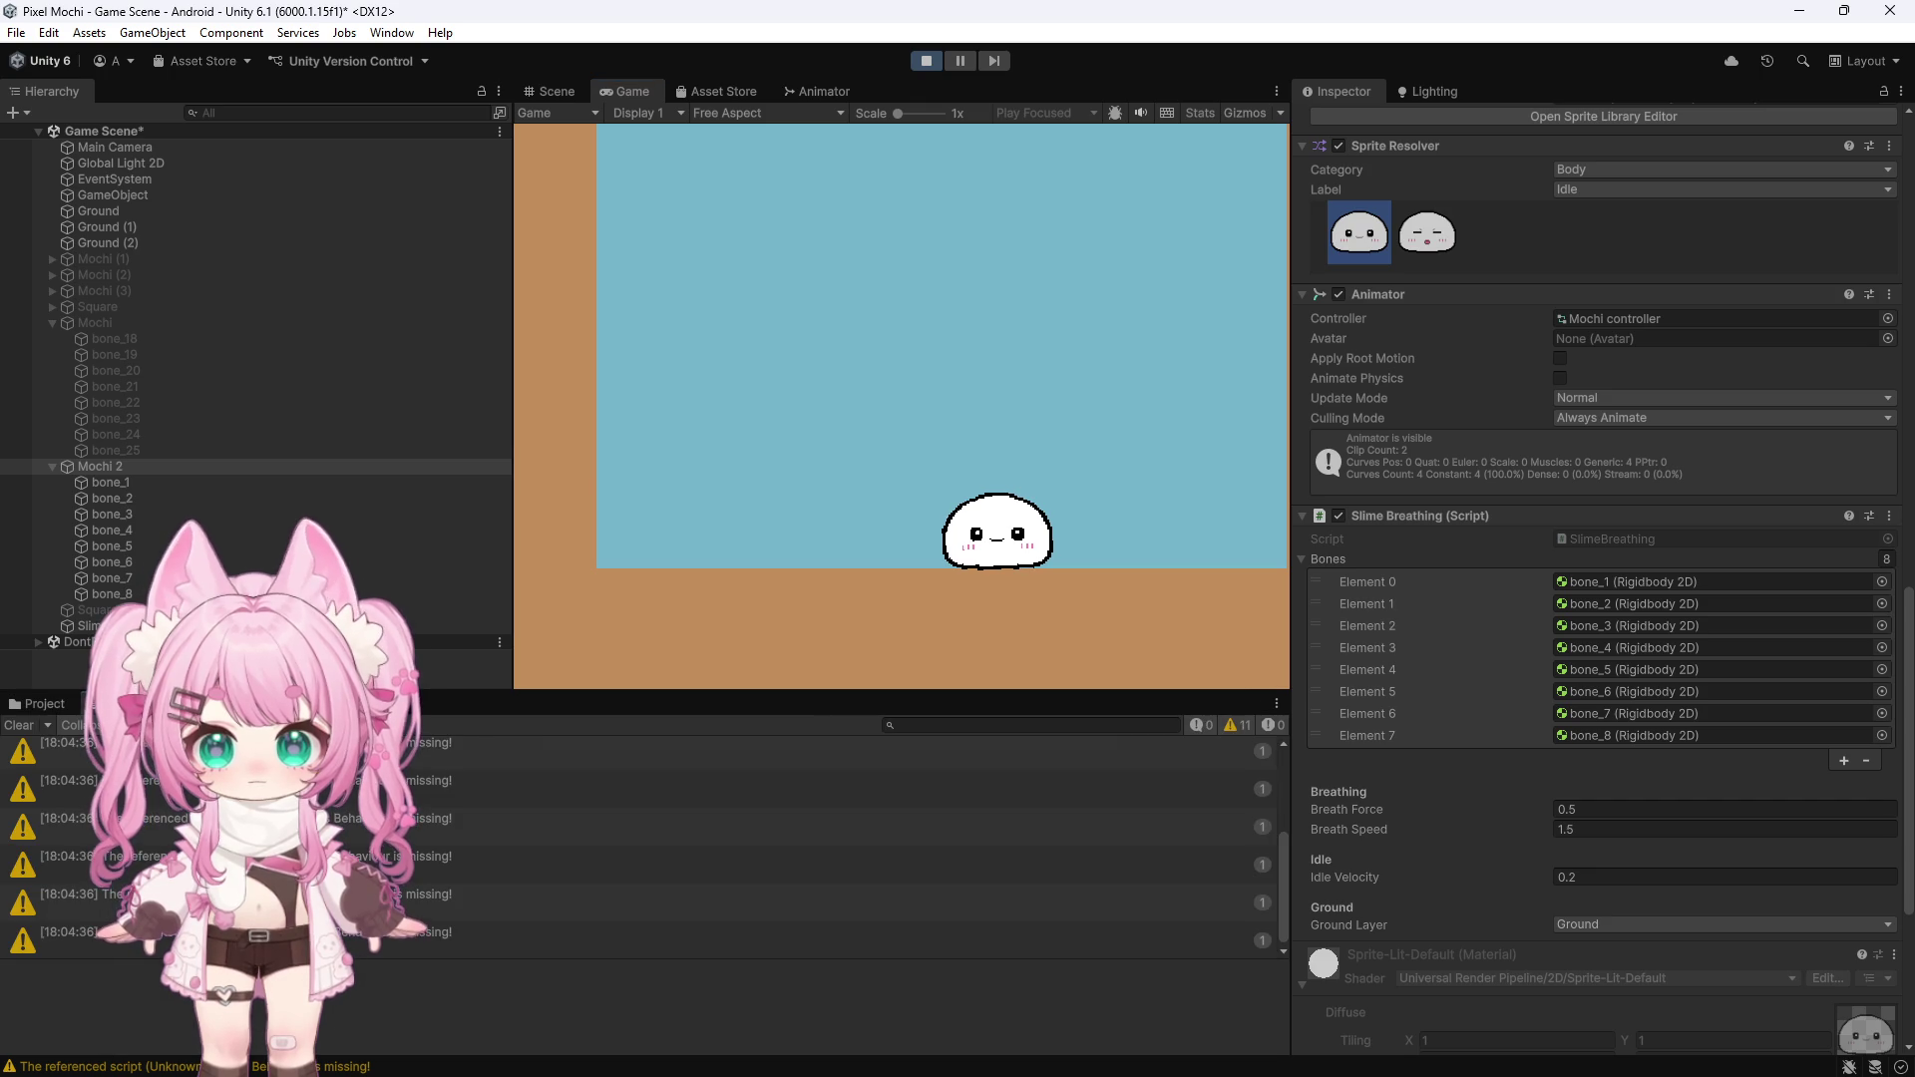
scroll(639, 848, "up", 1)
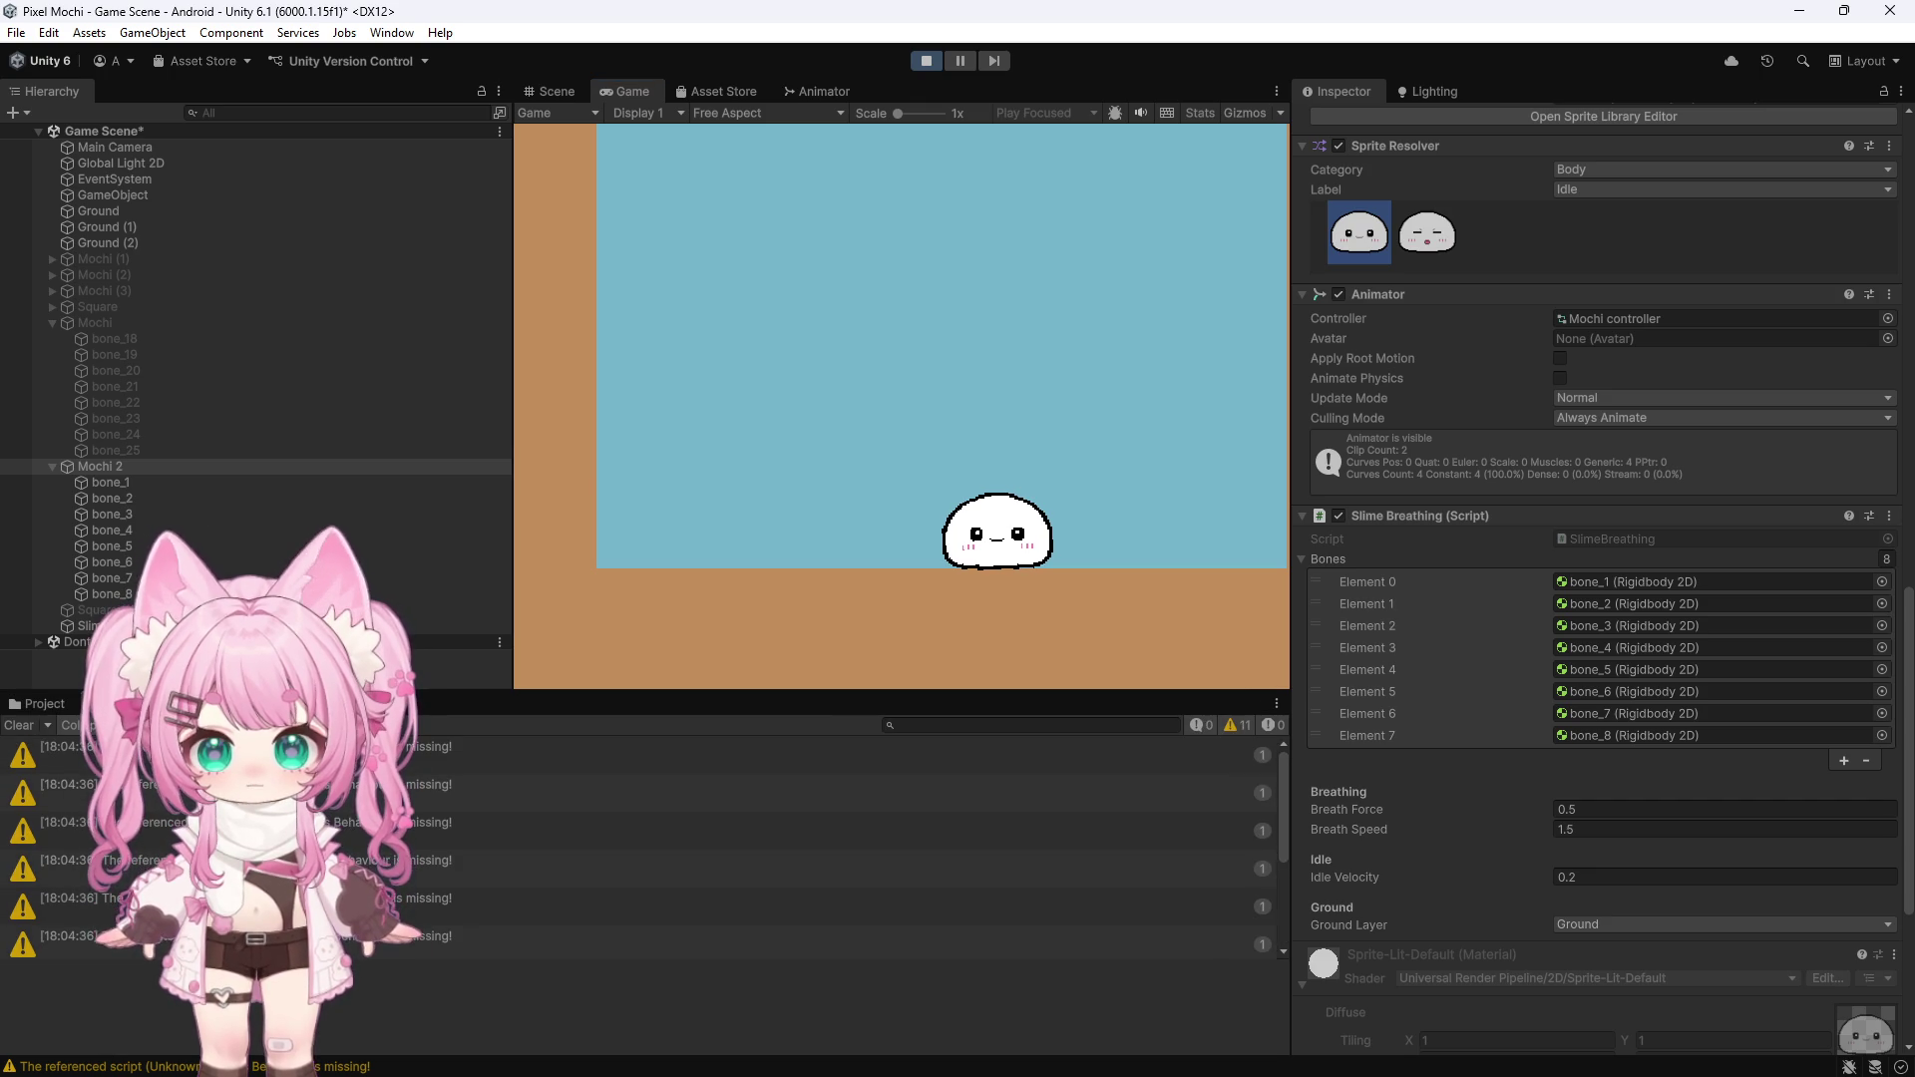
left_click(698, 755)
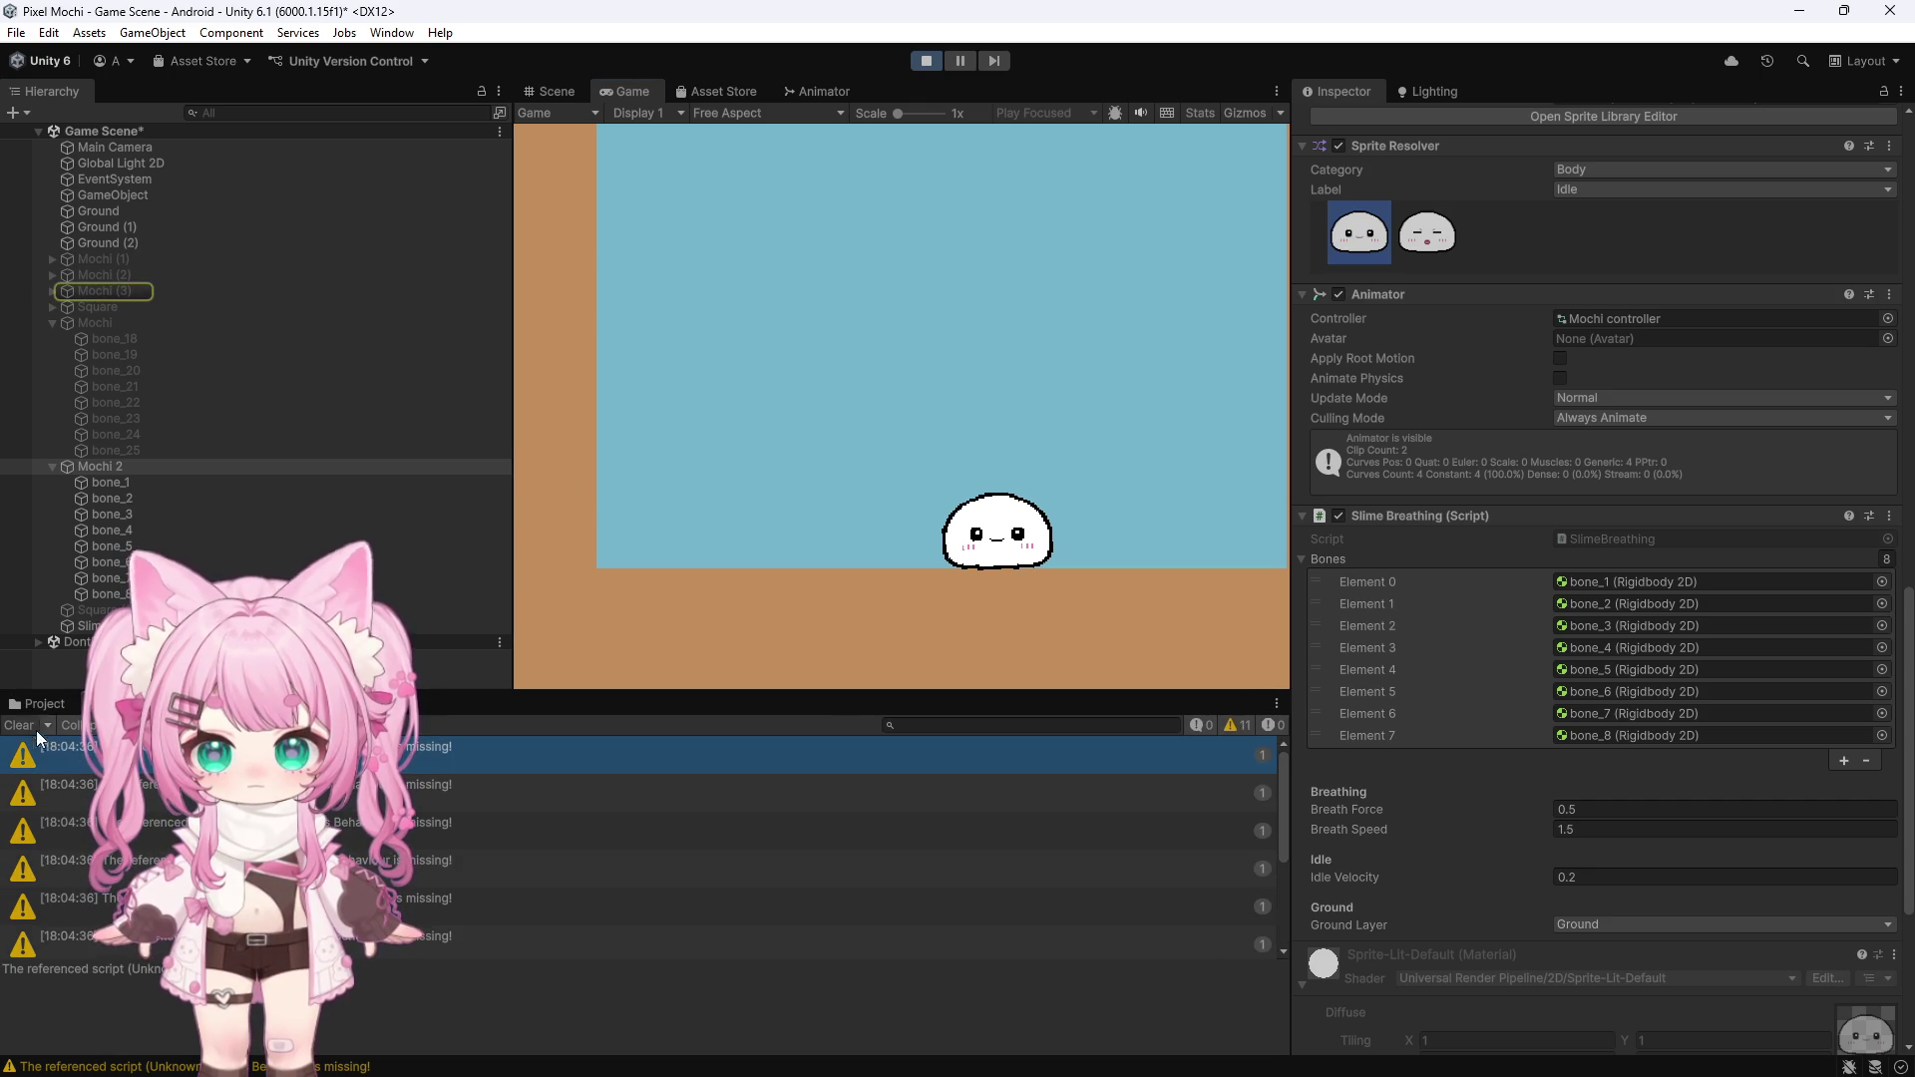
left_click(20, 726)
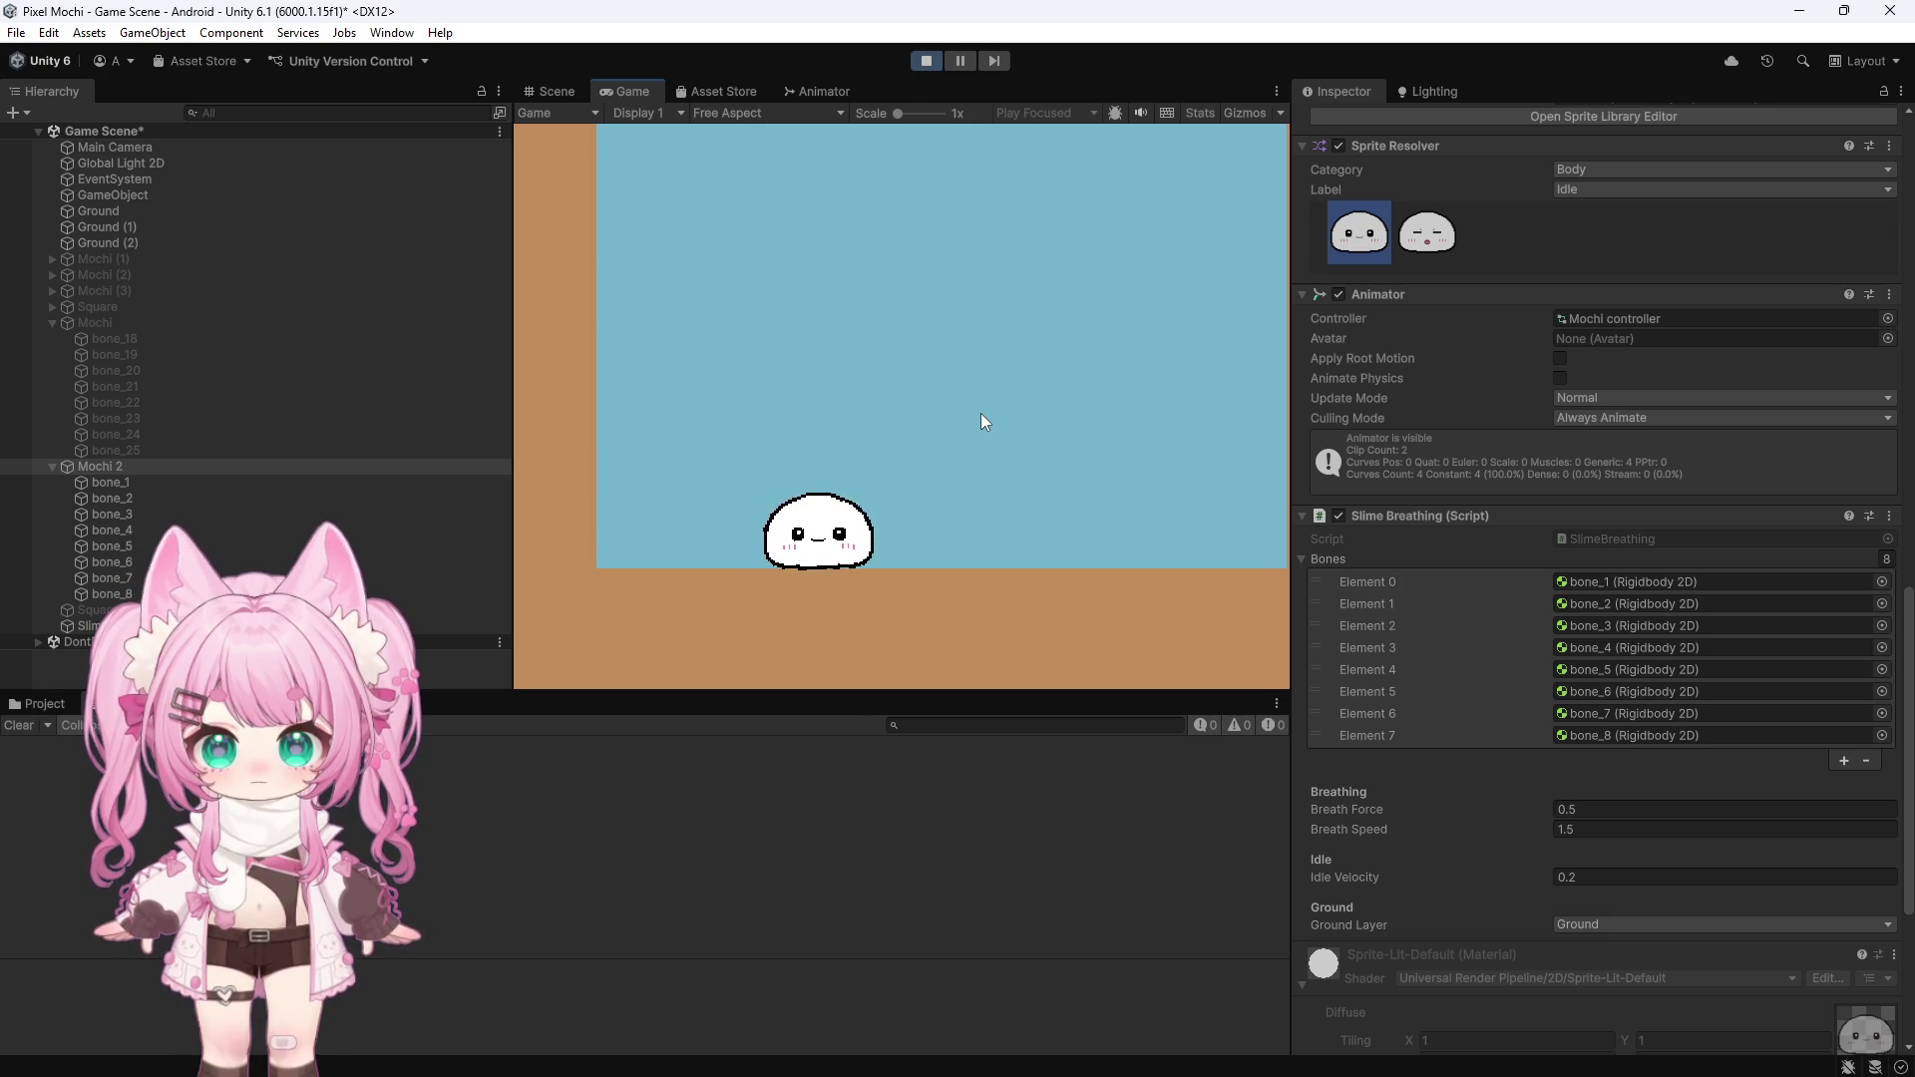
left_click(926, 61)
scroll(1486, 701, "down", 4)
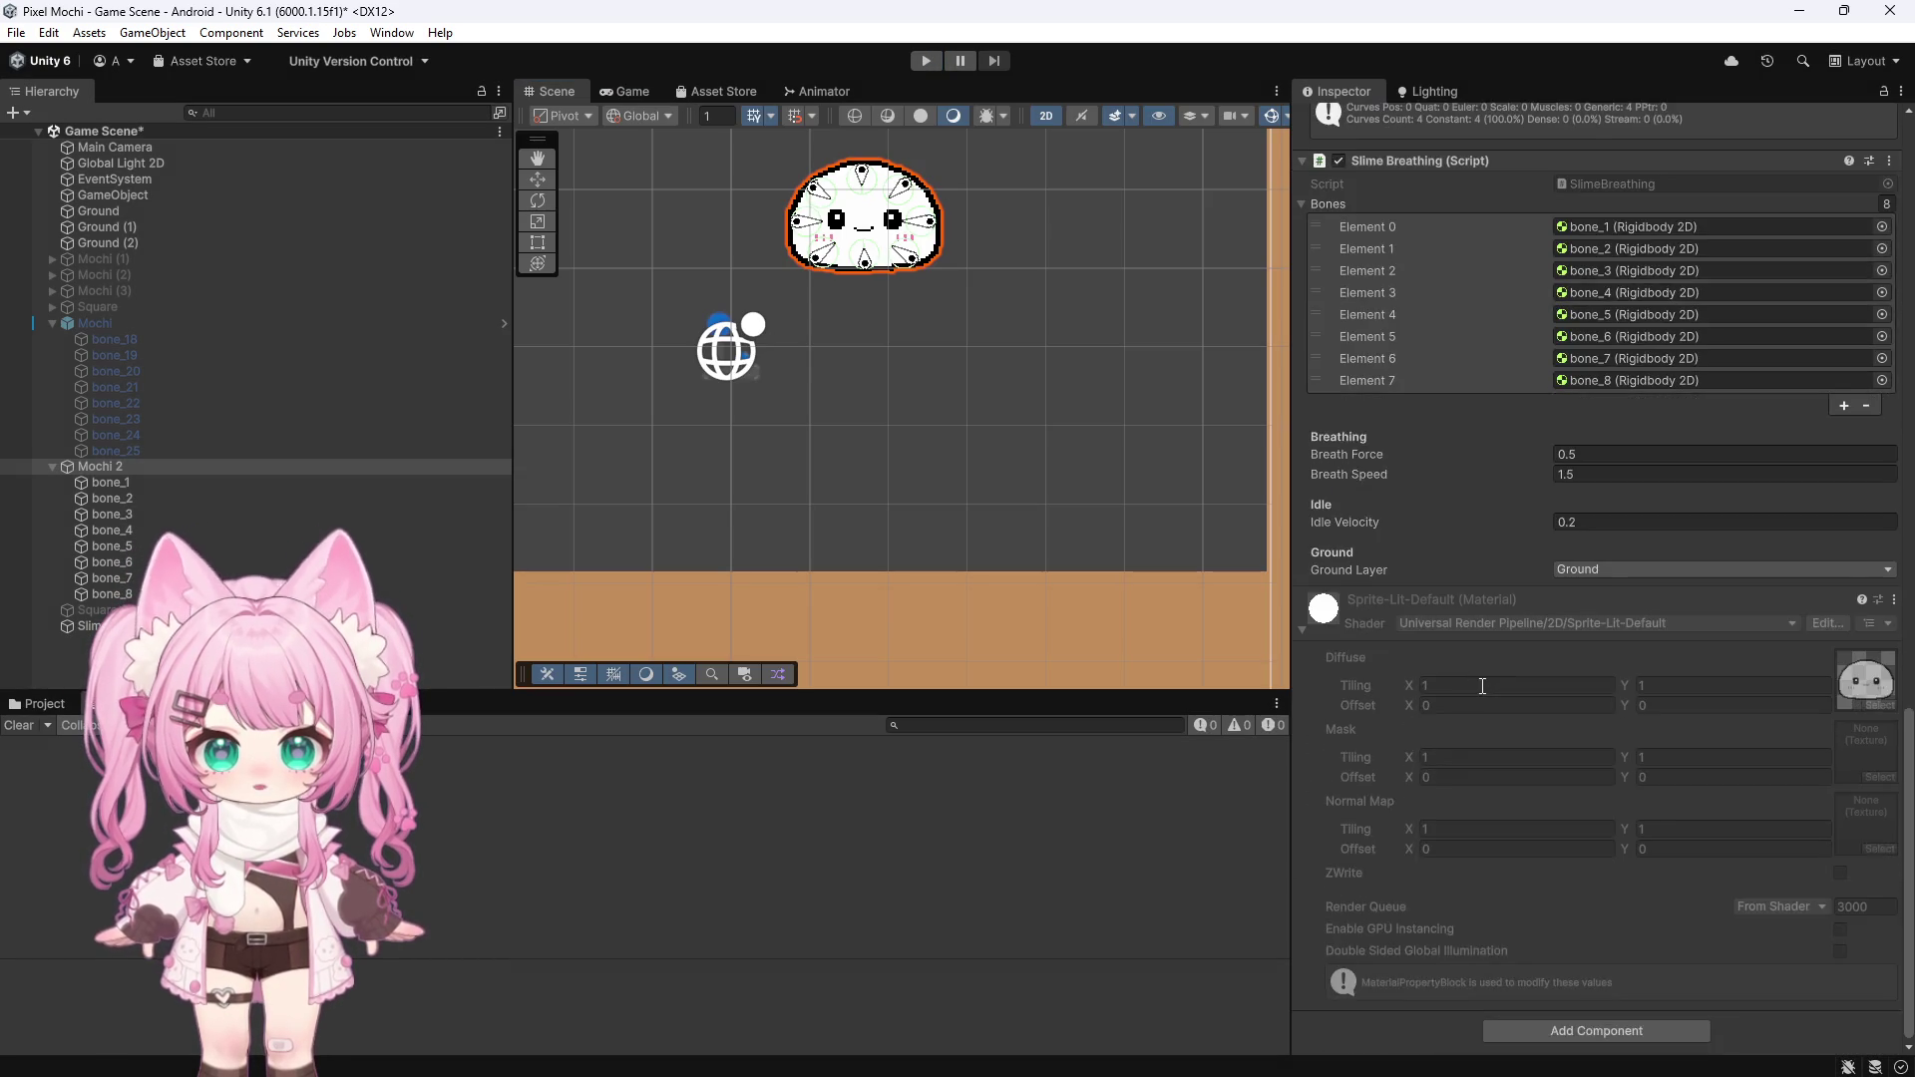
Play the scene again, watch Mochi 2 sink to about Y -345, then stop
scroll(1439, 574, "up", 2)
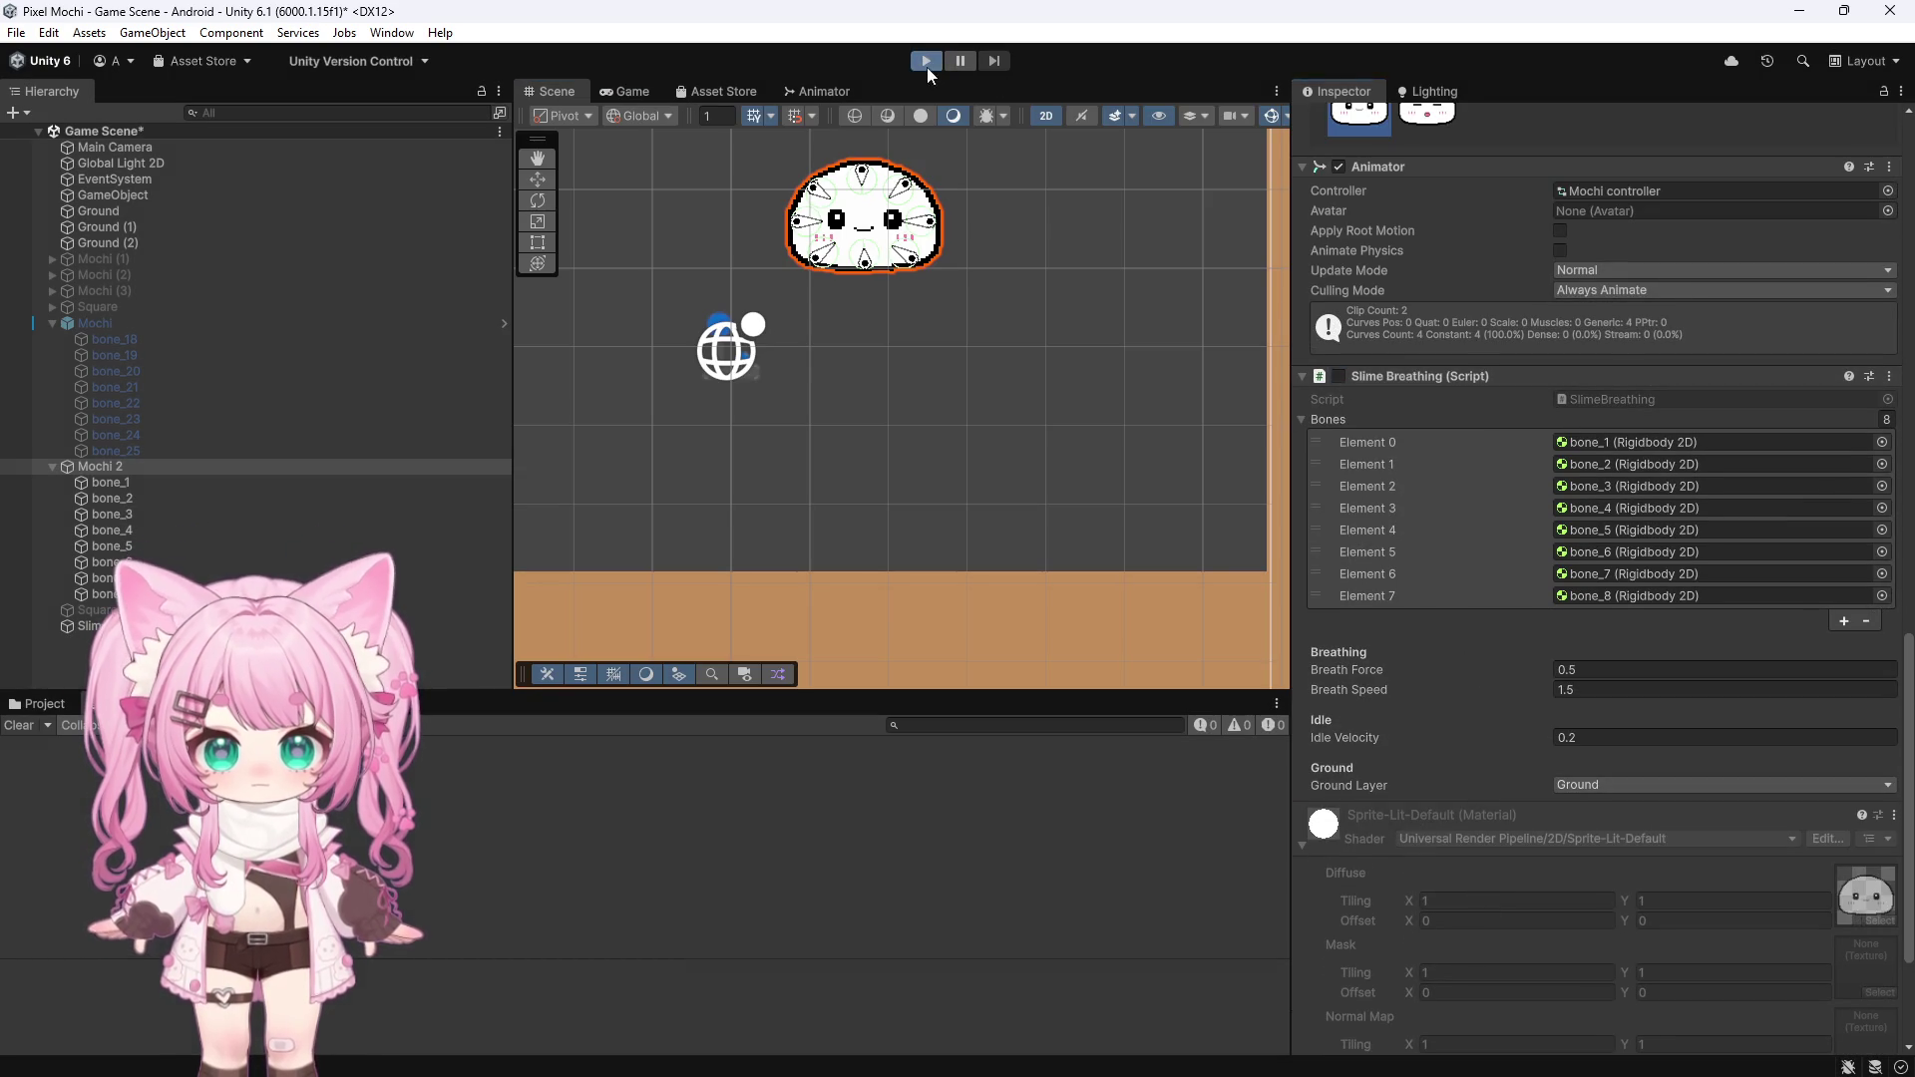
left_click(926, 61)
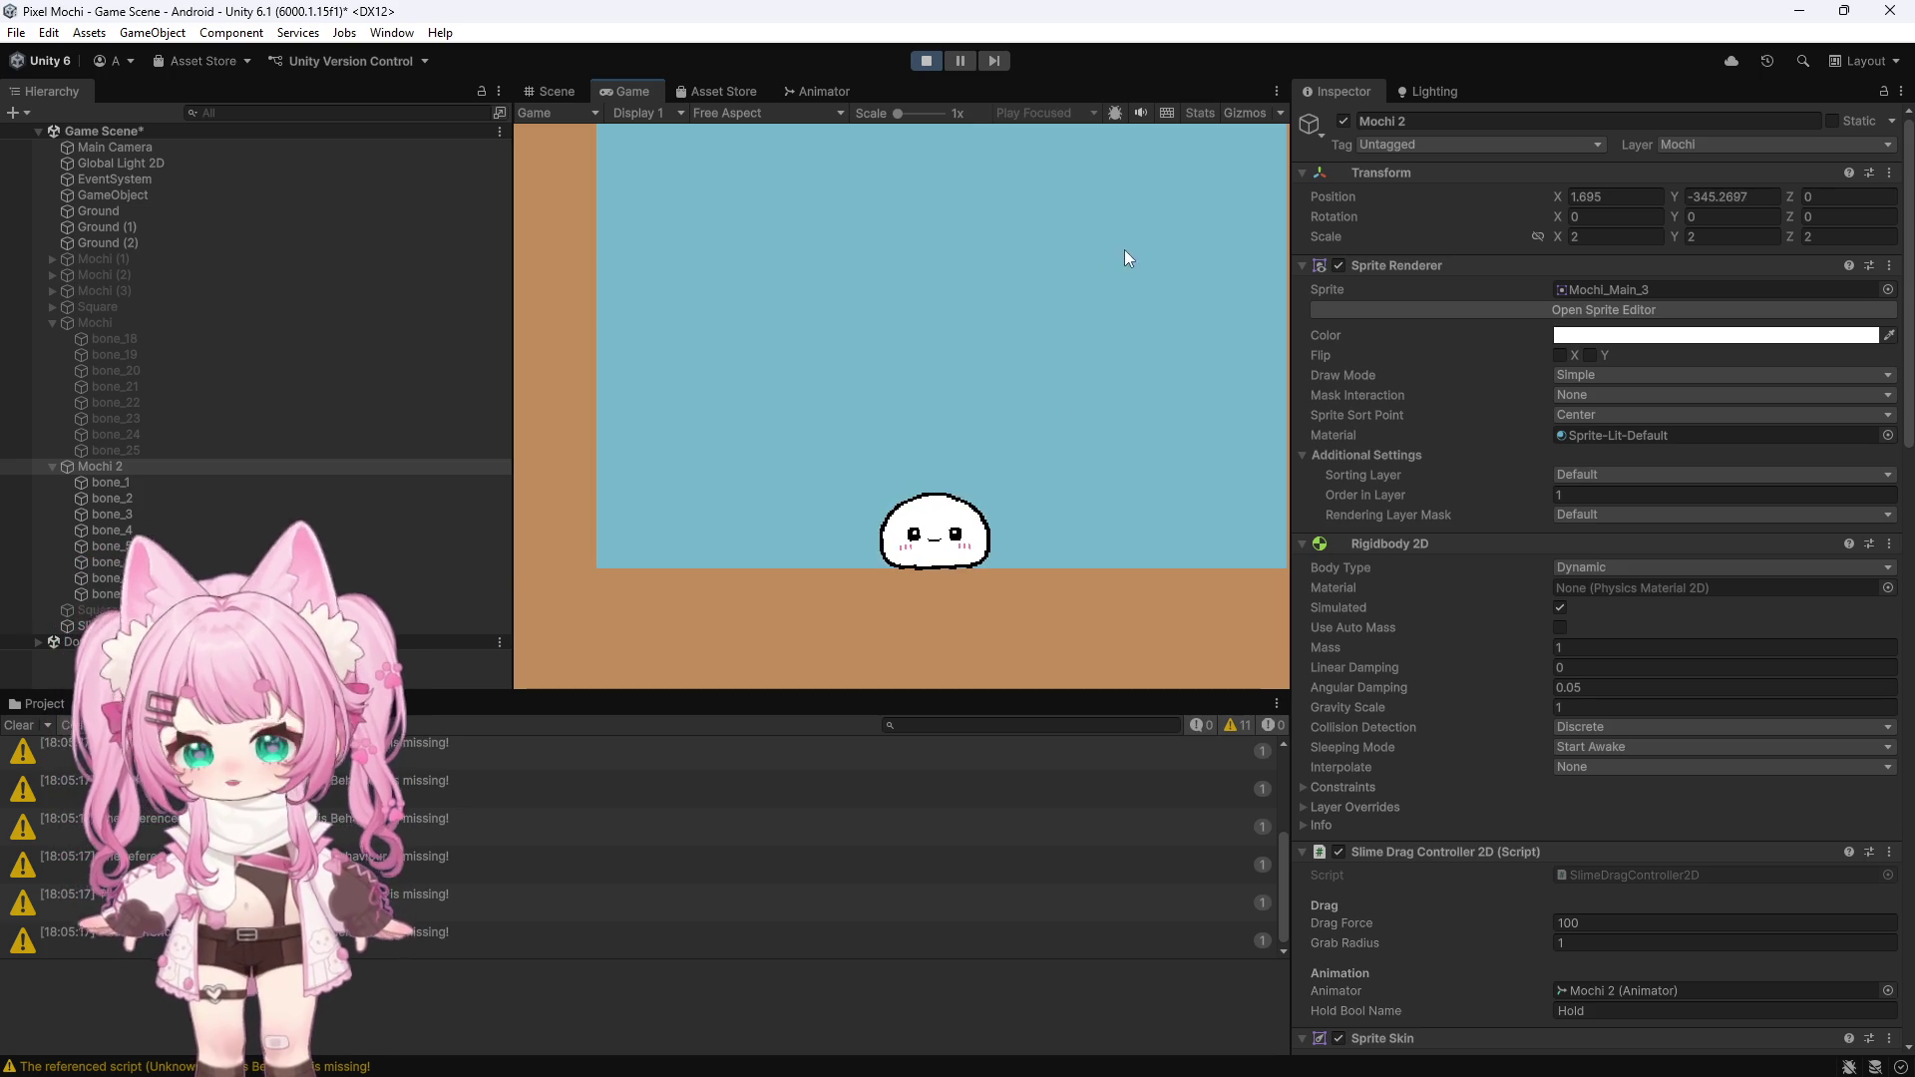
left_click(925, 64)
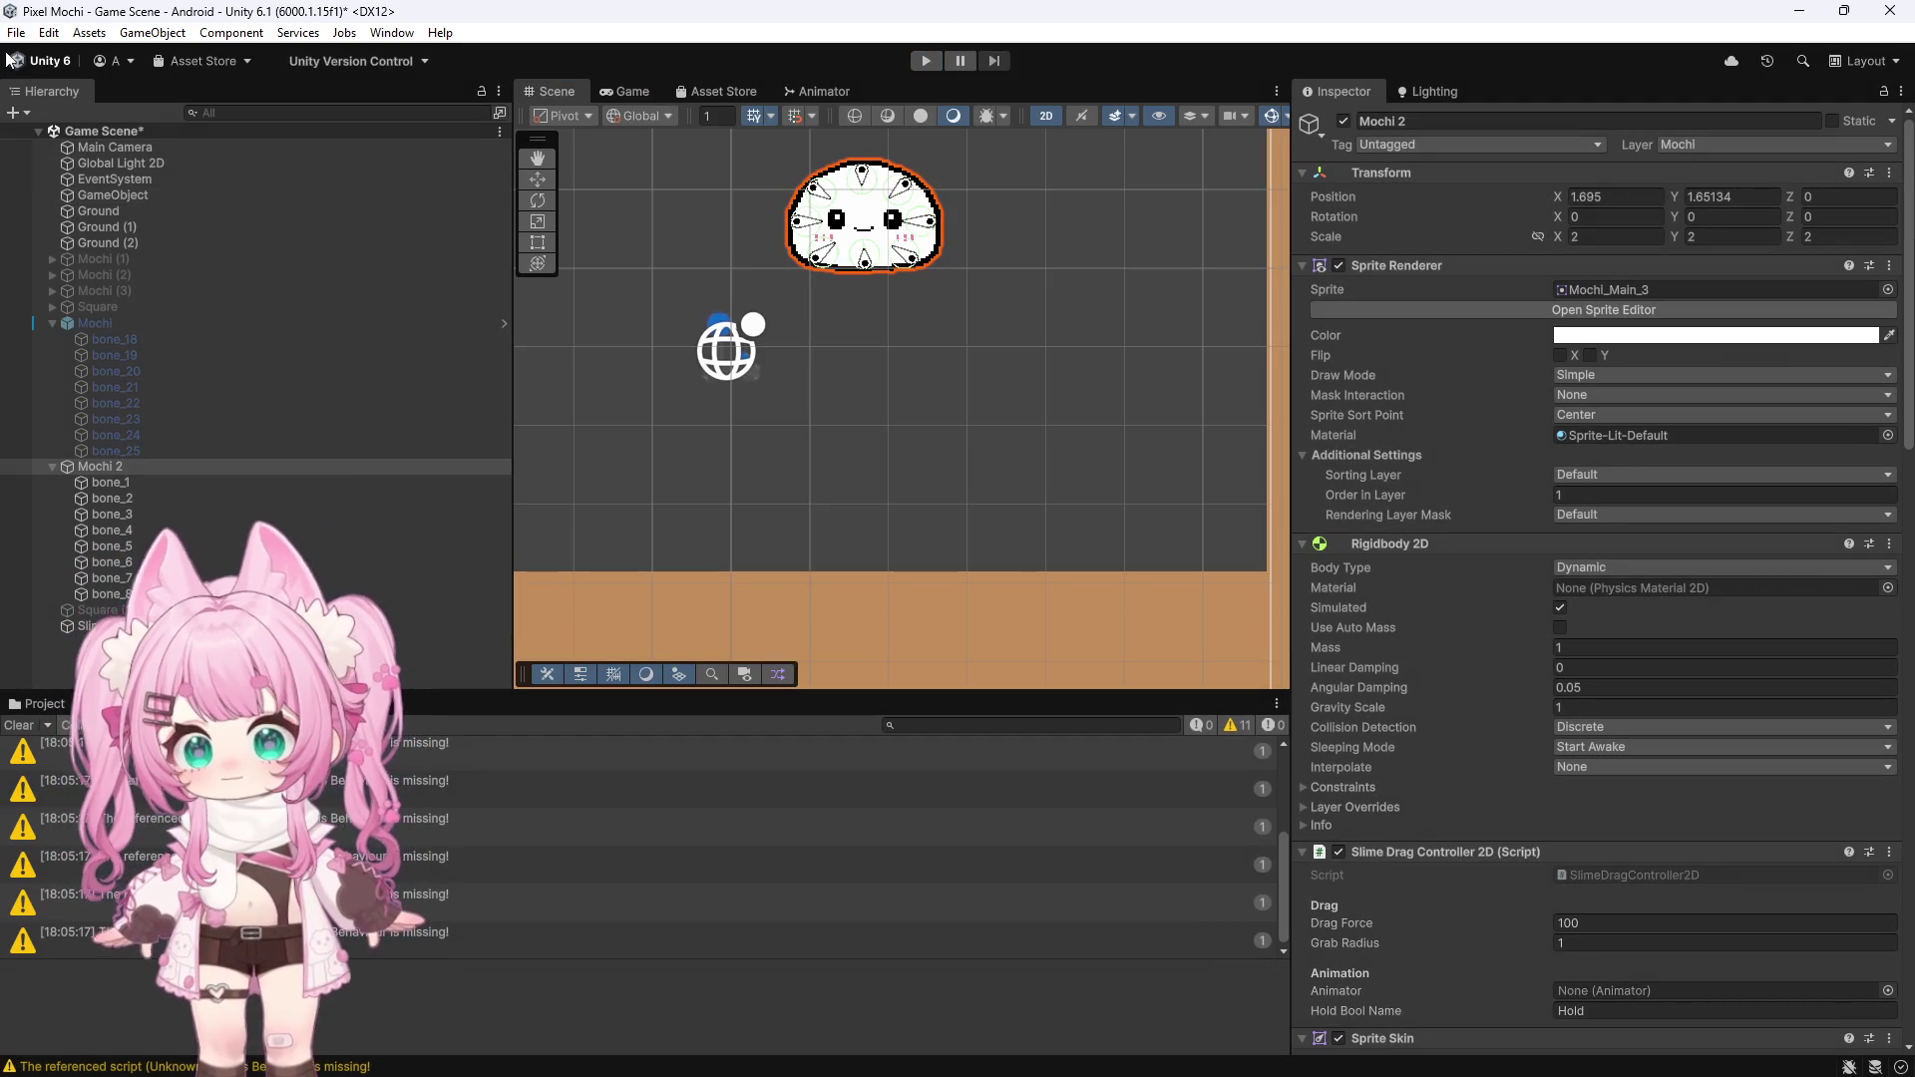
Save the Game Scene, then enter the separate game from its title screen
left_click(16, 32)
left_click(61, 132)
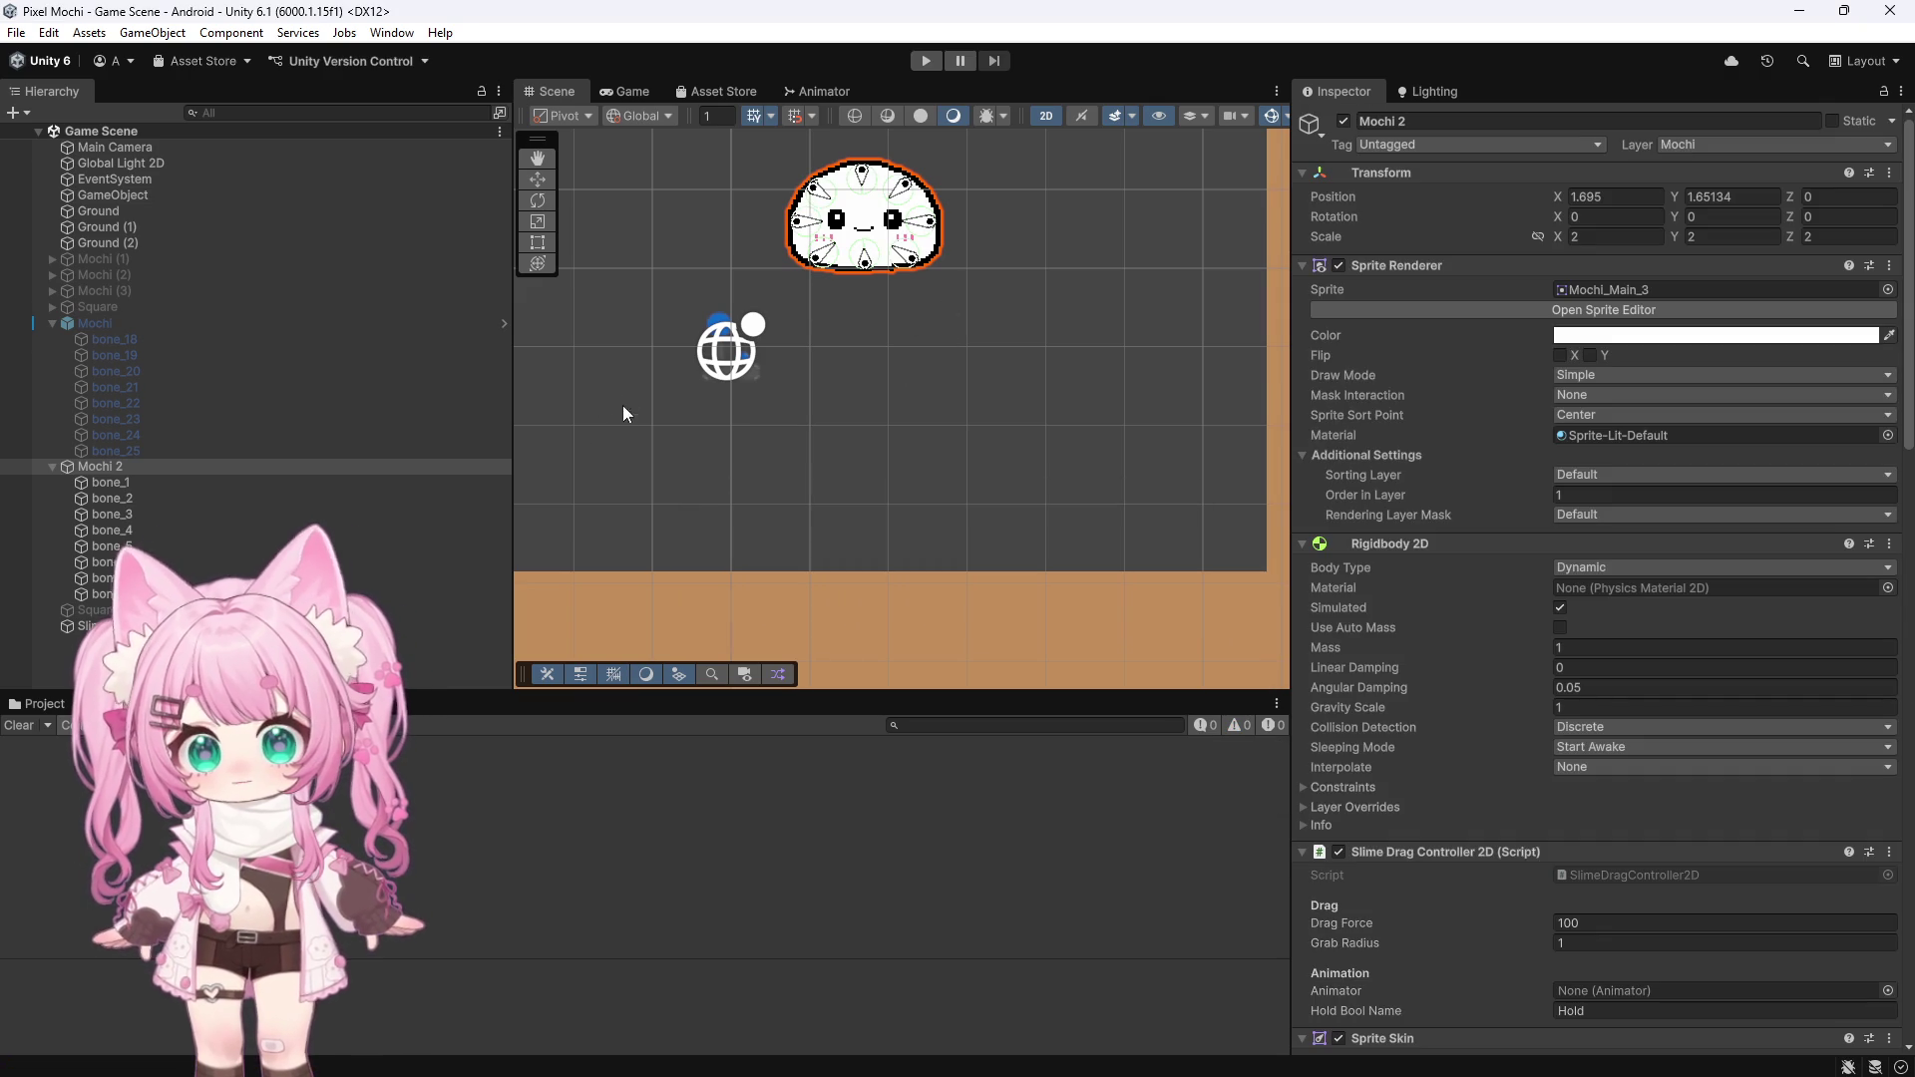
scroll(932, 427, "down", 2)
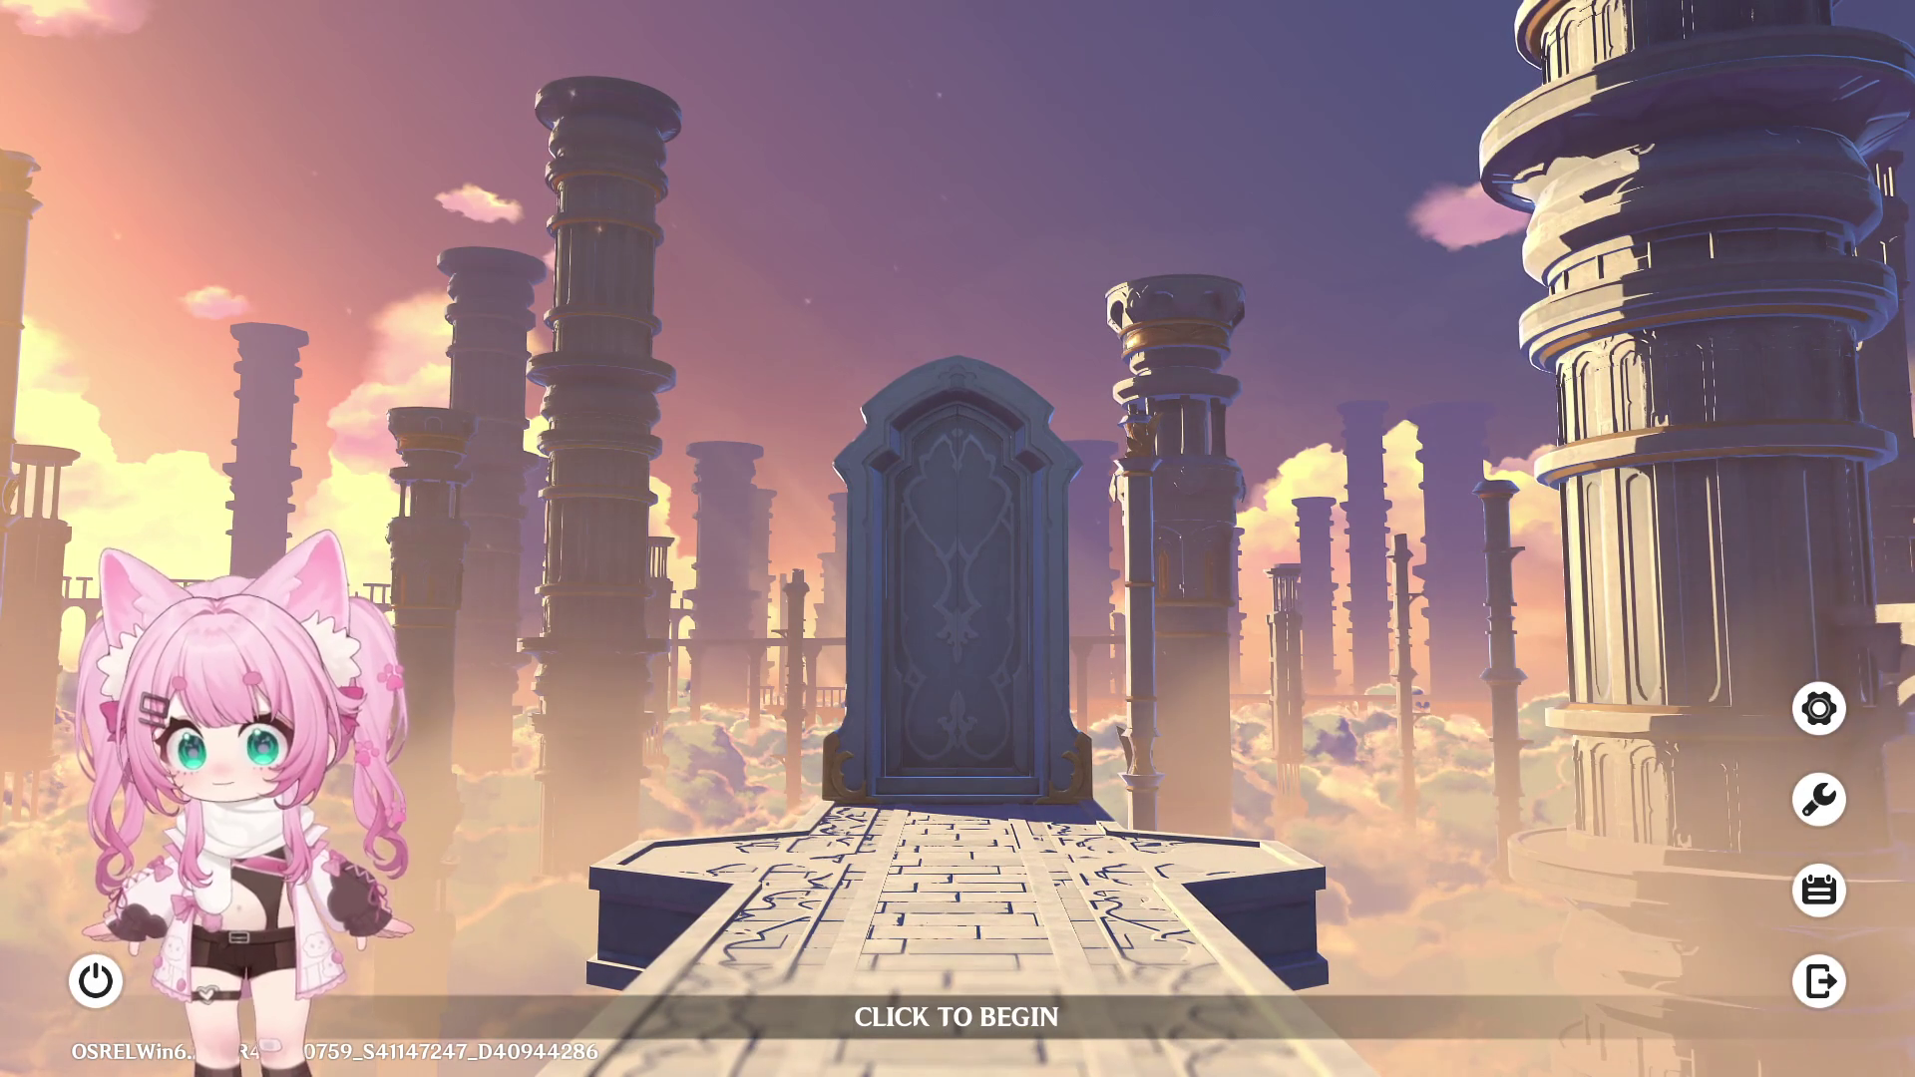
left_click(577, 561)
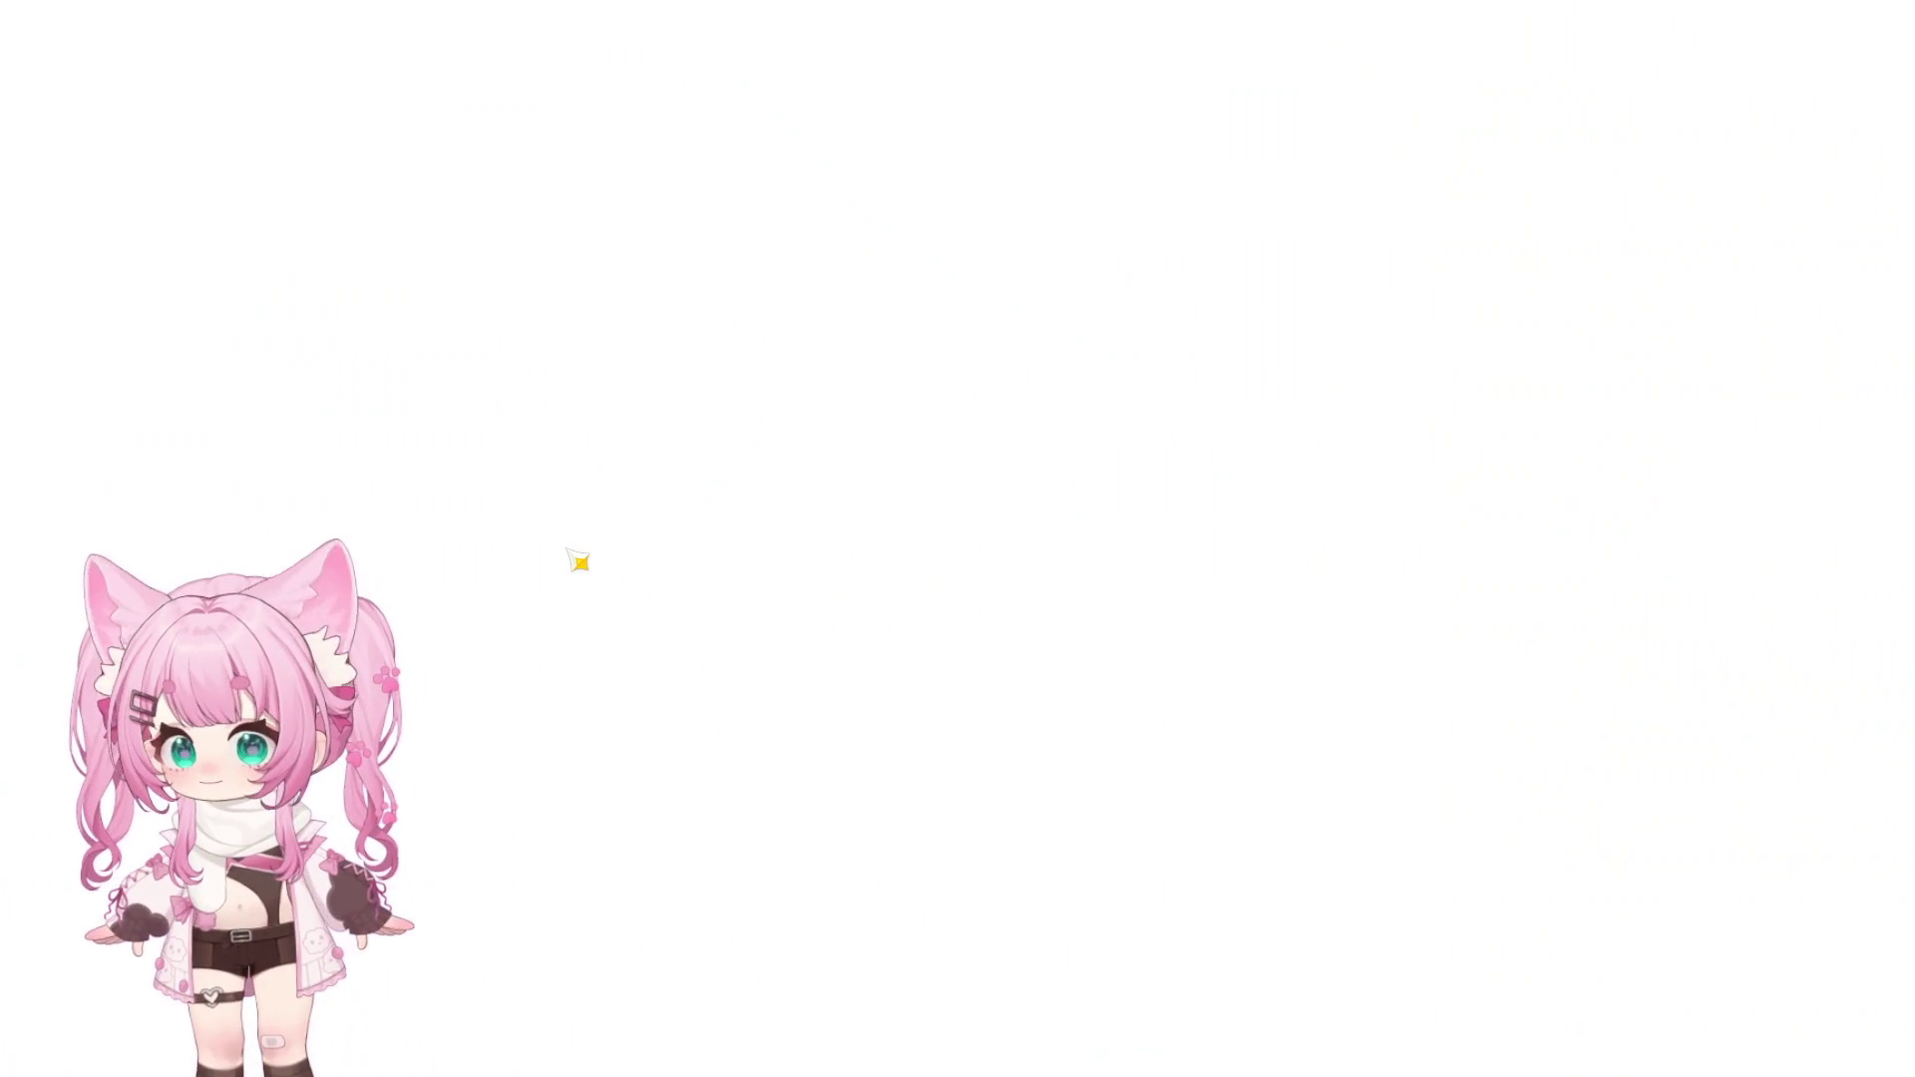